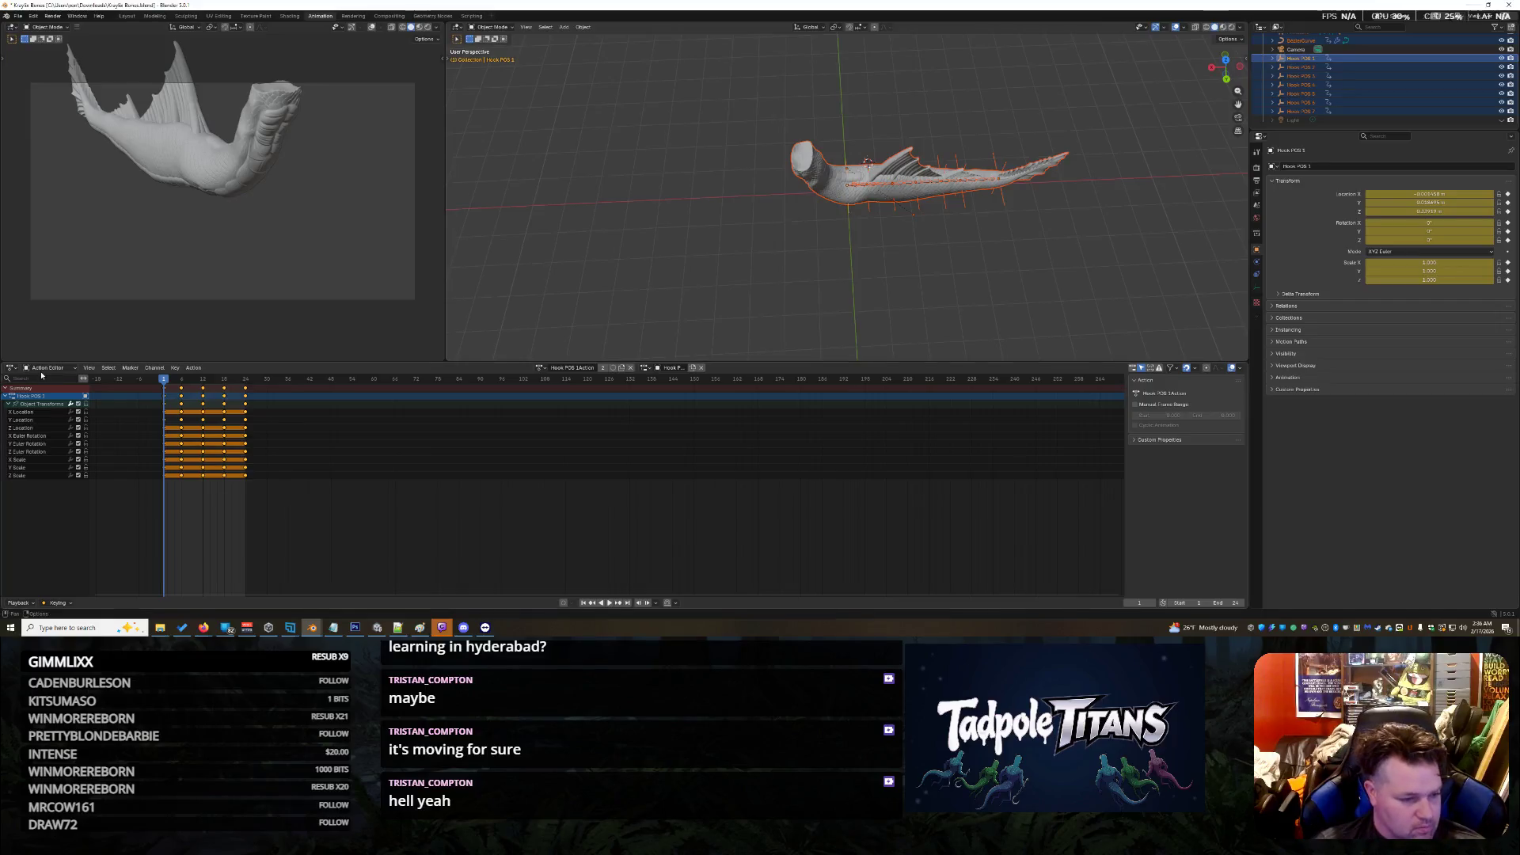
Step: Switch the timeline to Dope Sheet and select only the BezierCurve channel
left_click(49, 388)
left_click_drag(74, 548, 14, 368)
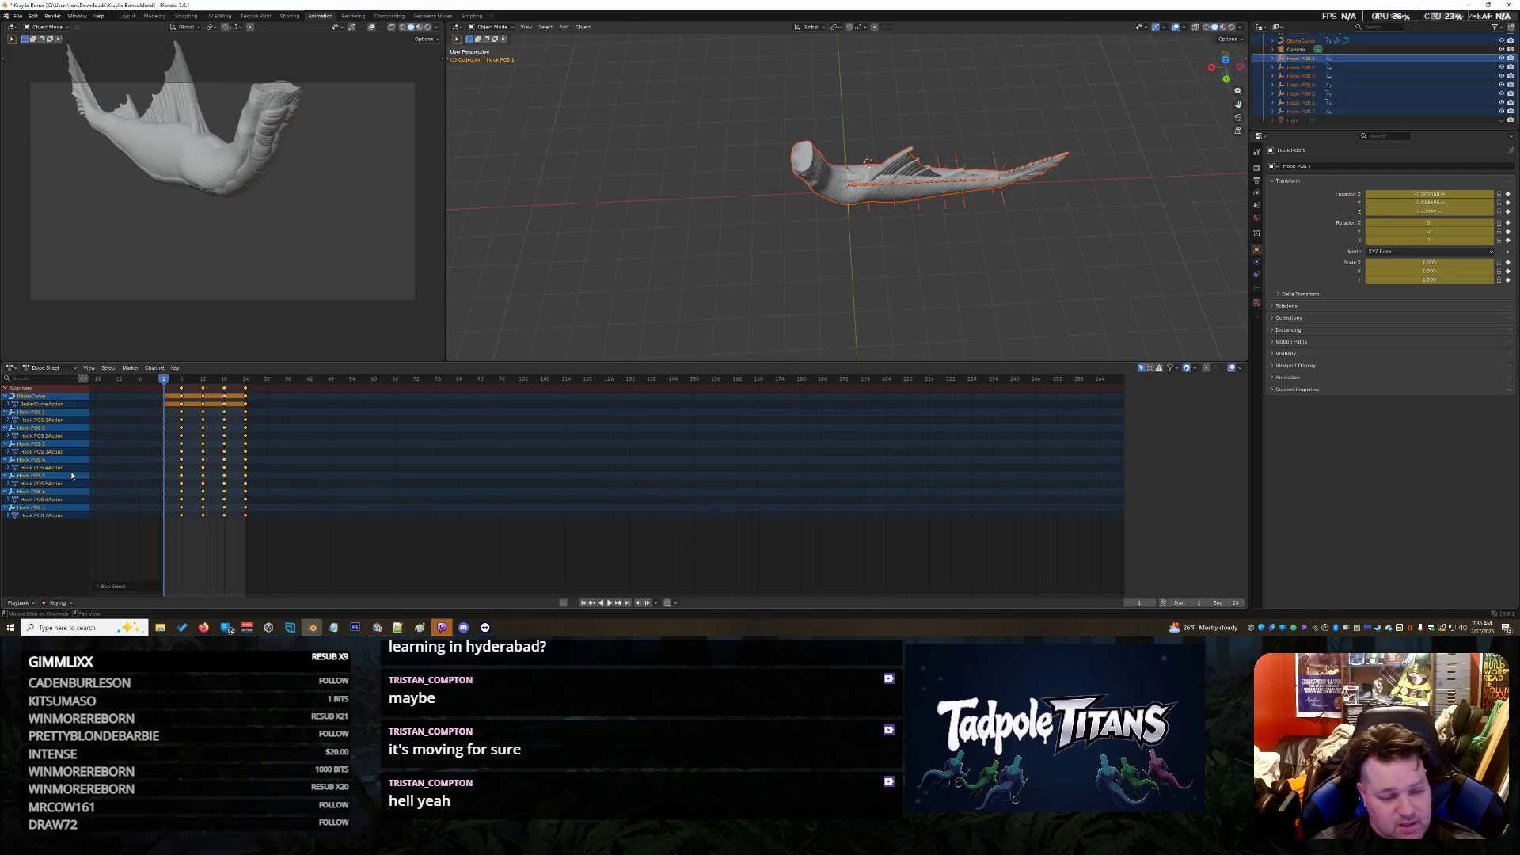
left_click(175, 367)
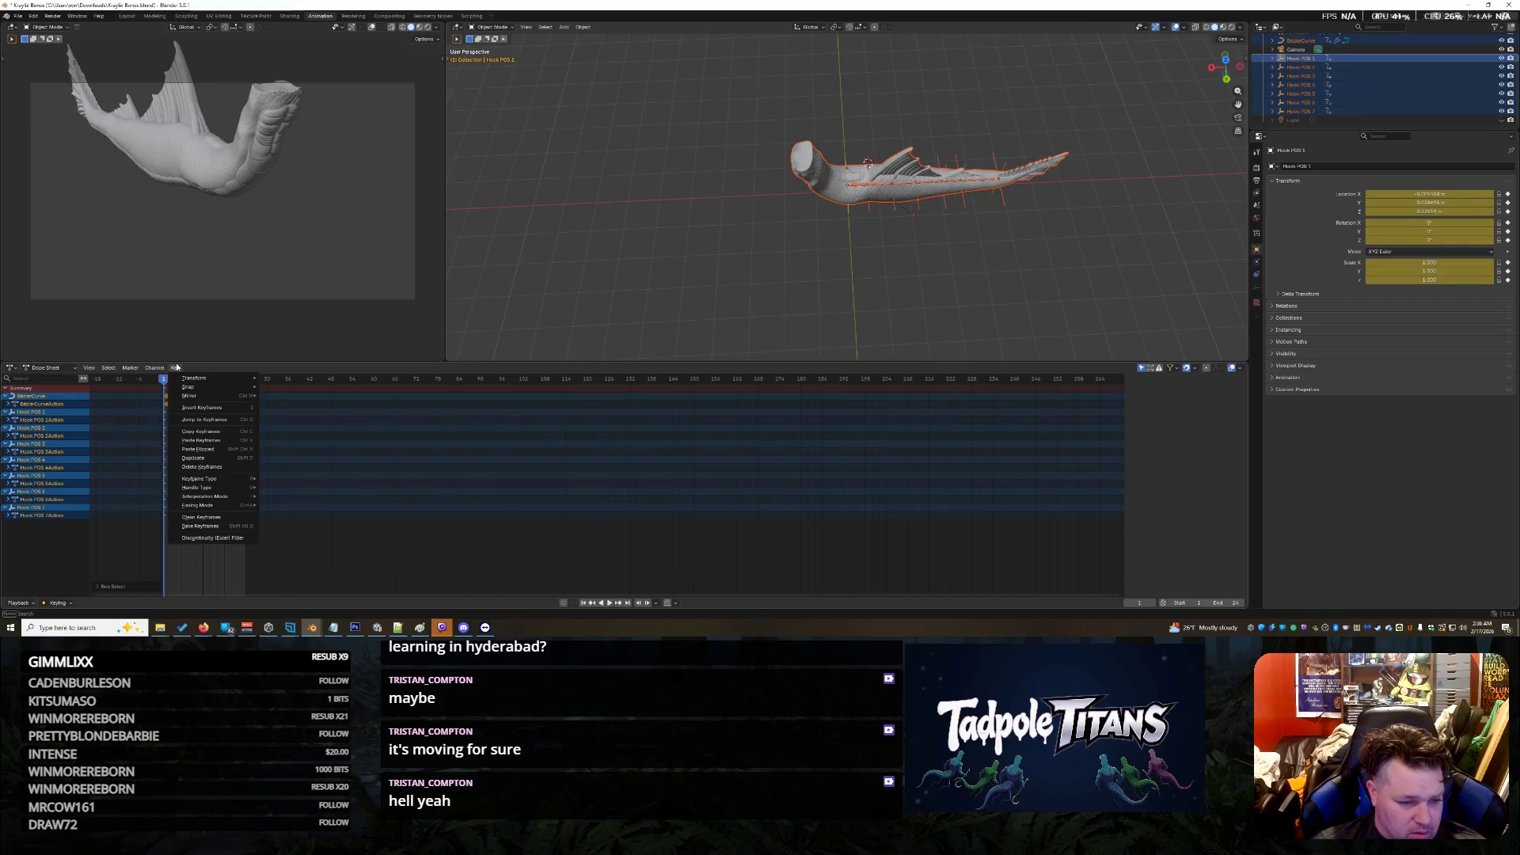
mouse_move(91, 369)
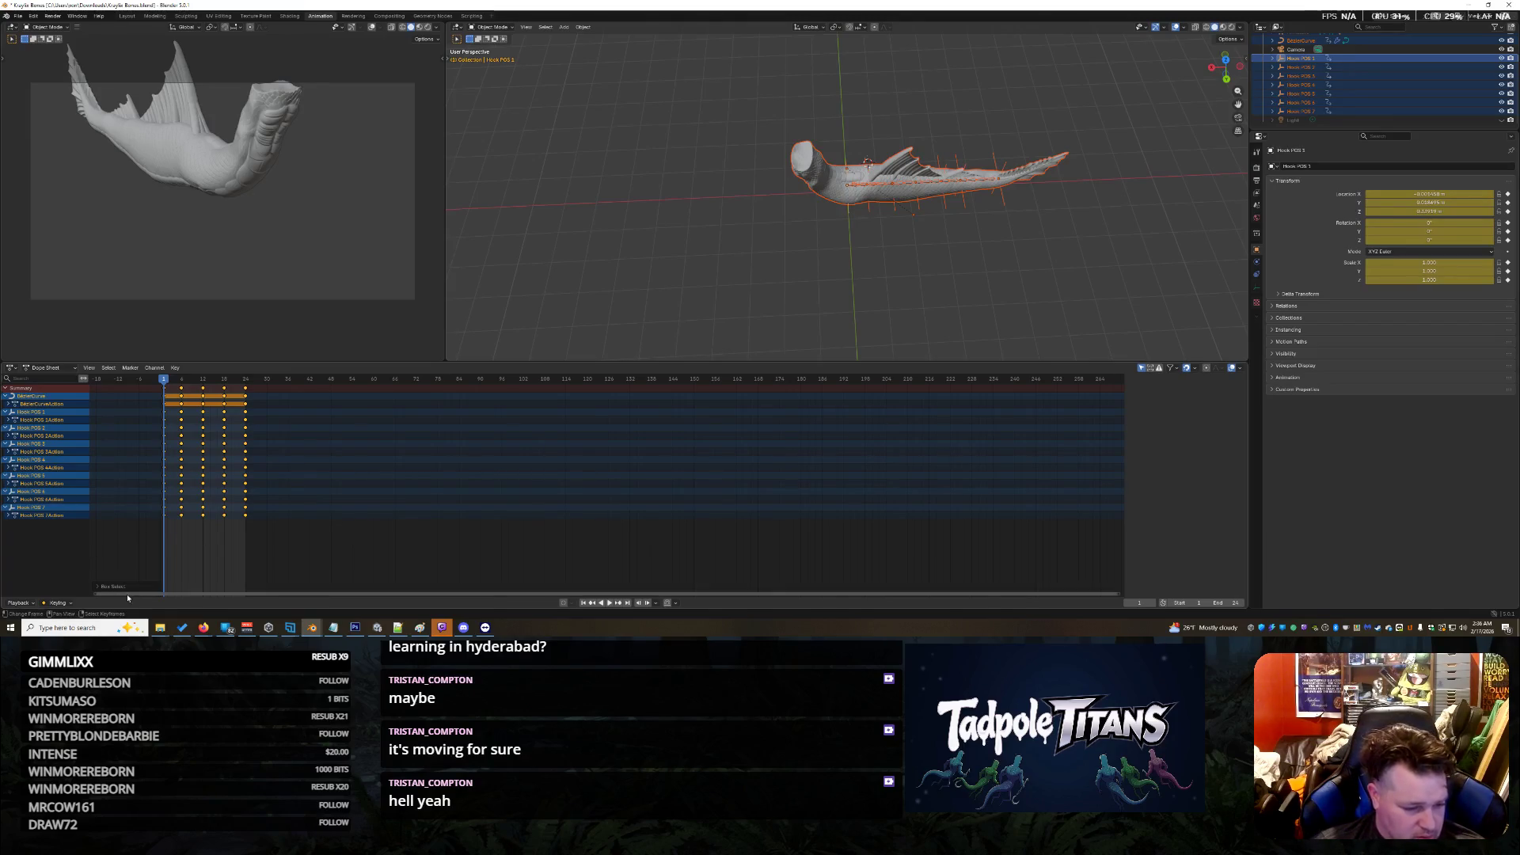
left_click(100, 585)
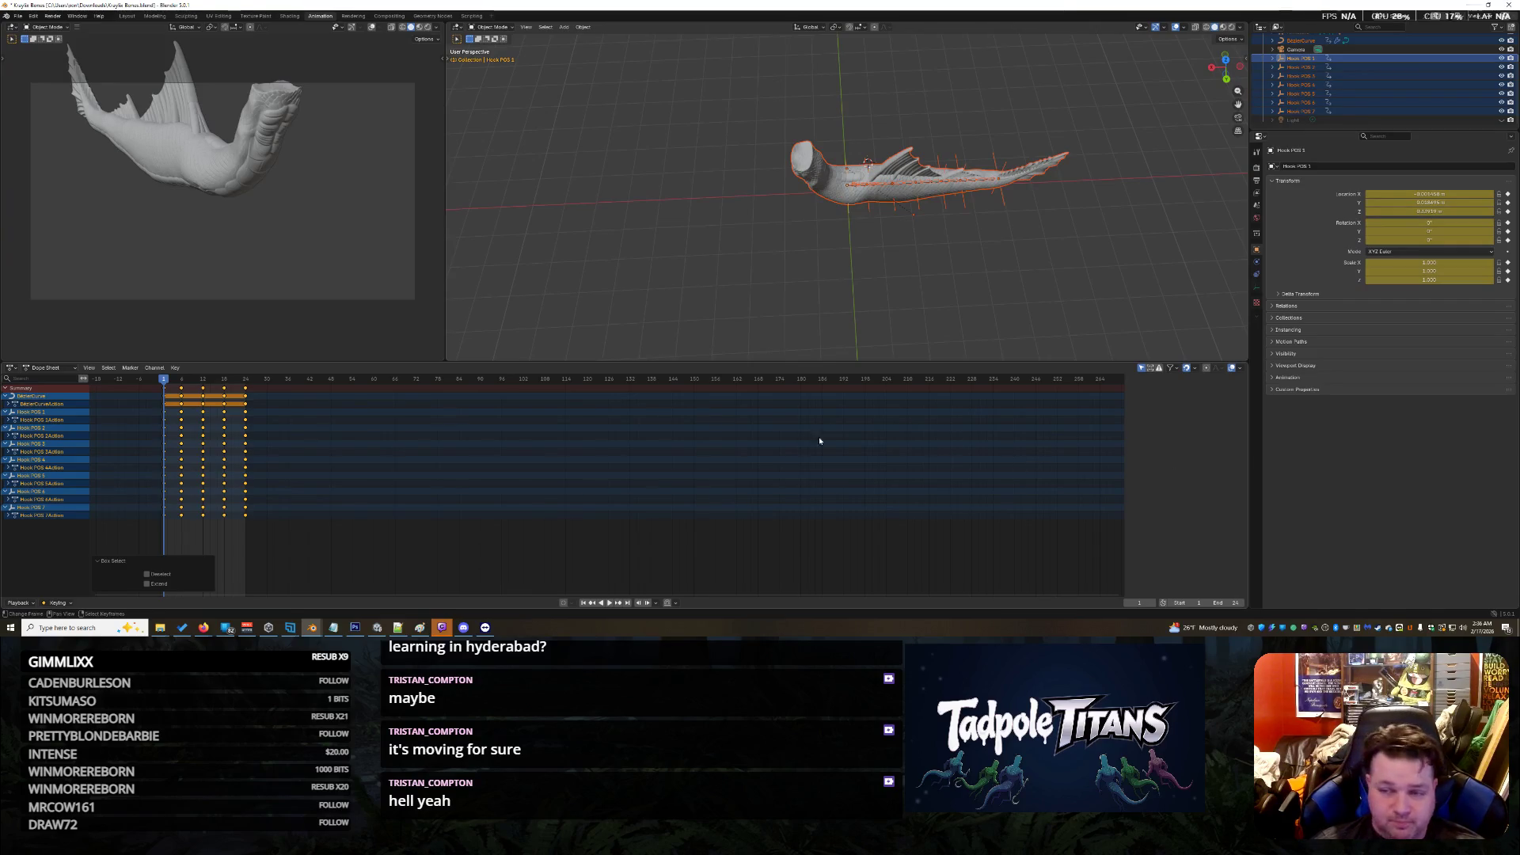
left_click(35, 397)
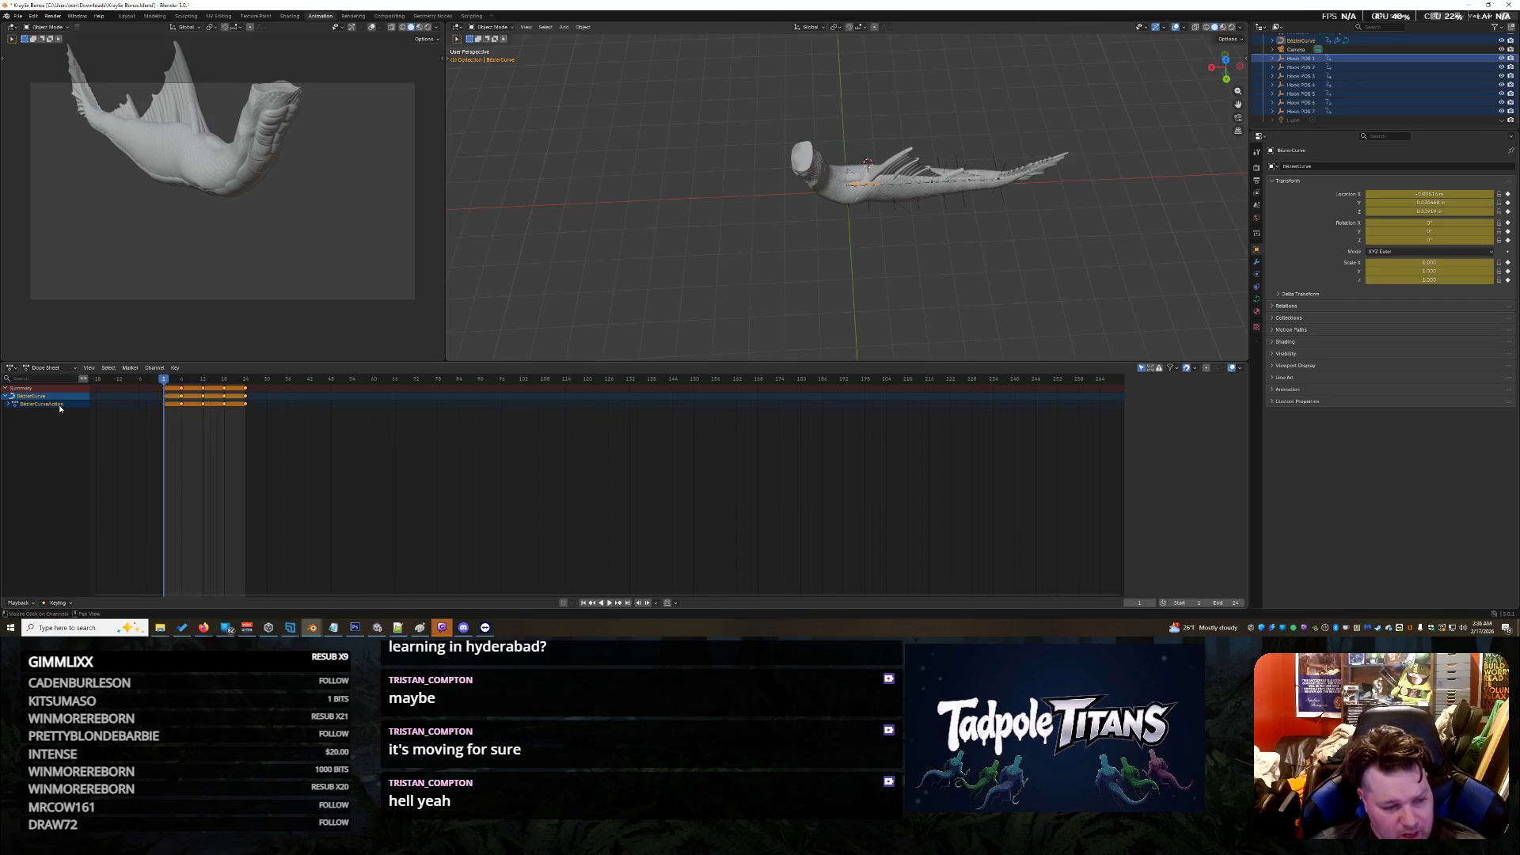
Step: Play the curve animation from frame 0, stop it, then show BezierCurveAction in the Action Editor
left_click(155, 367)
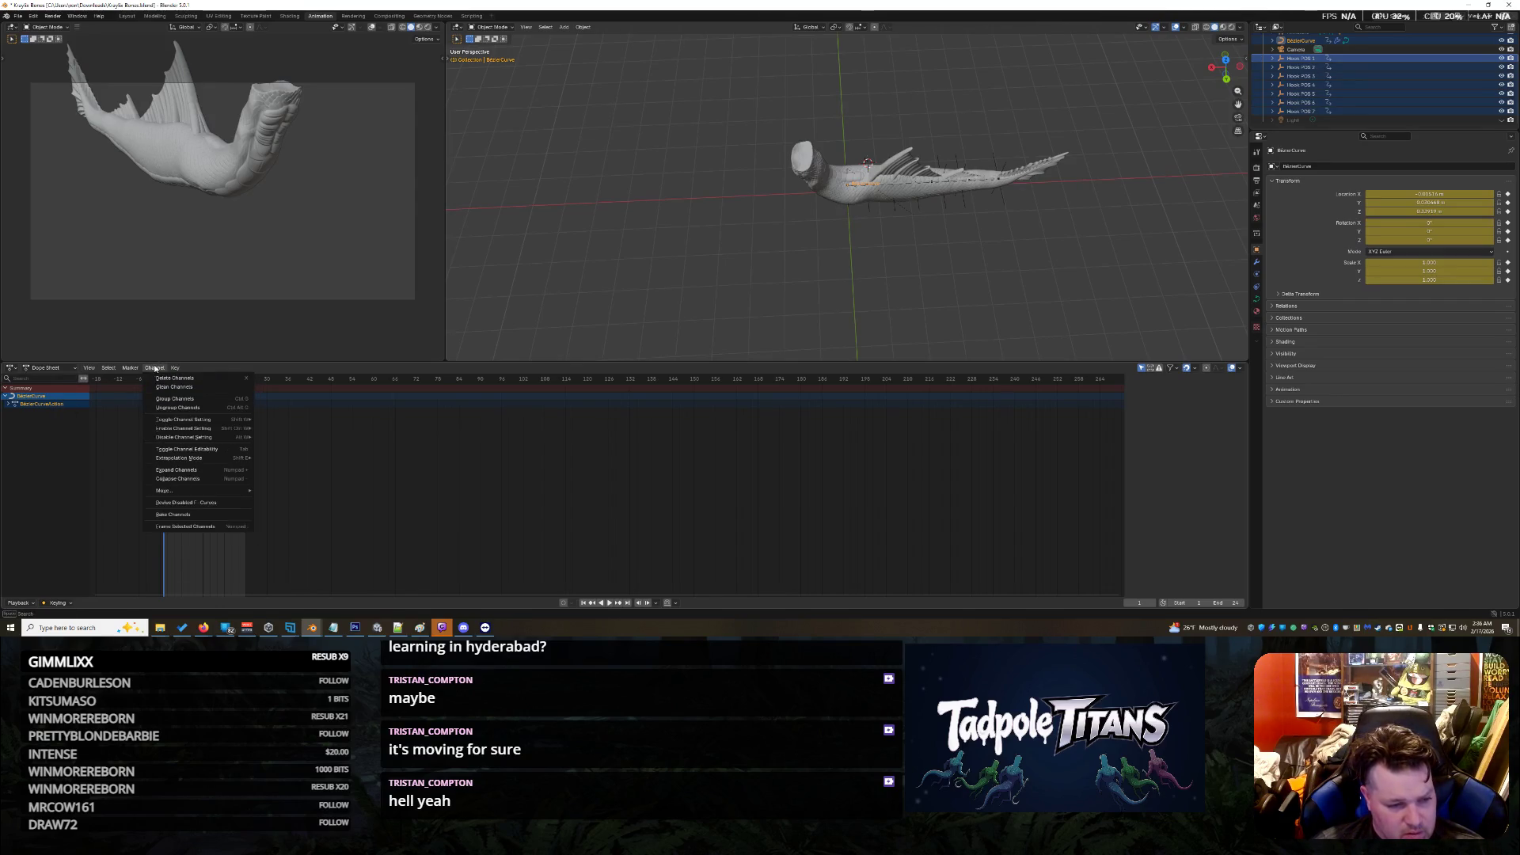
left_click(47, 367)
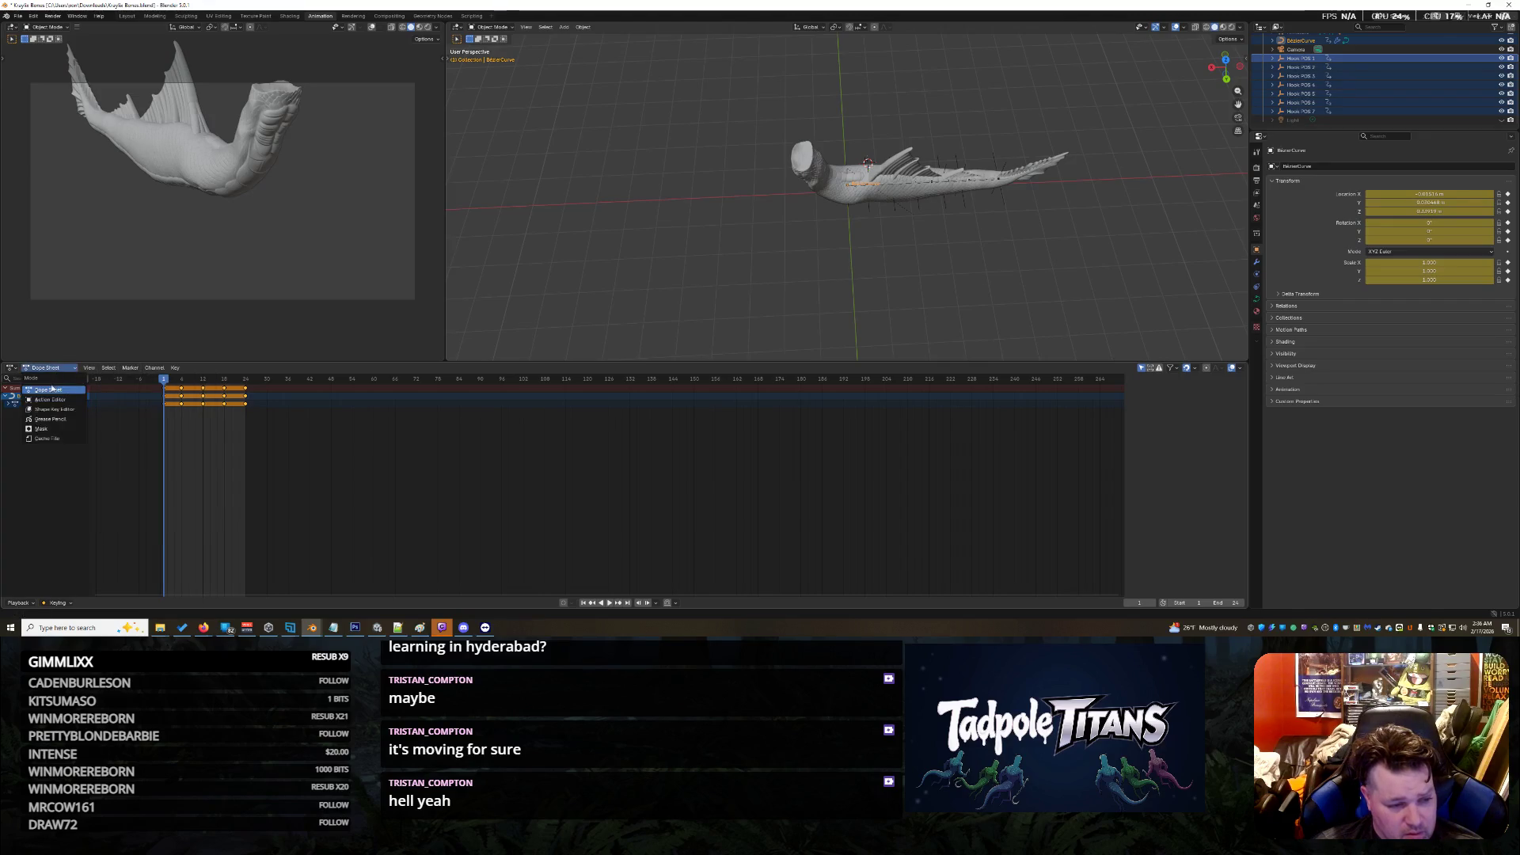
left_click(501, 495)
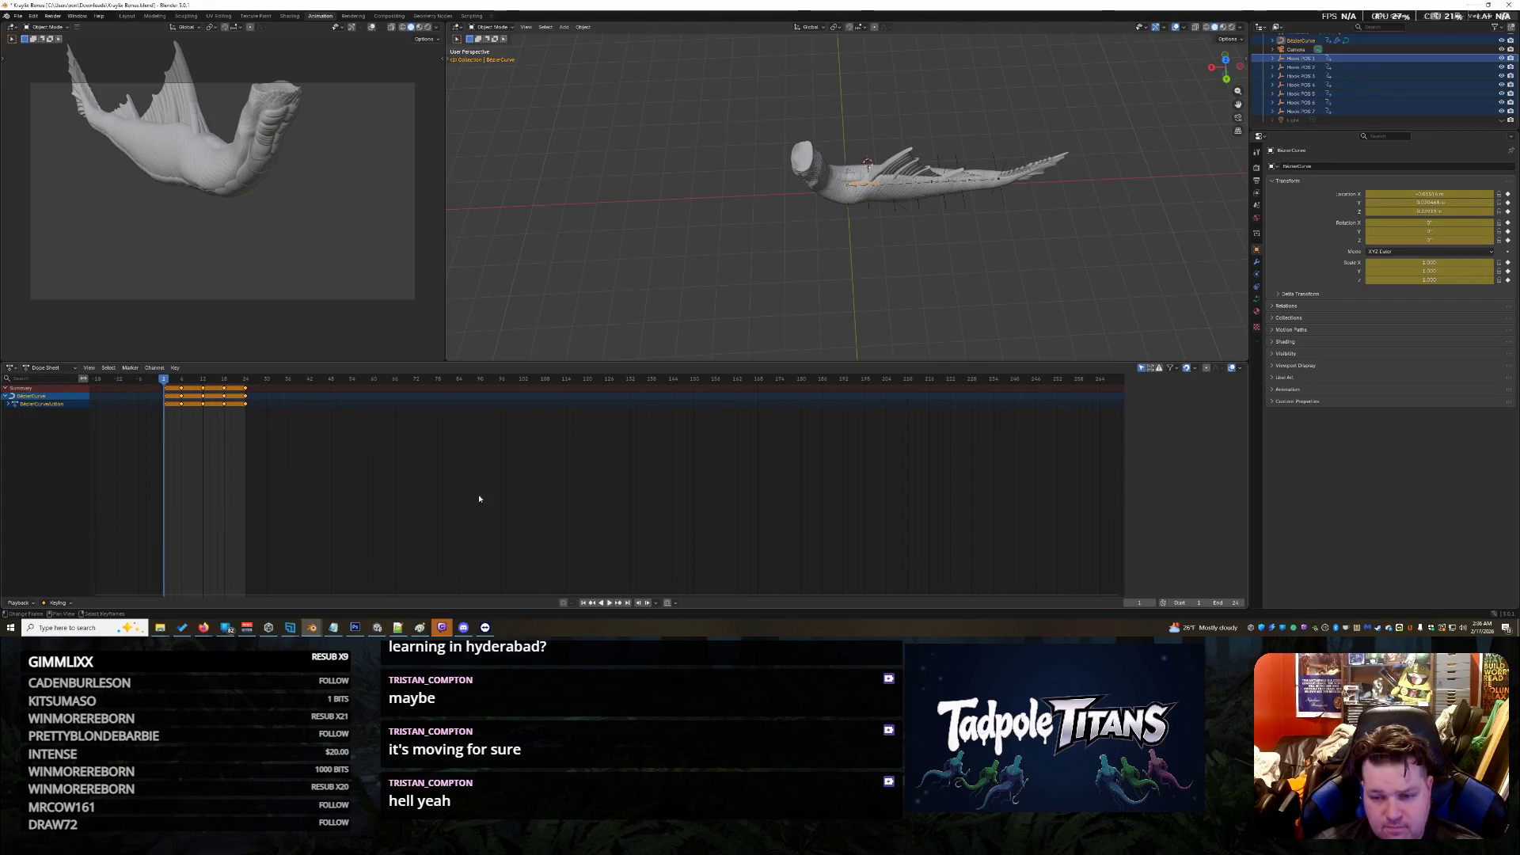
key("Left")
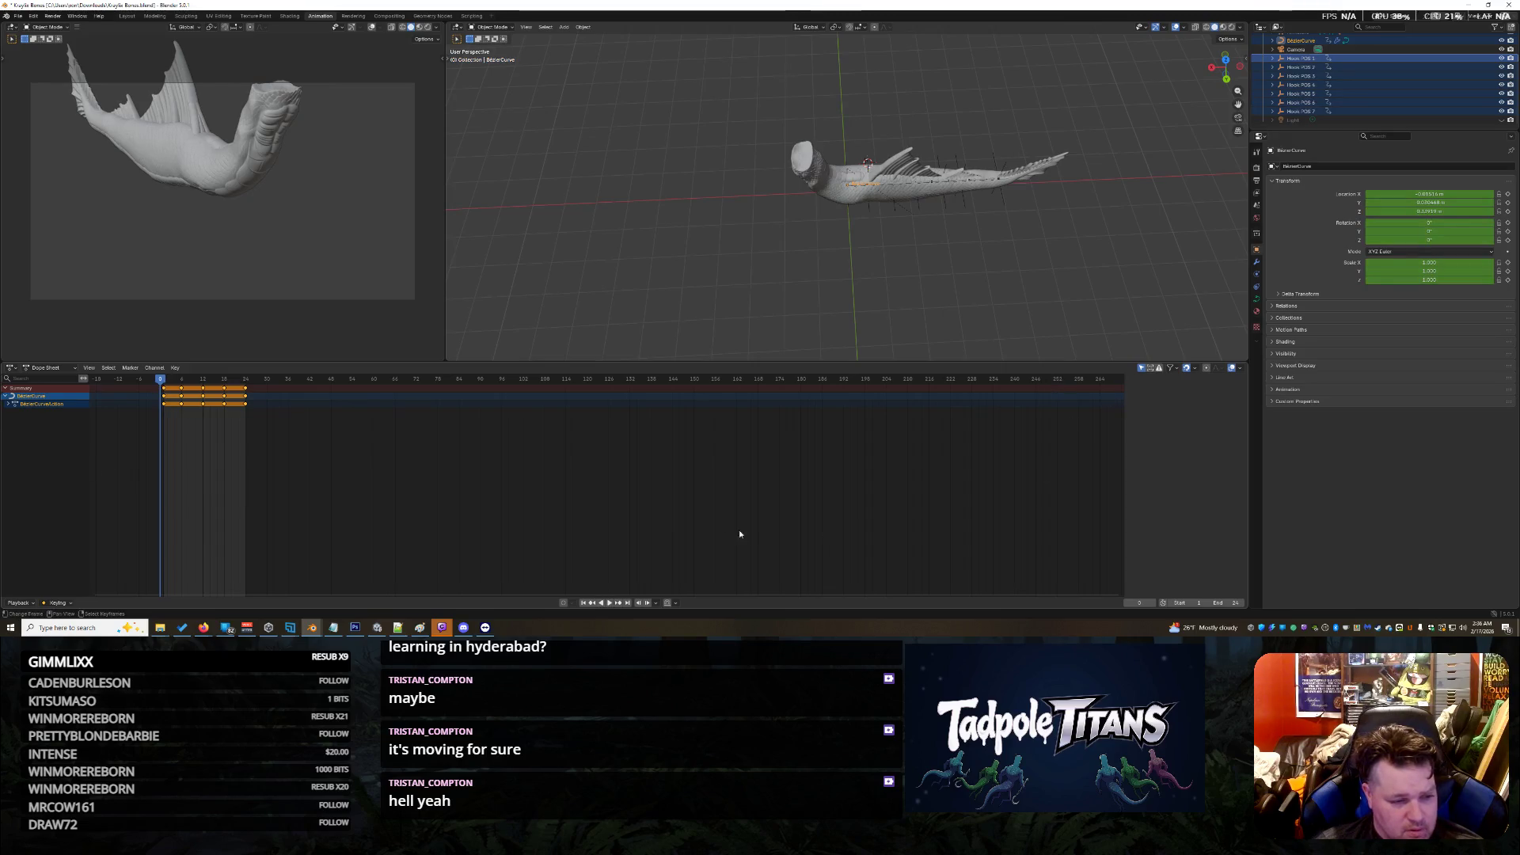
key("space")
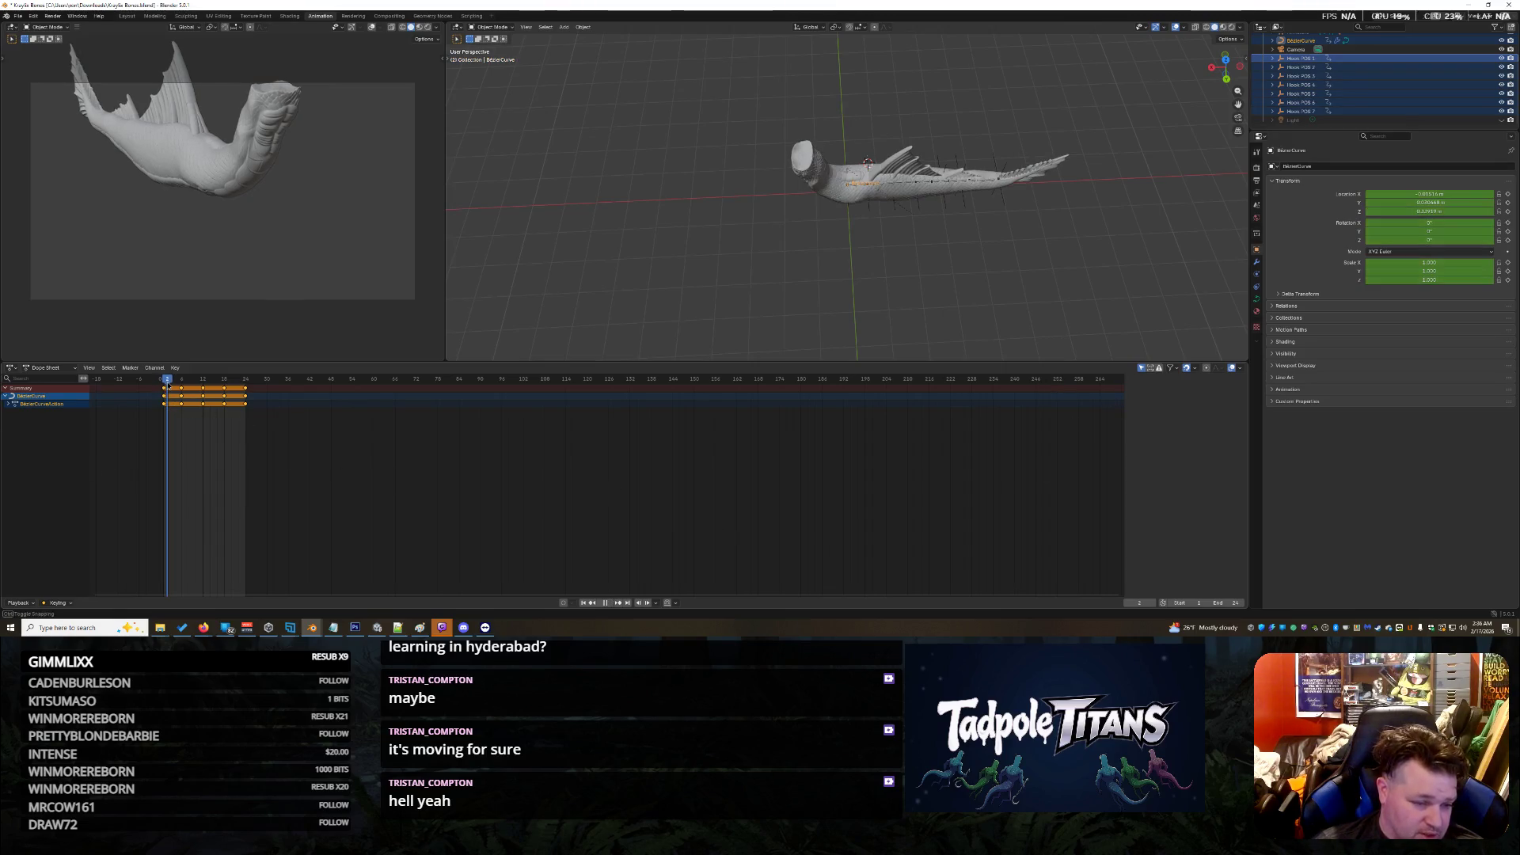
key("Escape")
left_click(49, 367)
left_click(50, 400)
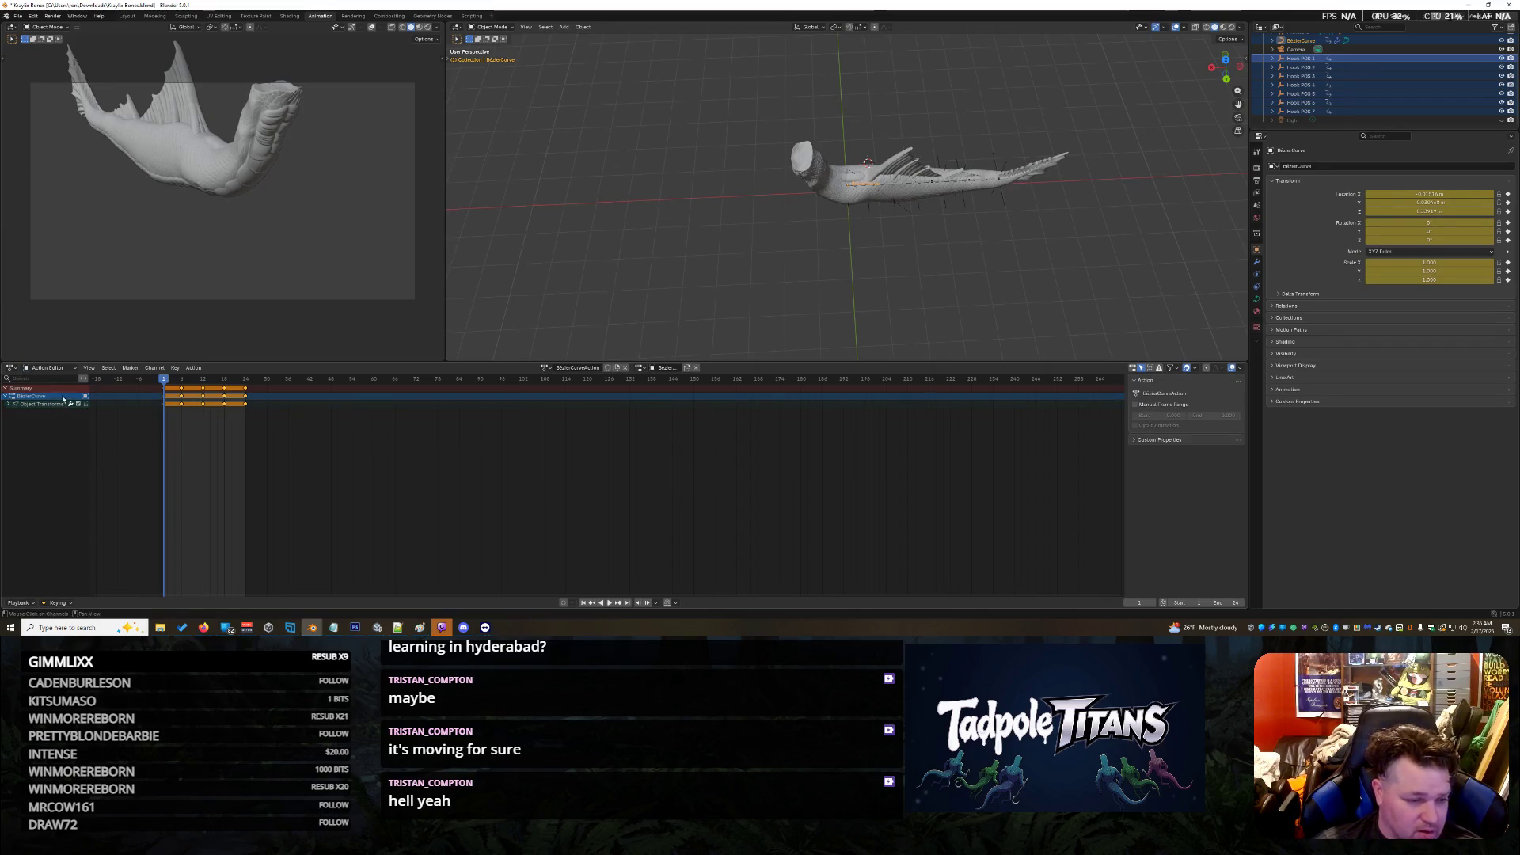
Step: Box-select the curve and all hooks in the viewport and list their keyframes in the Dope Sheet
left_click_drag(1138, 292, 648, 85)
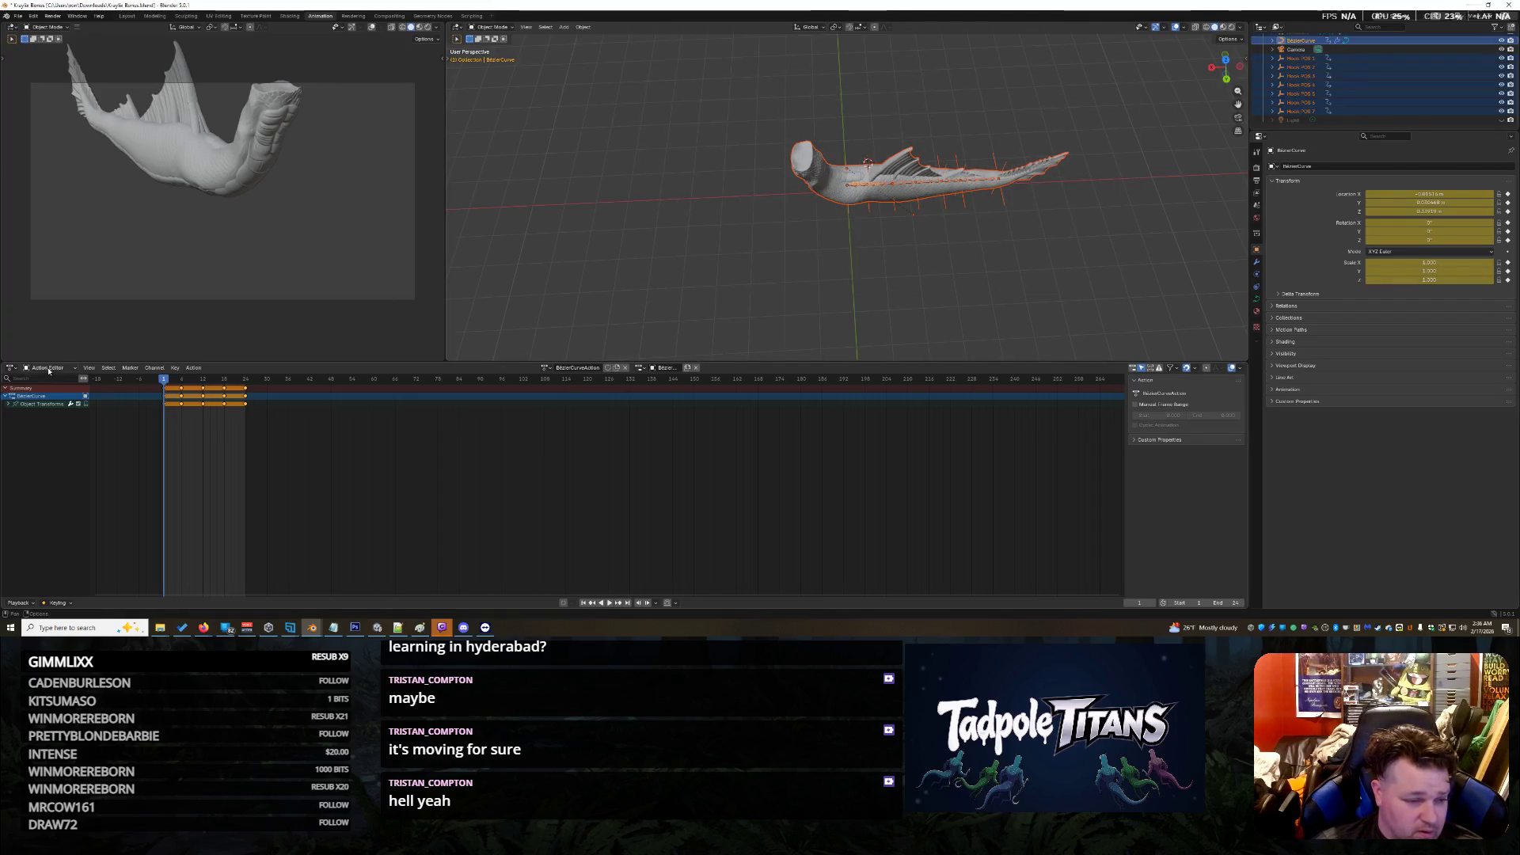
left_click_drag(732, 103, 1090, 278)
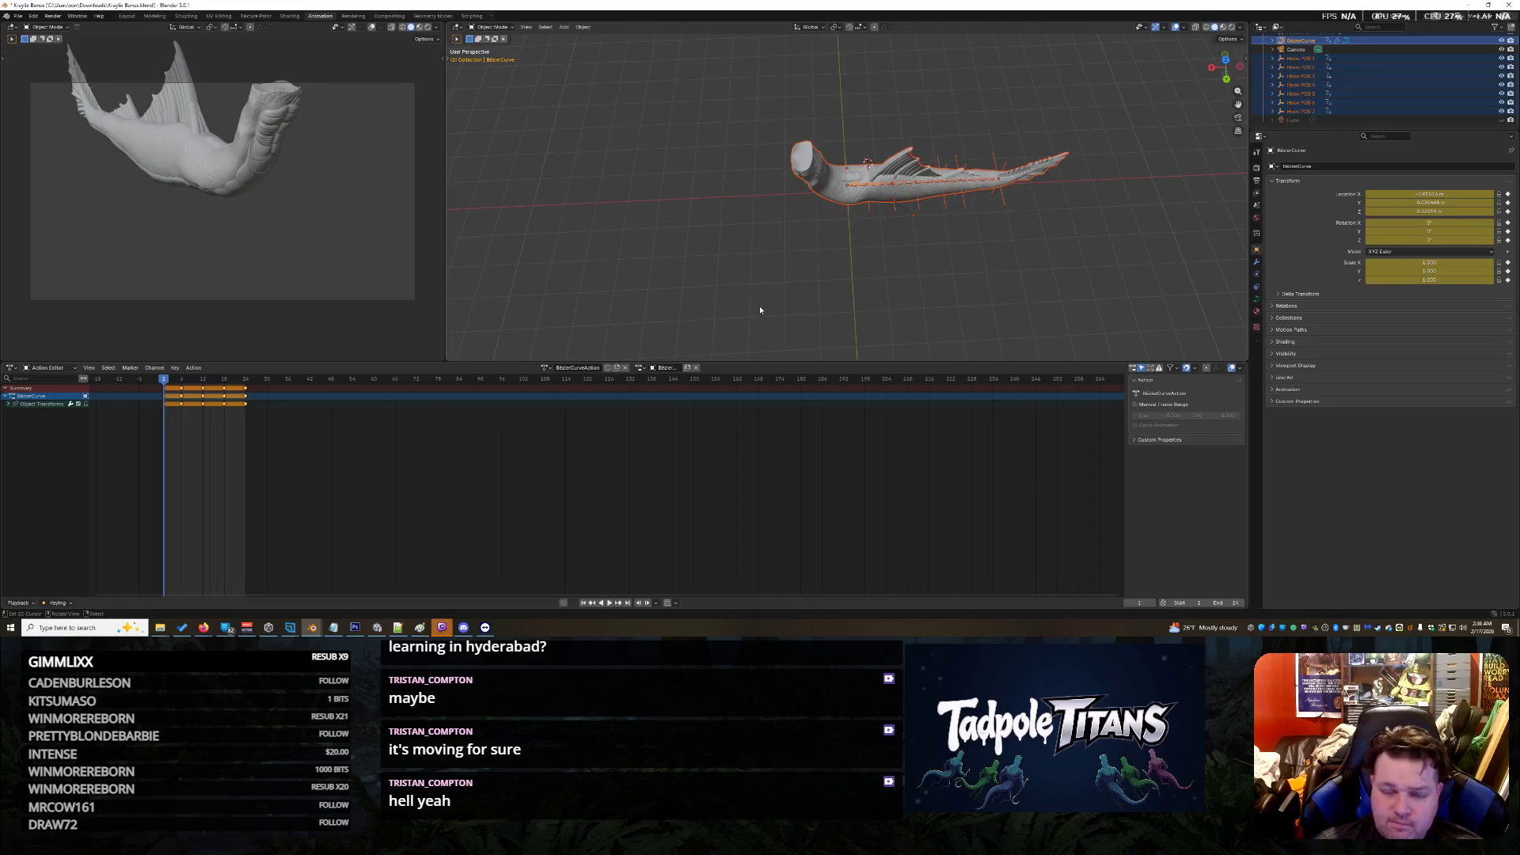
left_click(49, 368)
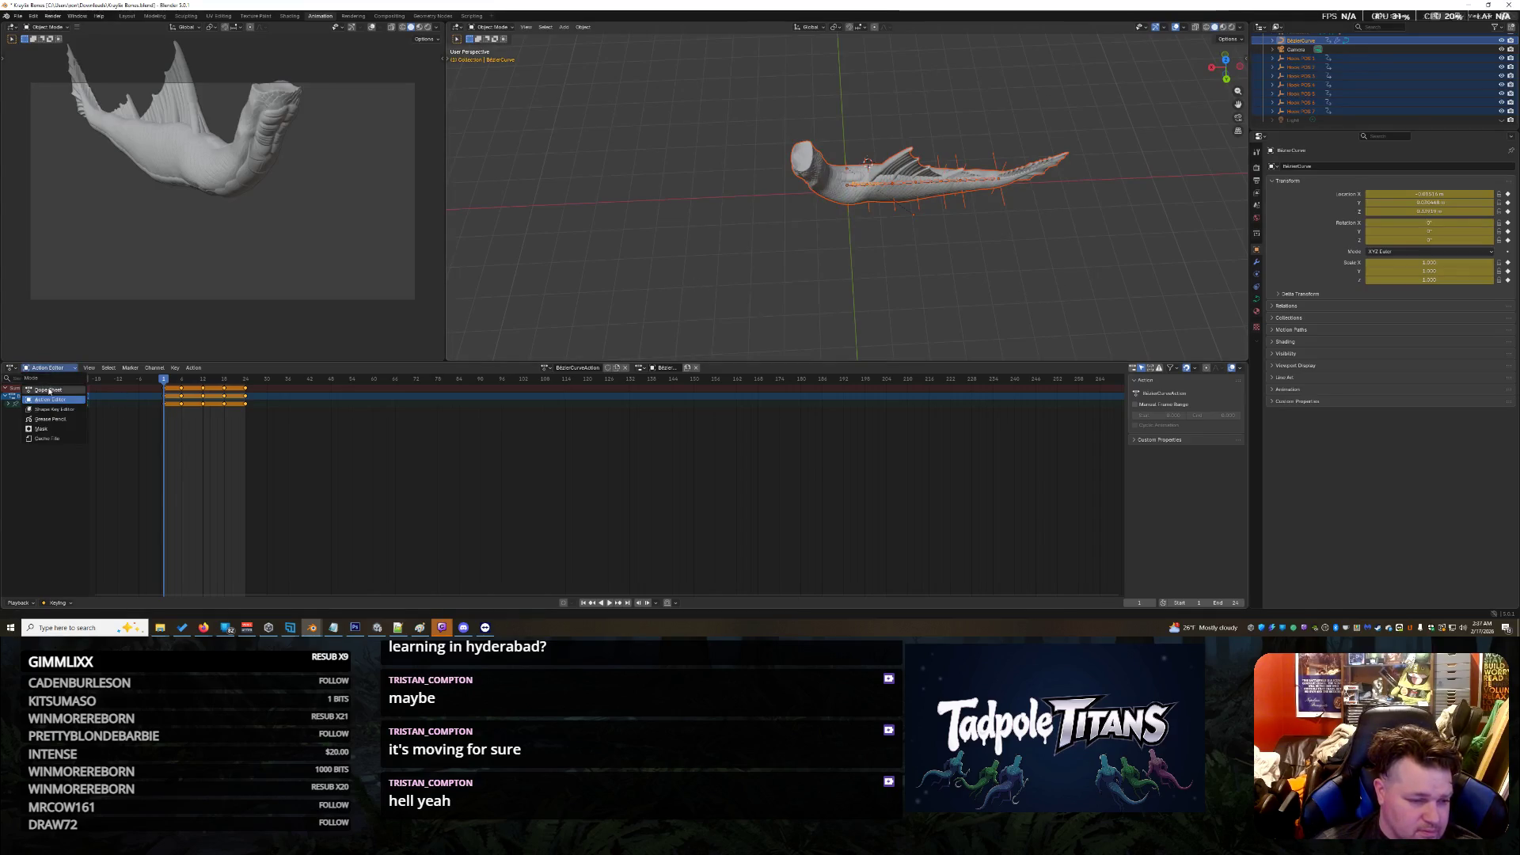
left_click(49, 389)
Step: Expand Hook POS 7Action and select its Object Transforms channel along with the other channels
left_click_drag(261, 535, 353, 553)
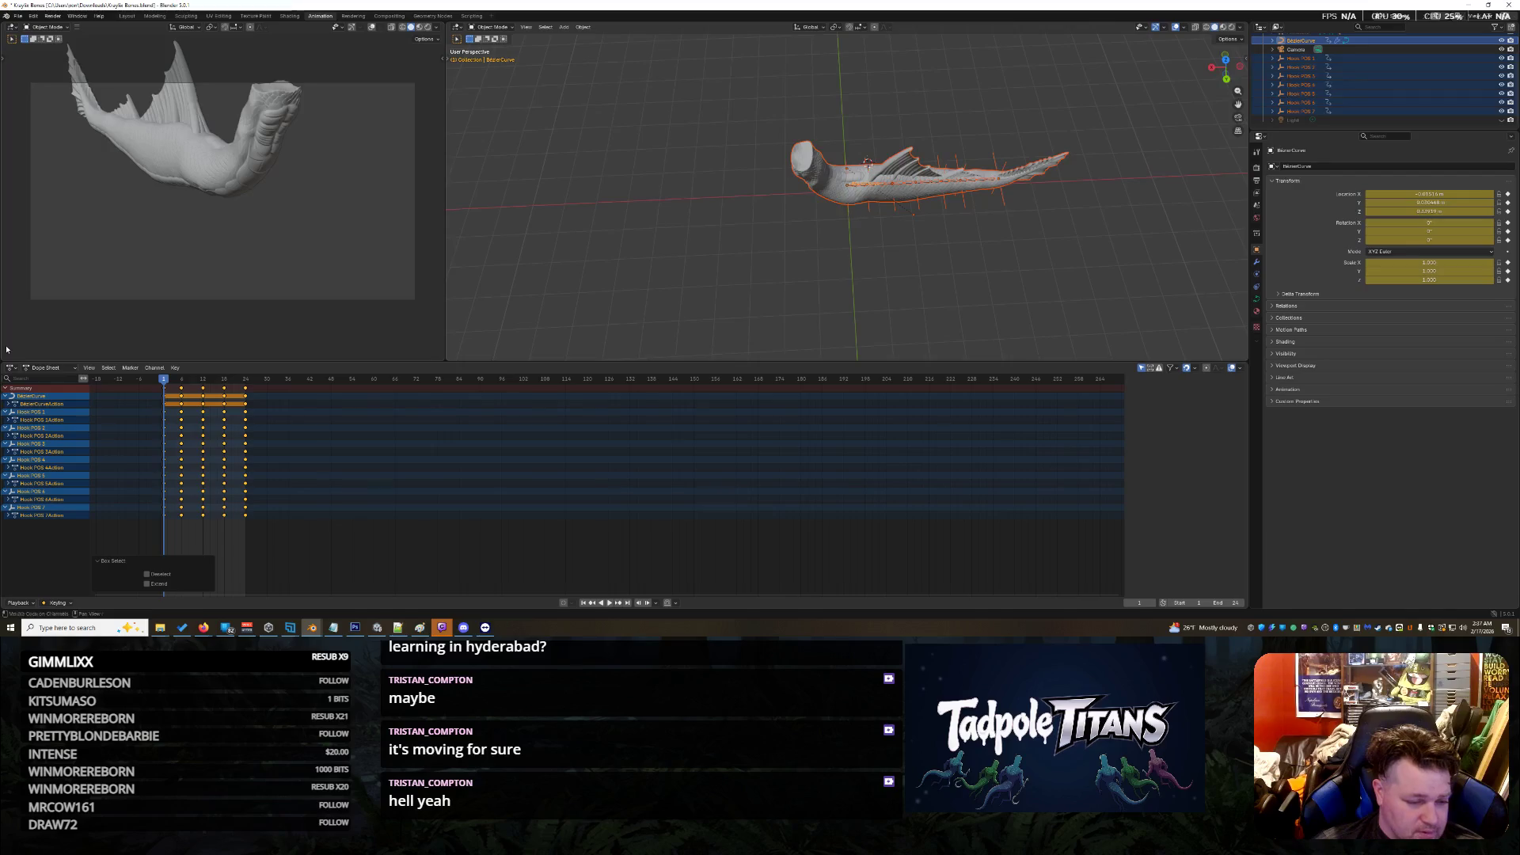
left_click(36, 519)
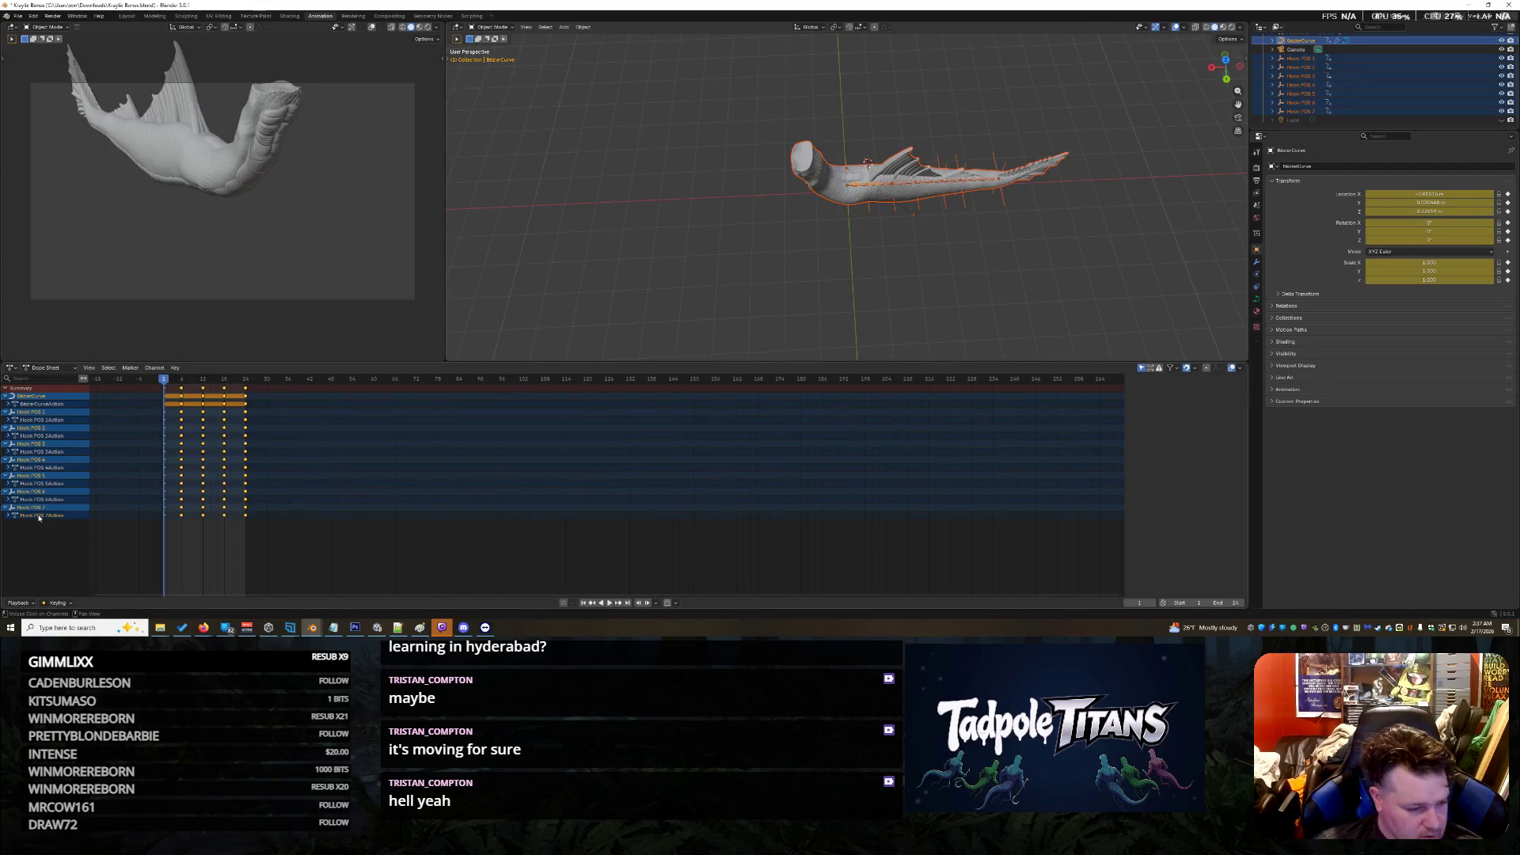
left_click(8, 516)
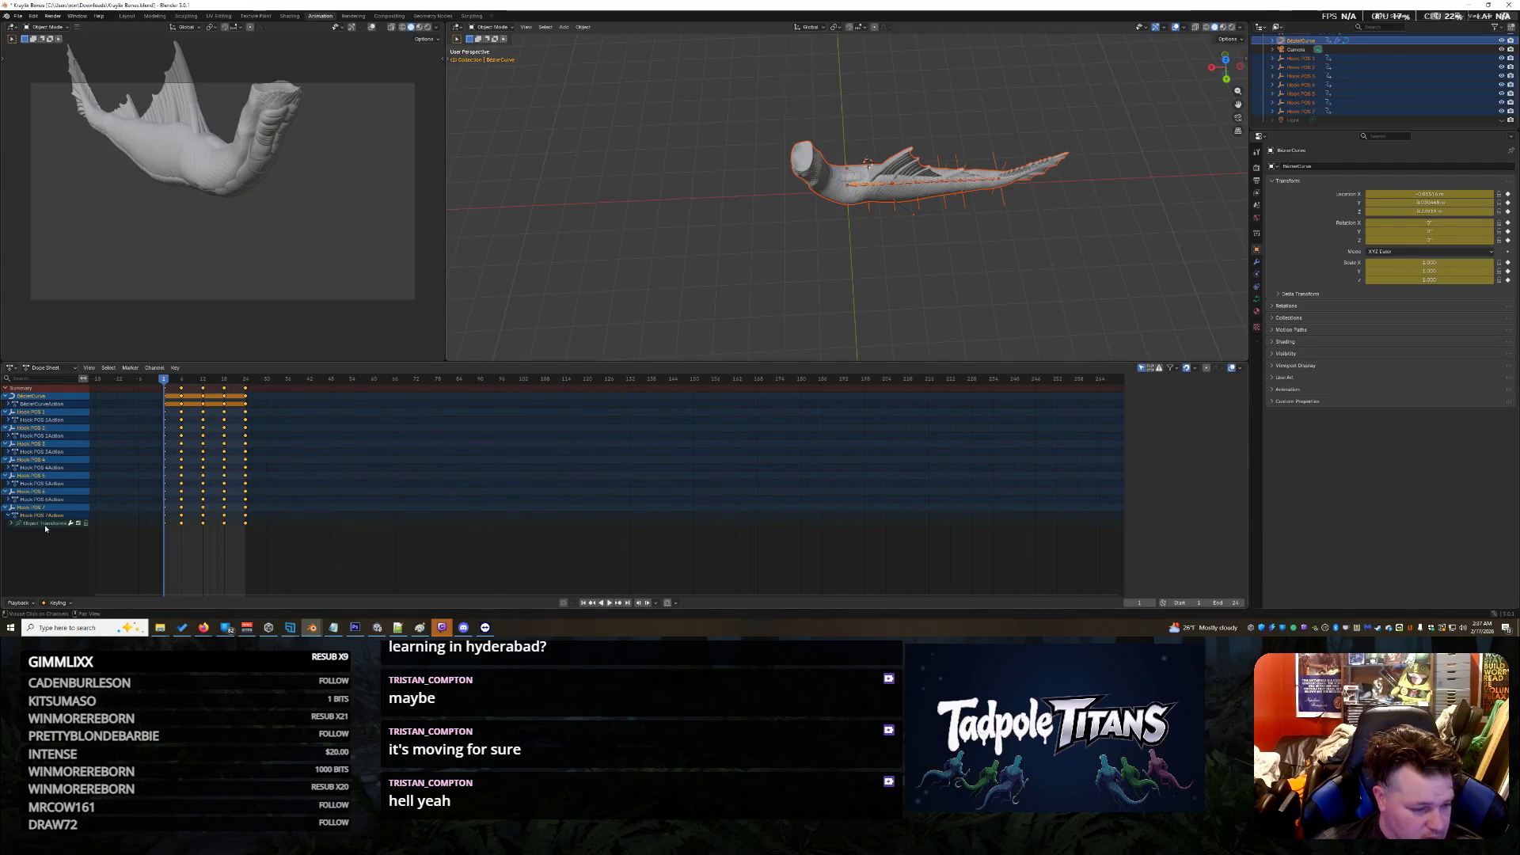
left_click(45, 524)
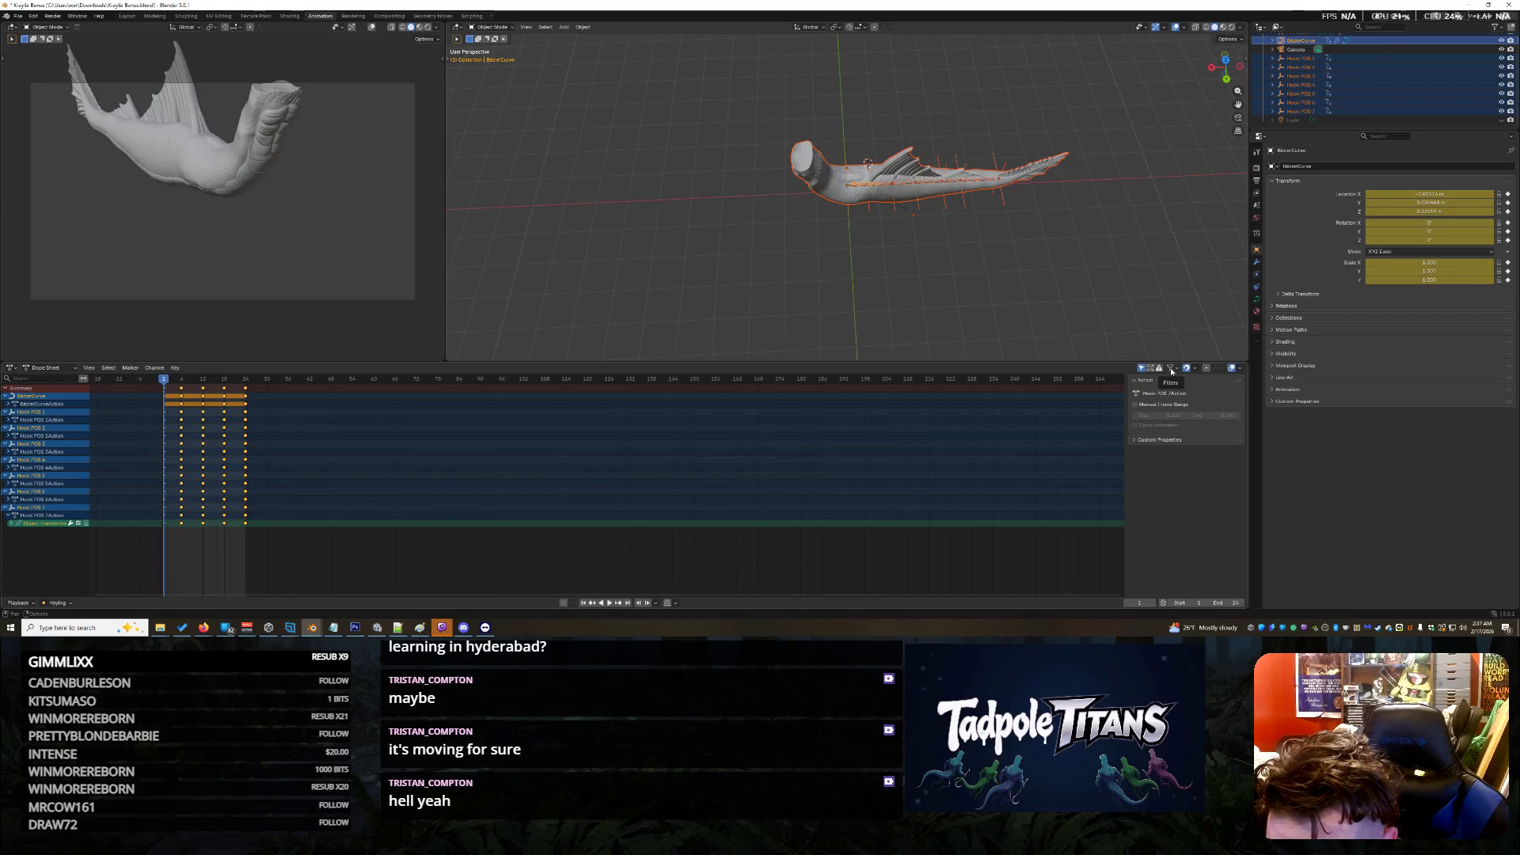
left_click_drag(87, 552, 15, 364)
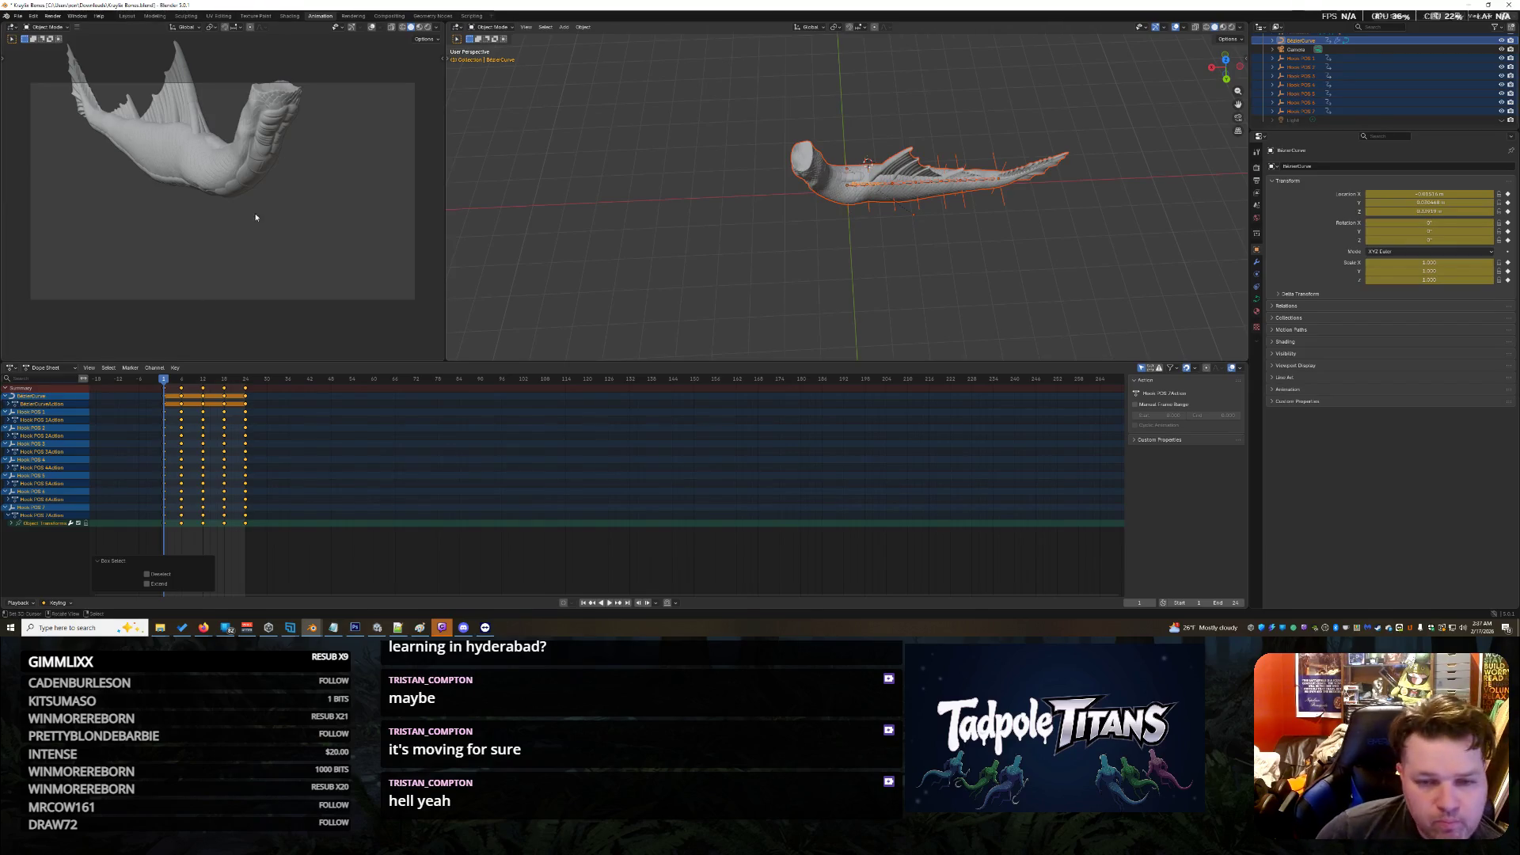
Step: Reselect the curve and hooks in the viewport and save the blend file
left_click_drag(663, 91, 1140, 254)
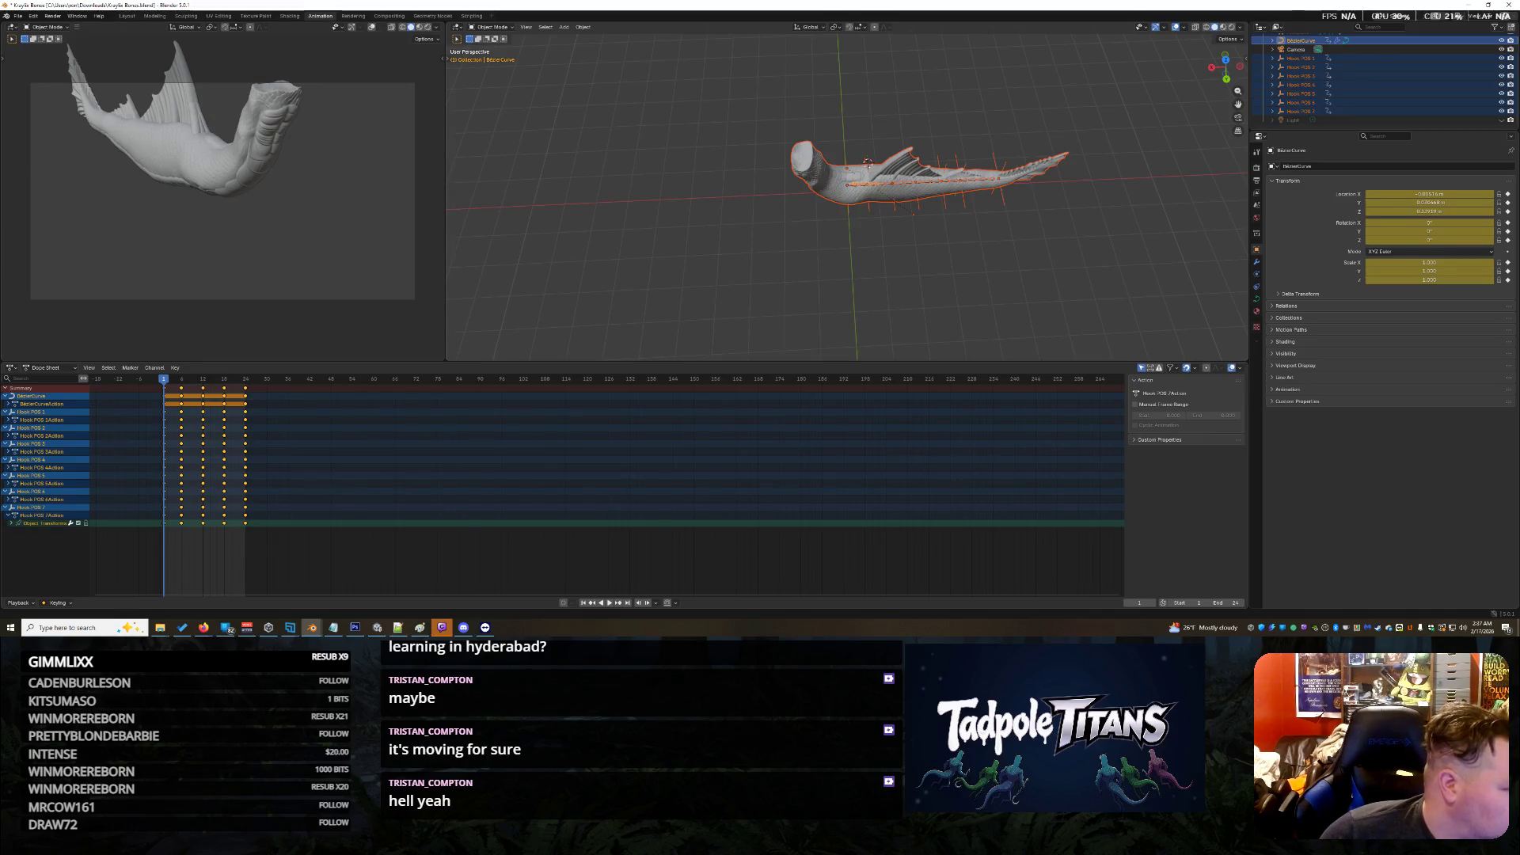
key("ctrl+s")
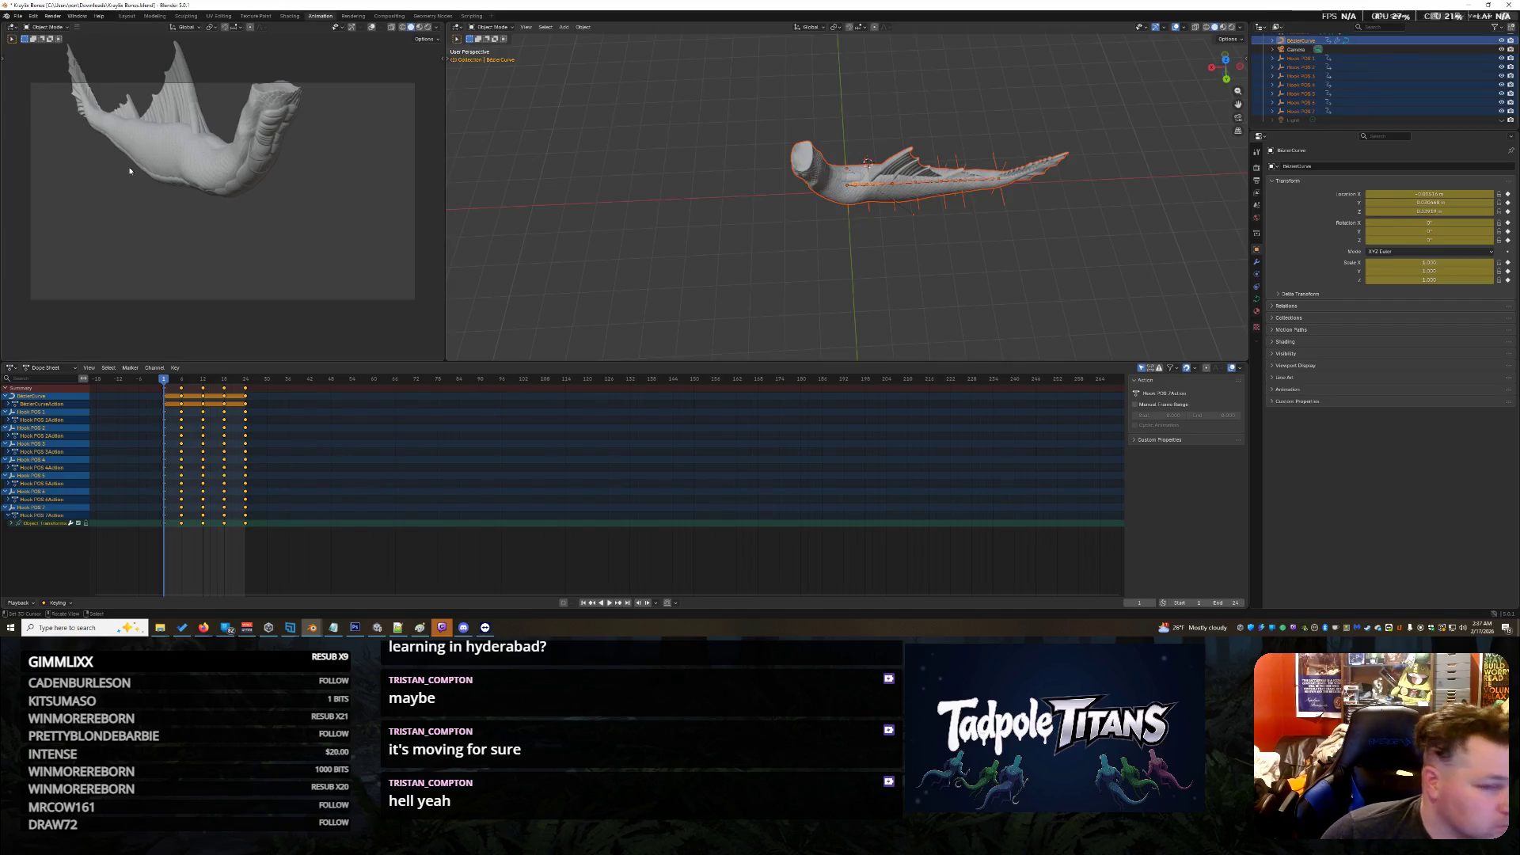
left_click(52, 368)
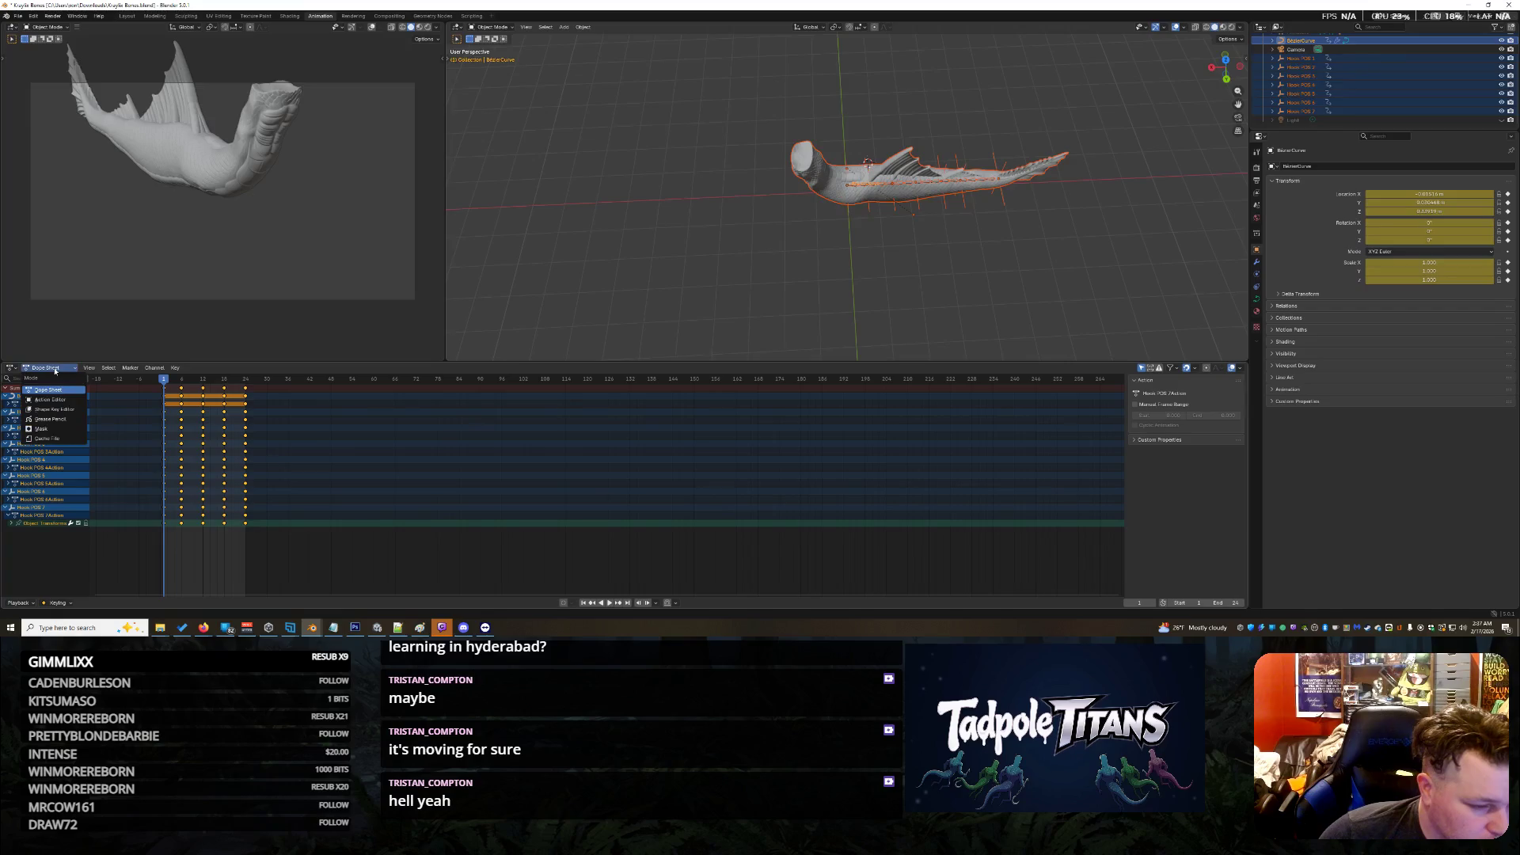
Step: Try the Action Editor, Shape Key Editor and Mask timeline modes
left_click(52, 368)
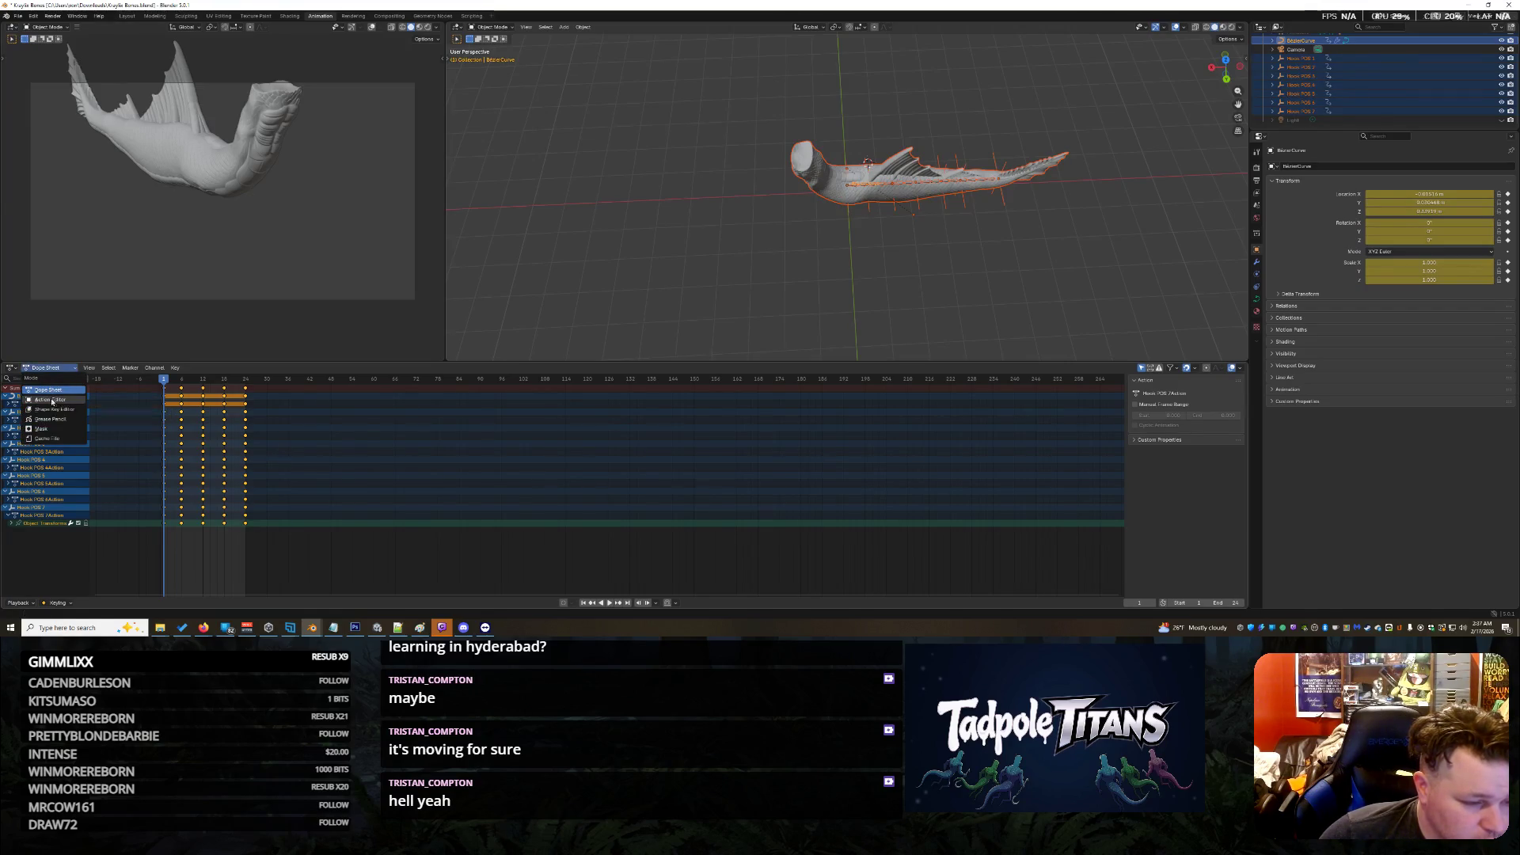
left_click(50, 400)
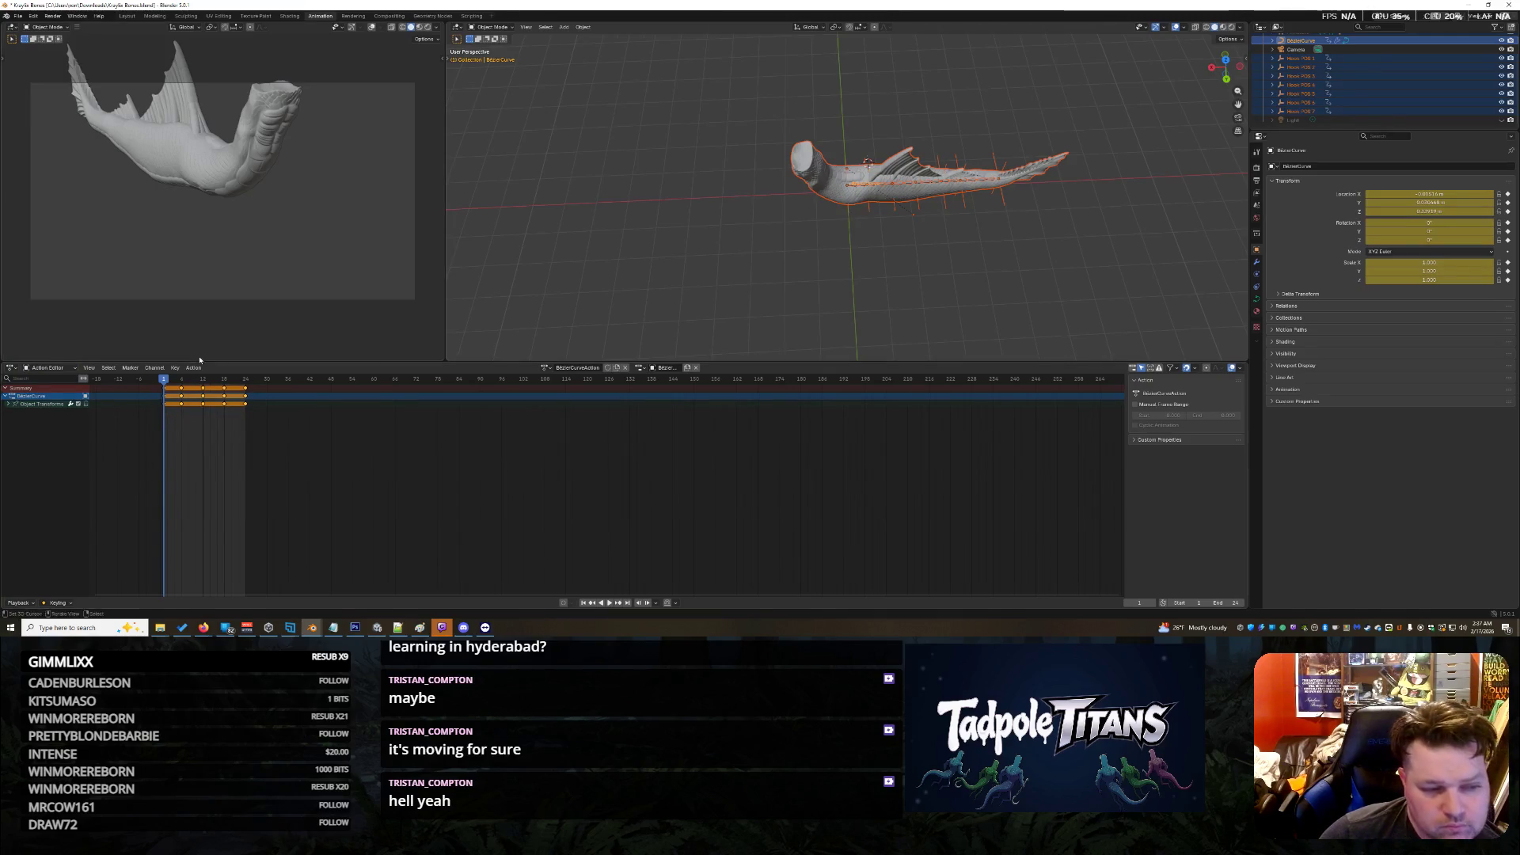
left_click(94, 370)
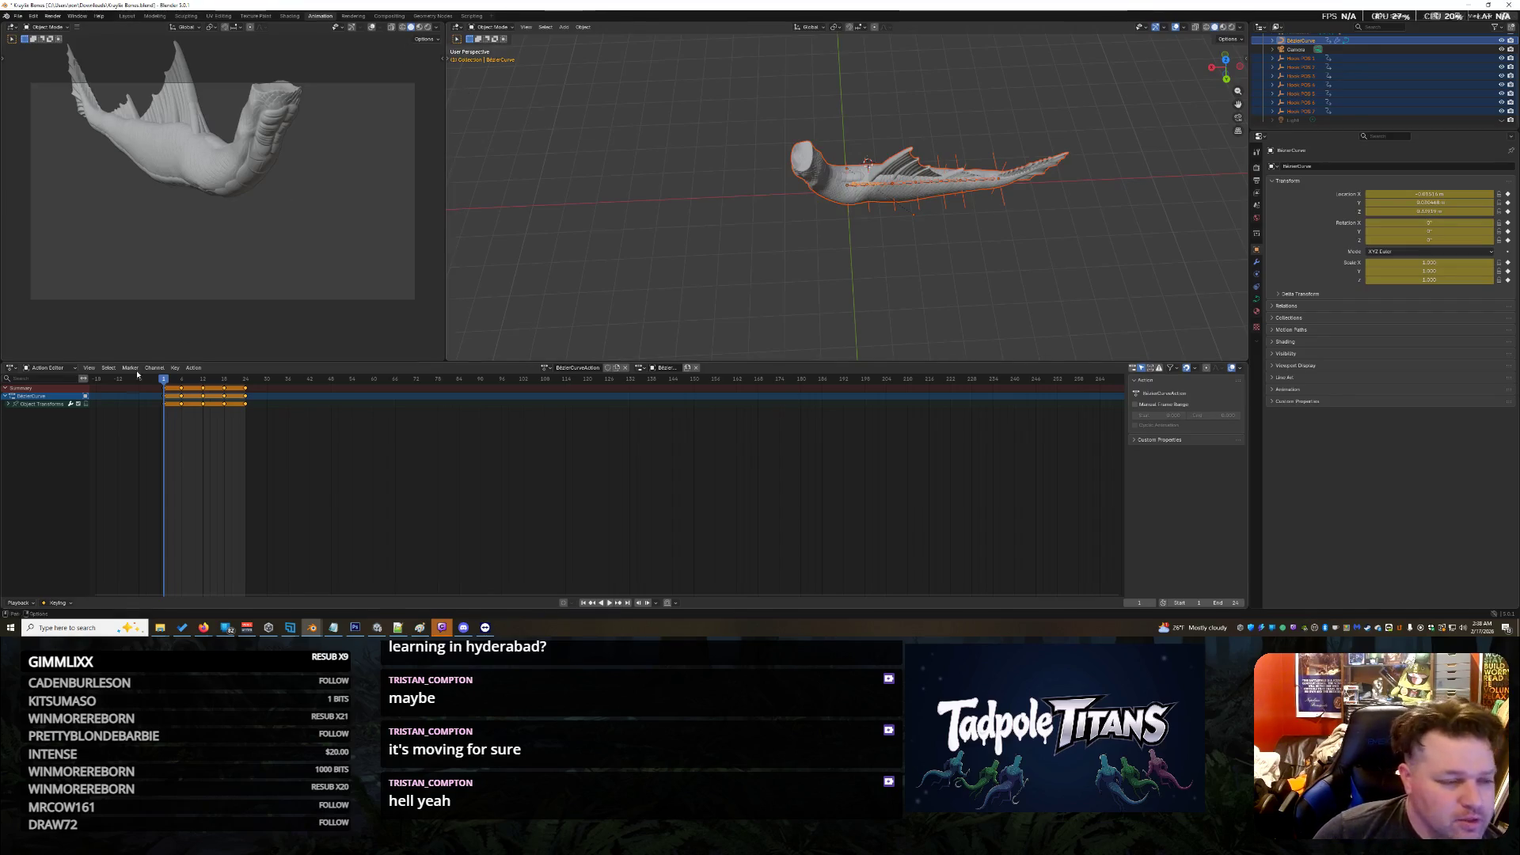
left_click(51, 368)
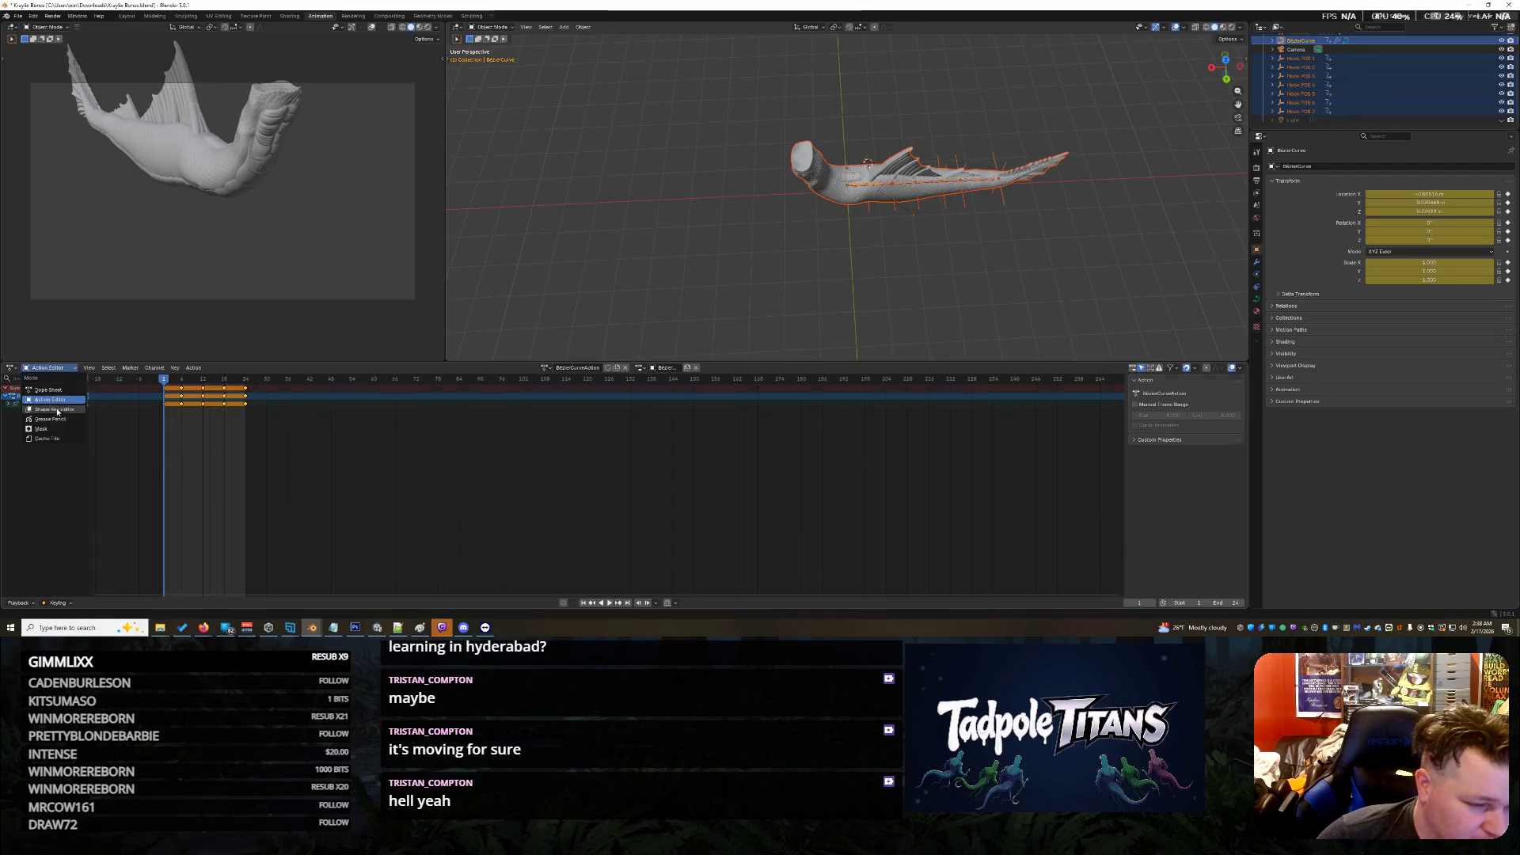
left_click(57, 410)
left_click(51, 367)
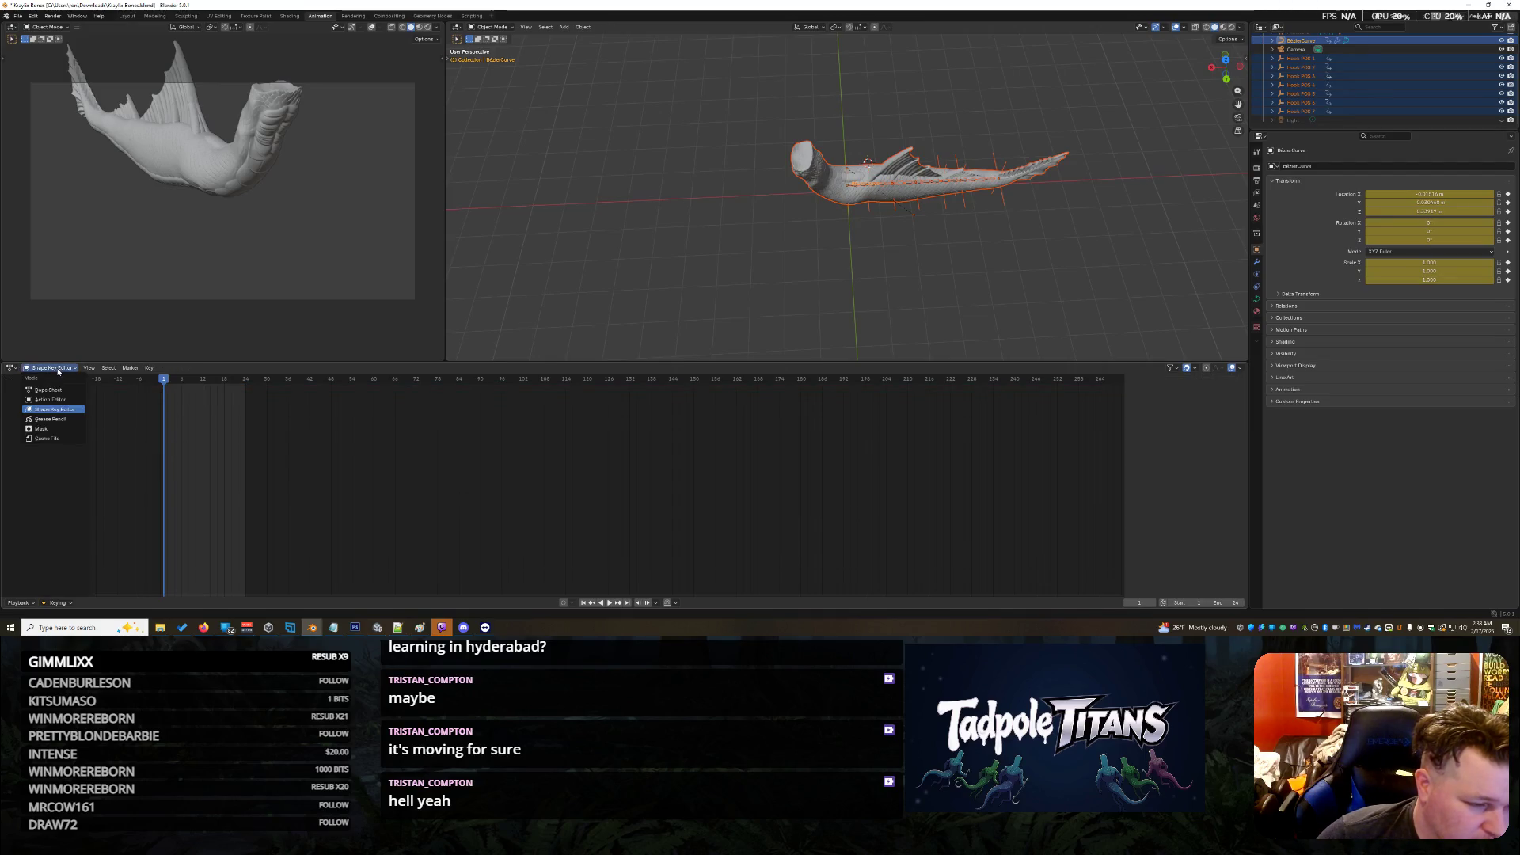
left_click(41, 428)
Step: Return to Dope Sheet, widen the channel name list and hide the side panel
left_click(57, 369)
left_click(44, 388)
mouse_move(89, 570)
left_mouse_down()
mouse_move(272, 570)
mouse_move(127, 570)
mouse_move(2, 373)
left_mouse_up()
key("ctrl+bracketright")
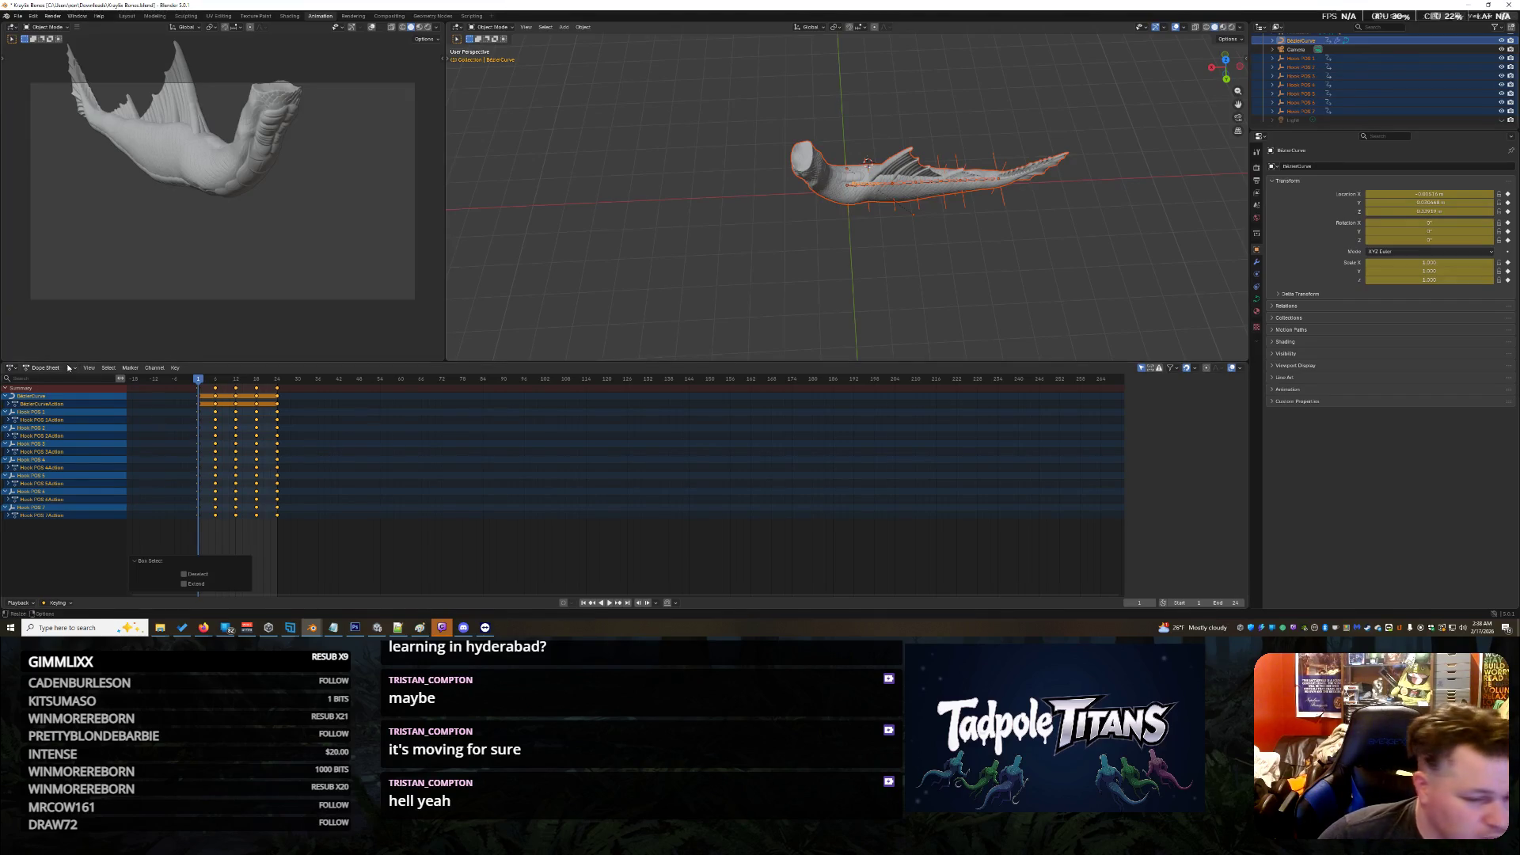
Step: Copy the hooks' keyframes and paste them into BezierCurveAction at frame 1
left_click_drag(435, 544, 194, 545)
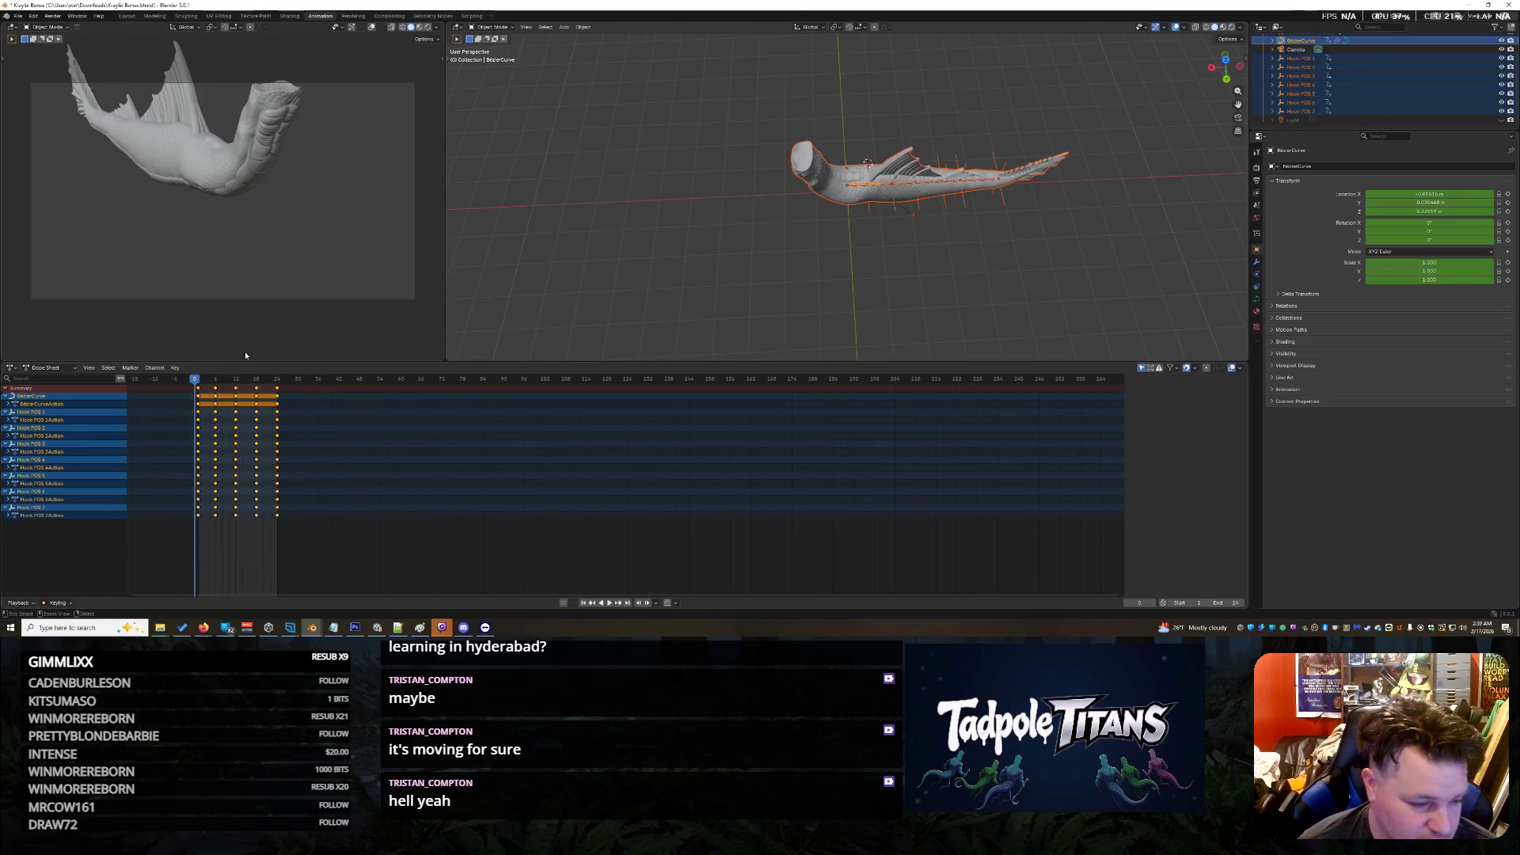
key("ctrl+c")
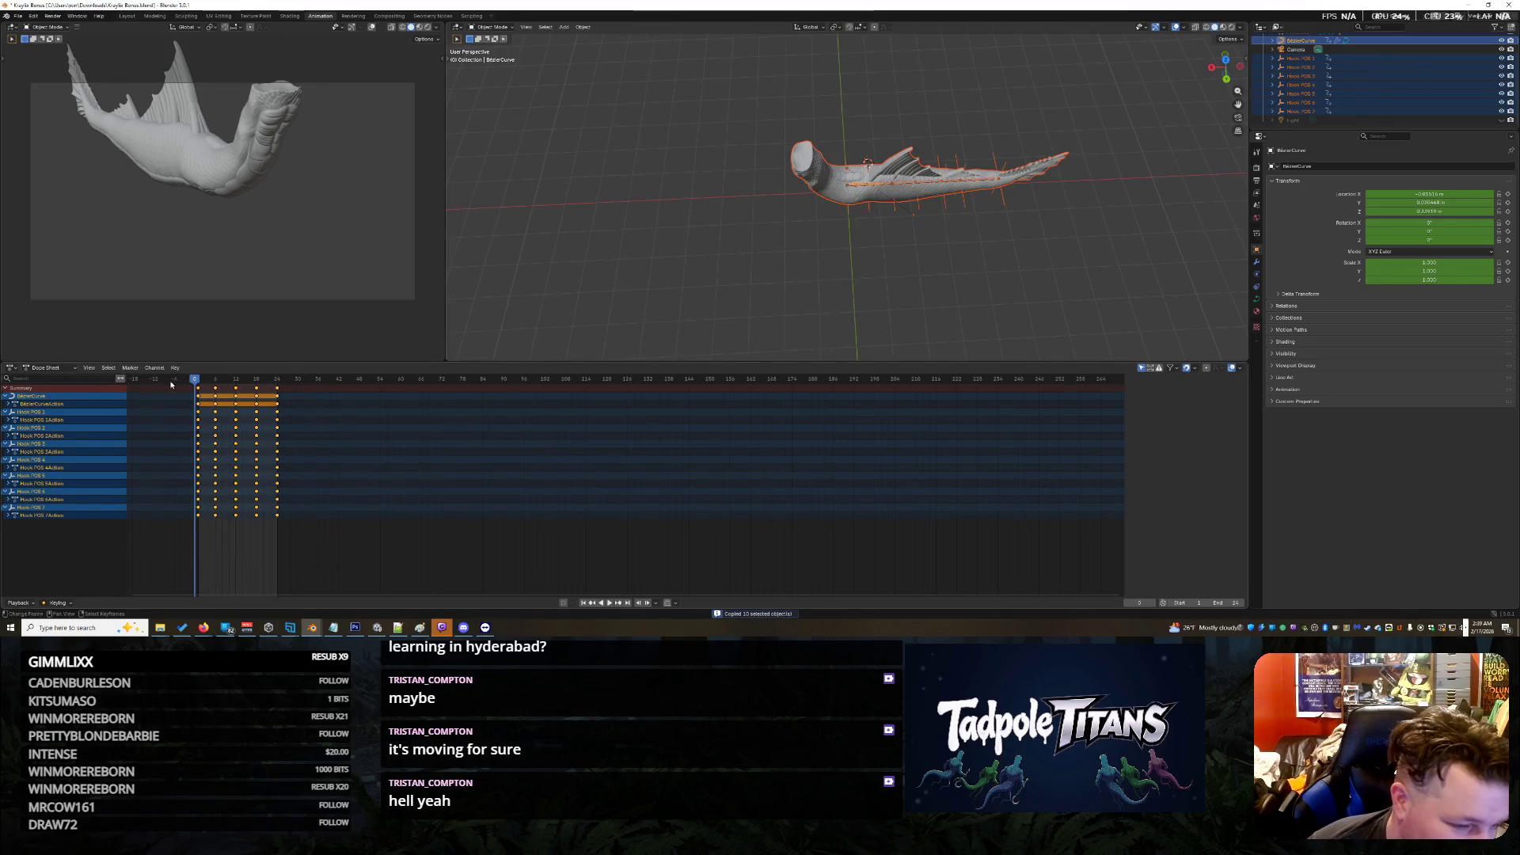
left_click(49, 367)
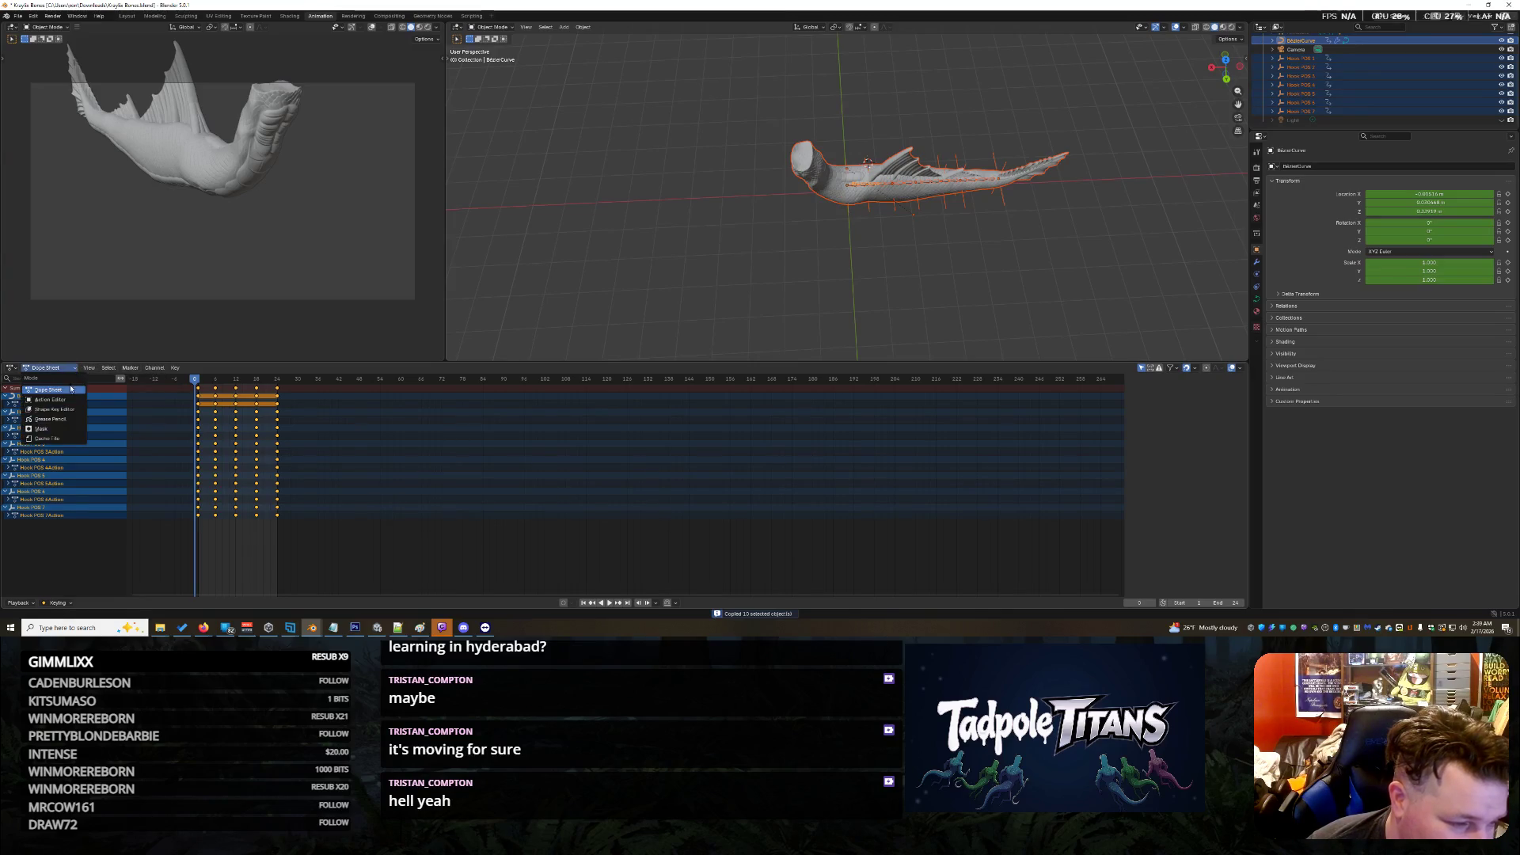
left_click(65, 399)
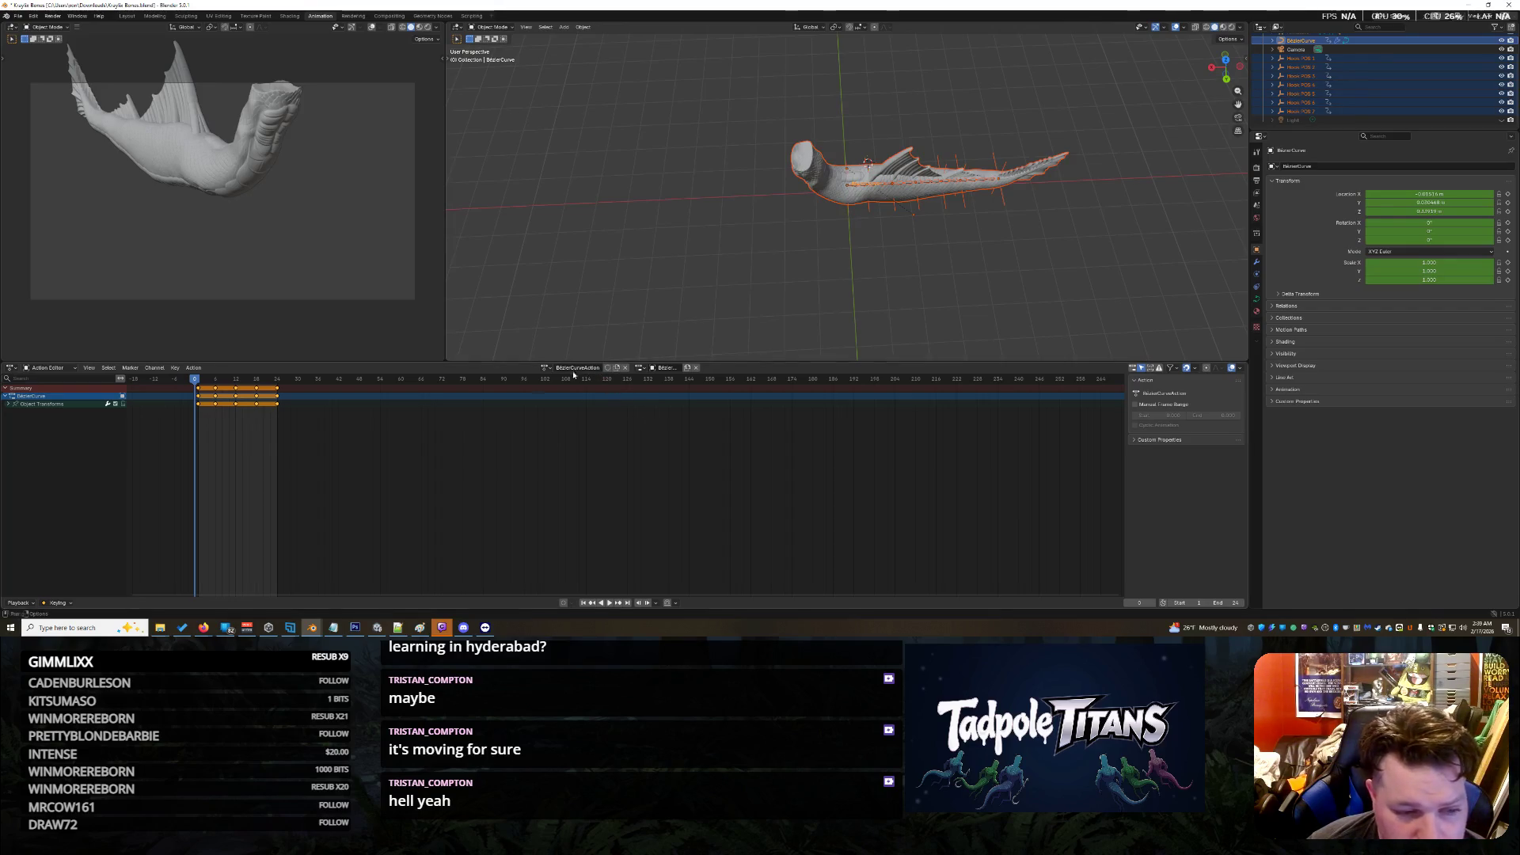
left_click(832, 252)
left_click(198, 382)
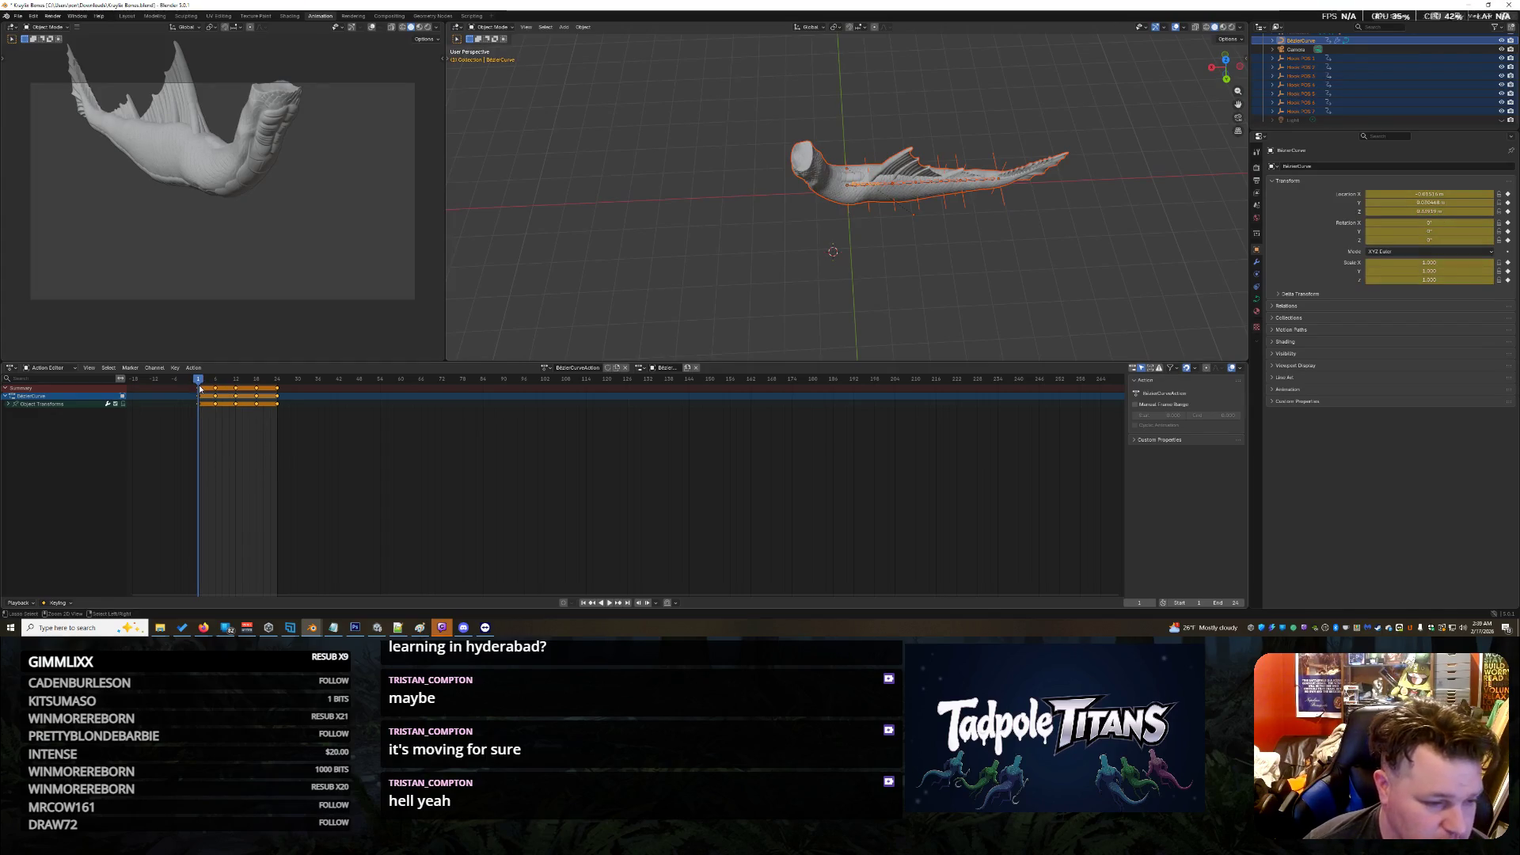
key("ctrl+v")
Step: Scrub through frames 95, 1 and about 43 to confirm the creature deforms
left_click(519, 459)
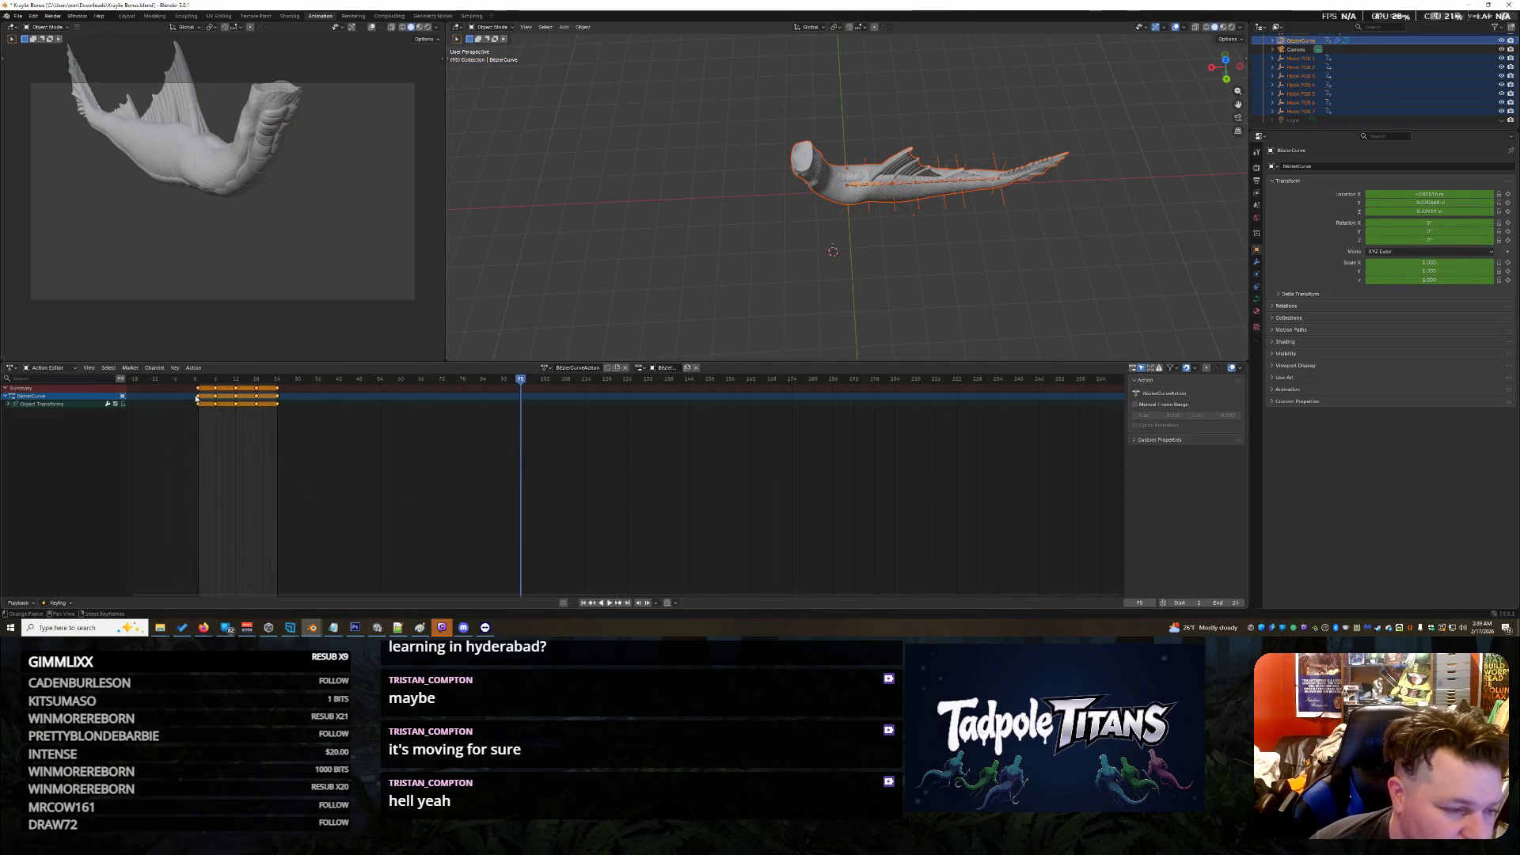
left_click(194, 475)
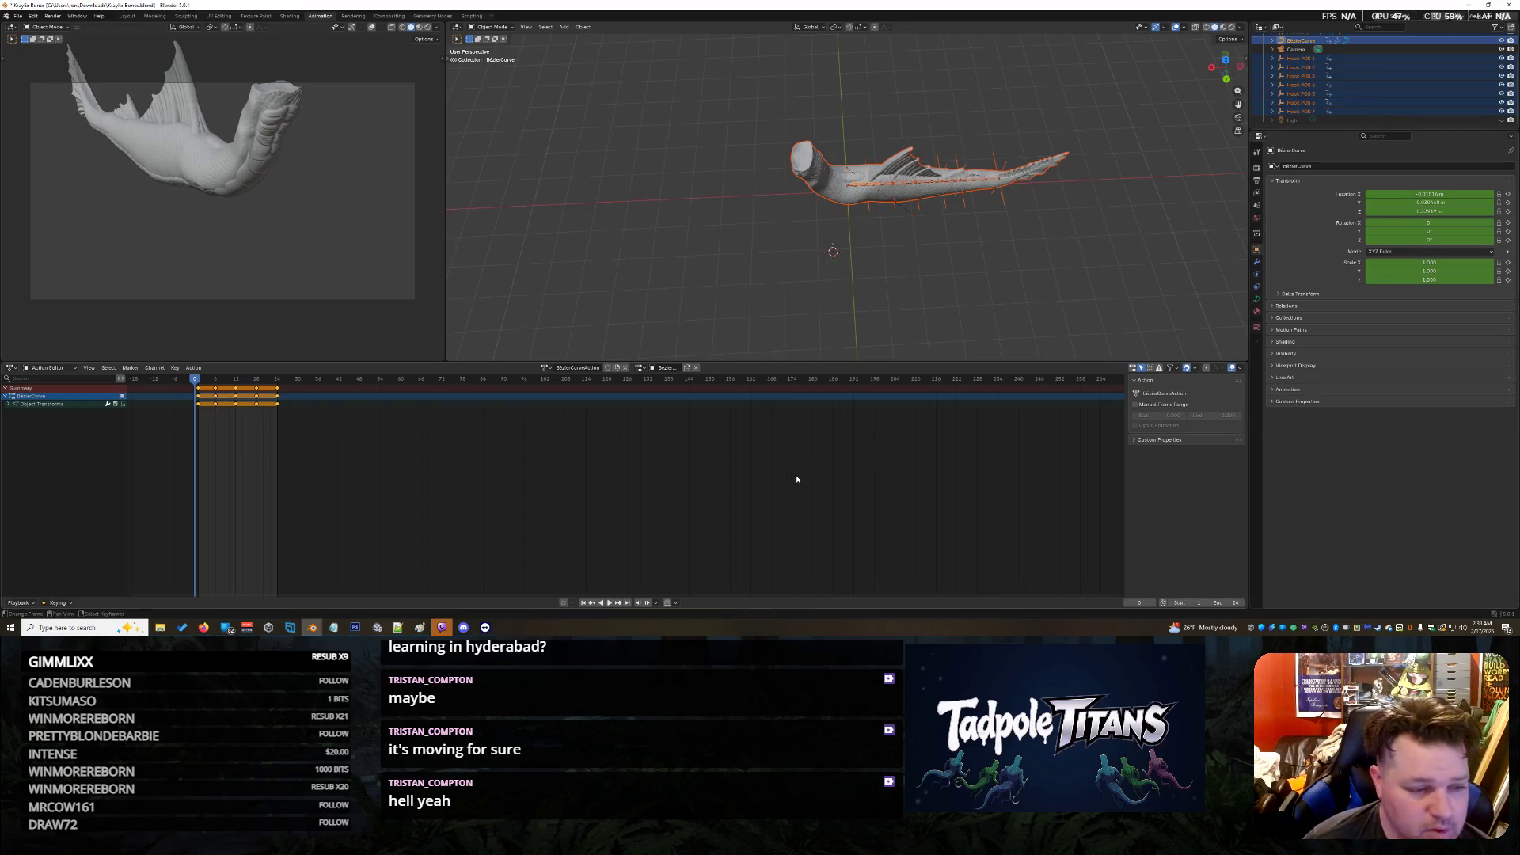
left_click_drag(195, 384, 317, 385)
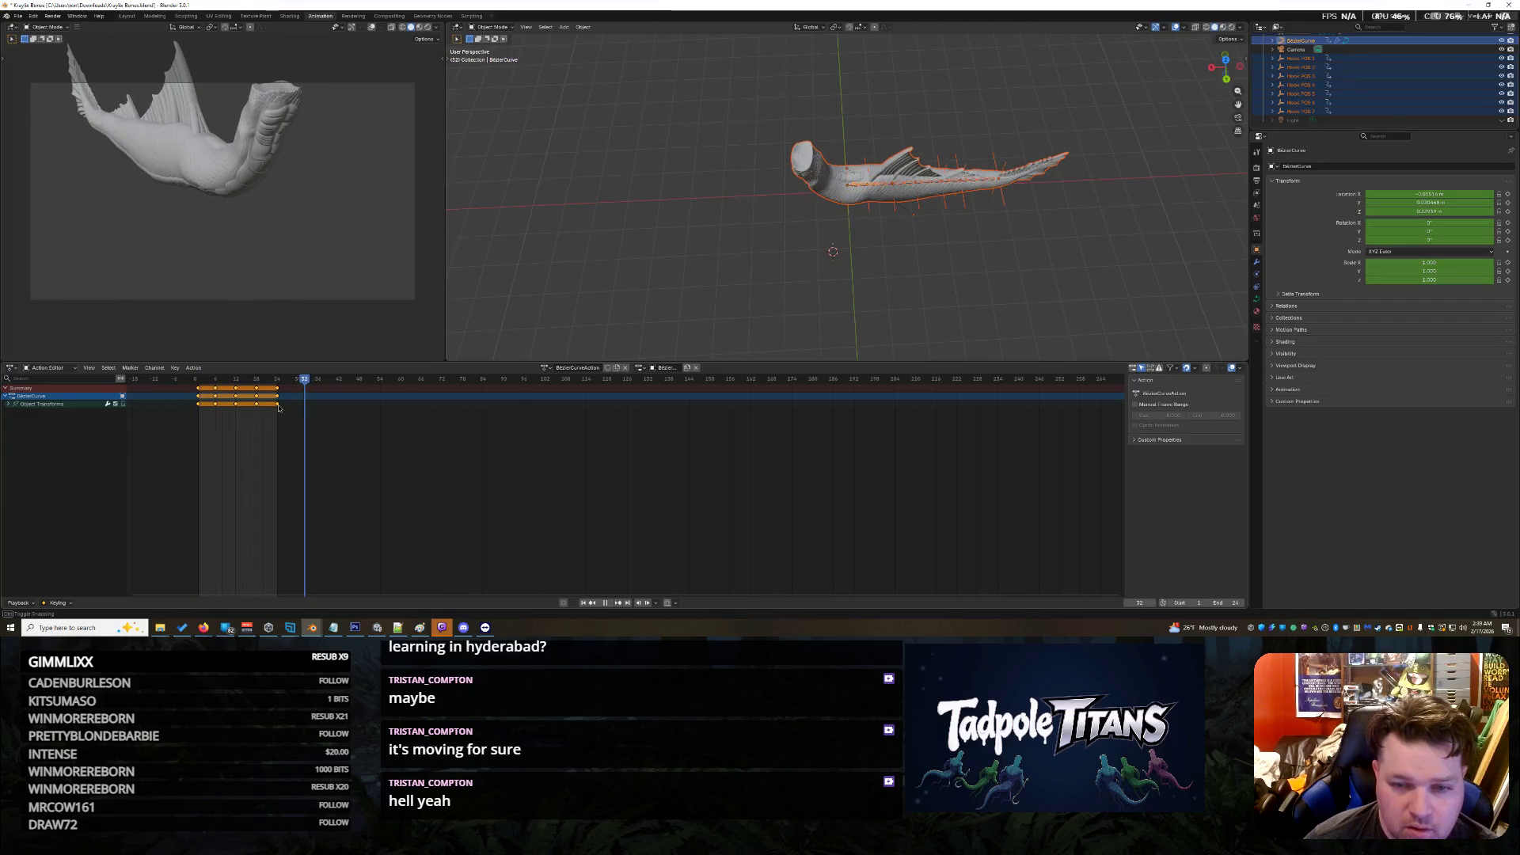
key("Escape")
mouse_move(185, 411)
left_mouse_down()
mouse_move(342, 431)
mouse_move(199, 440)
mouse_move(304, 453)
mouse_move(194, 460)
left_mouse_up()
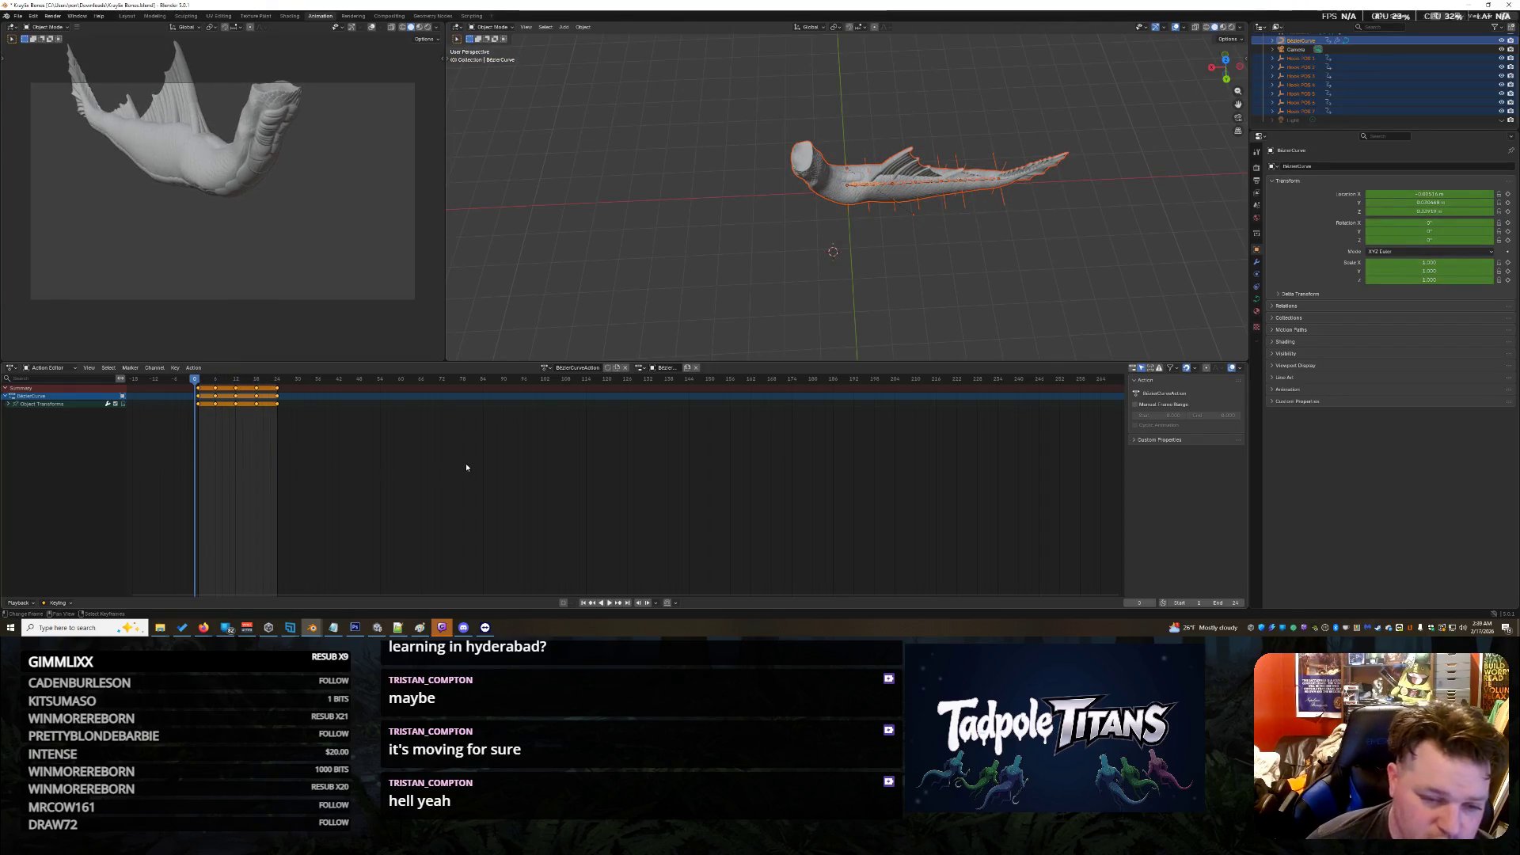
mouse_move(319, 633)
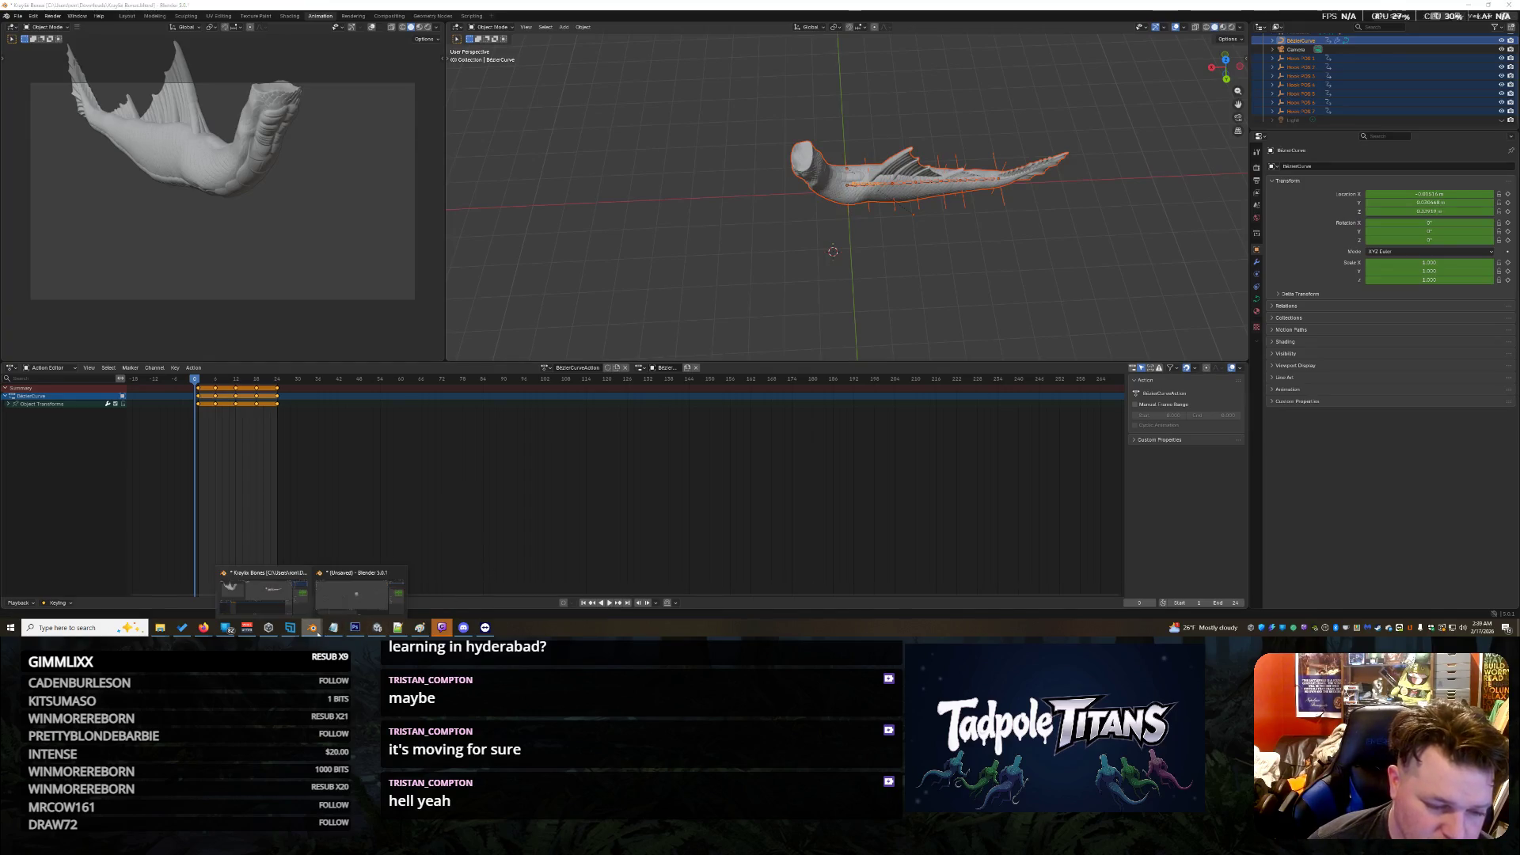
Step: Bring Unity forward and inspect the Entry node in the Animator graph
left_click(377, 627)
left_click(305, 226)
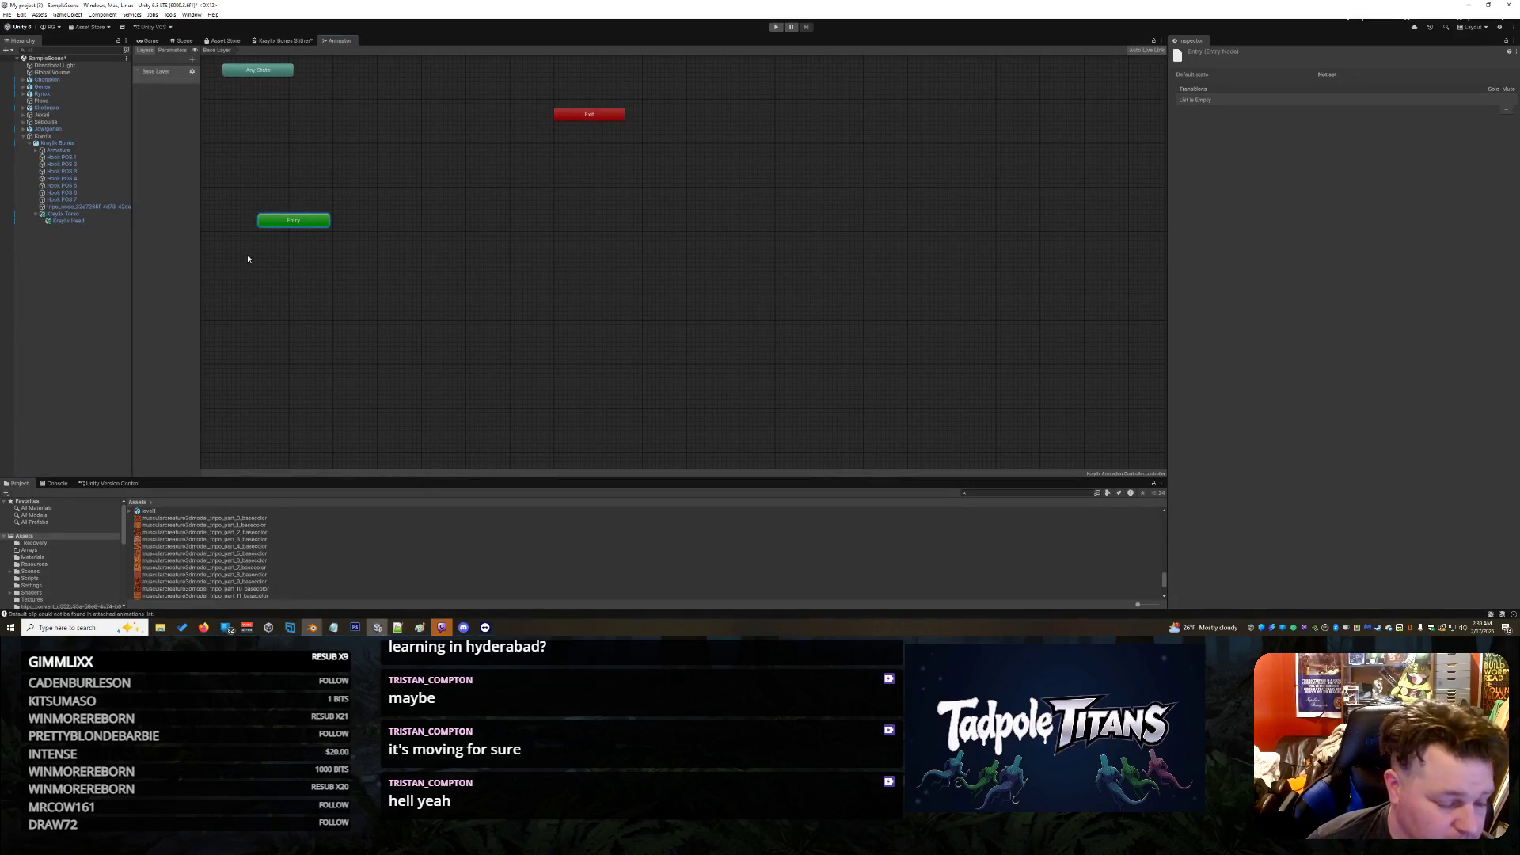
left_click(279, 233)
left_click(276, 223)
scroll(237, 546, "up", 10)
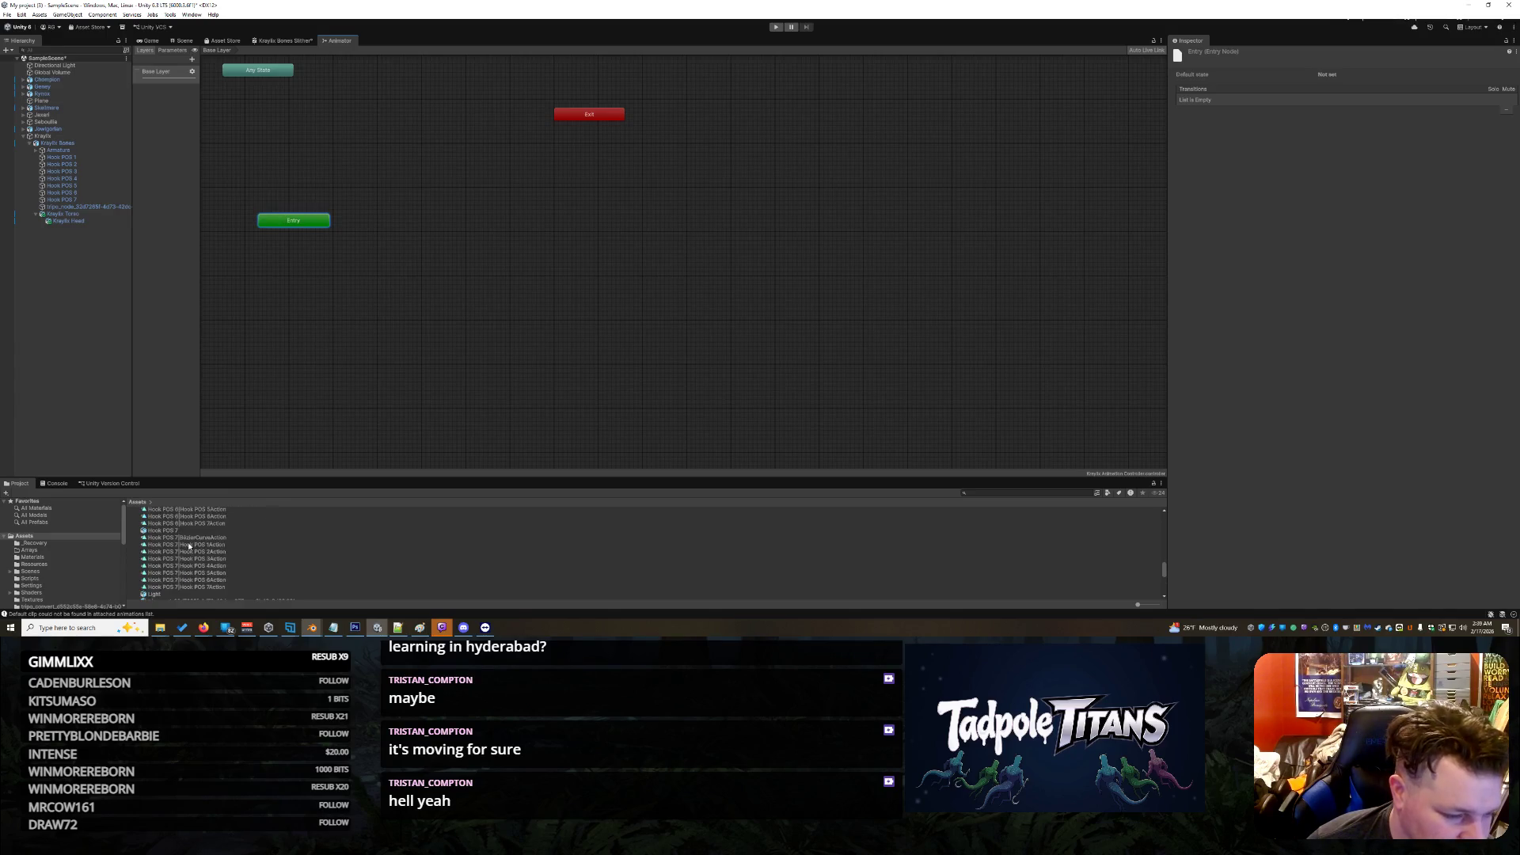
scroll(190, 542, "up", 3)
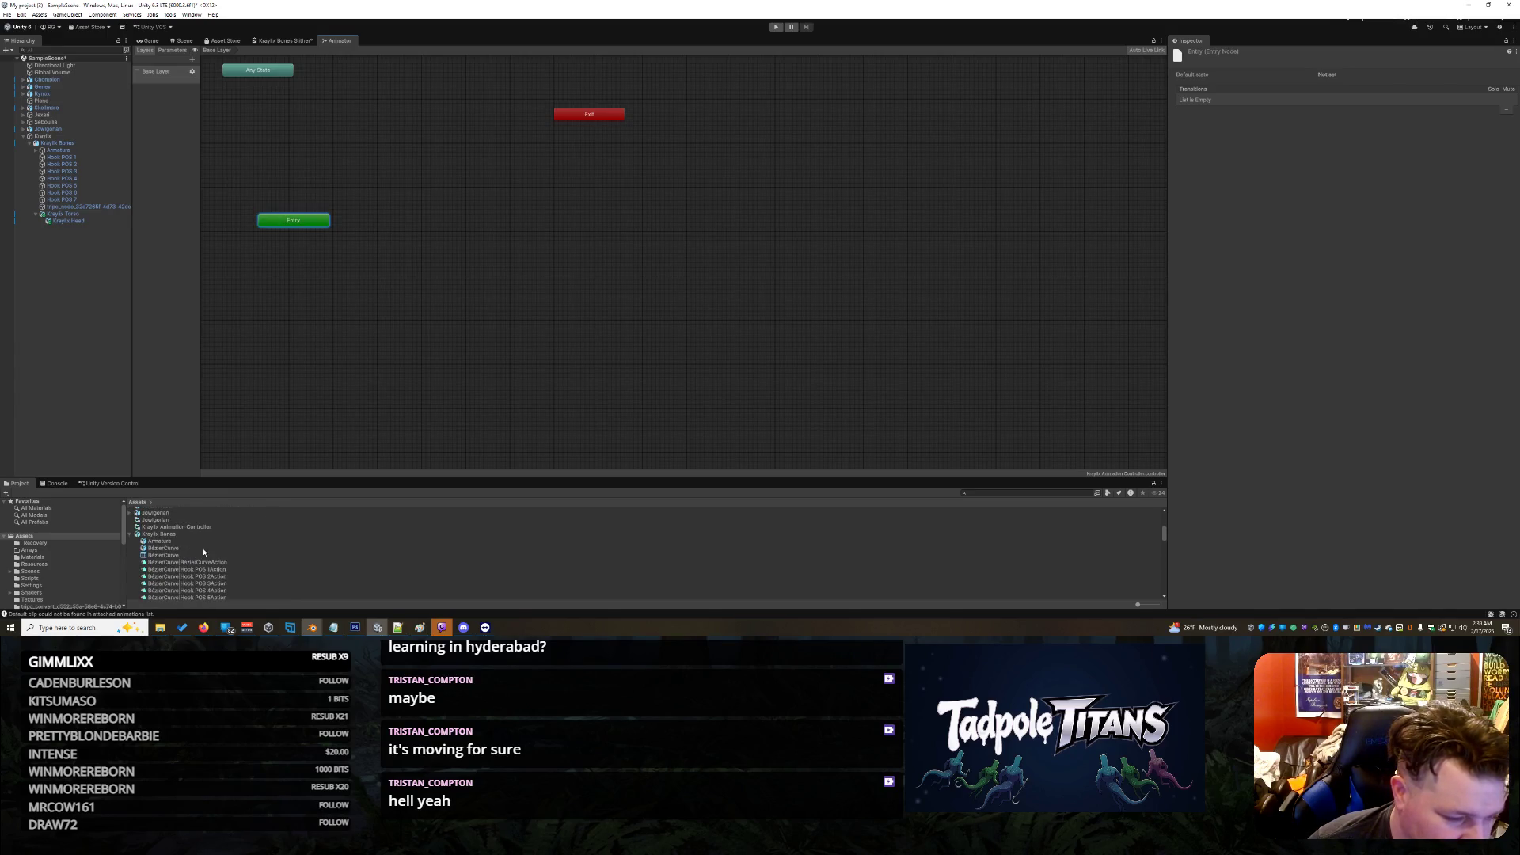
Step: Inspect the imported BezierCurve asset and its mesh in the Project panel
left_click(163, 548)
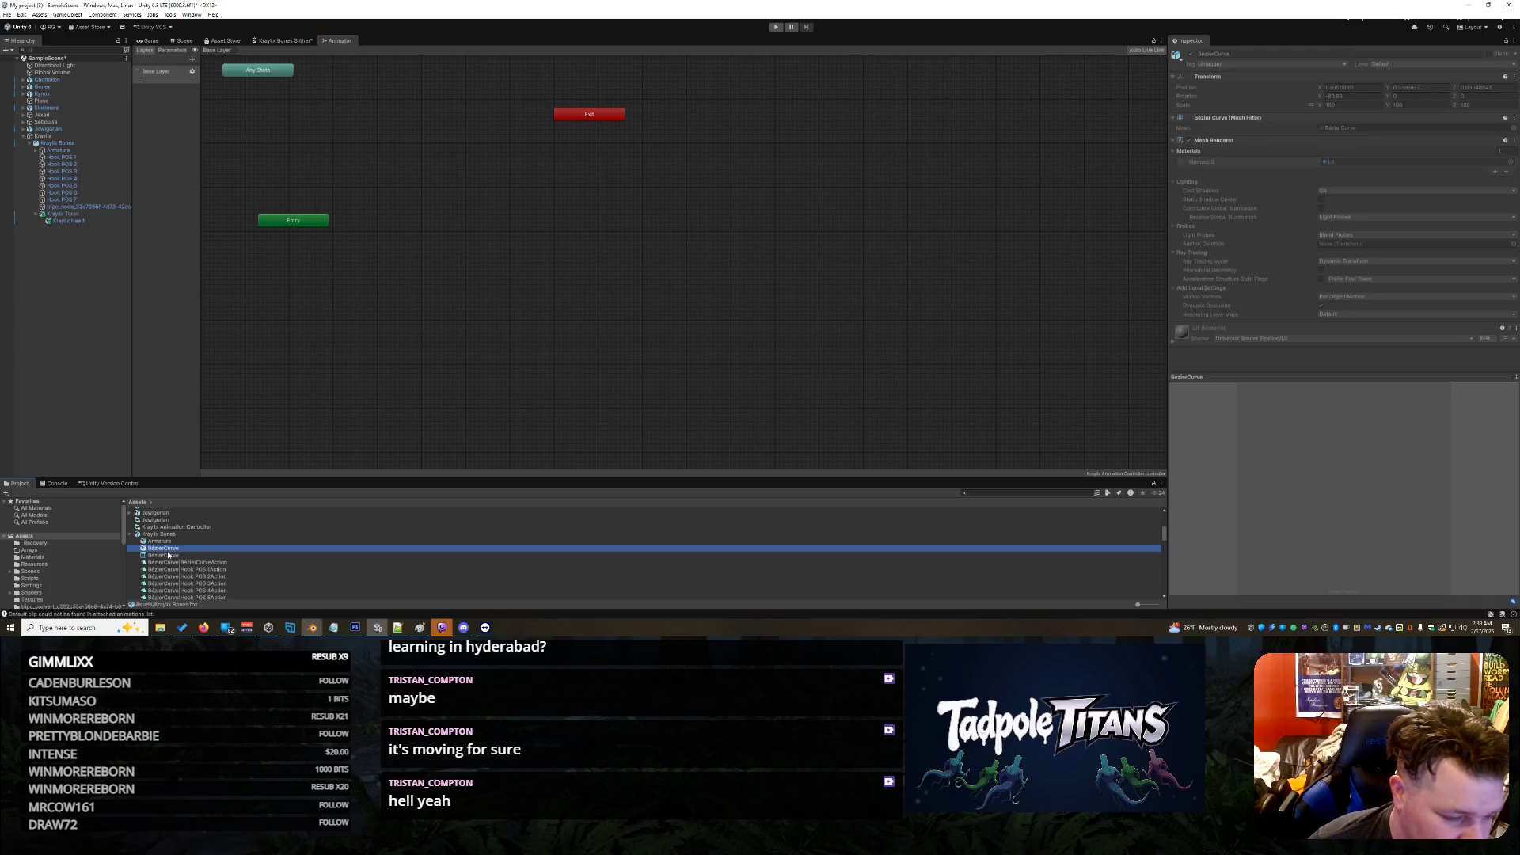
left_click(168, 555)
key("Up")
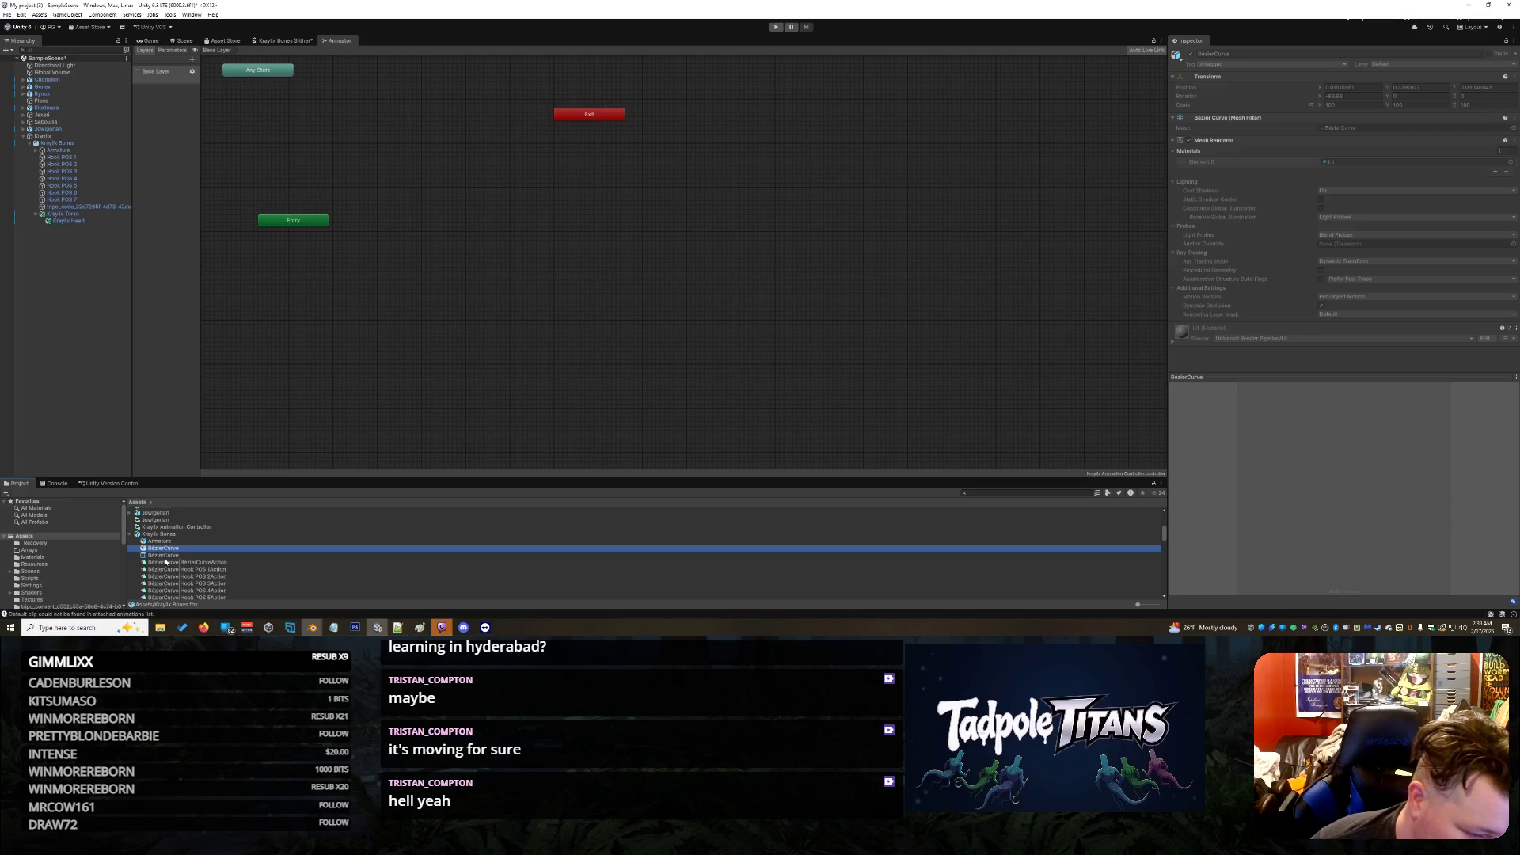
key("Down")
Step: Drag the BezierCurveAction clip into the Animator graph as a state near Entry
left_click(175, 562)
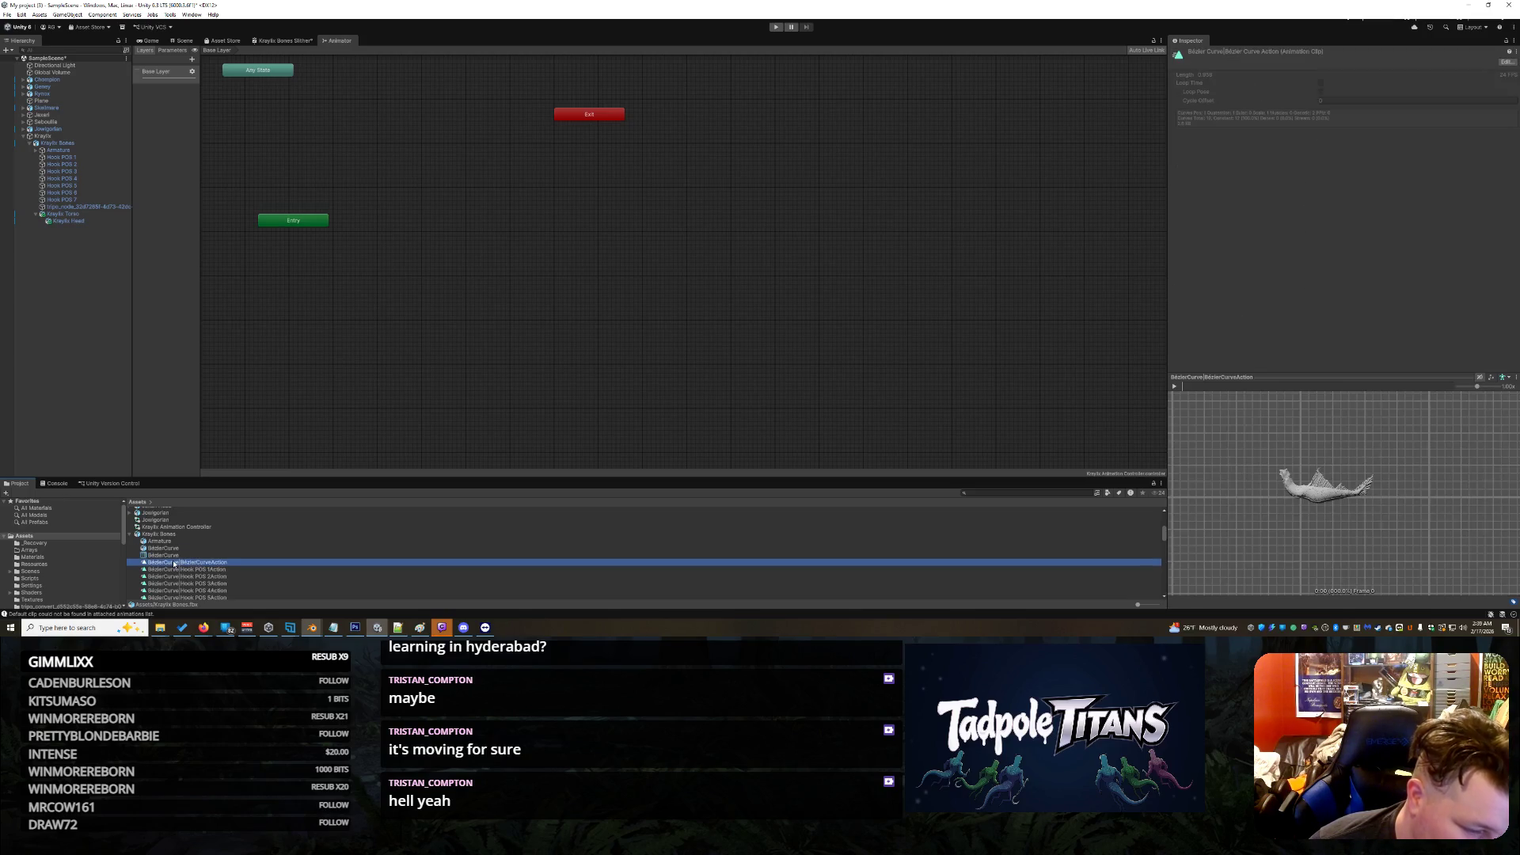
mouse_move(175, 563)
left_mouse_down()
mouse_move(265, 329)
mouse_move(275, 209)
mouse_move(321, 314)
left_mouse_up()
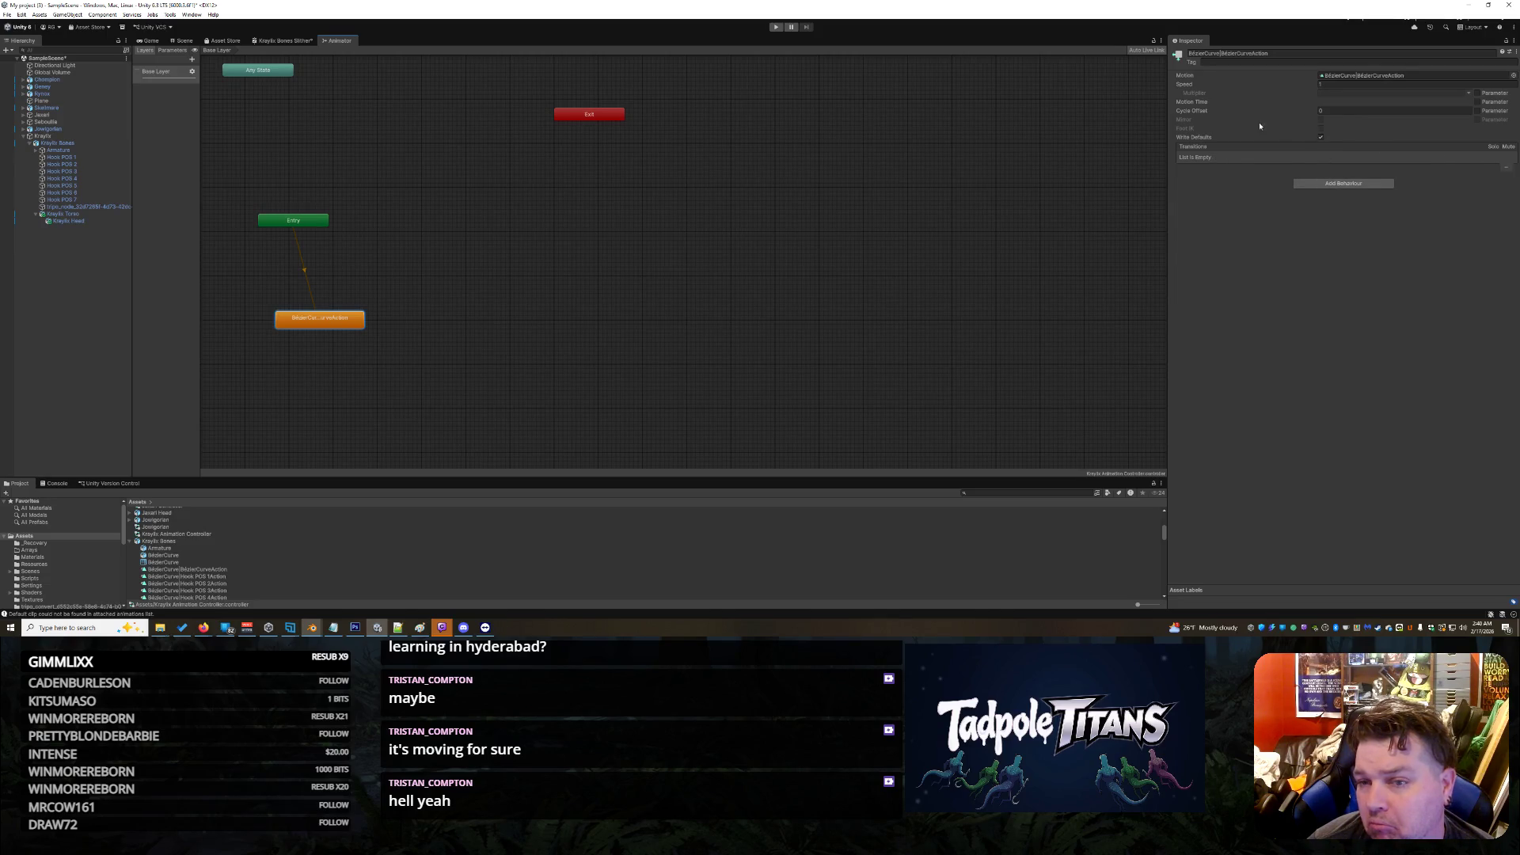
left_click_drag(339, 319, 336, 288)
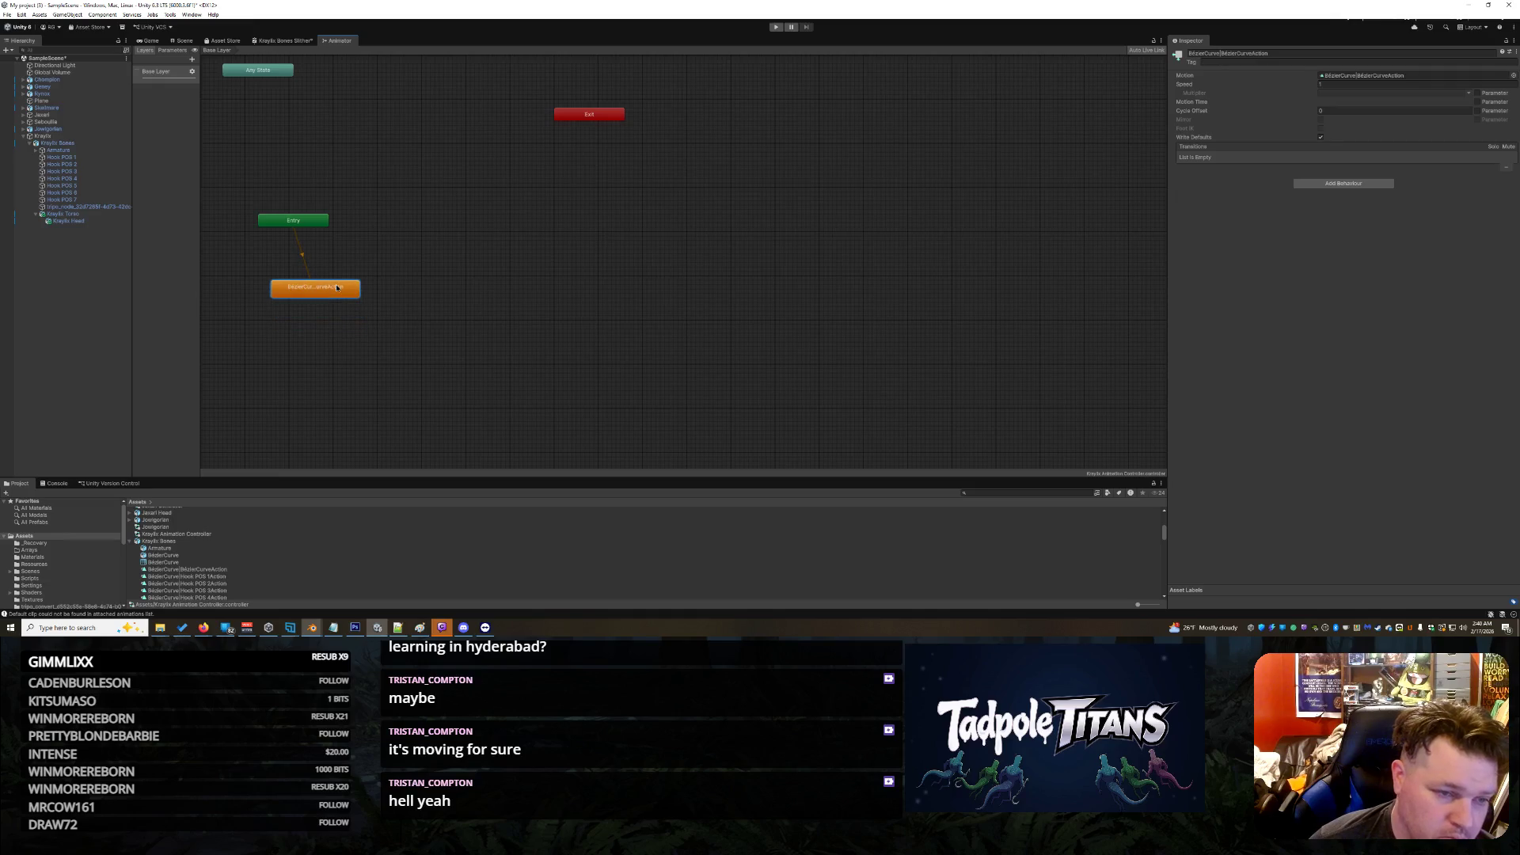
left_click(285, 40)
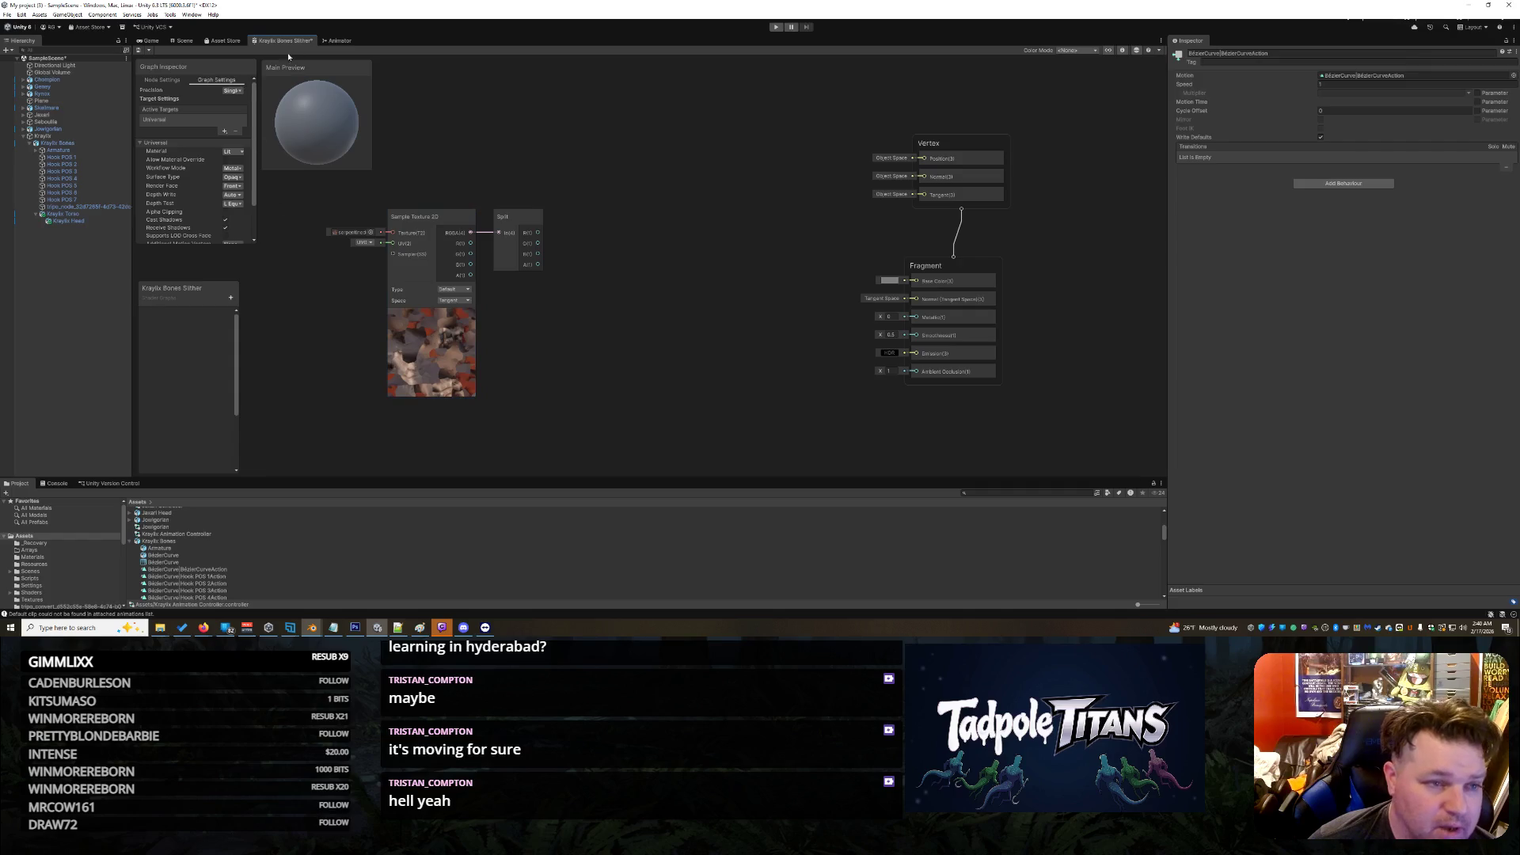
Step: Return to the Scene view and select Kraylix Bones to show its Skinned Mesh Renderer and Animator
left_click(181, 41)
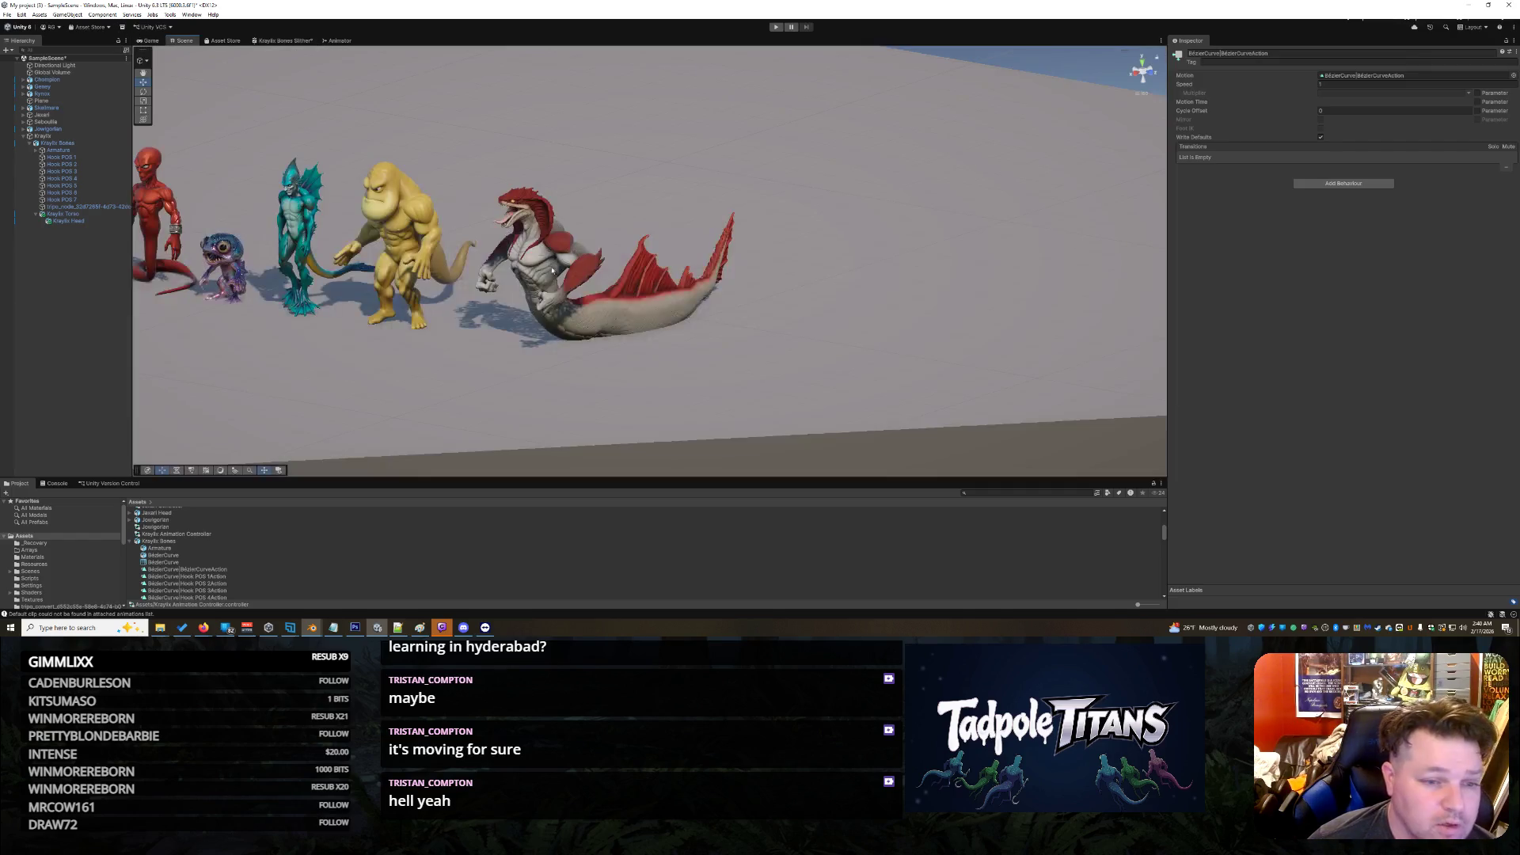
left_click(547, 271)
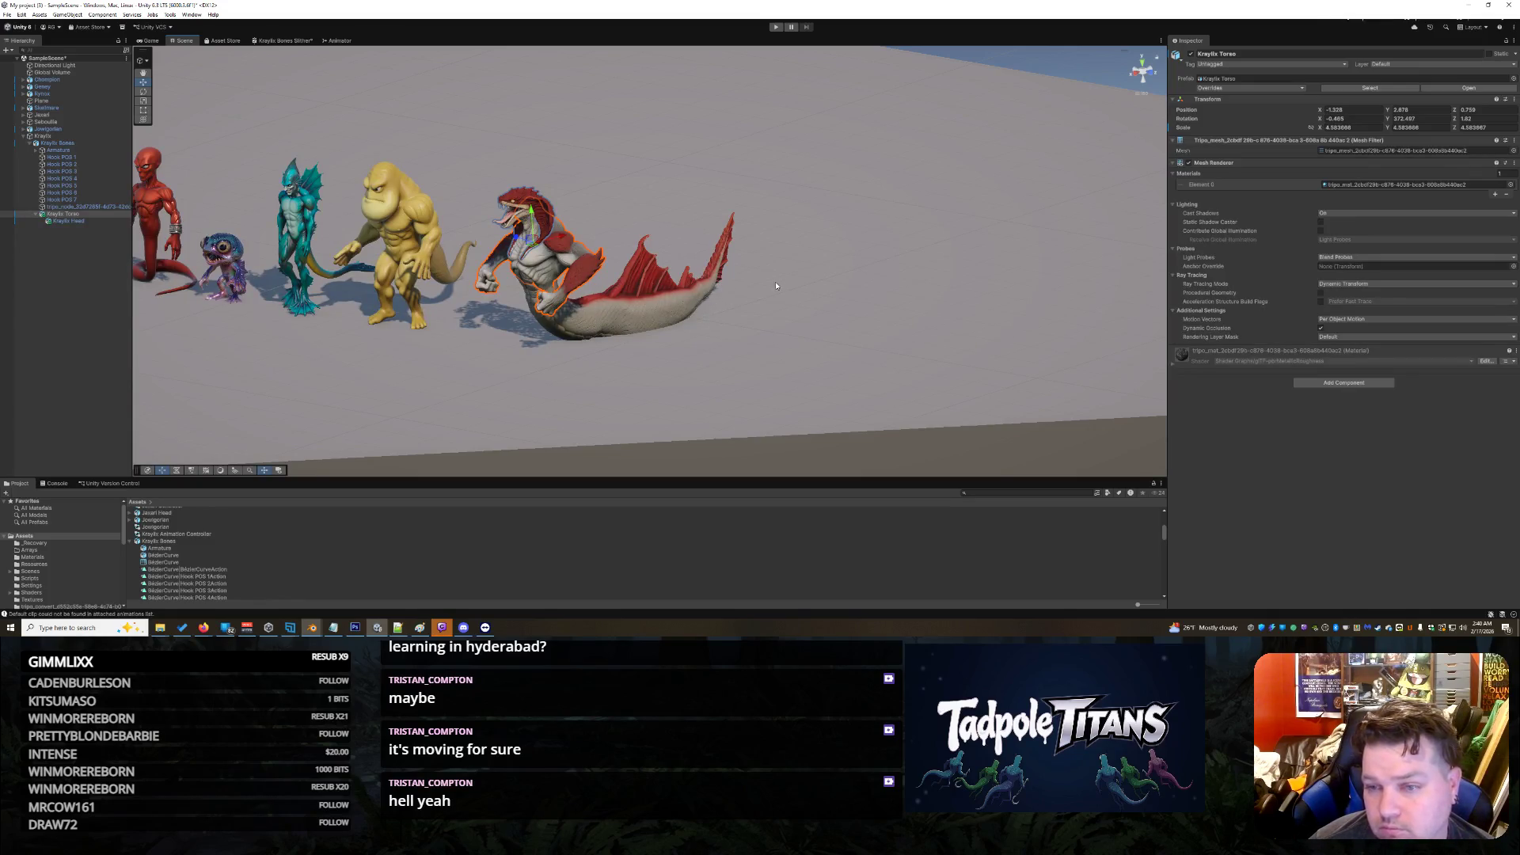
left_click(44, 136)
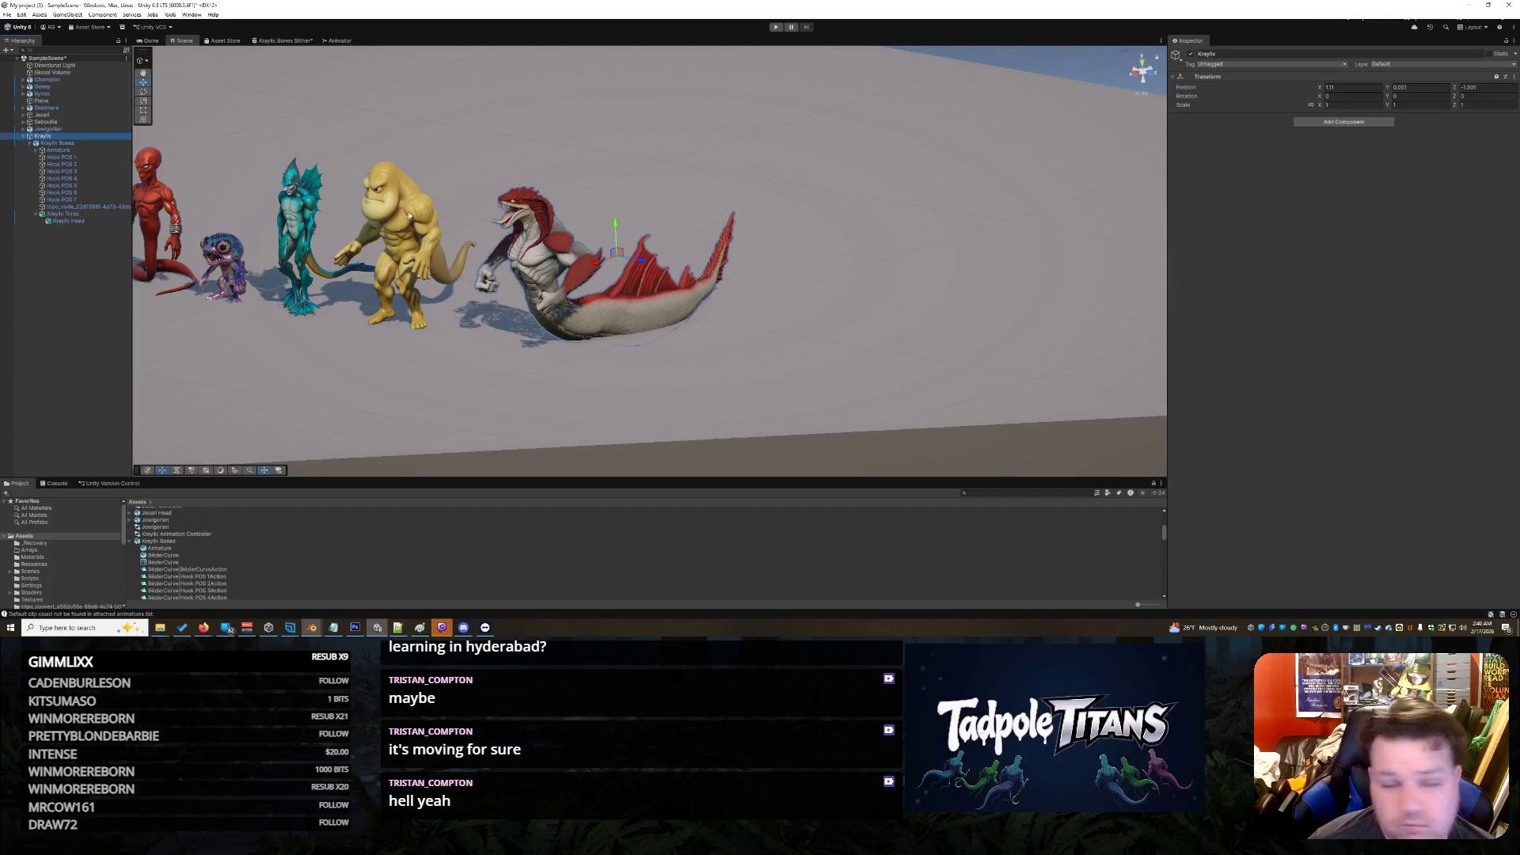
left_click(60, 143)
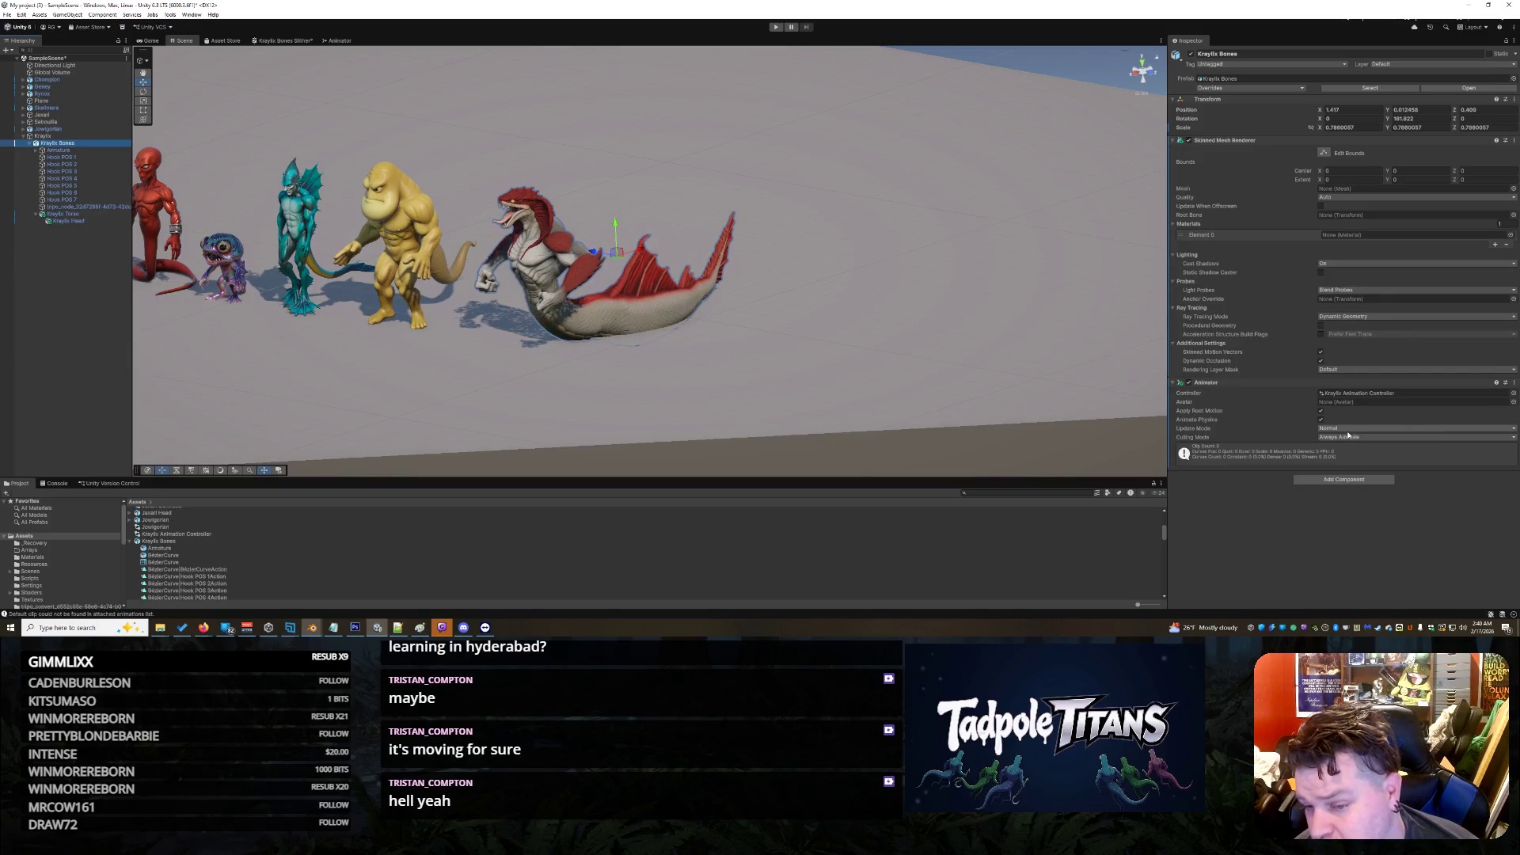
left_click(1343, 478)
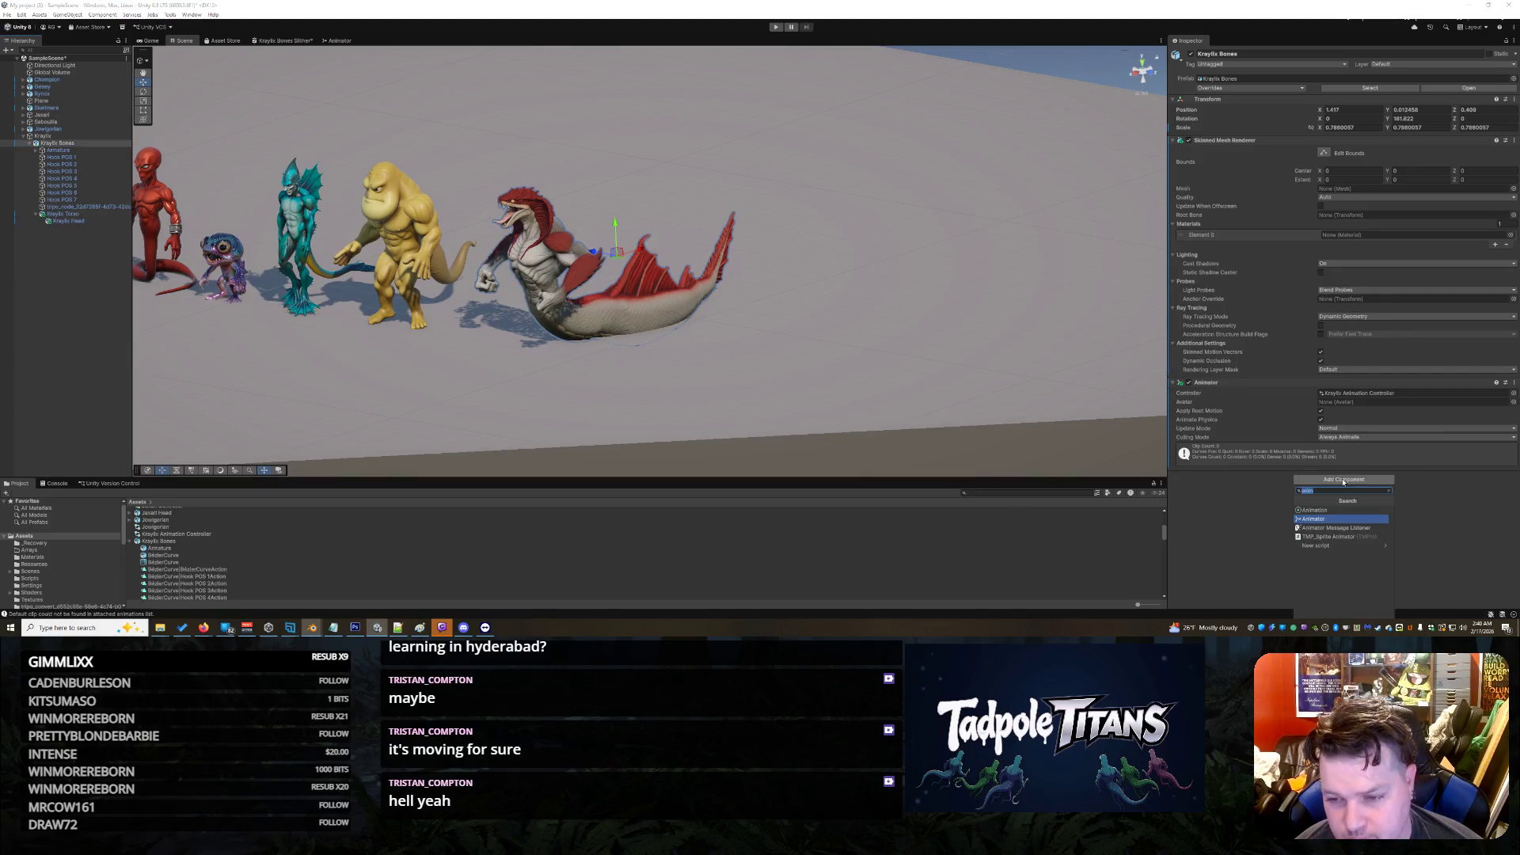
Step: Give Kraylix Bones an Animation component playing BezierCurveAction, then enter Play mode
left_click(1330, 510)
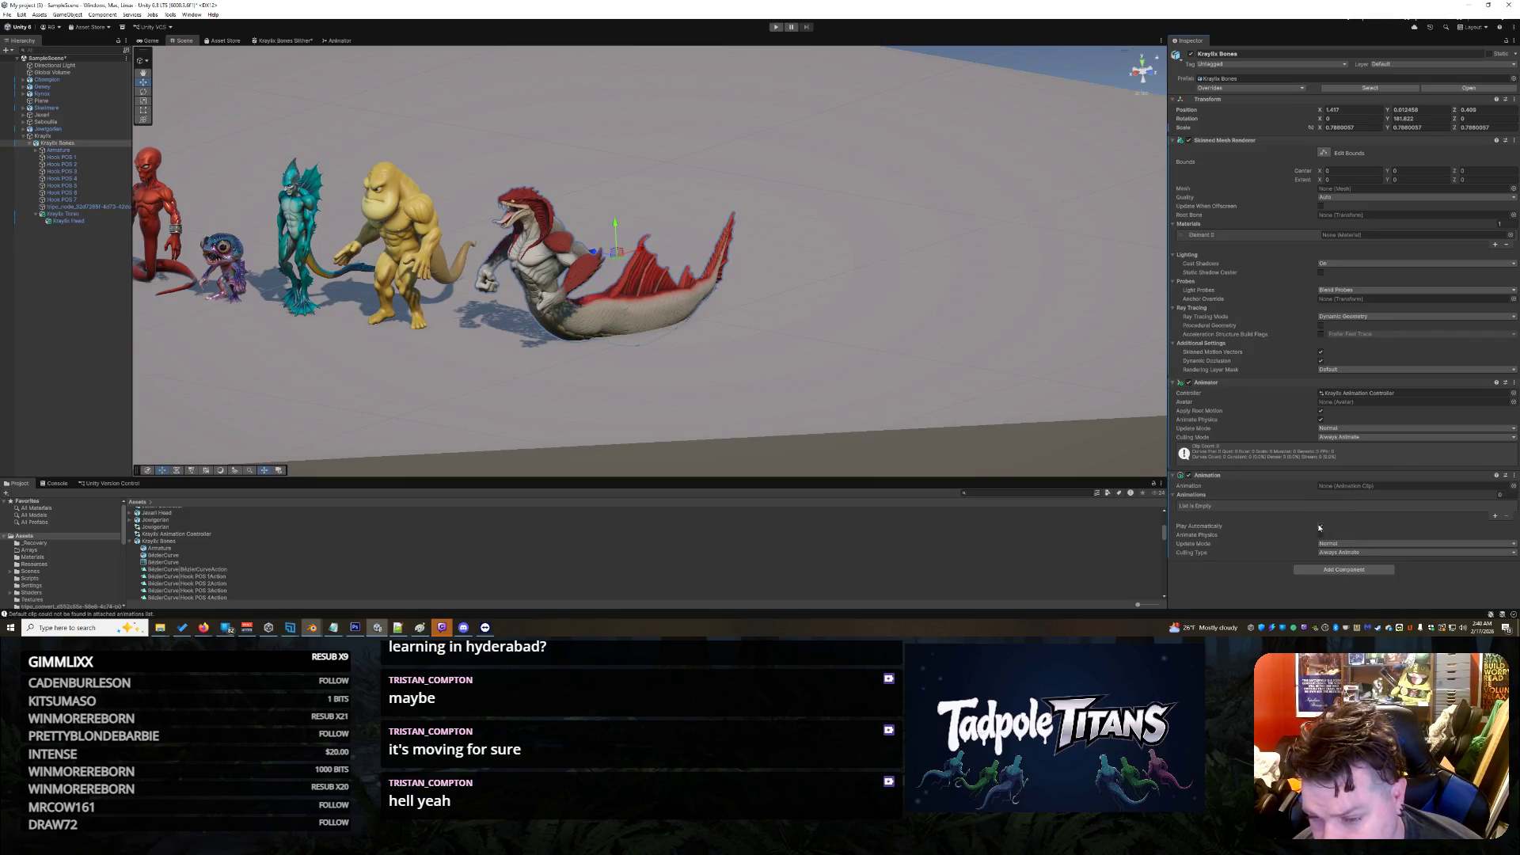
left_click(1495, 516)
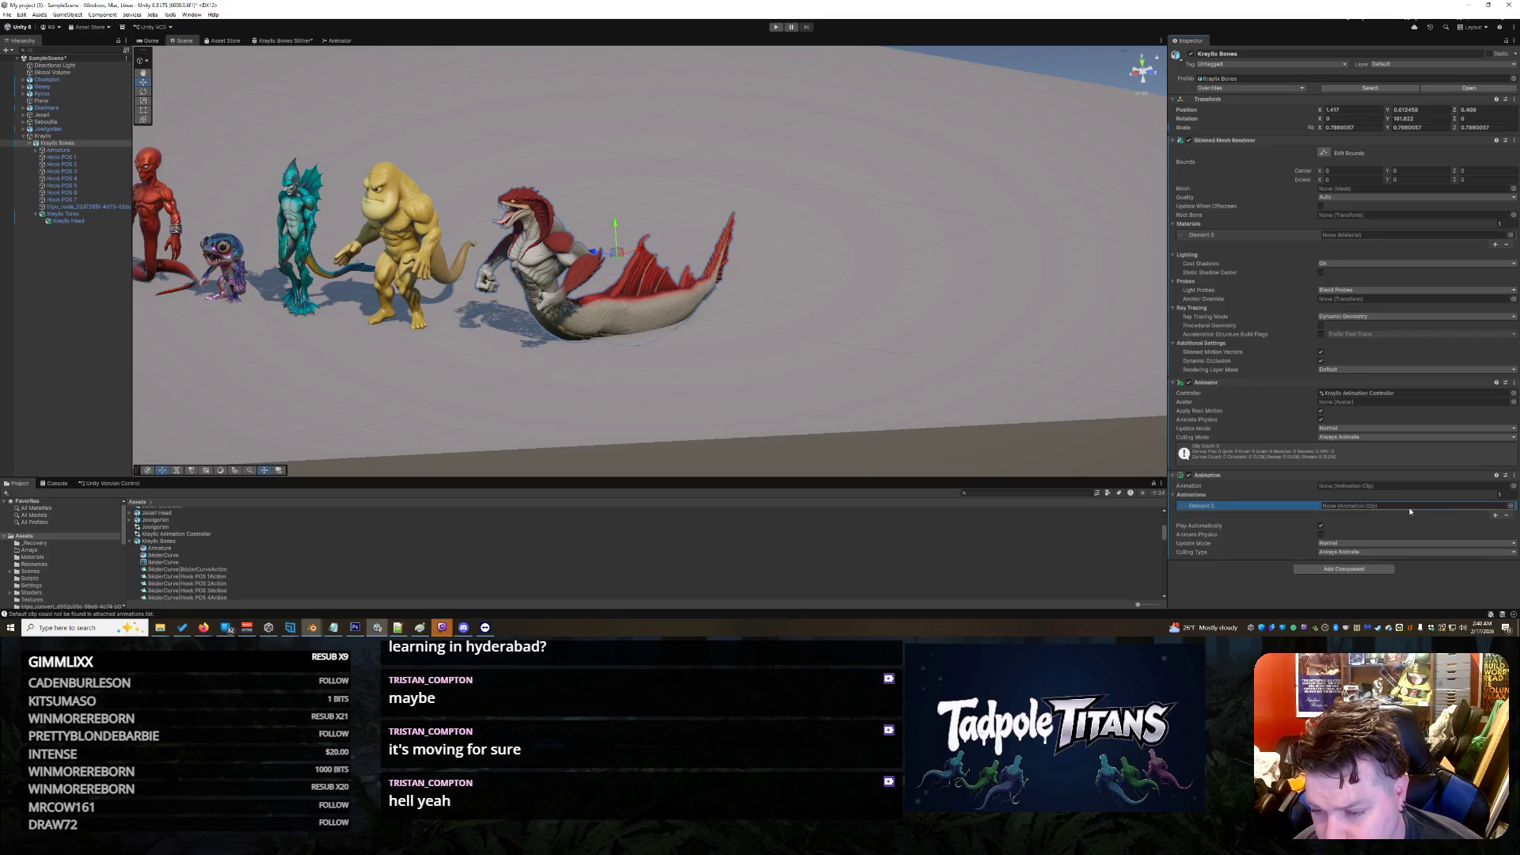
left_click(1510, 507)
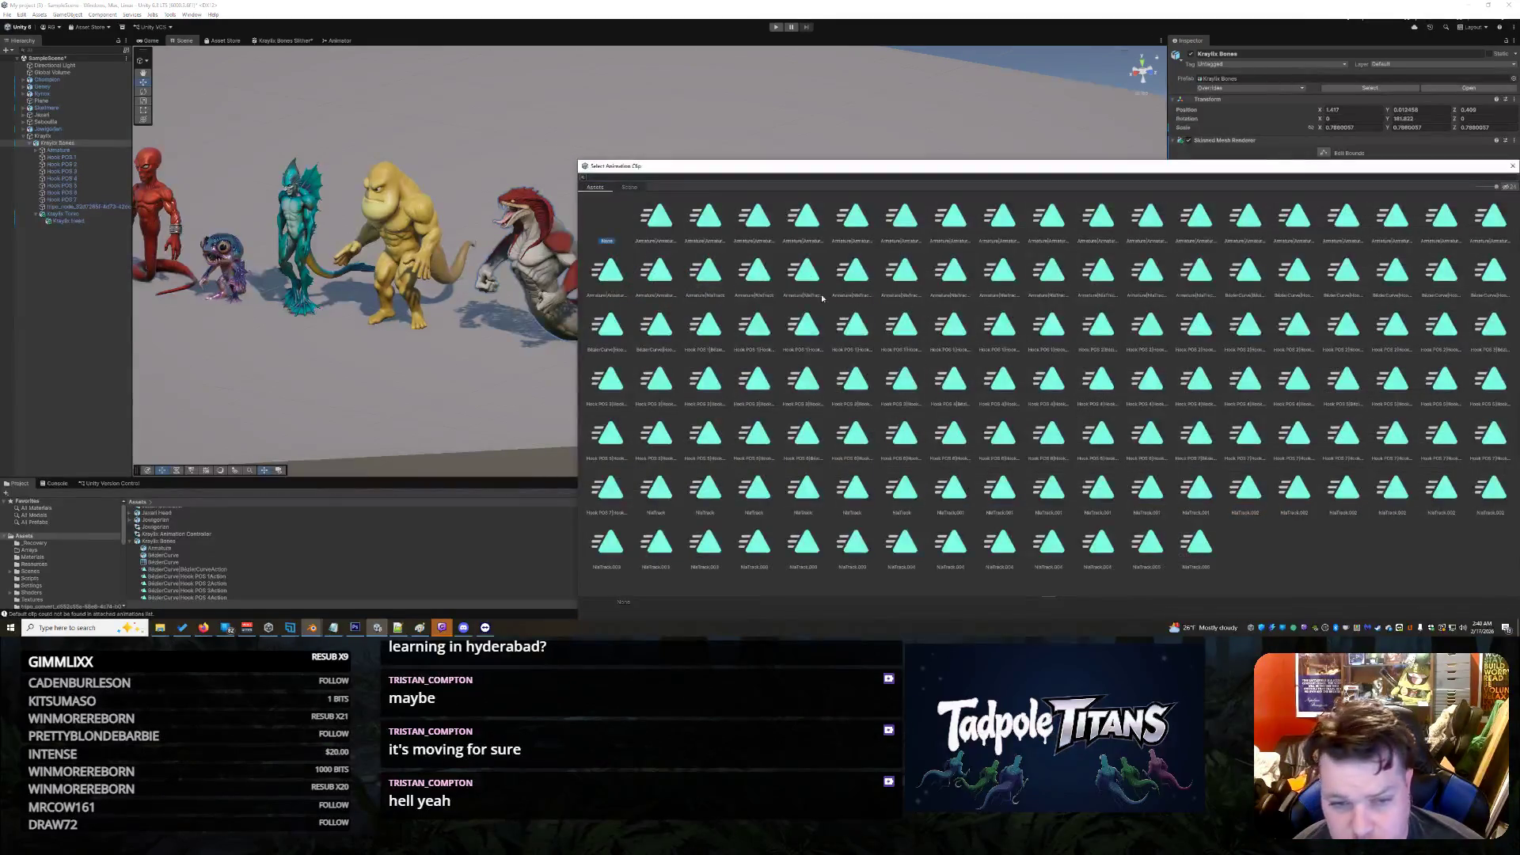
type("bo")
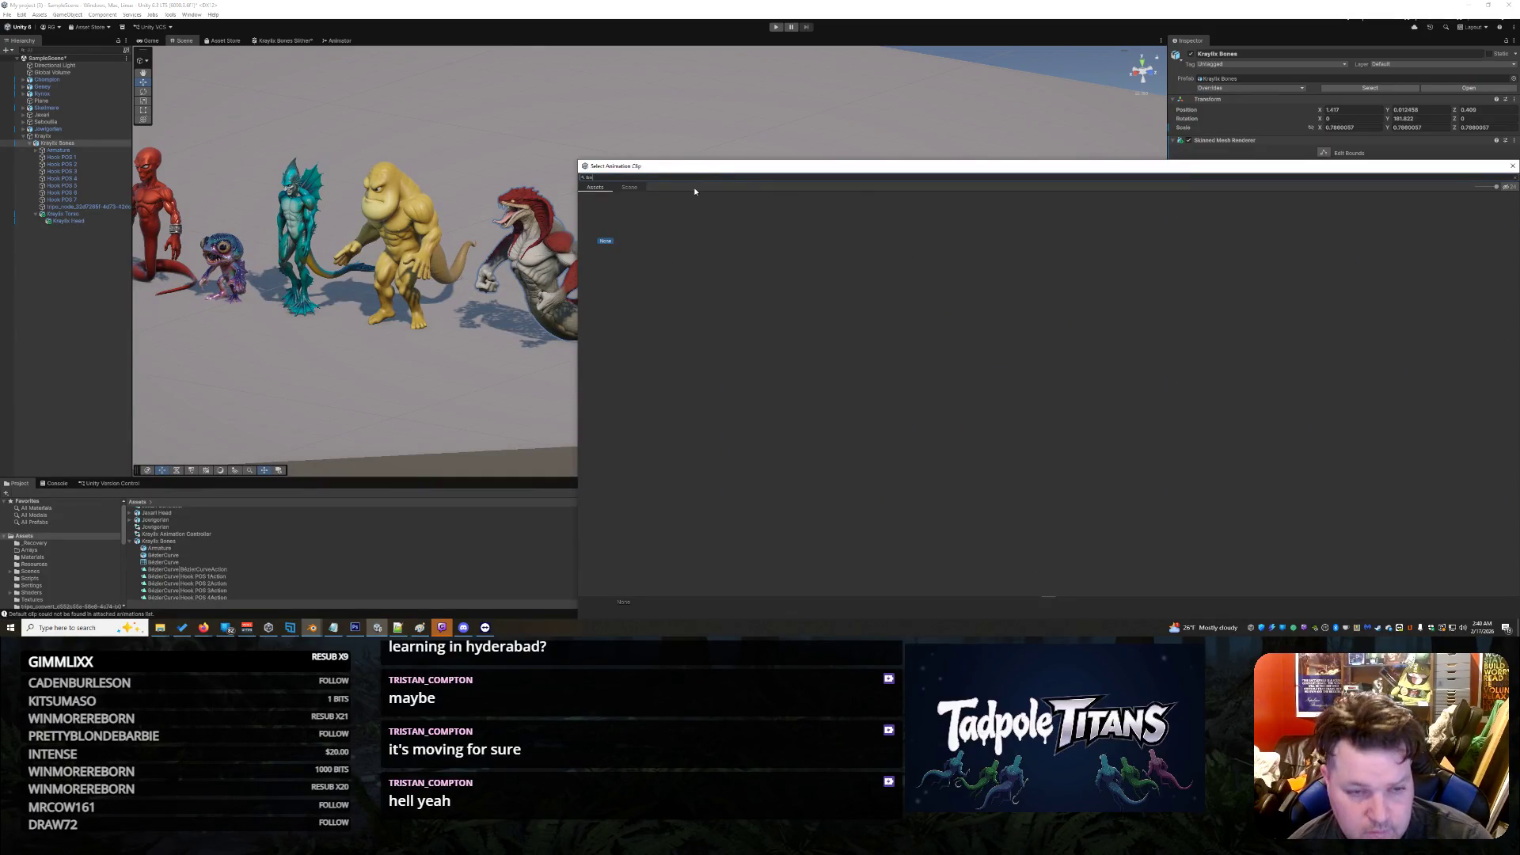
key("BackSpace")
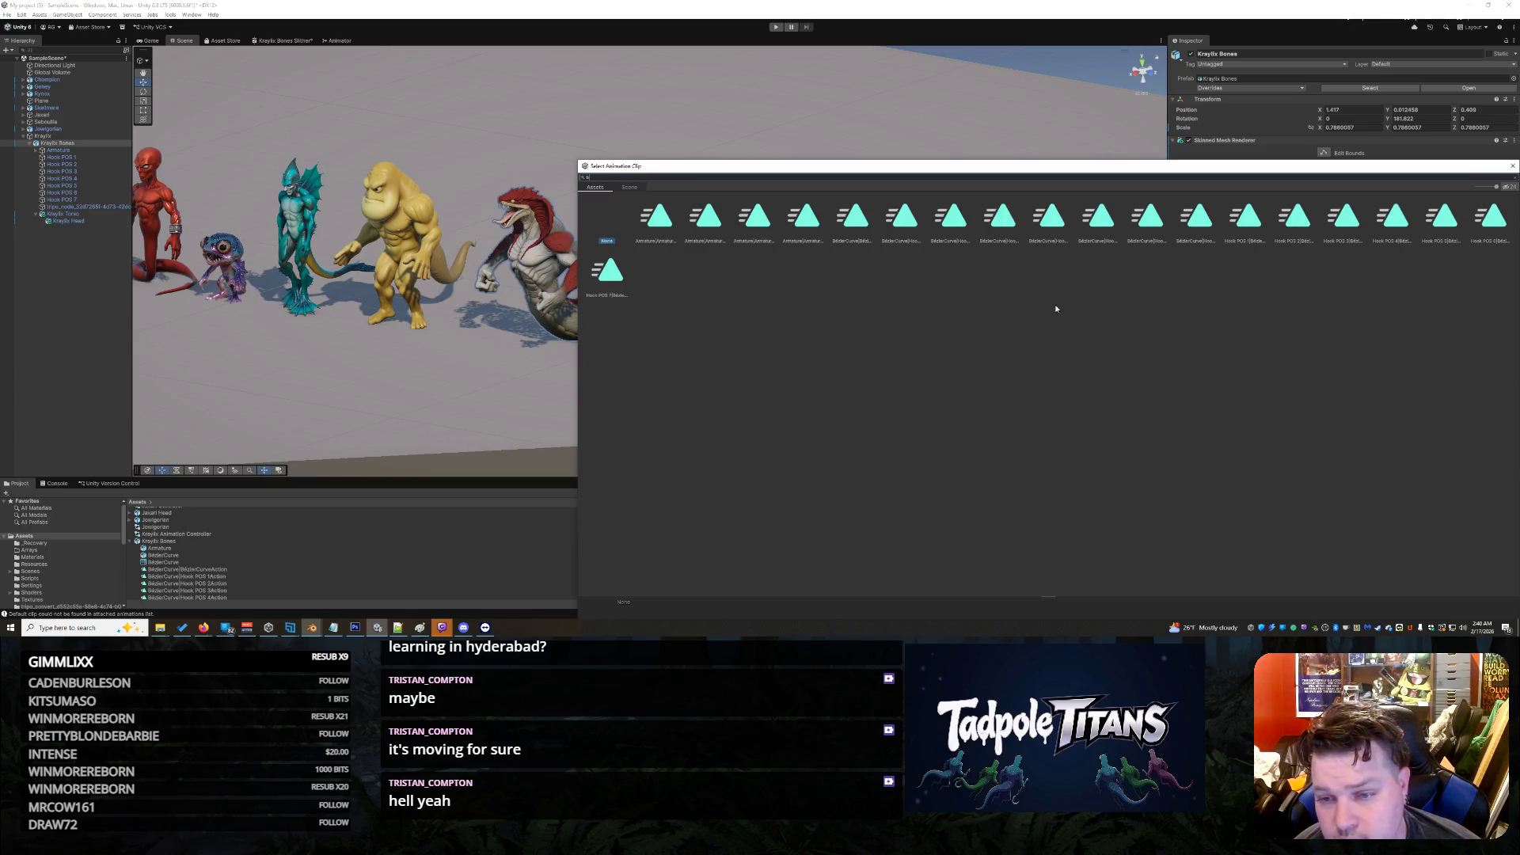
left_click(1007, 226)
left_click(853, 226)
double_click(858, 230)
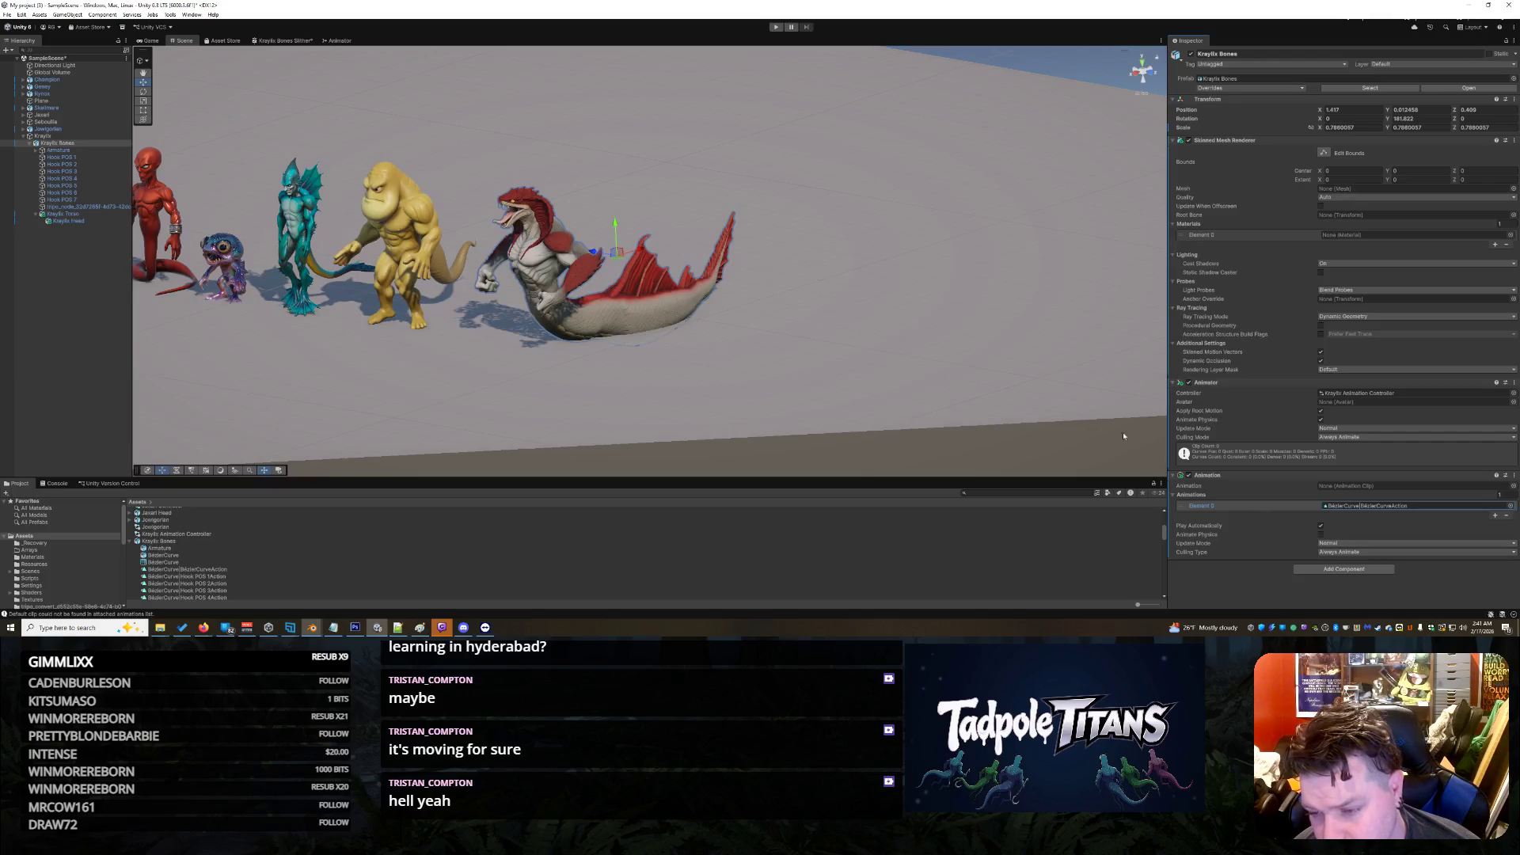
left_click(775, 28)
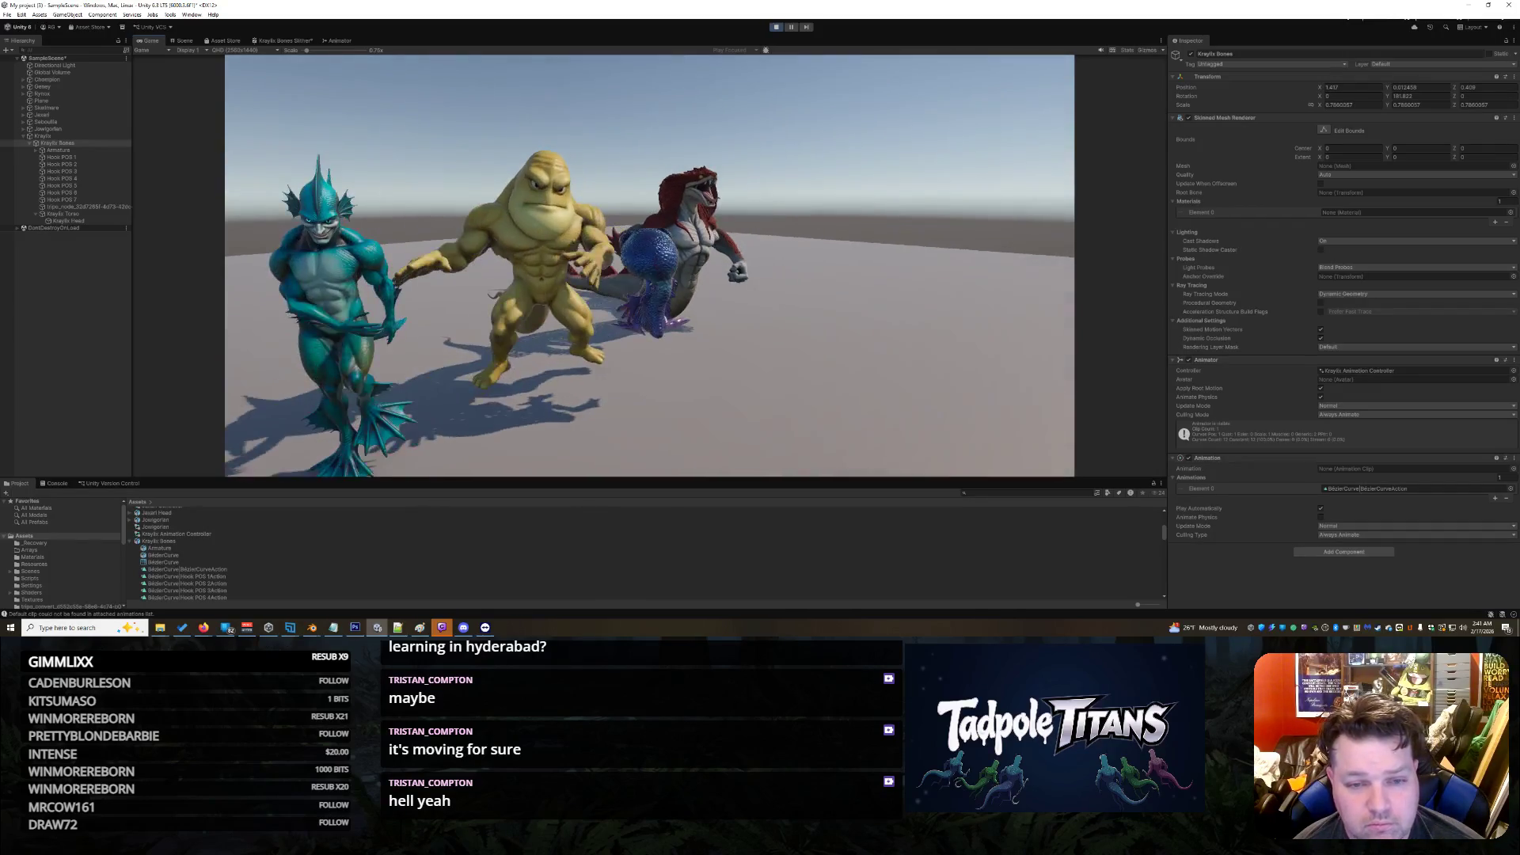
Step: Exit Play mode and open the Kraylix Animation Controller in the Animator
left_click(776, 27)
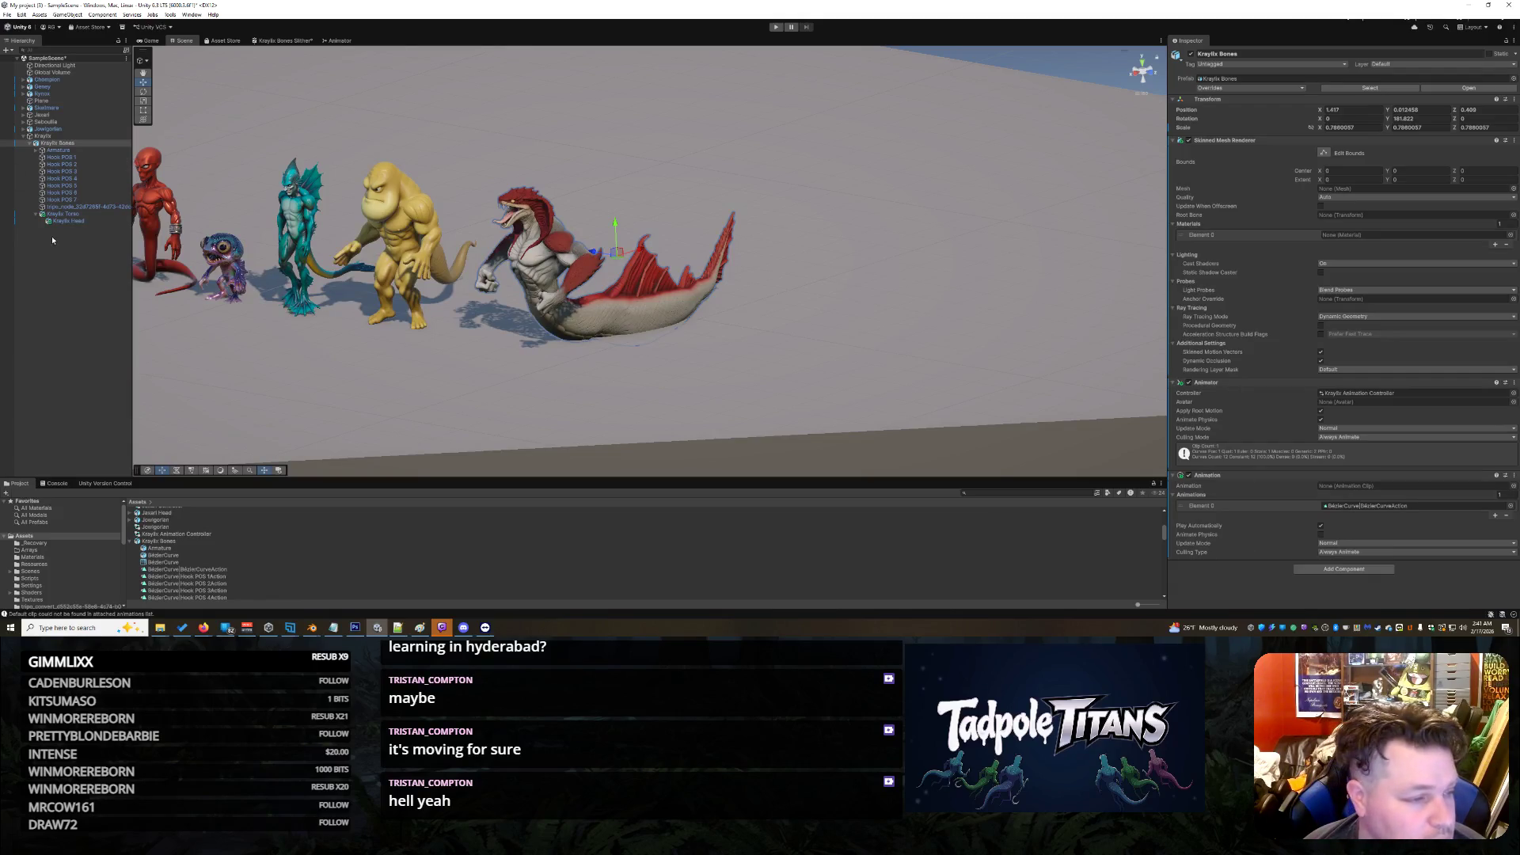
double_click(189, 536)
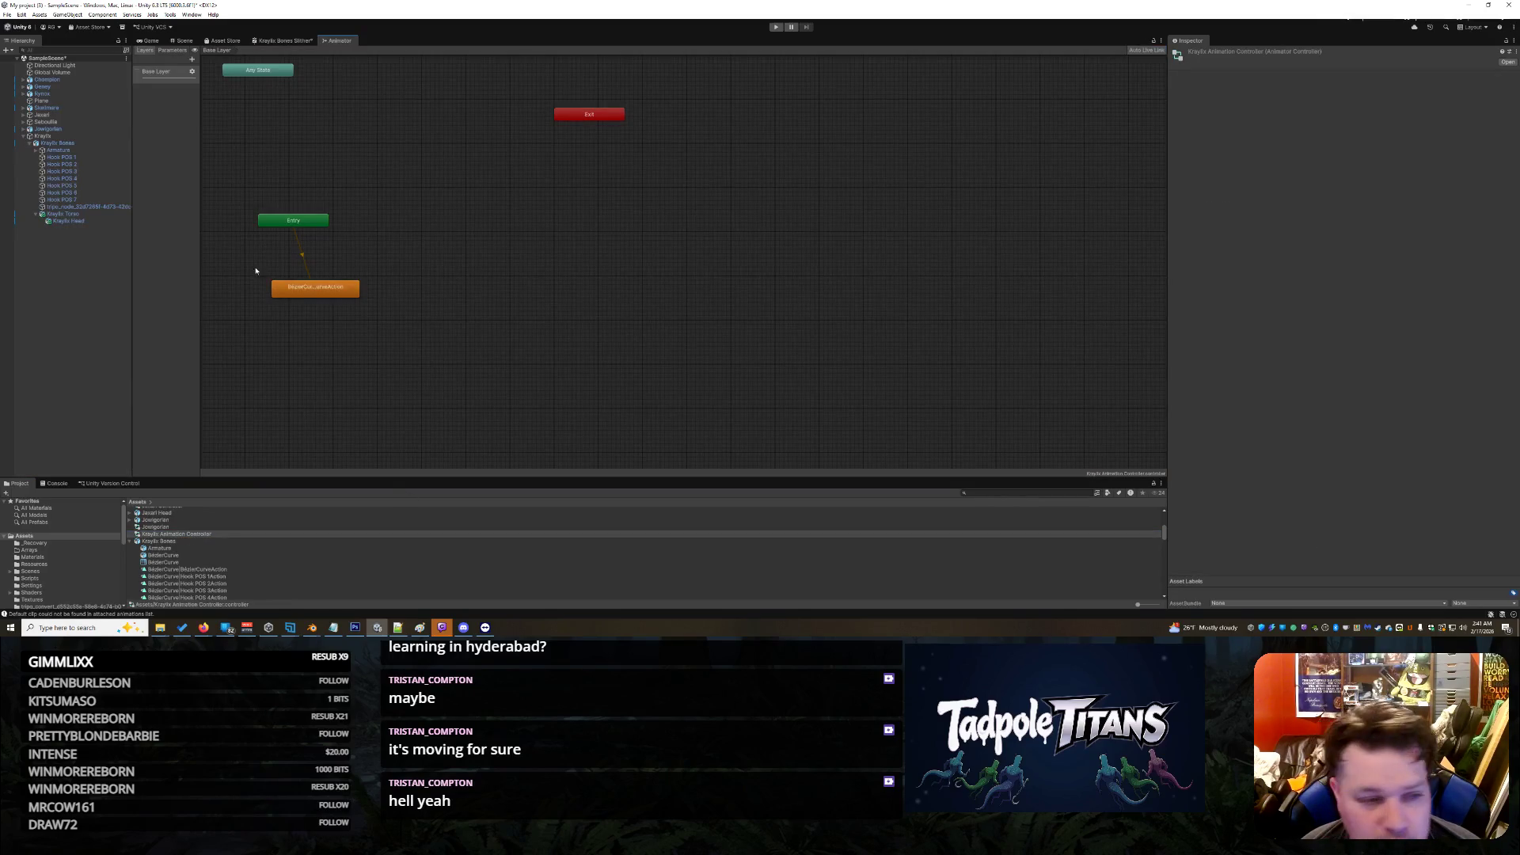
Step: Inspect the BezierCurveAction default state (motion BezierCurveAction, speed 1) and confirm Entry leads to it
left_click(315, 288)
right_click(282, 288)
left_click(1312, 217)
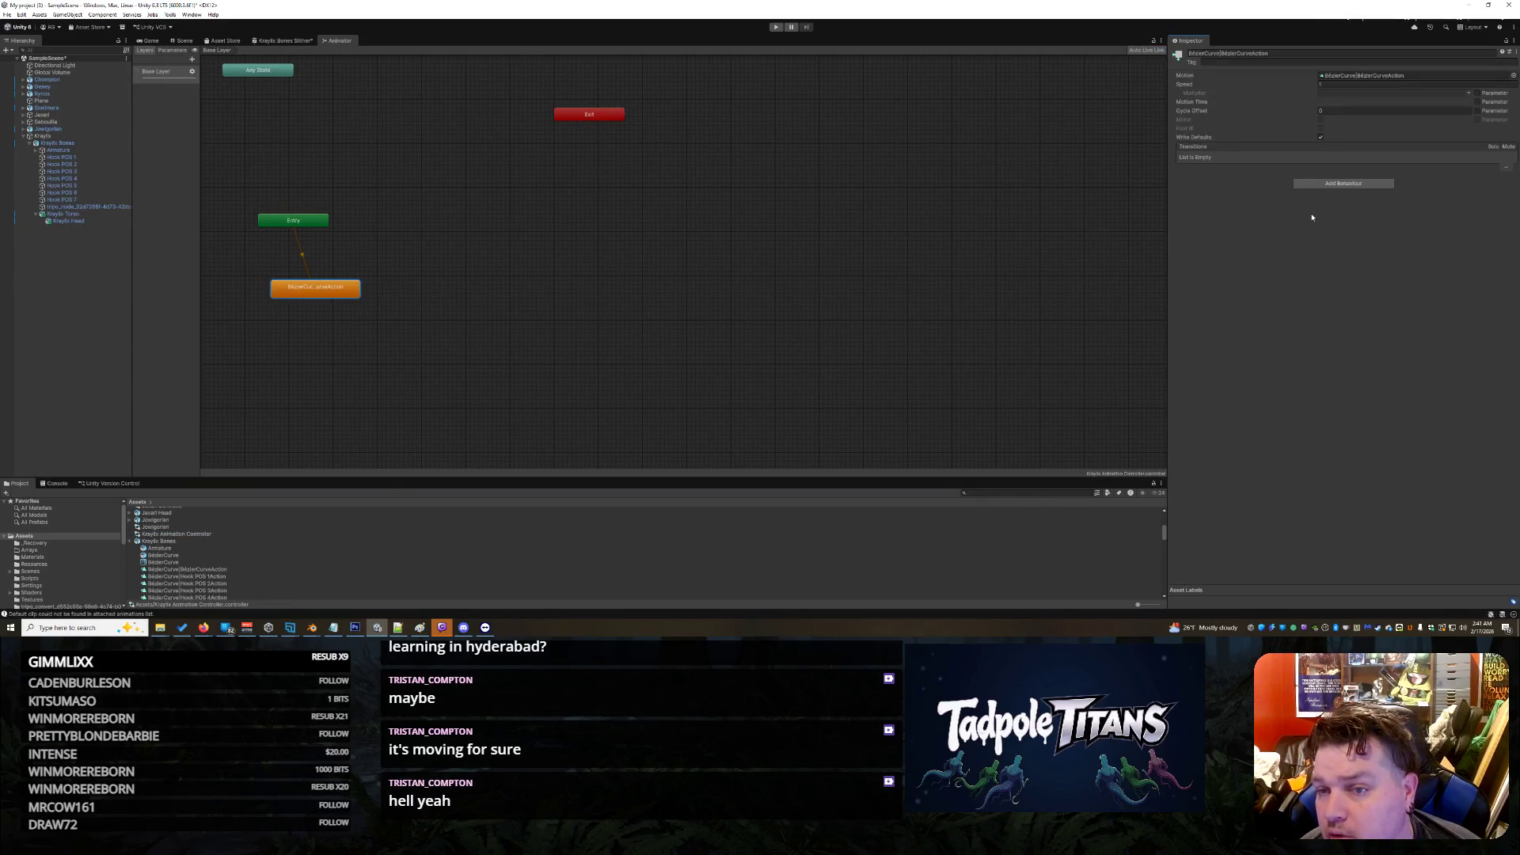
left_click(321, 218)
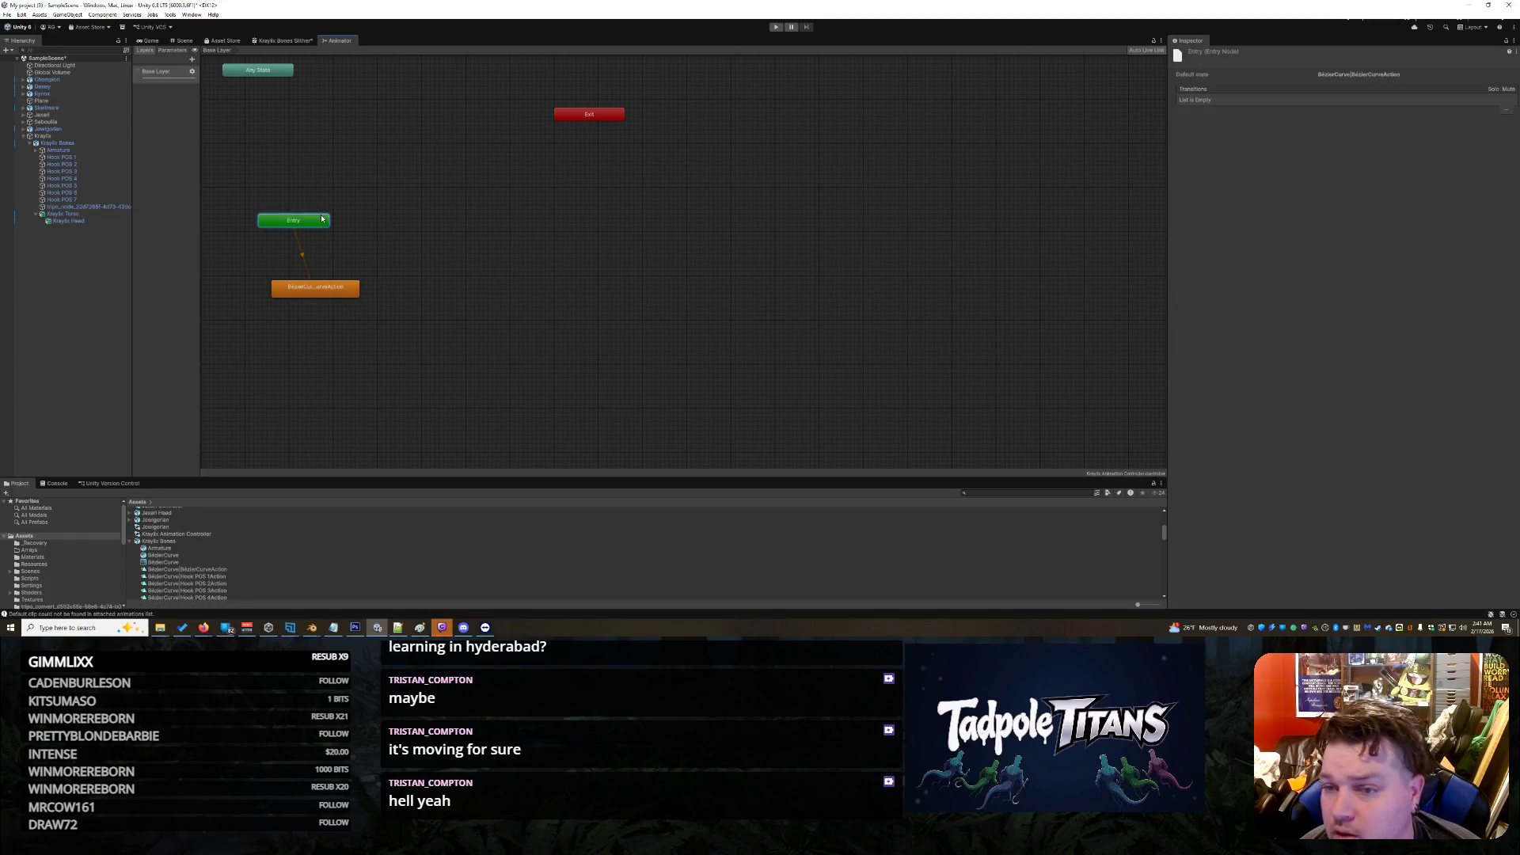
left_click(306, 296)
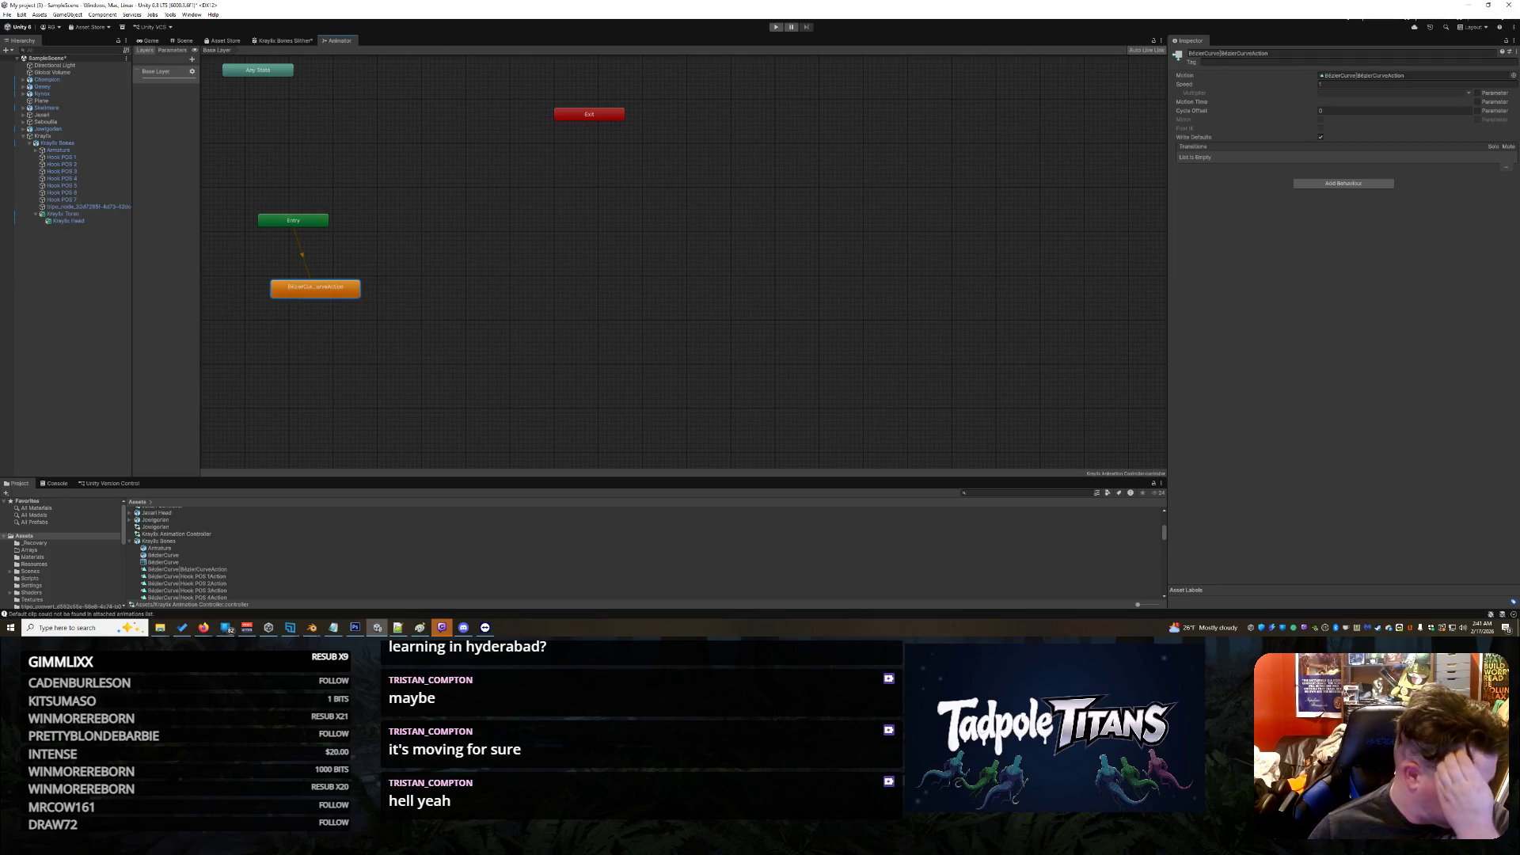
key("alt+Tab")
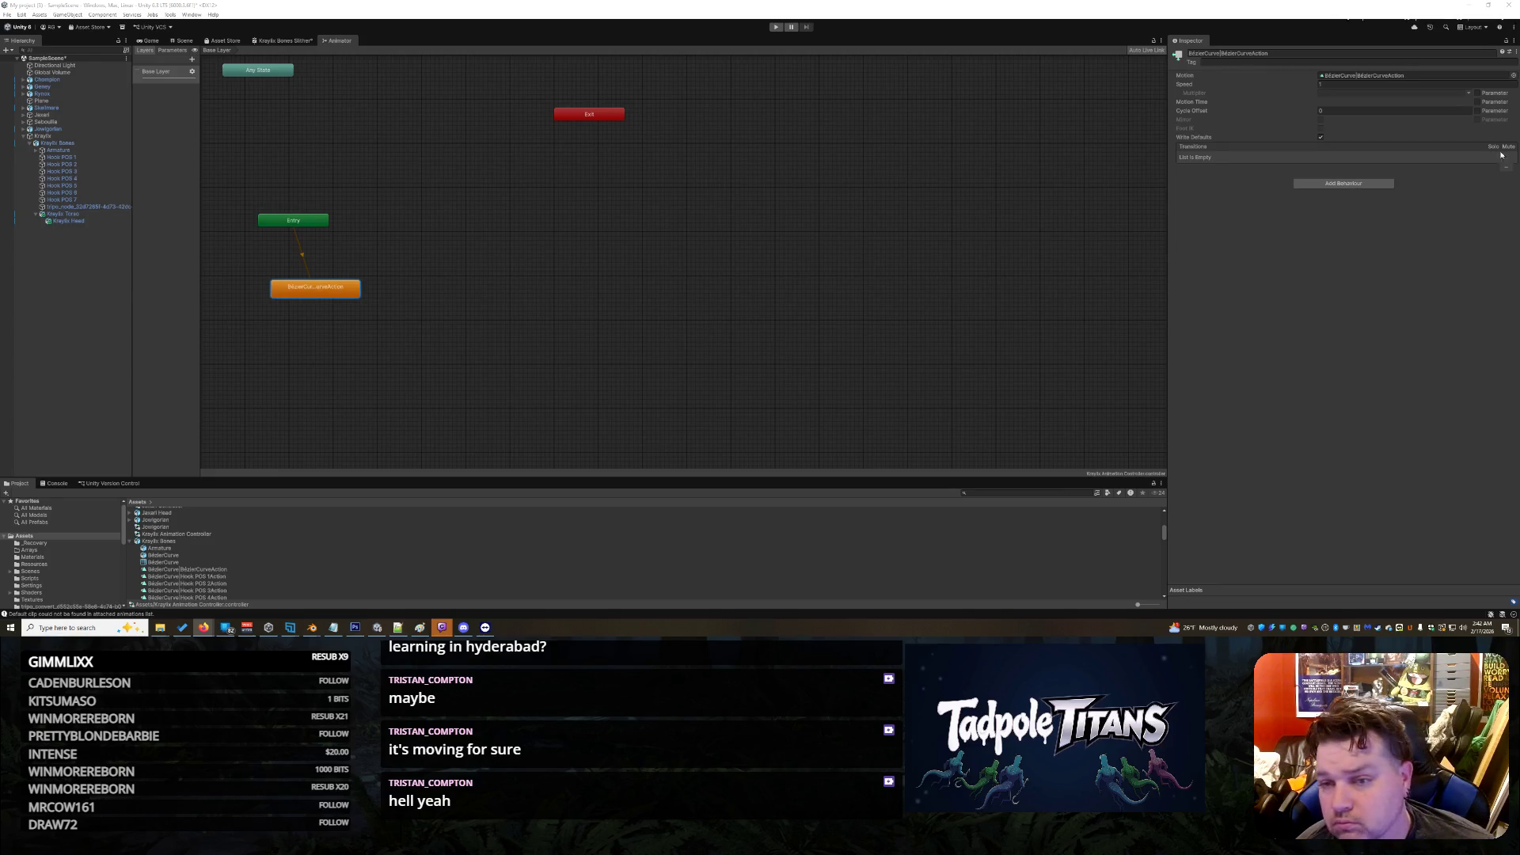
left_click(1323, 111)
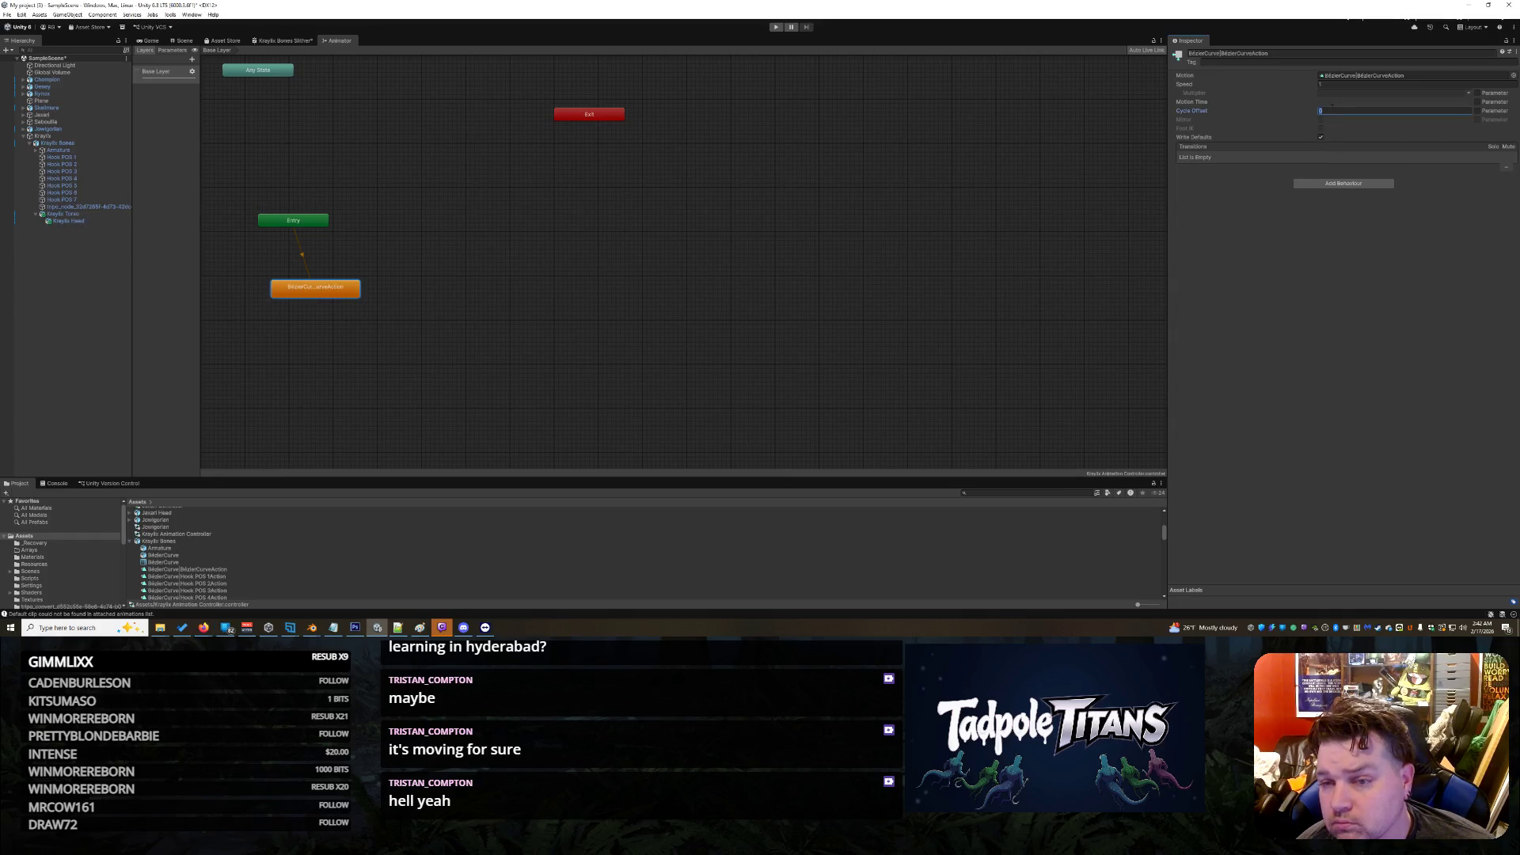
left_click(1487, 104)
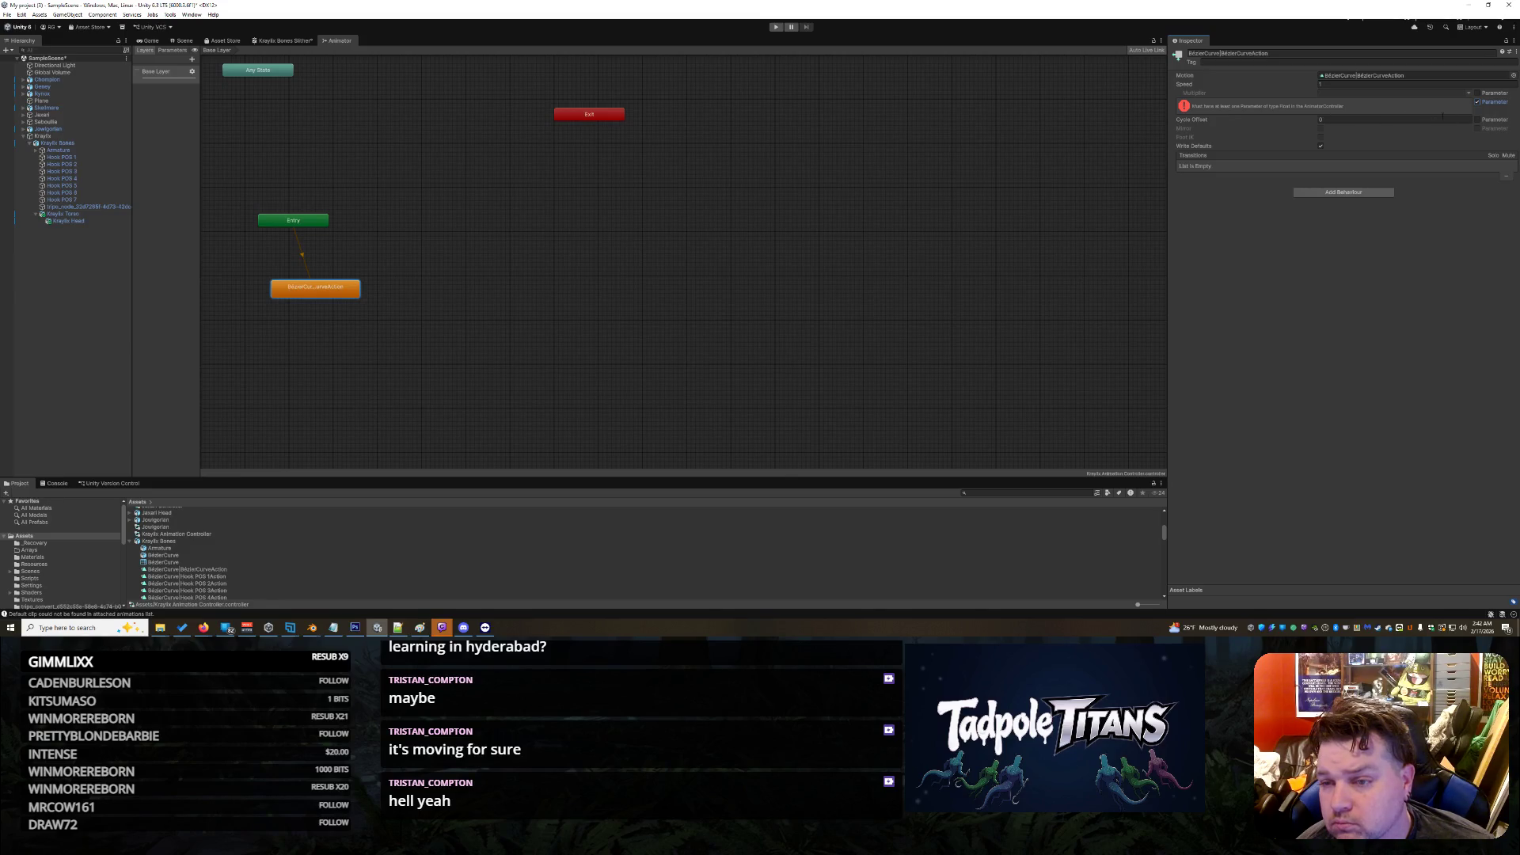
left_click(1476, 103)
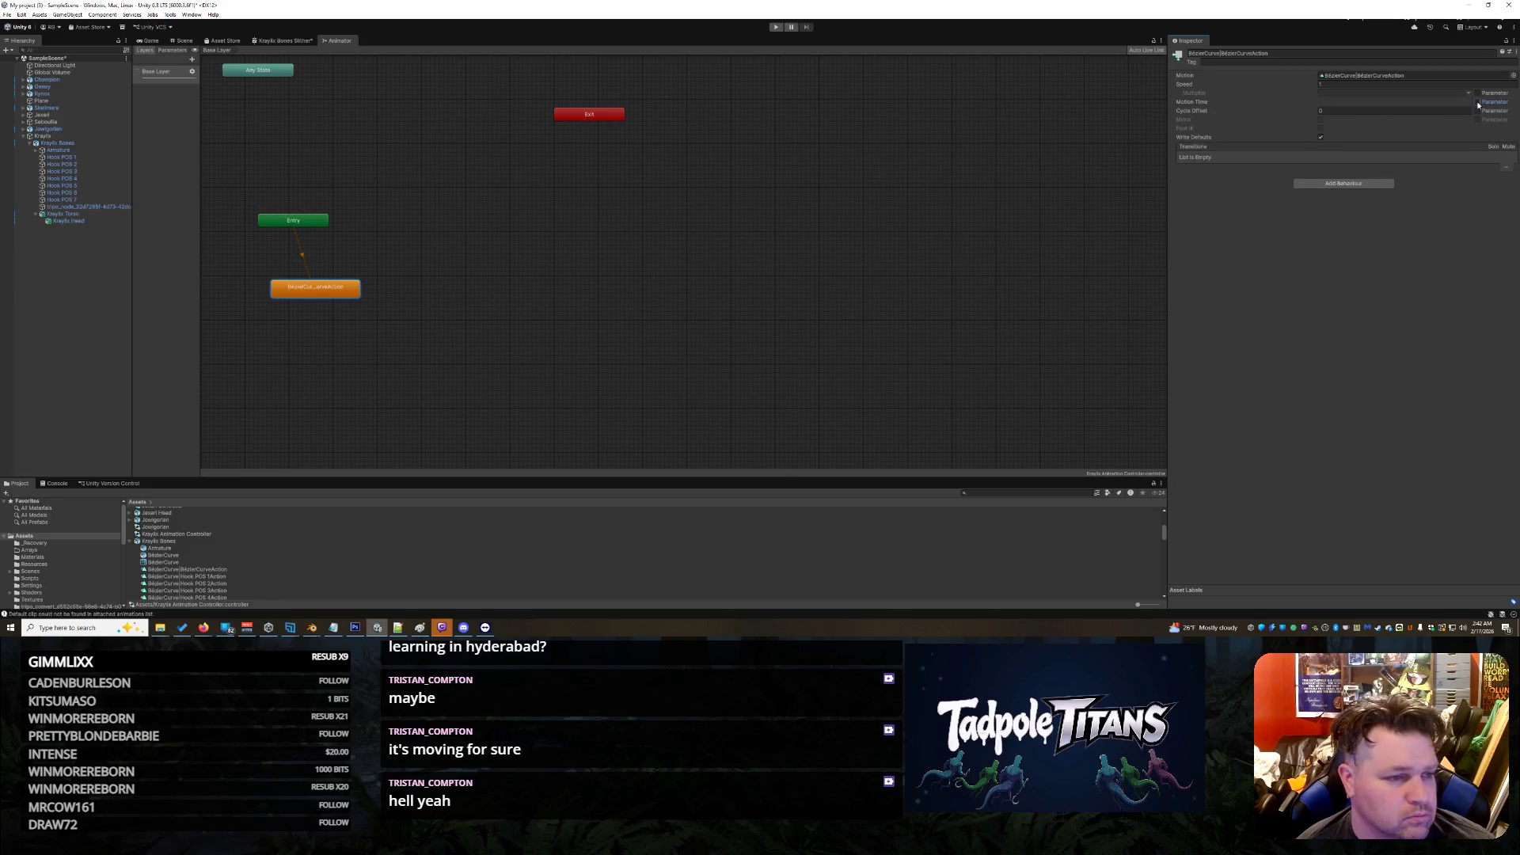
left_click(196, 74)
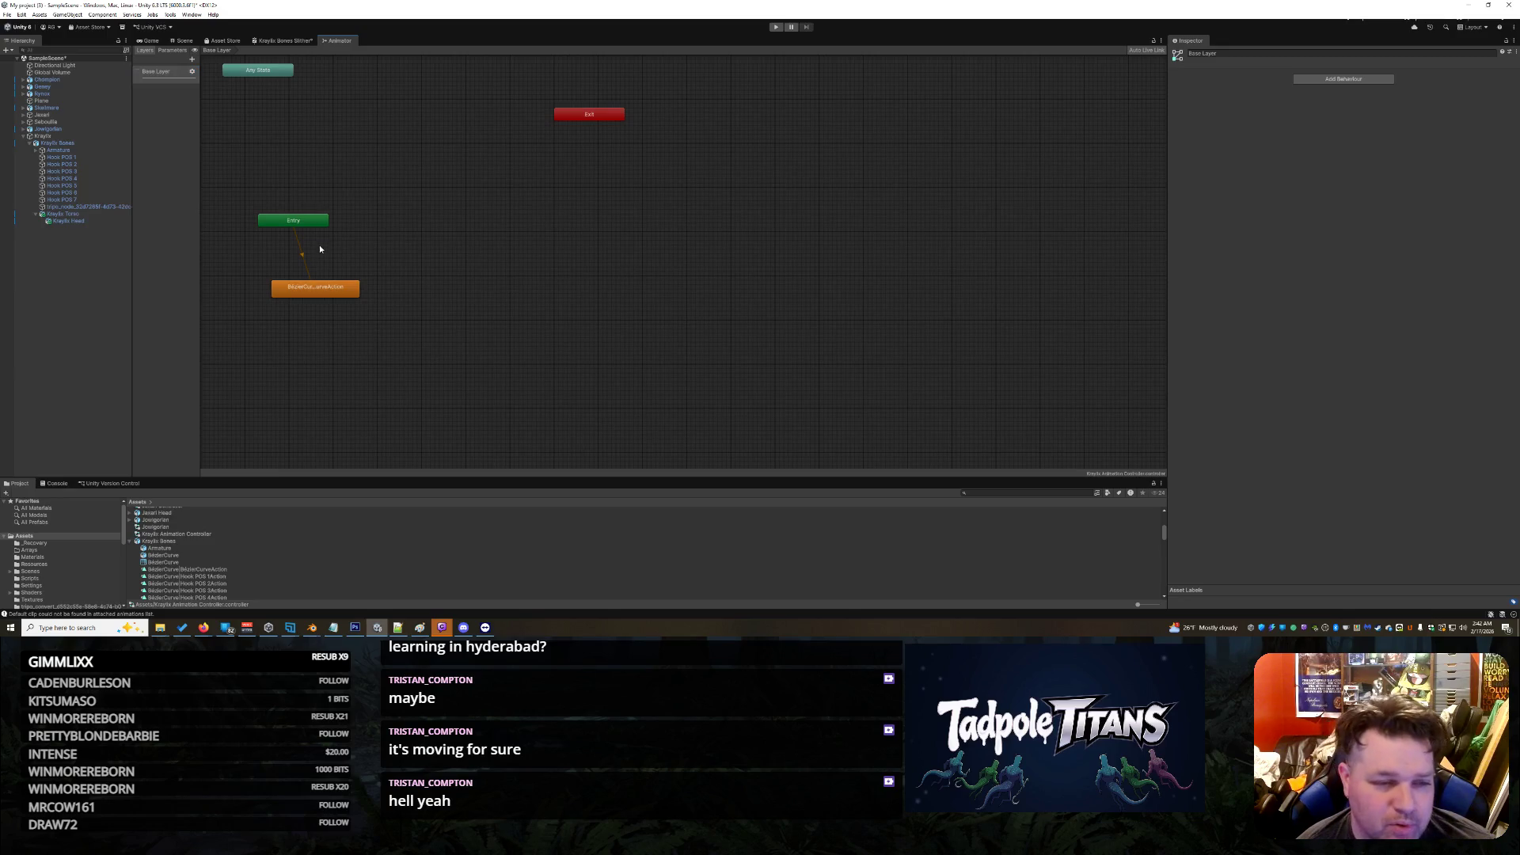
right_click(305, 286)
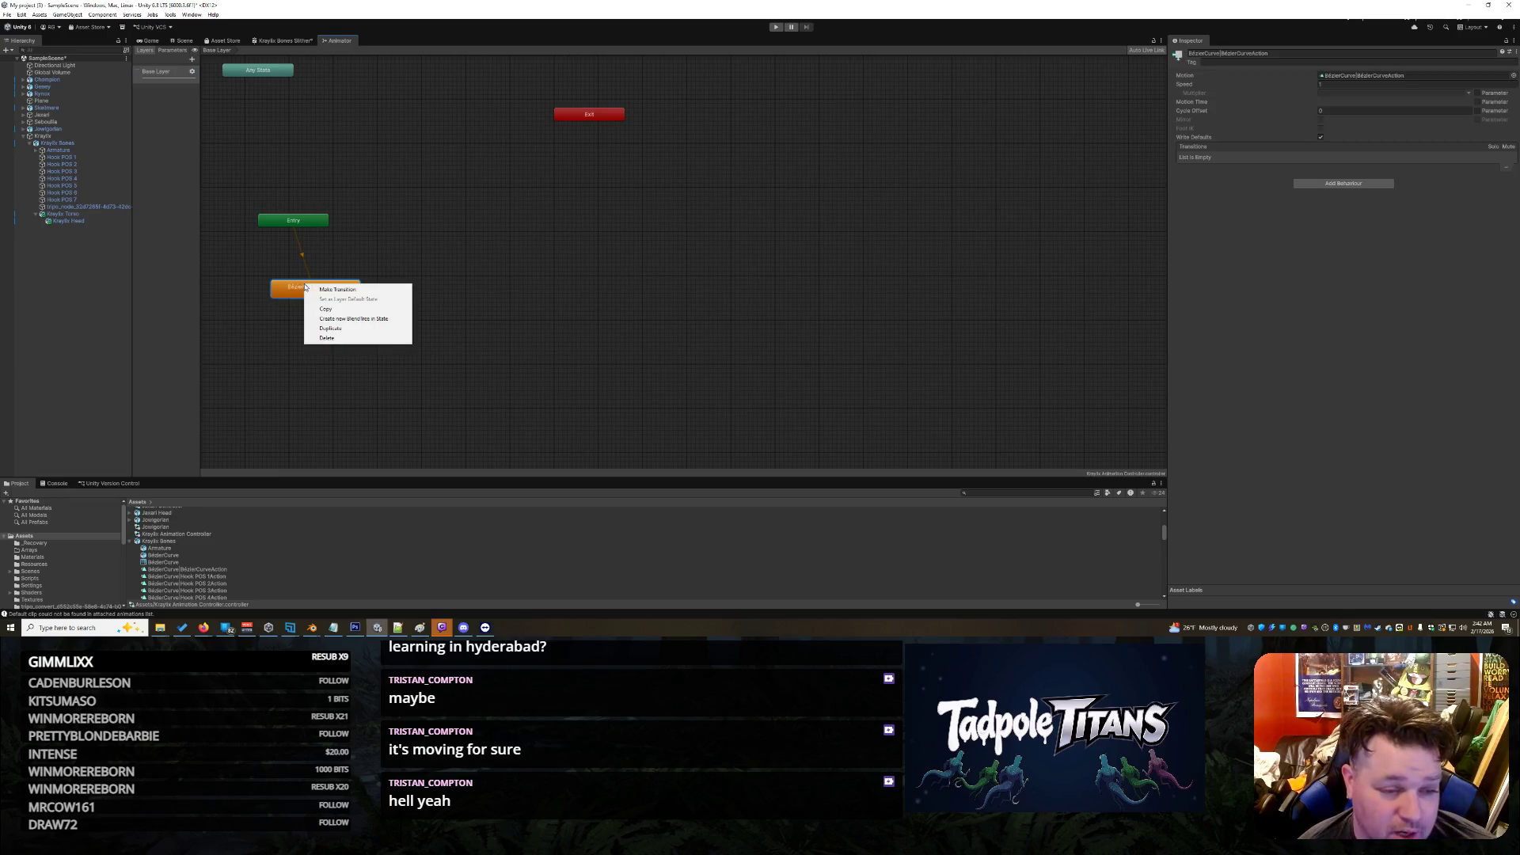
left_click(566, 327)
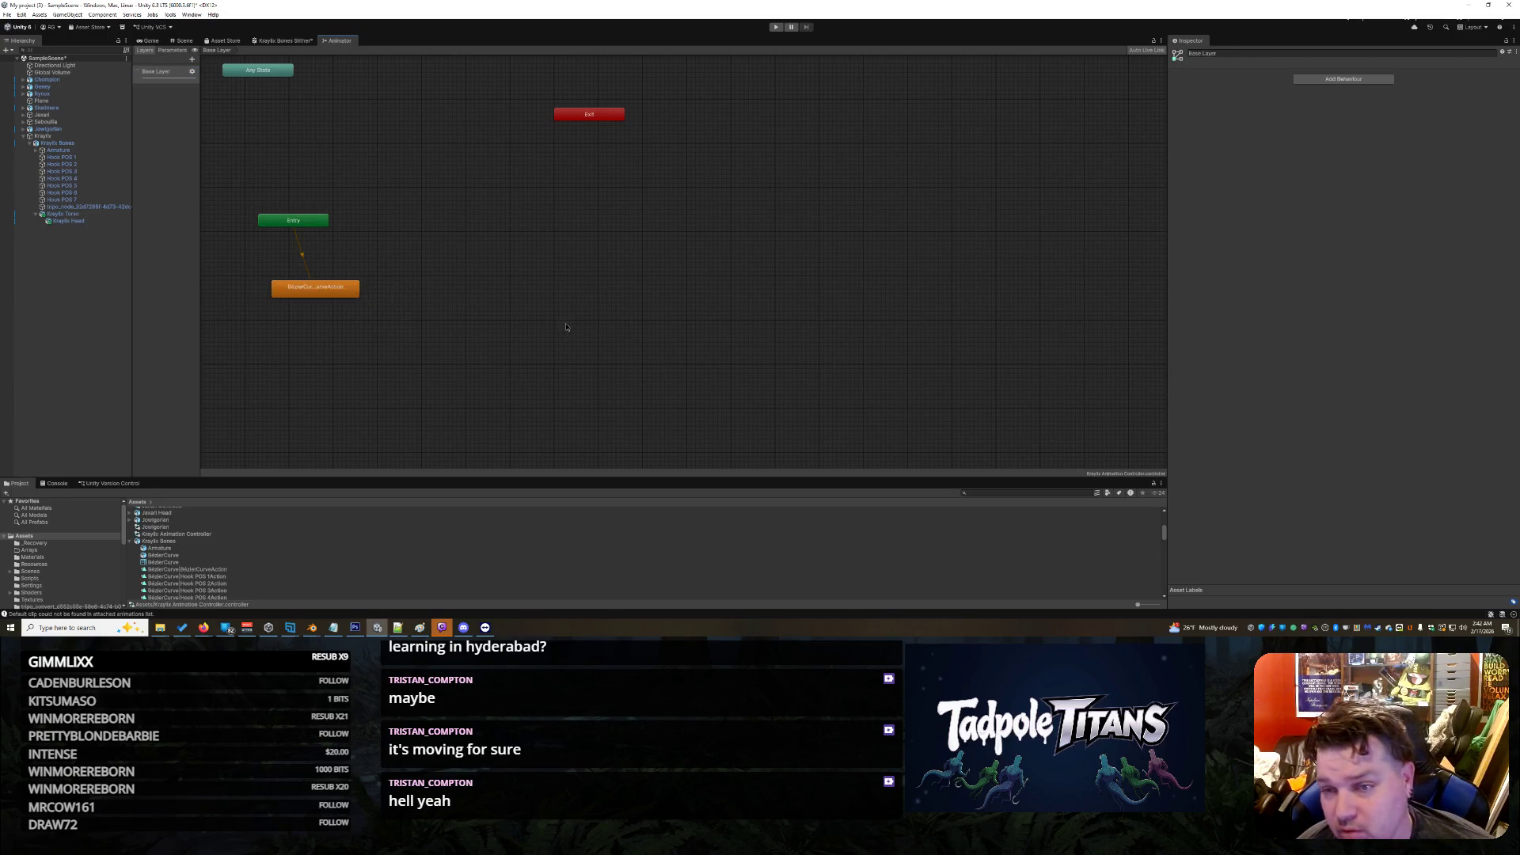
left_click(299, 294)
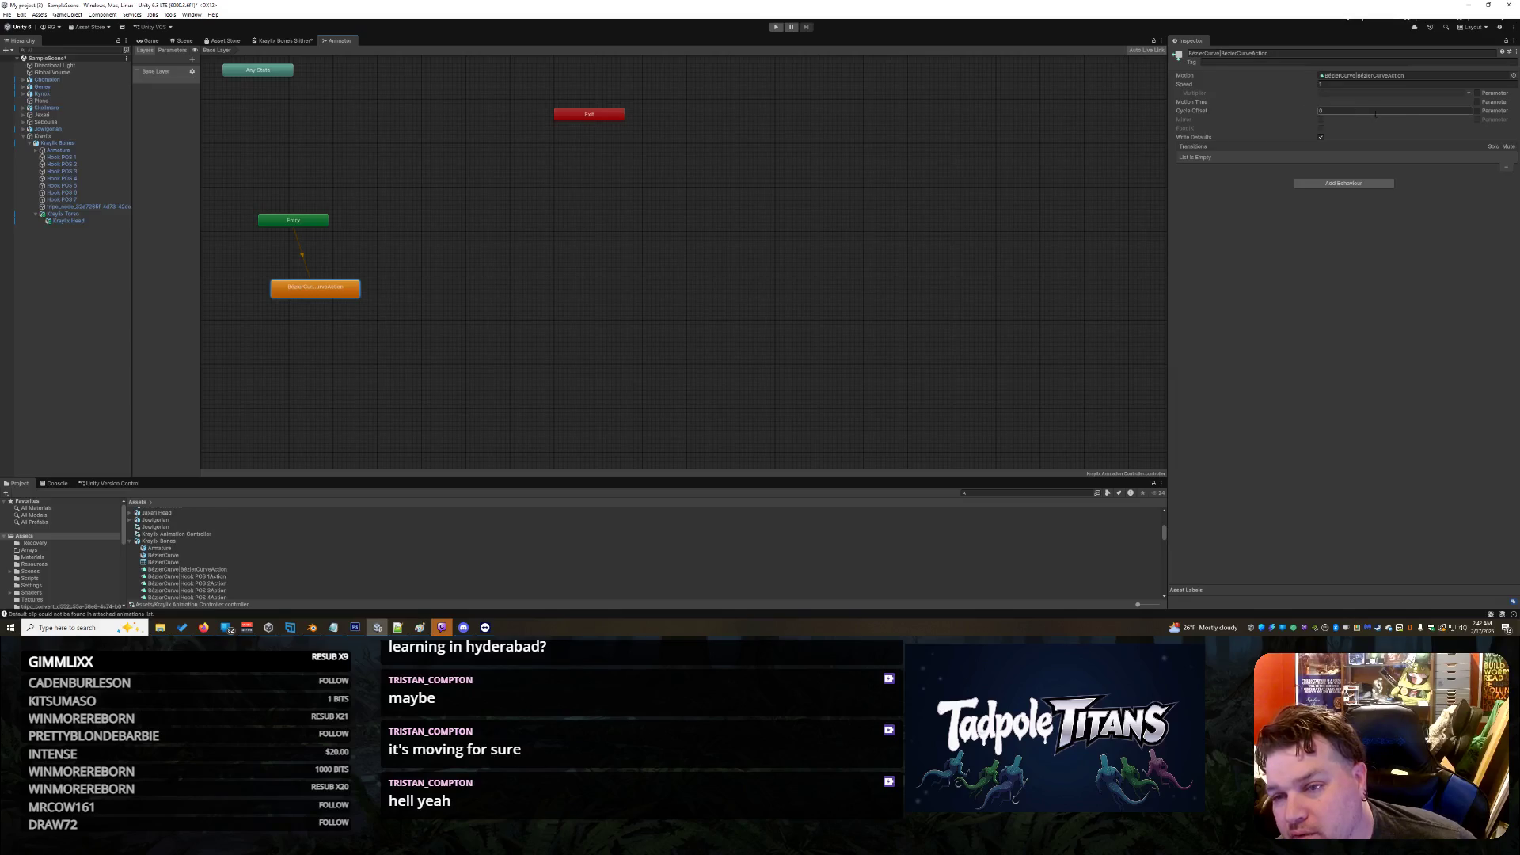
left_click(1381, 183)
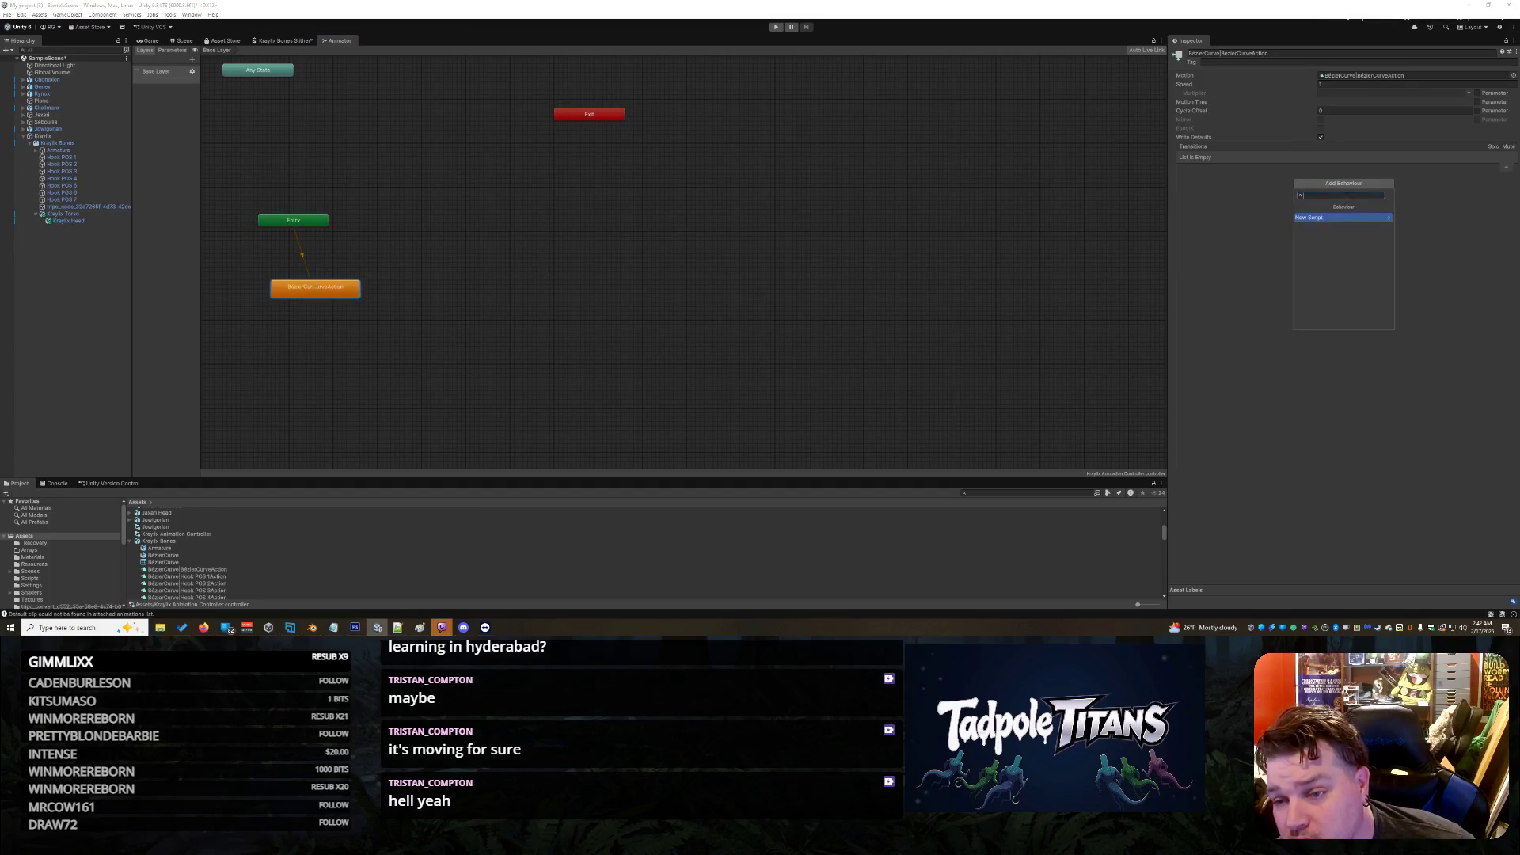
left_click(1290, 451)
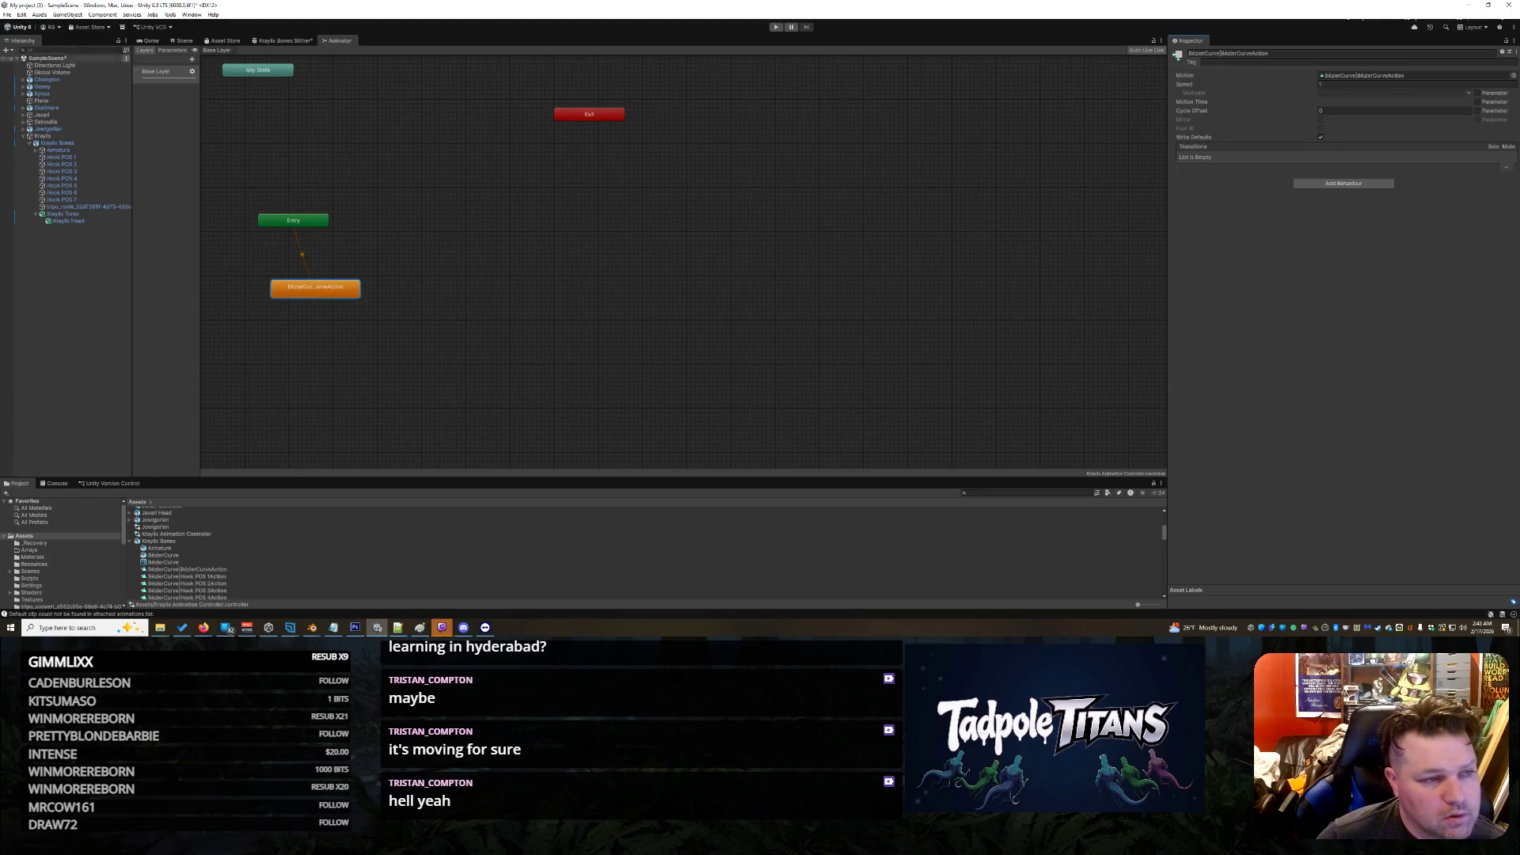
Step: Back in the Scene view, inspect Kraylix Torso, Armature and Jaxari Body, ending on Kraylix Bones
left_click(182, 40)
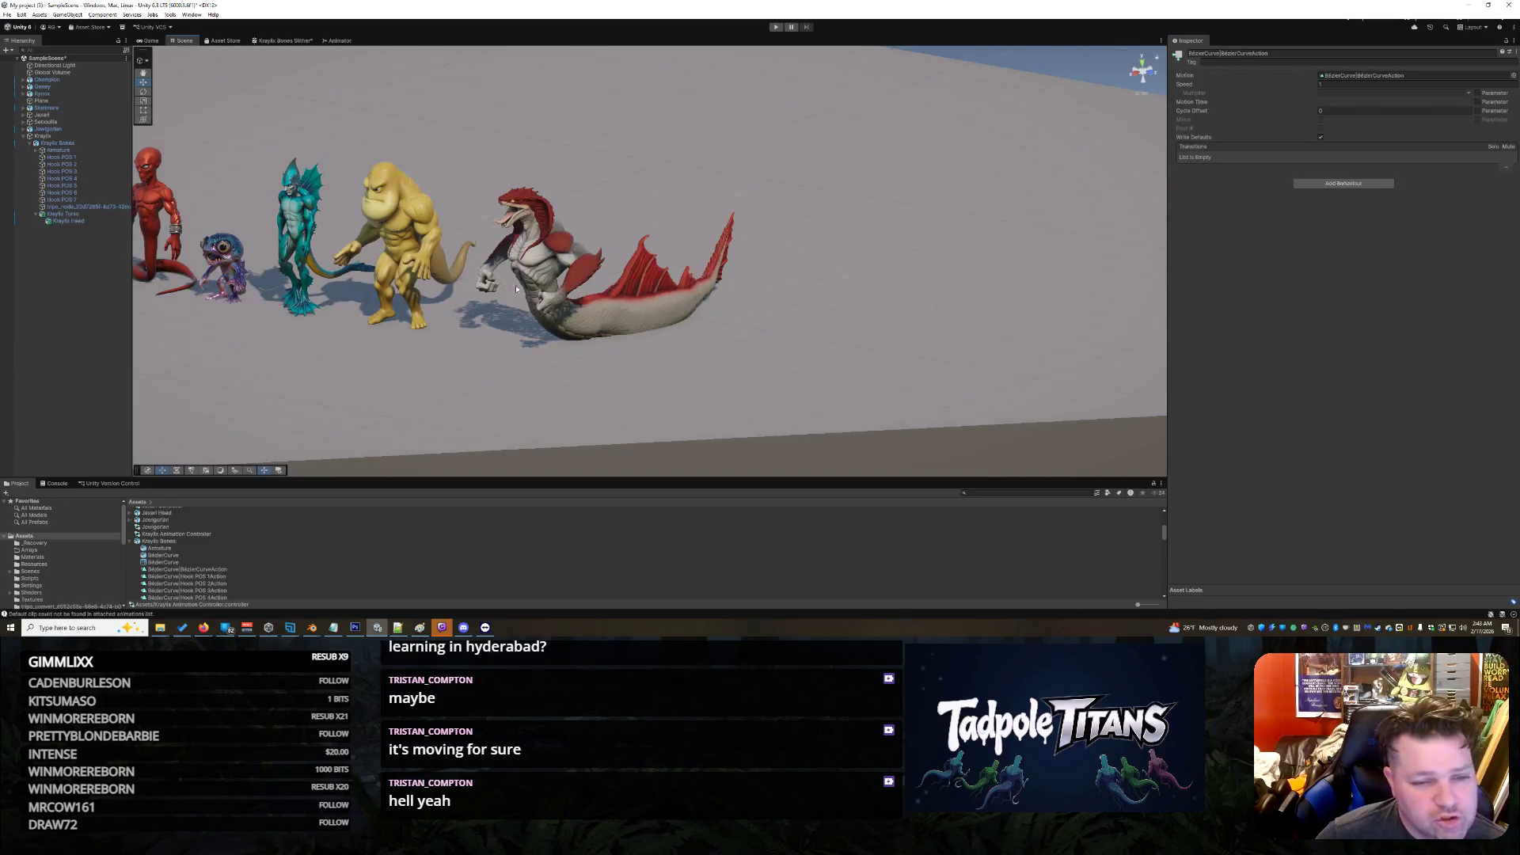
left_click(544, 272)
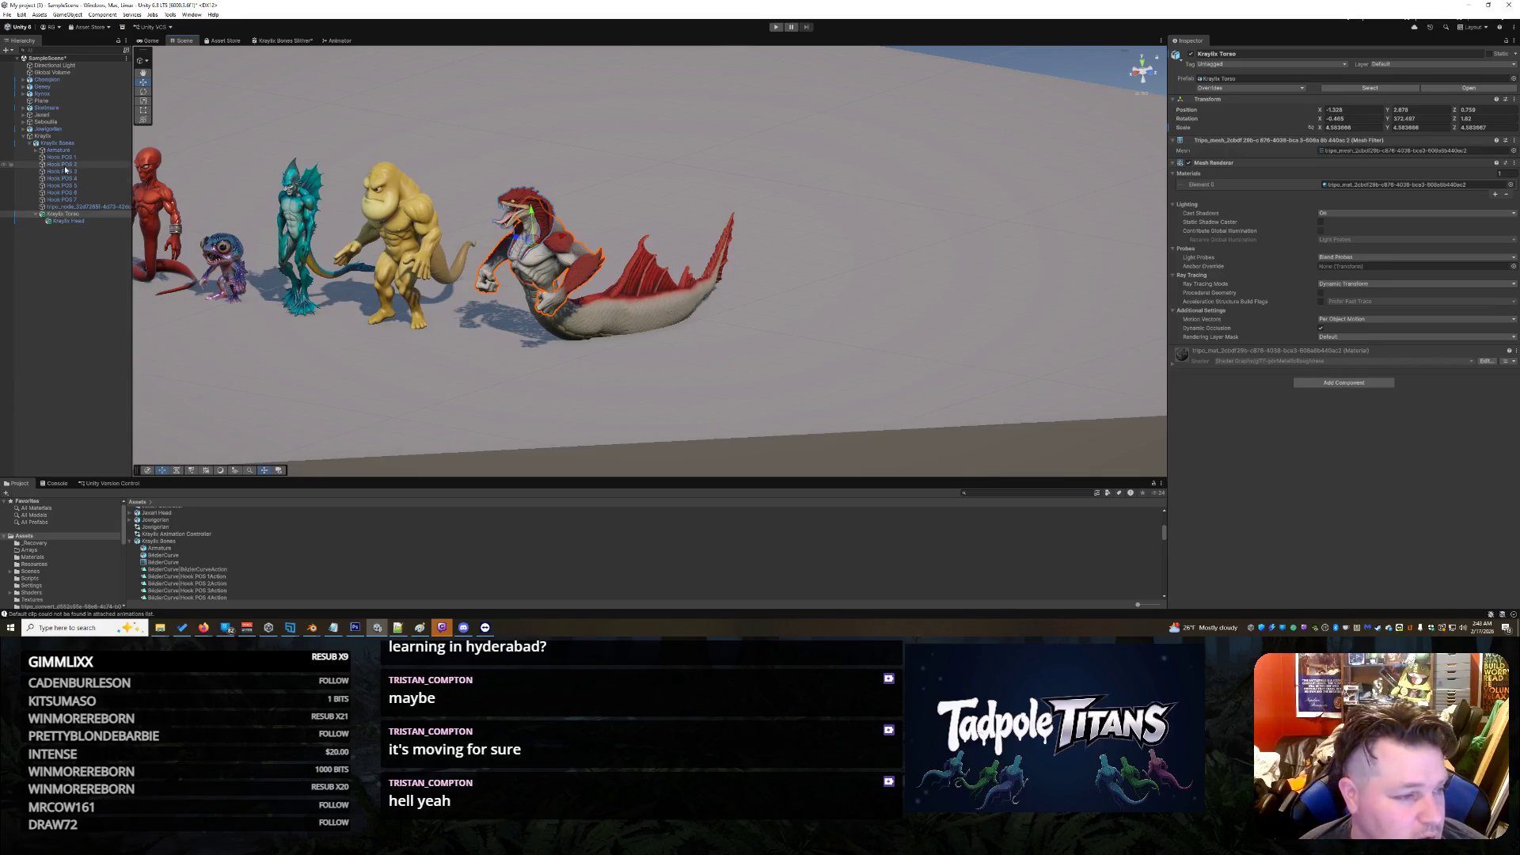
left_click(83, 149)
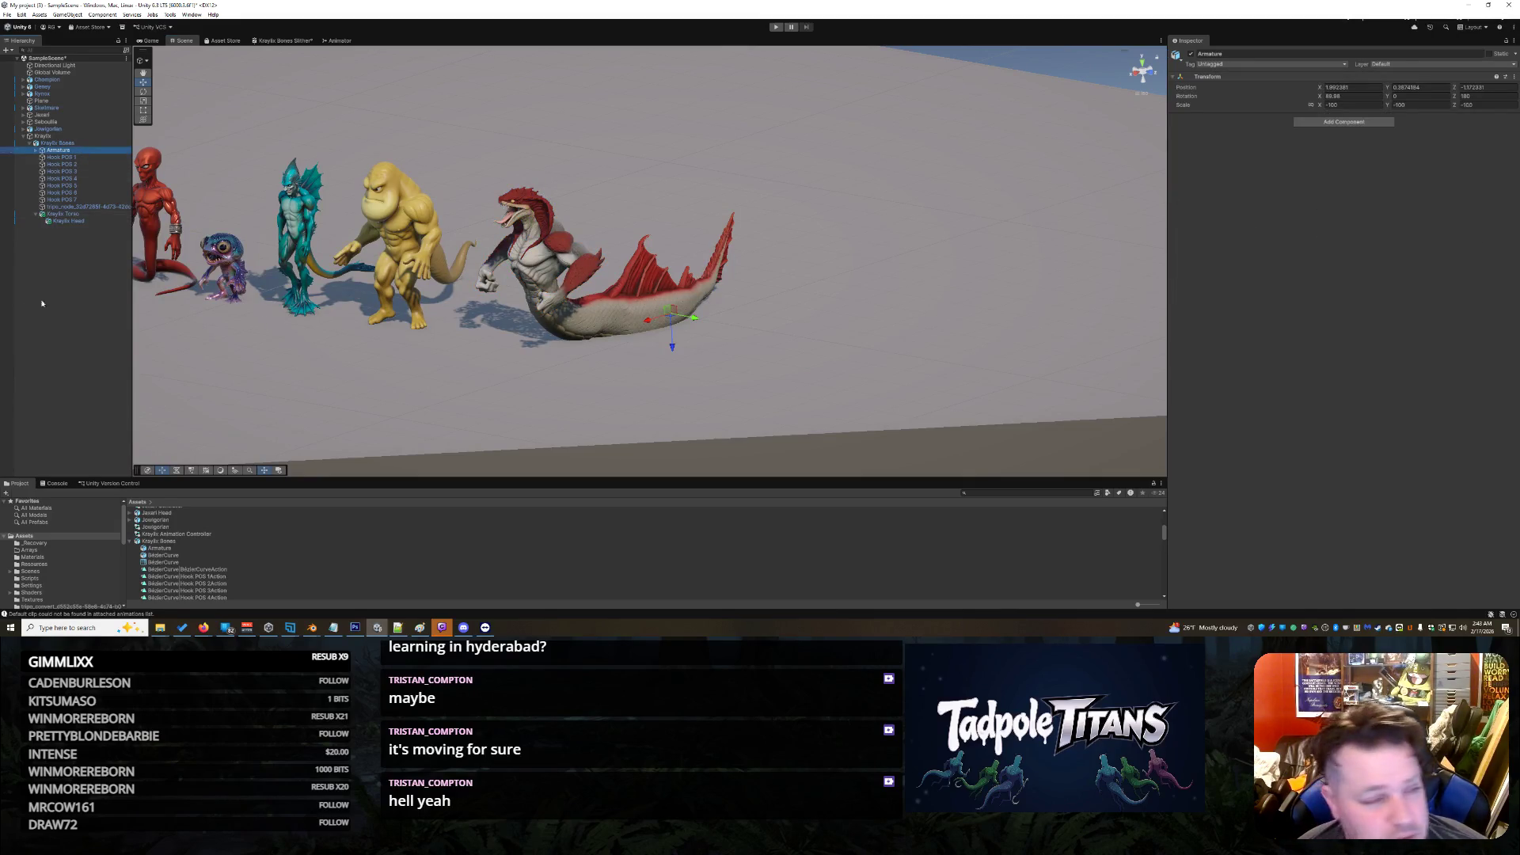
left_click(57, 143)
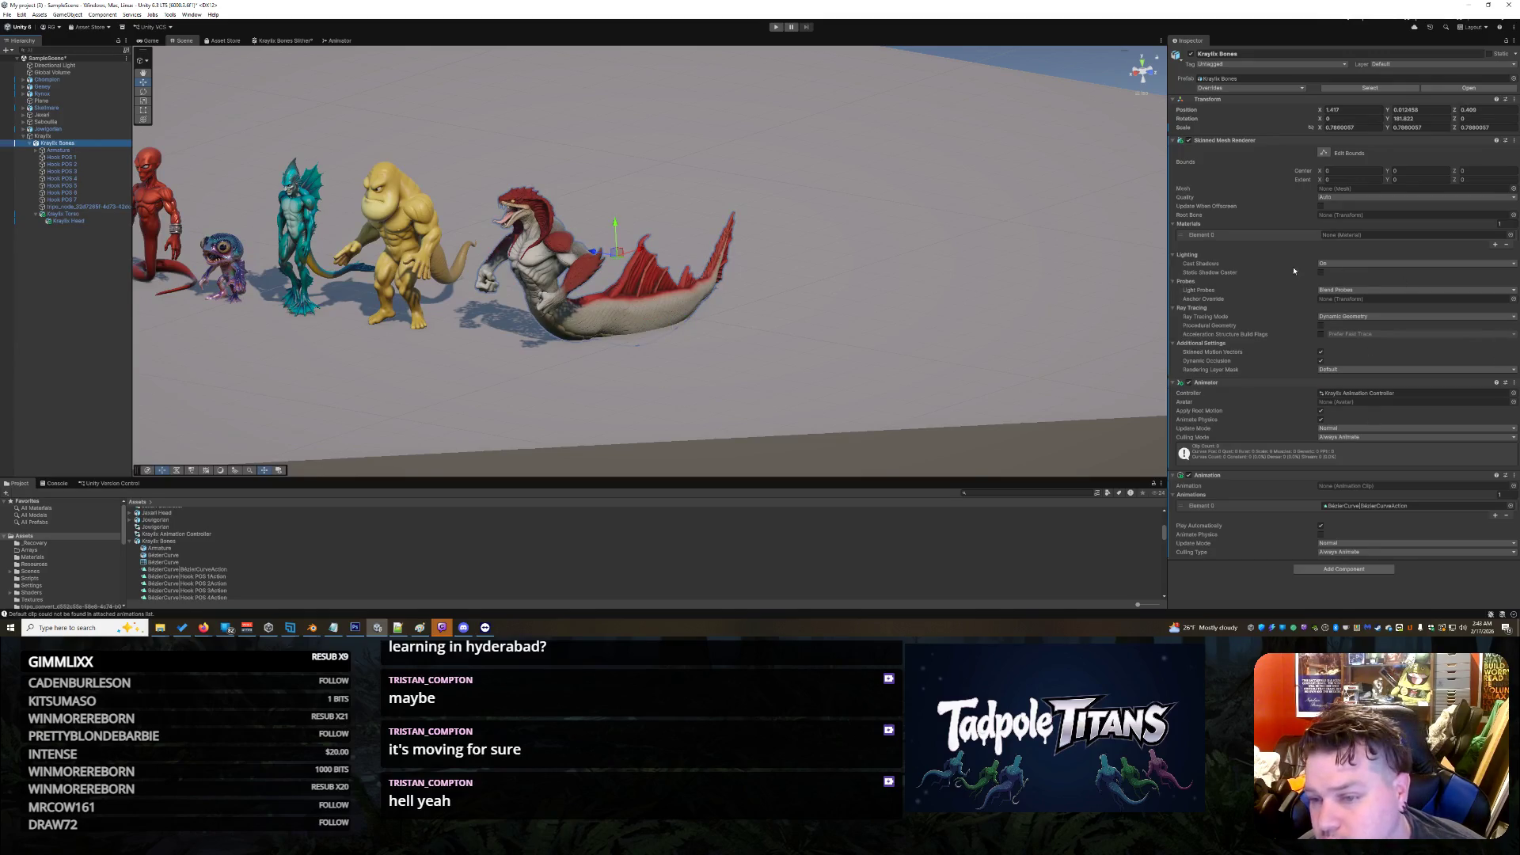
left_click(290, 201)
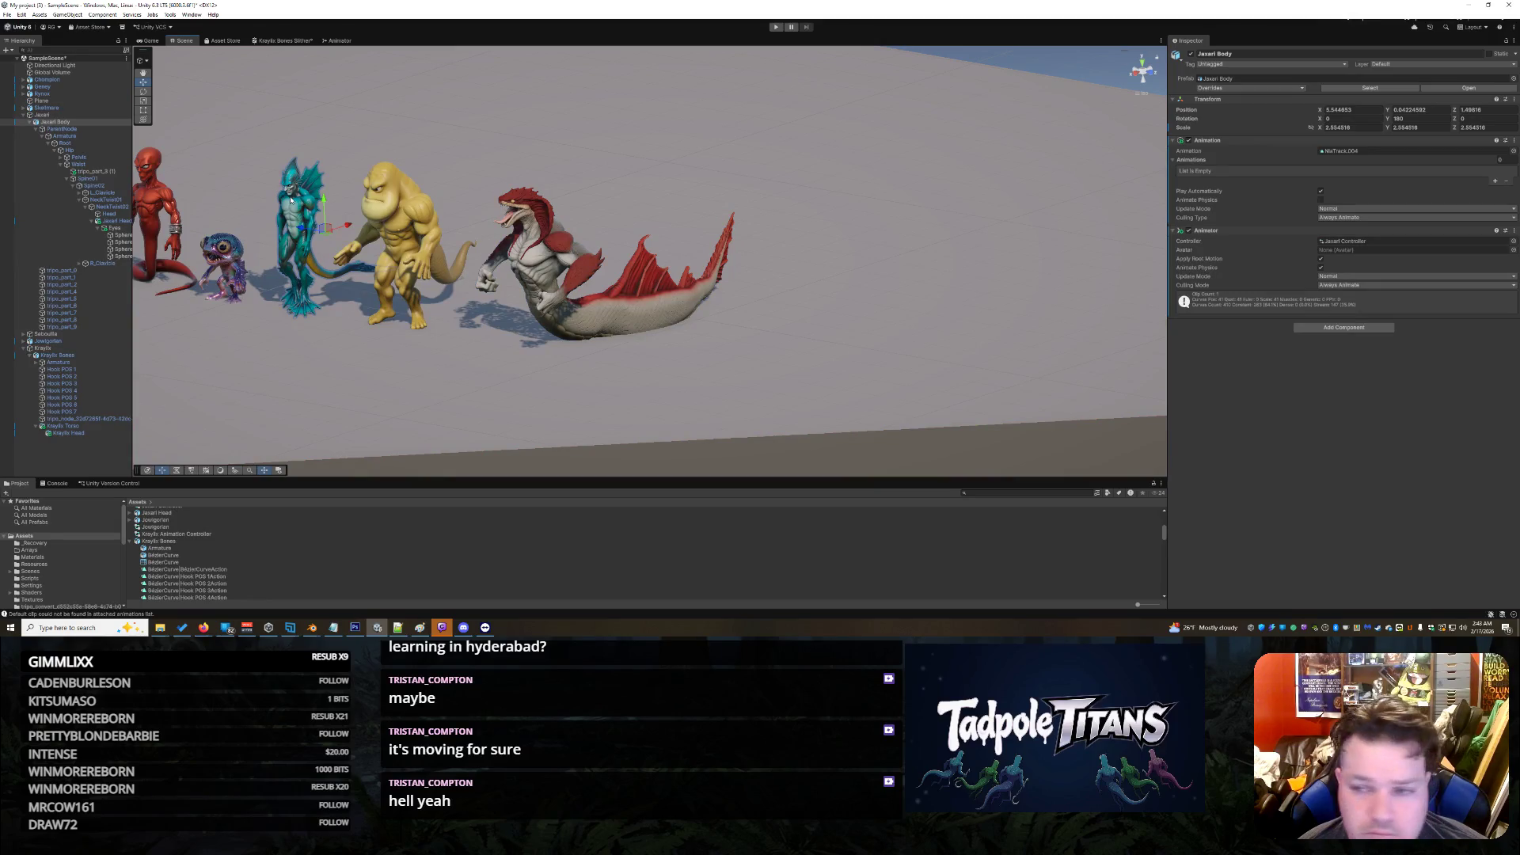
left_click(21, 115)
left_click(21, 115)
left_click(57, 142)
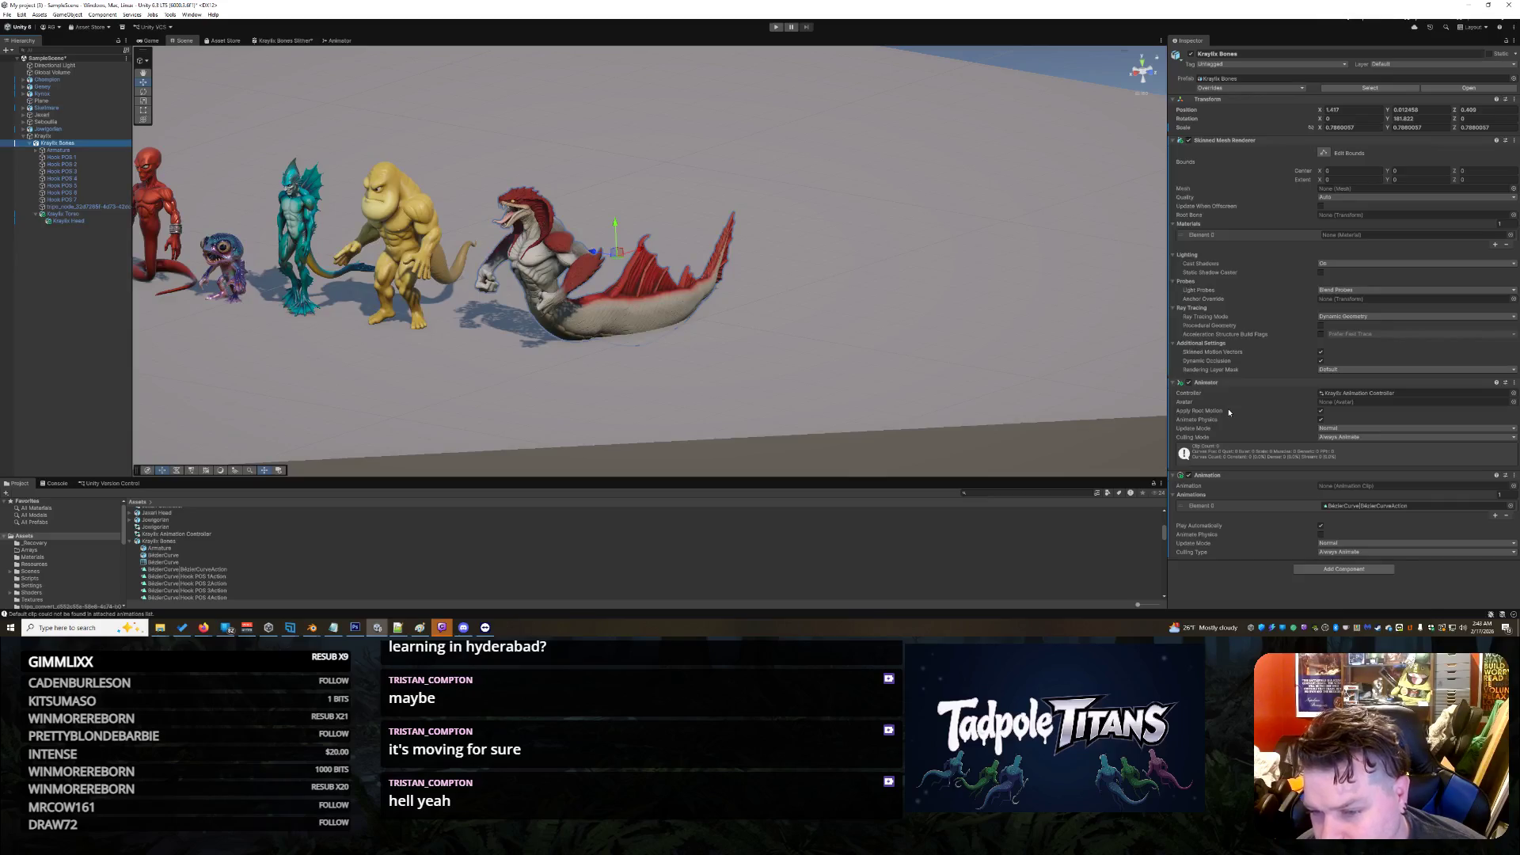
Step: Leave the Animator and Animation update modes at Normal and review the culling type options
left_click(1334, 431)
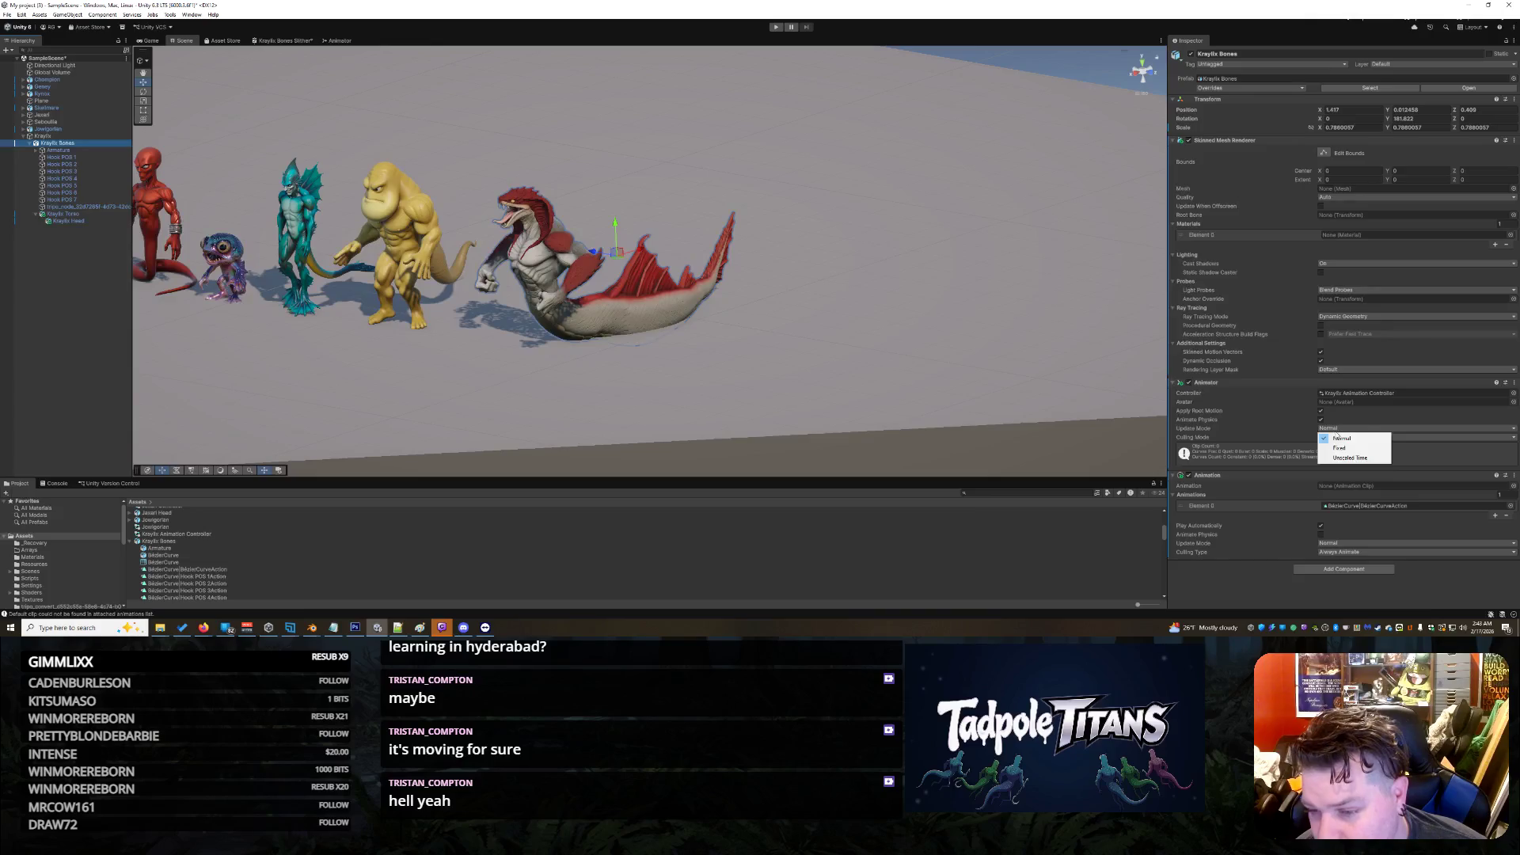
left_click(1351, 418)
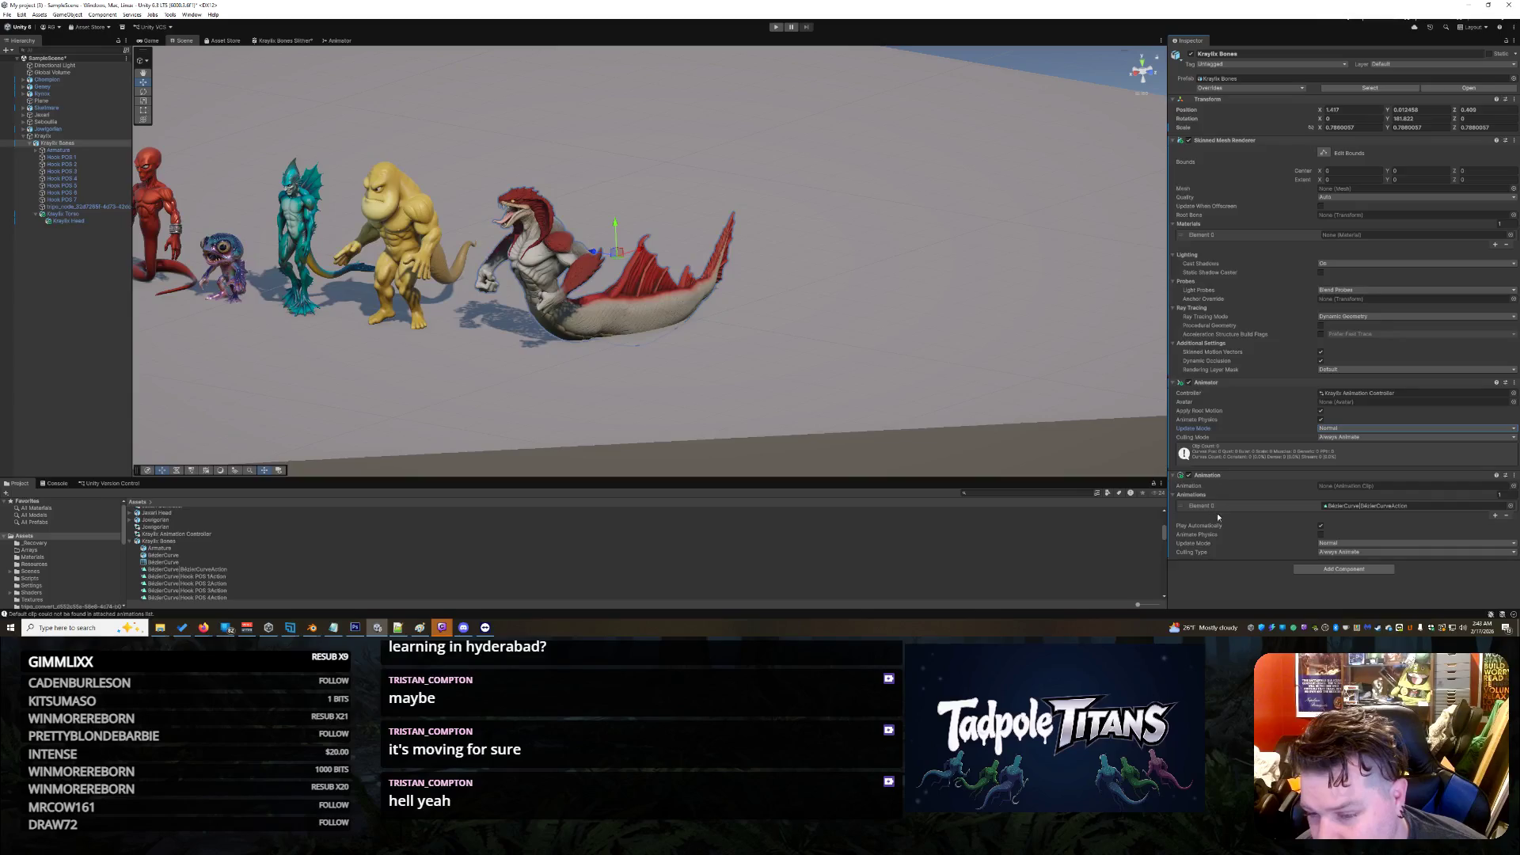
left_click(1345, 543)
left_click(1371, 529)
left_click(1363, 552)
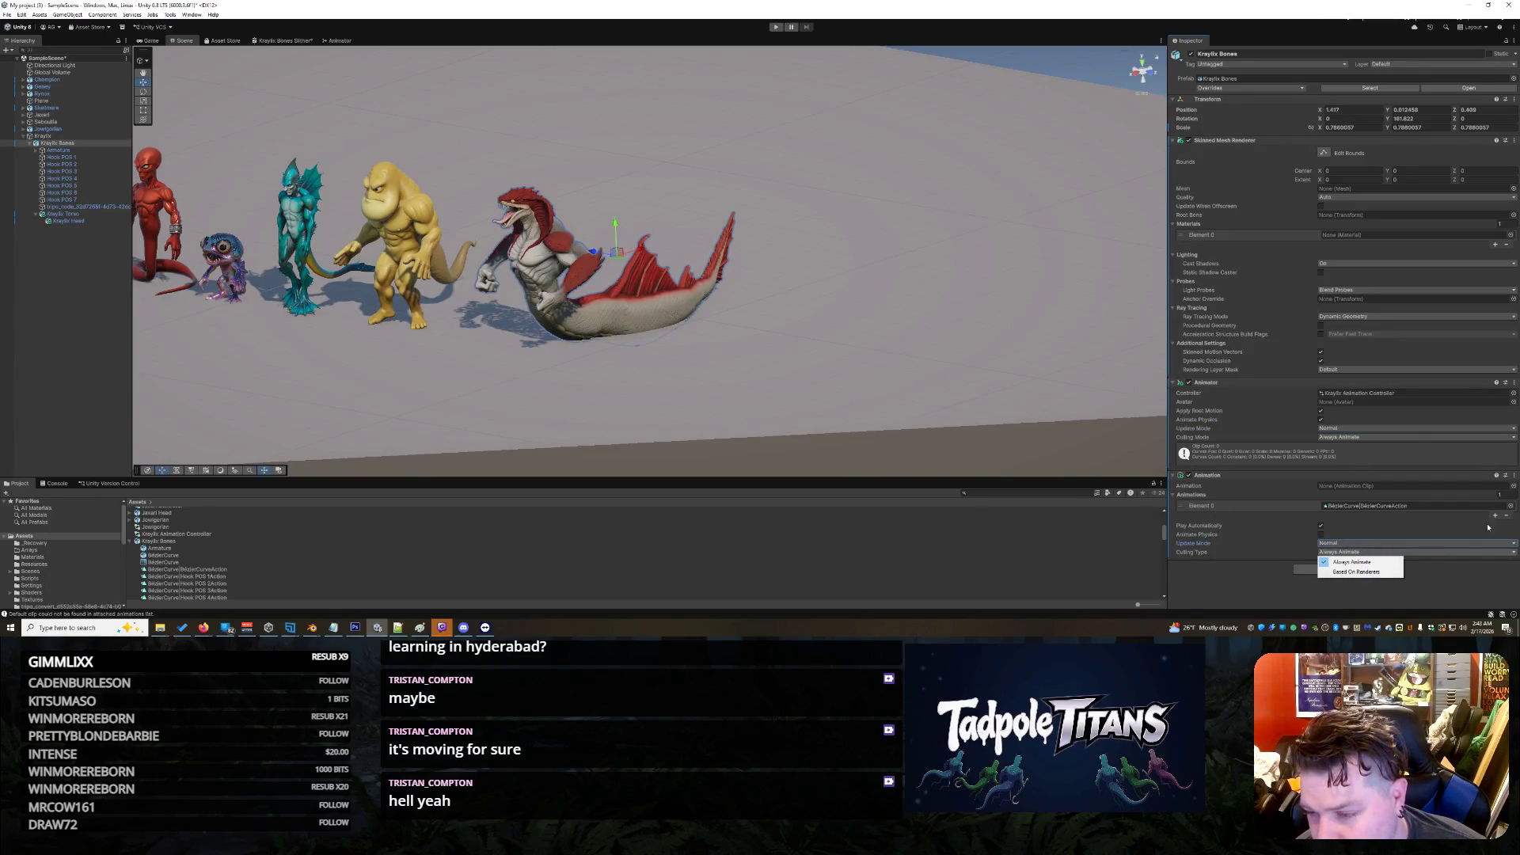
Step: Assign BézierCurve|BézierCurveAction as the Element 0 clip, keeping the animations count at 1
left_click(1450, 524)
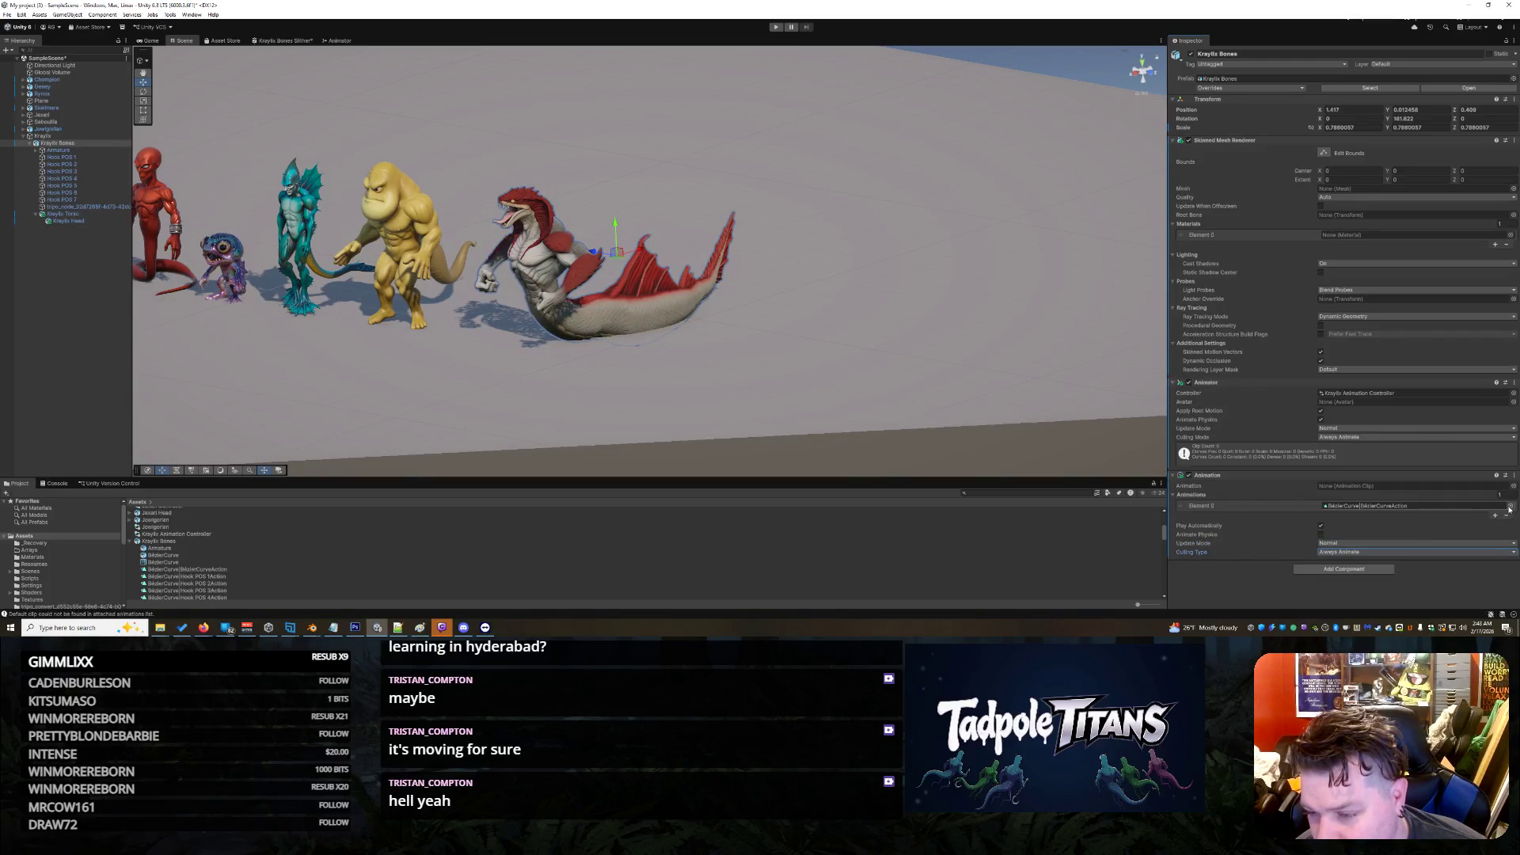
left_click(1509, 506)
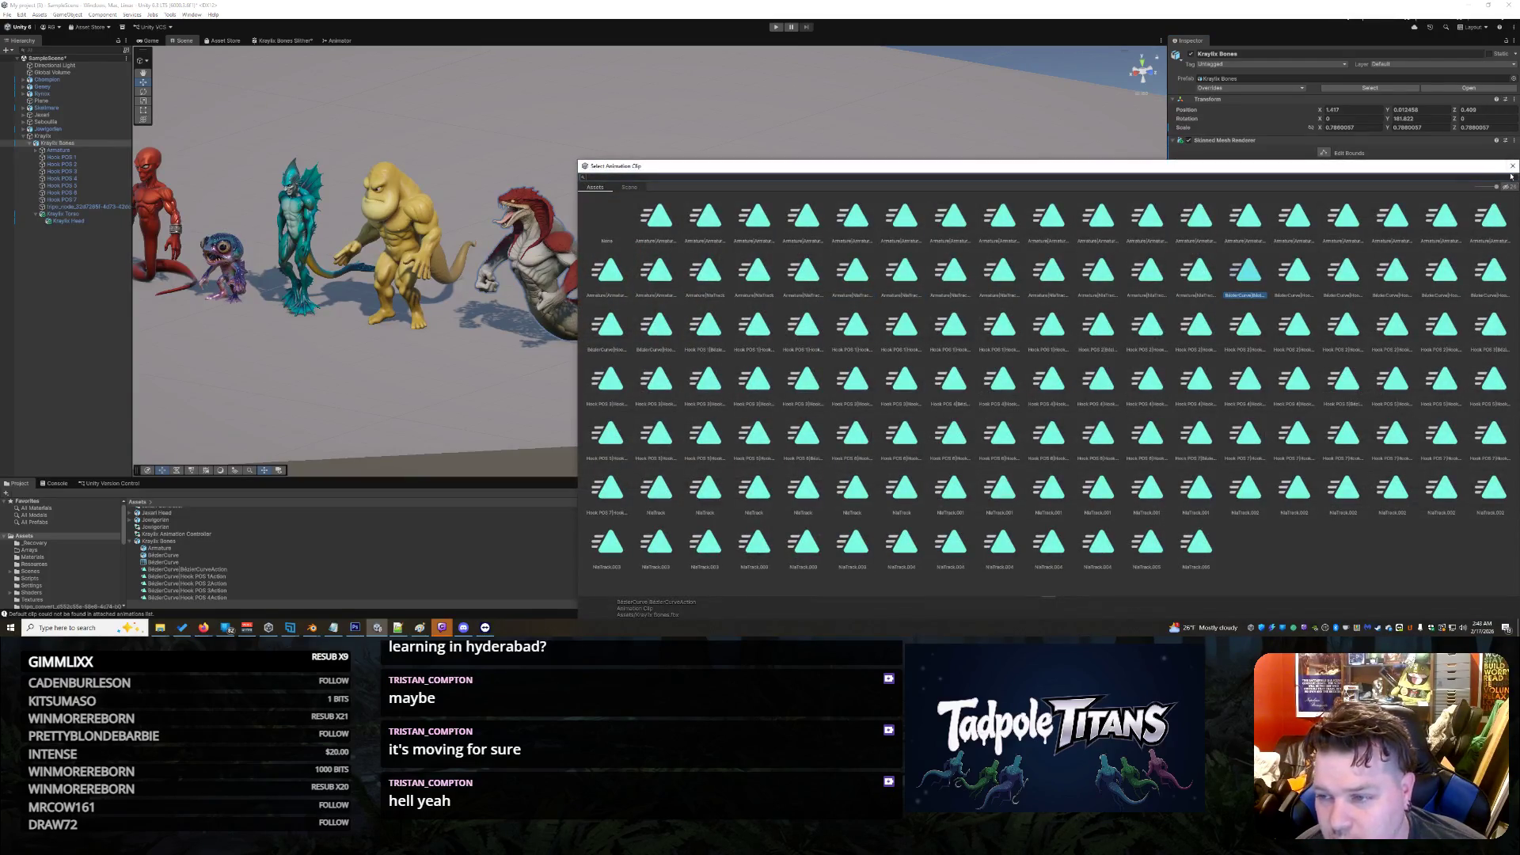
left_click(1512, 166)
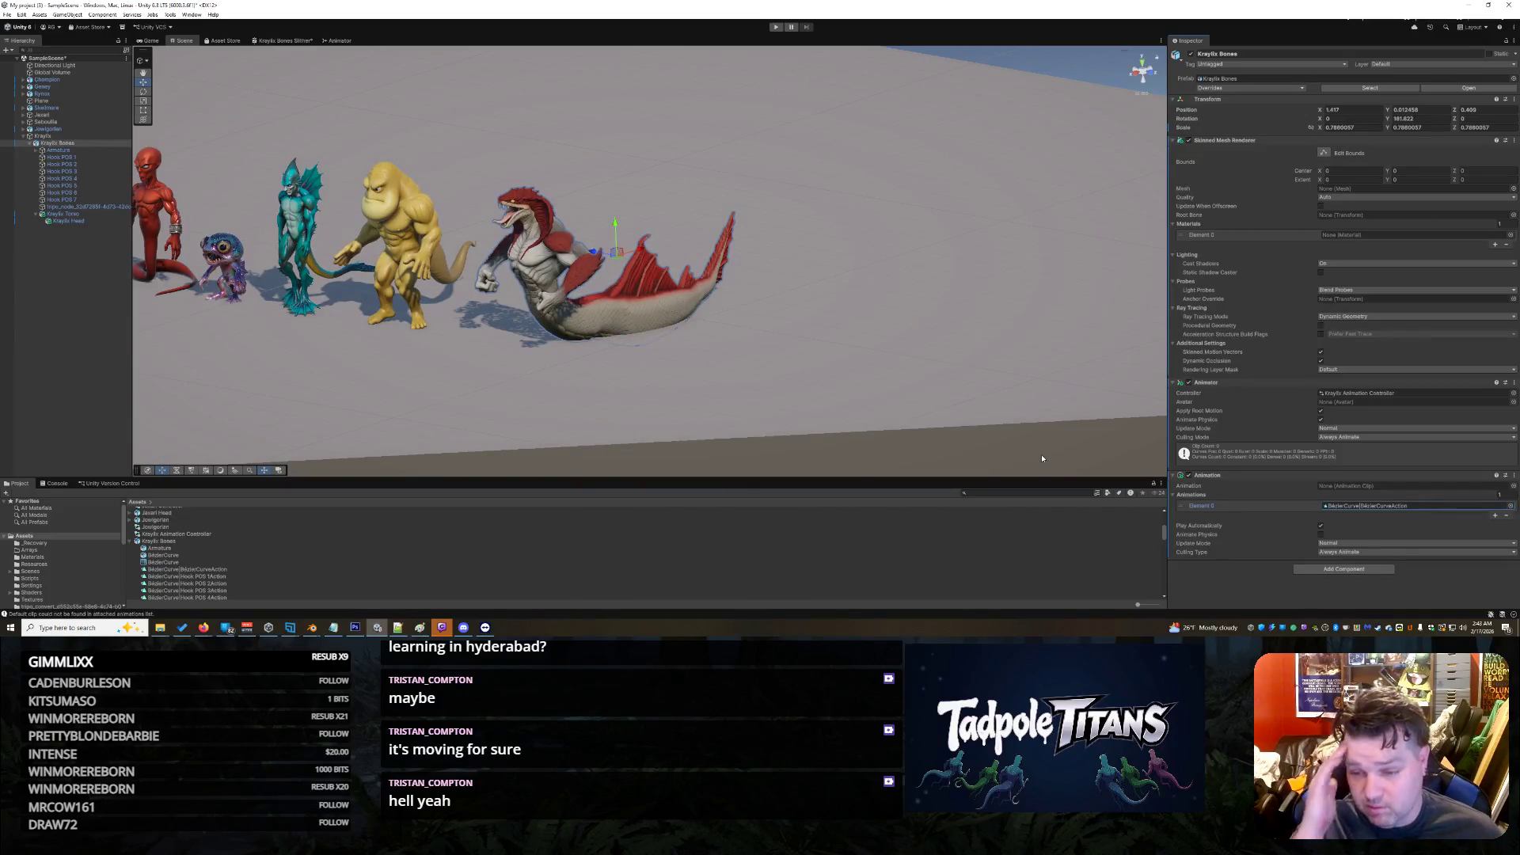
left_click(1512, 487)
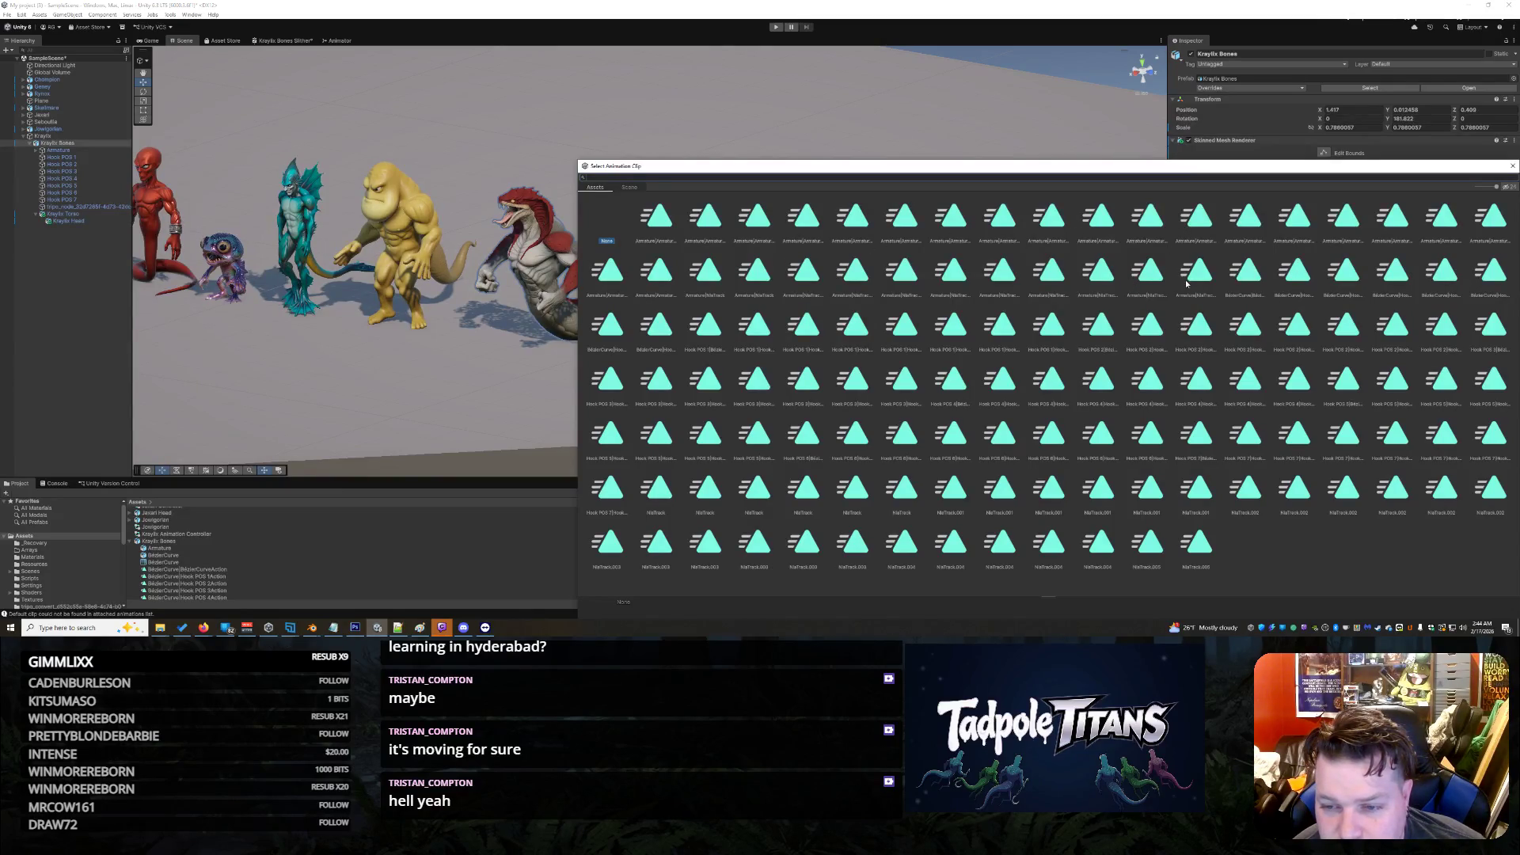
left_click(1252, 274)
double_click(1253, 274)
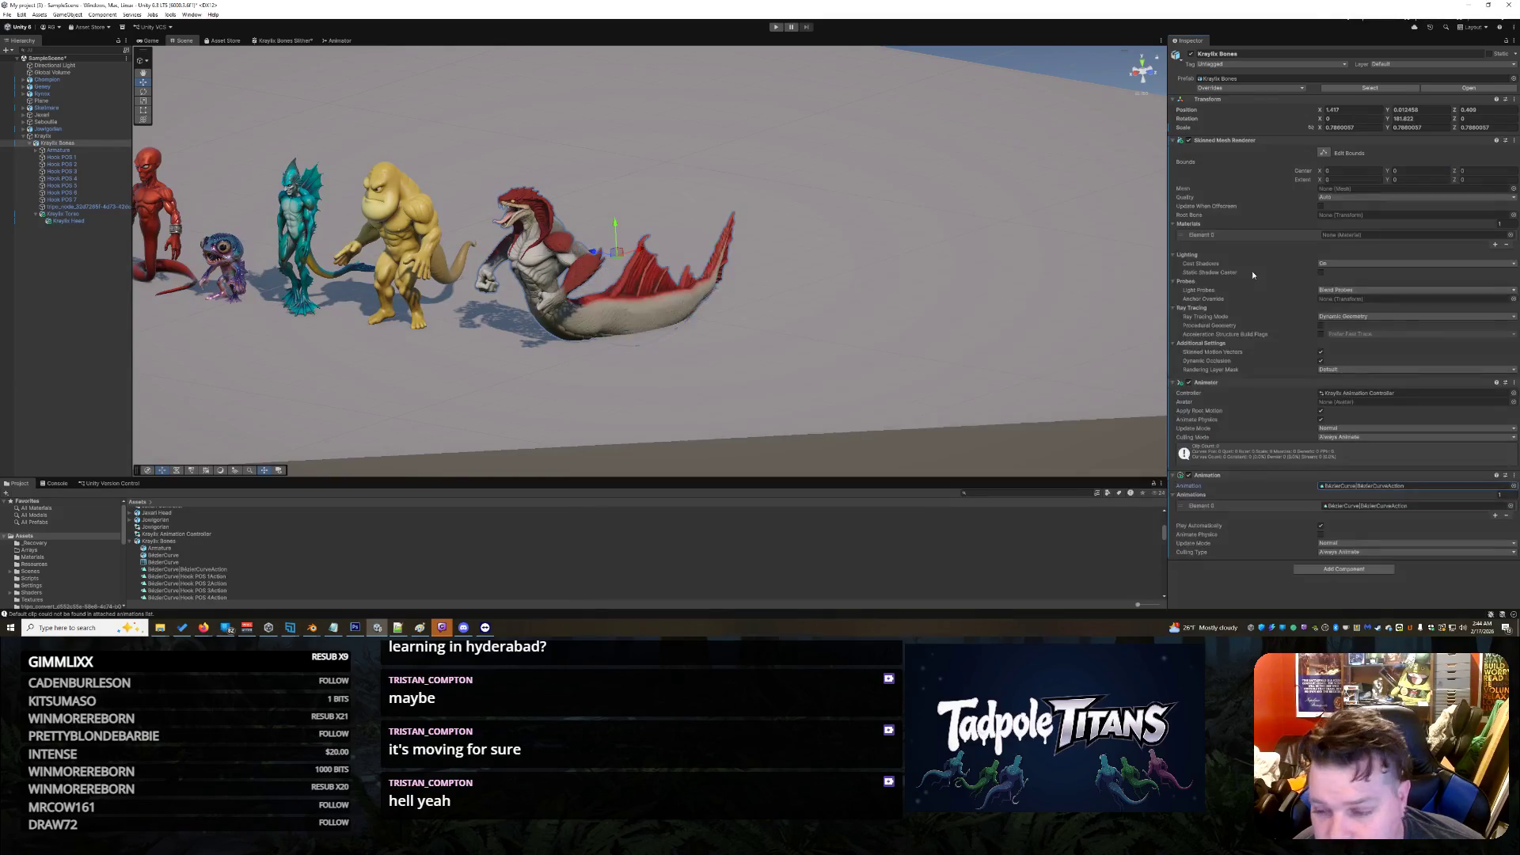
left_click(1499, 494)
left_click(1426, 587)
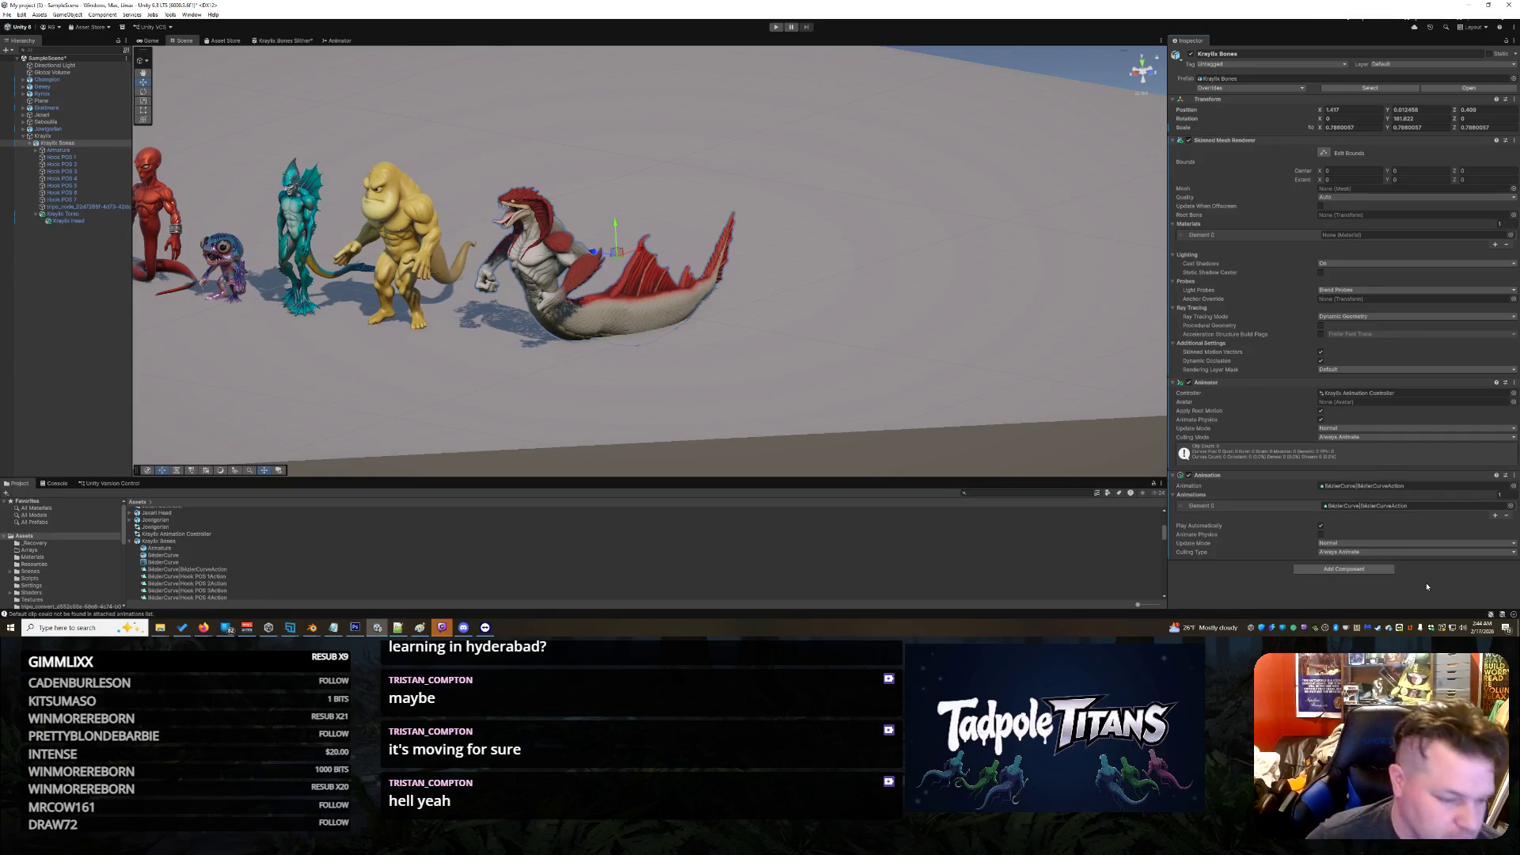
Step: In the BézierCurveAction clip's FBX import settings, tick Loop Time and apply the re-import
left_click(181, 569)
right_click(181, 570)
left_click(214, 566)
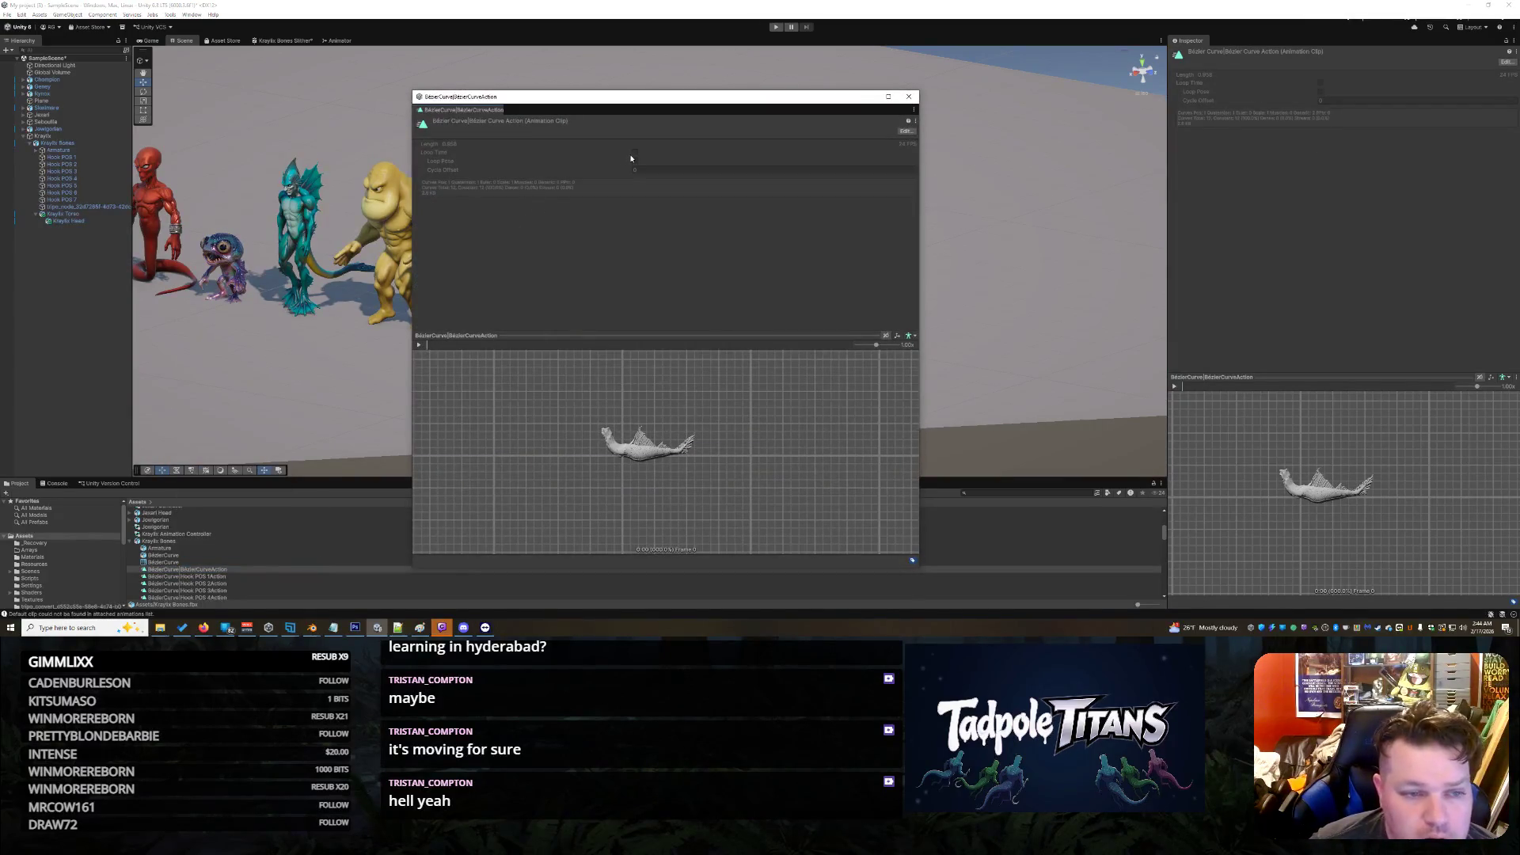
left_click(904, 133)
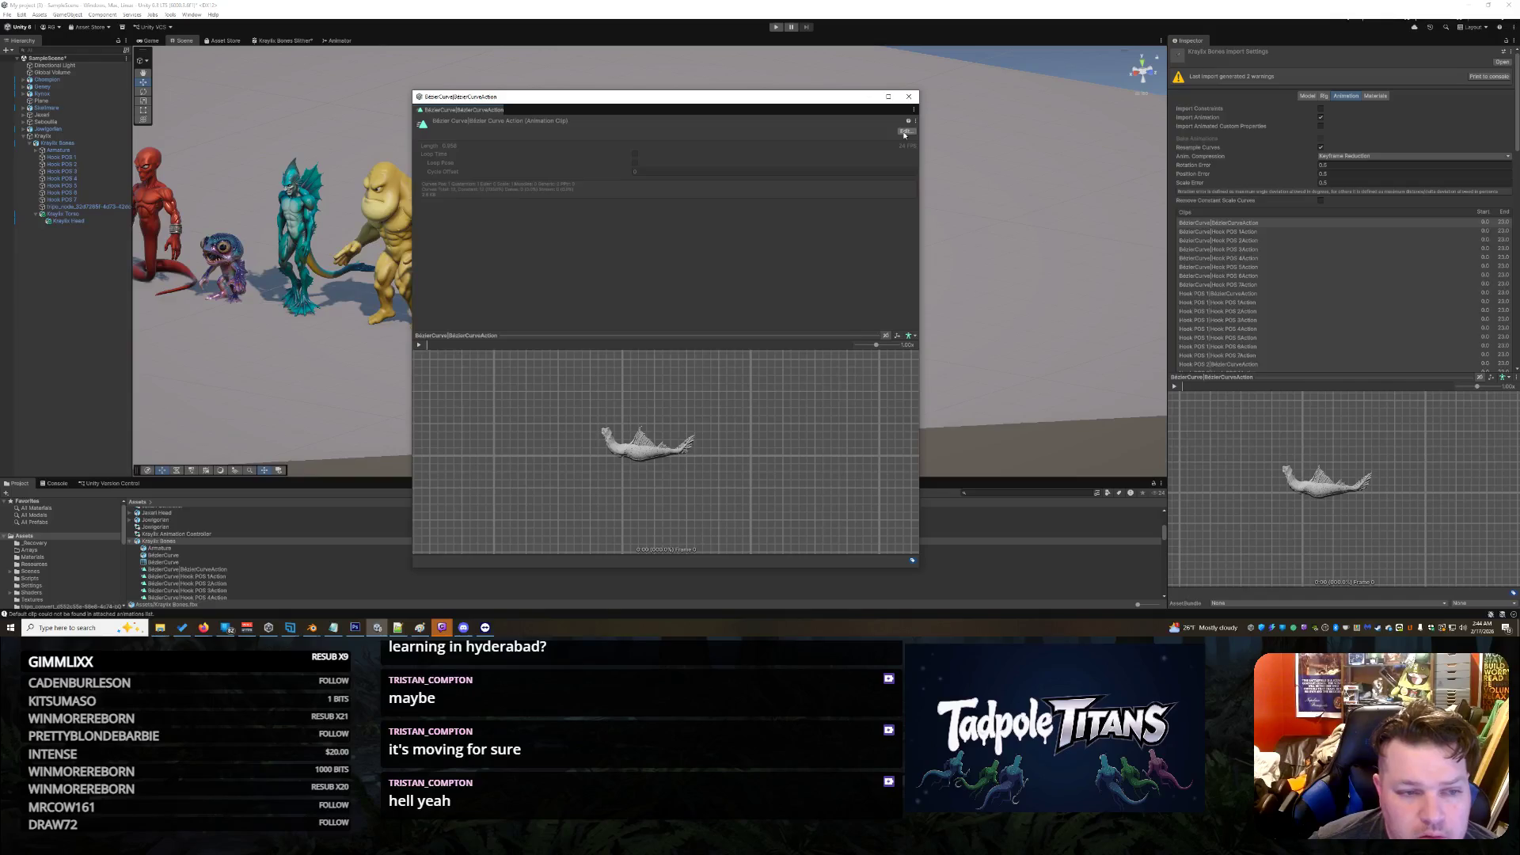
scroll(1346, 158, "down", 10)
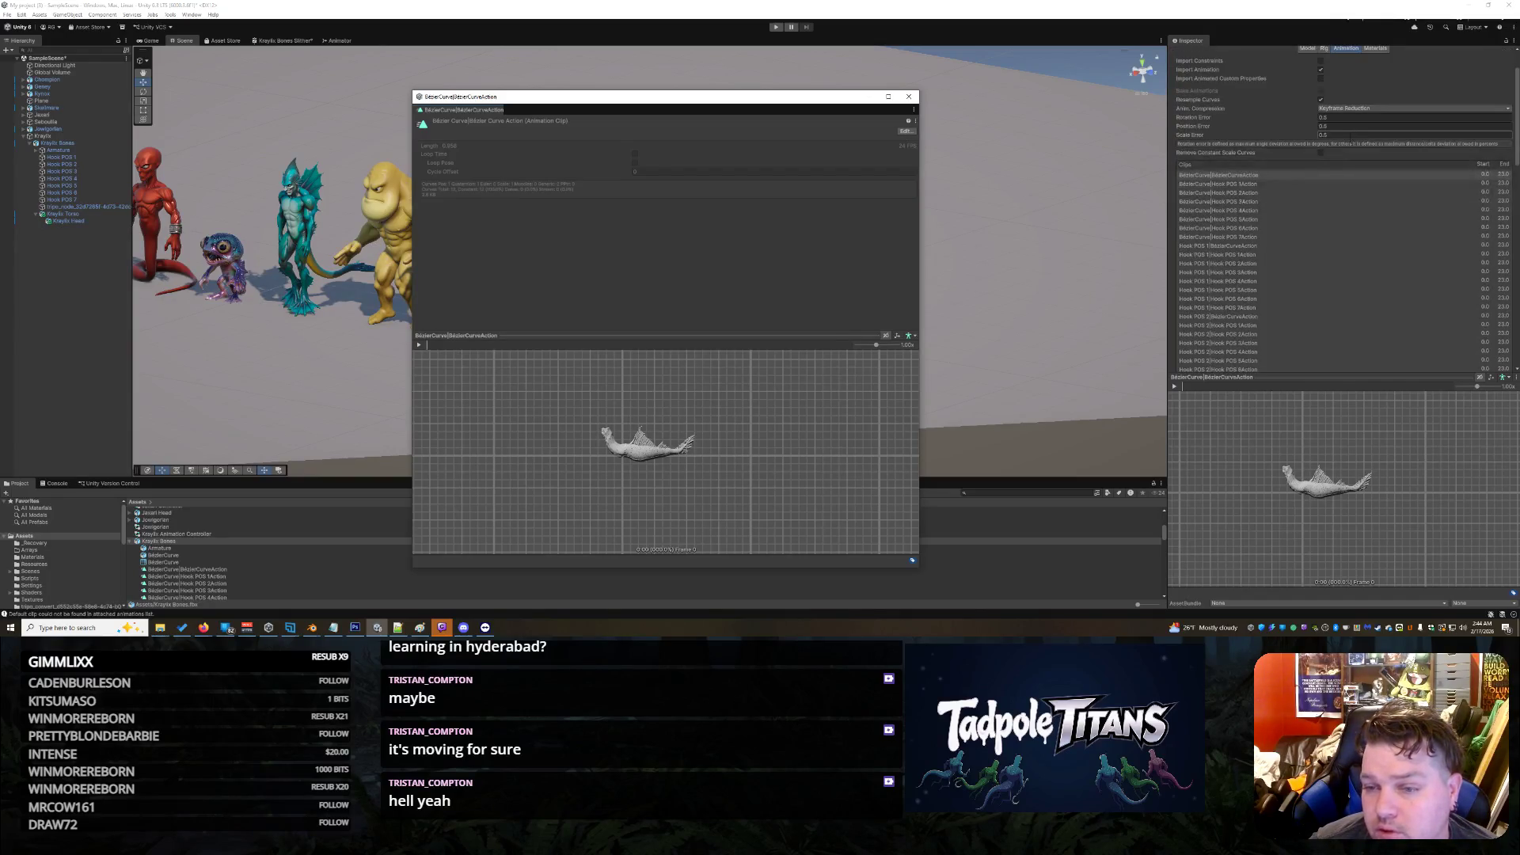
scroll(1343, 188, "down", 5)
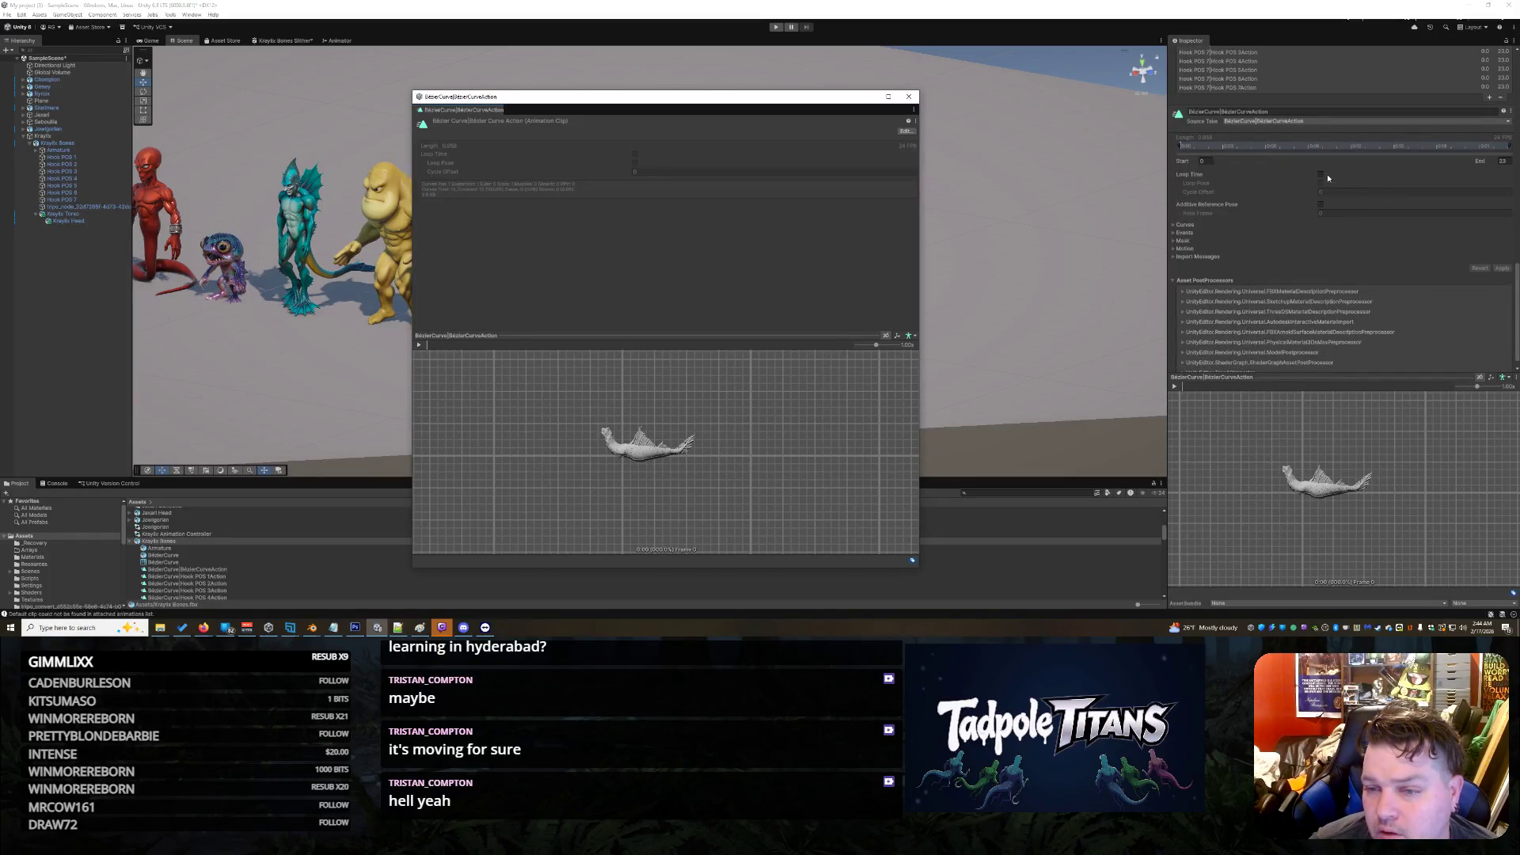
left_click(1319, 174)
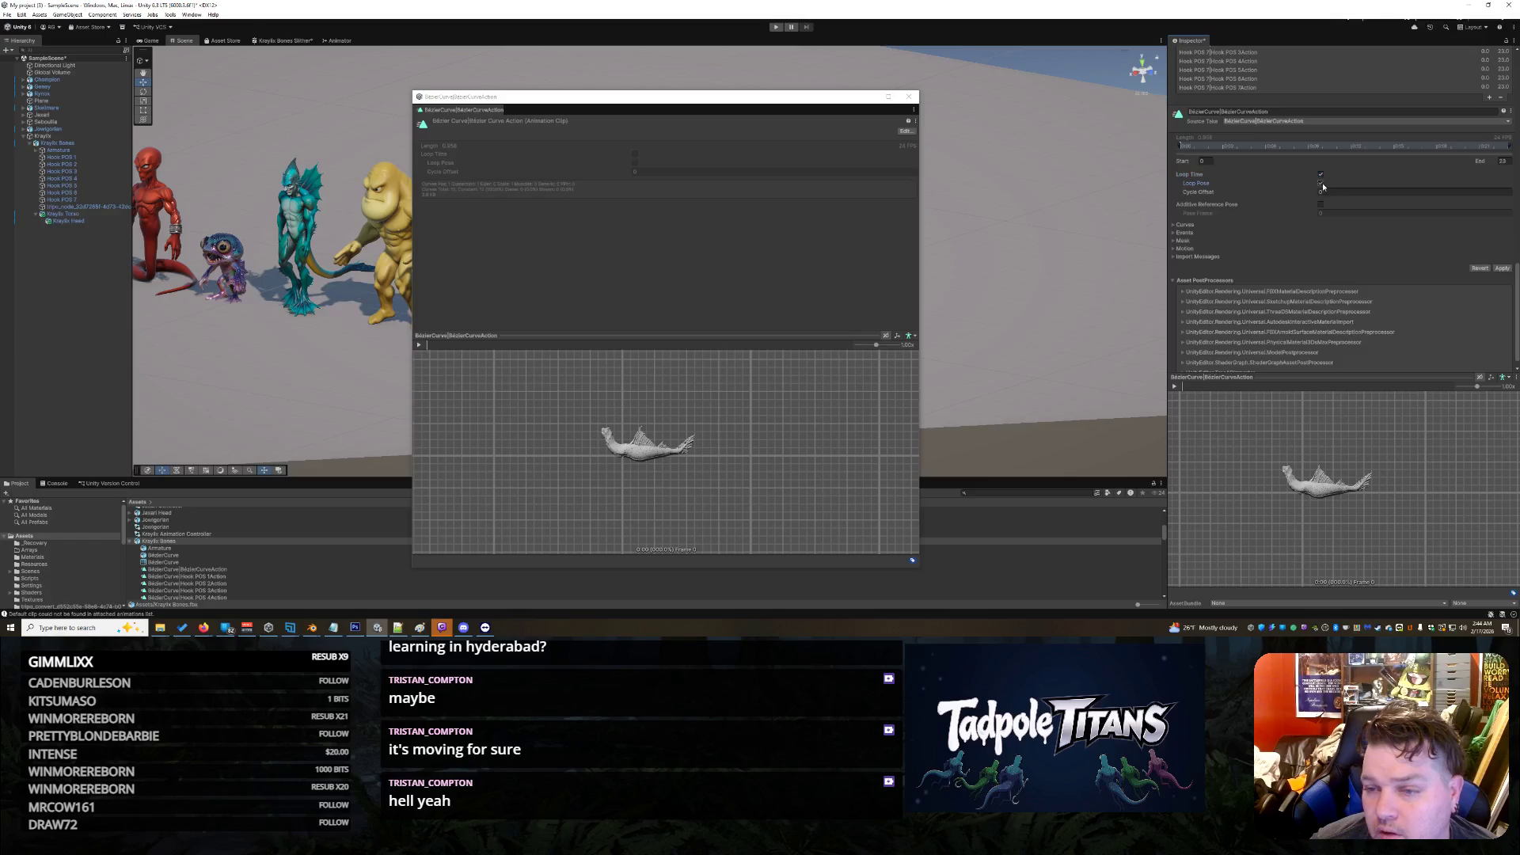
left_click(1502, 269)
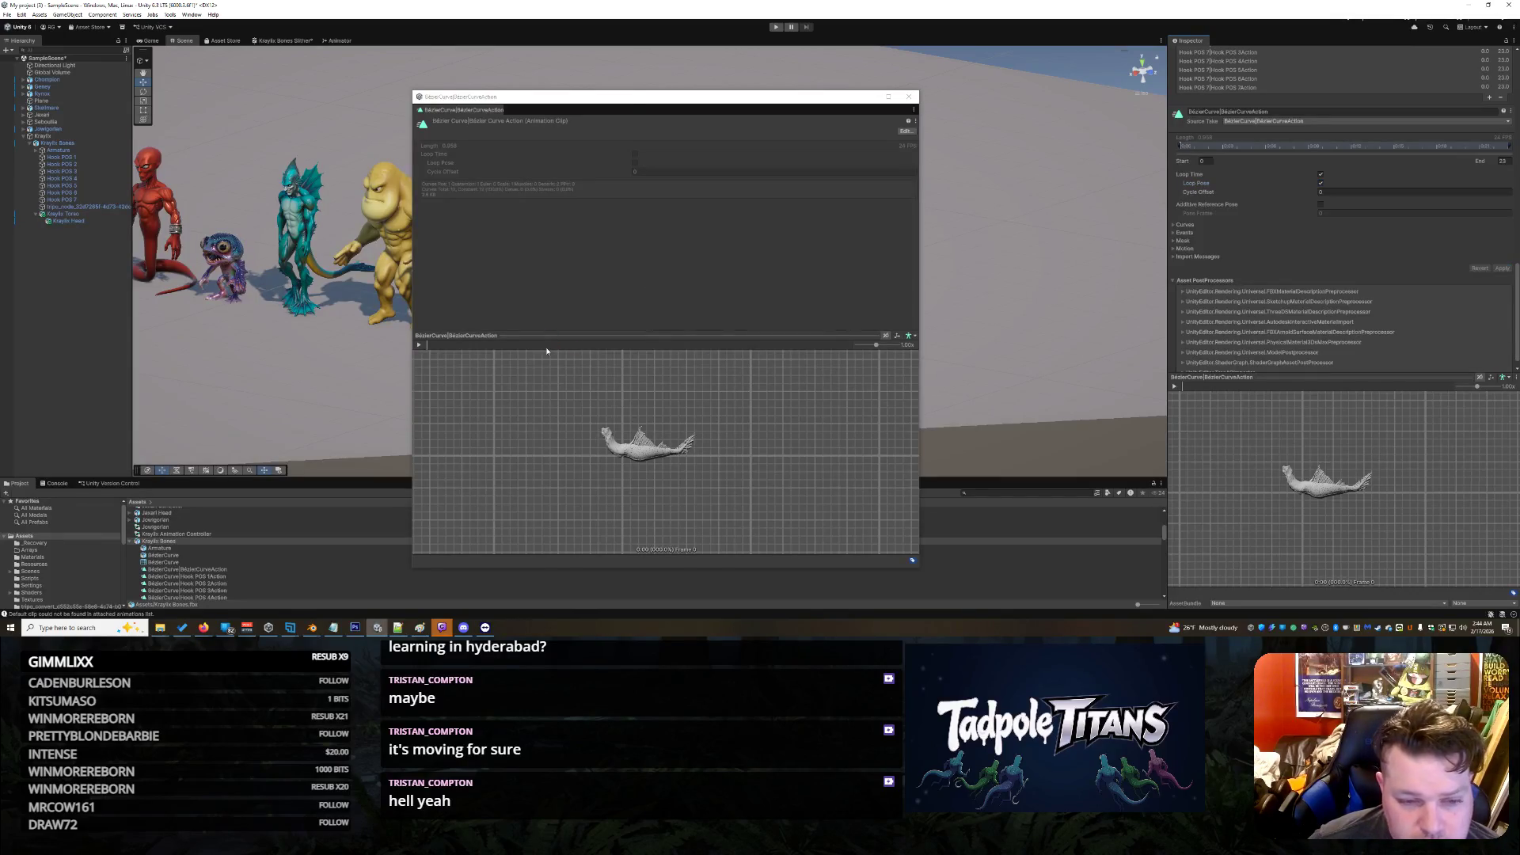
Step: Preview the looping clip, close the floating preview window and switch over to Blender
left_click(424, 349)
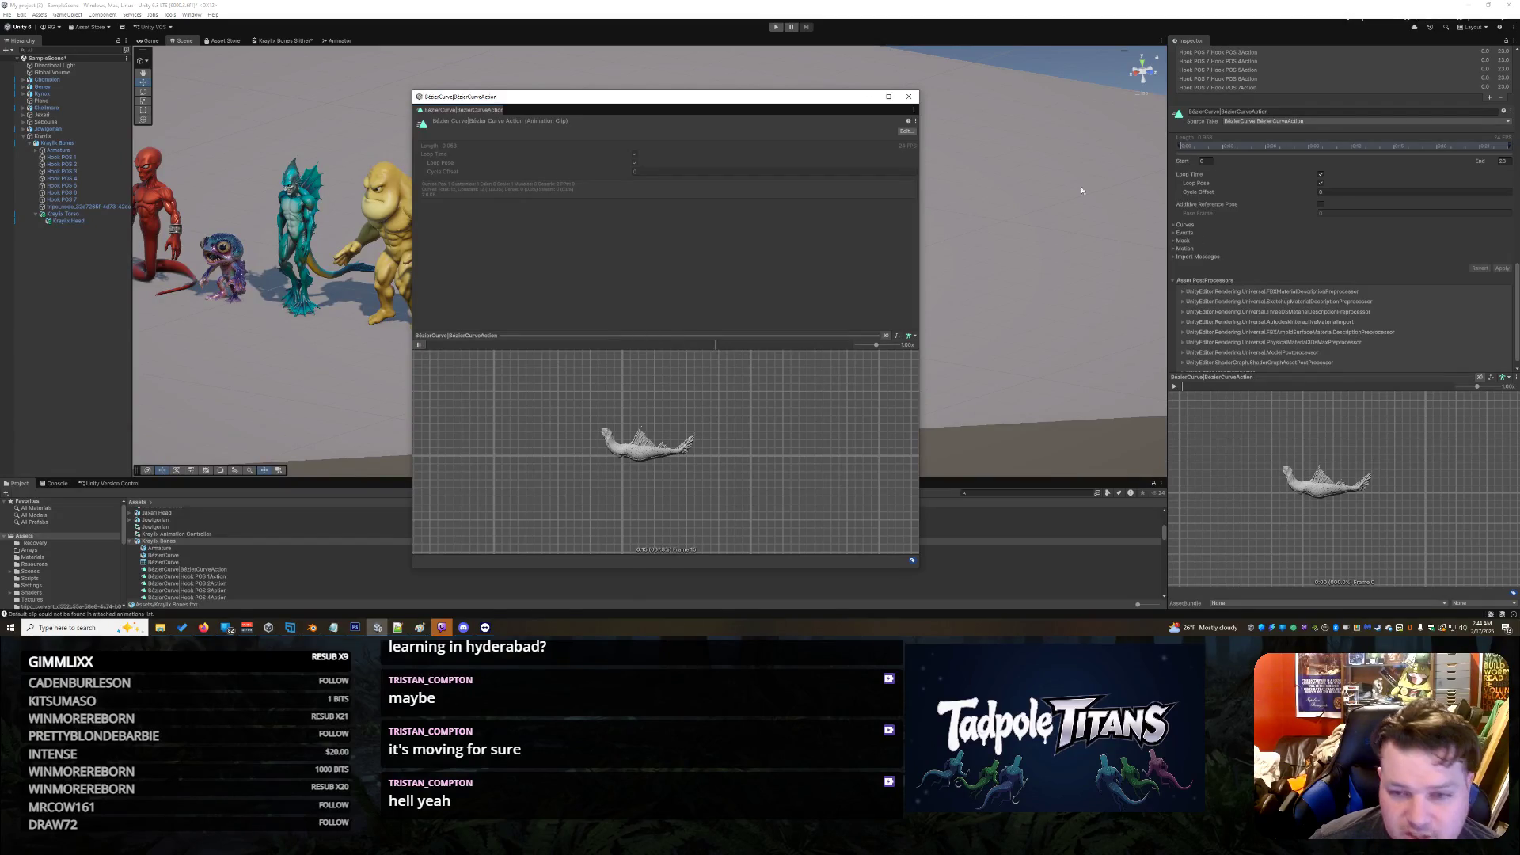
left_click(916, 100)
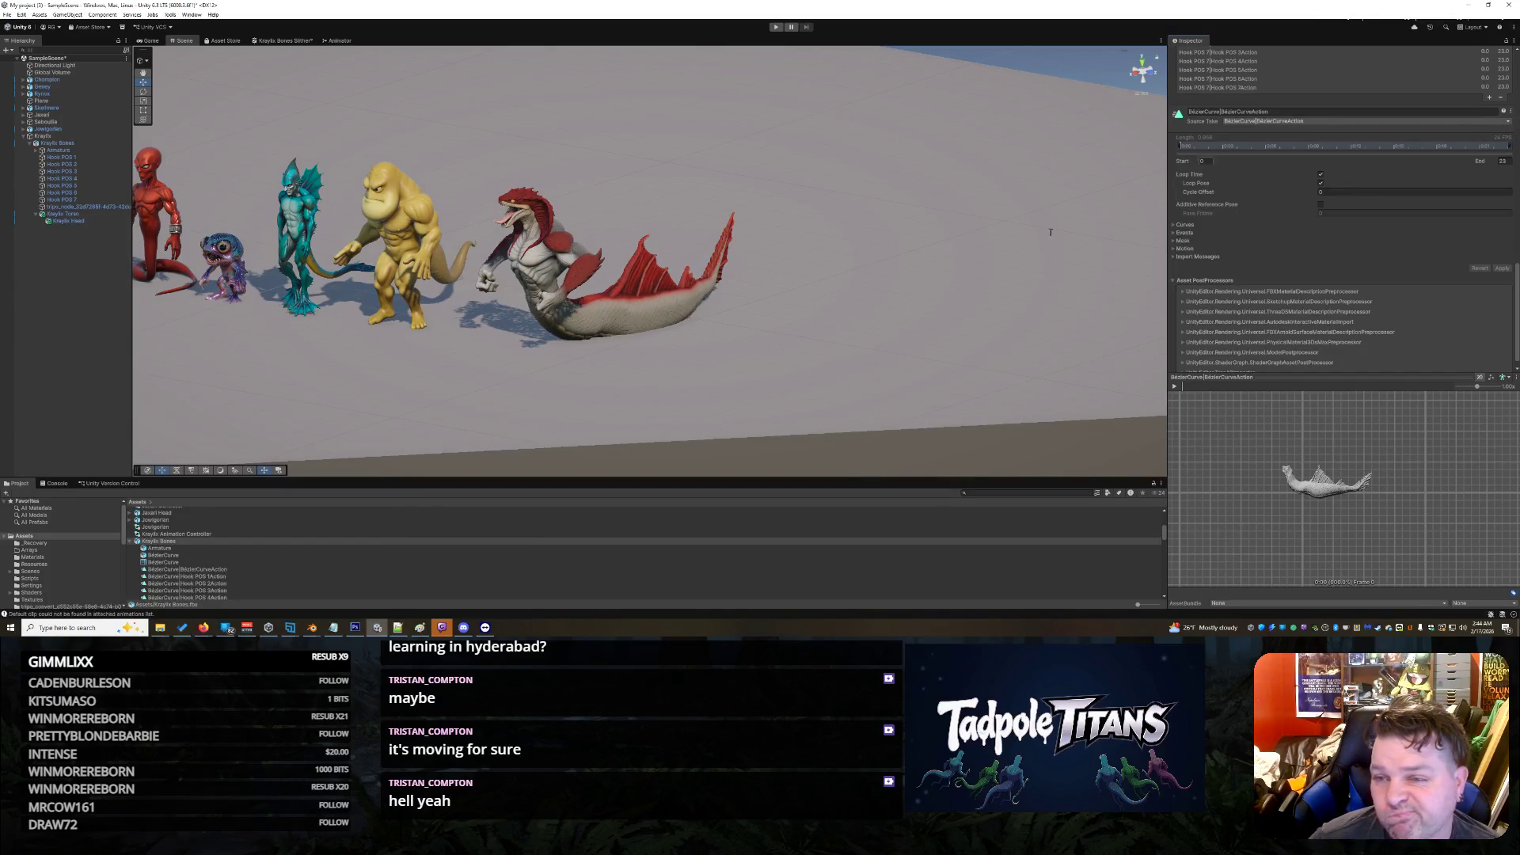
mouse_move(312, 627)
left_click(358, 595)
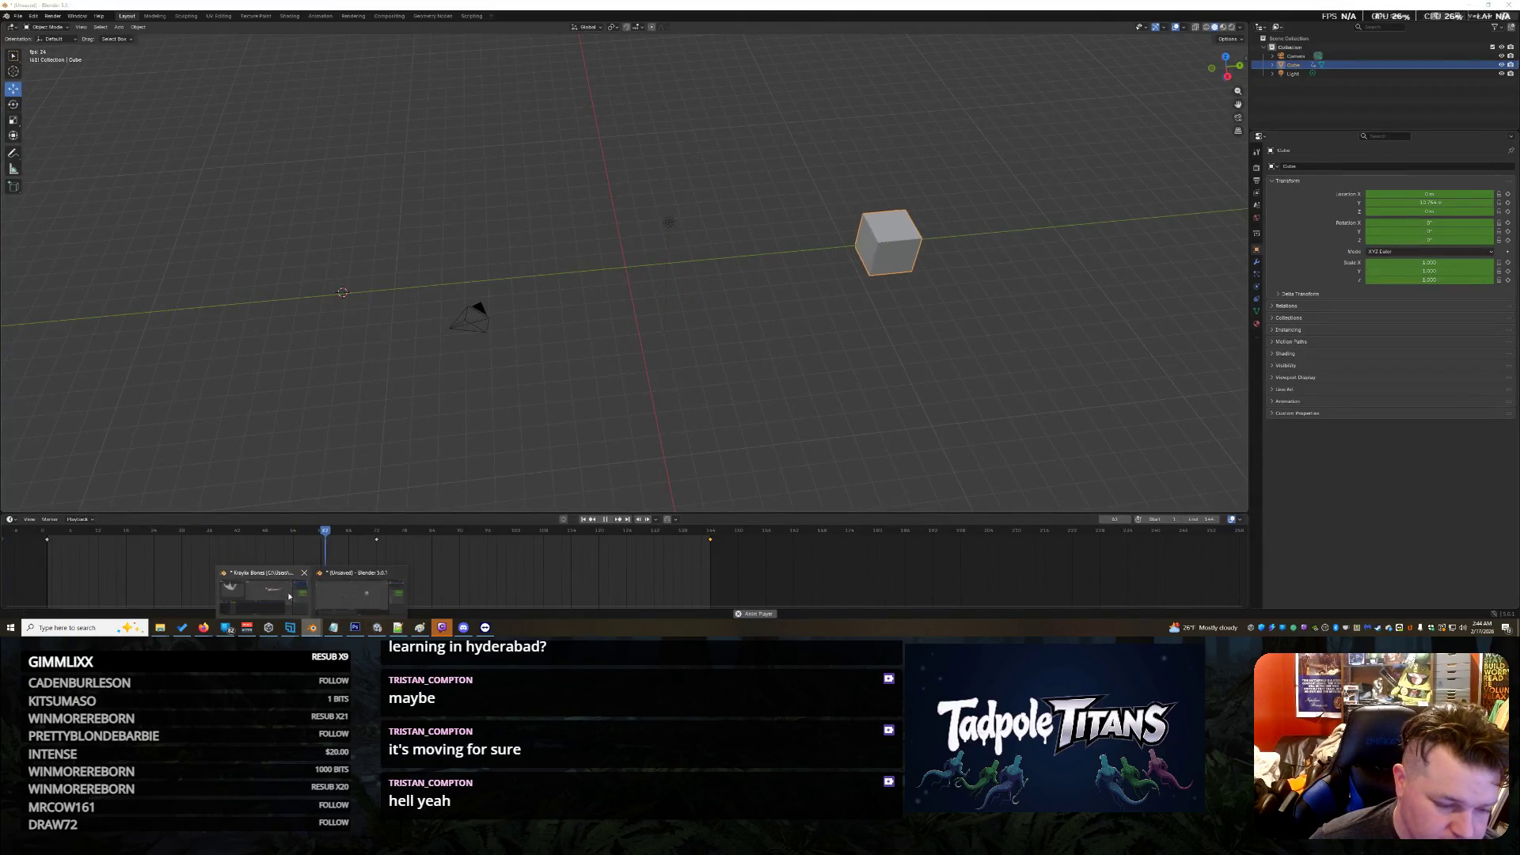
Step: Bring up the Kraylix Bones file in Blender and orbit and zoom around the fish model
left_click(284, 586)
left_click(772, 218)
left_click_drag(776, 219, 1047, 233)
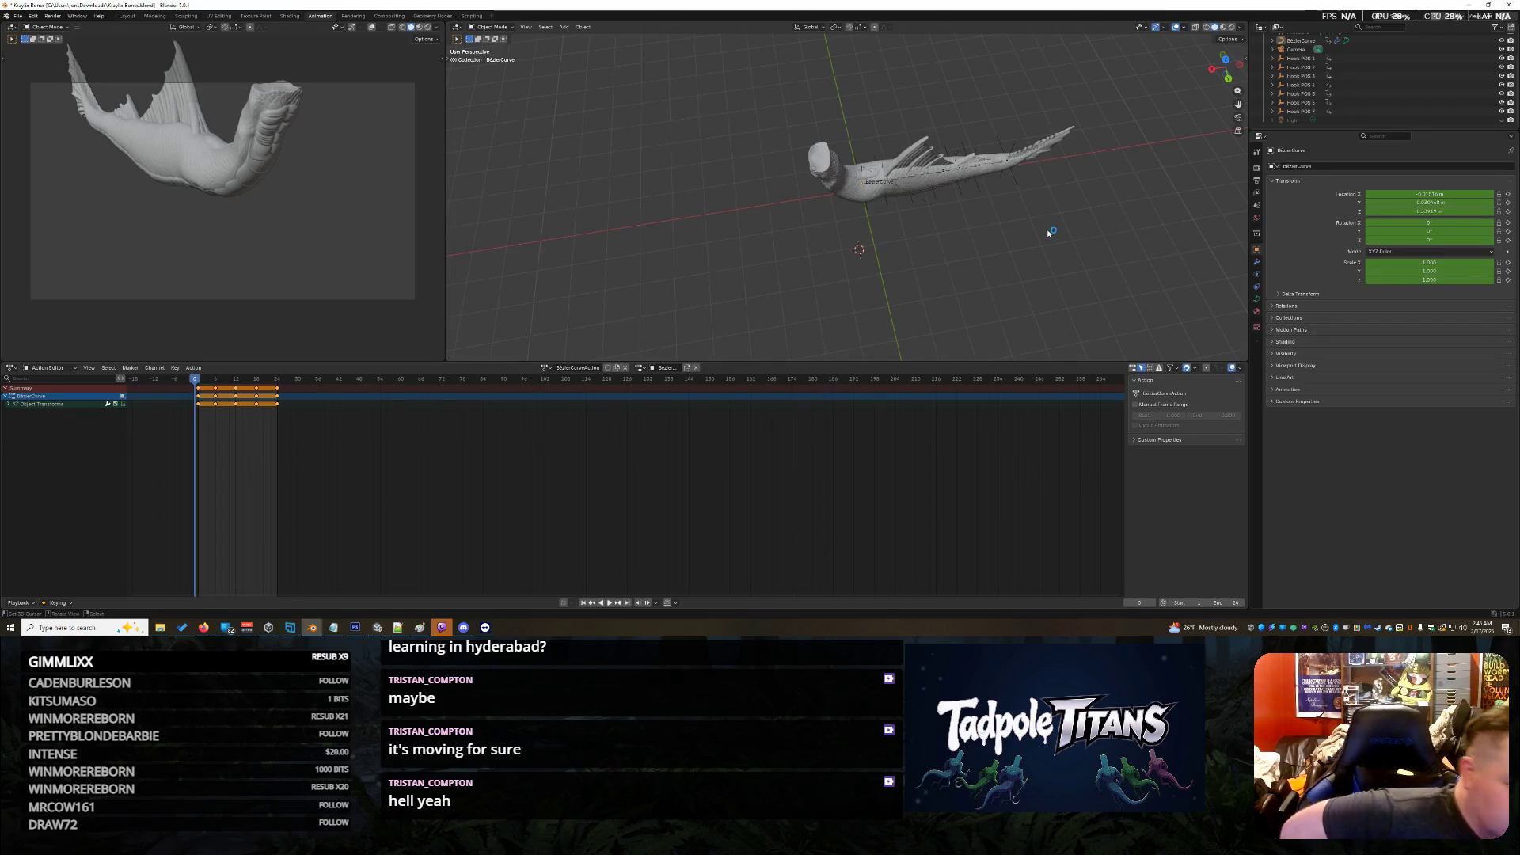
mouse_move(1045, 249)
left_mouse_down()
mouse_move(1037, 198)
mouse_move(1048, 229)
mouse_move(760, 238)
mouse_move(752, 251)
mouse_move(602, 198)
mouse_move(557, 45)
mouse_move(853, 318)
left_mouse_up()
scroll(849, 310, "up", 4)
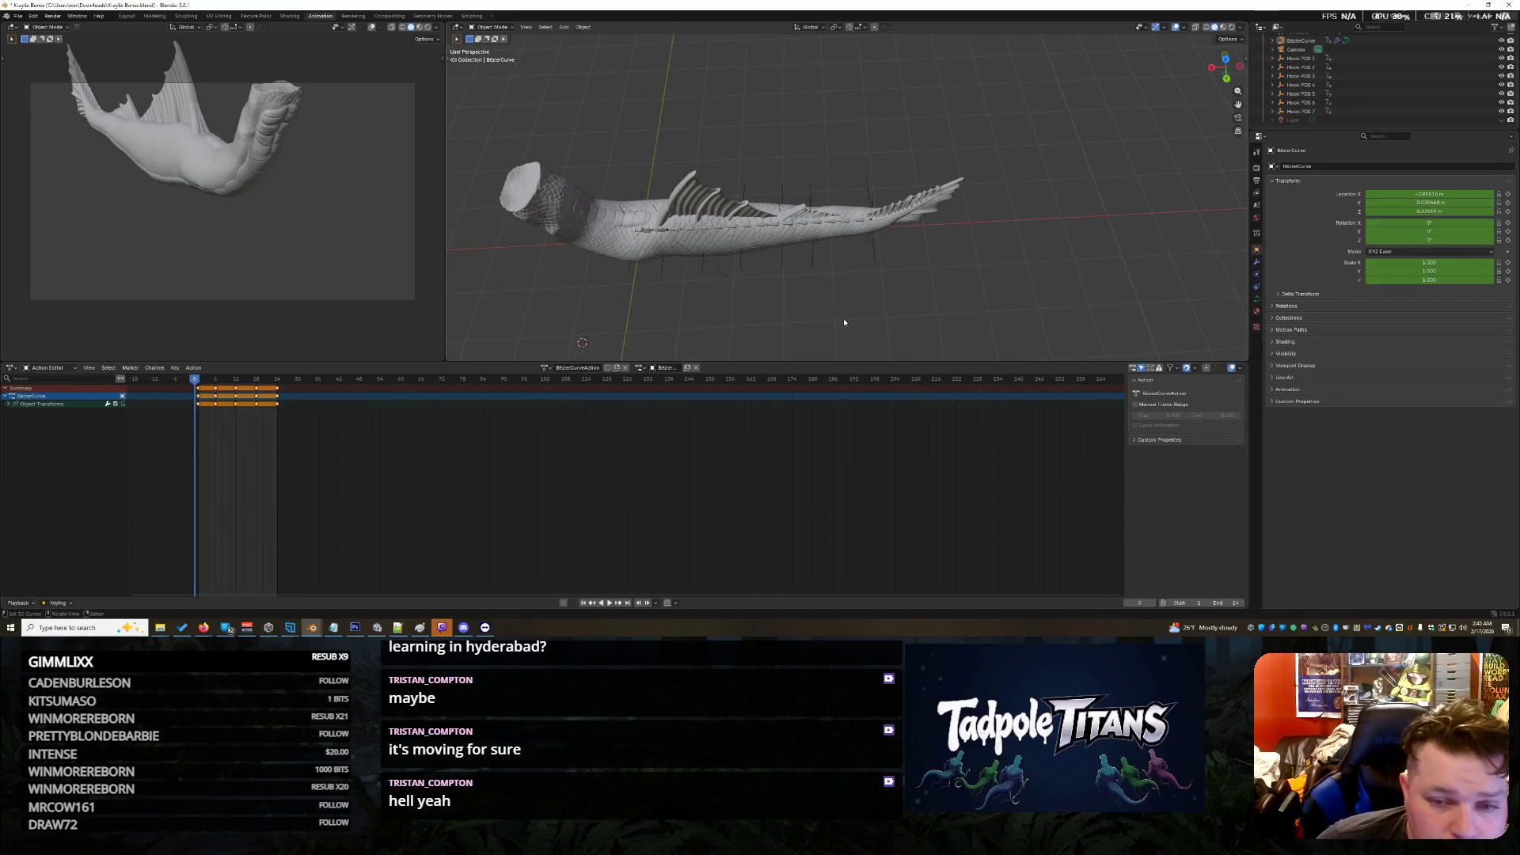
mouse_move(1012, 266)
left_mouse_down()
mouse_move(798, 198)
mouse_move(1046, 204)
mouse_move(990, 207)
left_mouse_up()
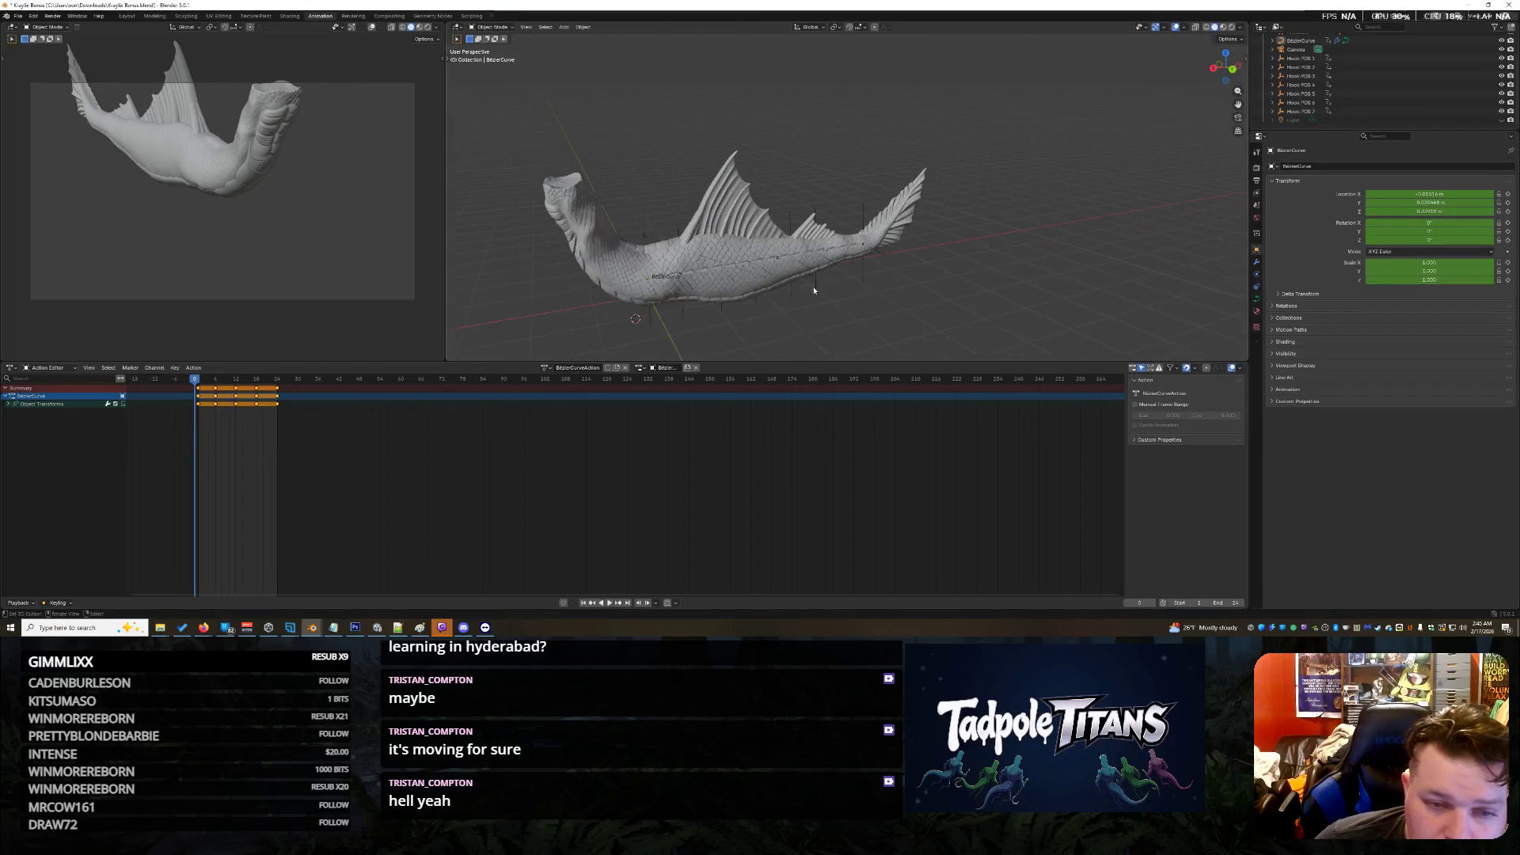
scroll(356, 237, "up", 5)
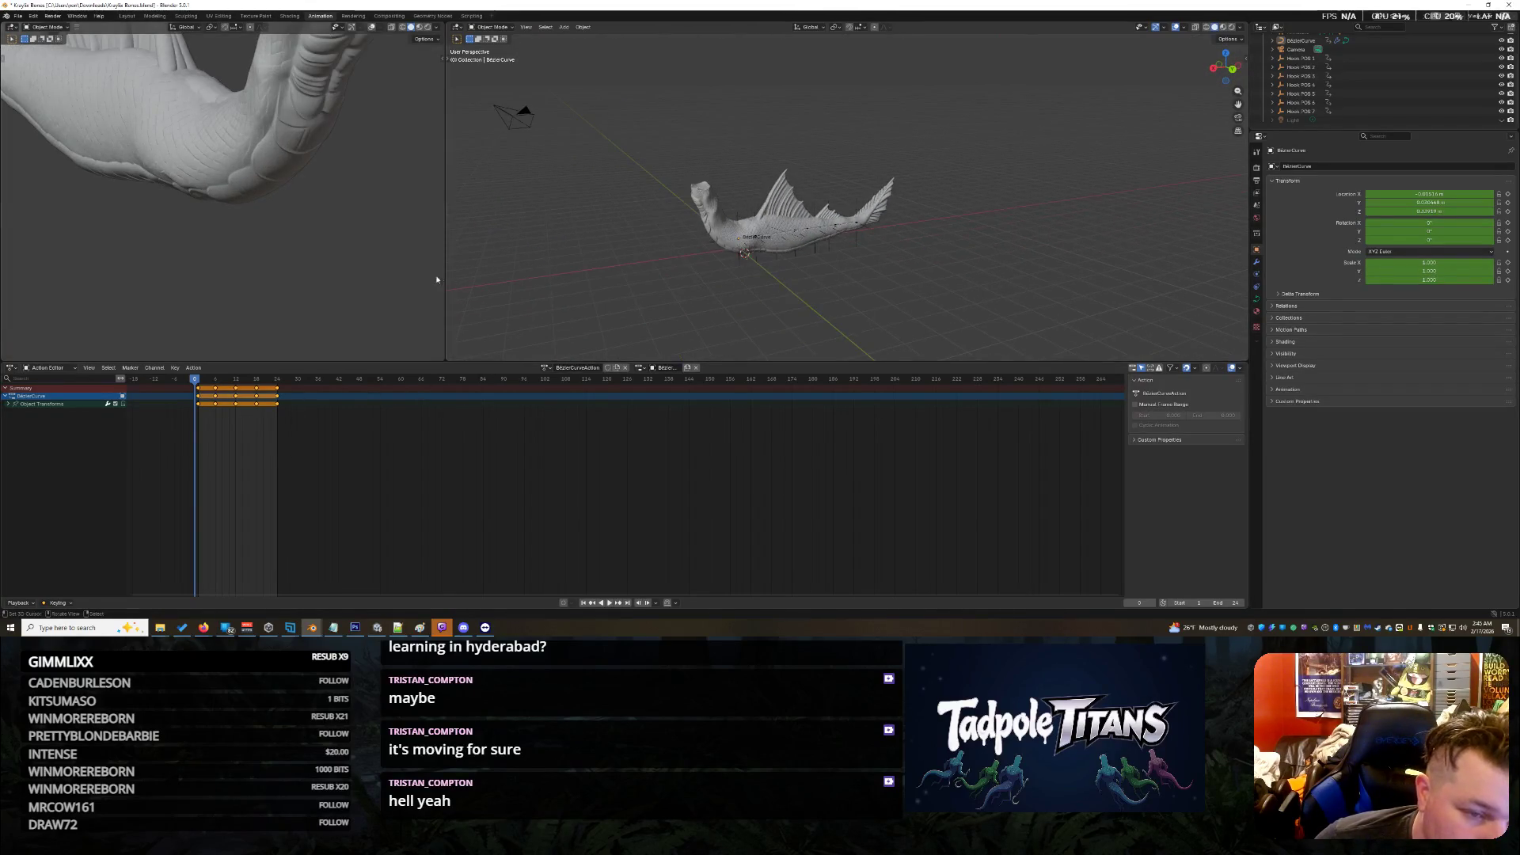
Step: View the fish through the camera, undo an accidental move, orbit higher and return to Layout
key("KP_0")
mouse_move(475, 277)
left_mouse_down()
mouse_move(636, 292)
mouse_move(757, 255)
left_mouse_up()
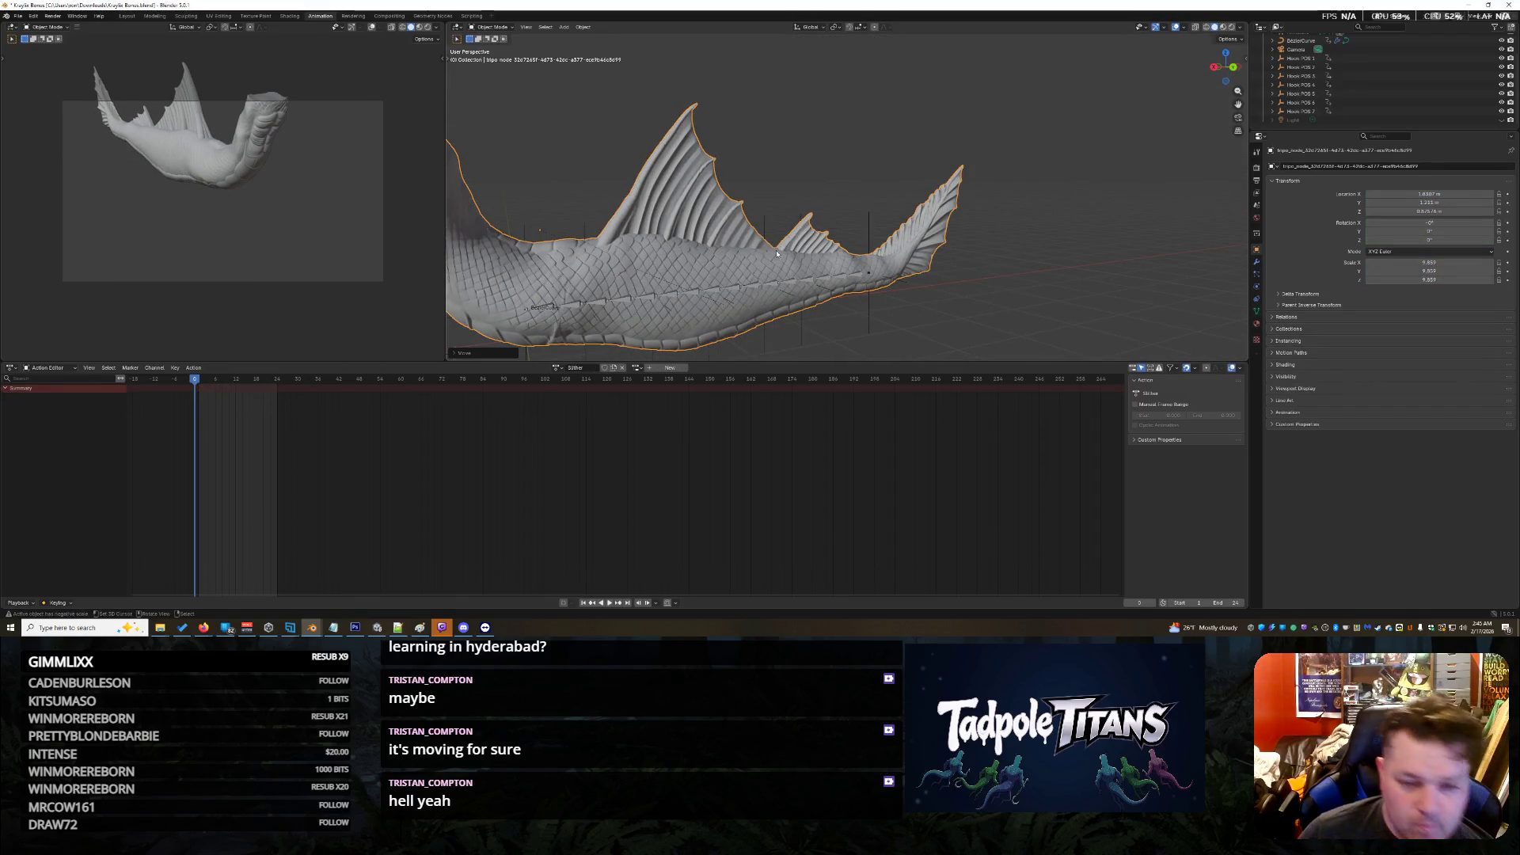
key("ctrl+z")
scroll(758, 118, "down", 3)
left_click(758, 117)
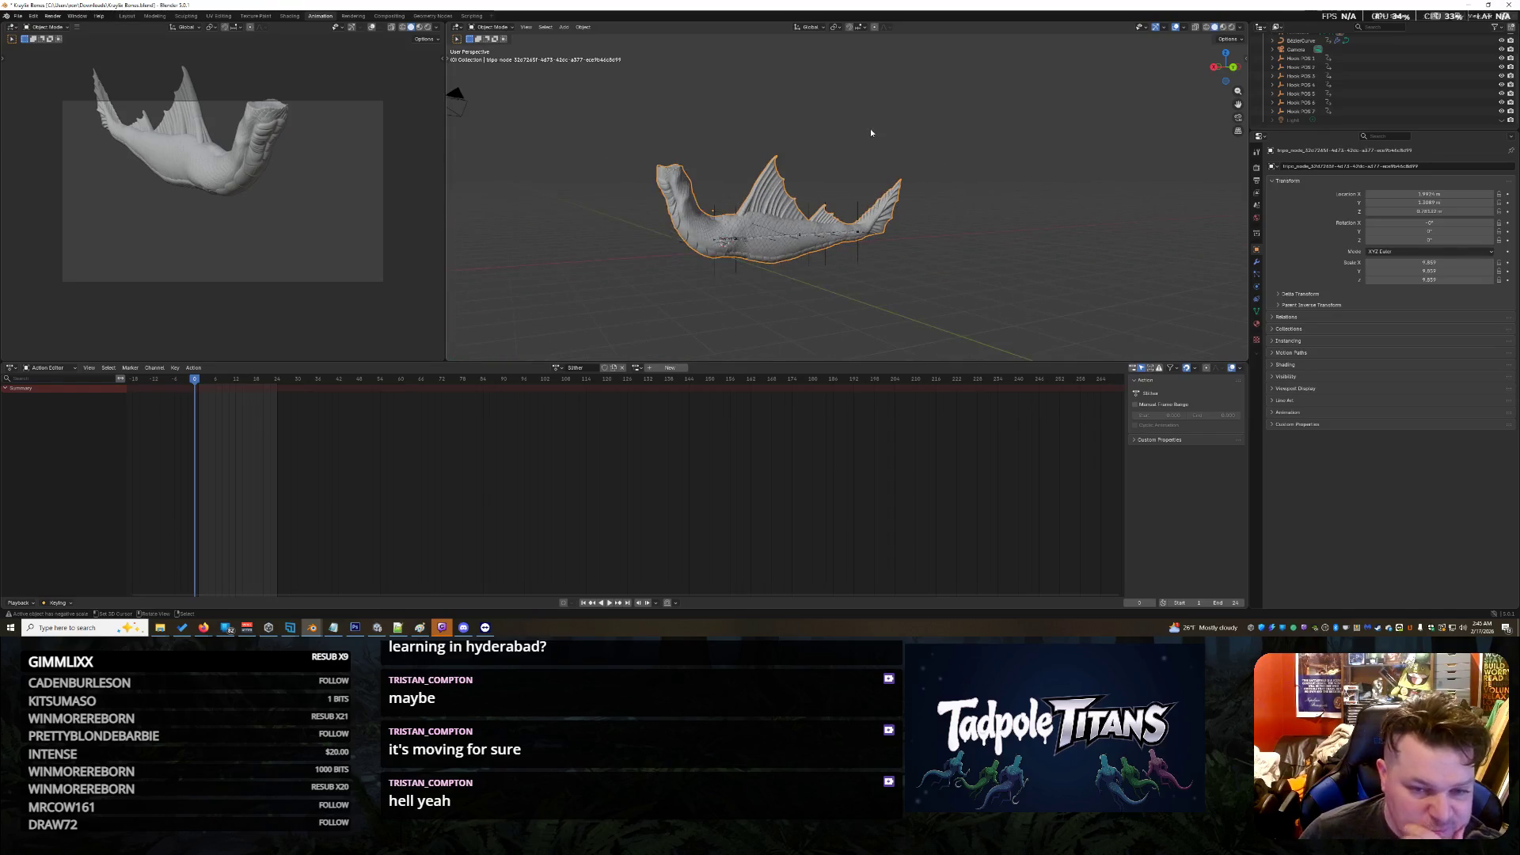
left_click_drag(877, 121, 863, 154)
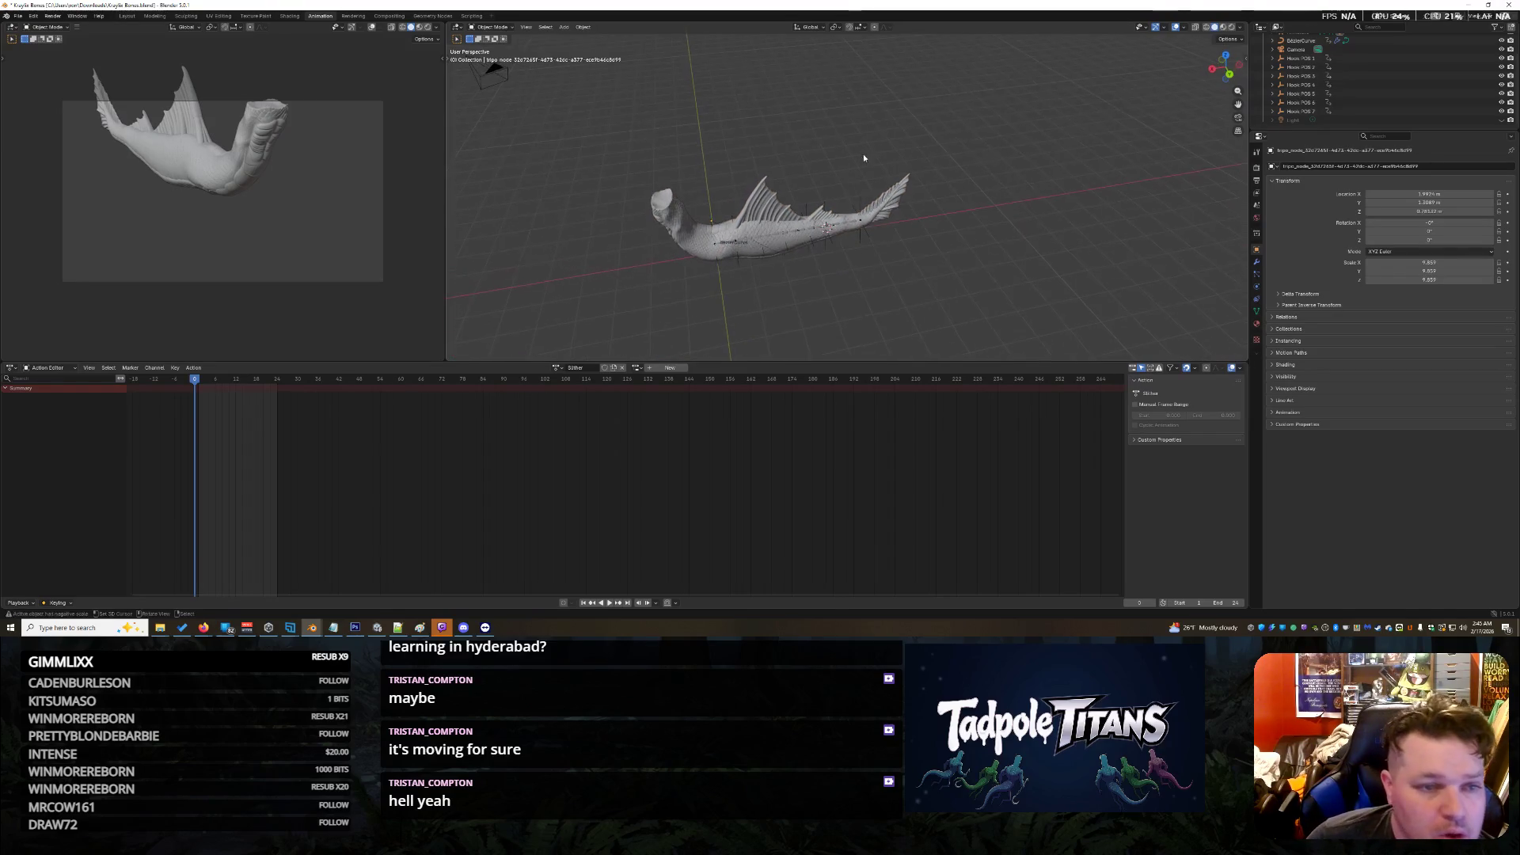
left_click(127, 16)
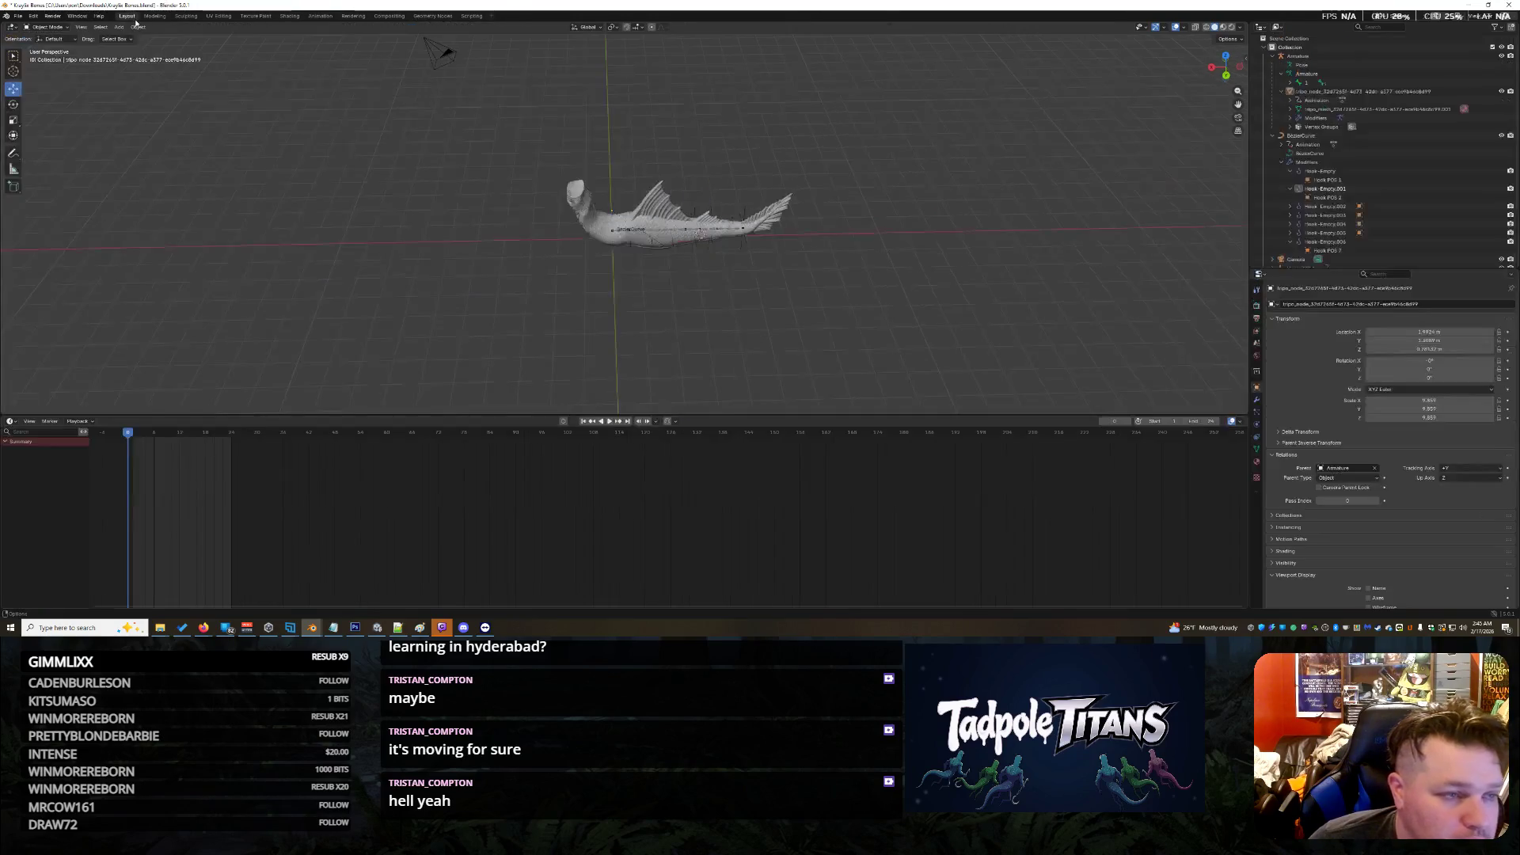
Step: Box-select all the fish rig objects, play their hook-driven animation, and move to the Animation workspace
left_click_drag(489, 98, 955, 376)
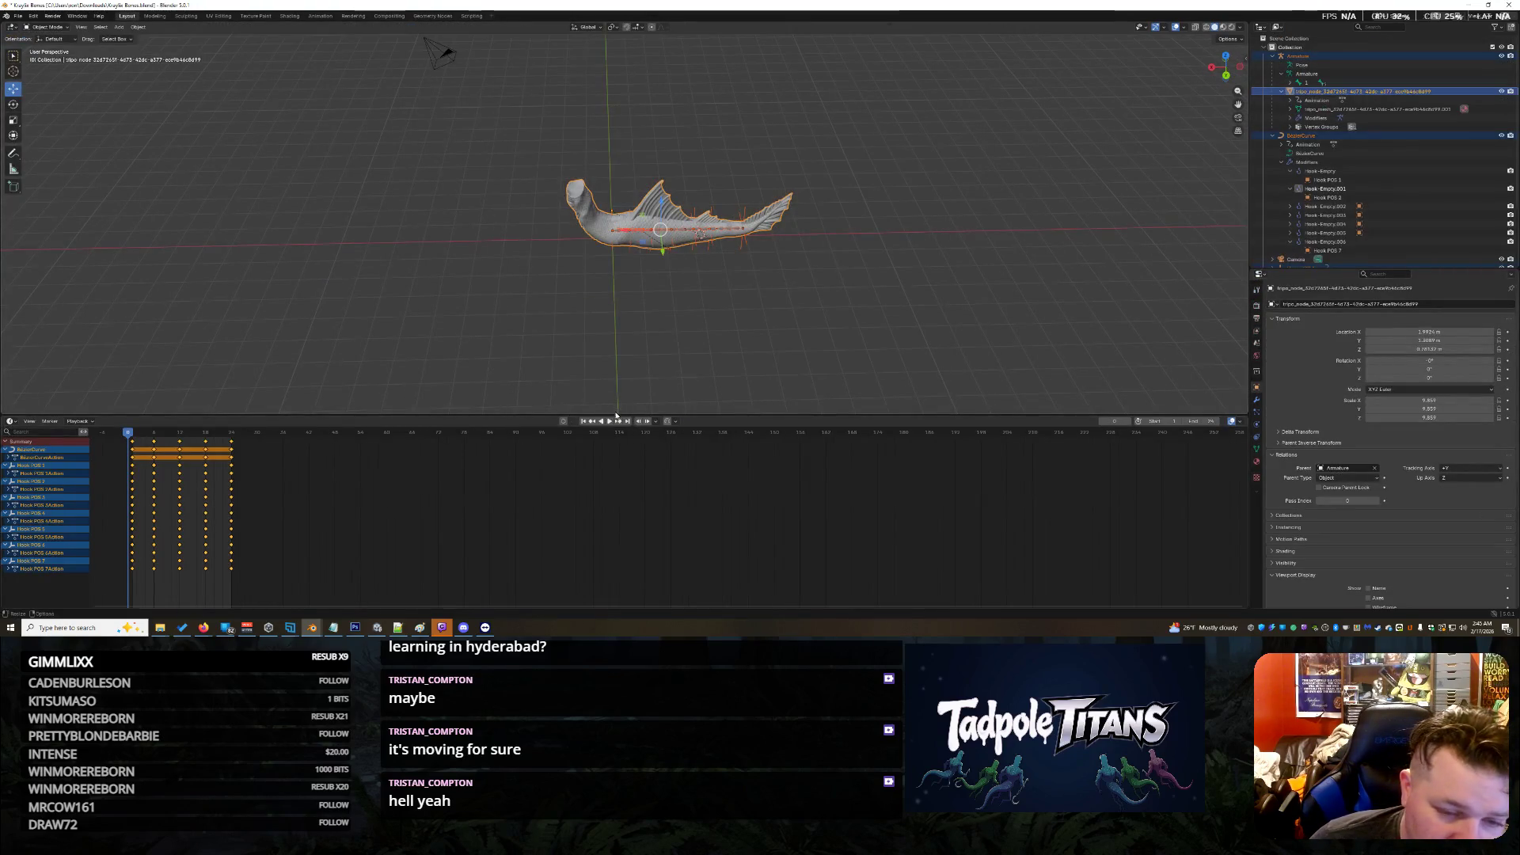
key("space")
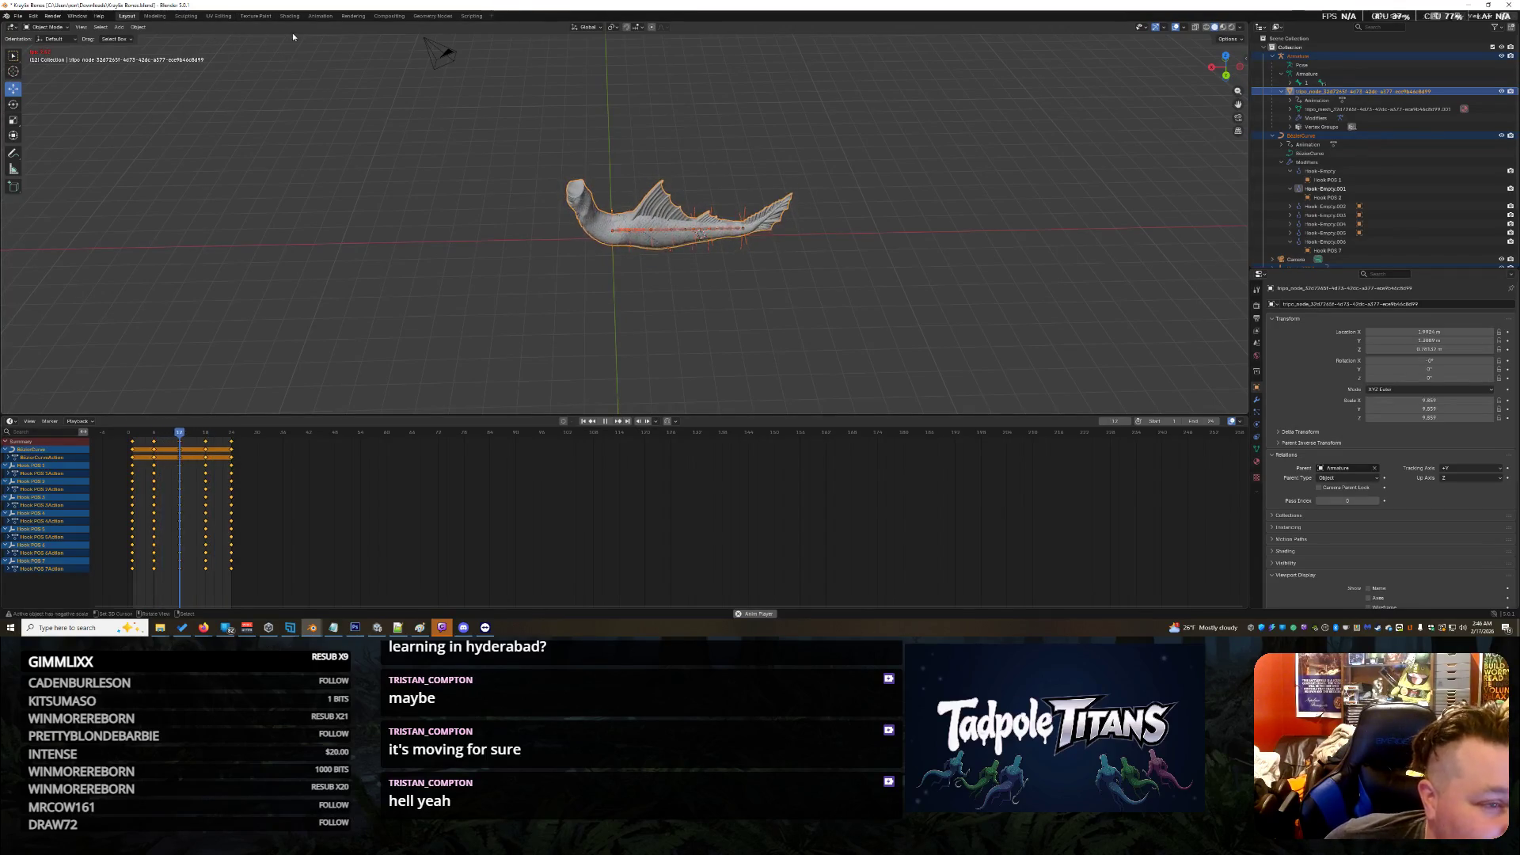
left_click(320, 16)
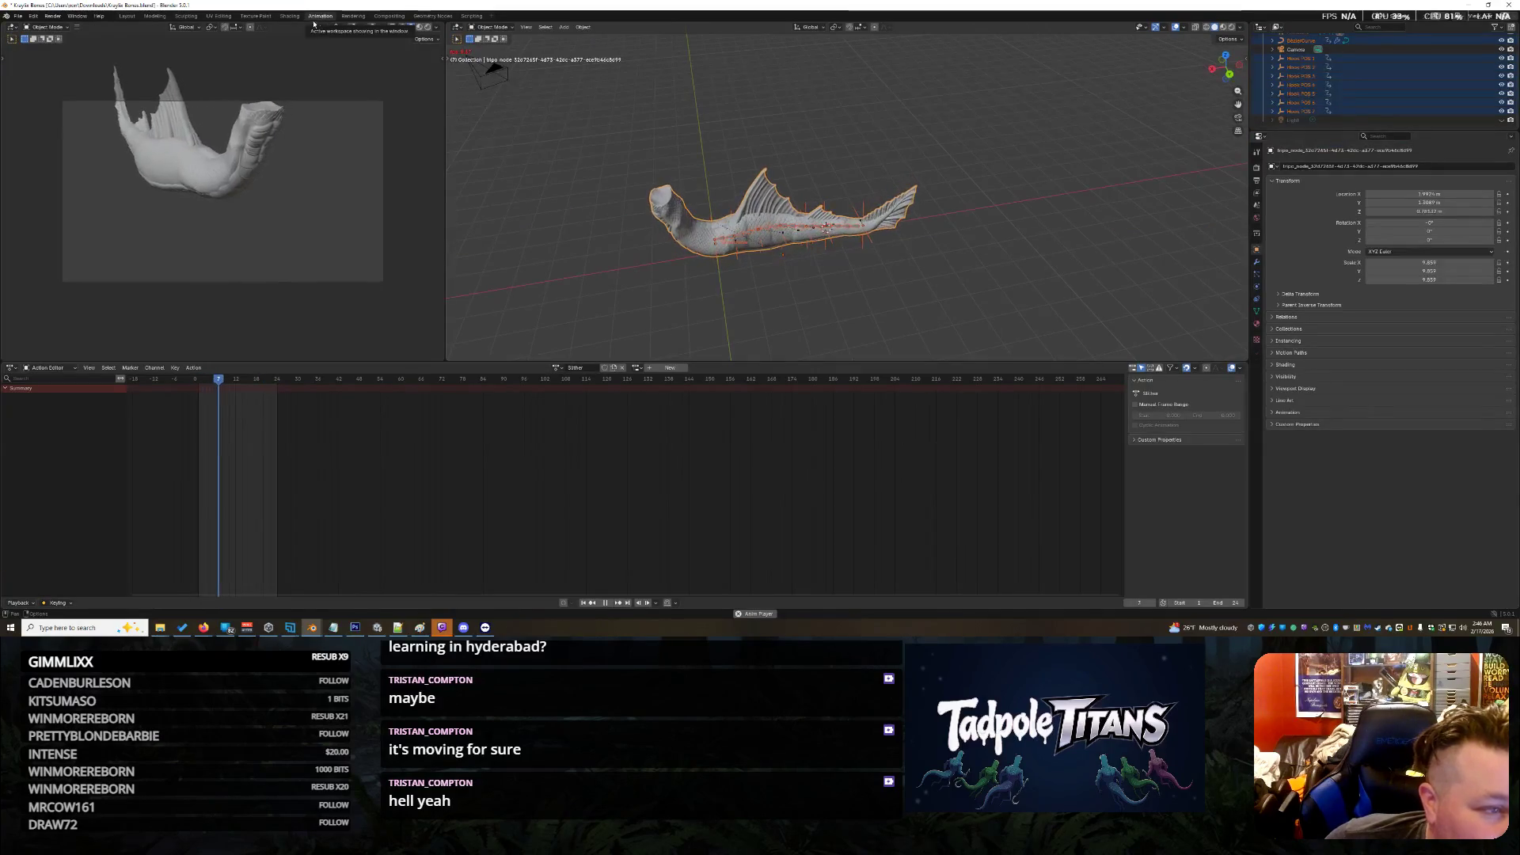
Step: Browse the Object Mode and Playback options unchanged, then open the Action Editor's mode list
left_click(487, 28)
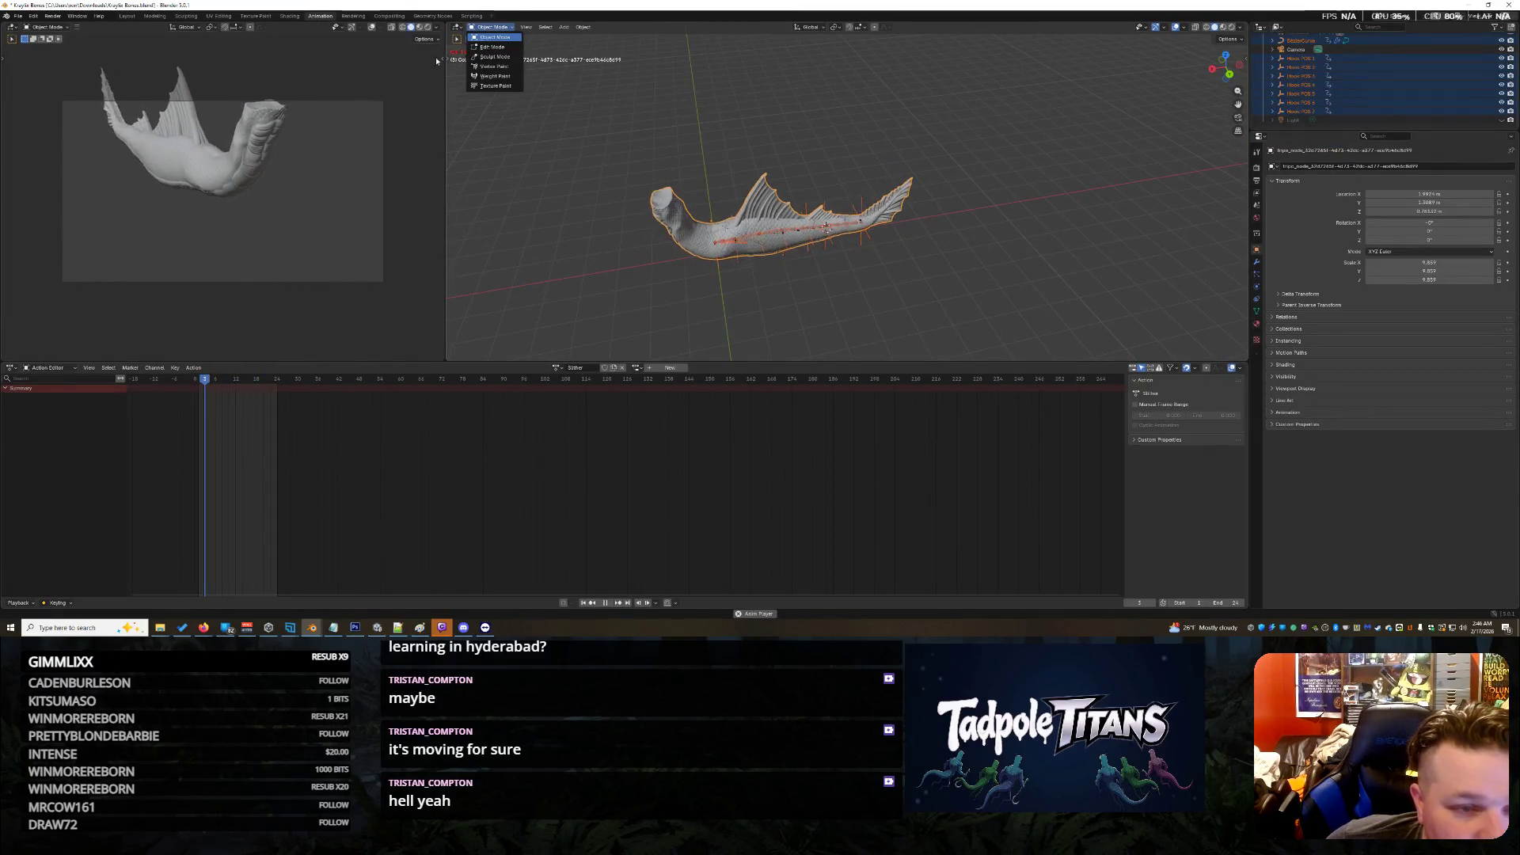
left_click(494, 37)
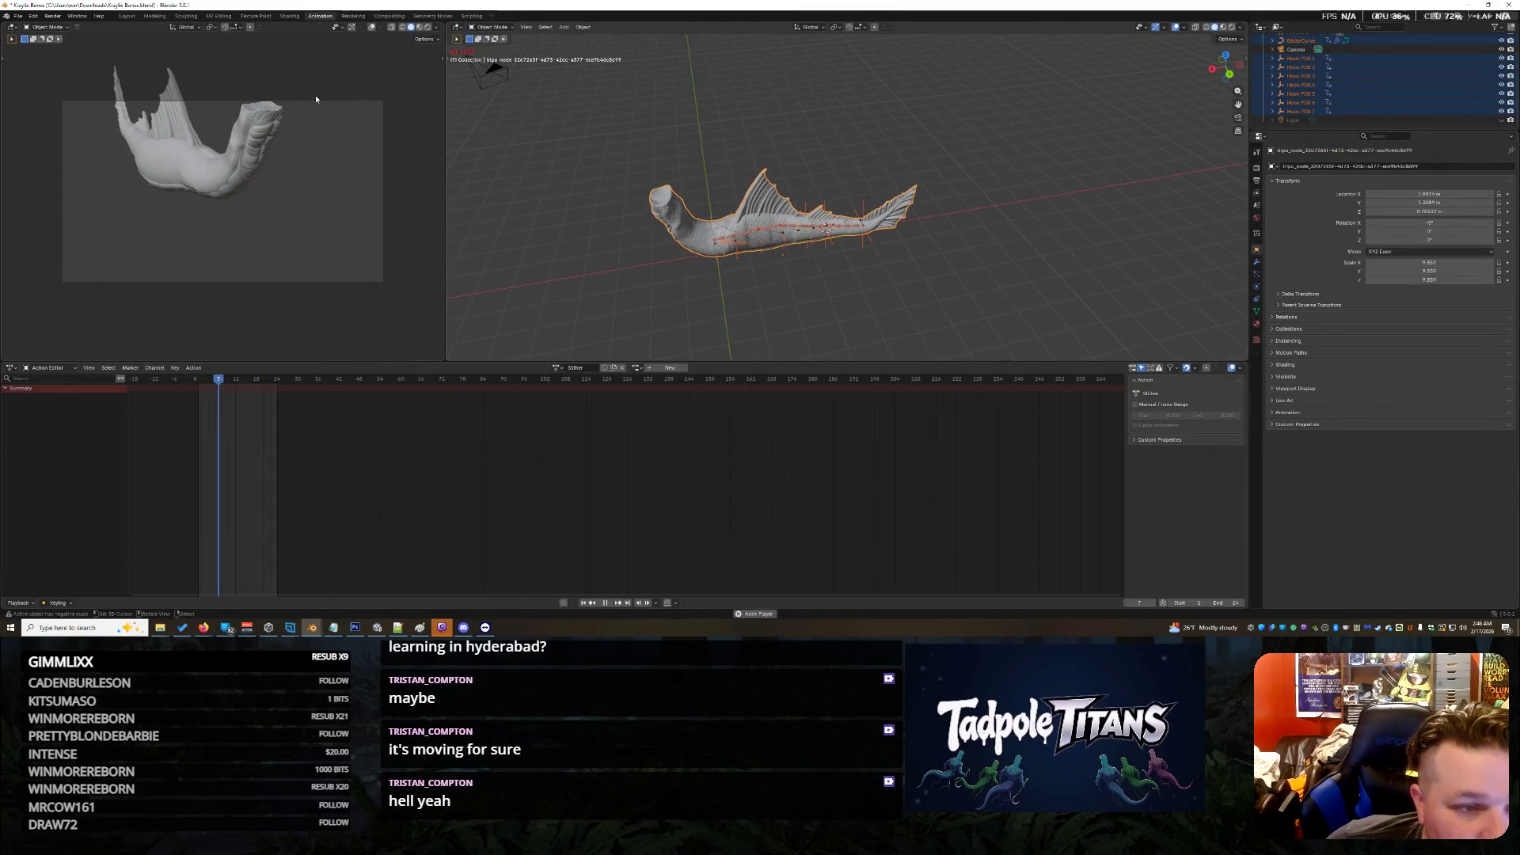
left_click(491, 26)
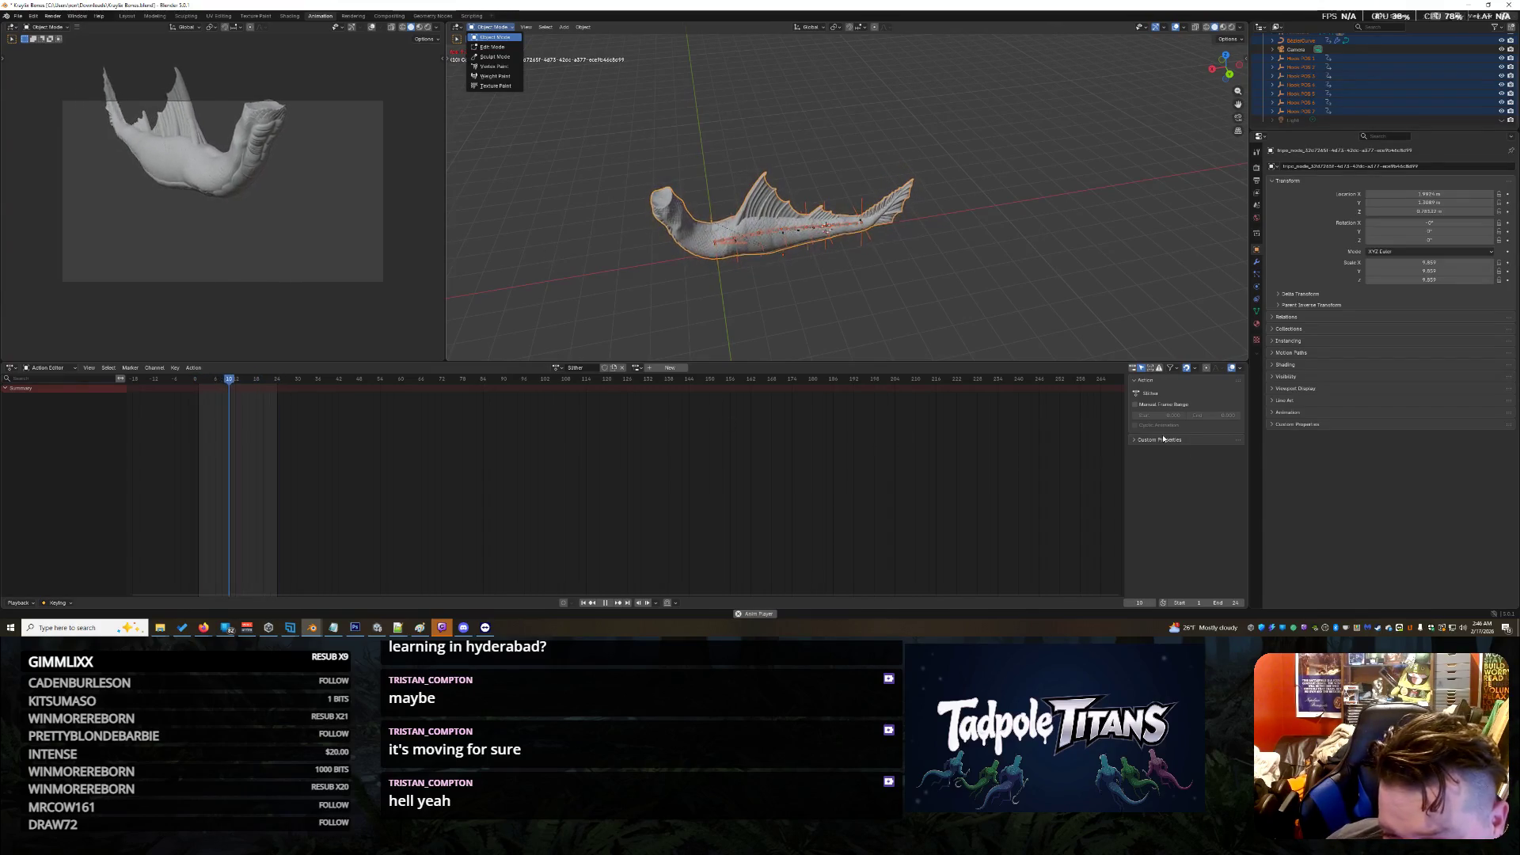
left_click(1135, 368)
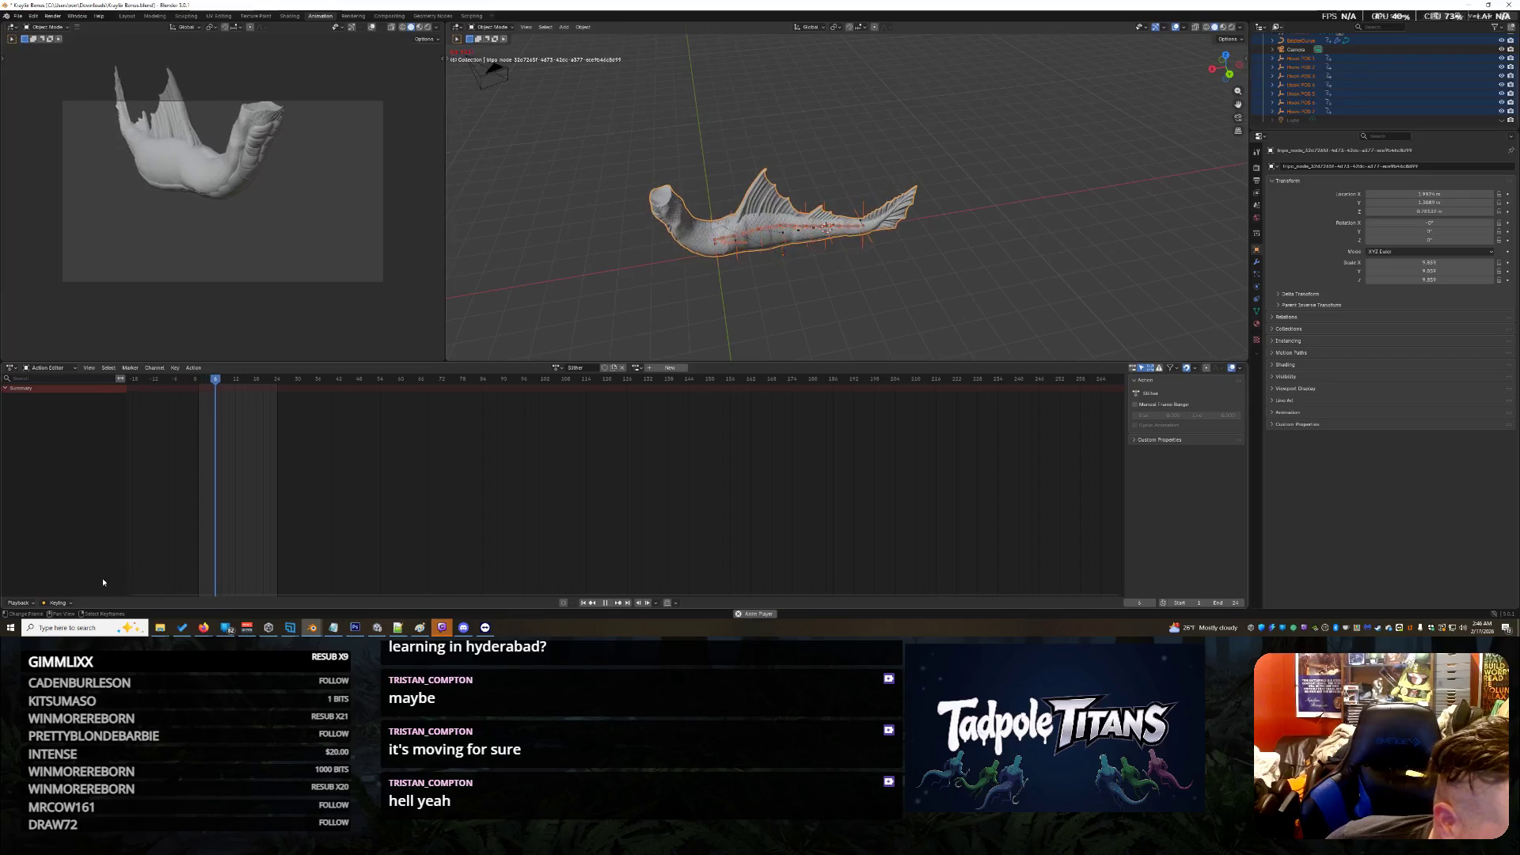
left_click(19, 603)
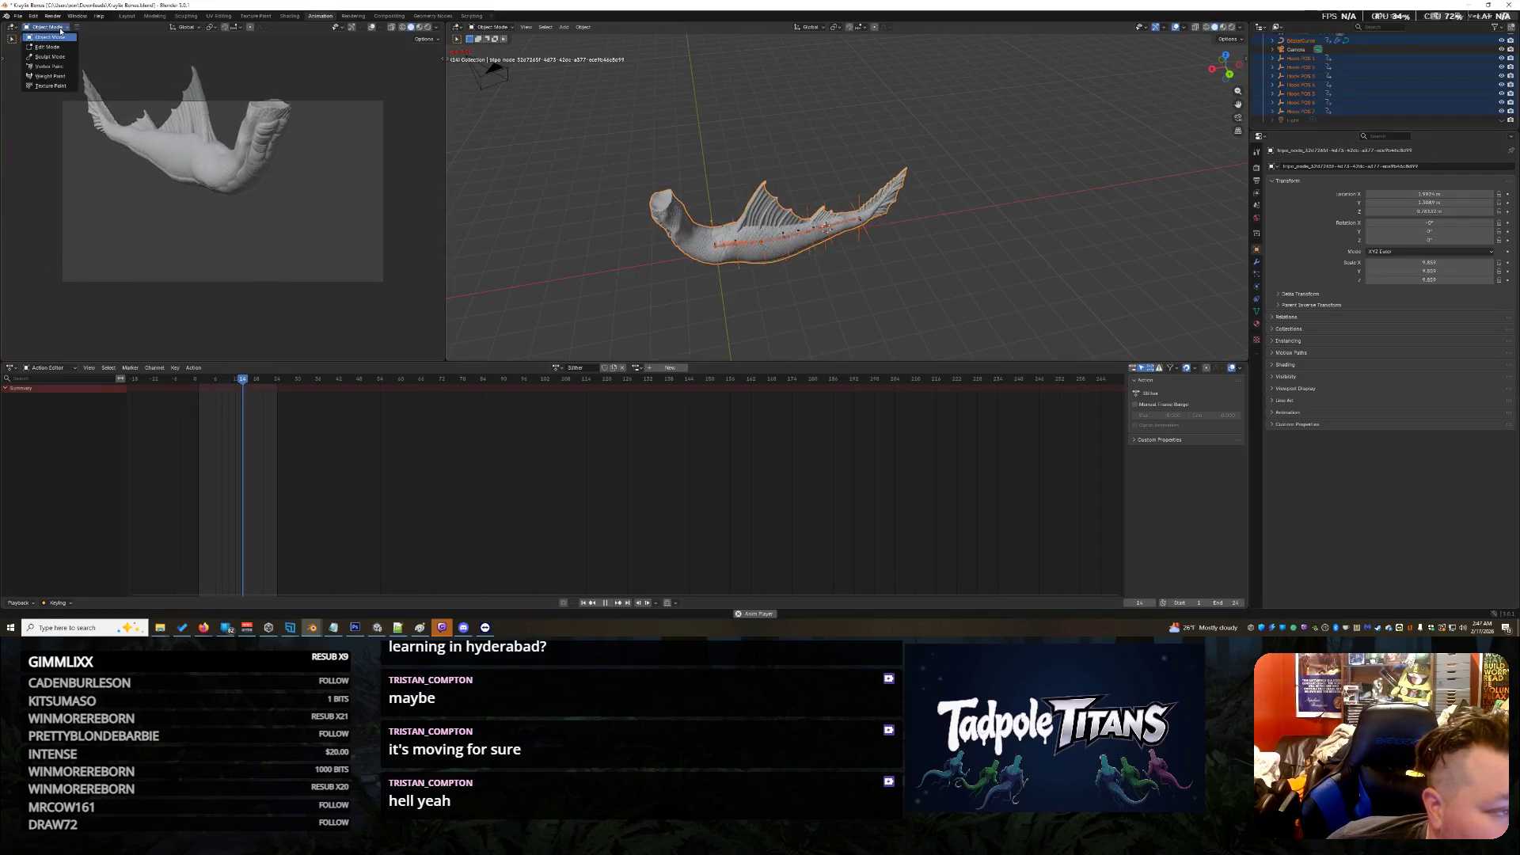
left_click(74, 368)
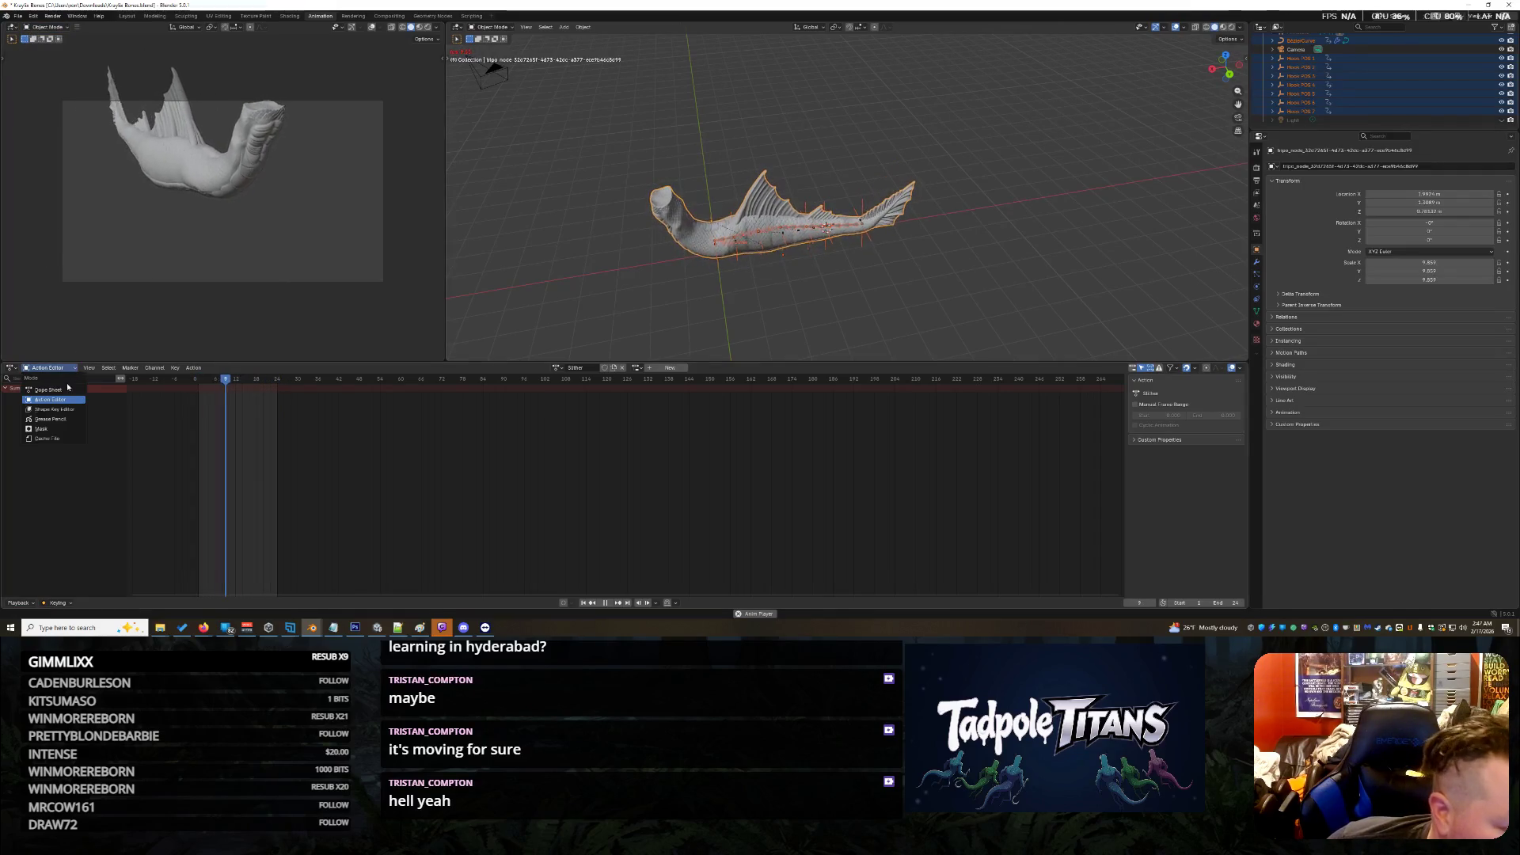
Step: Show all object channels in the Dope Sheet, browse its View and mode menus, then list editor types
left_click(65, 388)
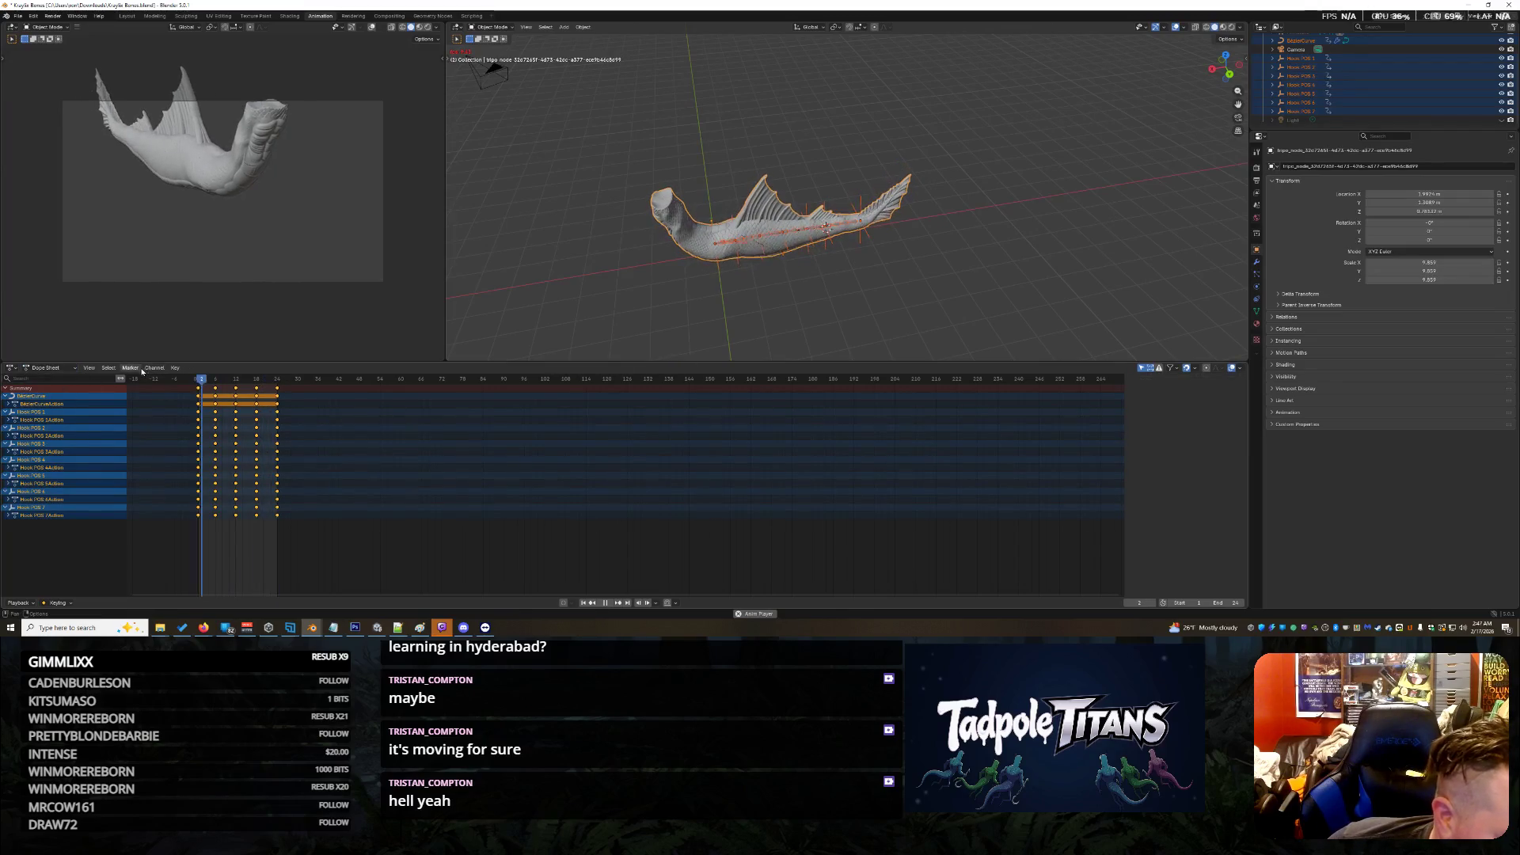
left_click(89, 368)
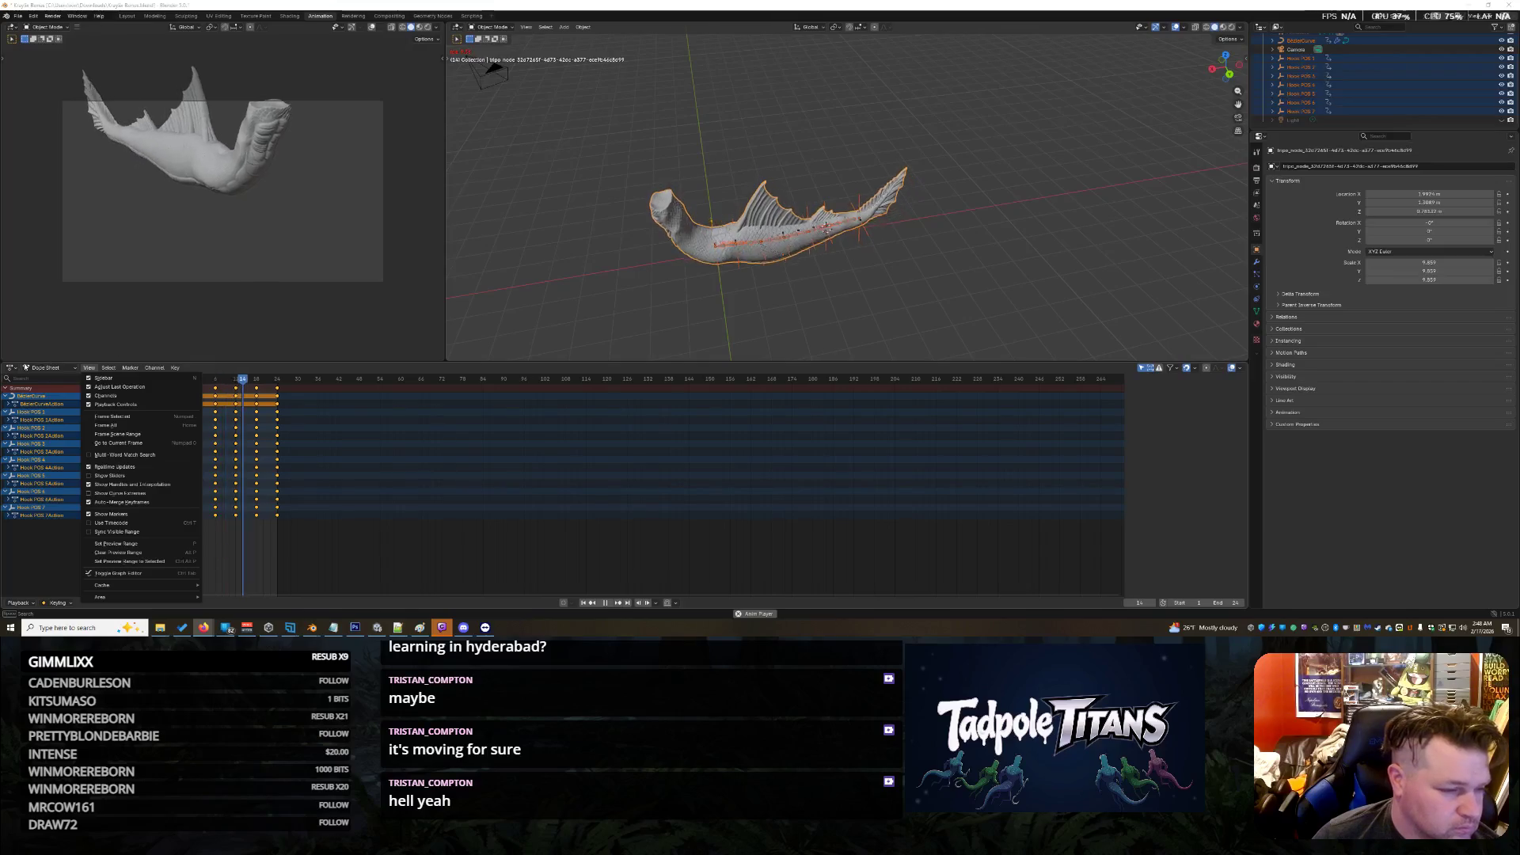
left_click(28, 368)
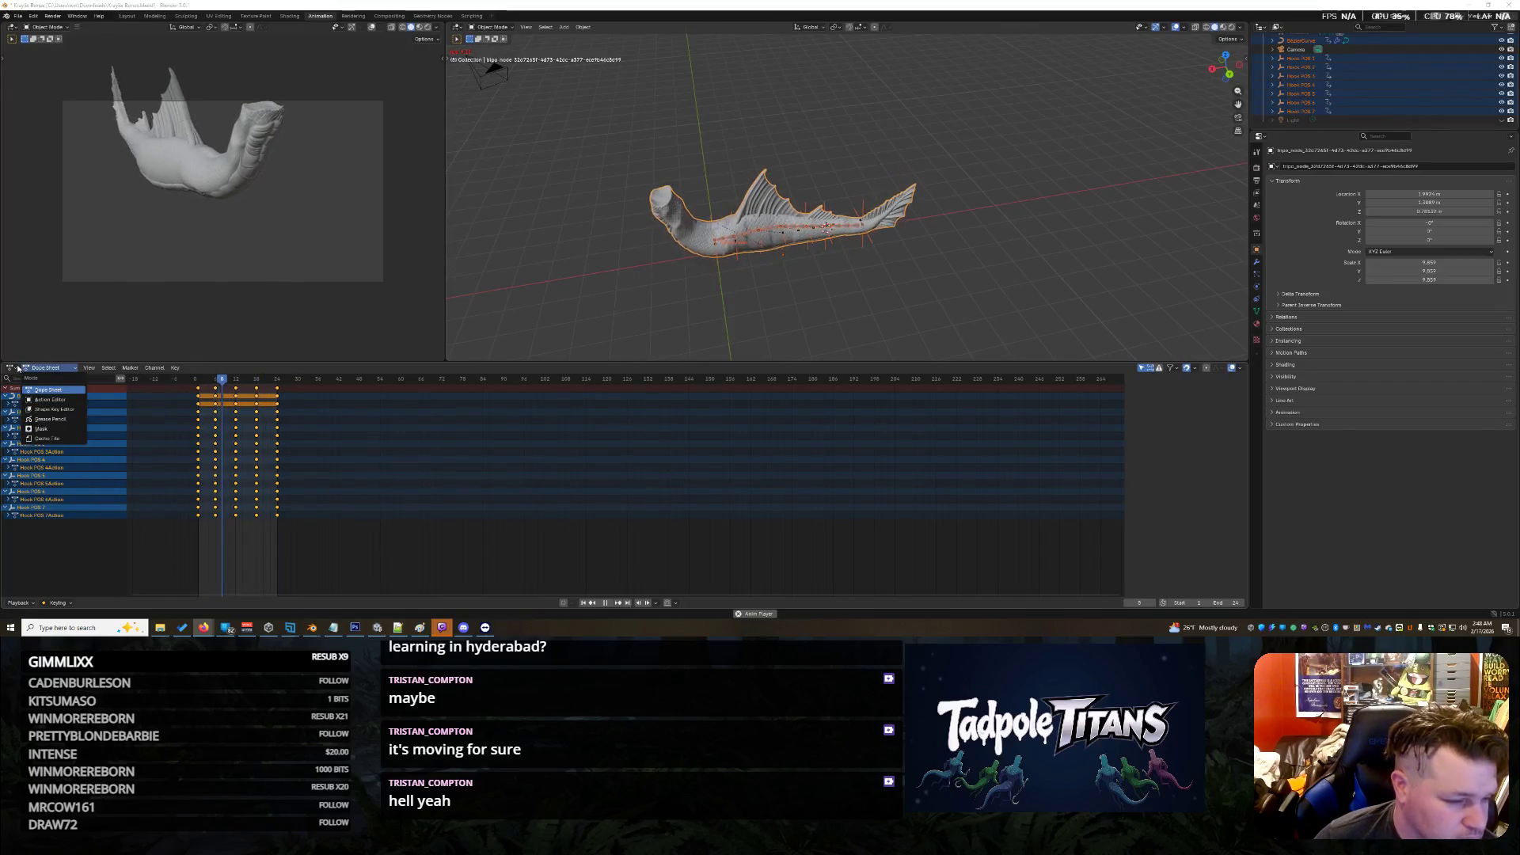
left_click(11, 368)
left_click(13, 370)
left_click(14, 371)
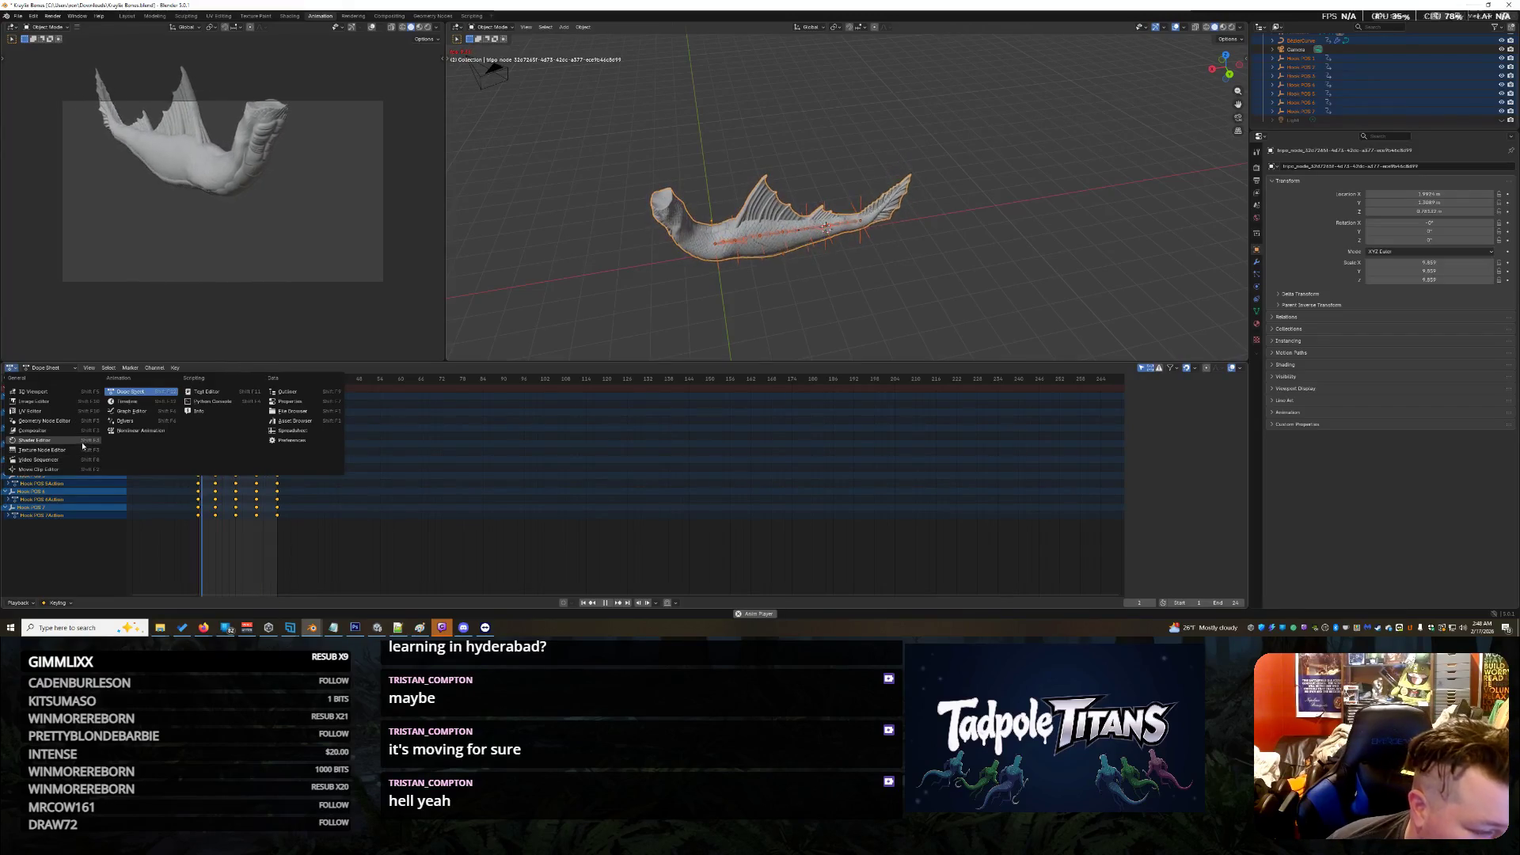
Step: Switch the bottom area to the Nonlinear Animation editor and enlarge it upward
left_click(120, 431)
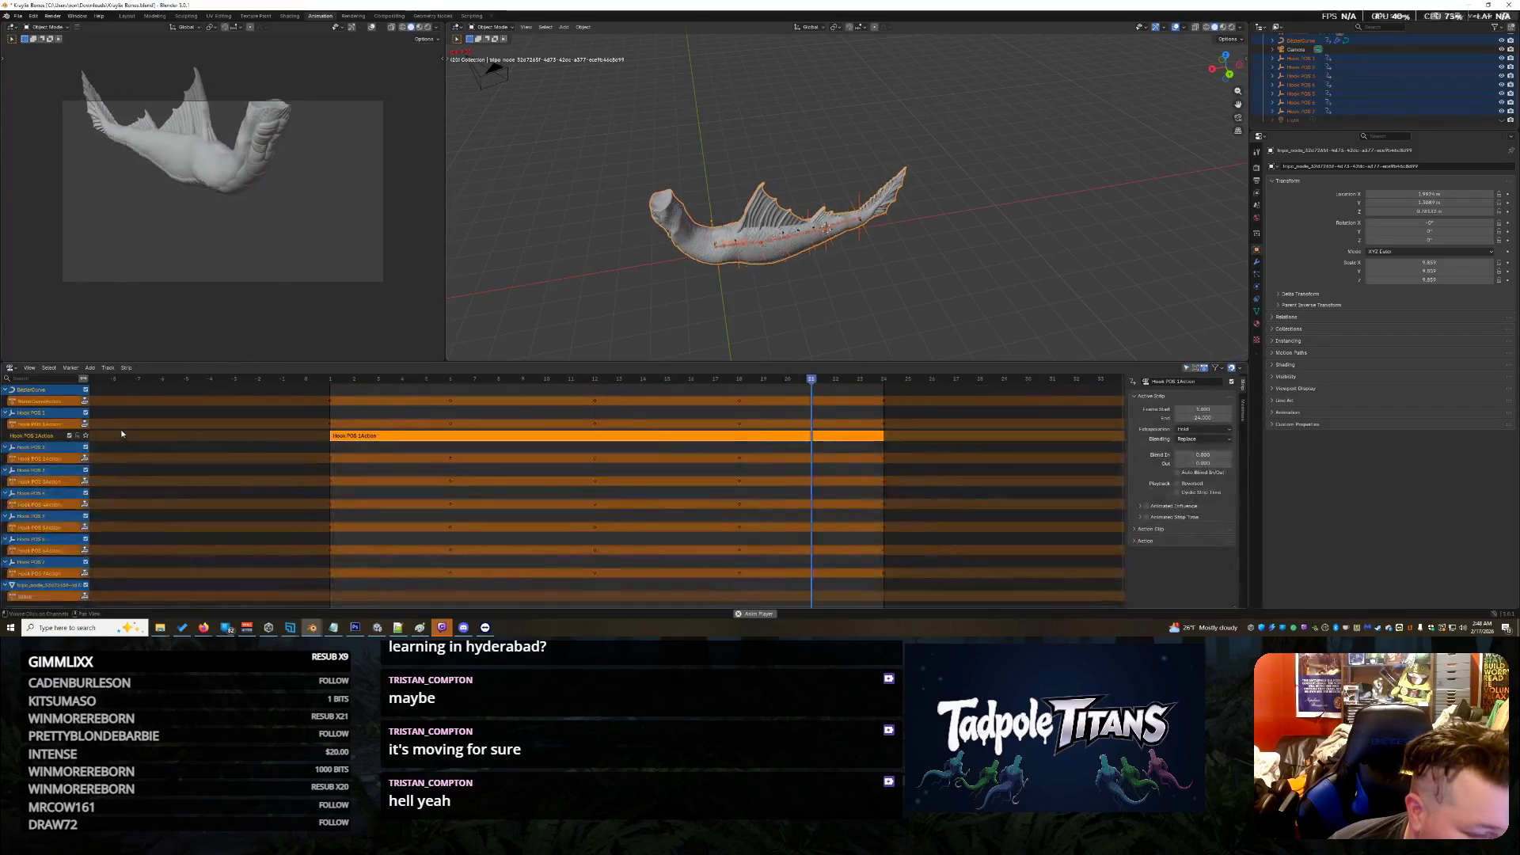
scroll(554, 452, "down", 2)
scroll(554, 452, "down", 4)
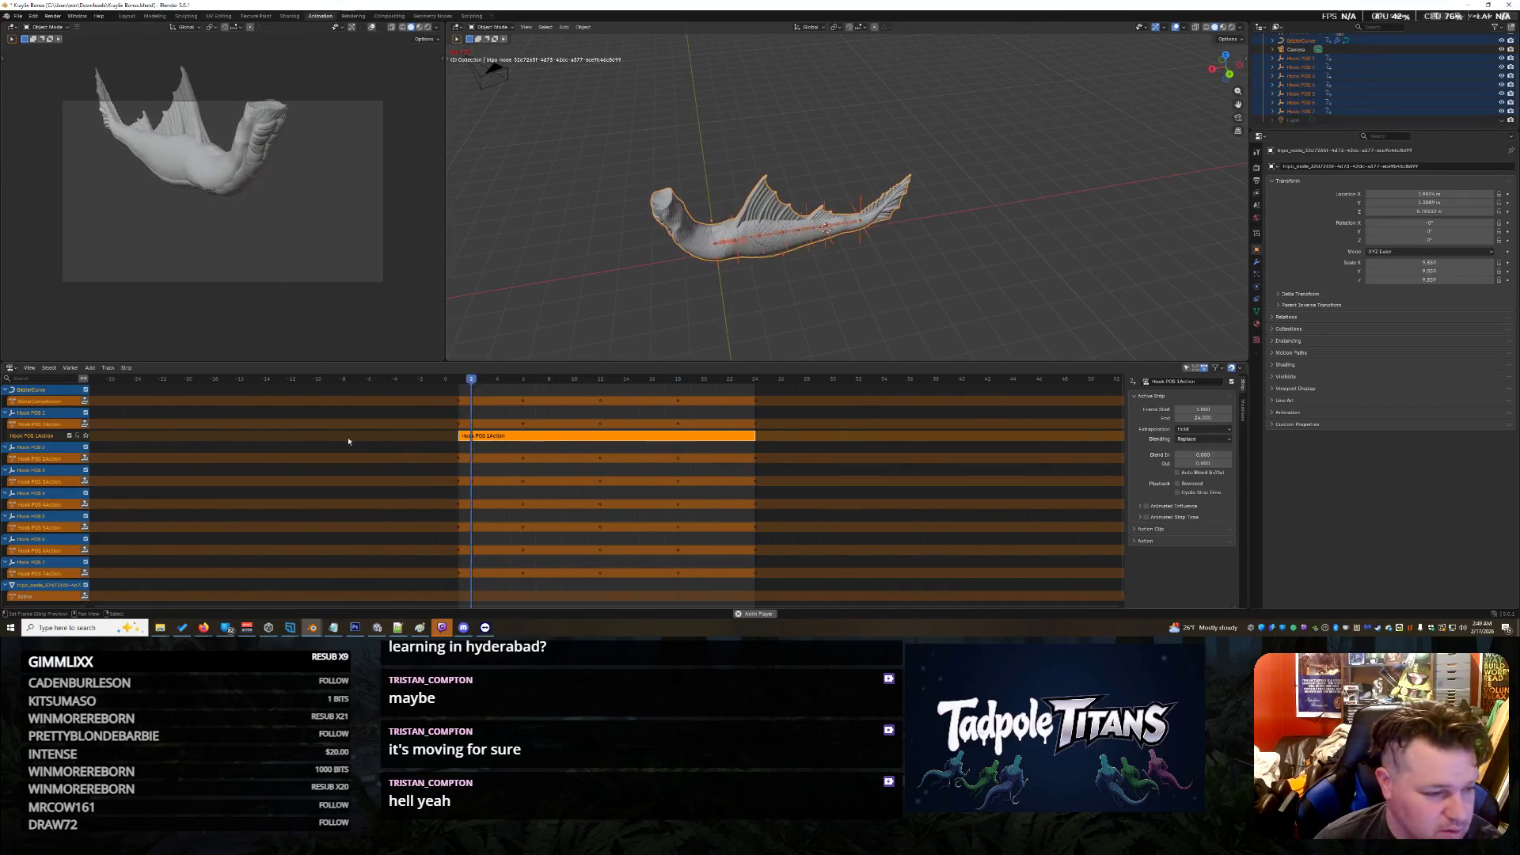
mouse_move(207, 364)
left_mouse_down()
mouse_move(288, 335)
mouse_move(288, 253)
left_mouse_up()
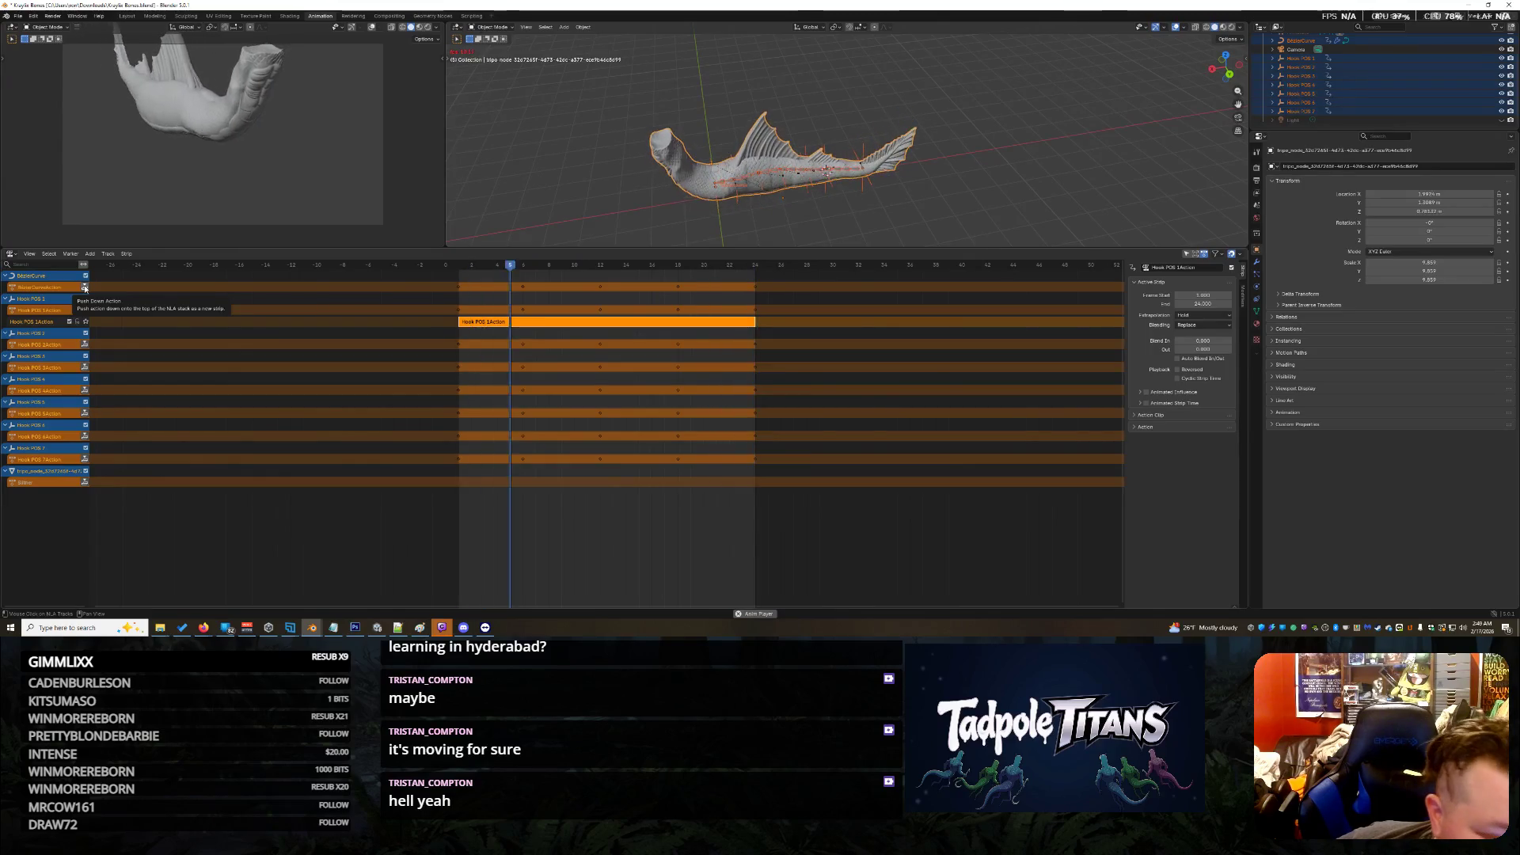
Step: Push down BezierCurveAction and Hook POS 2, 4, 5, 6 and 7 actions into NLA strips
left_click(85, 288)
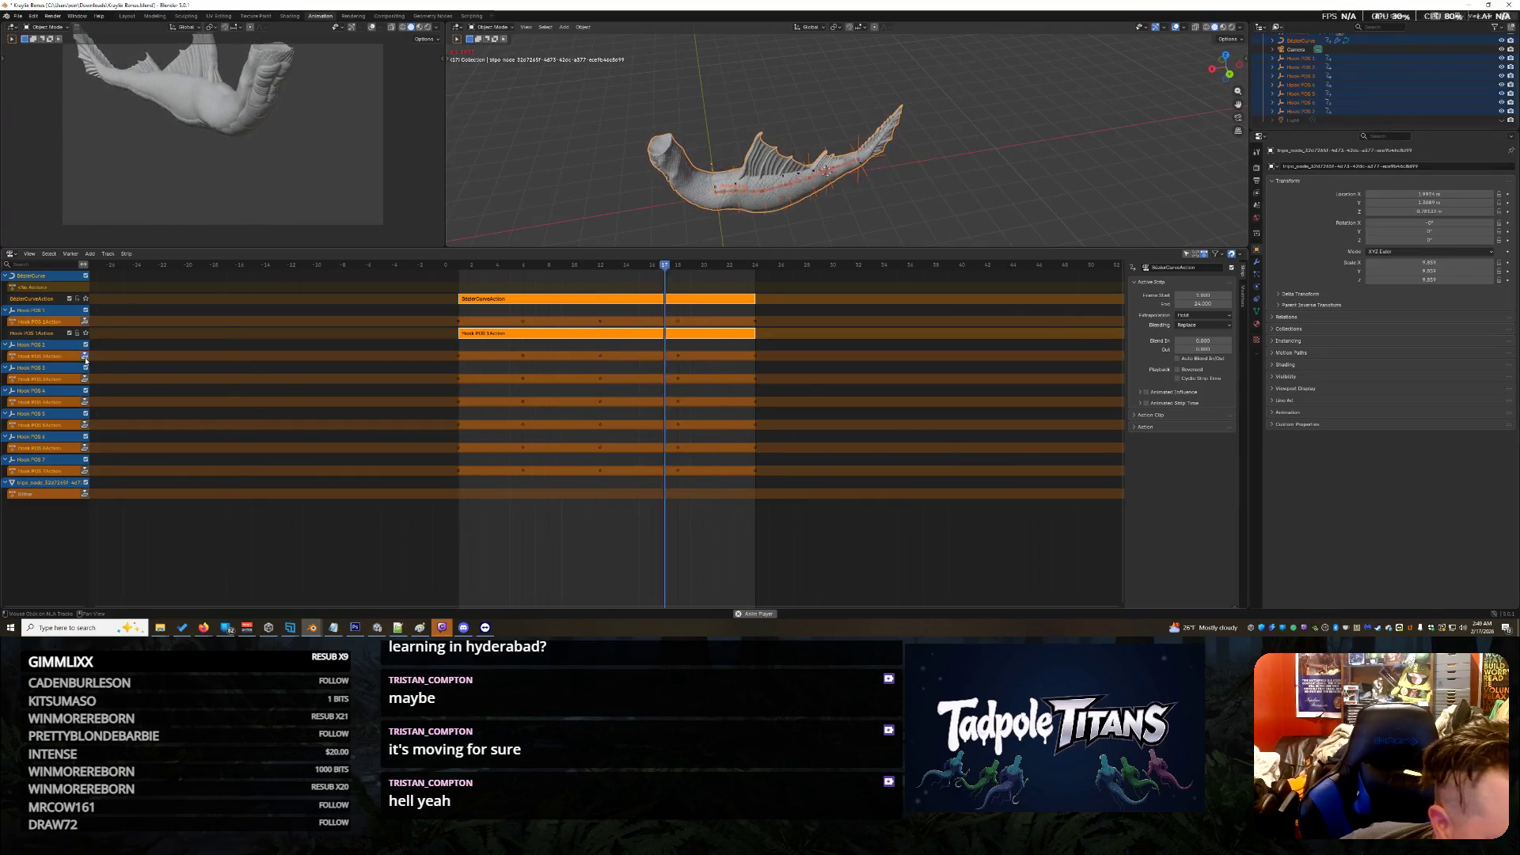
left_click(85, 356)
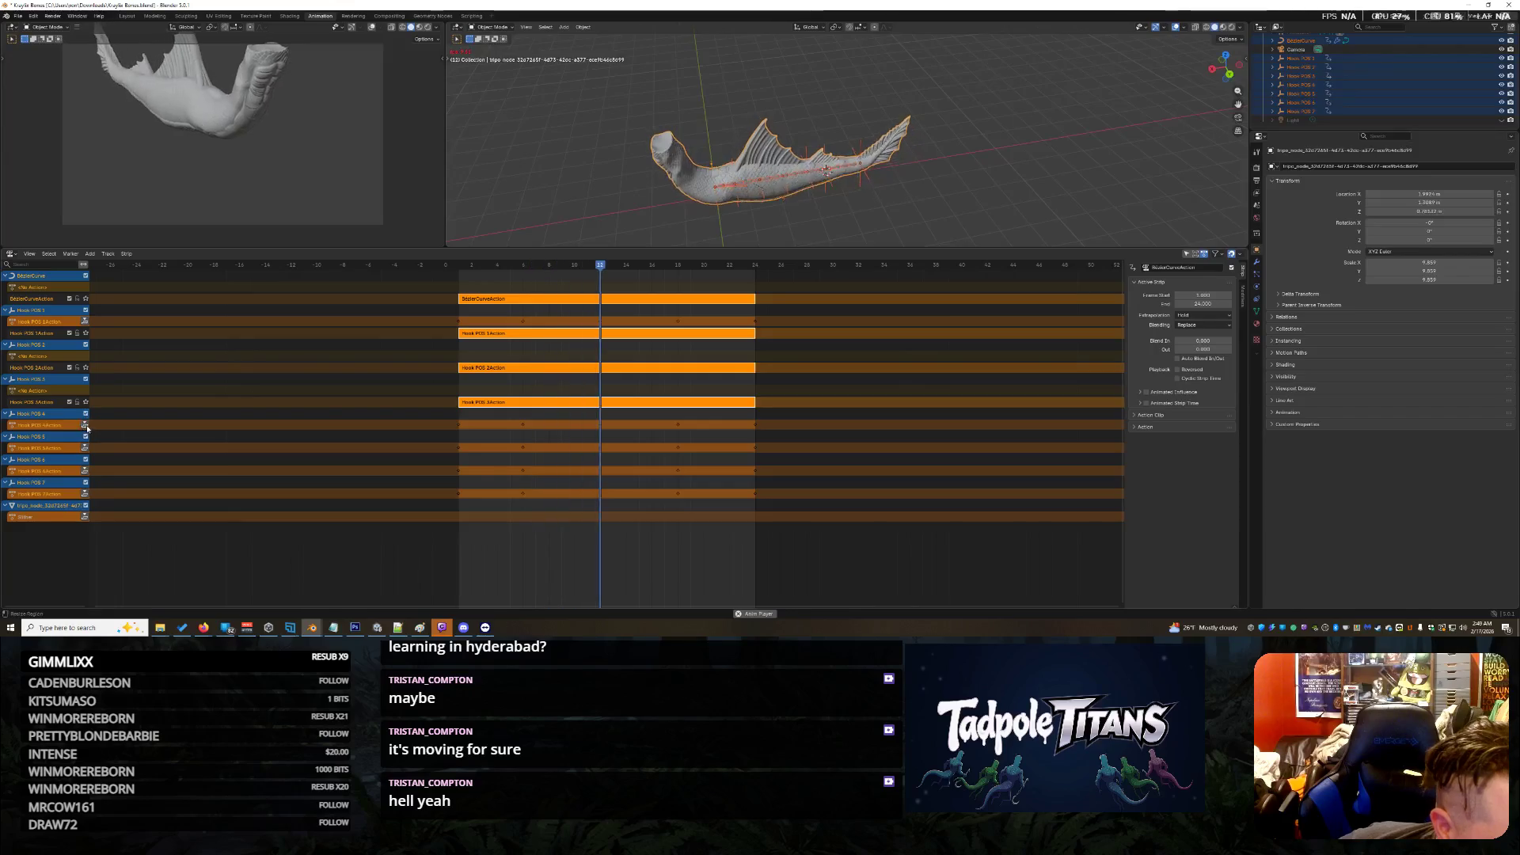
left_click(85, 425)
left_click(84, 459)
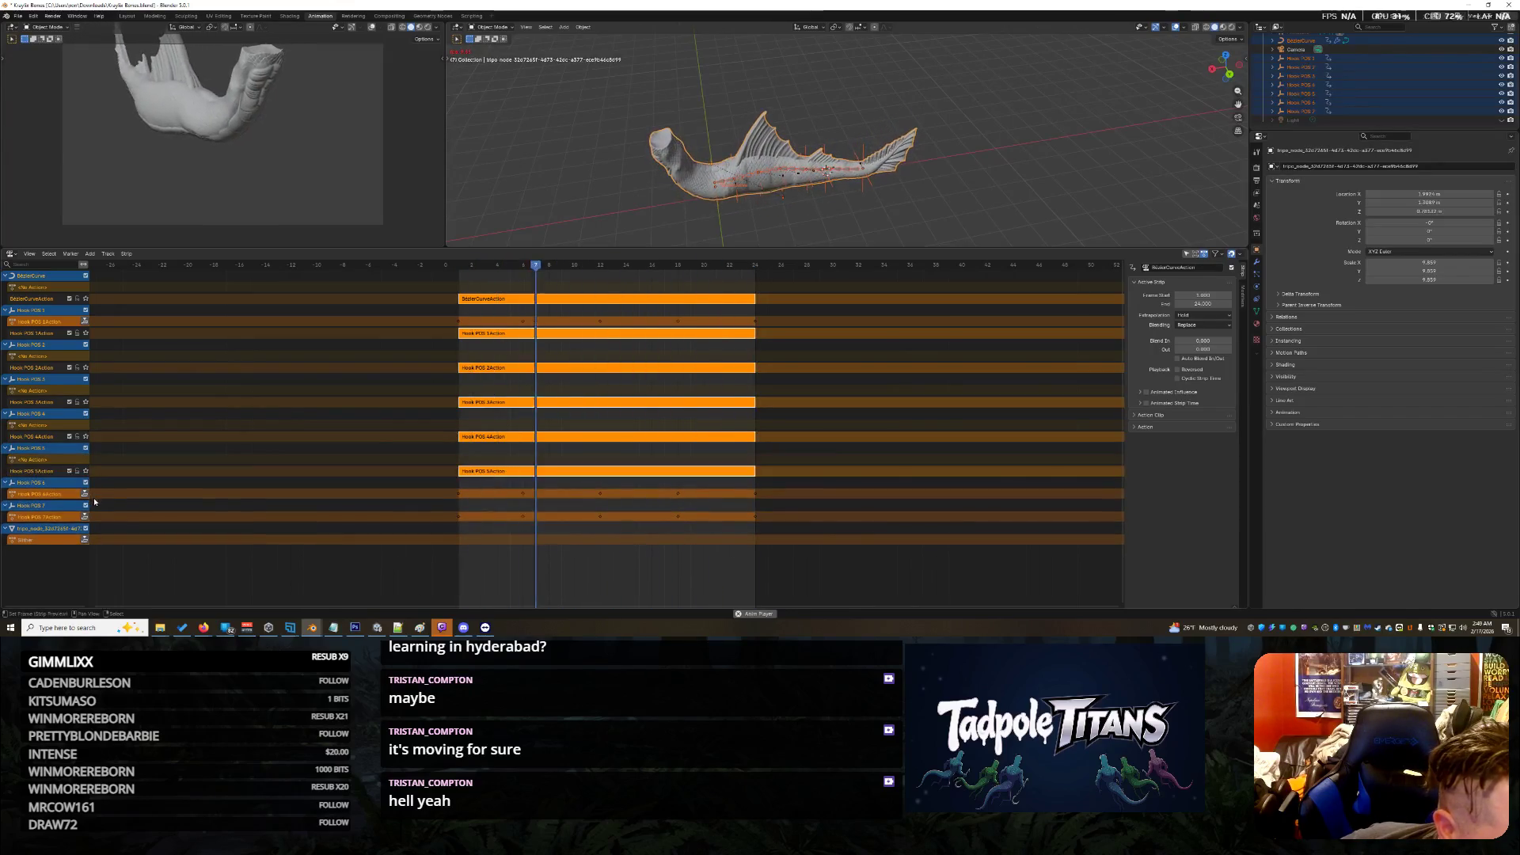
left_click(84, 494)
left_click(85, 527)
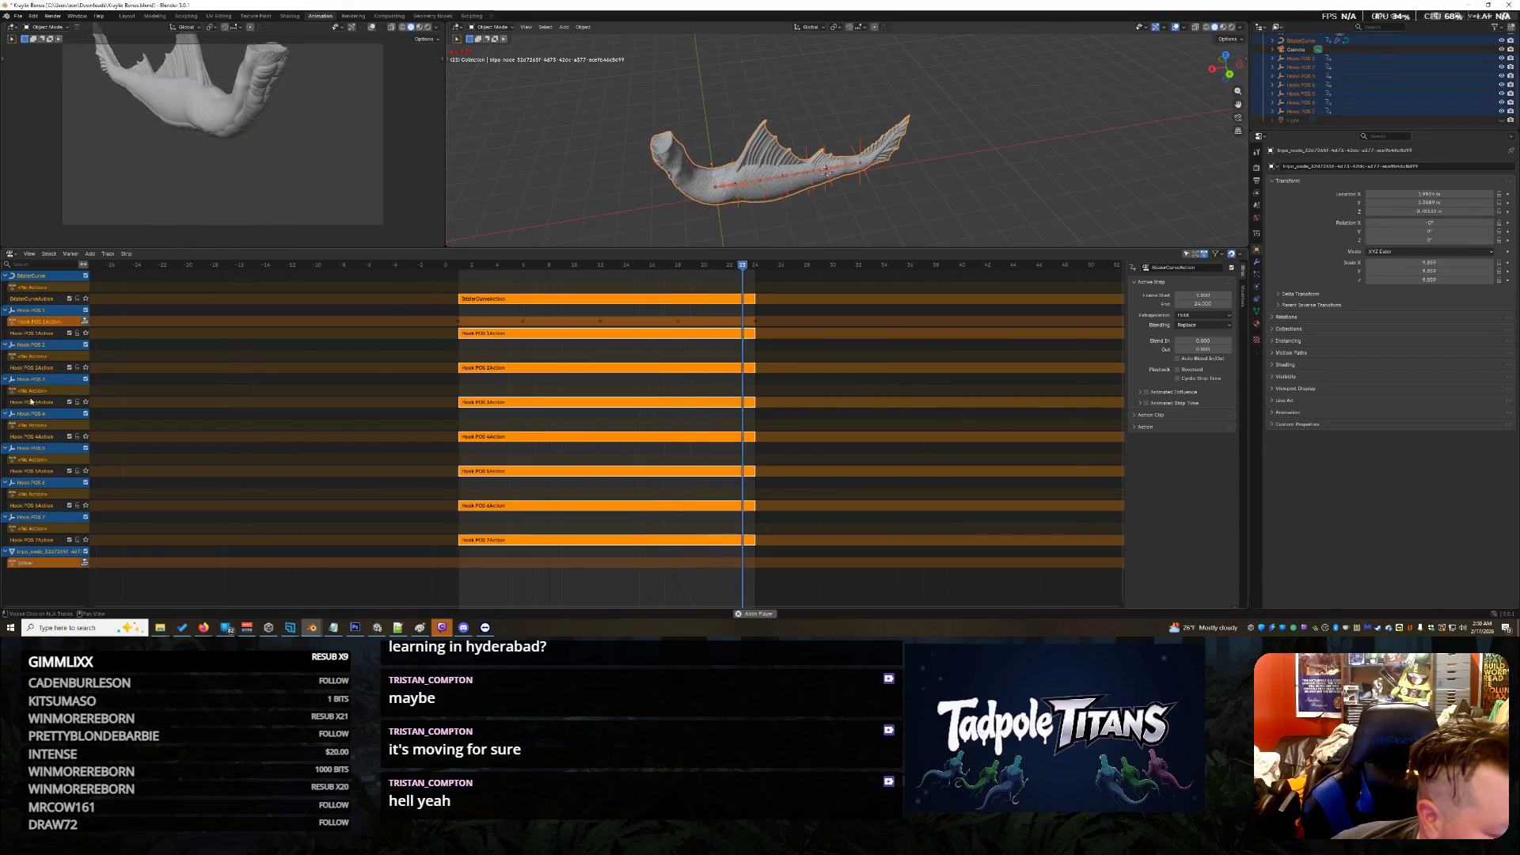
left_click(34, 426)
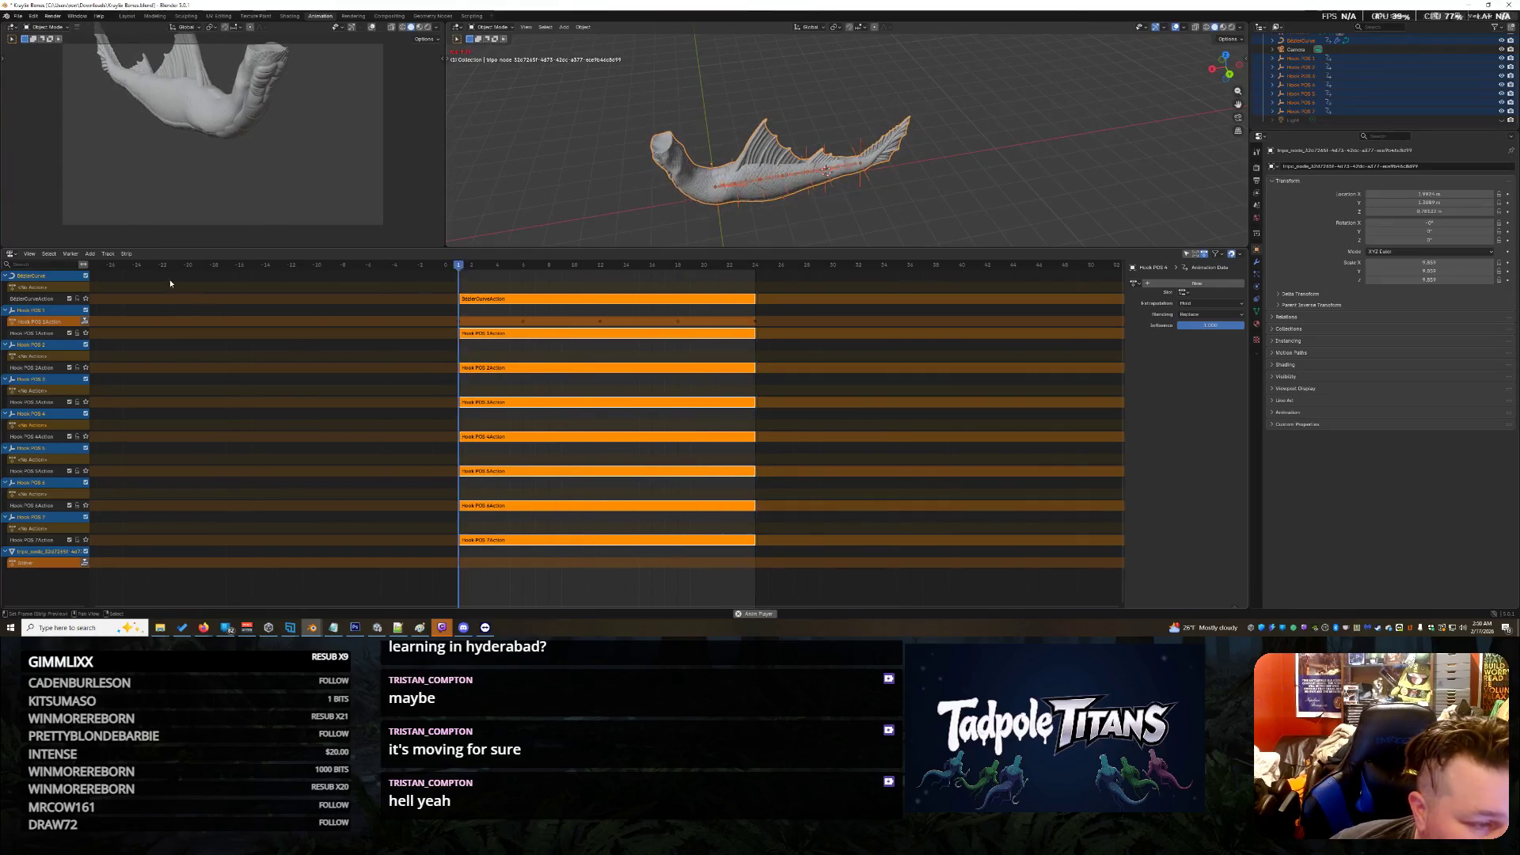
Step: Try adding an action strip via Add > Action, then browse the NLA Track and Select menus
left_click(91, 254)
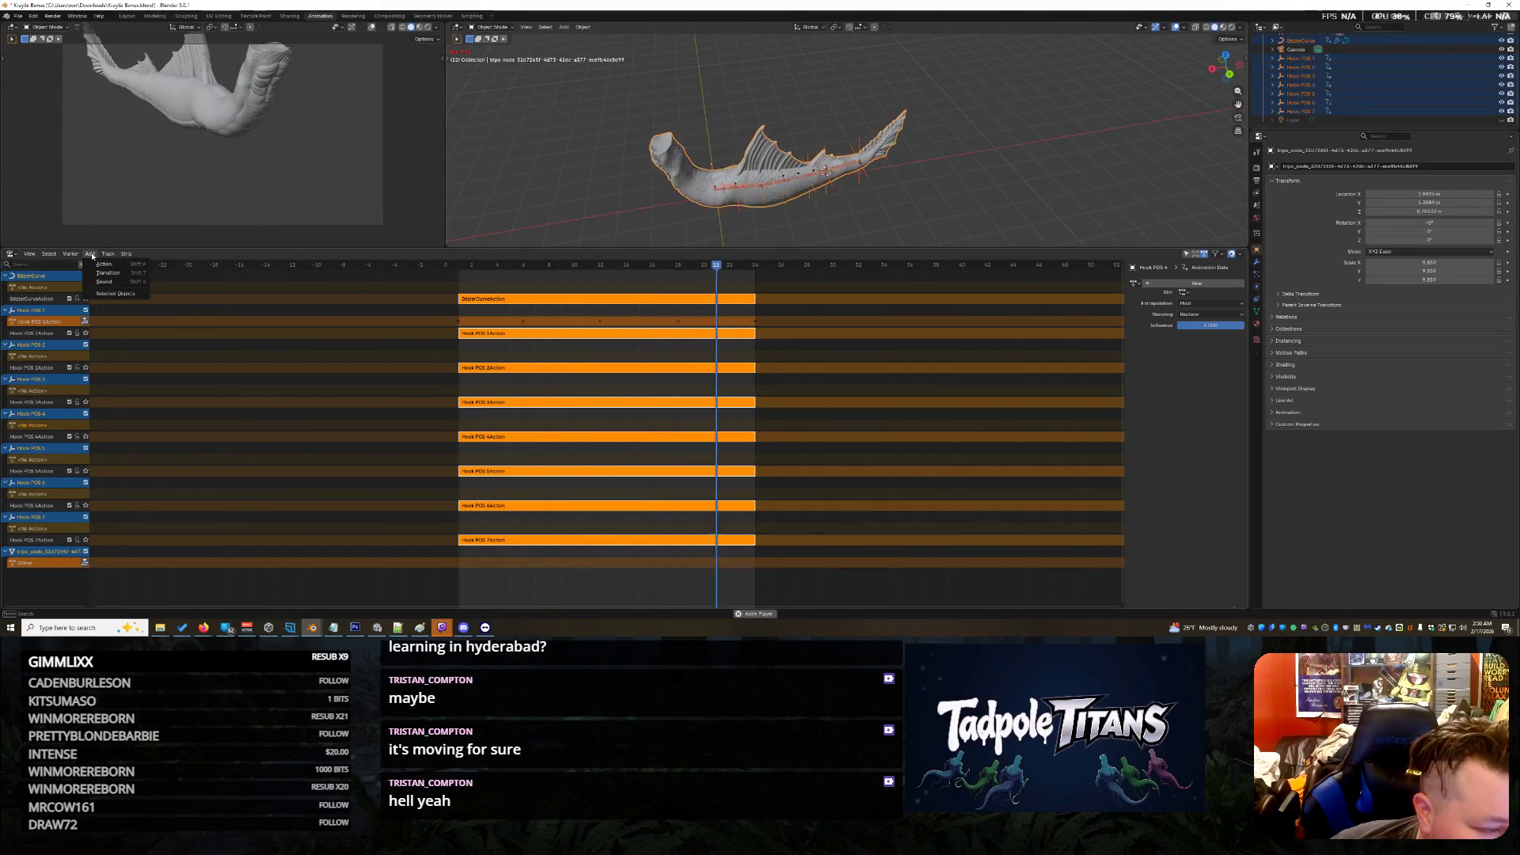
left_click(100, 265)
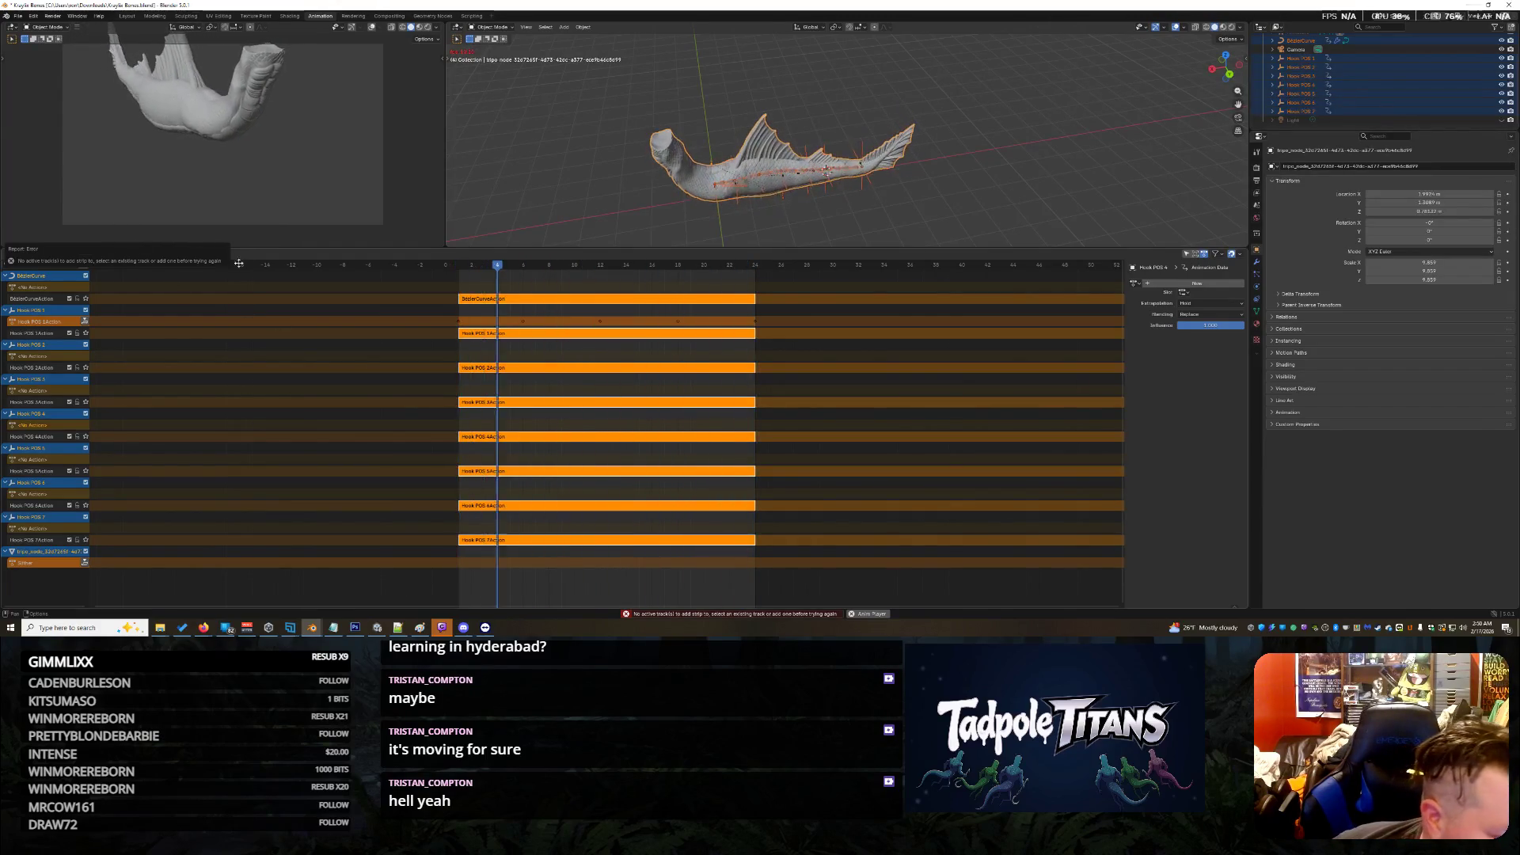
left_click(90, 254)
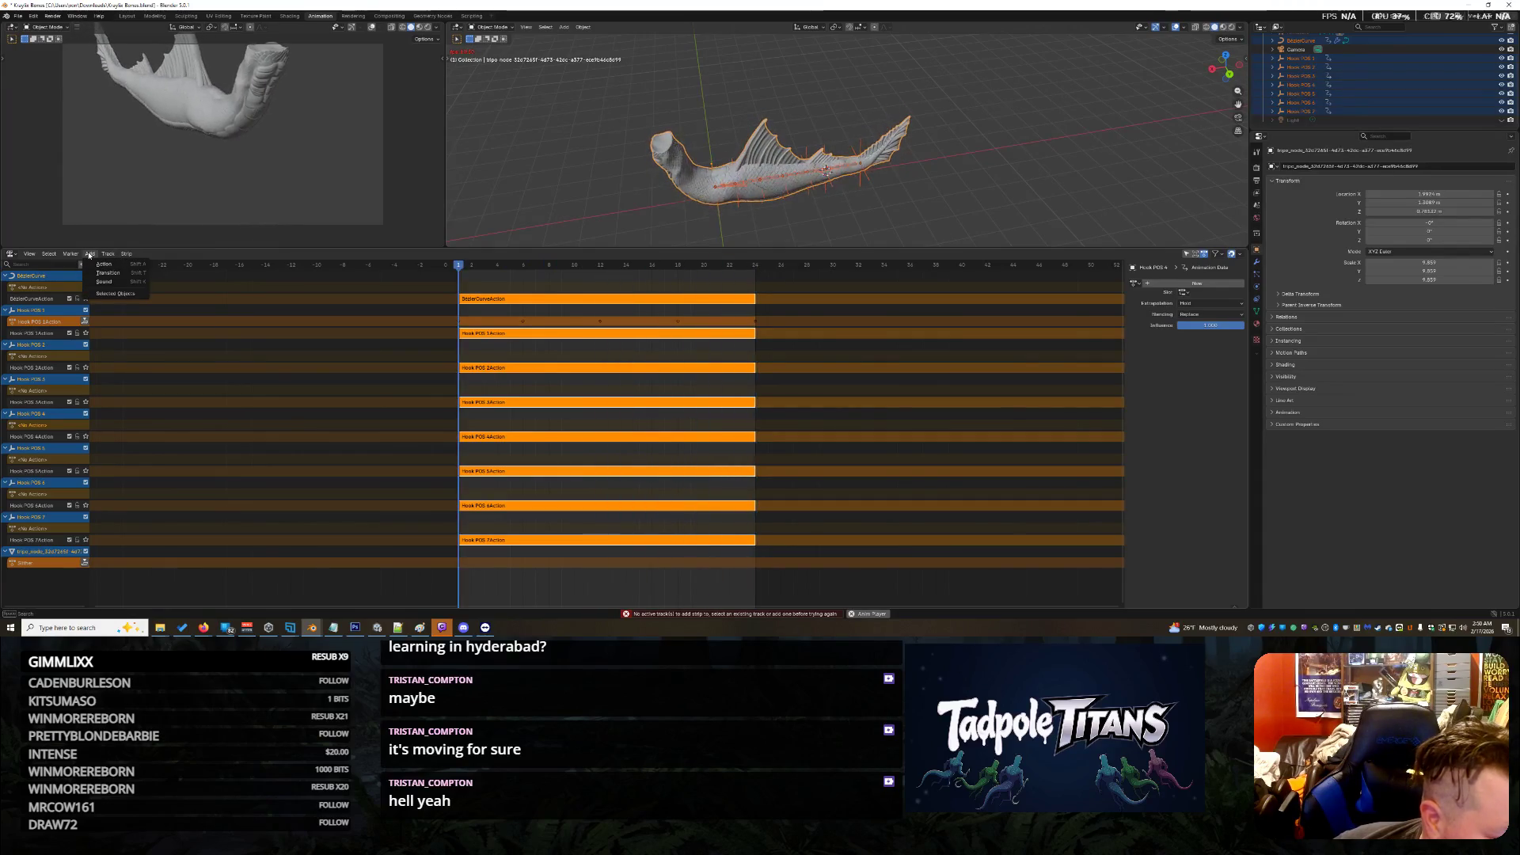
mouse_move(108, 254)
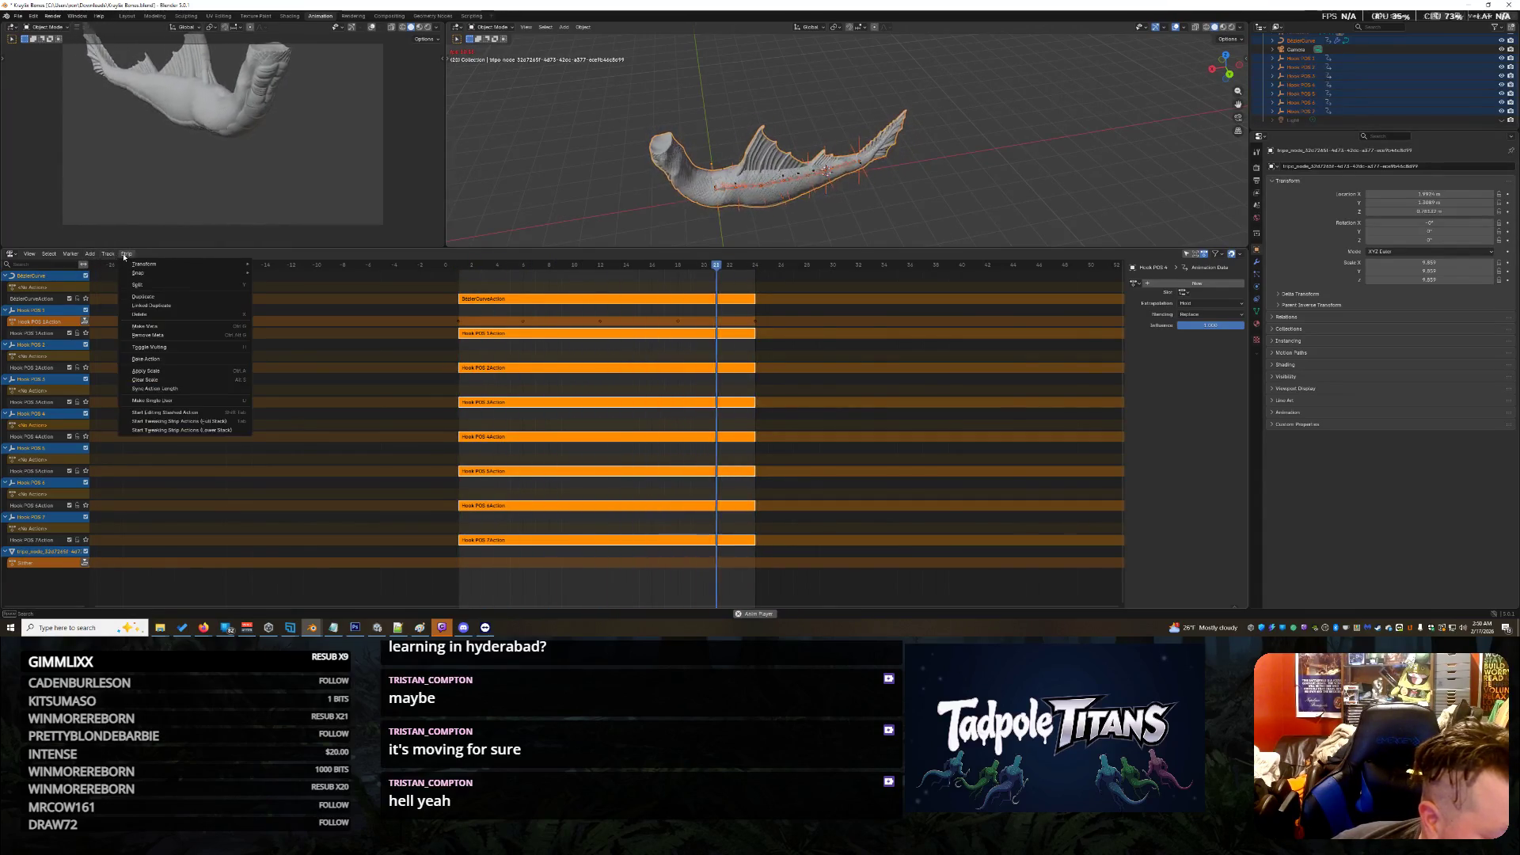
mouse_move(54, 254)
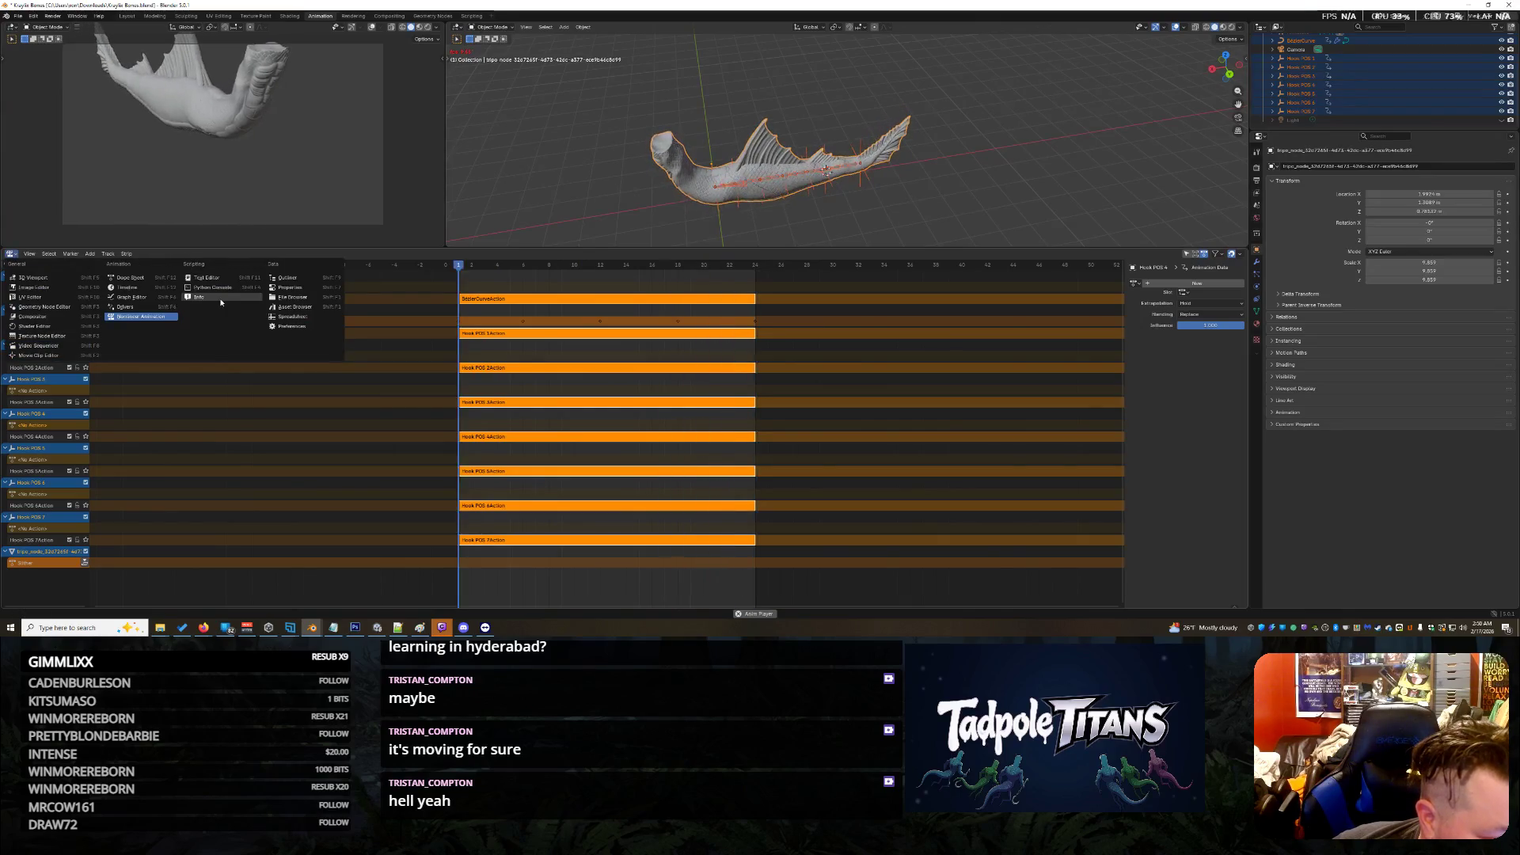
Step: In the Timeline, stop and restart playback from frame 0, then return to the NLA editor
left_click(129, 287)
key("space")
key("space")
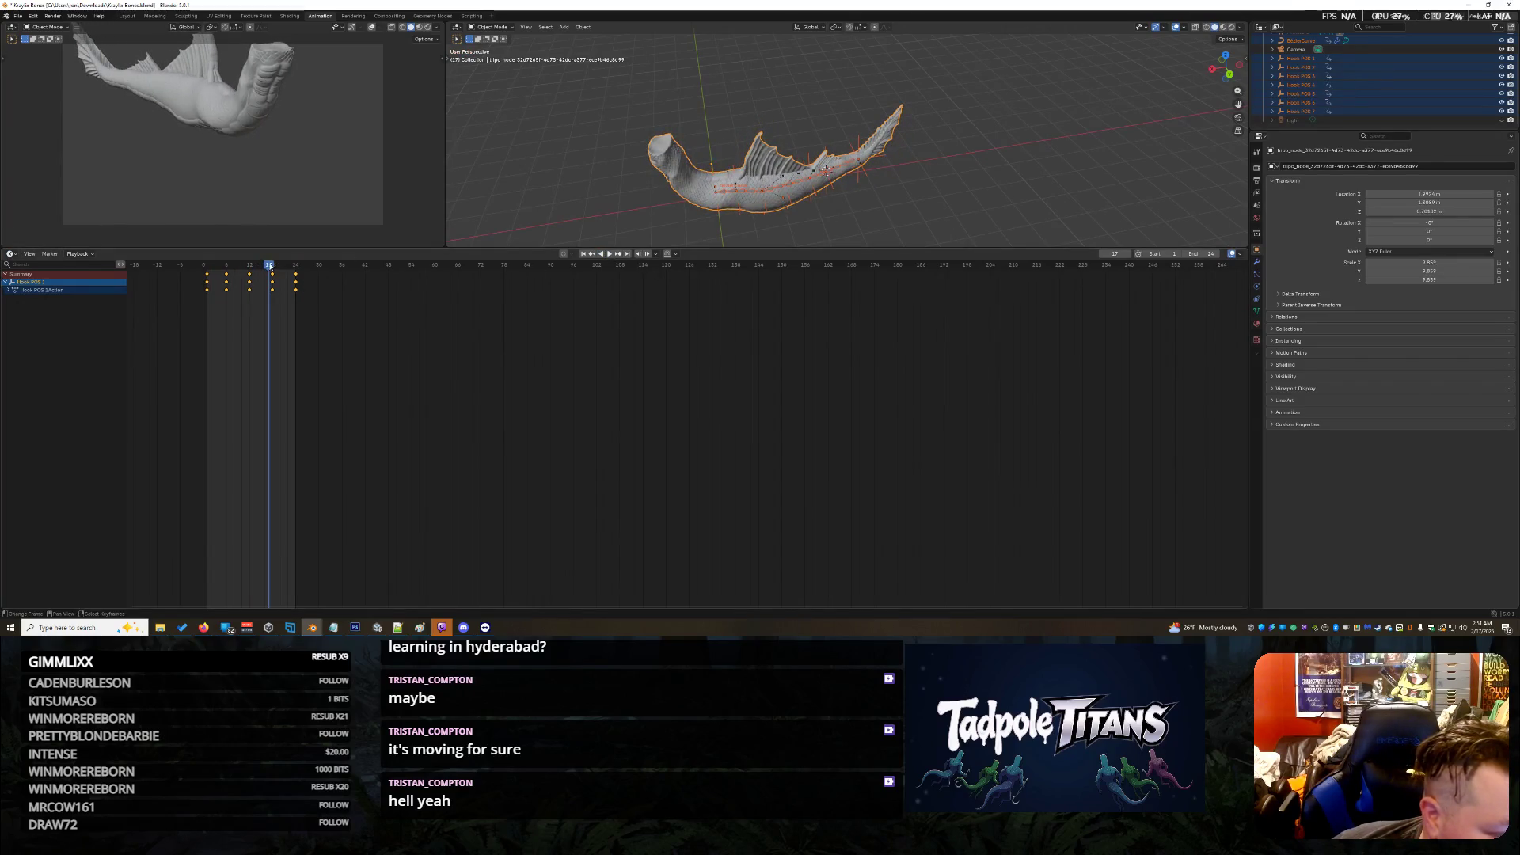
left_click(205, 270)
left_click(206, 270)
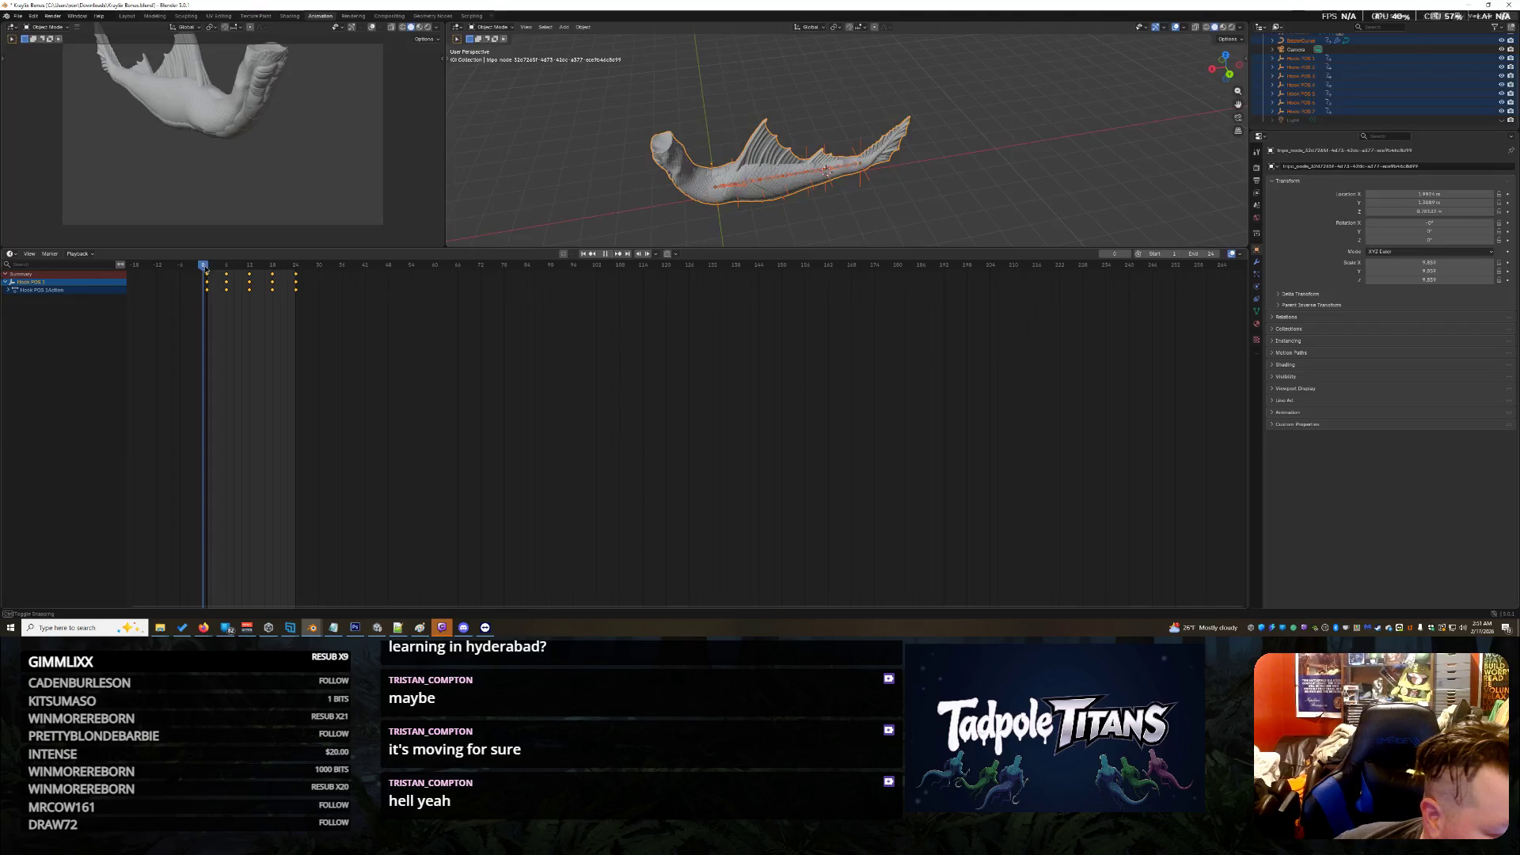
left_click(11, 254)
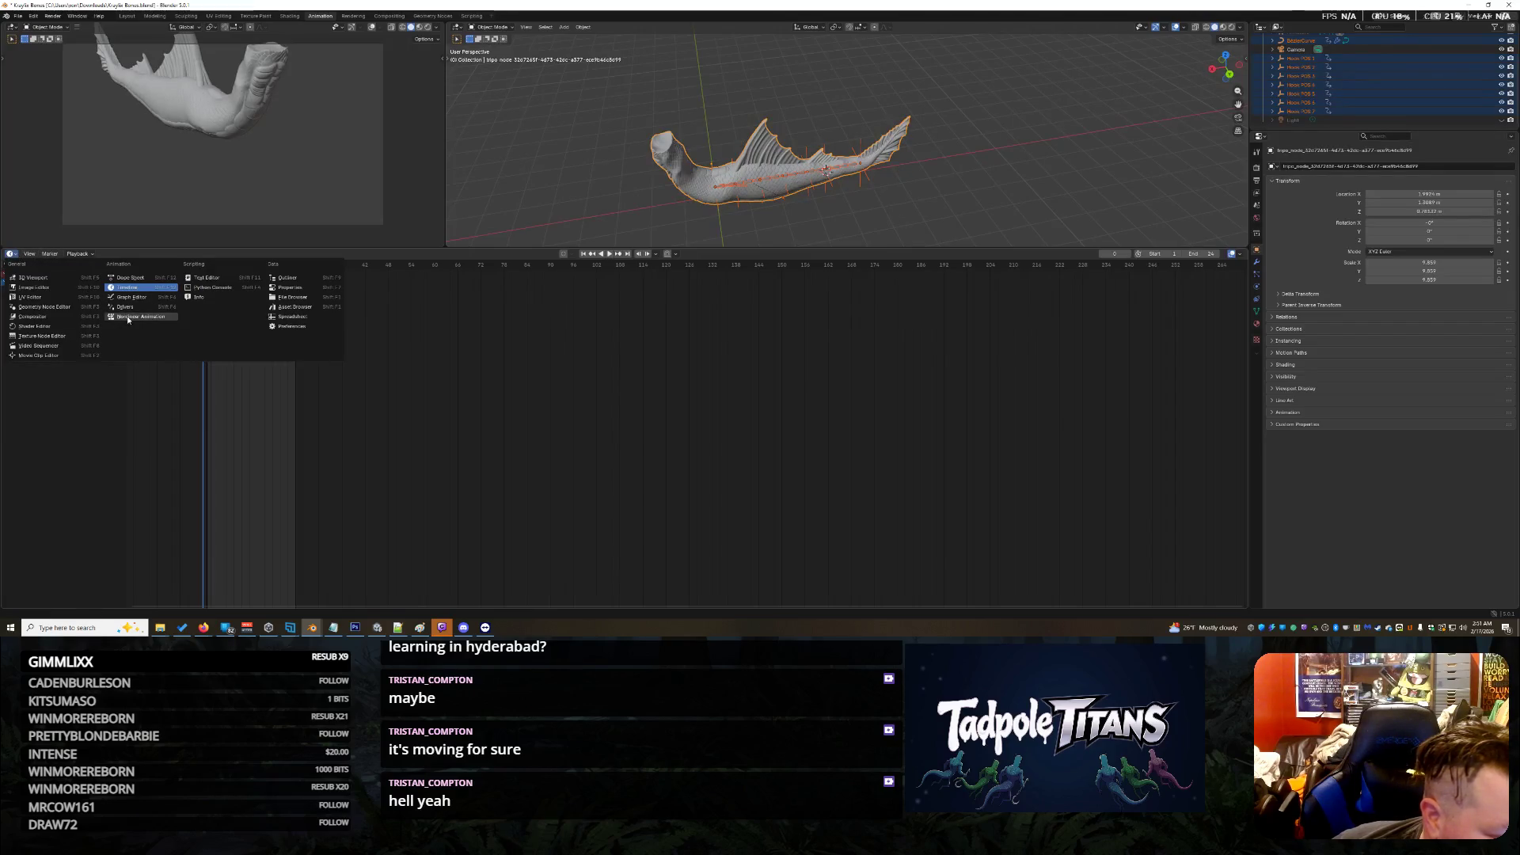
left_click(128, 317)
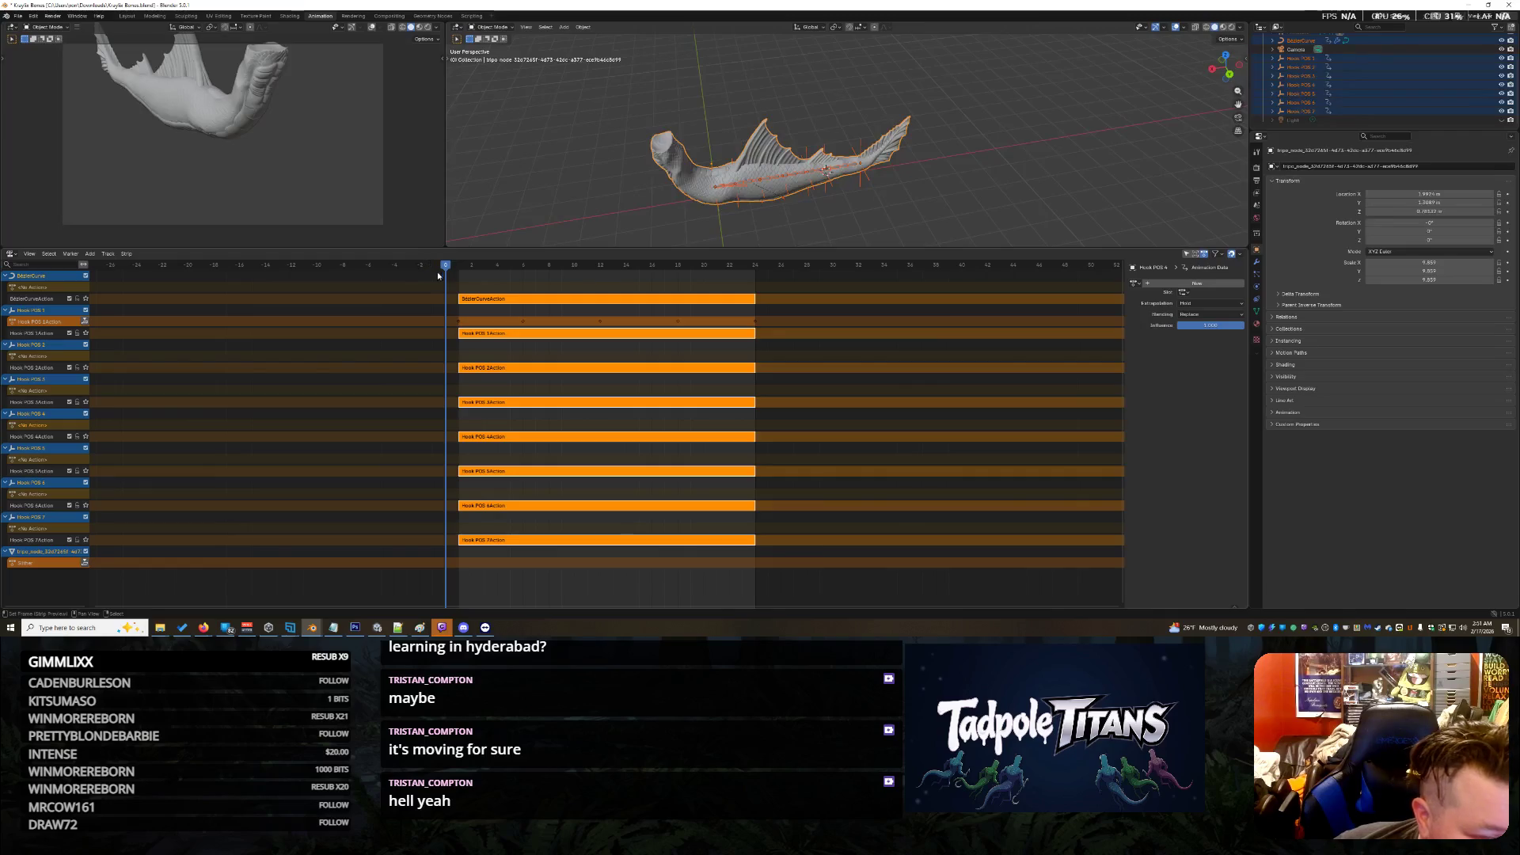
Step: Select the BezierCurveAction and Hook POS 1–5 strips, undoing an extra Hook POS 1 push-down
left_click(470, 301)
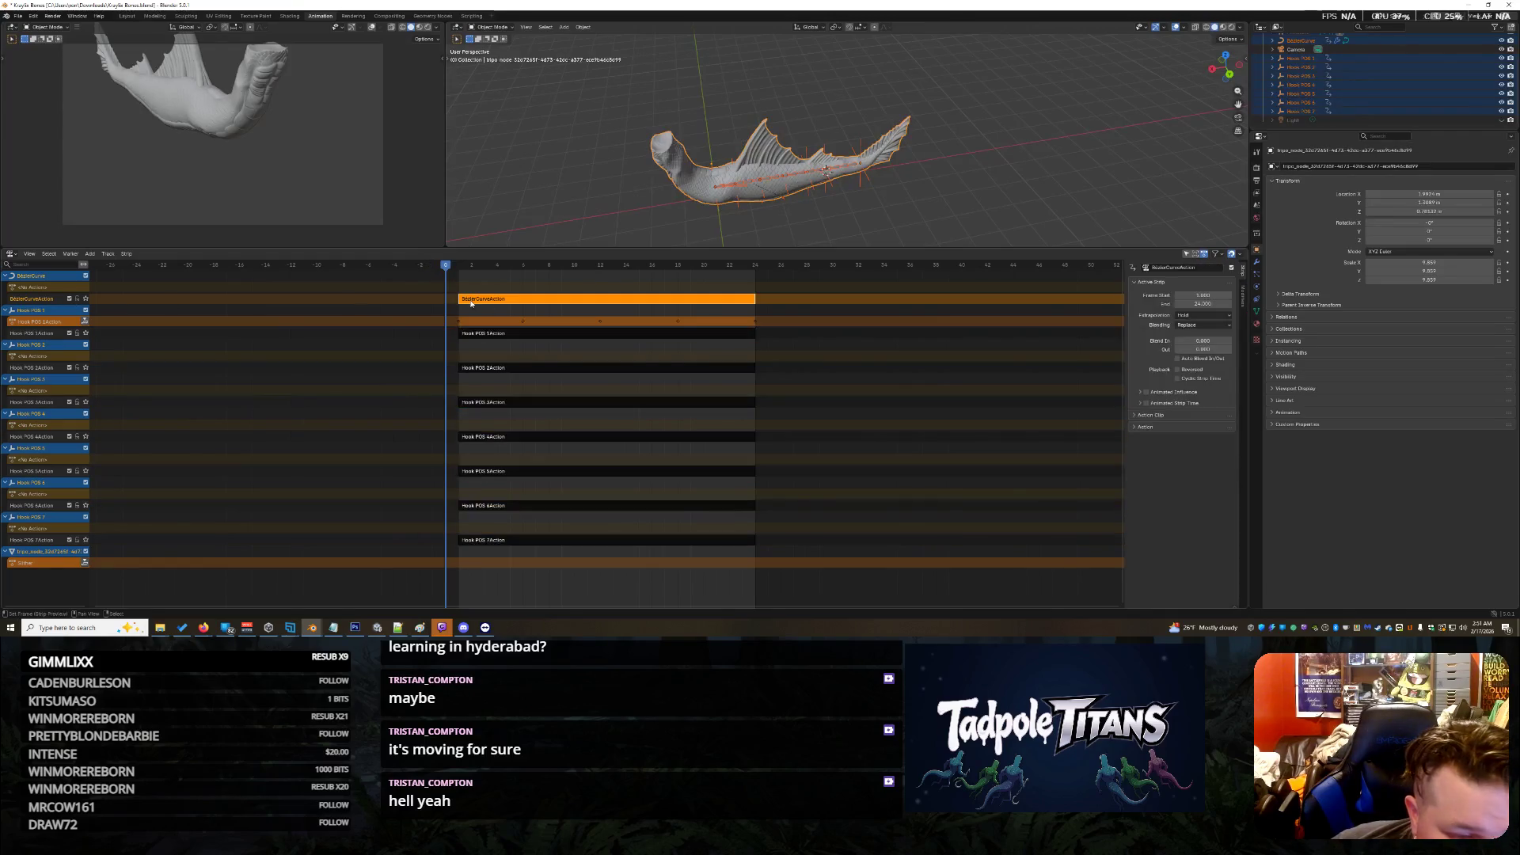
left_click(489, 338)
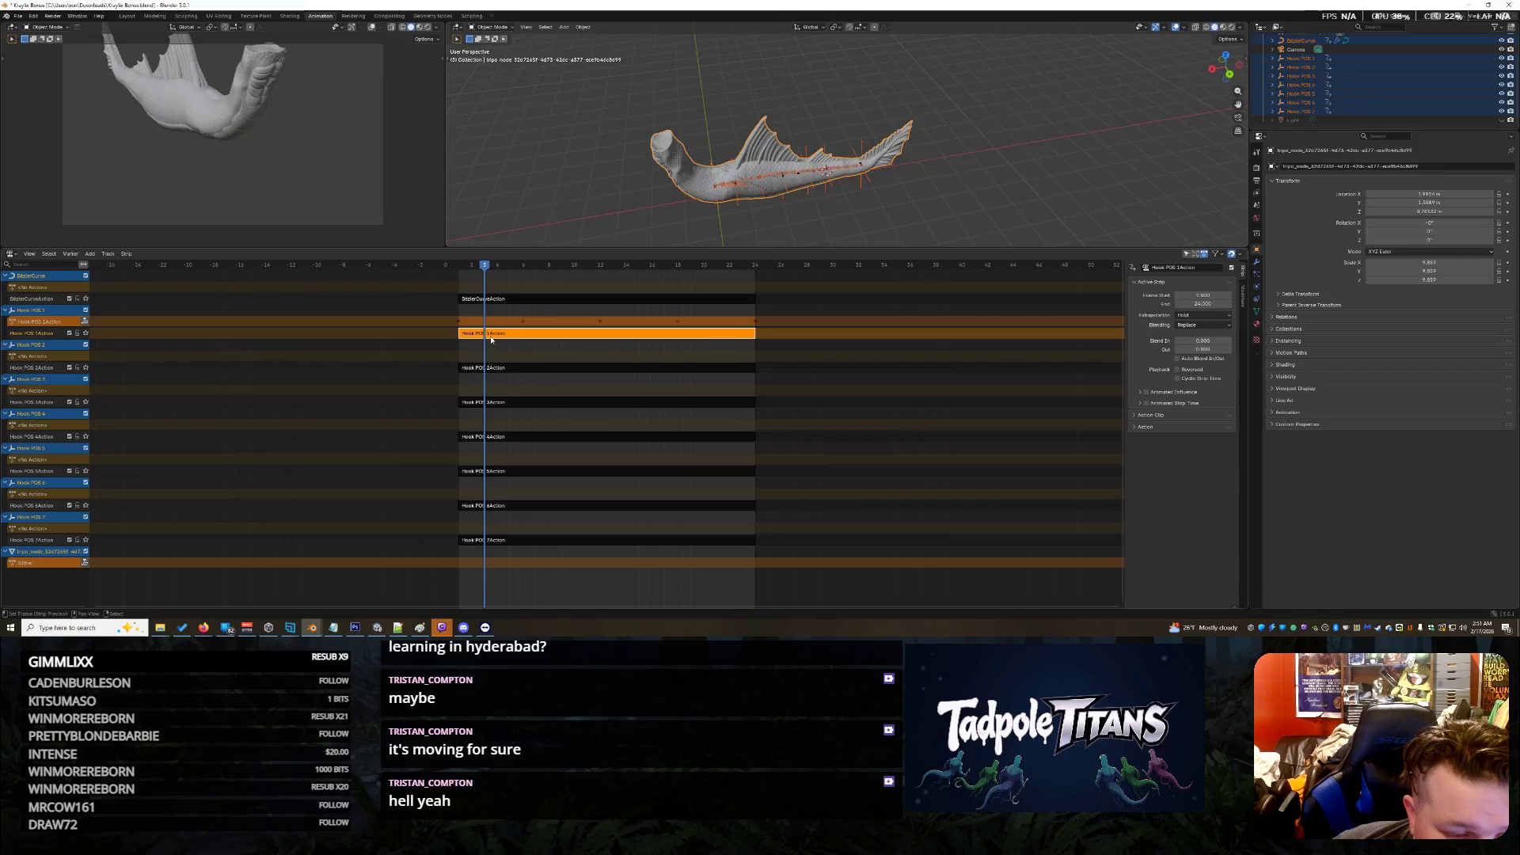
left_click(504, 371)
left_click(505, 404)
left_click(507, 439)
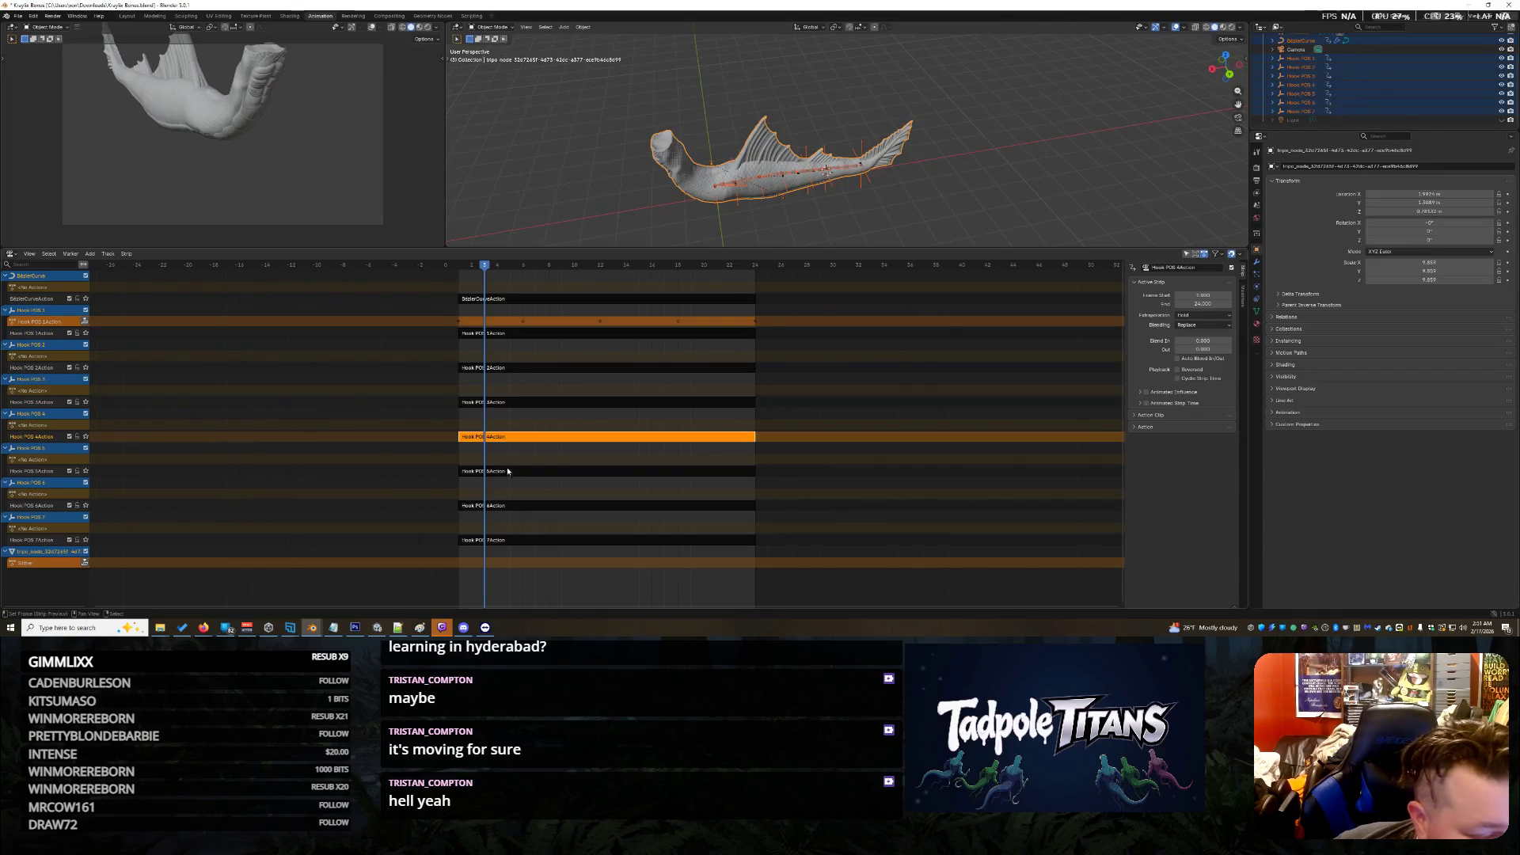
left_click(508, 473)
left_click(85, 321)
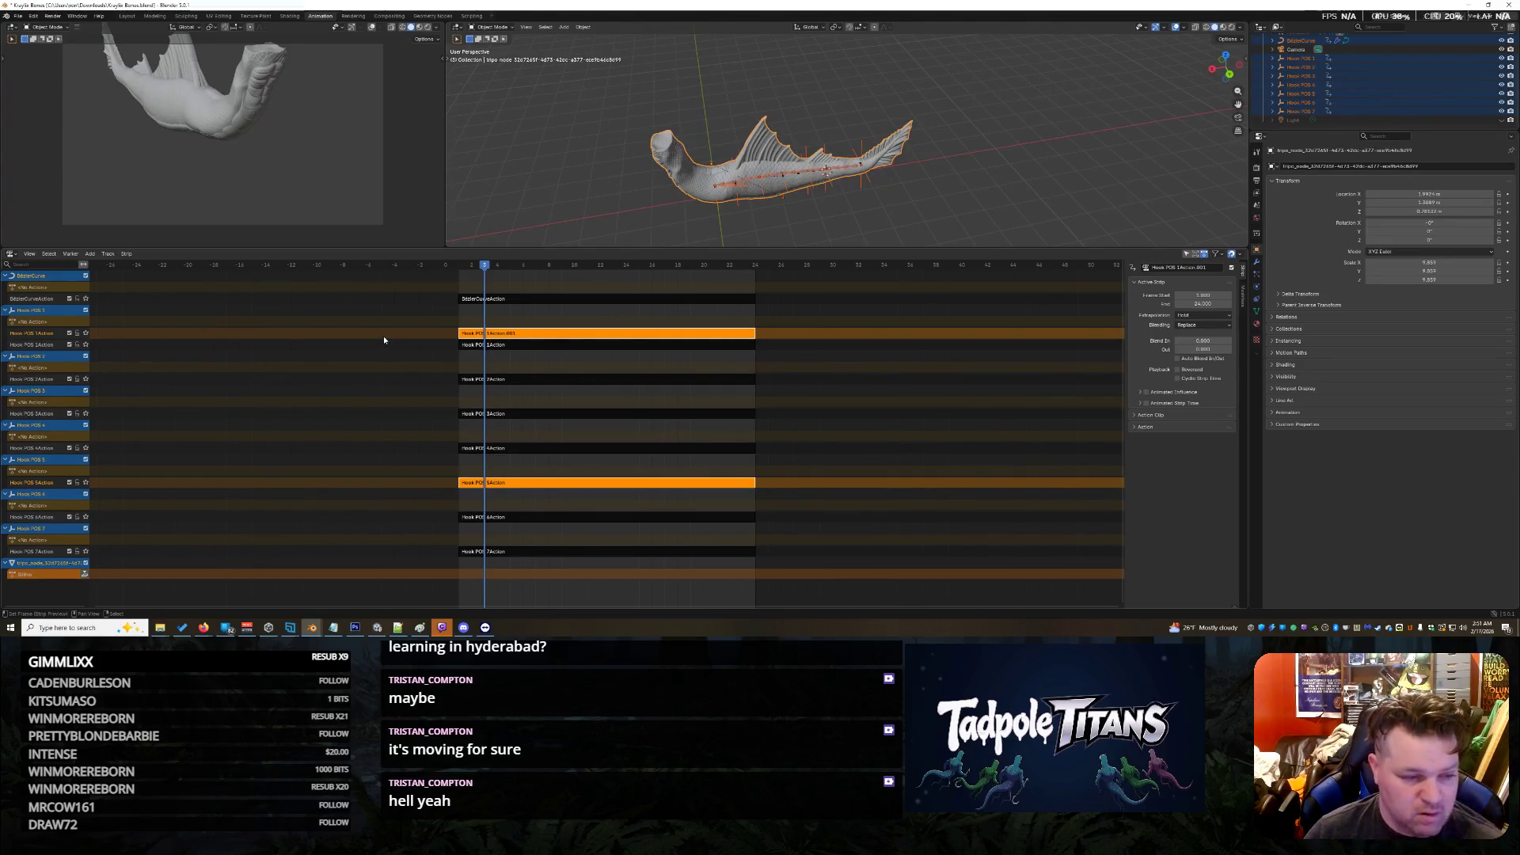
key("ctrl+z")
key("n")
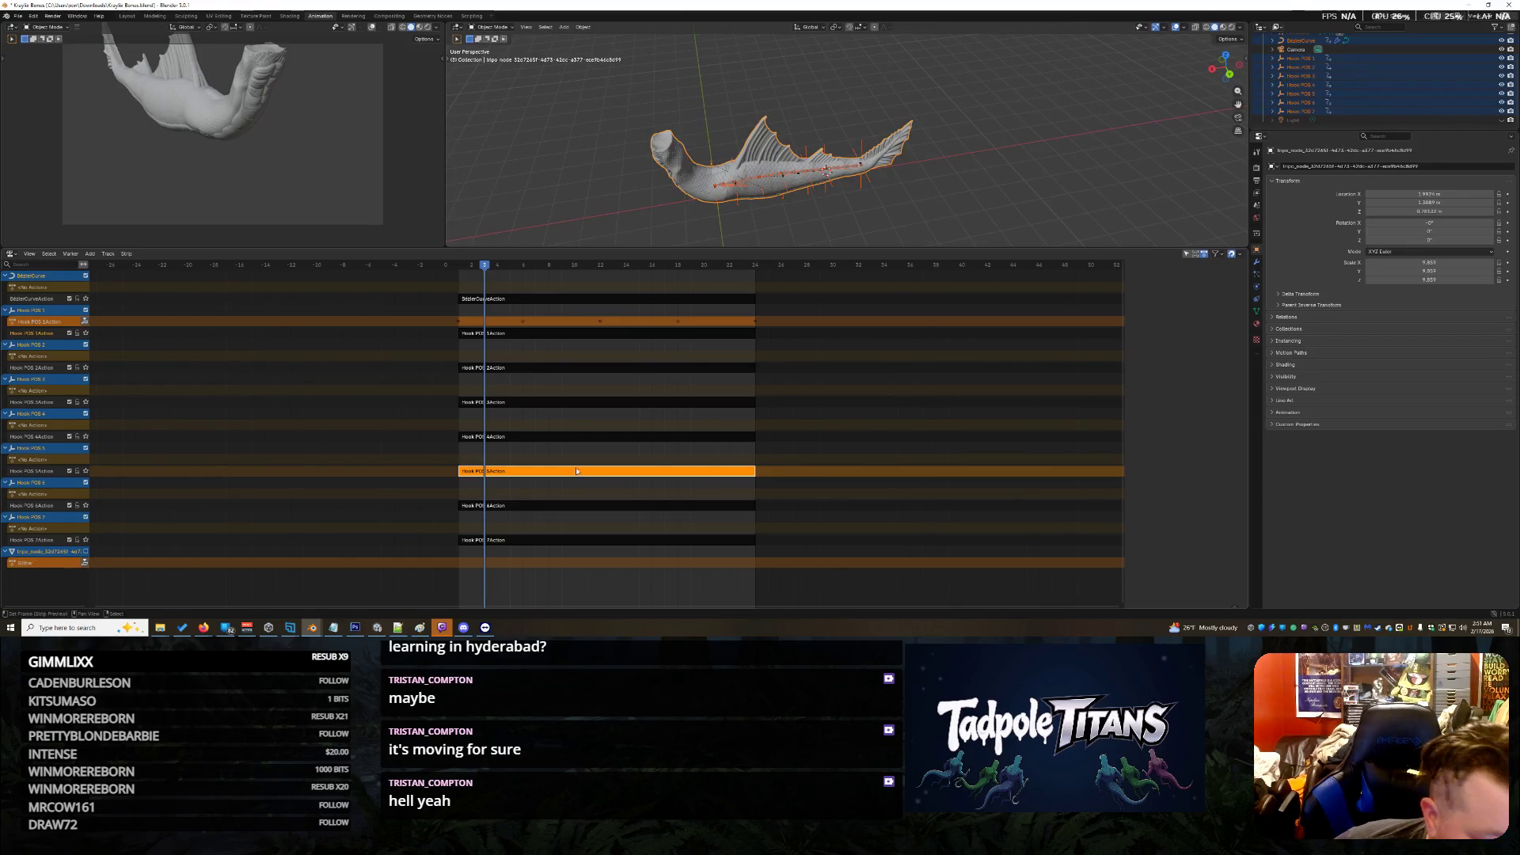
Step: Select all the curve and hook action strips together, toggling the strip properties sidebar
left_click(530, 298)
key("n")
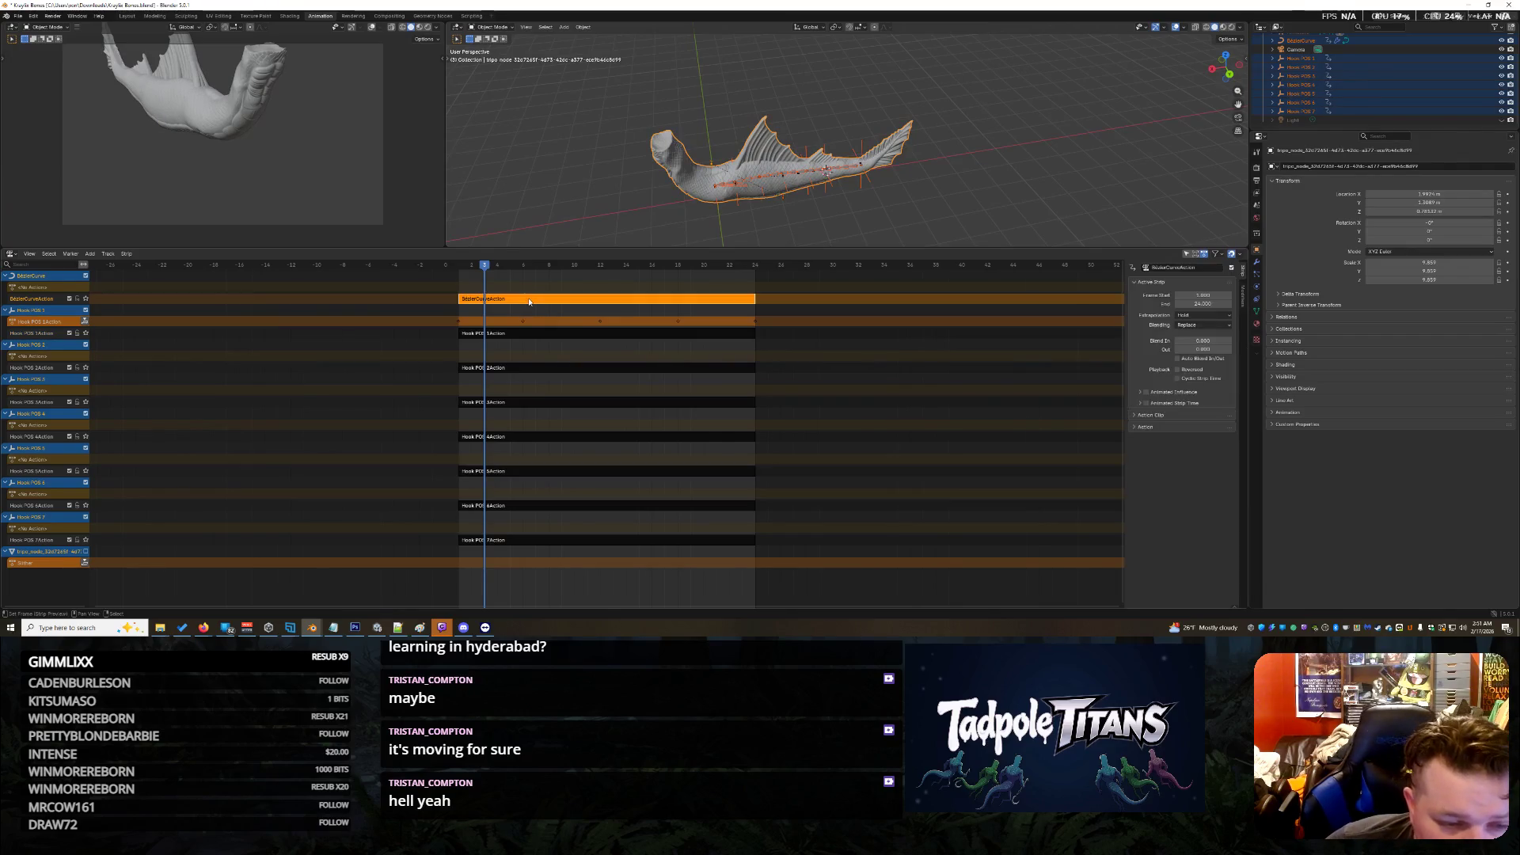
left_click(518, 333, "ctrl")
key("n")
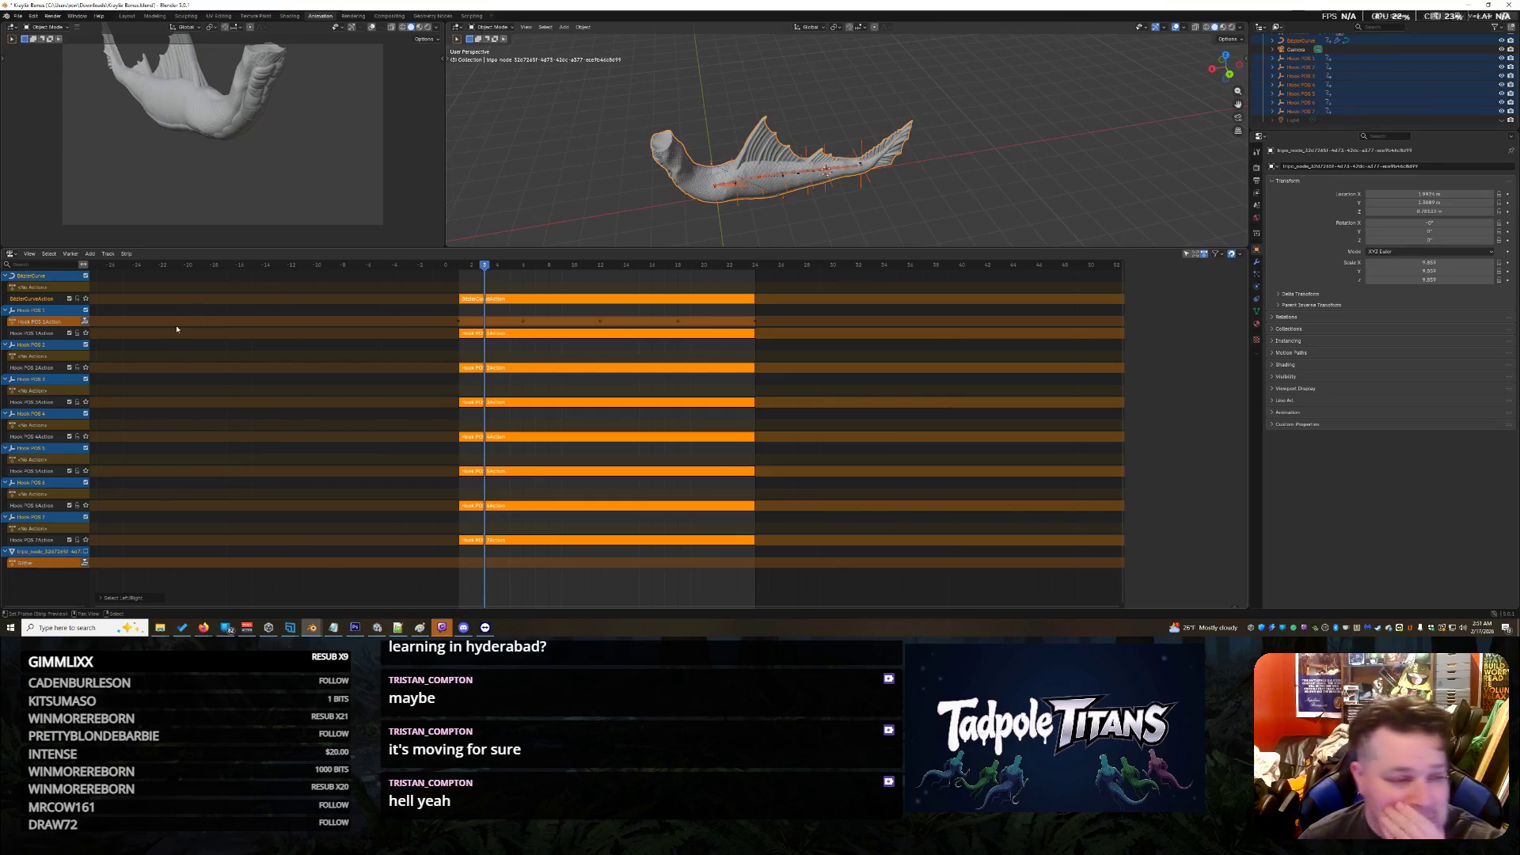
left_click(89, 254)
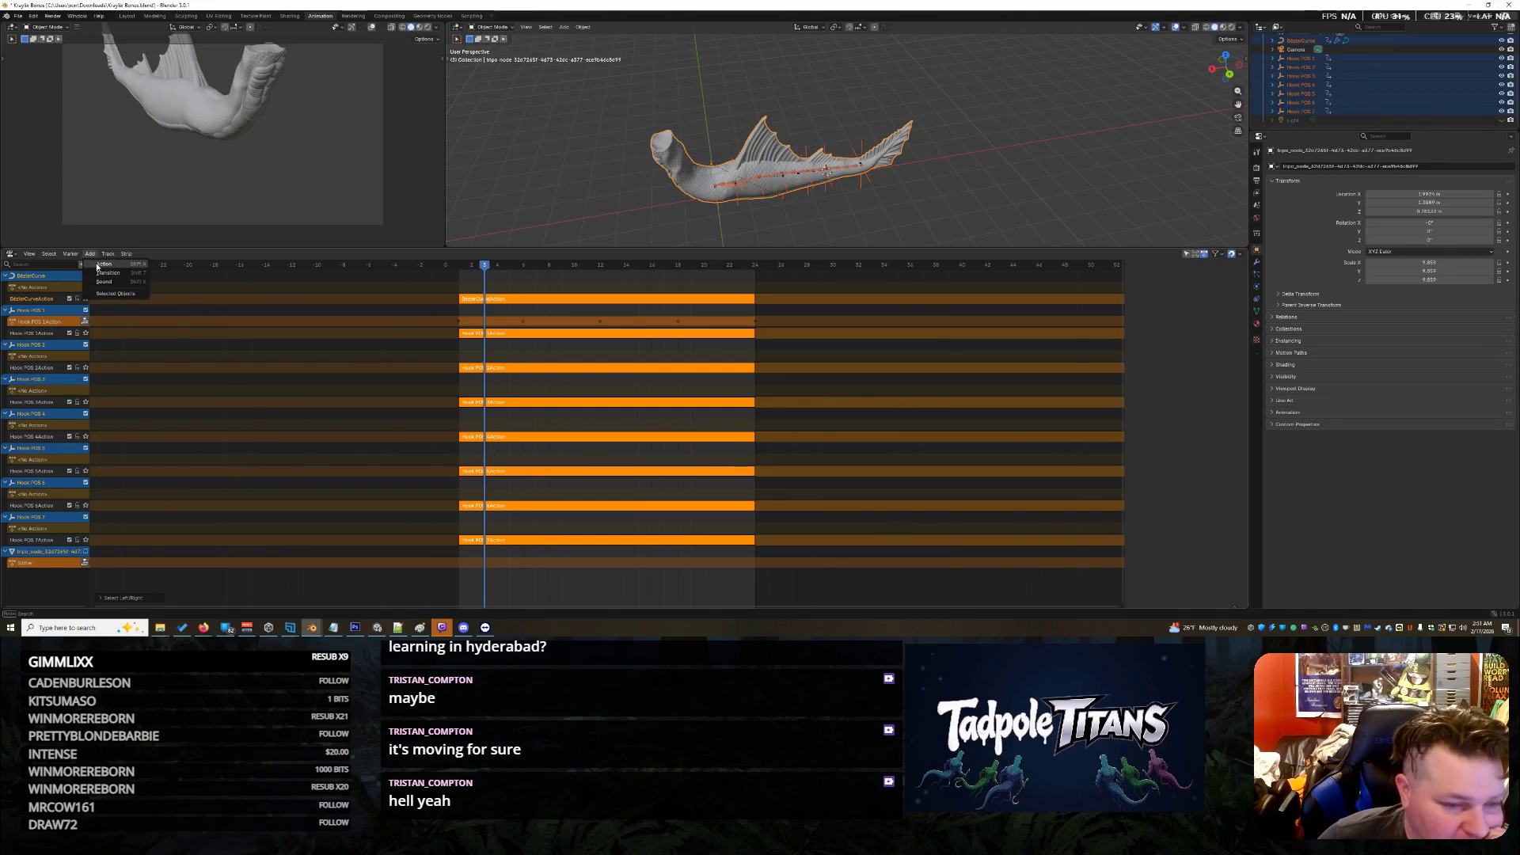
left_click(97, 267)
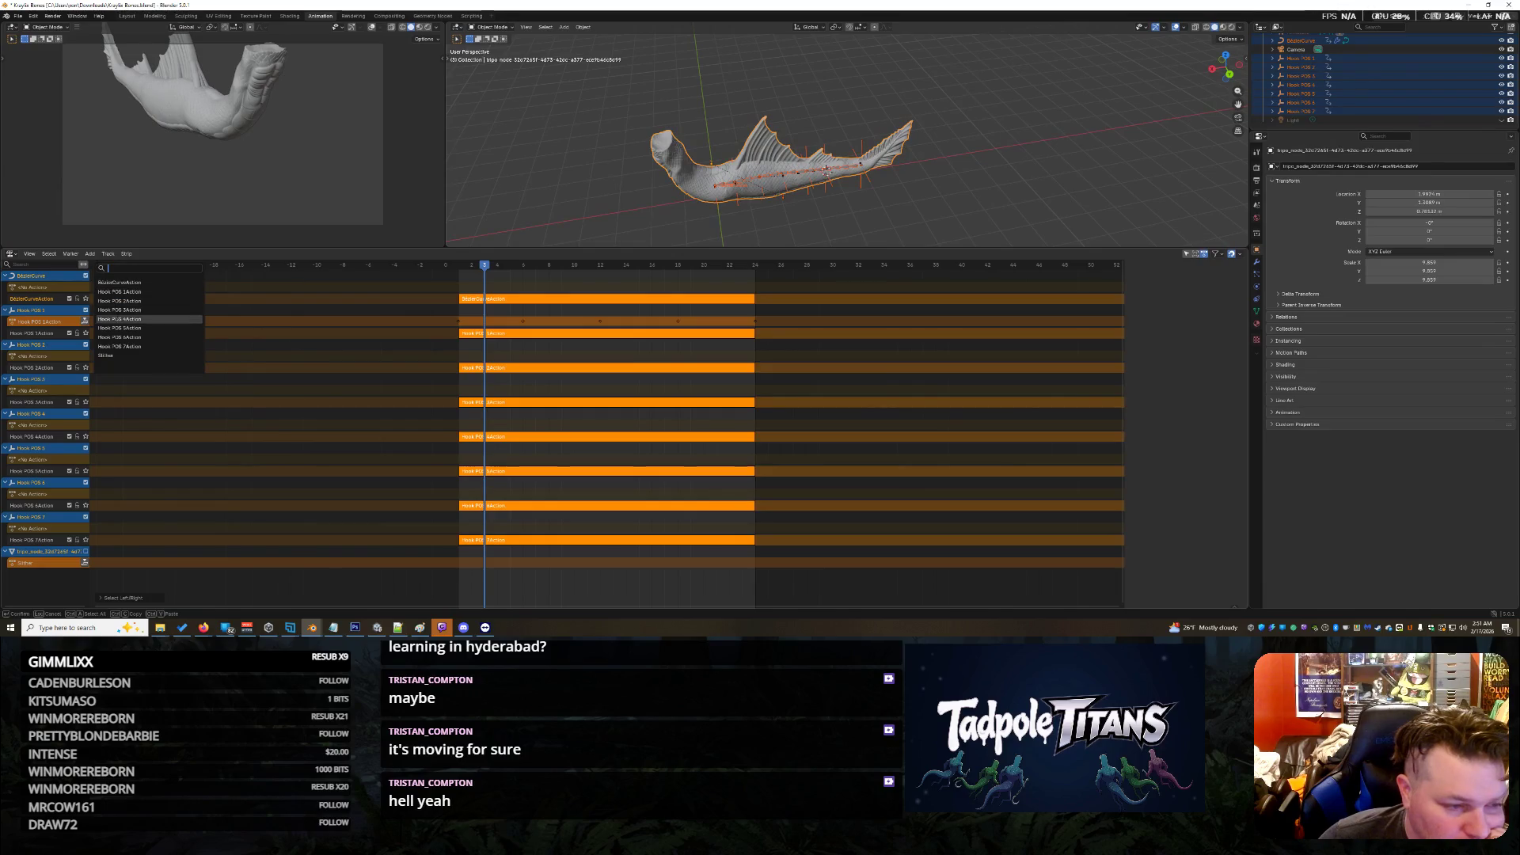
left_click(110, 356)
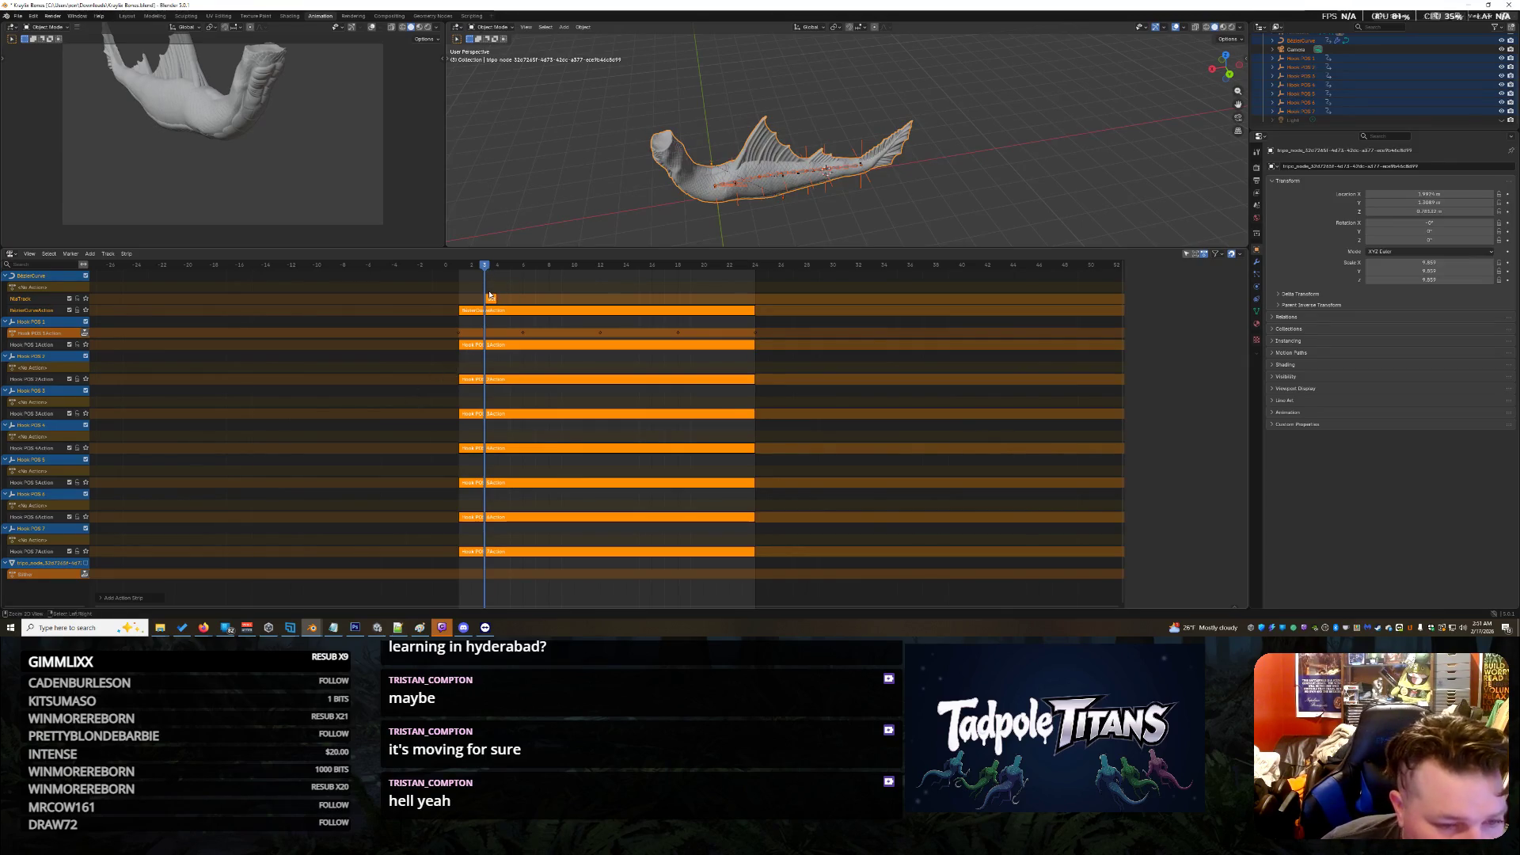
key("ctrl+z")
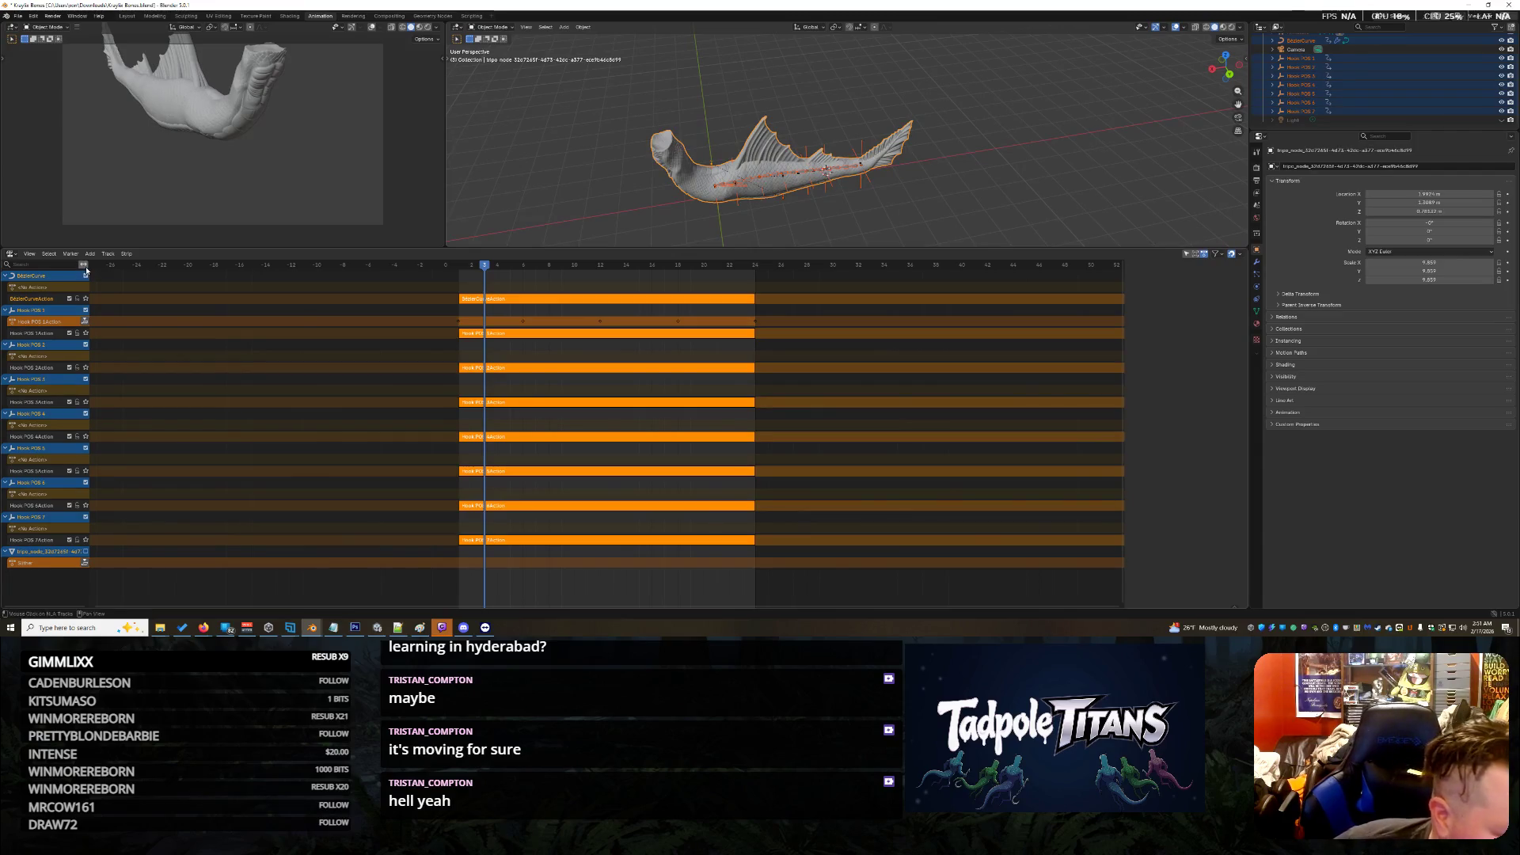
left_click(95, 254)
left_click(115, 295)
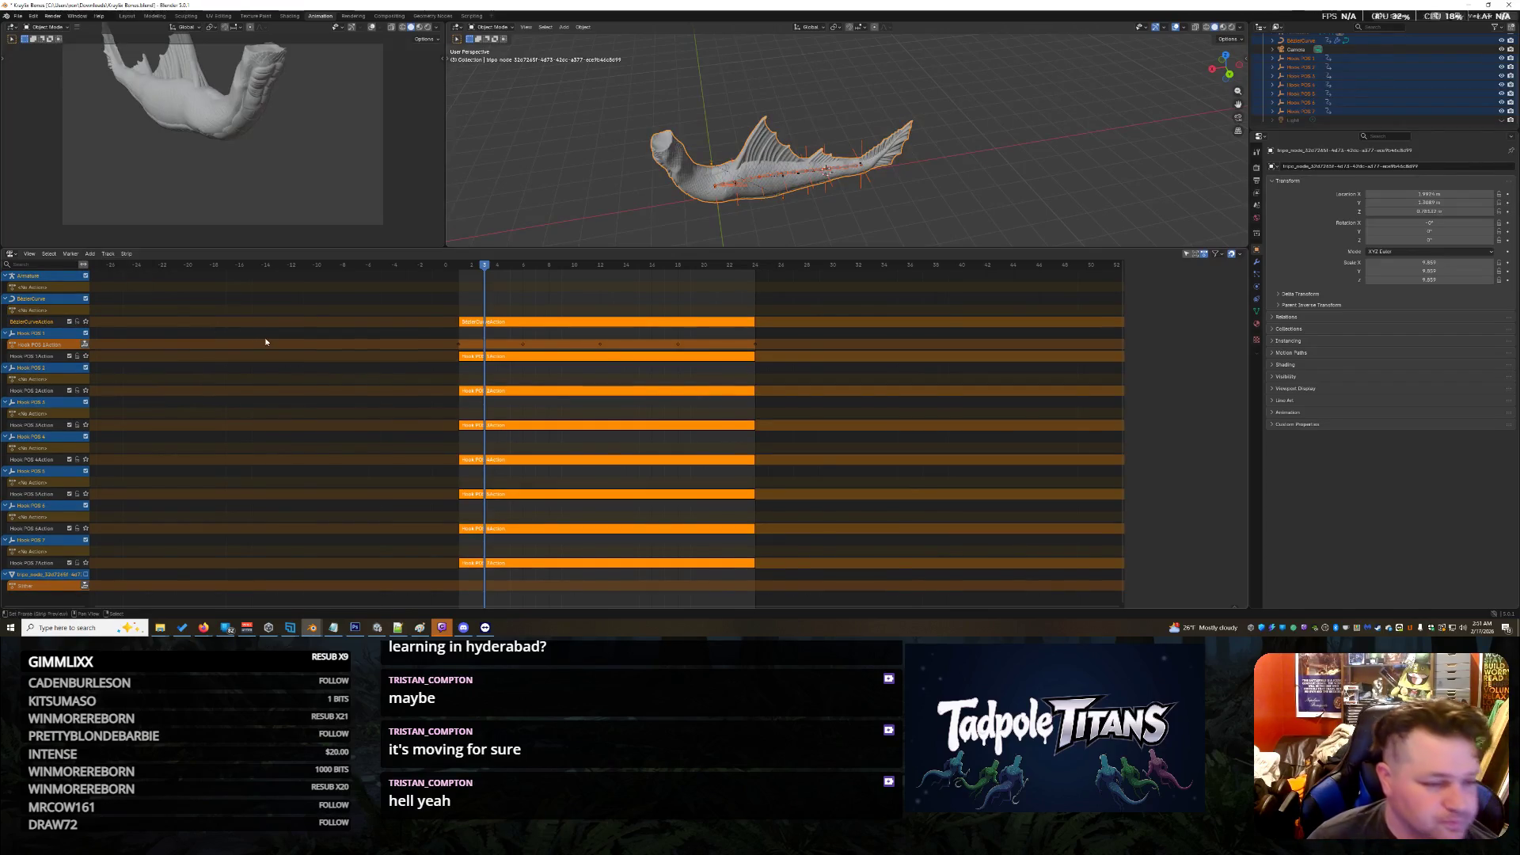
key("ctrl+z")
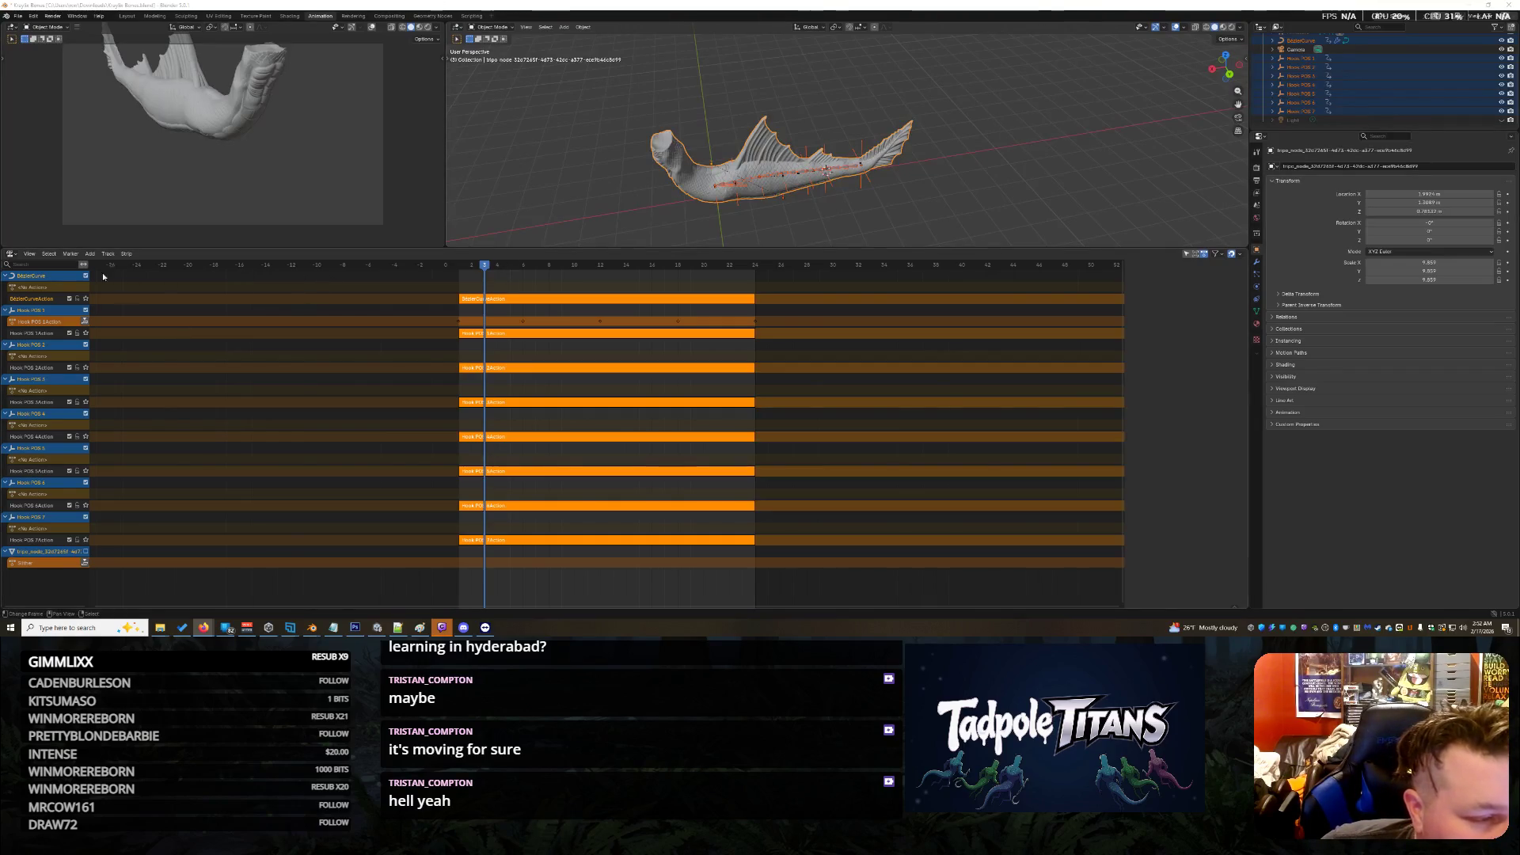
Step: Bake the curve and hook animation with Strip > Bake Action using the default settings
left_click(126, 254)
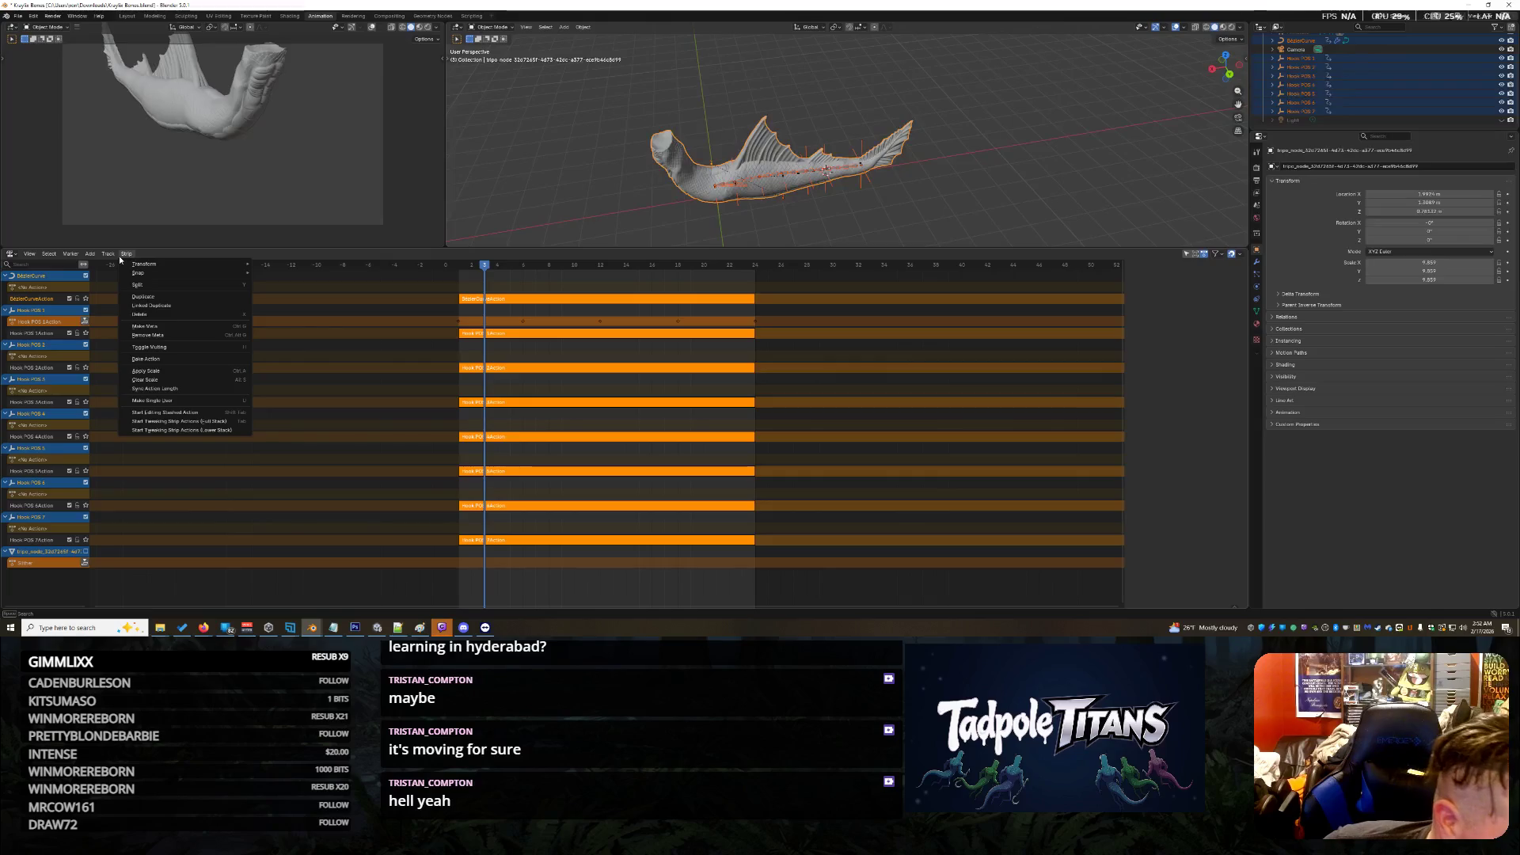
left_click(149, 359)
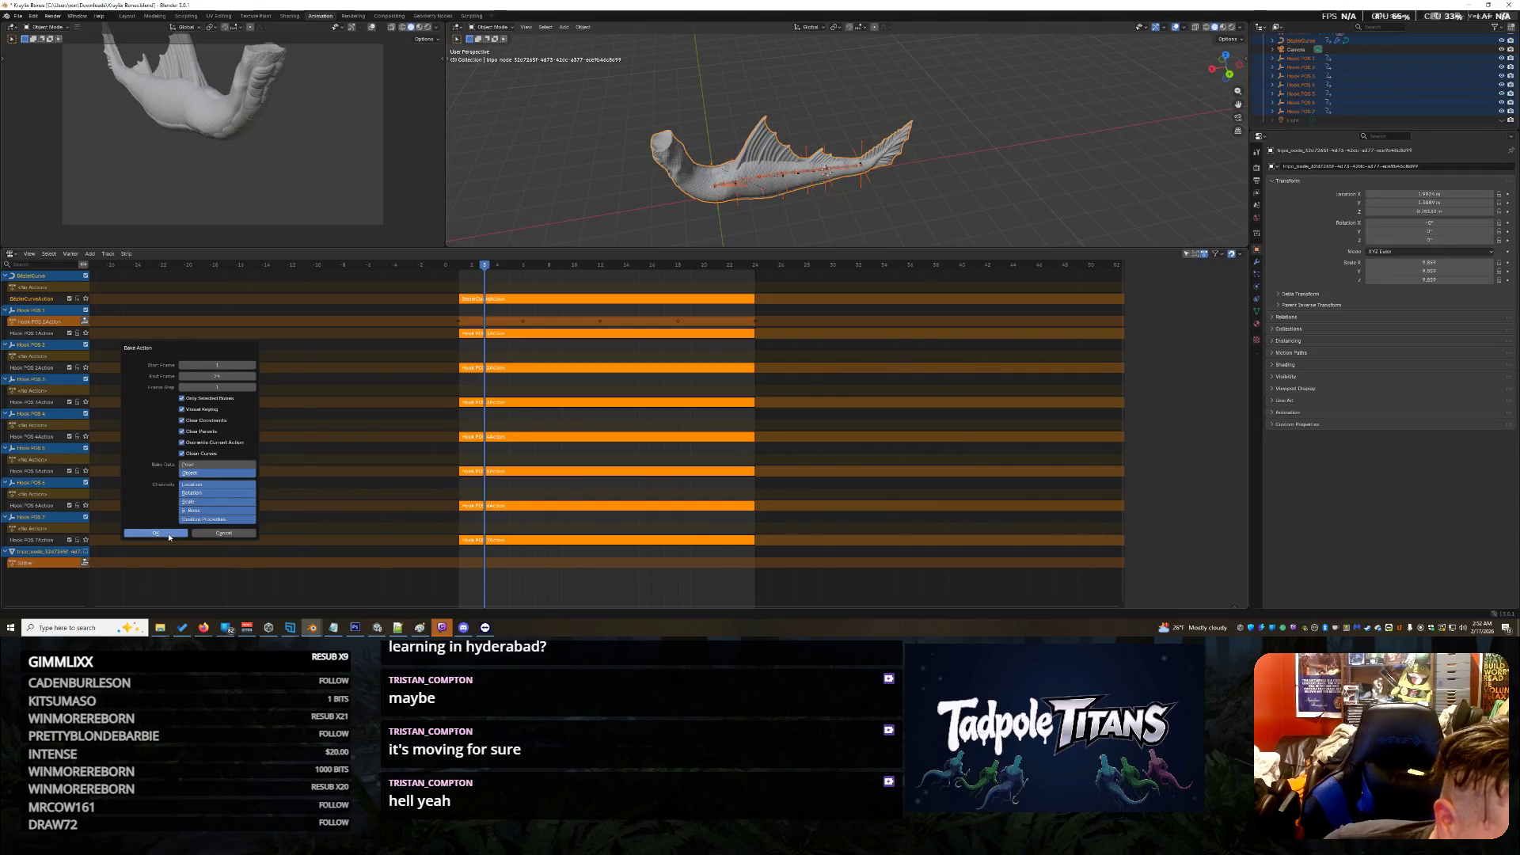
left_click(168, 535)
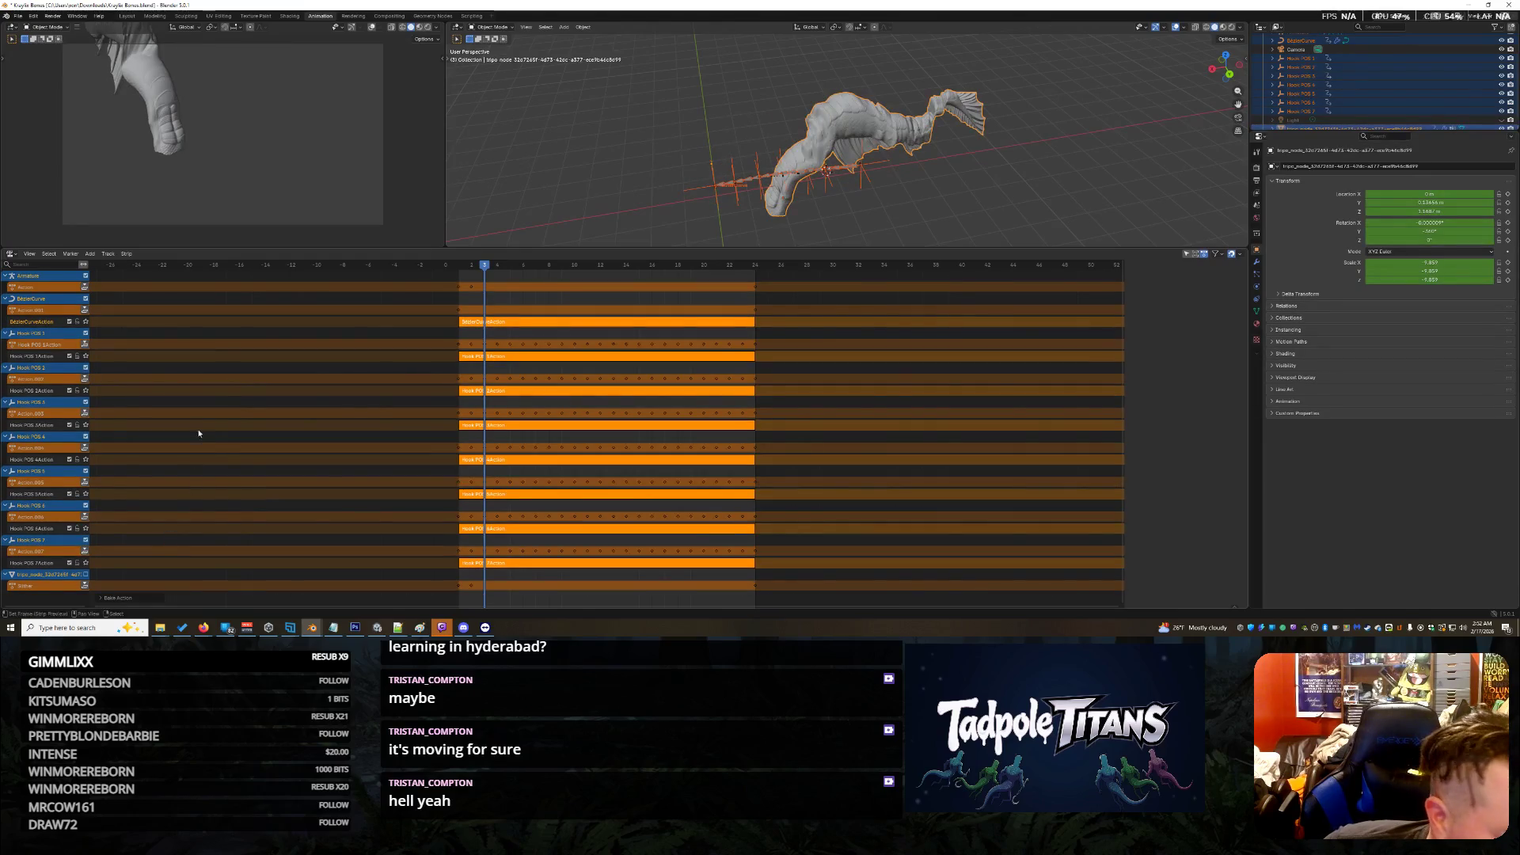
scroll(194, 418, "down", 1)
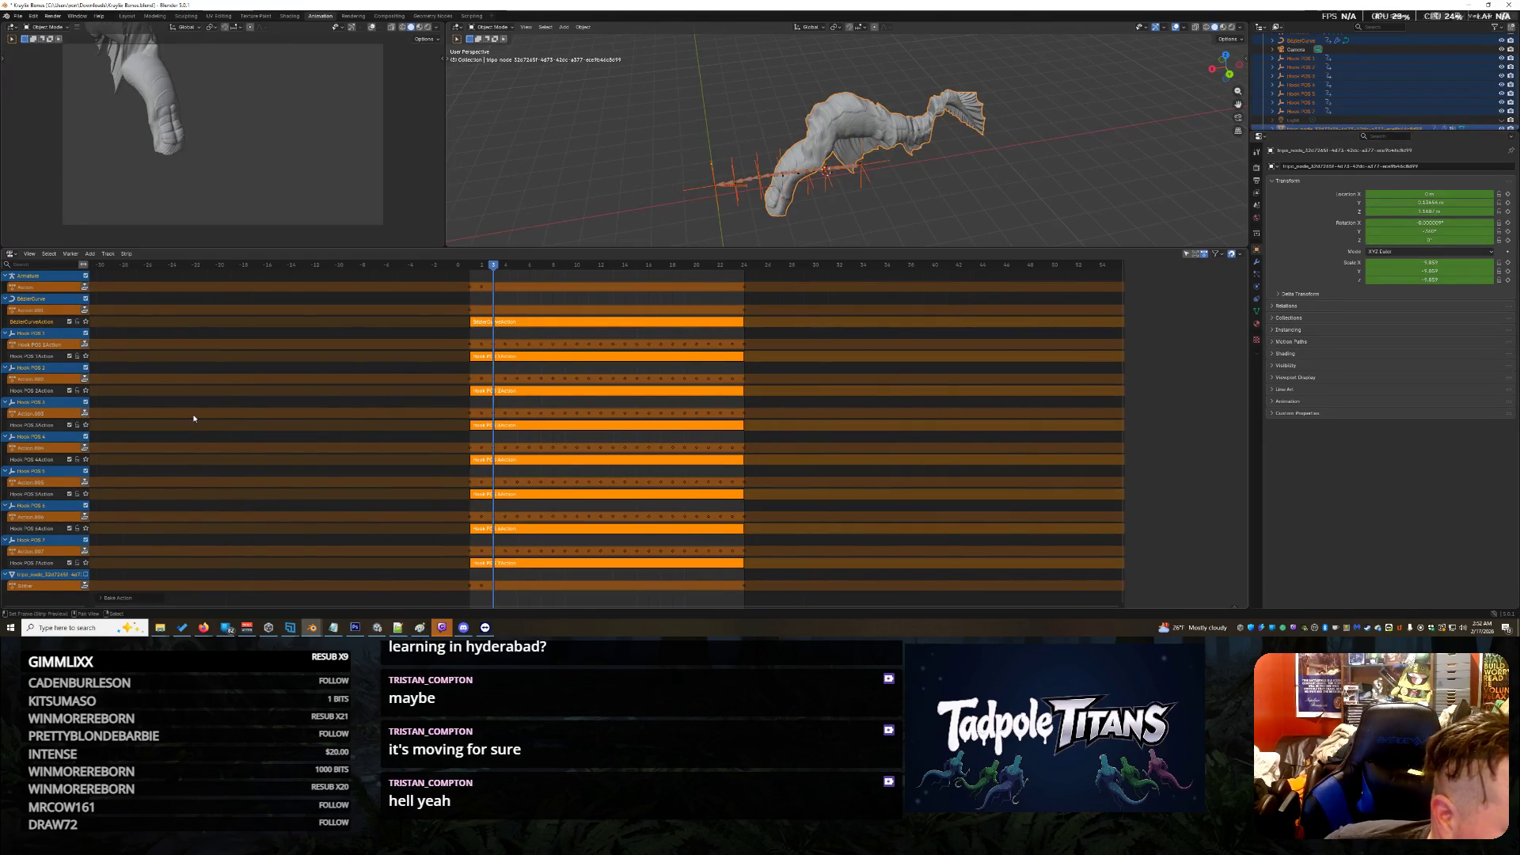
scroll(194, 418, "down", 1)
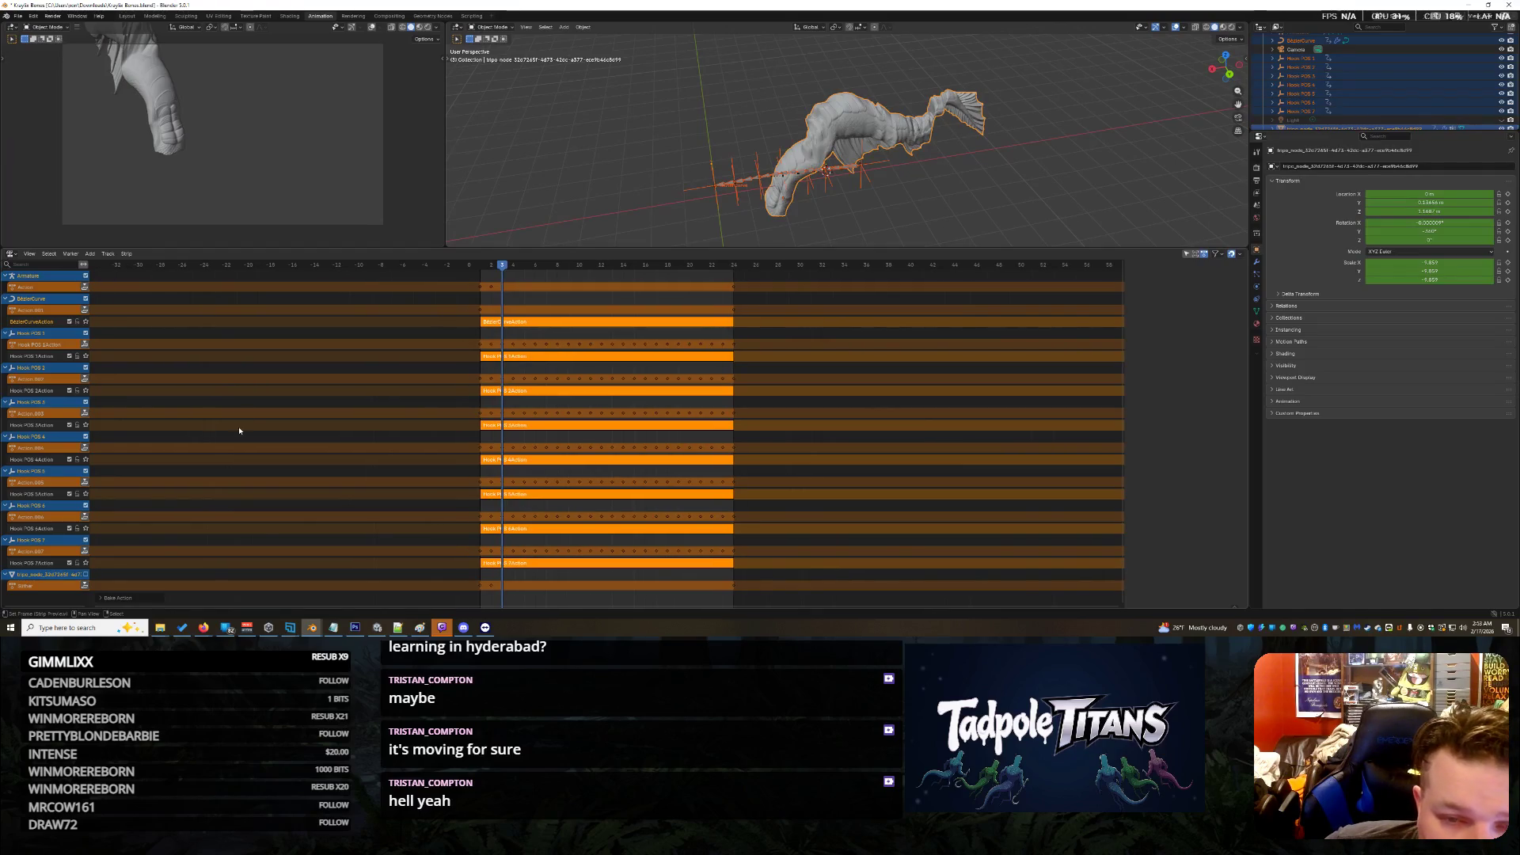
left_click_drag(668, 171, 668, 171)
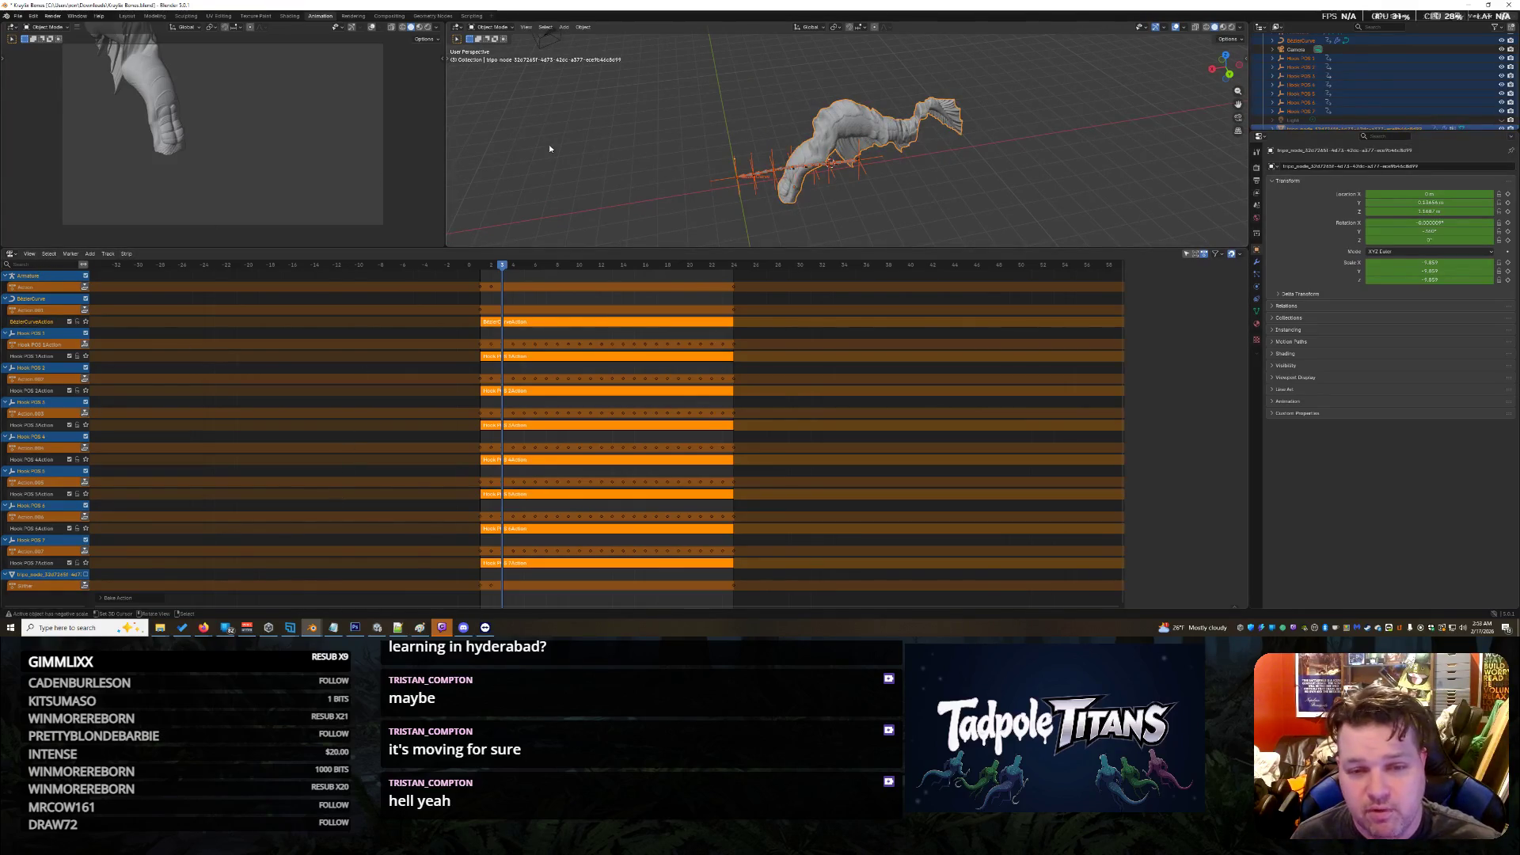
Step: Undo the bake and put the creature's Armature into Pose Mode
key("ctrl+z")
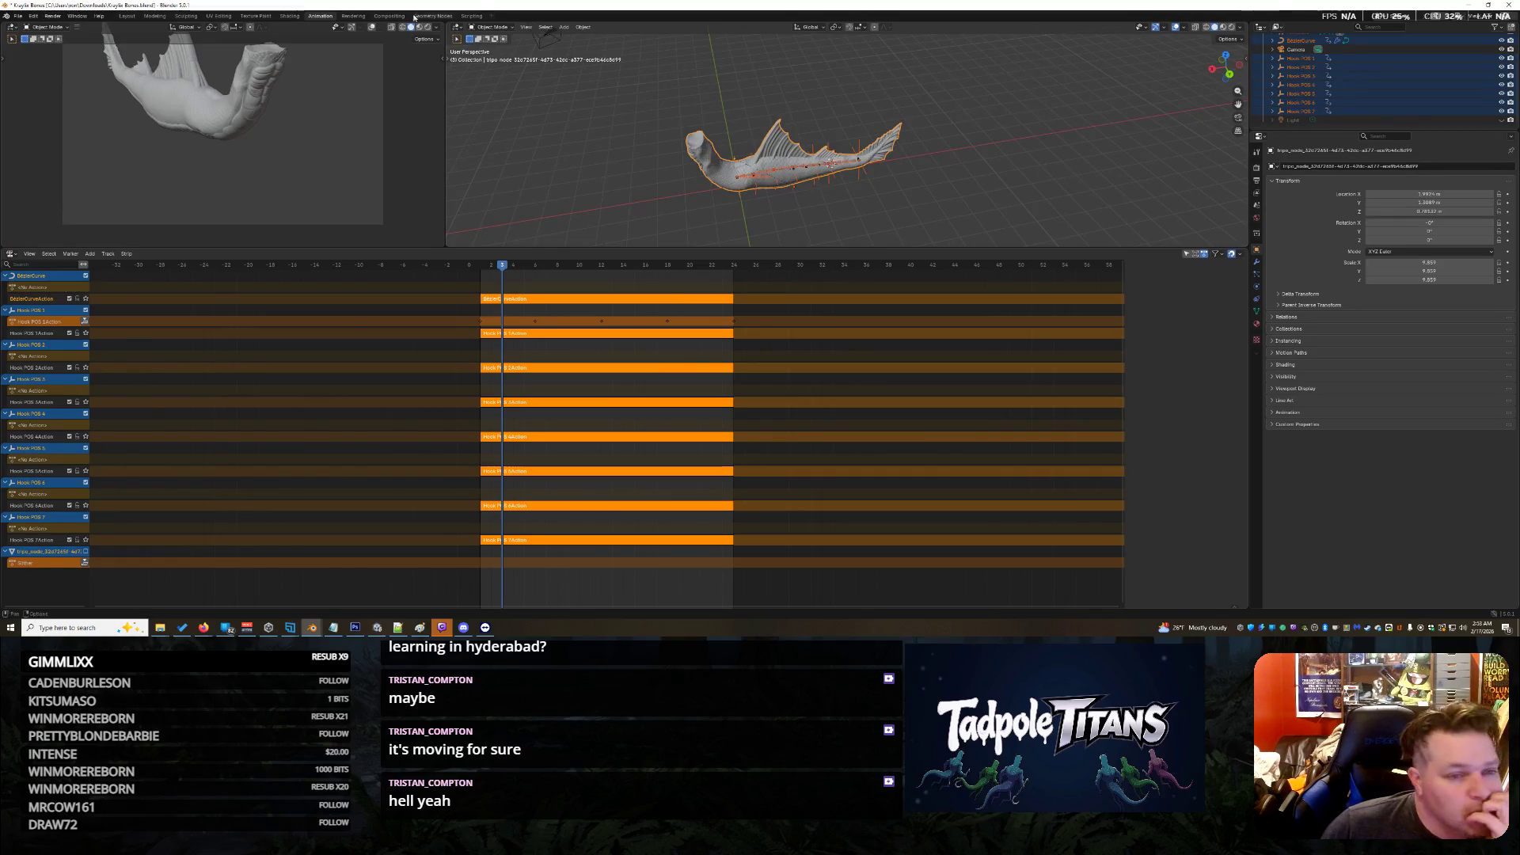
left_click(488, 25)
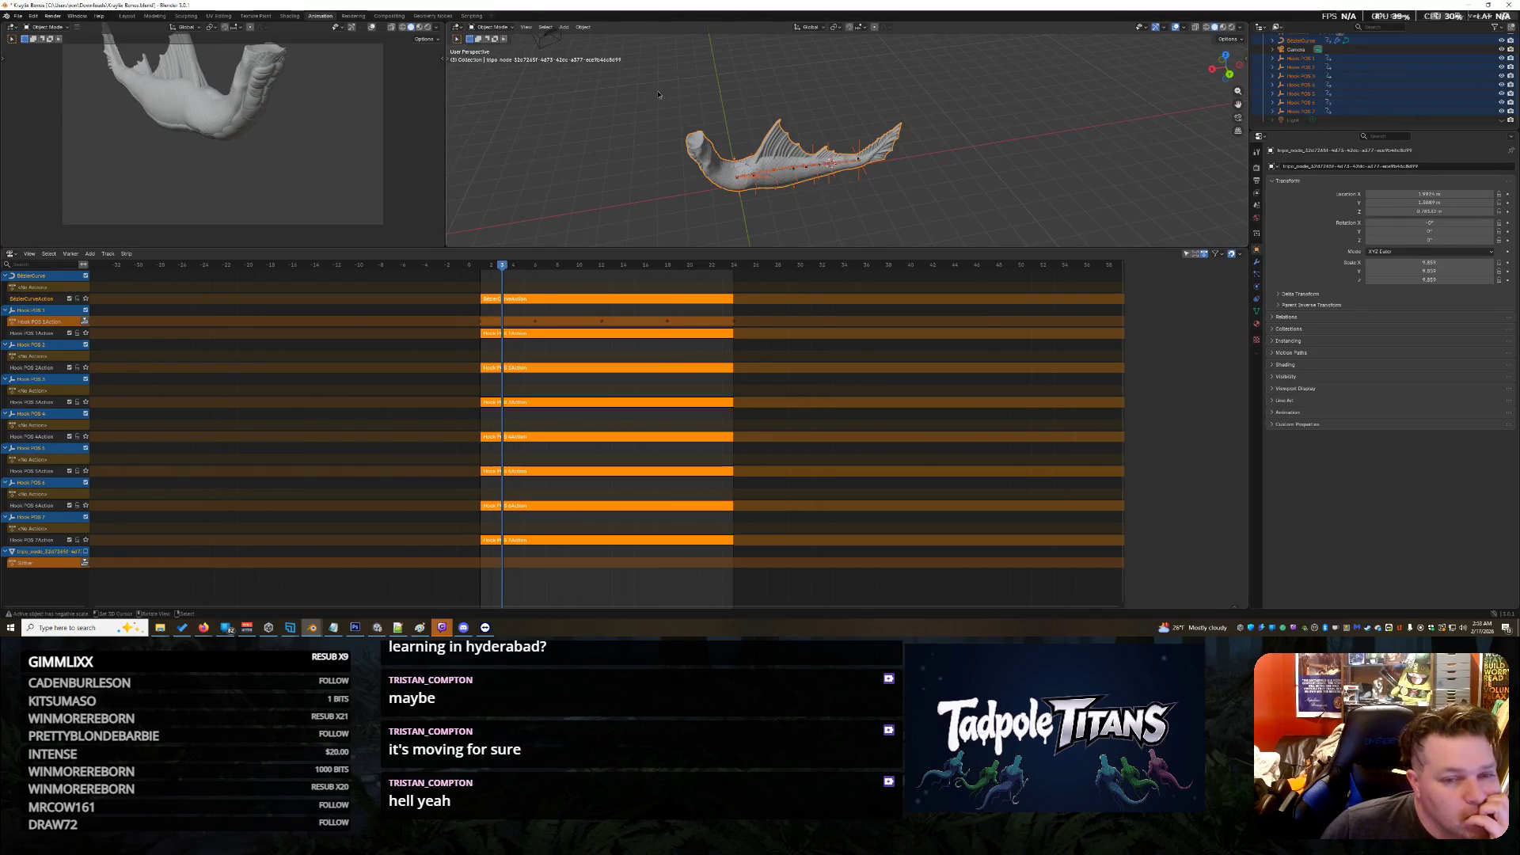
left_click(765, 174)
left_click(491, 27)
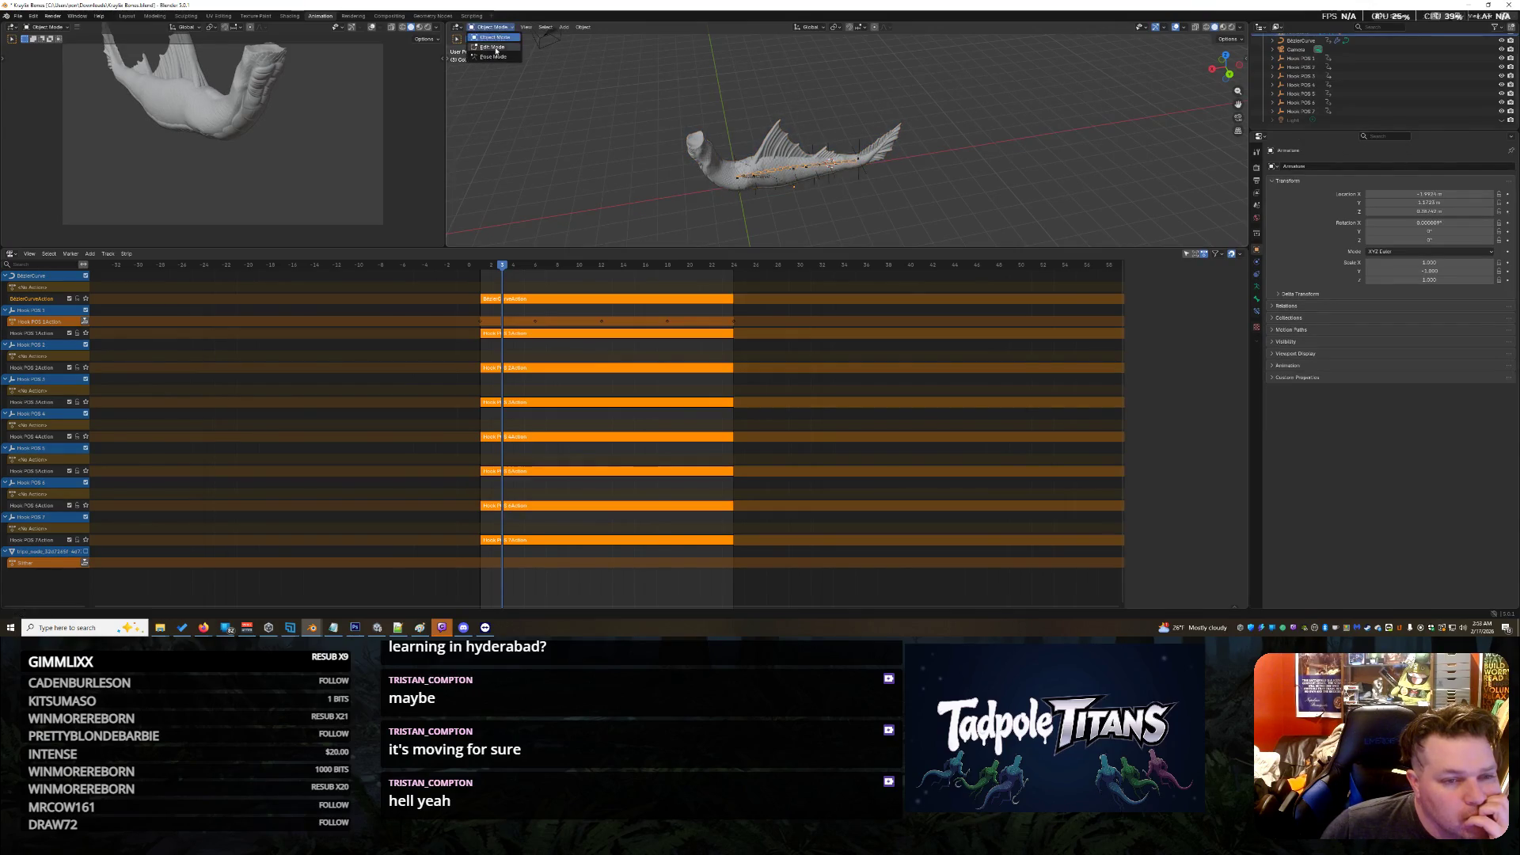
left_click(492, 62)
Step: Select all the armature's bones and set the current frame to 1
key("a")
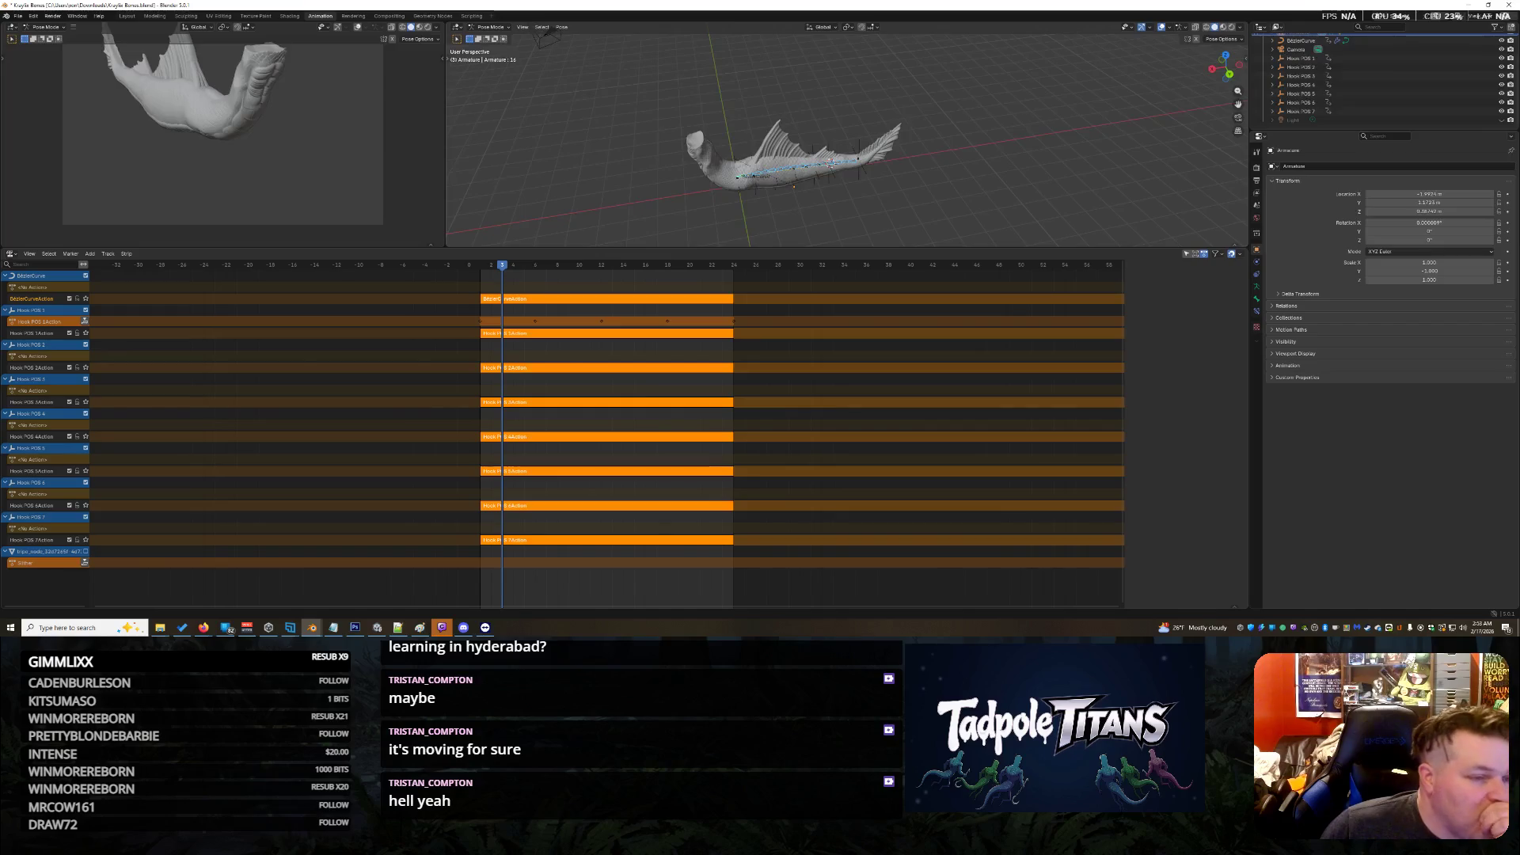
mouse_move(492, 269)
left_mouse_down()
mouse_move(479, 272)
mouse_move(747, 305)
mouse_move(469, 334)
left_mouse_up()
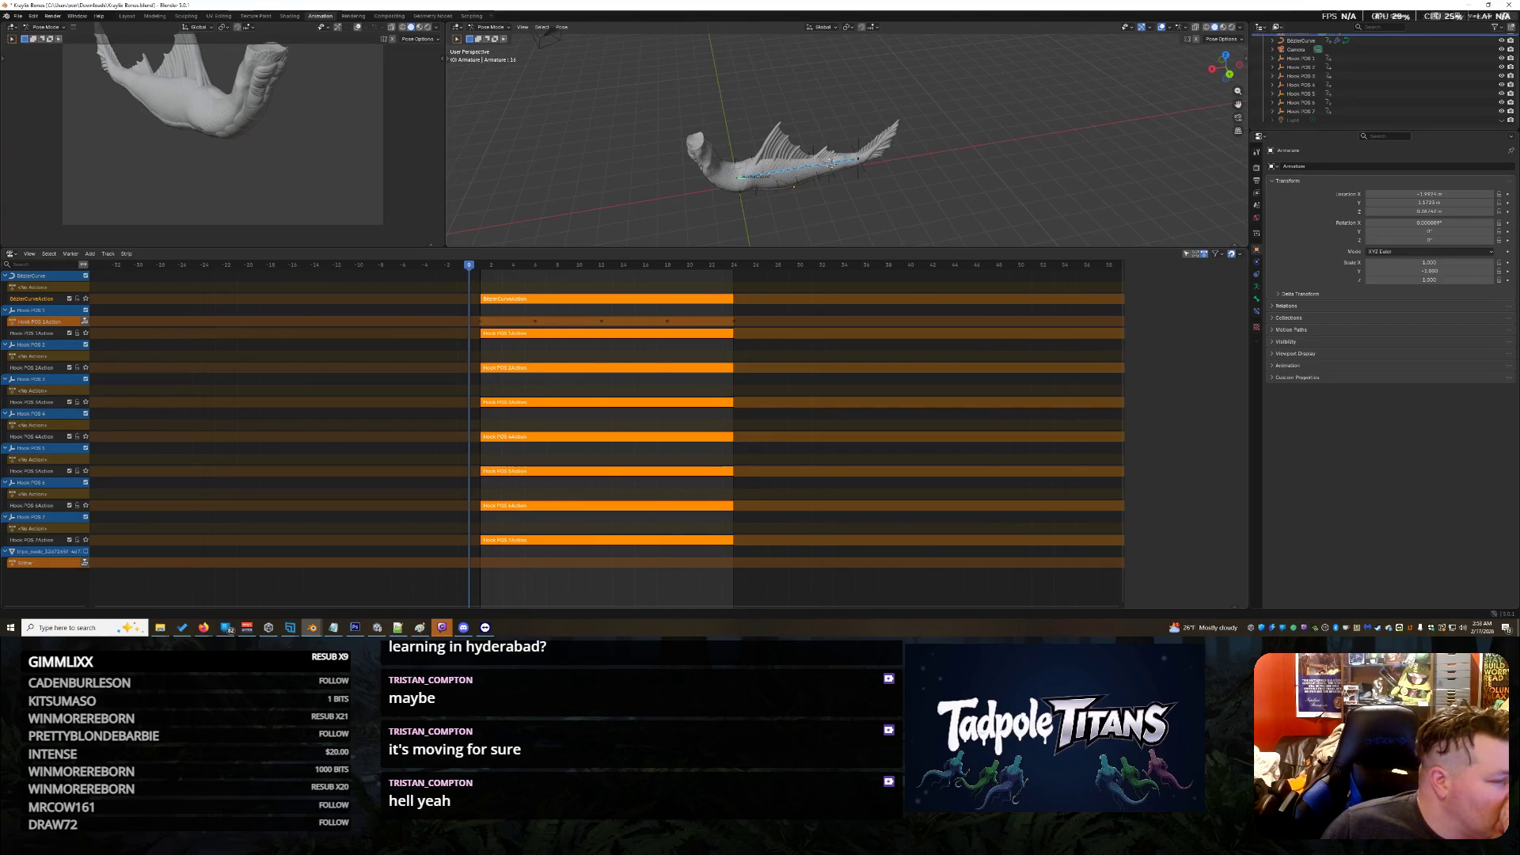
left_click_drag(463, 272, 479, 272)
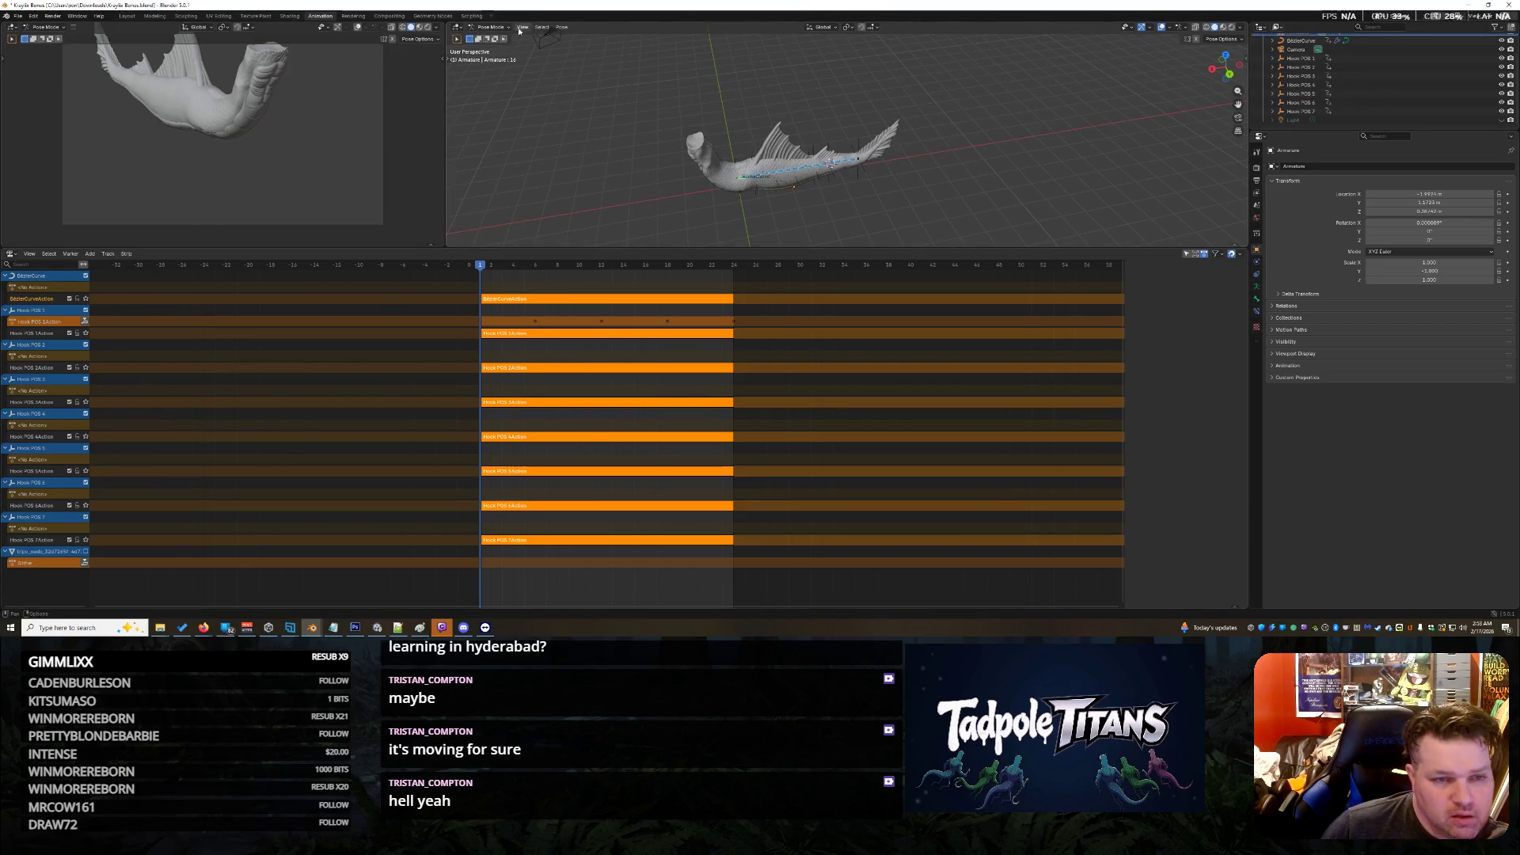
Step: Bake the pose into a new action with Clear Parents unchecked, then show the Timeline
left_click(559, 28)
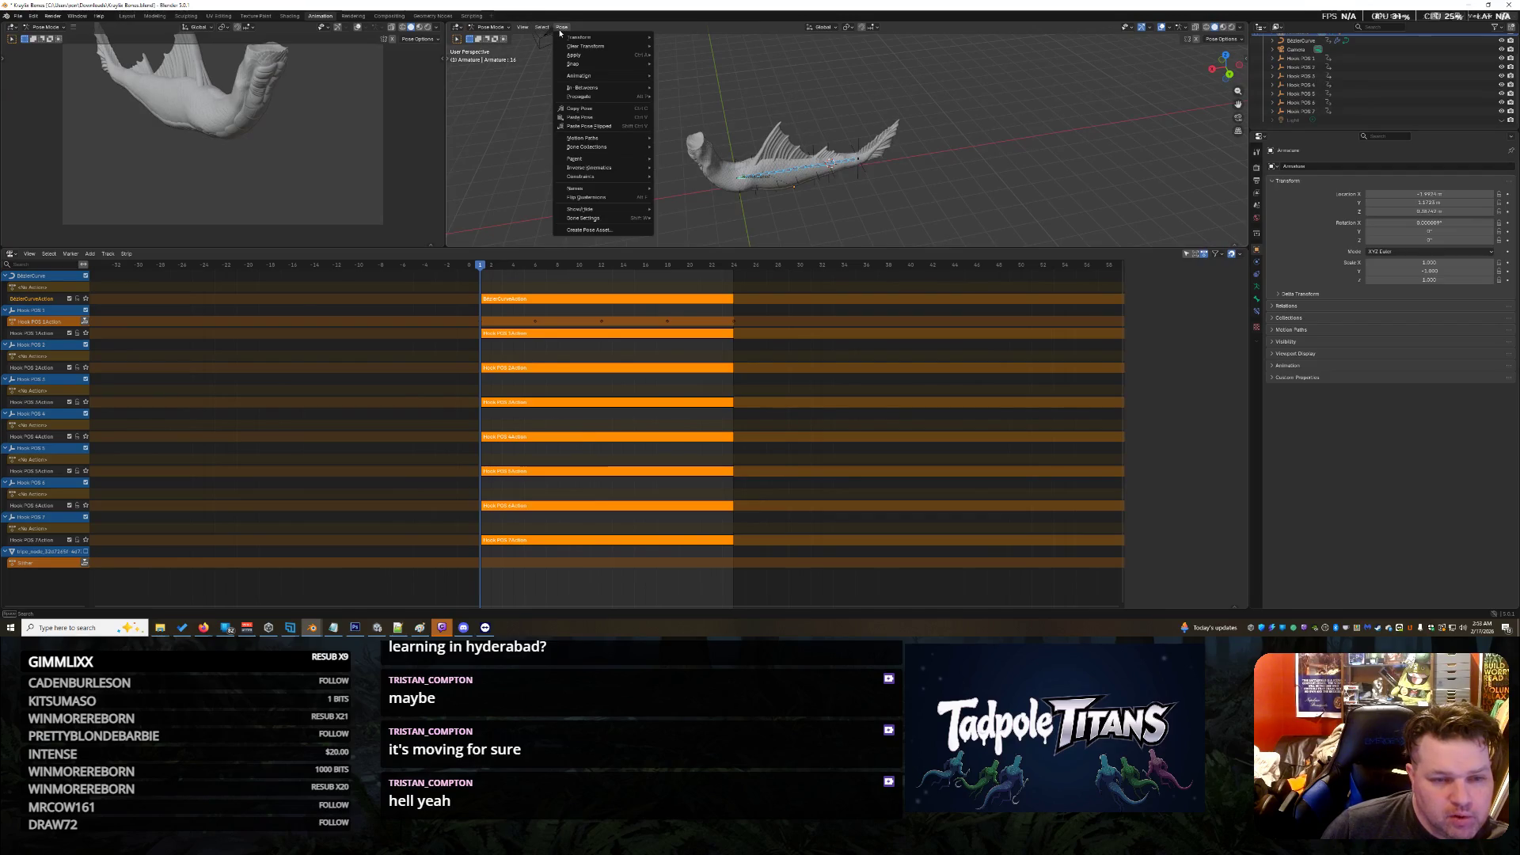
mouse_move(633, 75)
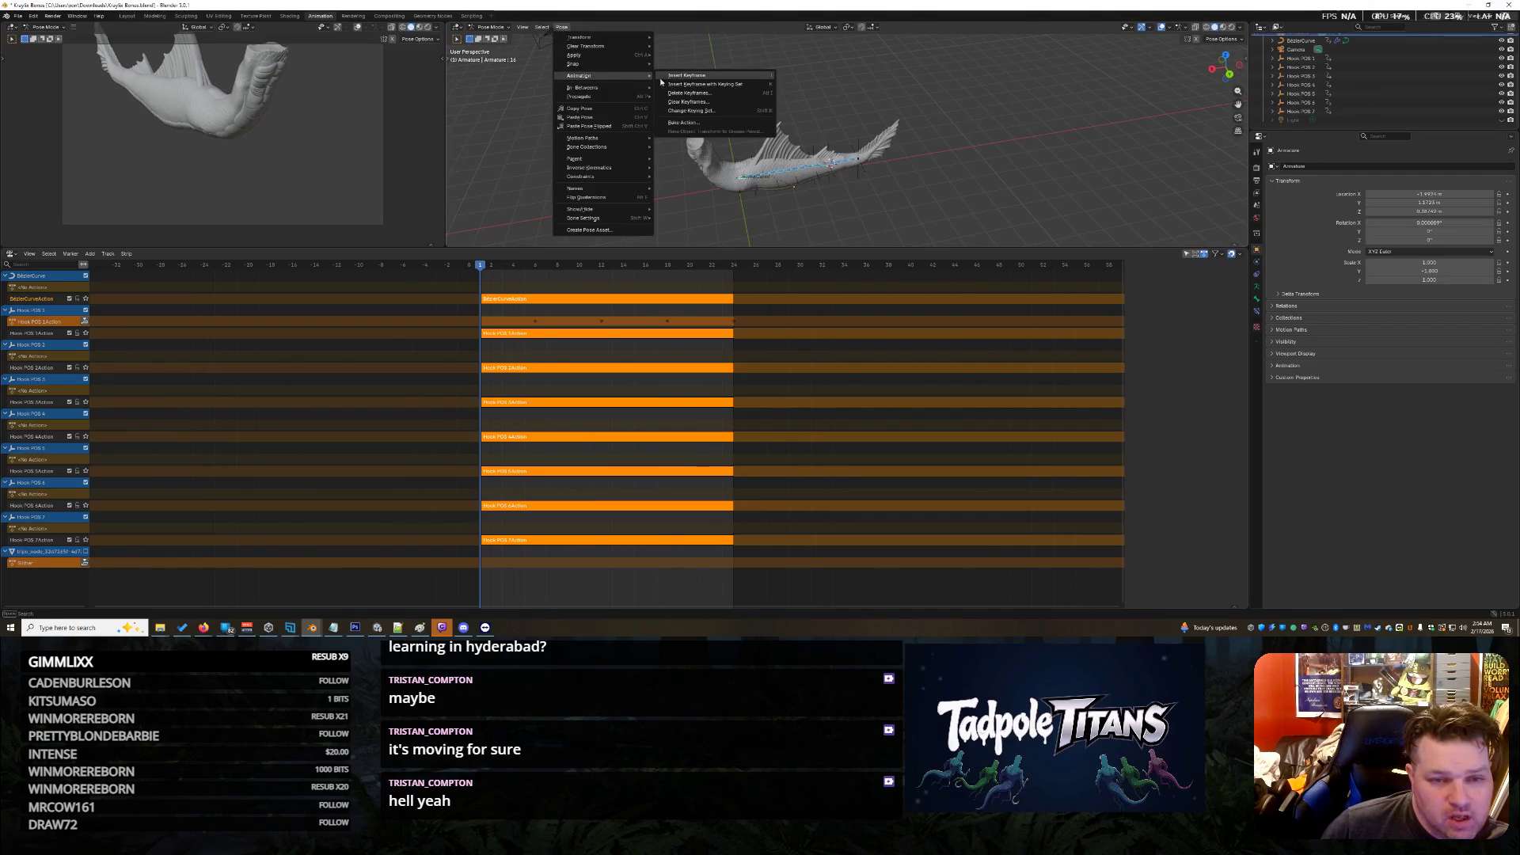
left_click(698, 123)
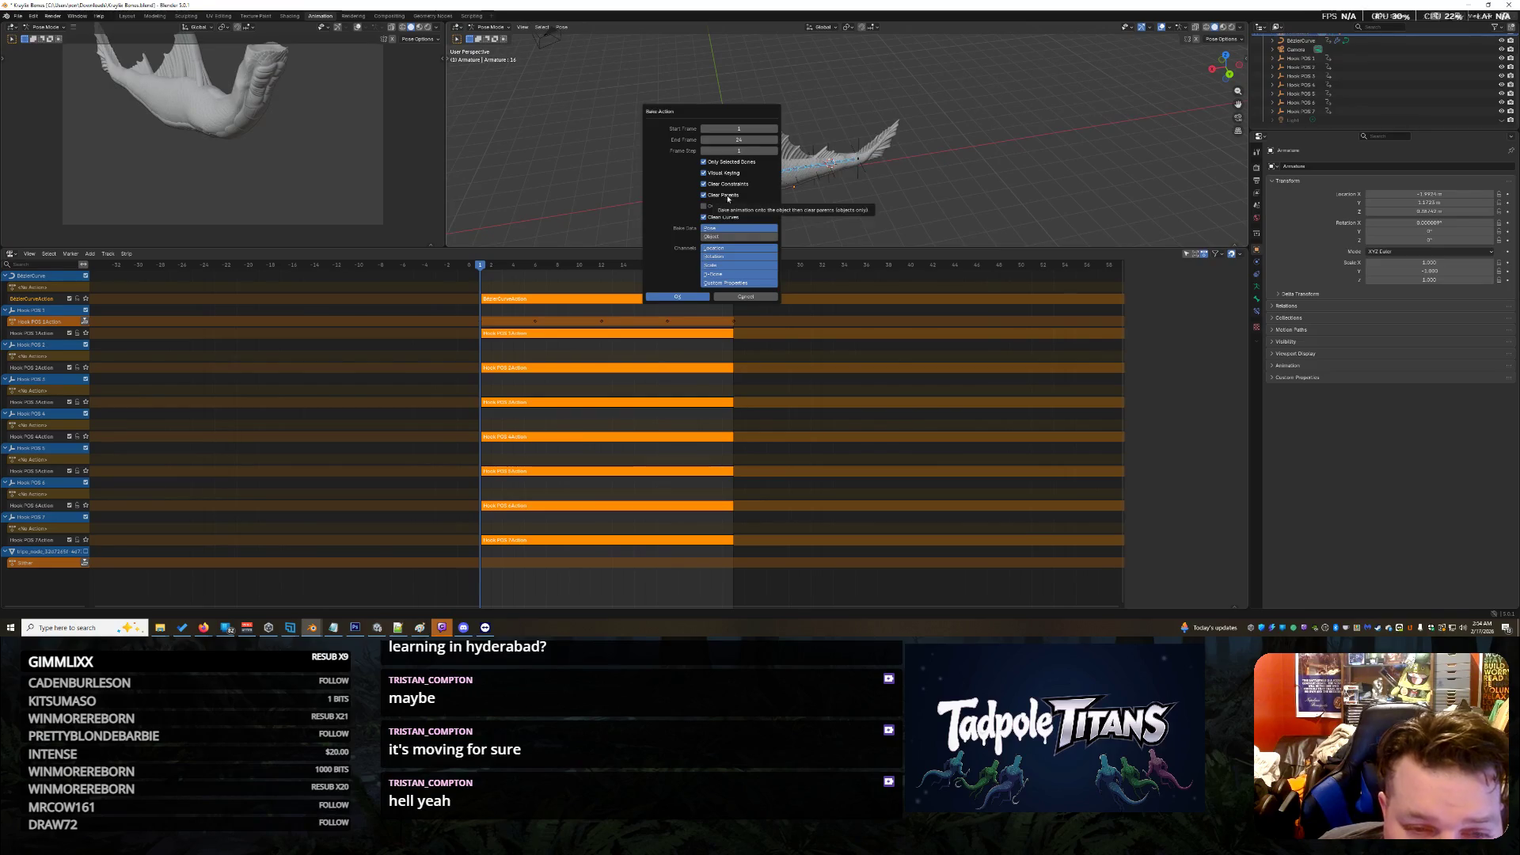
left_click(728, 200)
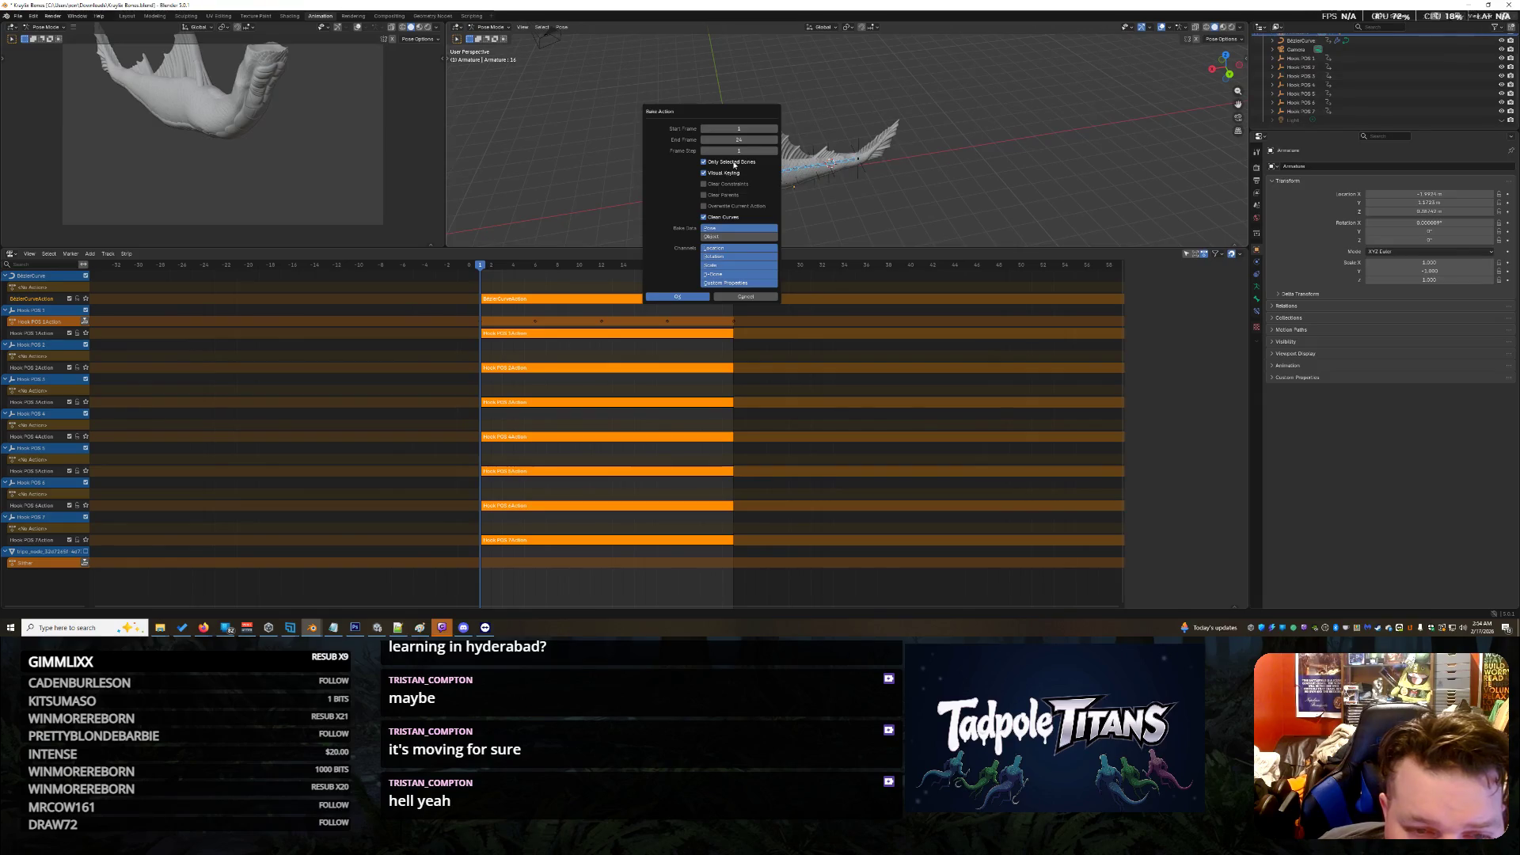
left_click(677, 298)
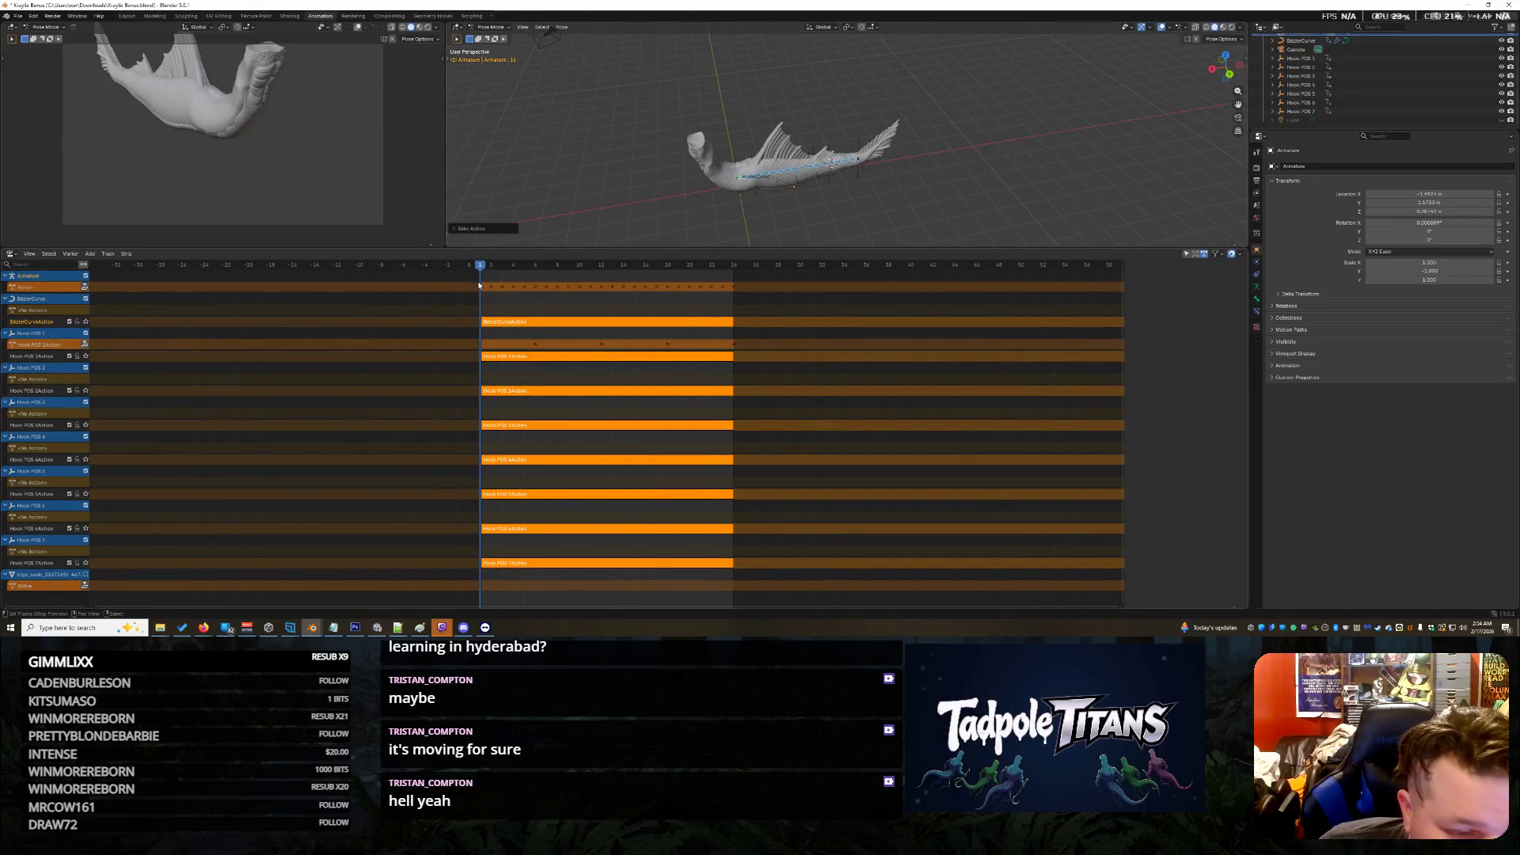
left_click(10, 254)
left_click(154, 288)
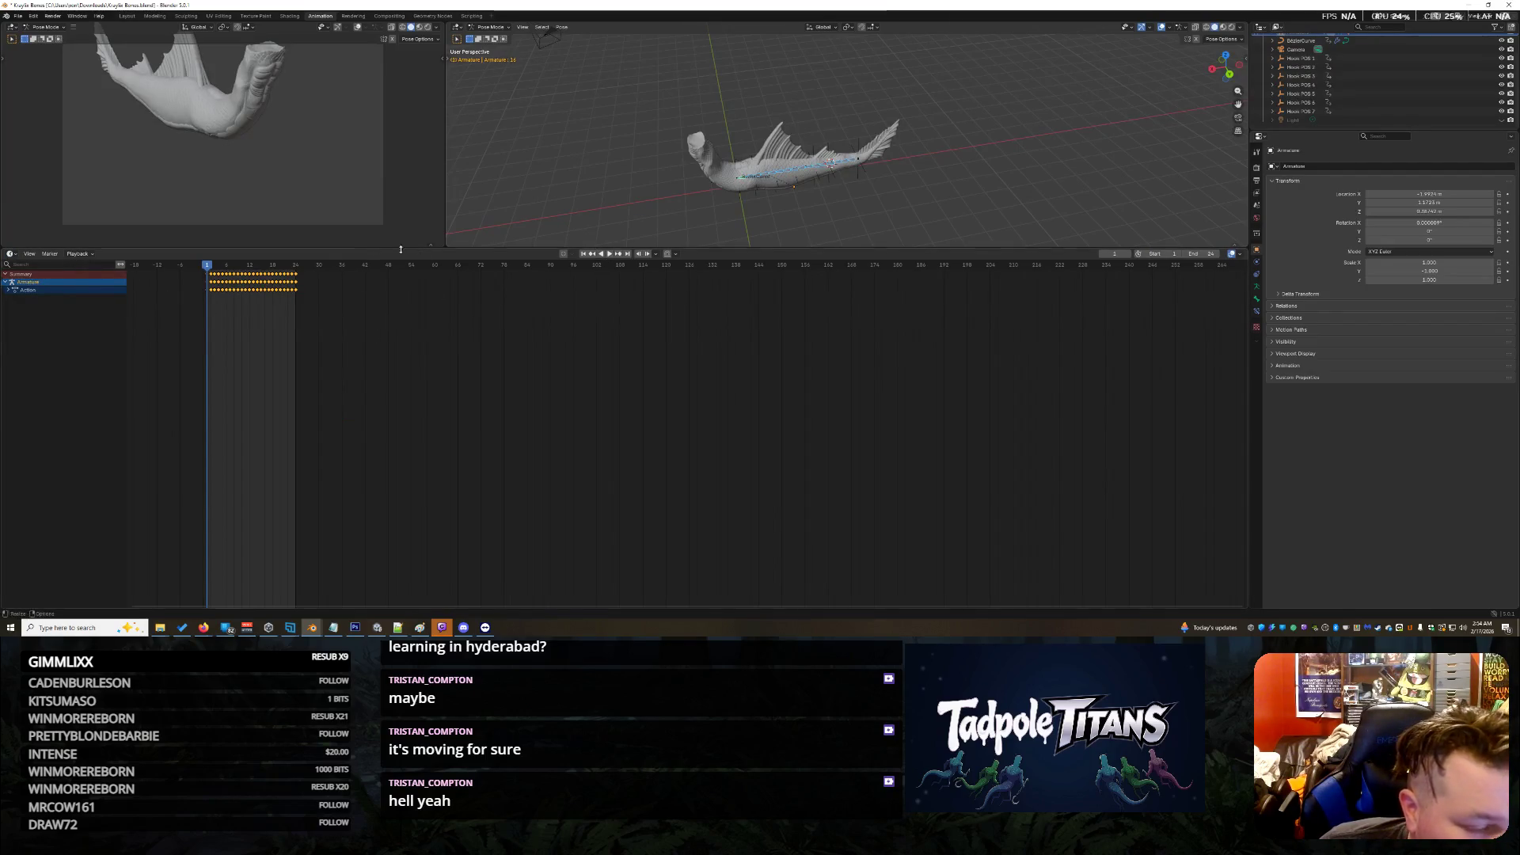
Step: Select all armature bones, enlarge the 3D view, and show their keys in the Dope Sheet
left_click(908, 161)
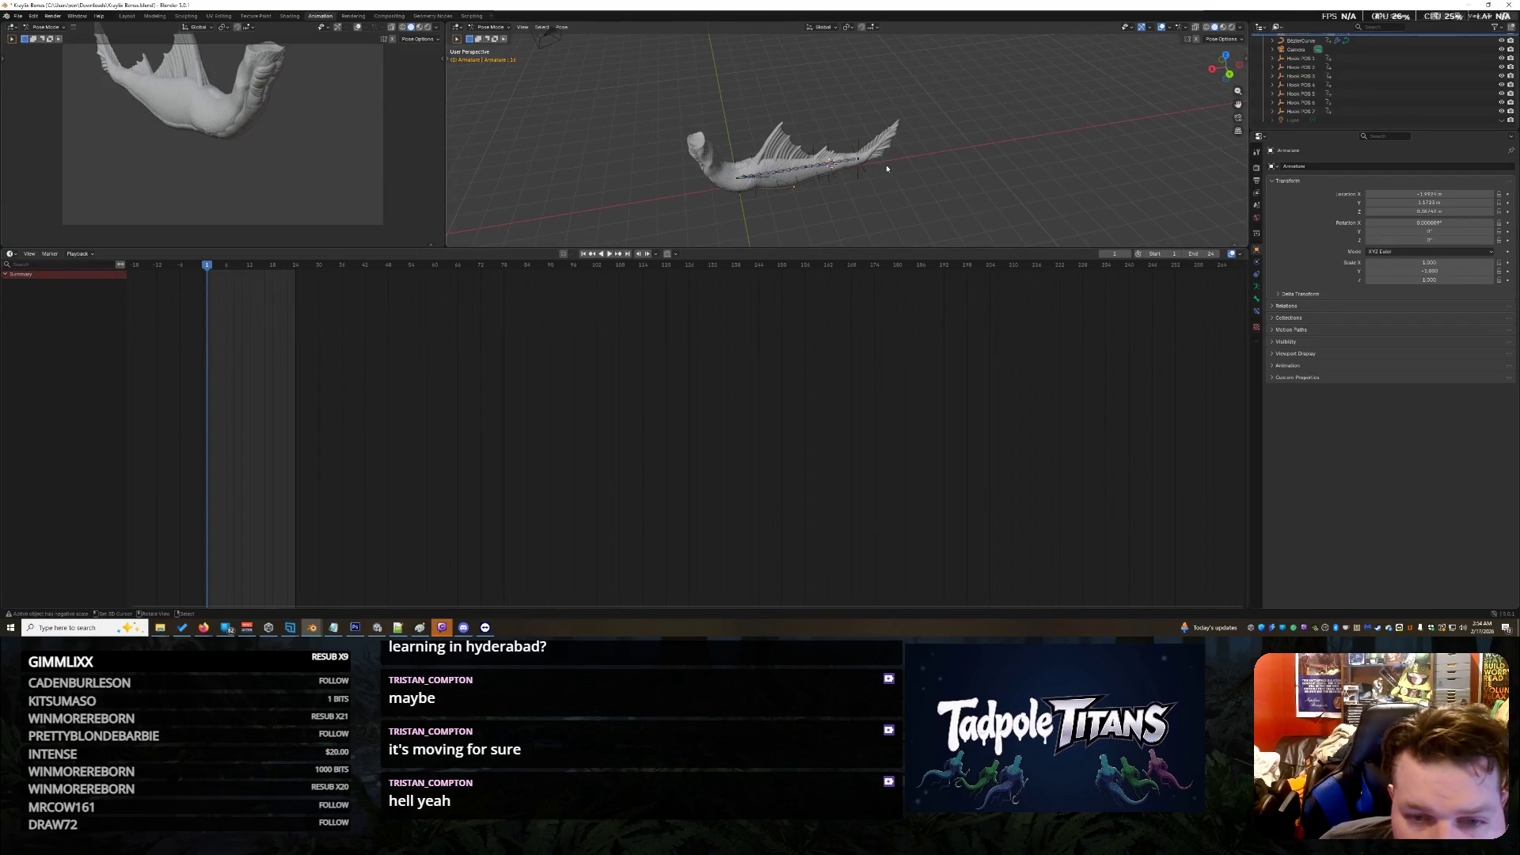
left_click_drag(934, 203, 606, 103)
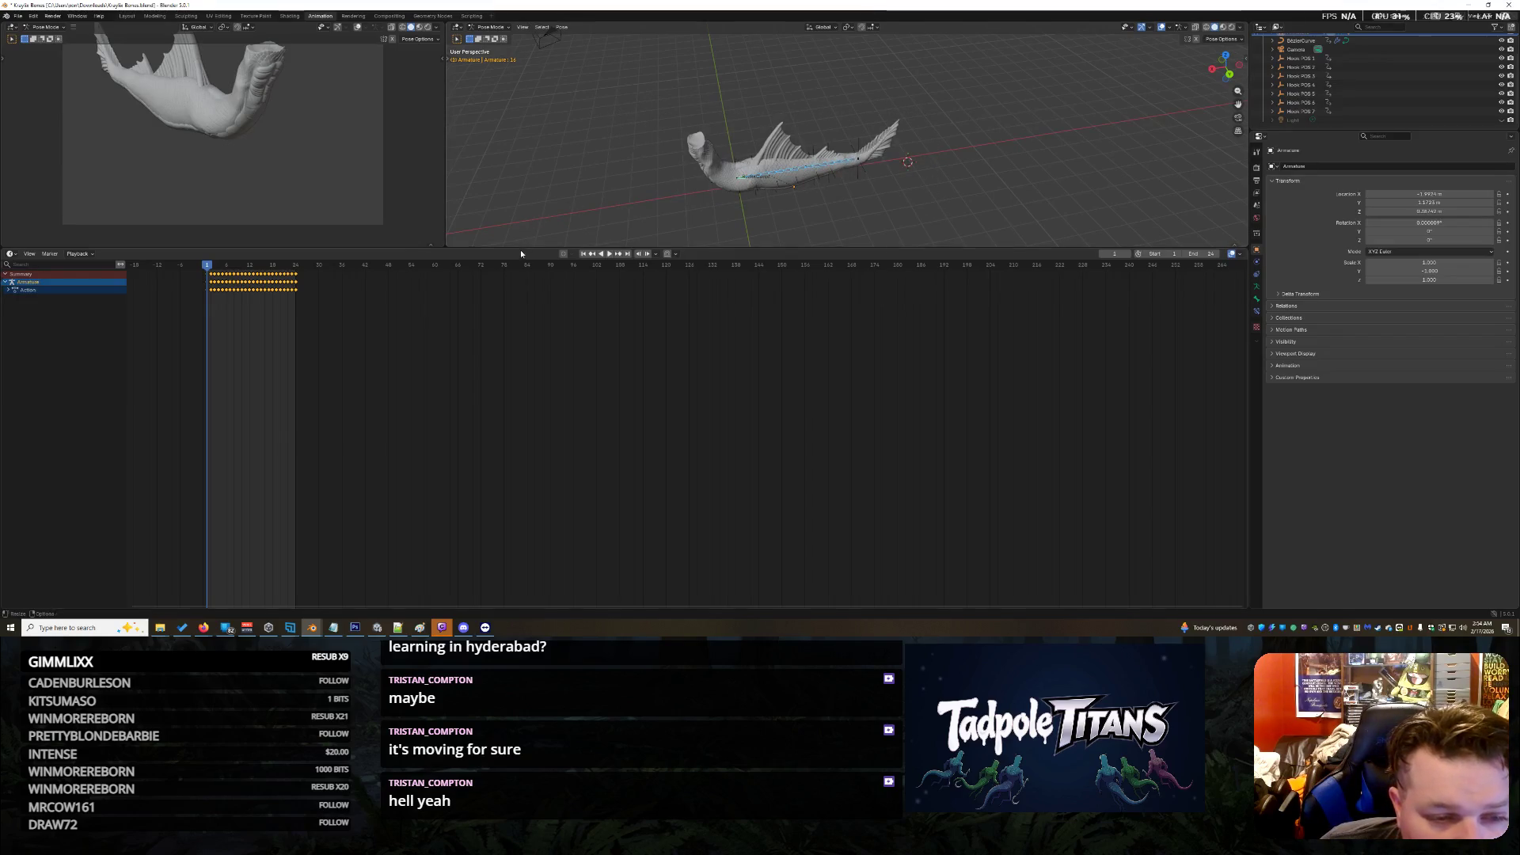
left_click_drag(520, 249, 522, 378)
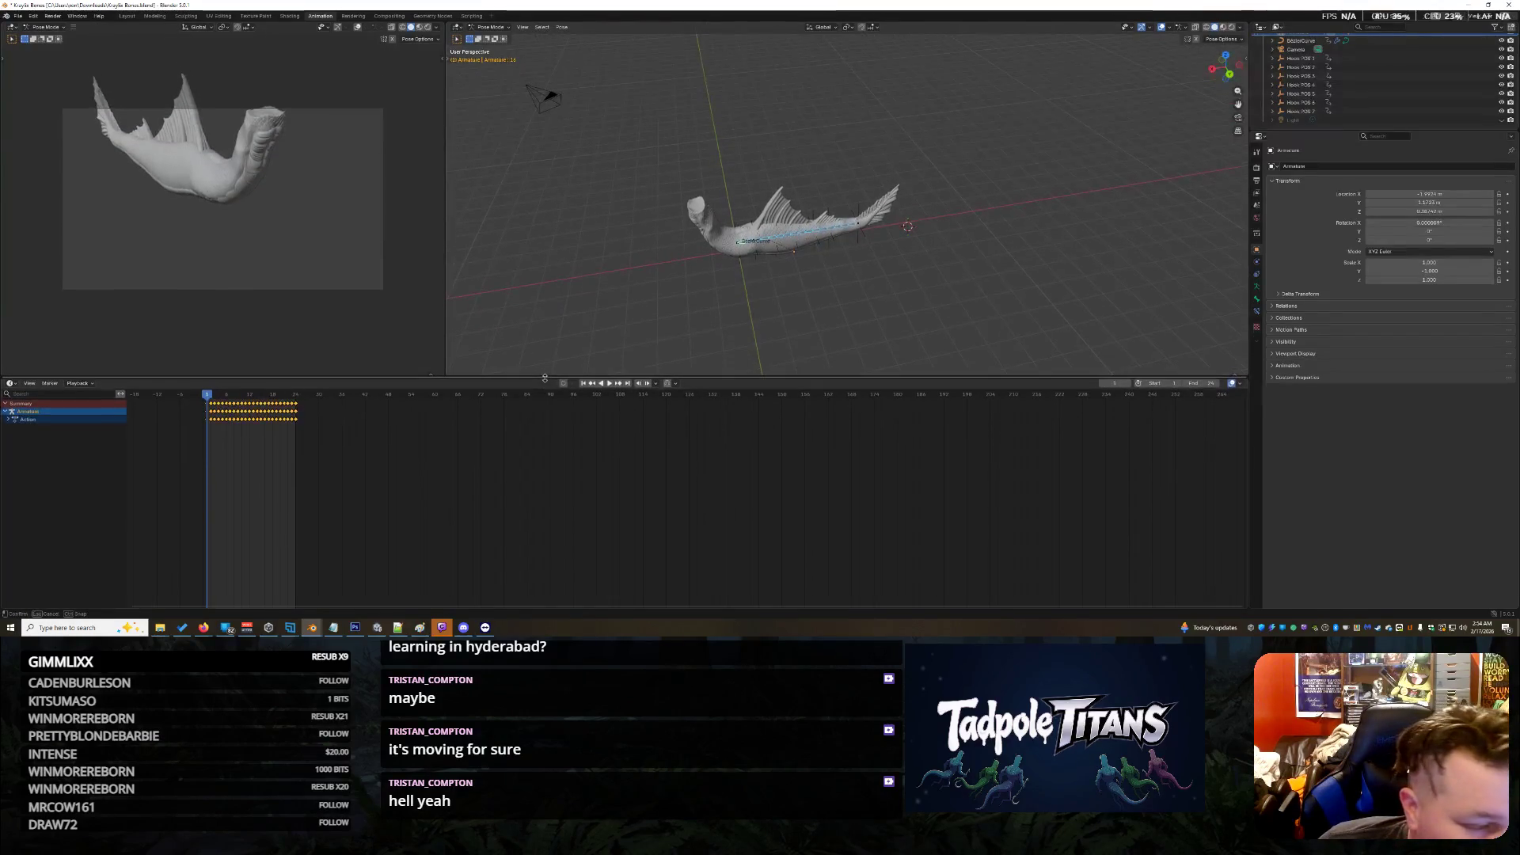
left_click(10, 383)
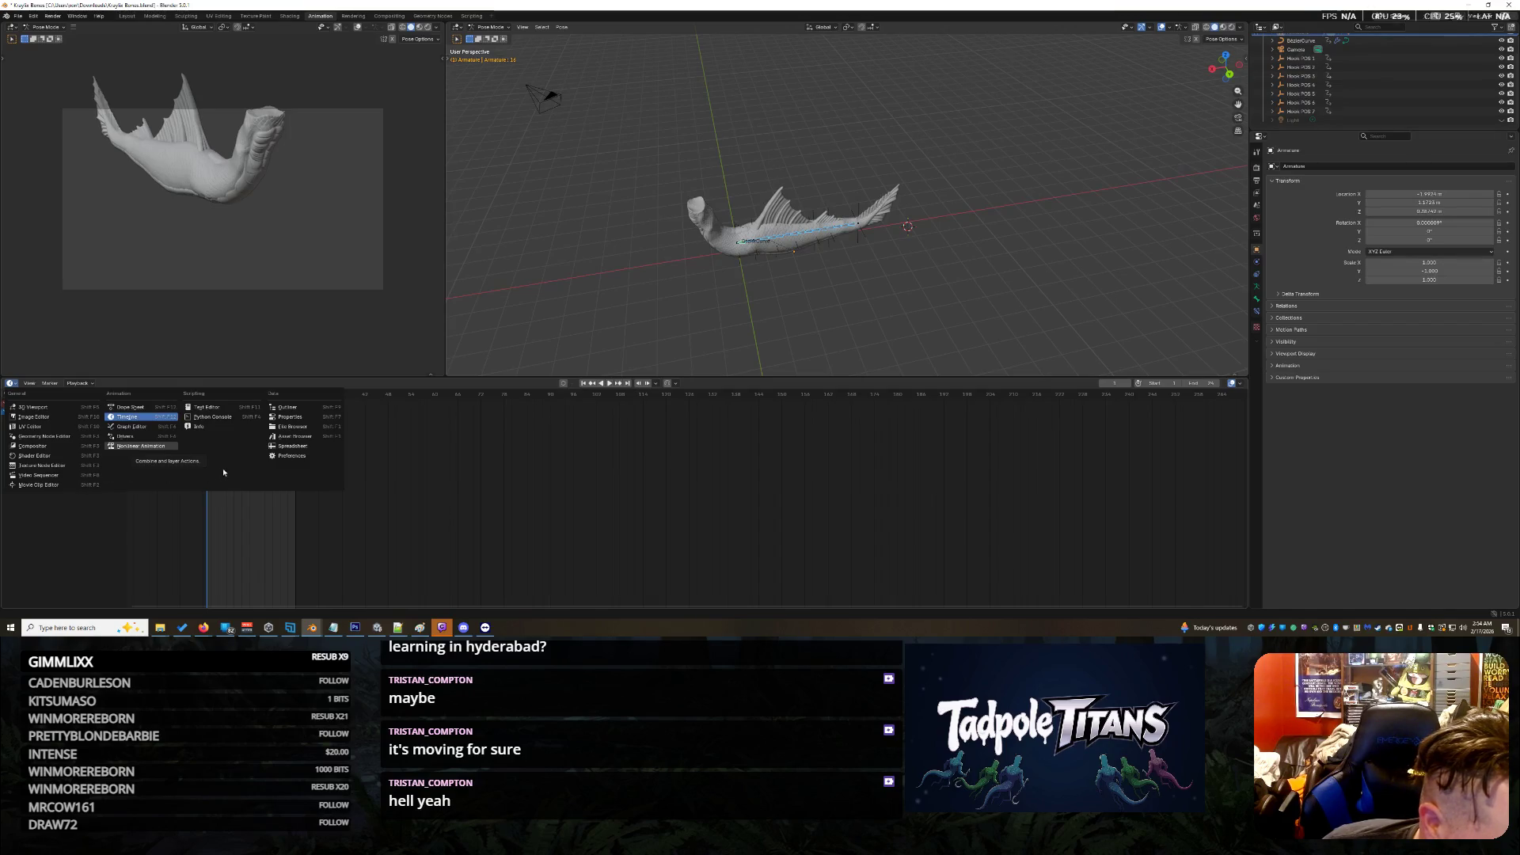
left_click(132, 407)
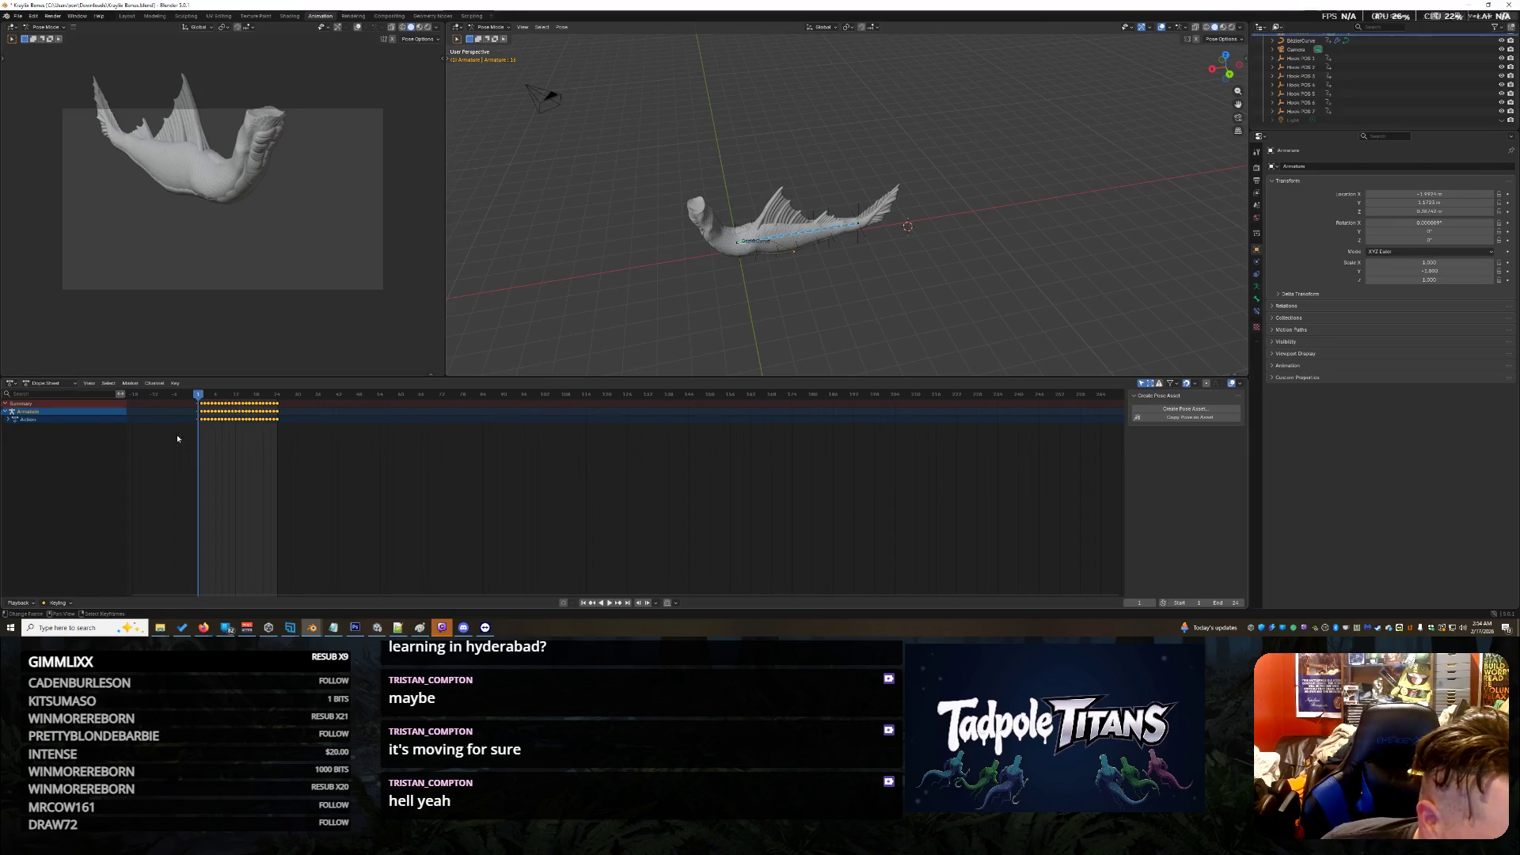
Step: Return to Object Mode, select the curve and hooks, and make Hook POS 1 active
left_click(942, 297)
left_click(491, 27)
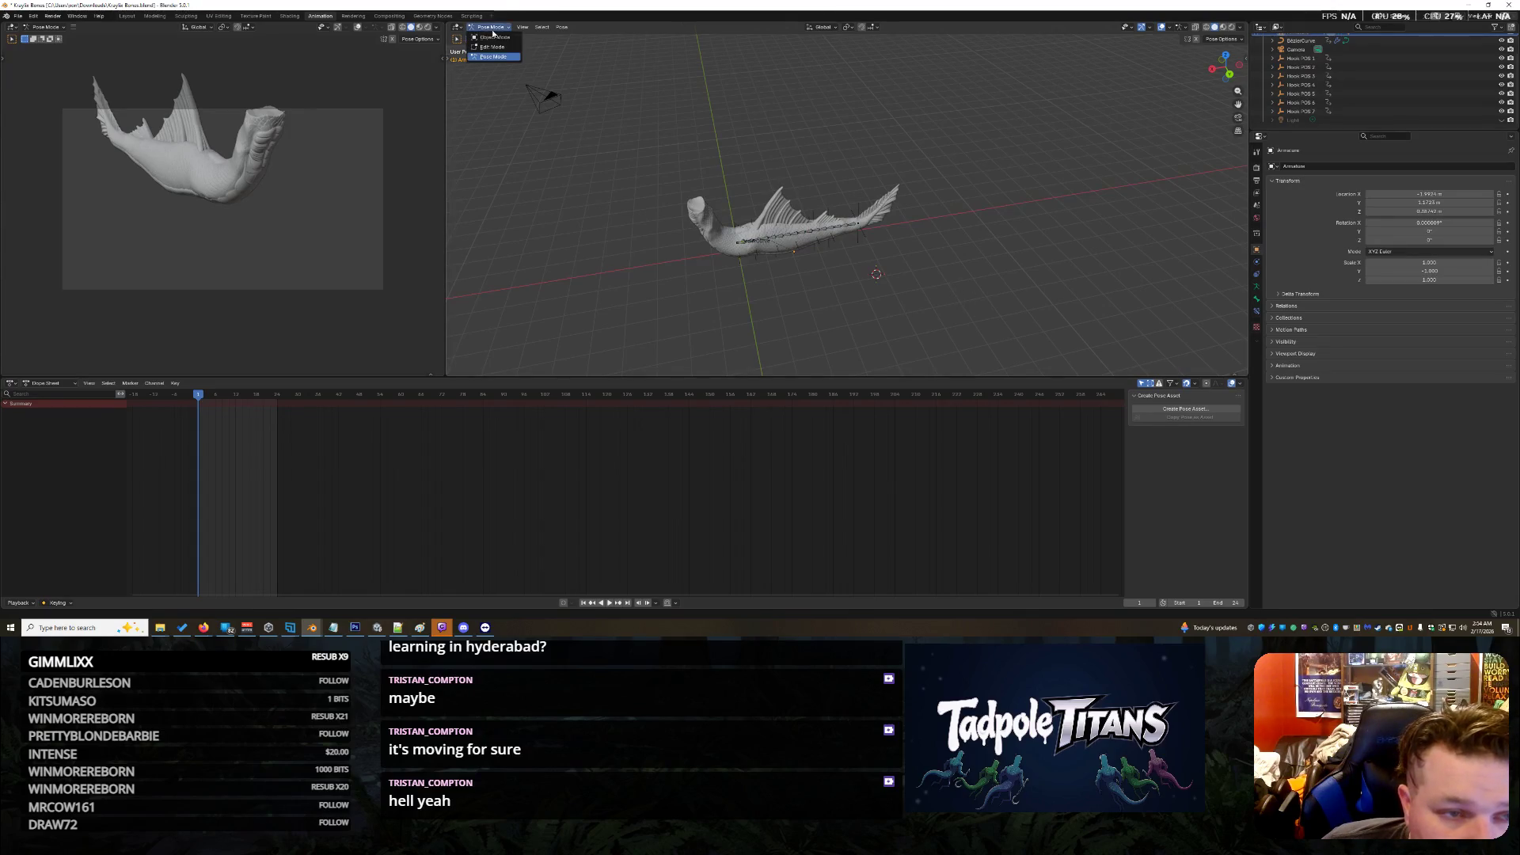
left_click(492, 45)
left_click_drag(617, 124, 1112, 375)
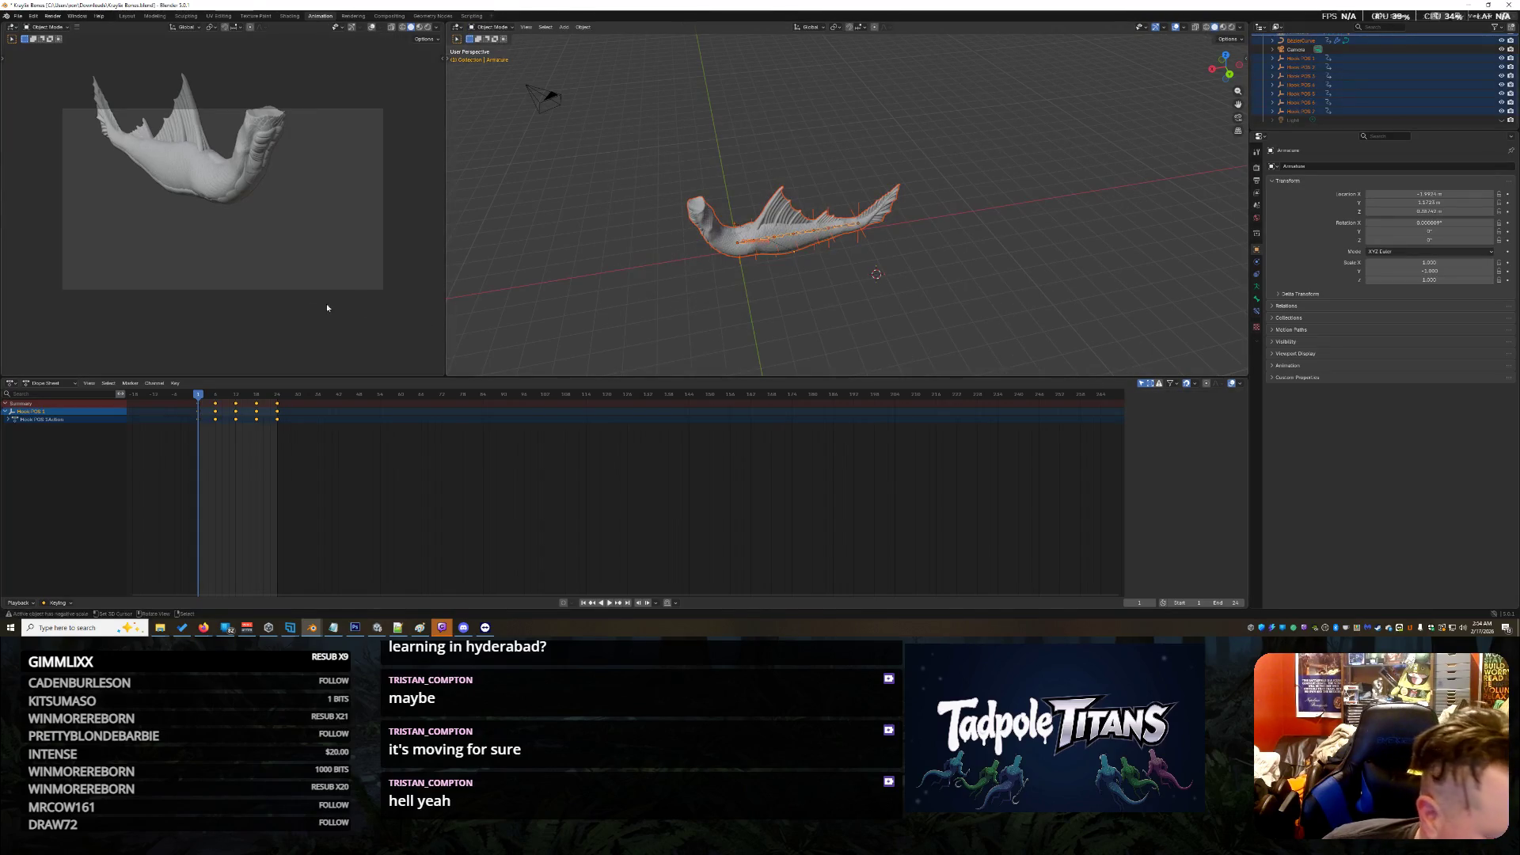
left_click(45, 412)
Step: Assign the plain 'Action' to Hook POS 1 in the Action Editor and play the animation
left_click(47, 383)
left_click(58, 415)
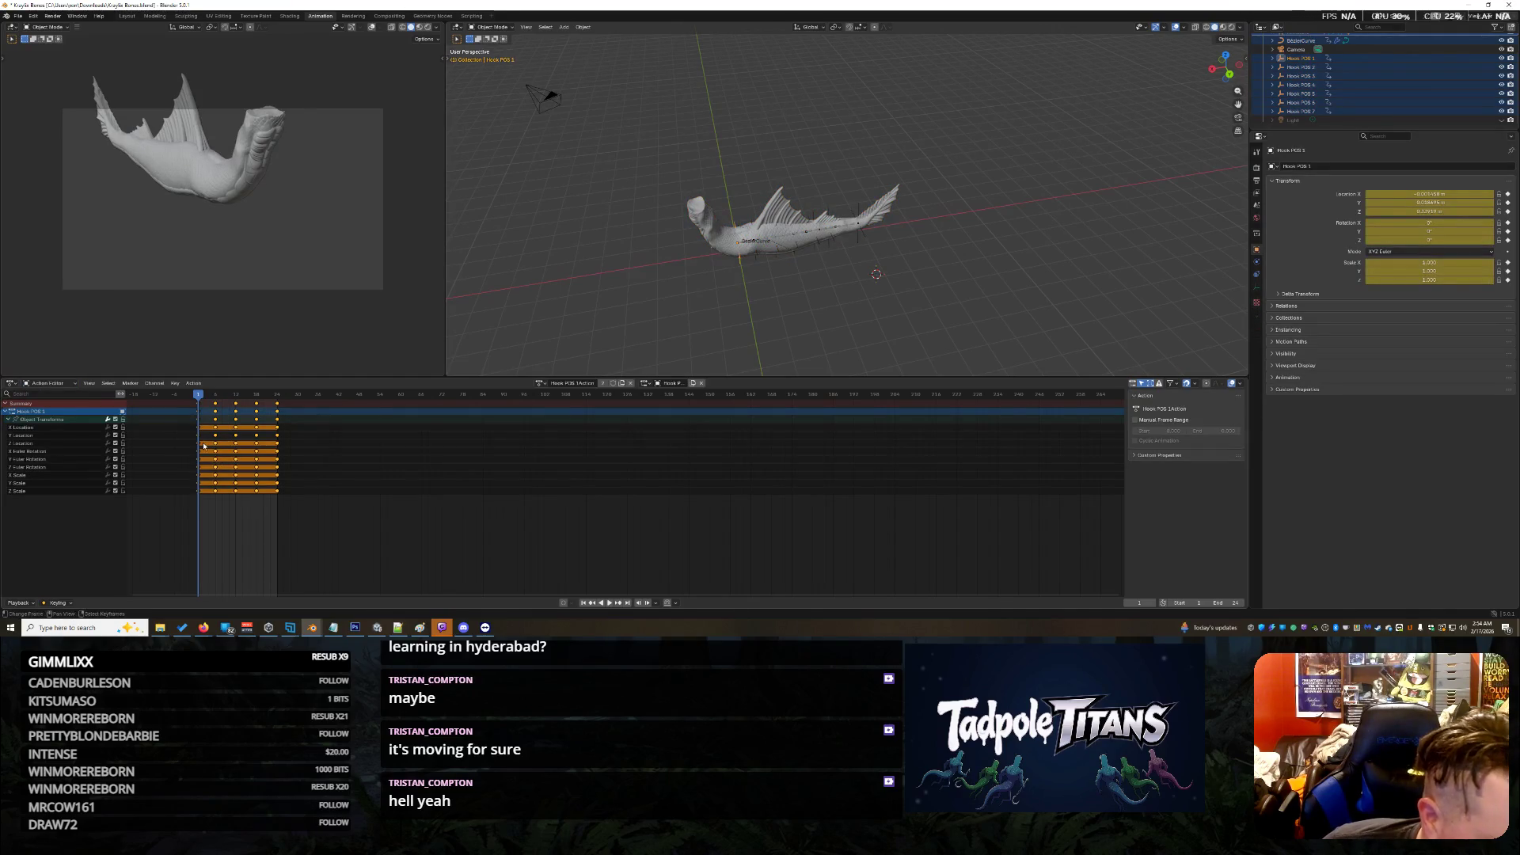
left_click(539, 383)
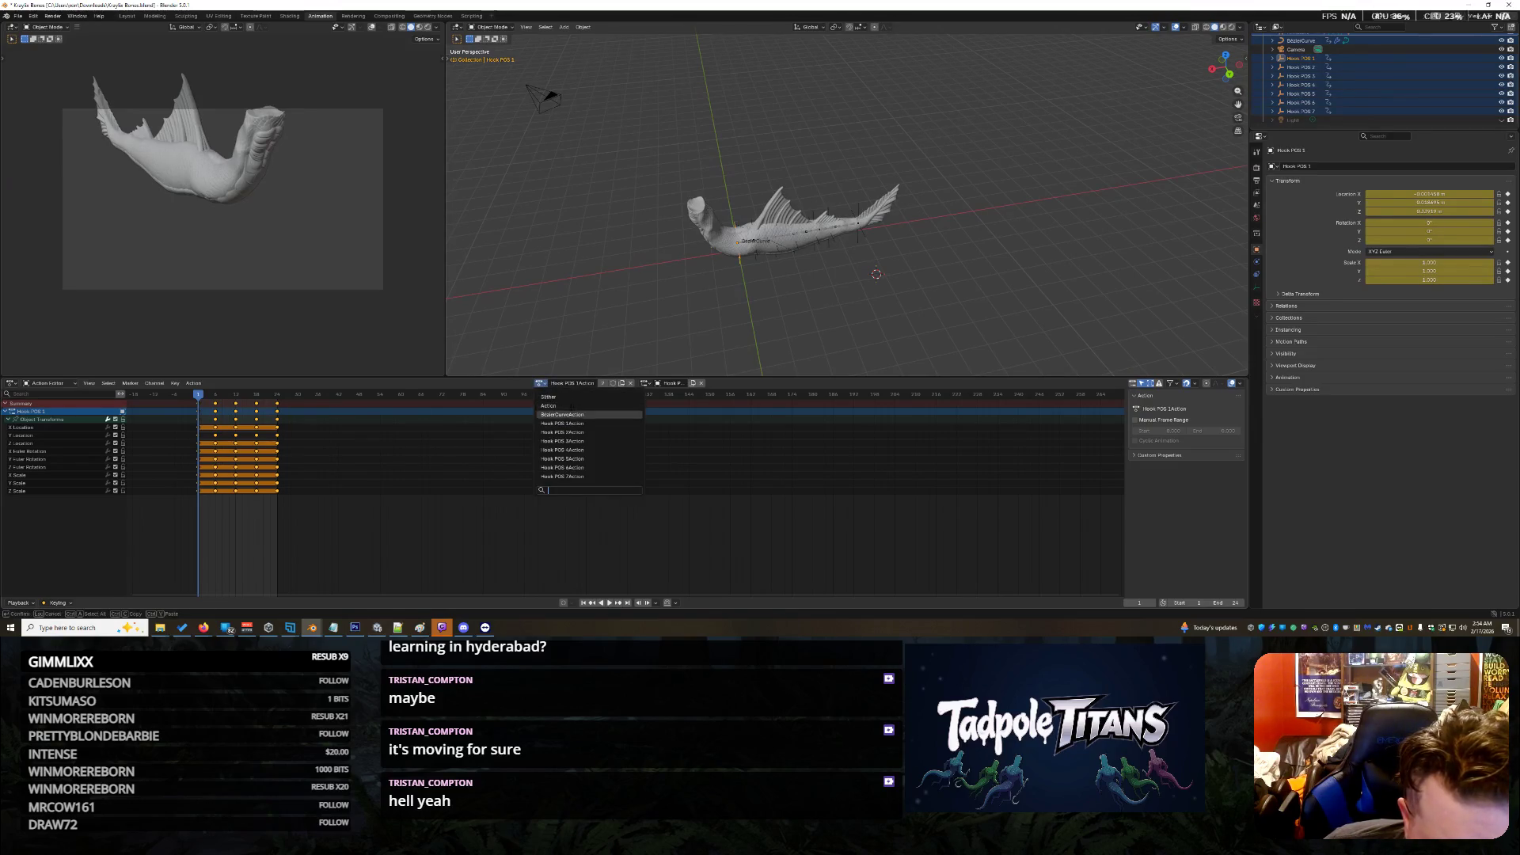
left_click(566, 406)
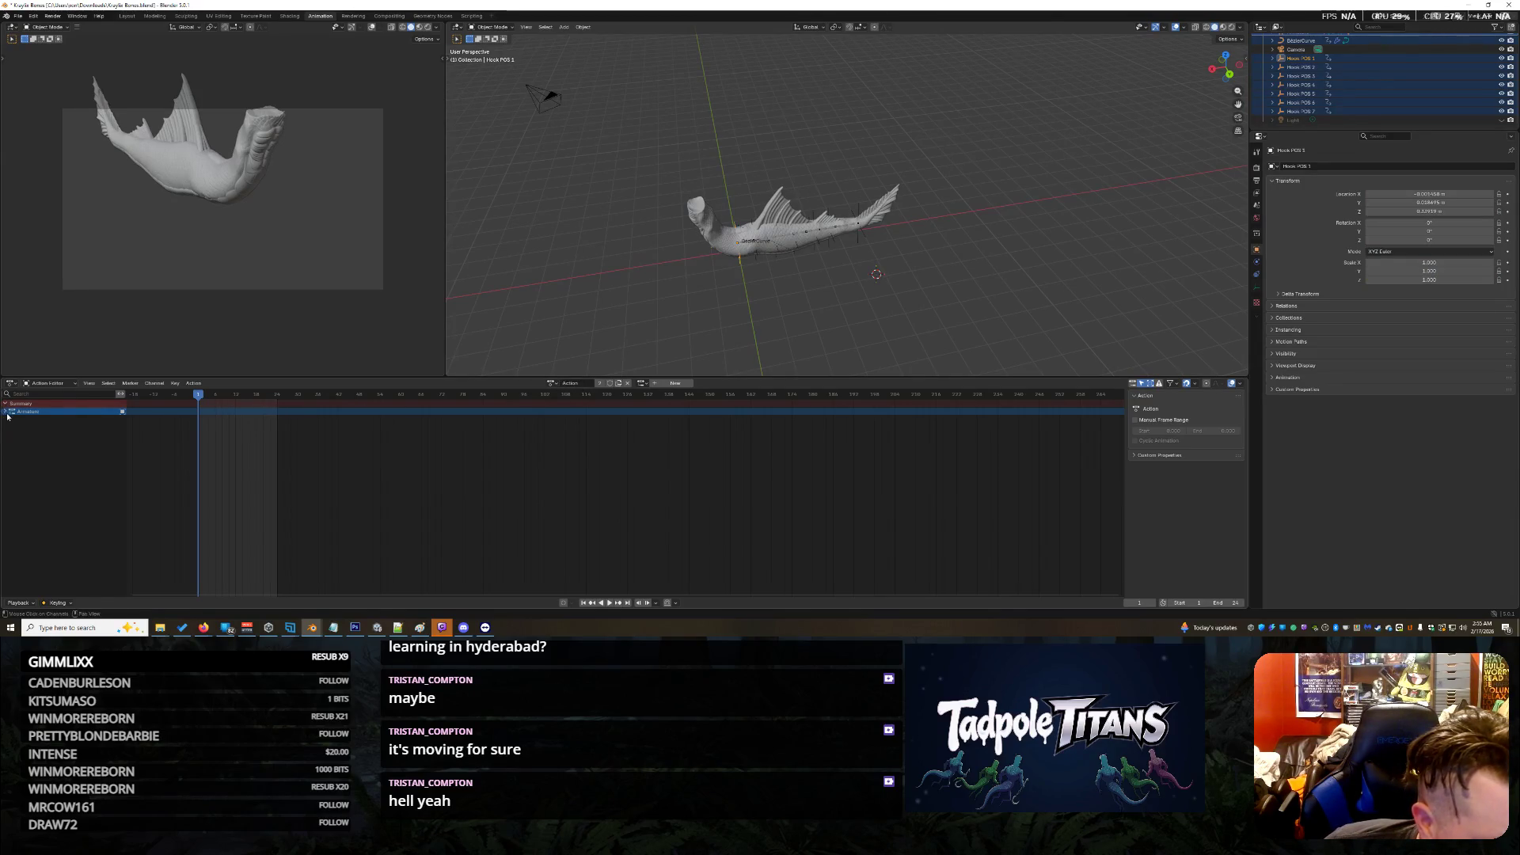
left_click(609, 603)
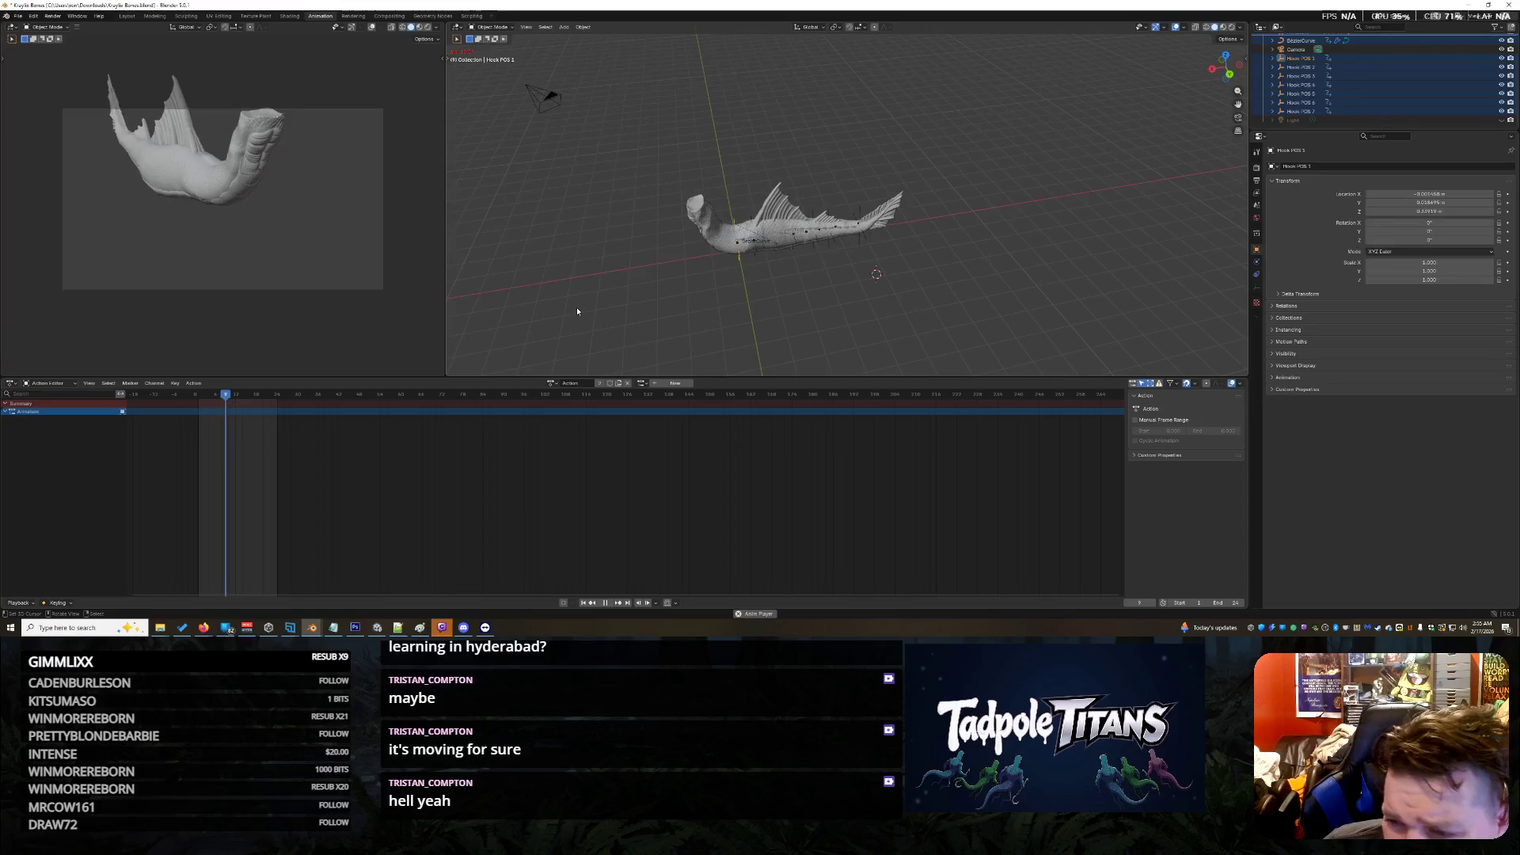
key("a")
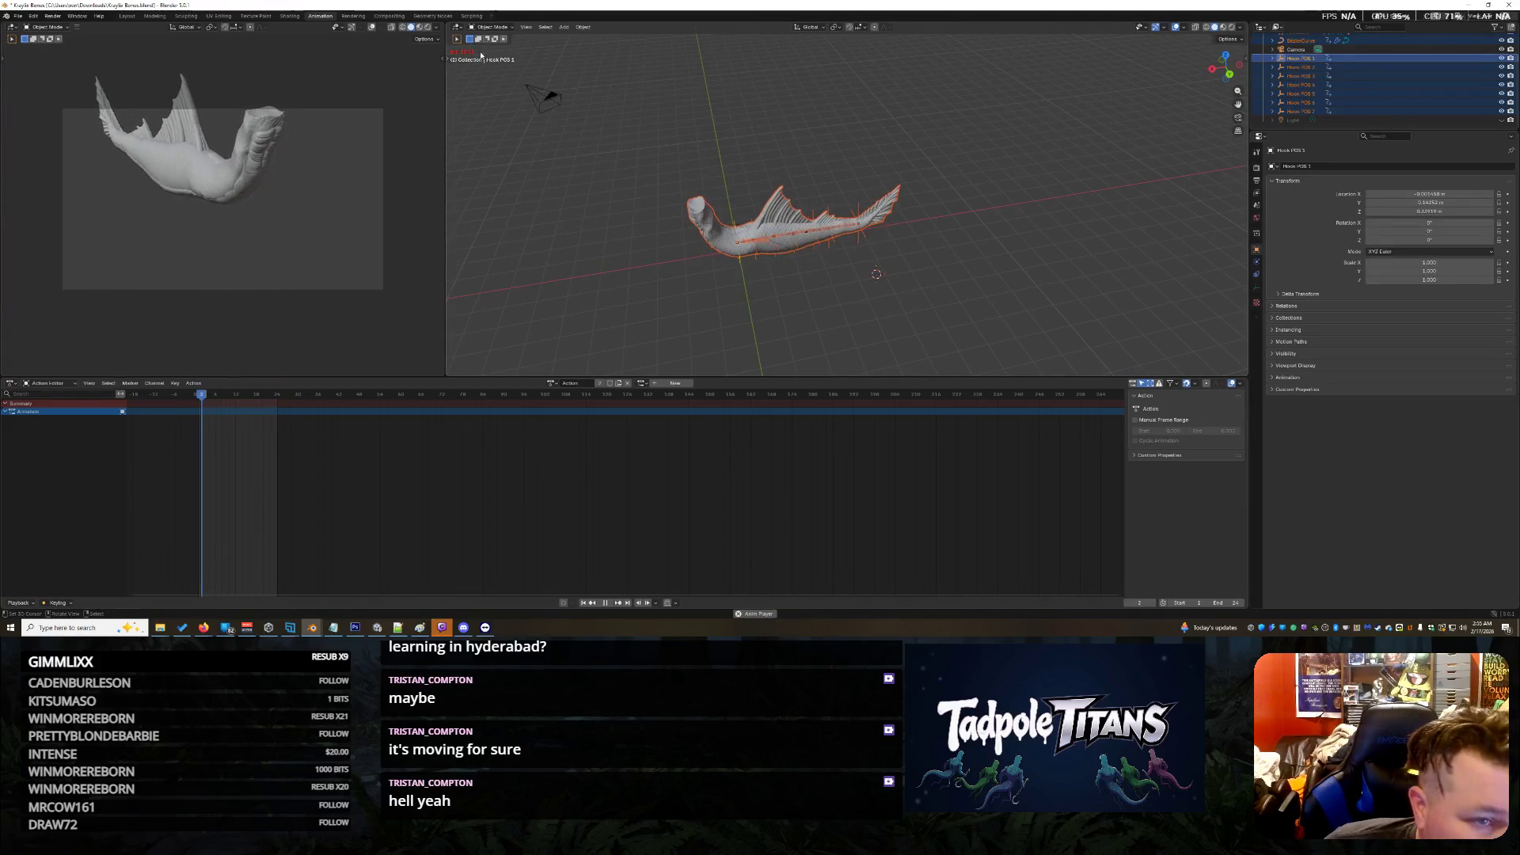
left_click(491, 27)
Step: Export the scene as FBX to Kraylix Bones.fbx and switch to the Unity editor
left_click(491, 37)
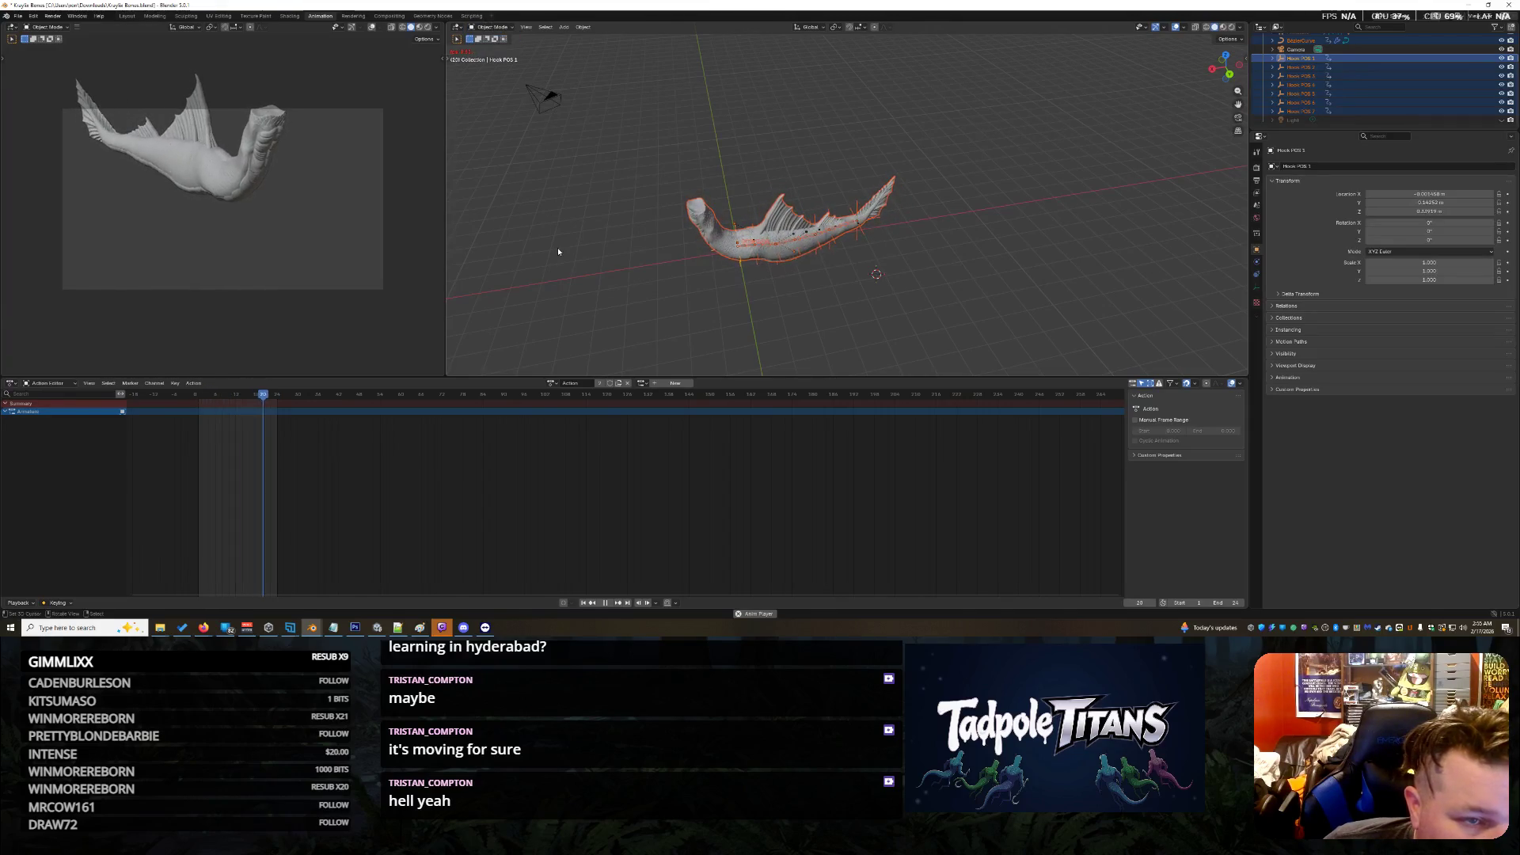
left_click(17, 16)
mouse_move(79, 149)
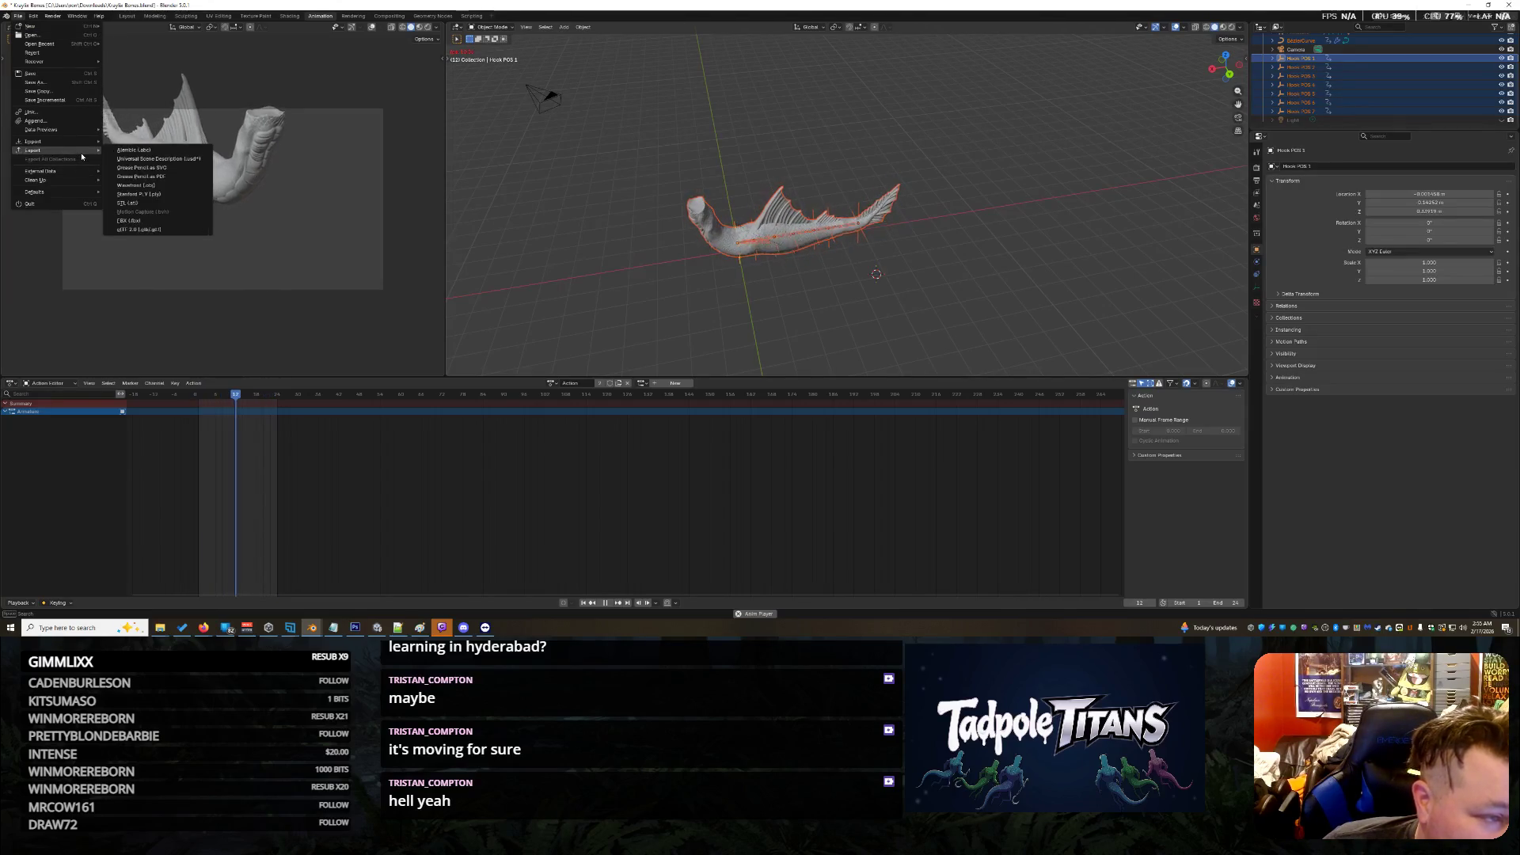
left_click(158, 158)
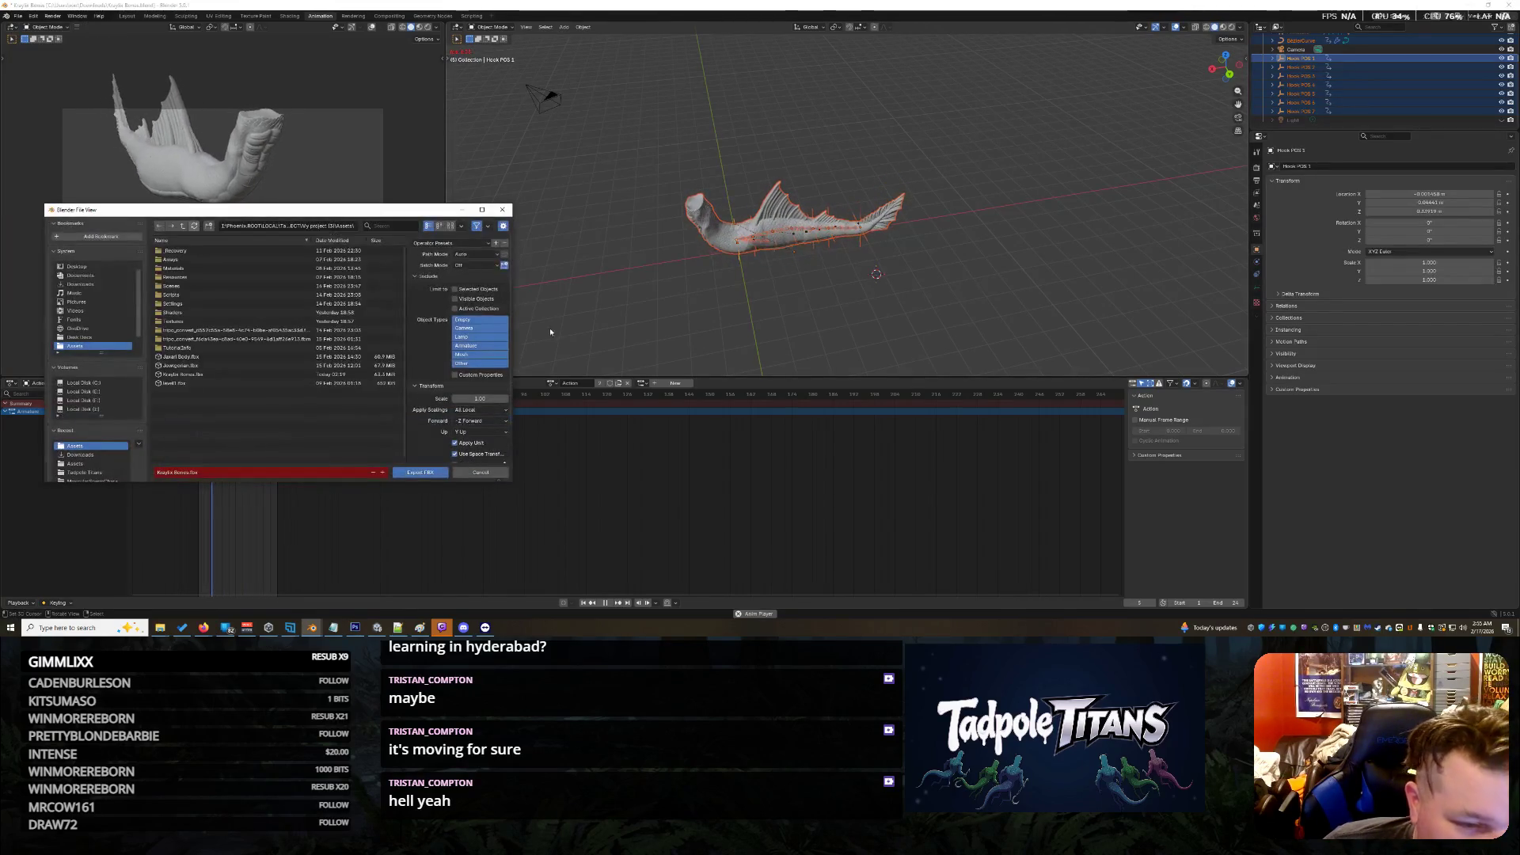
left_click(443, 475)
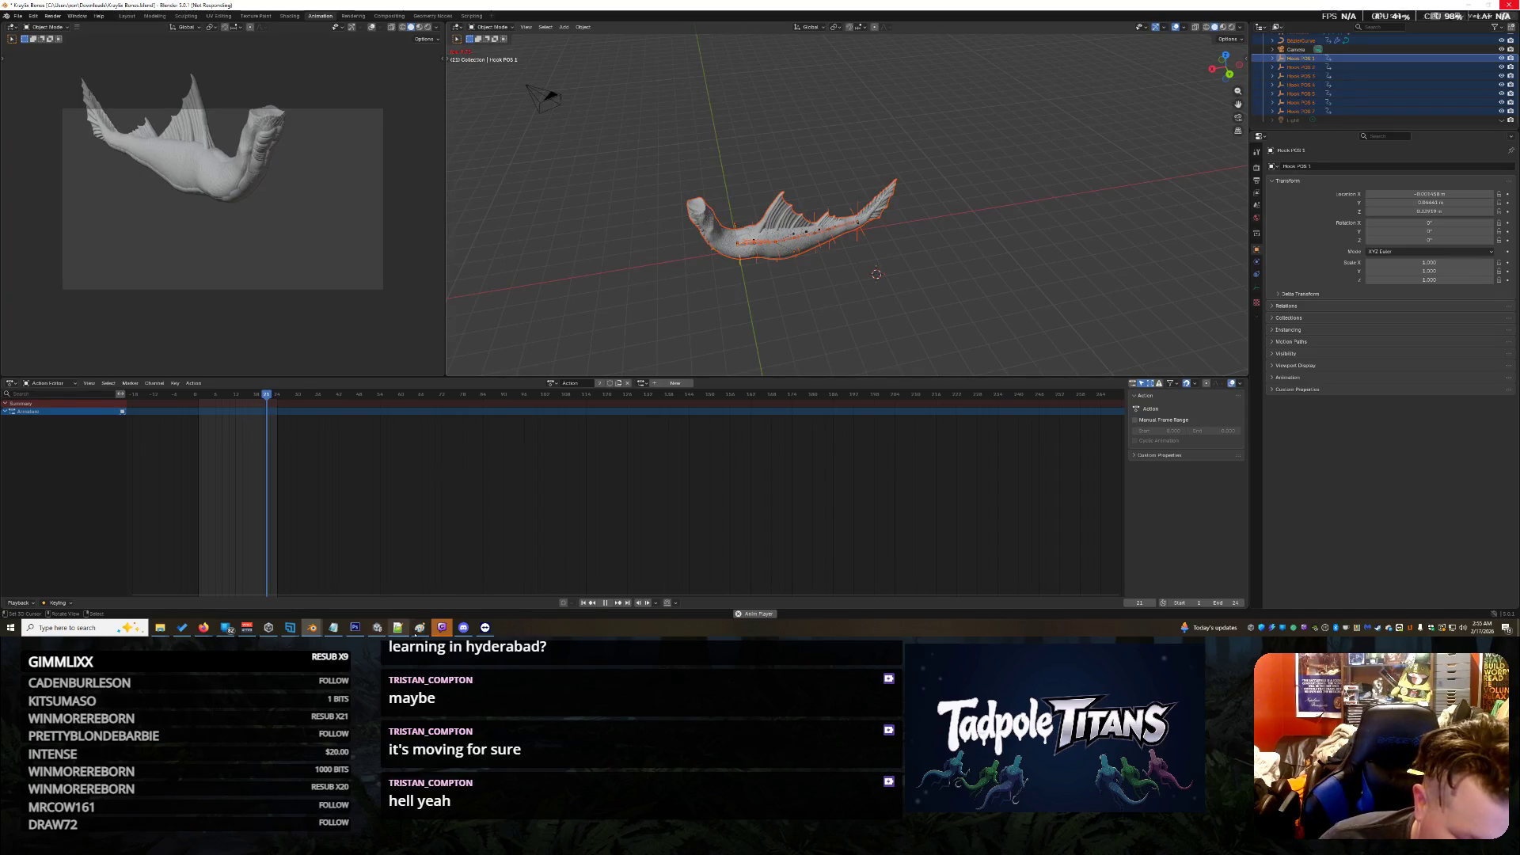
left_click(378, 627)
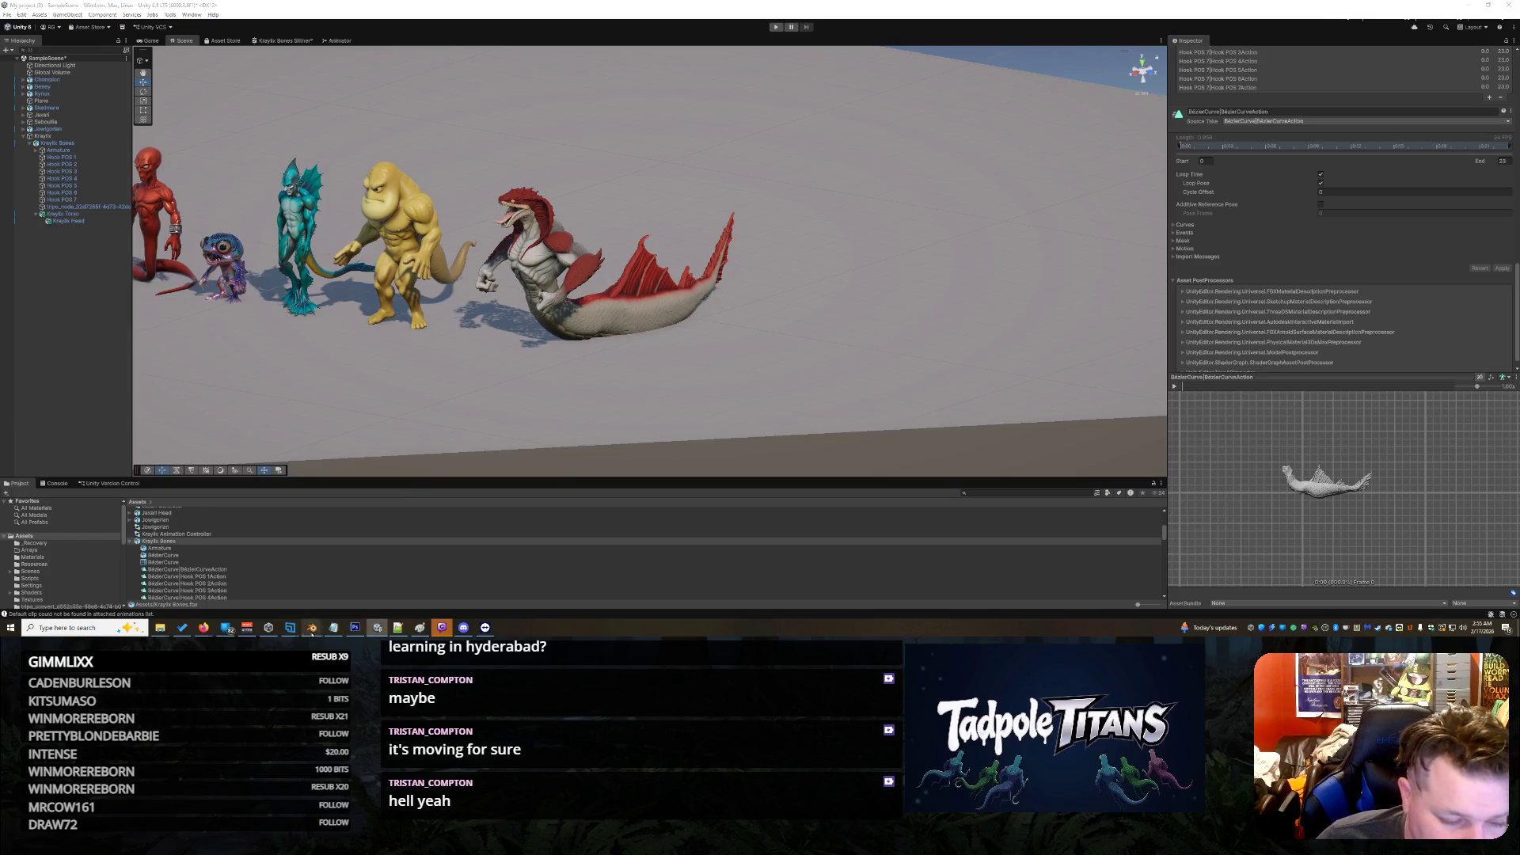
Step: Bring the Blender Kraylix Bones window back in front of Unity
mouse_move(311, 627)
left_click(289, 593)
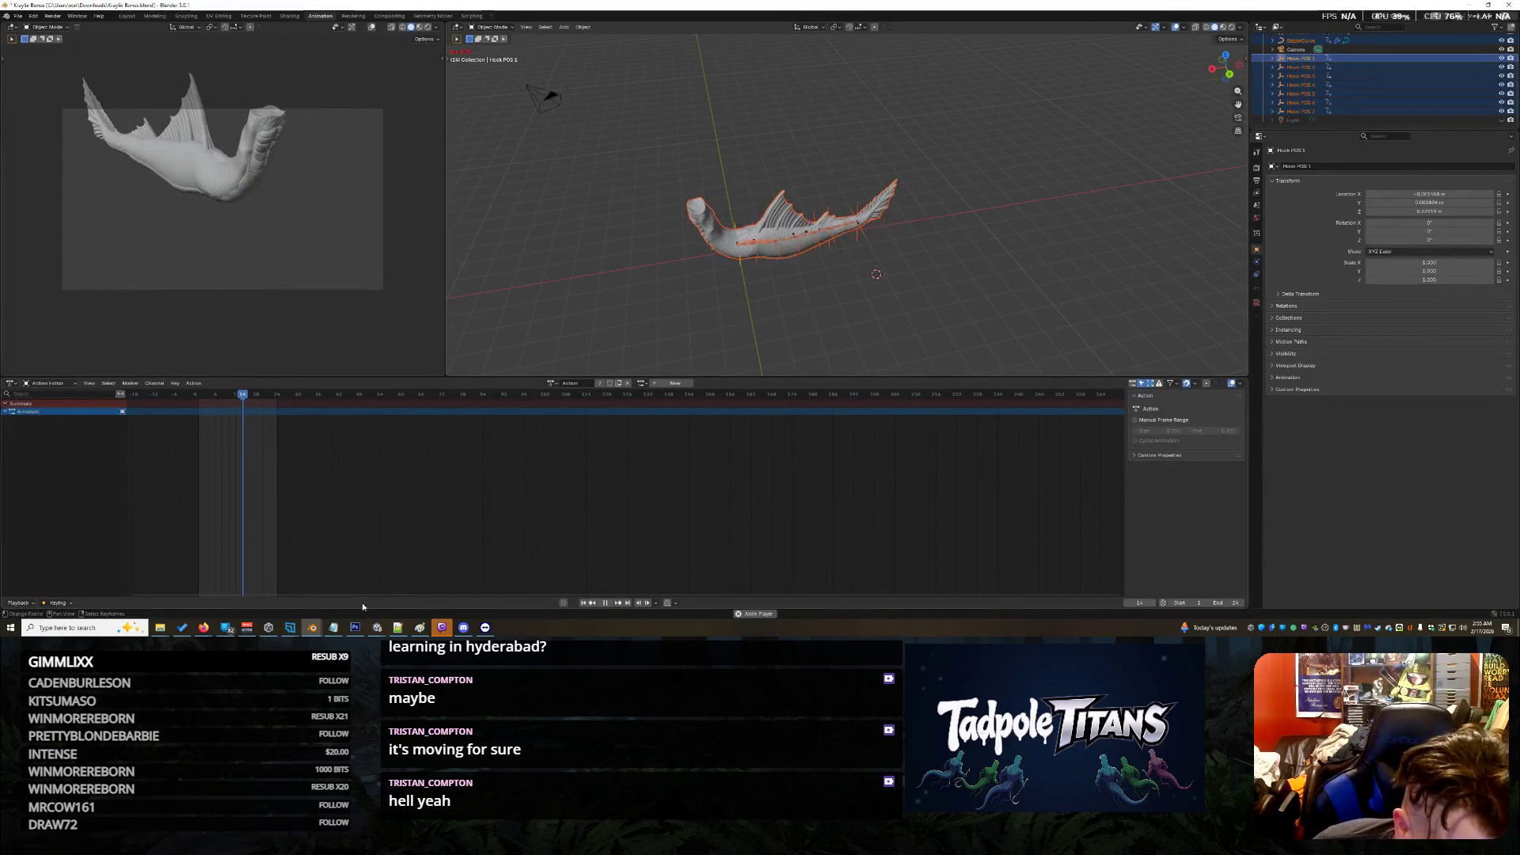
mouse_move(386, 631)
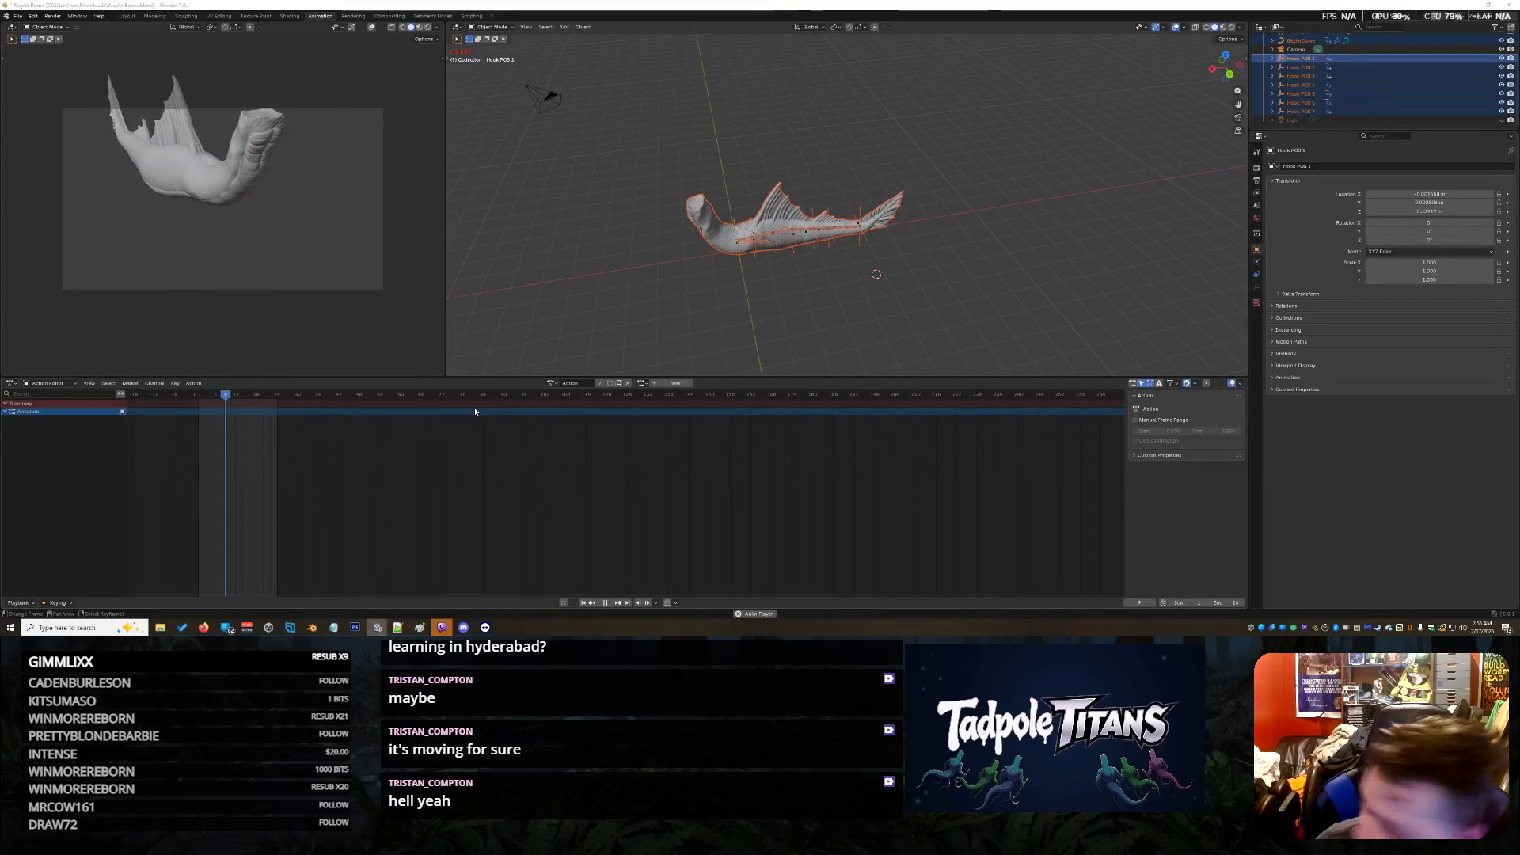
Step: Alt+Tab from the playing Blender animation back to the Unity editor
key("alt+Tab")
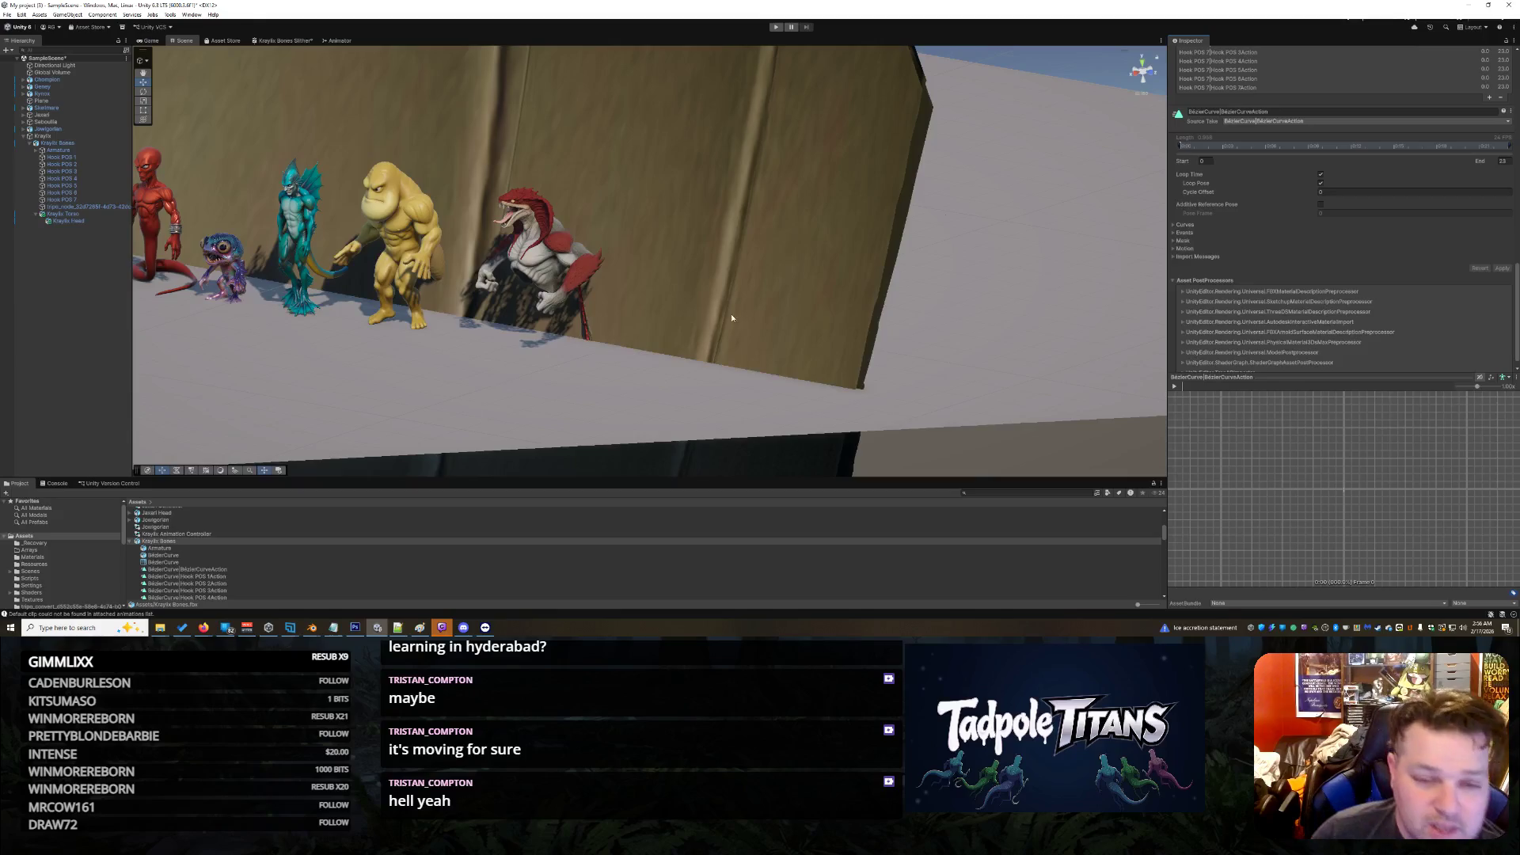
Step: View the Unity scene from above and select the Kraylix Bones creature, undoing an accidental resize
scroll(507, 377, "down", 5)
left_click_drag(506, 376, 829, 259)
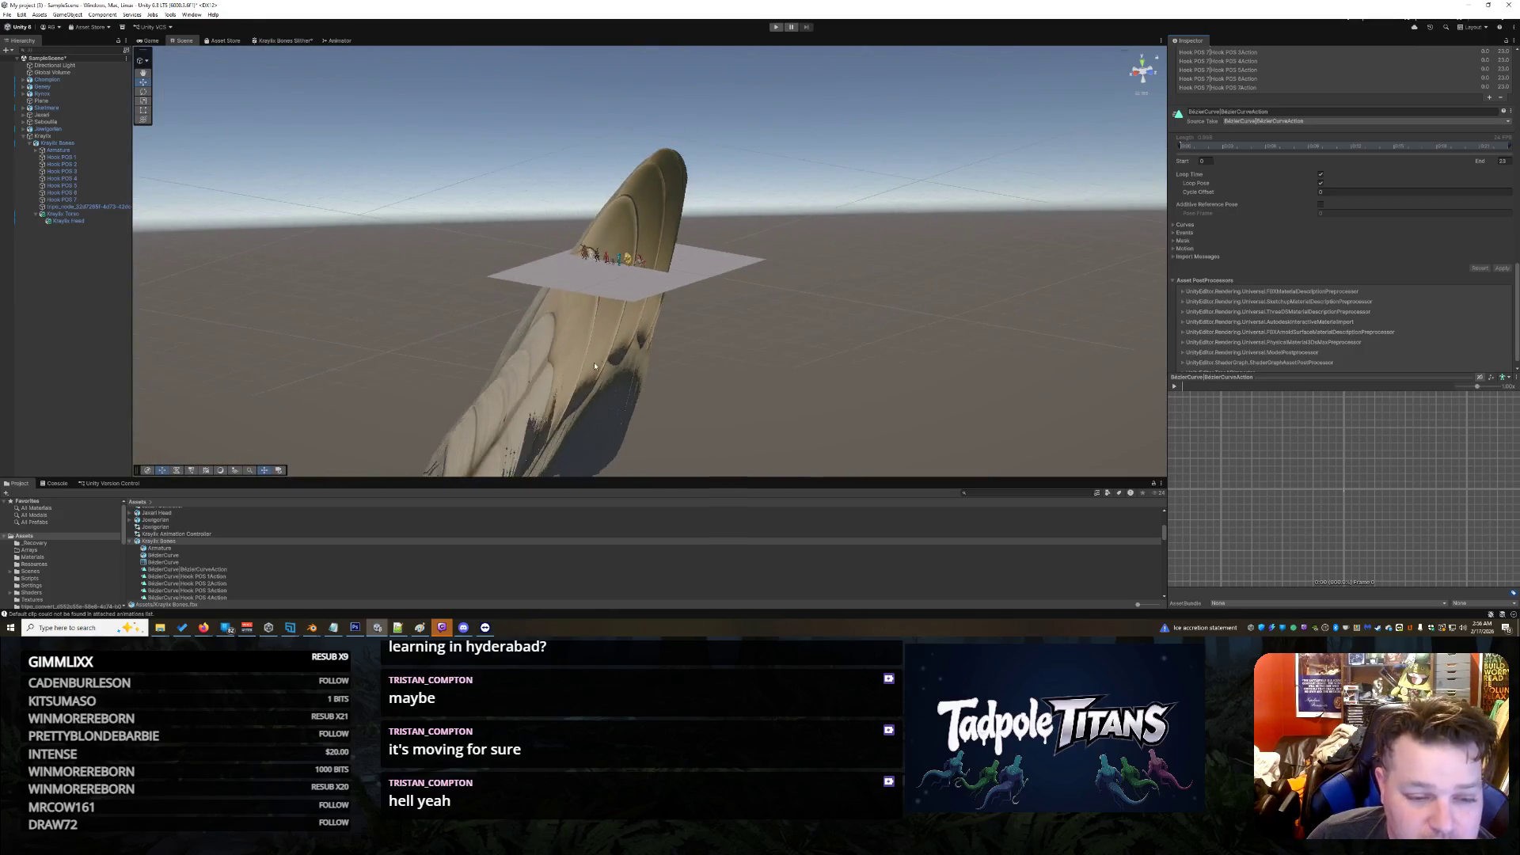
scroll(596, 378, "down", 4)
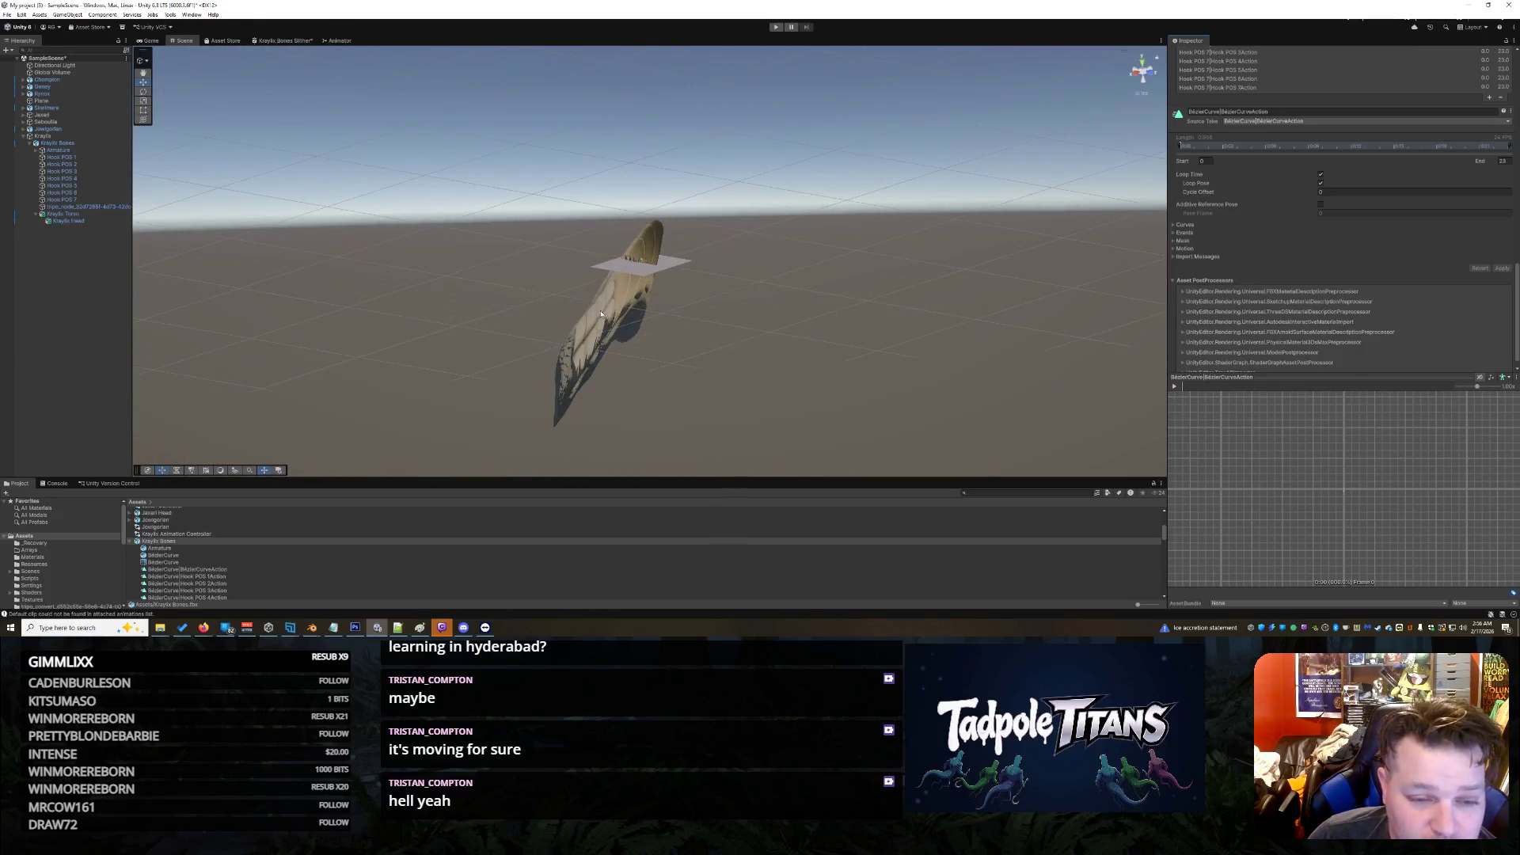
right_click(892, 370)
left_click(633, 342)
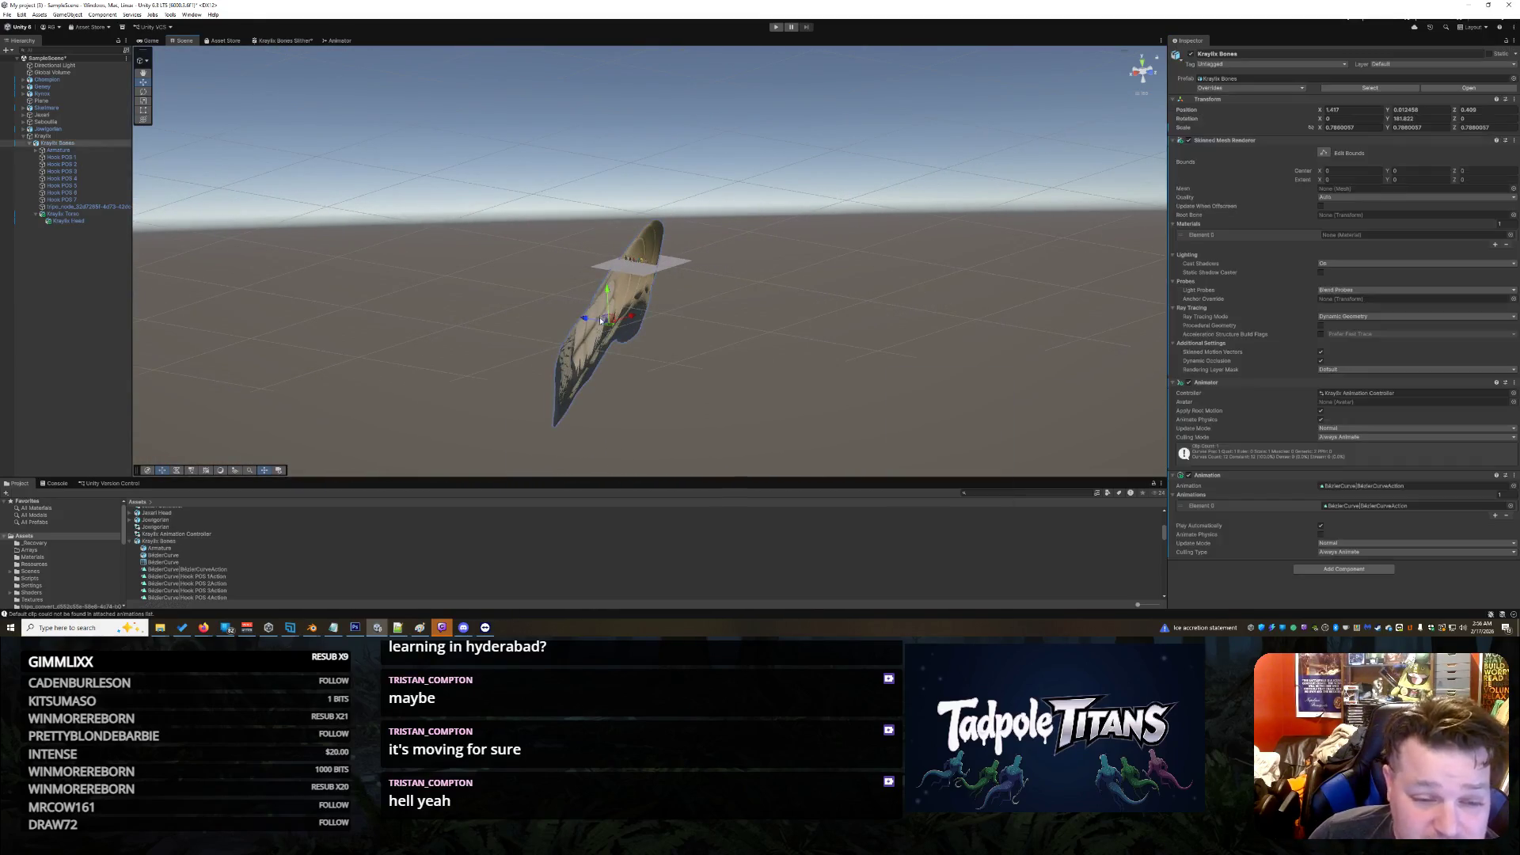
scroll(633, 342, "up", 5)
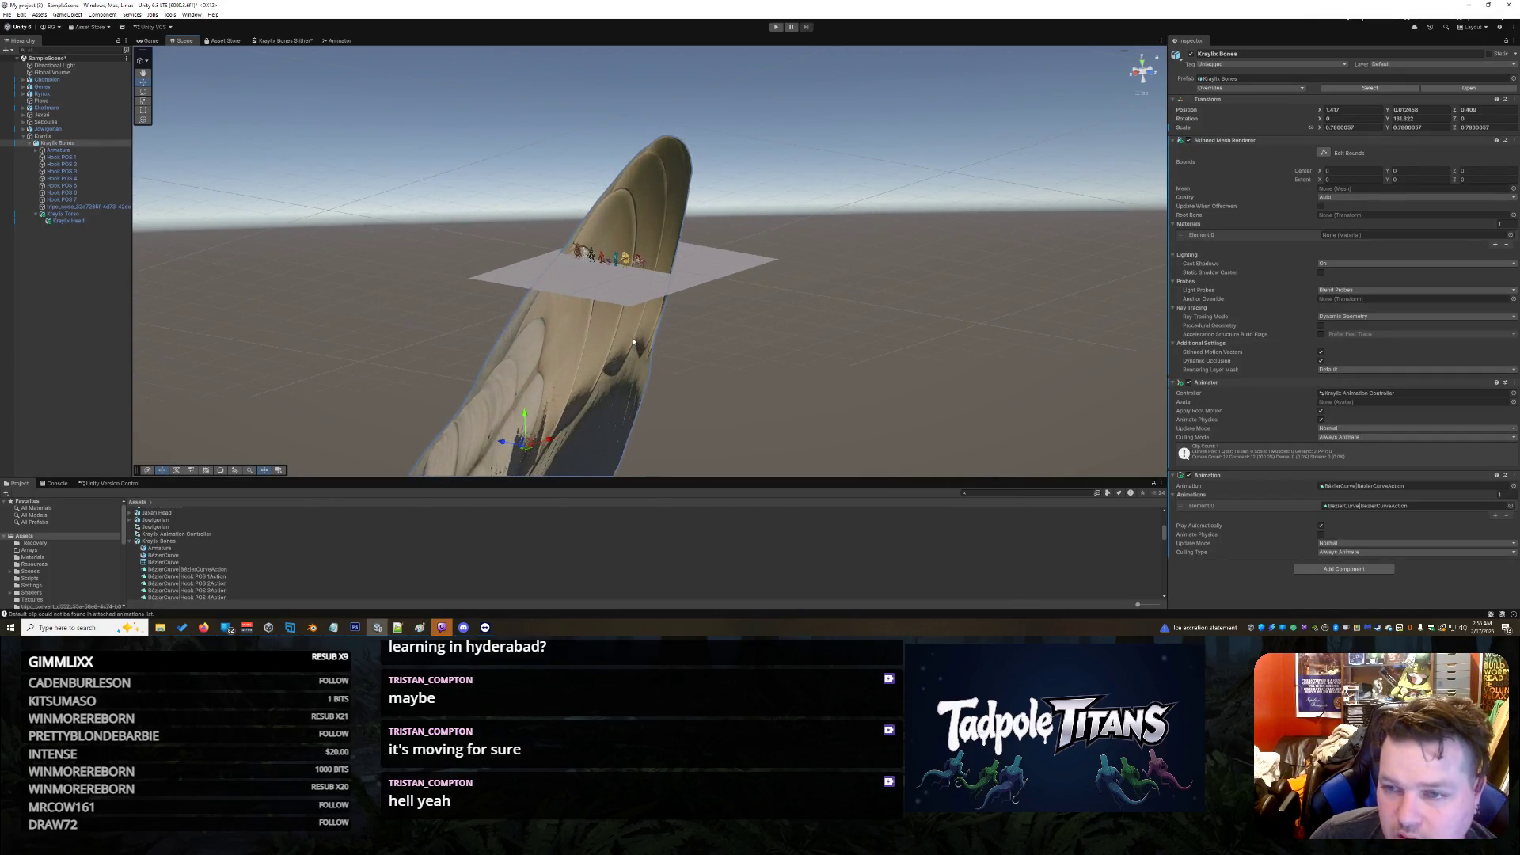
scroll(633, 342, "up", 8)
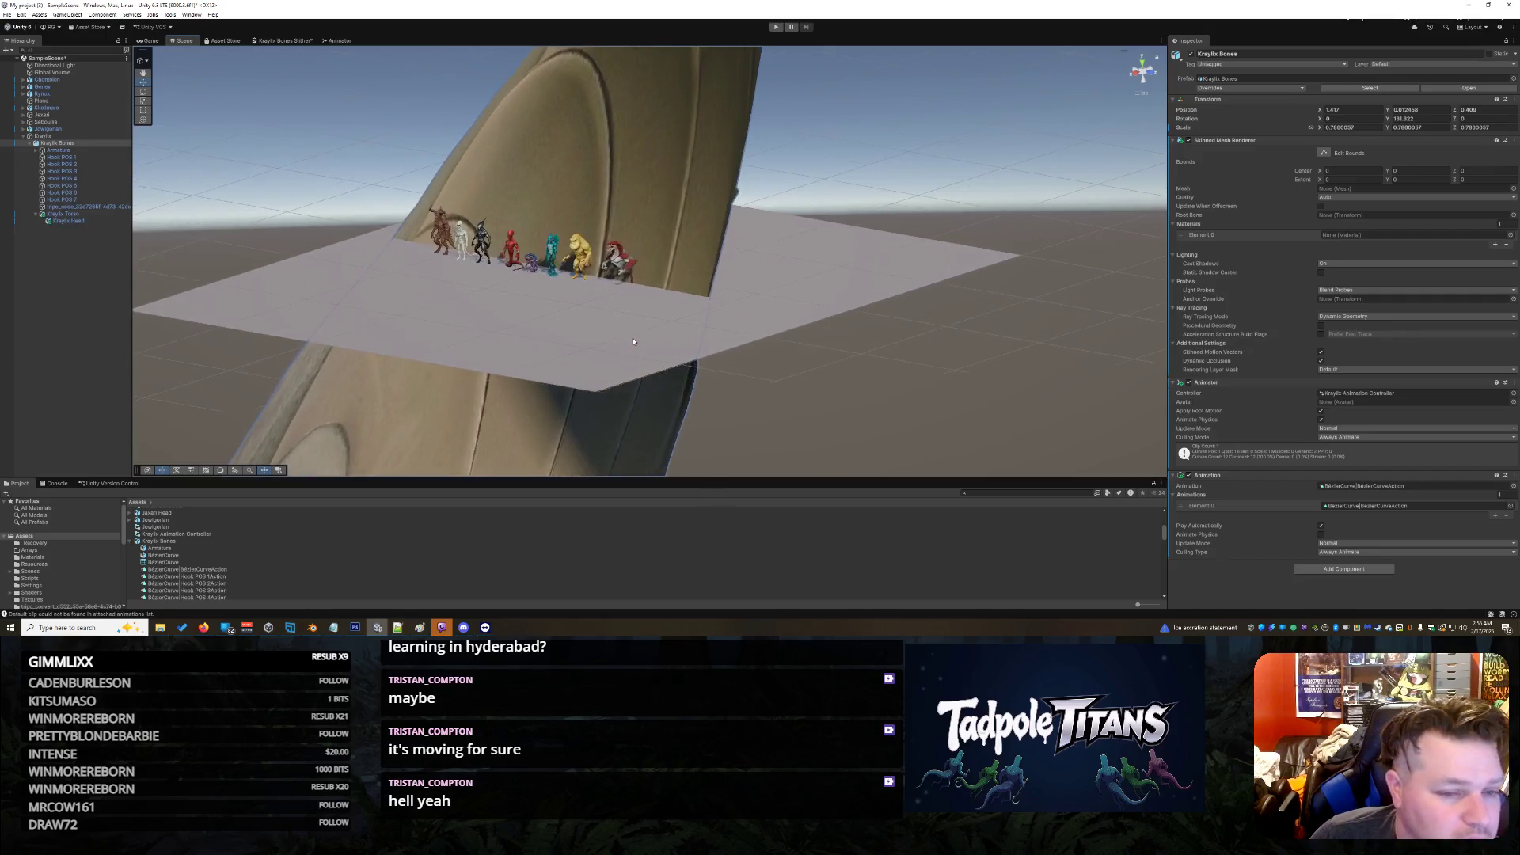
scroll(633, 341, "down", 10)
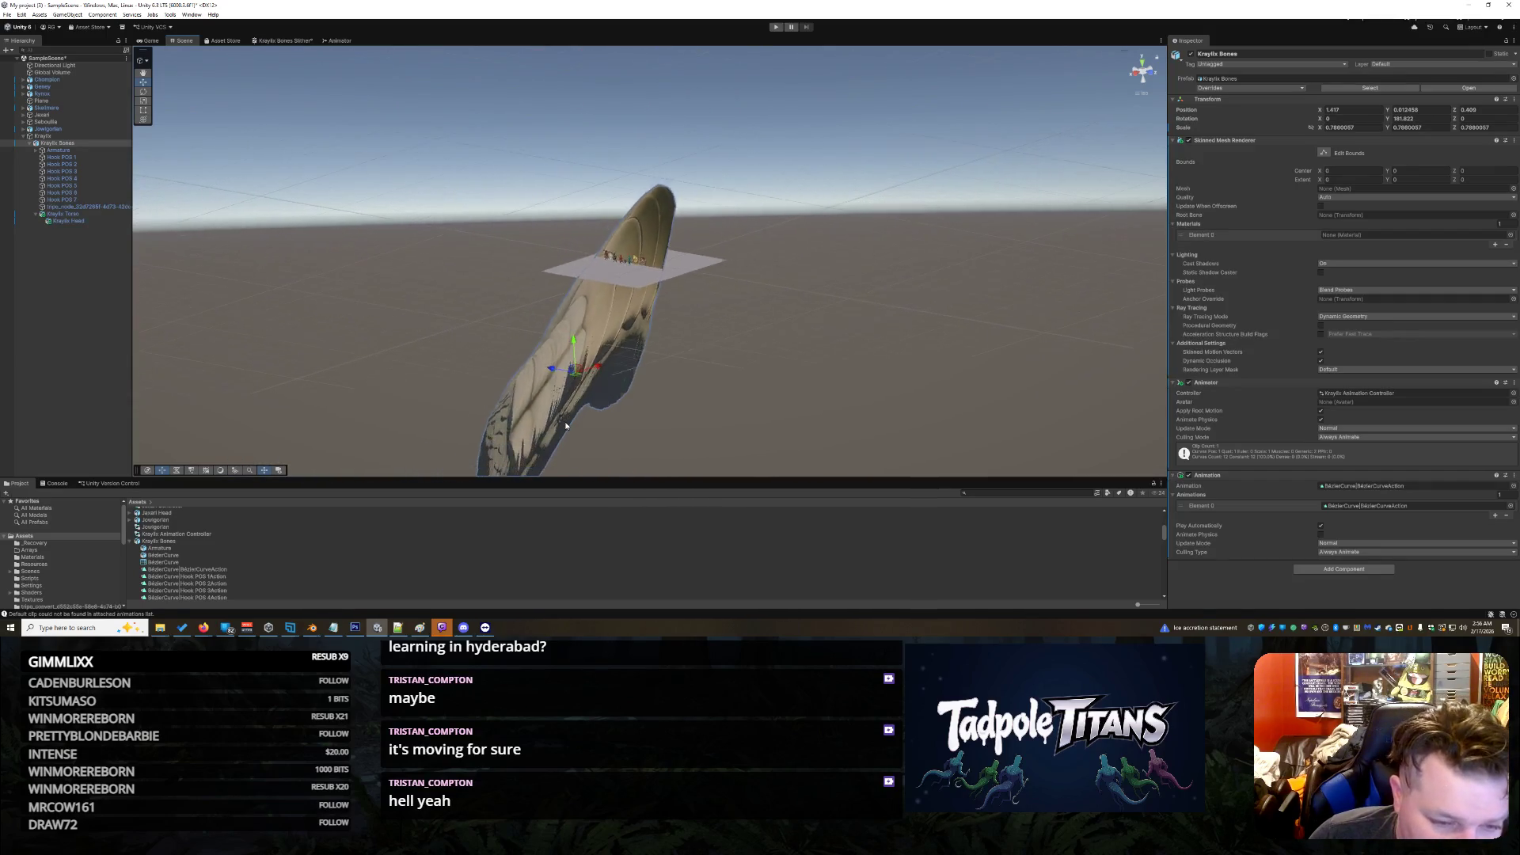
scroll(565, 425, "down", 2)
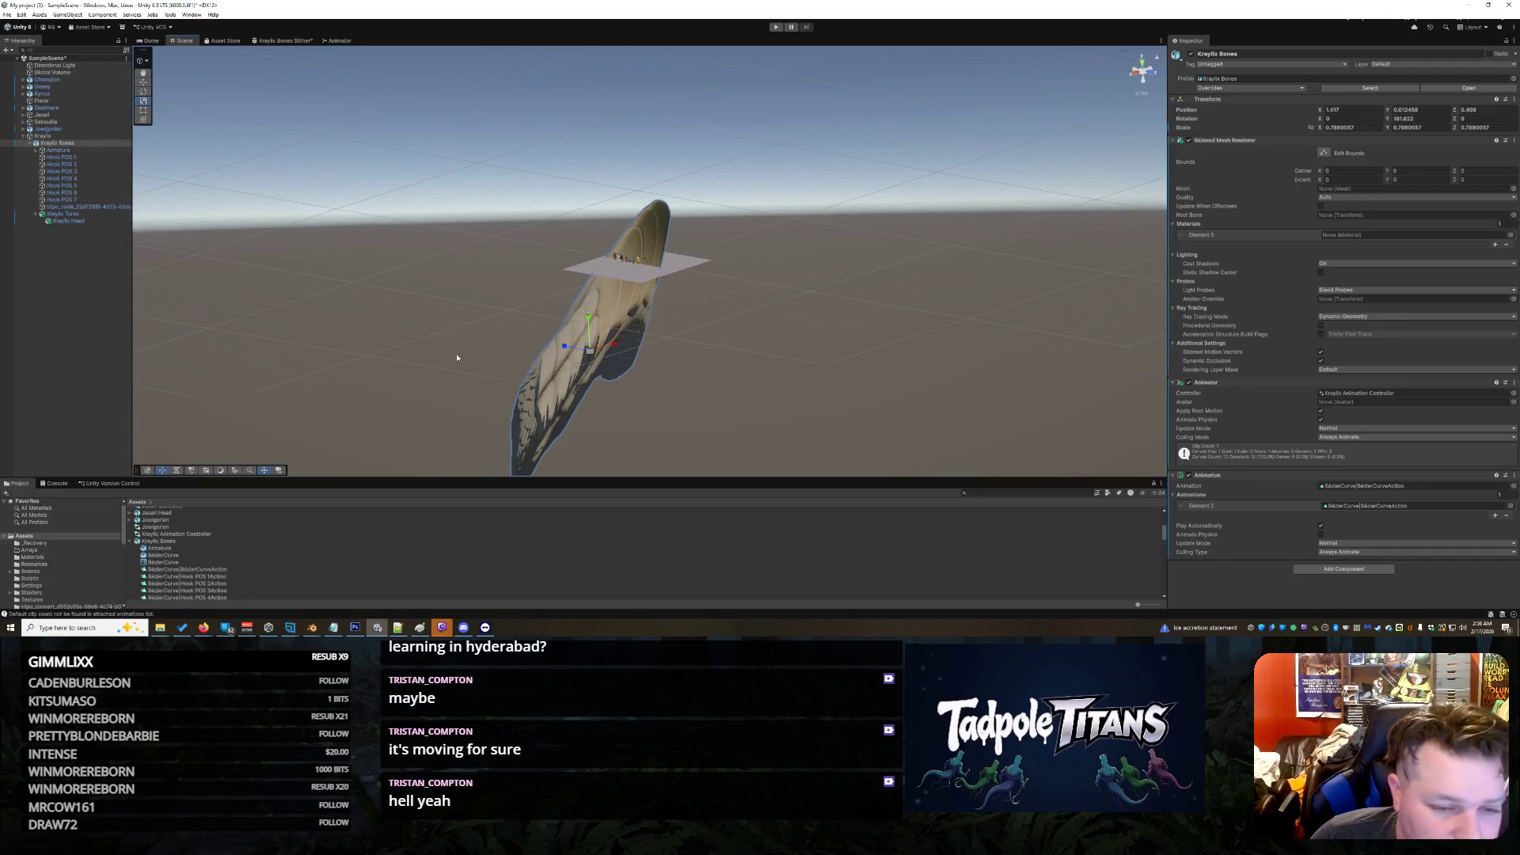
scroll(605, 401, "up", 2)
mouse_move(582, 366)
left_mouse_down()
mouse_move(554, 373)
mouse_move(656, 348)
left_mouse_up()
key("ctrl+z")
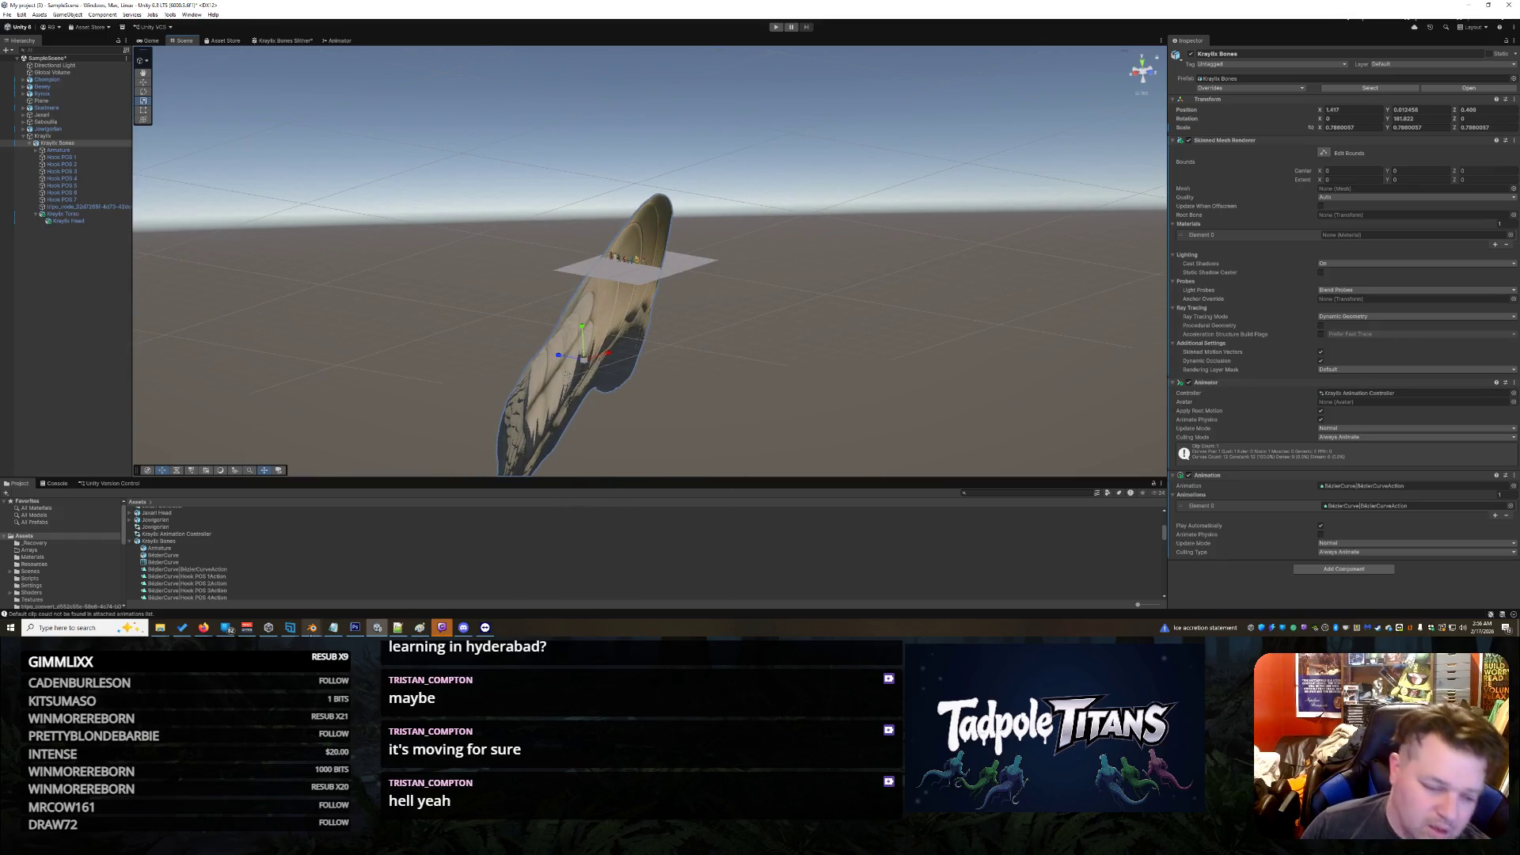
Step: Reimport the Kraylix Bones asset from the Project window, then return to Blender
scroll(725, 328, "up", 10)
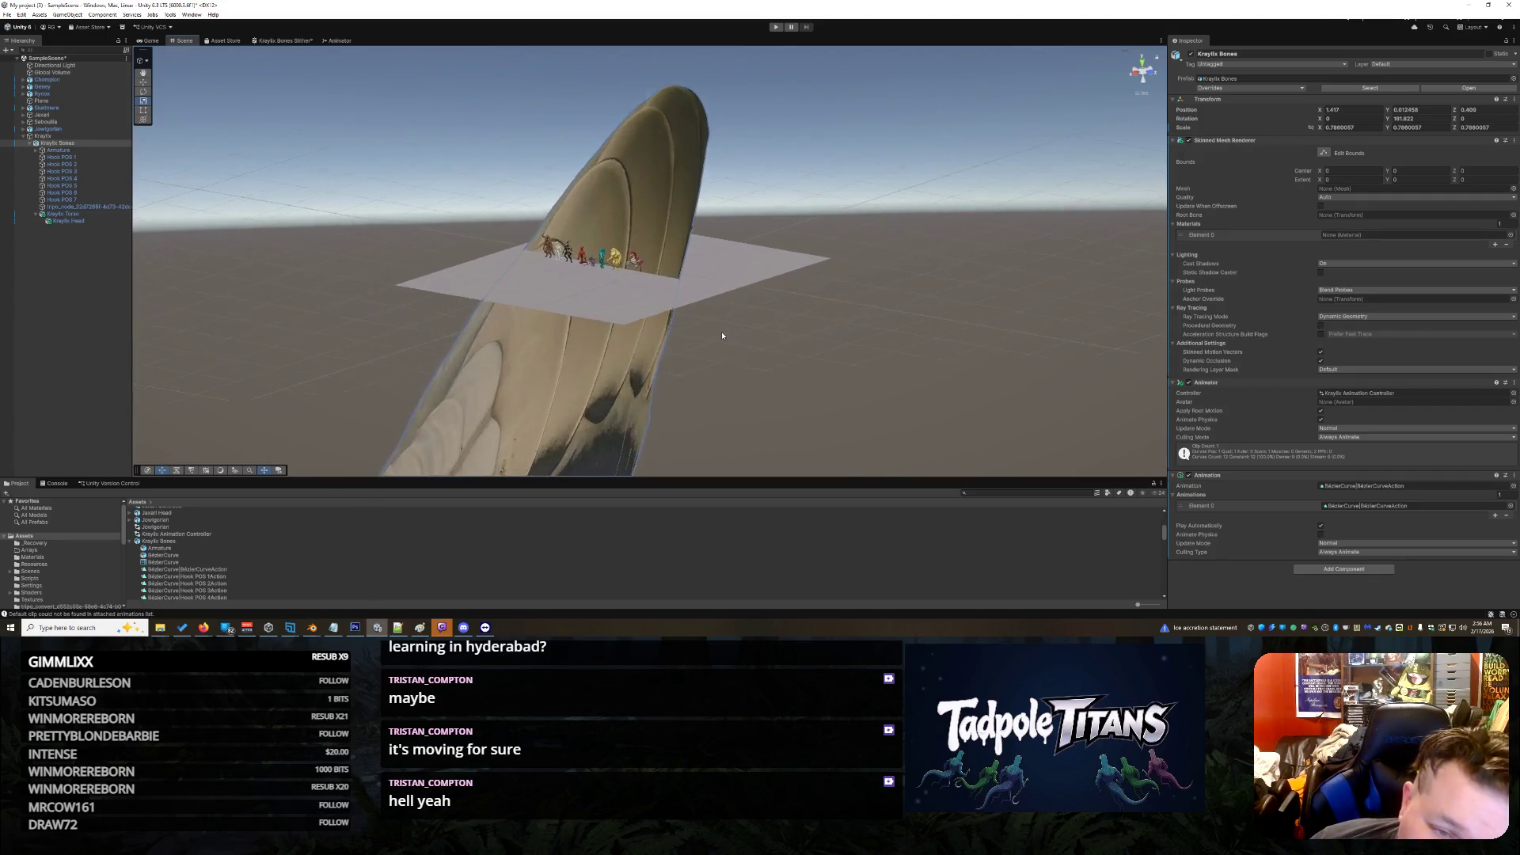
scroll(719, 340, "up", 2)
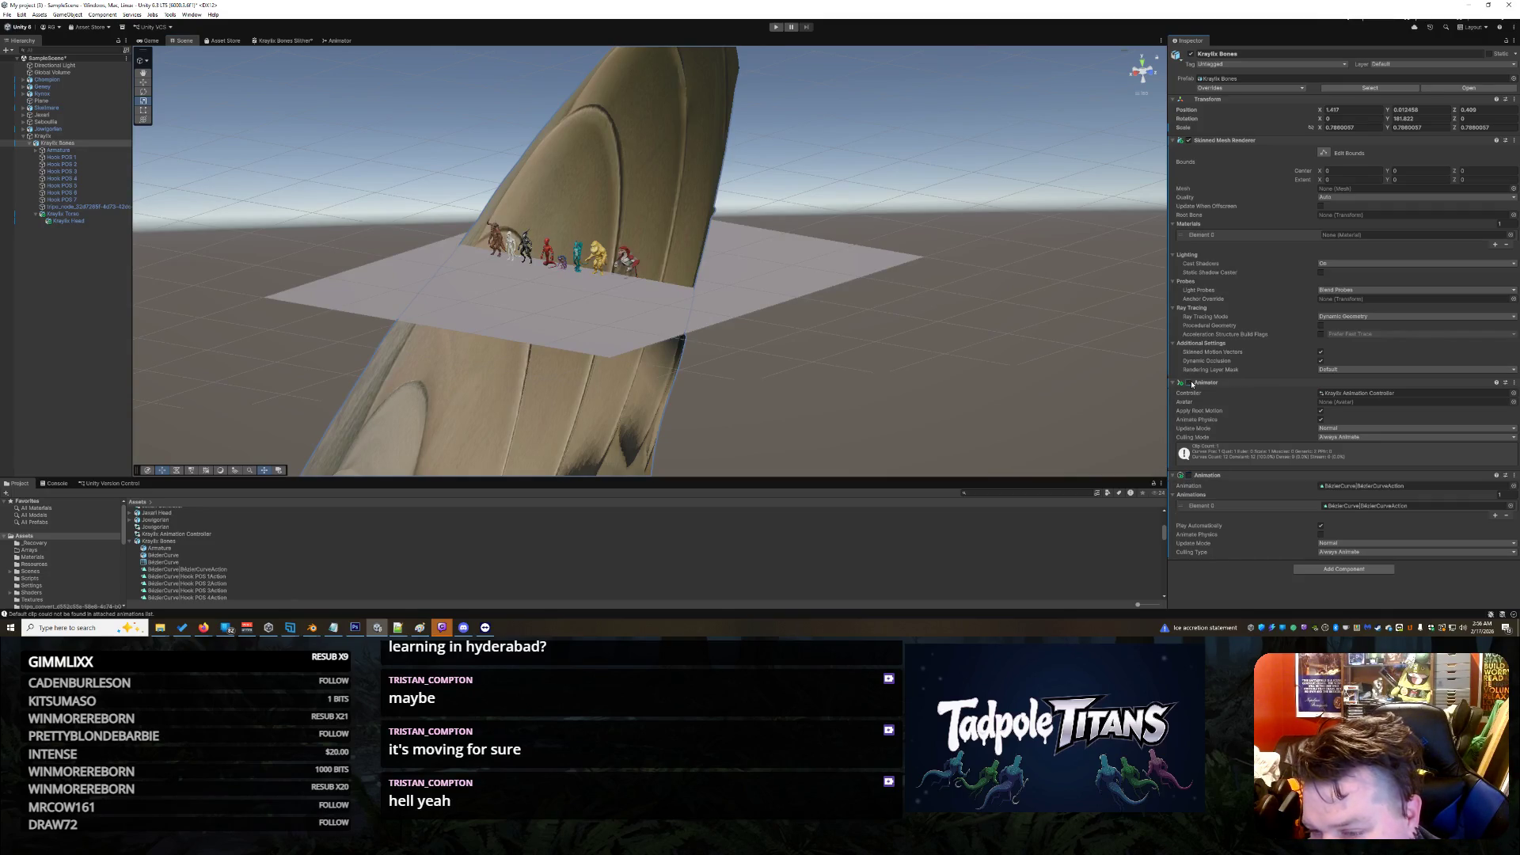
scroll(751, 389, "down", 3)
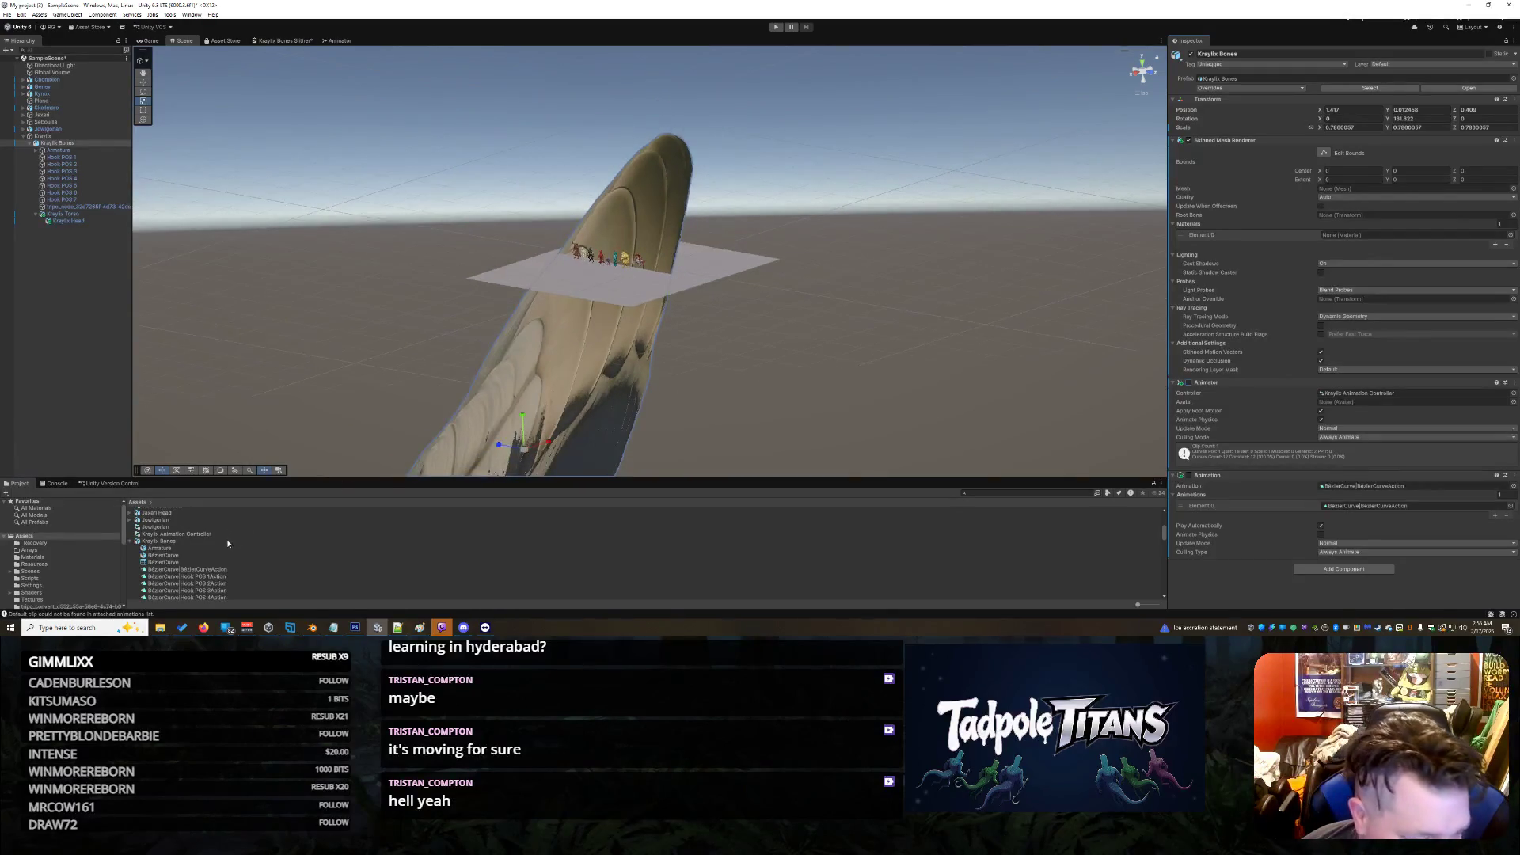
left_click(170, 541)
right_click(175, 545)
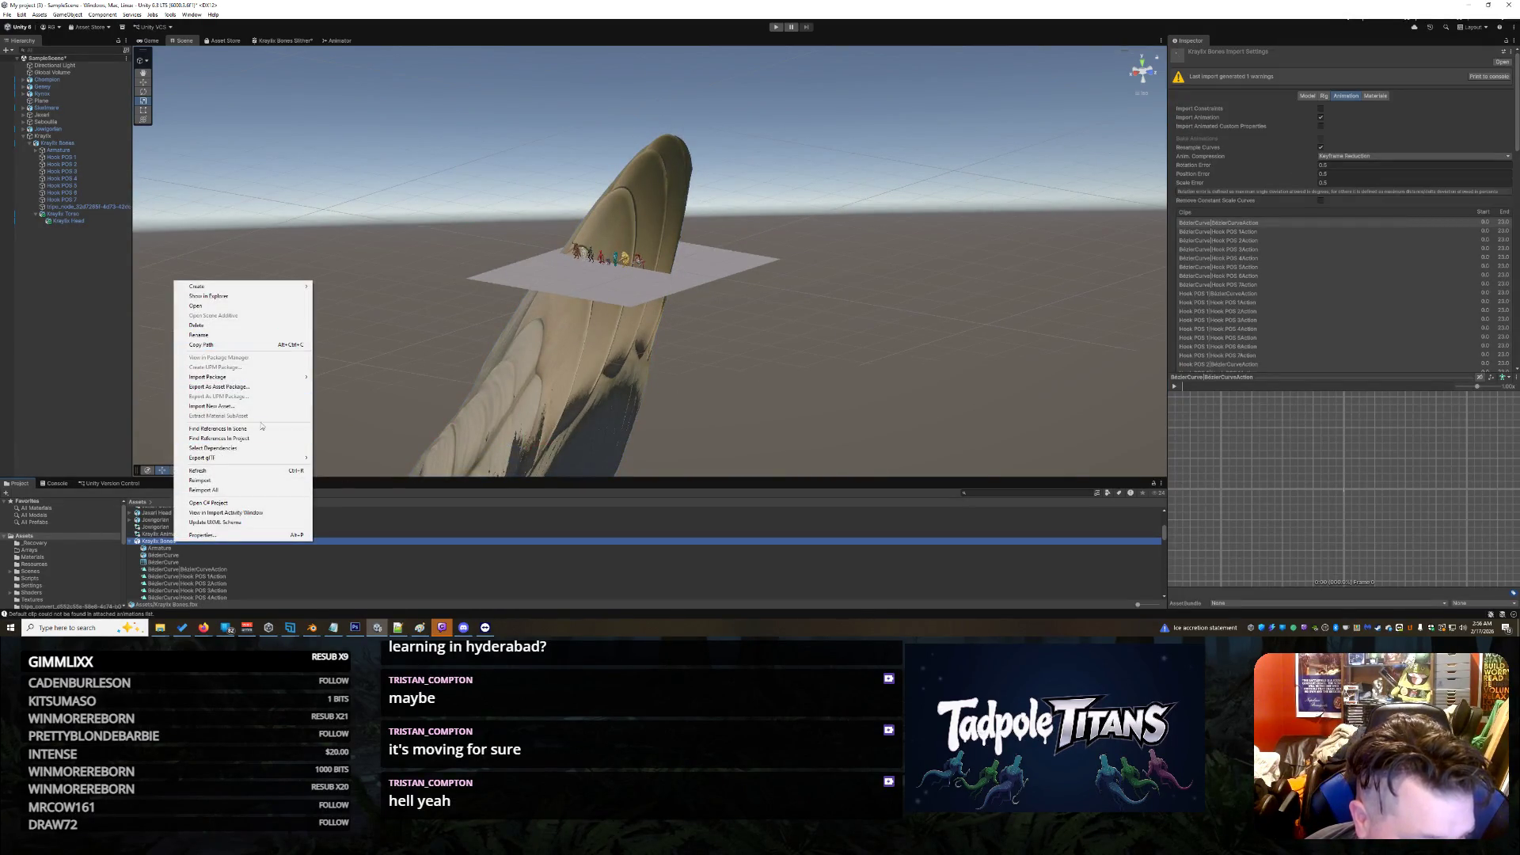
left_click(249, 481)
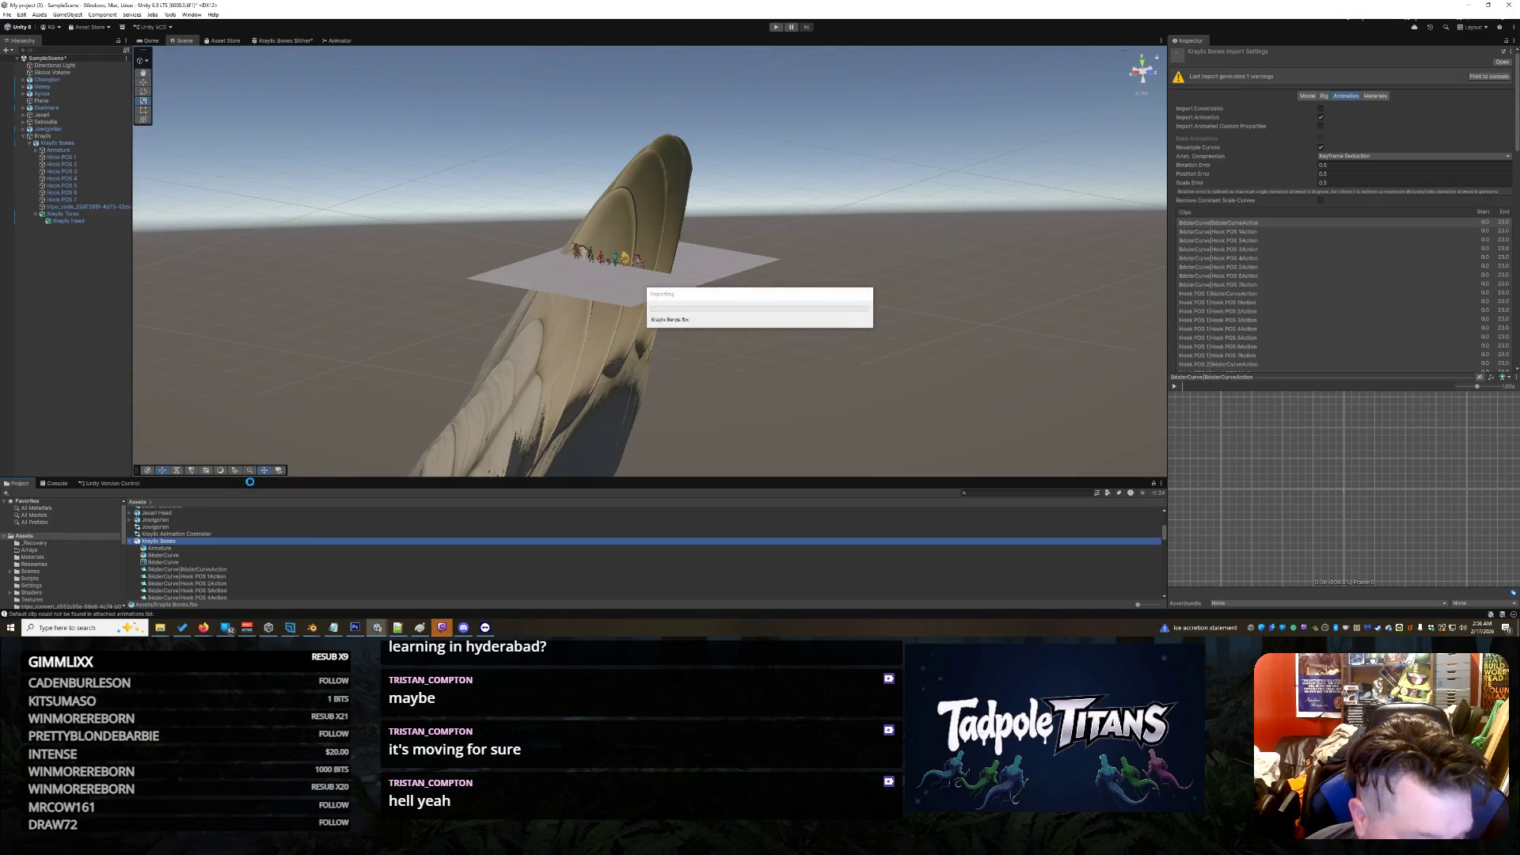
mouse_move(308, 633)
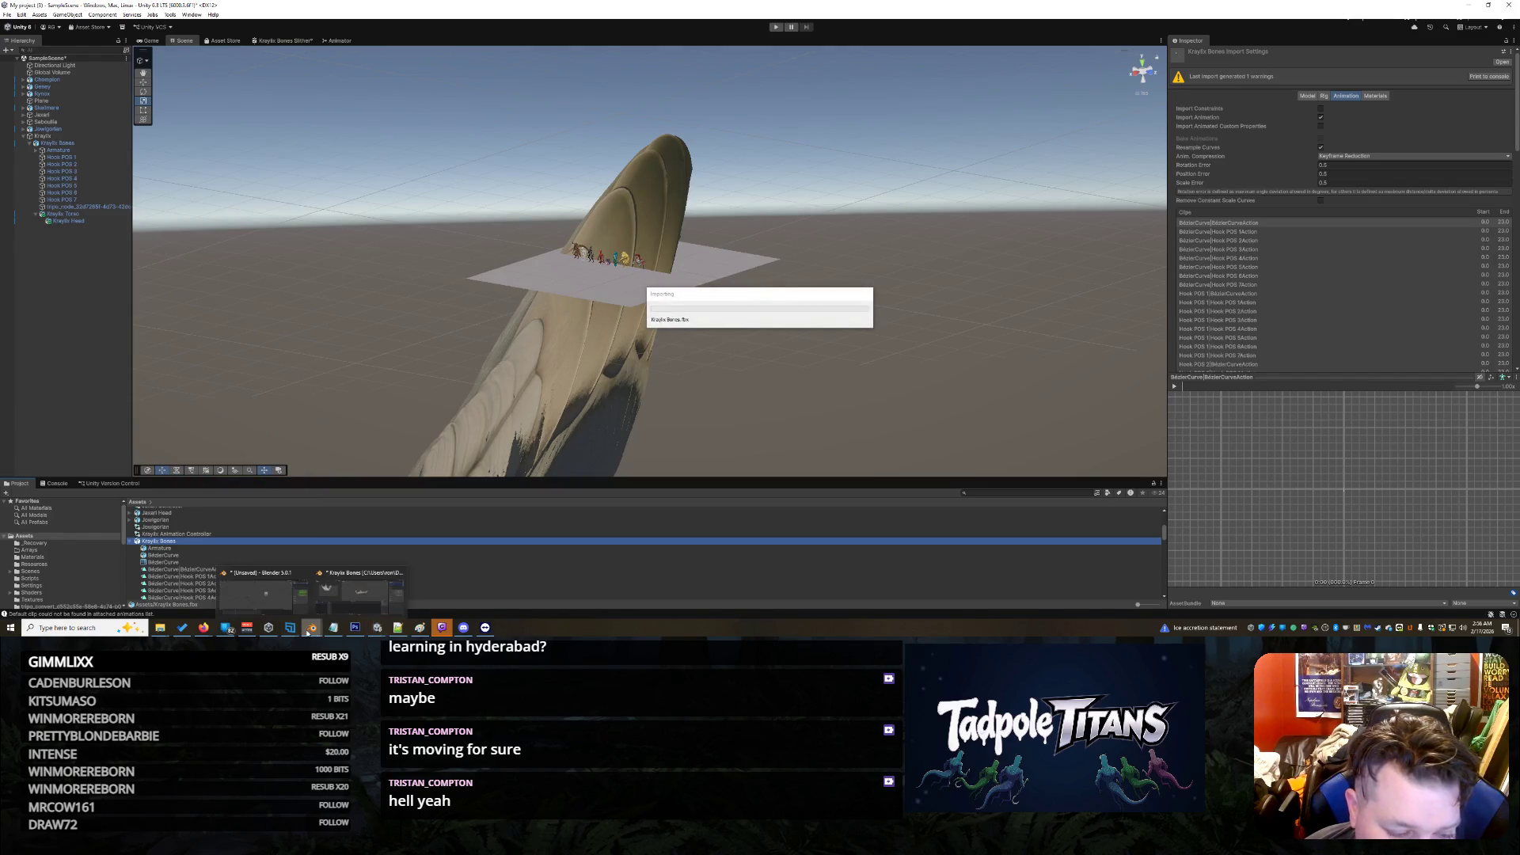
left_click(360, 592)
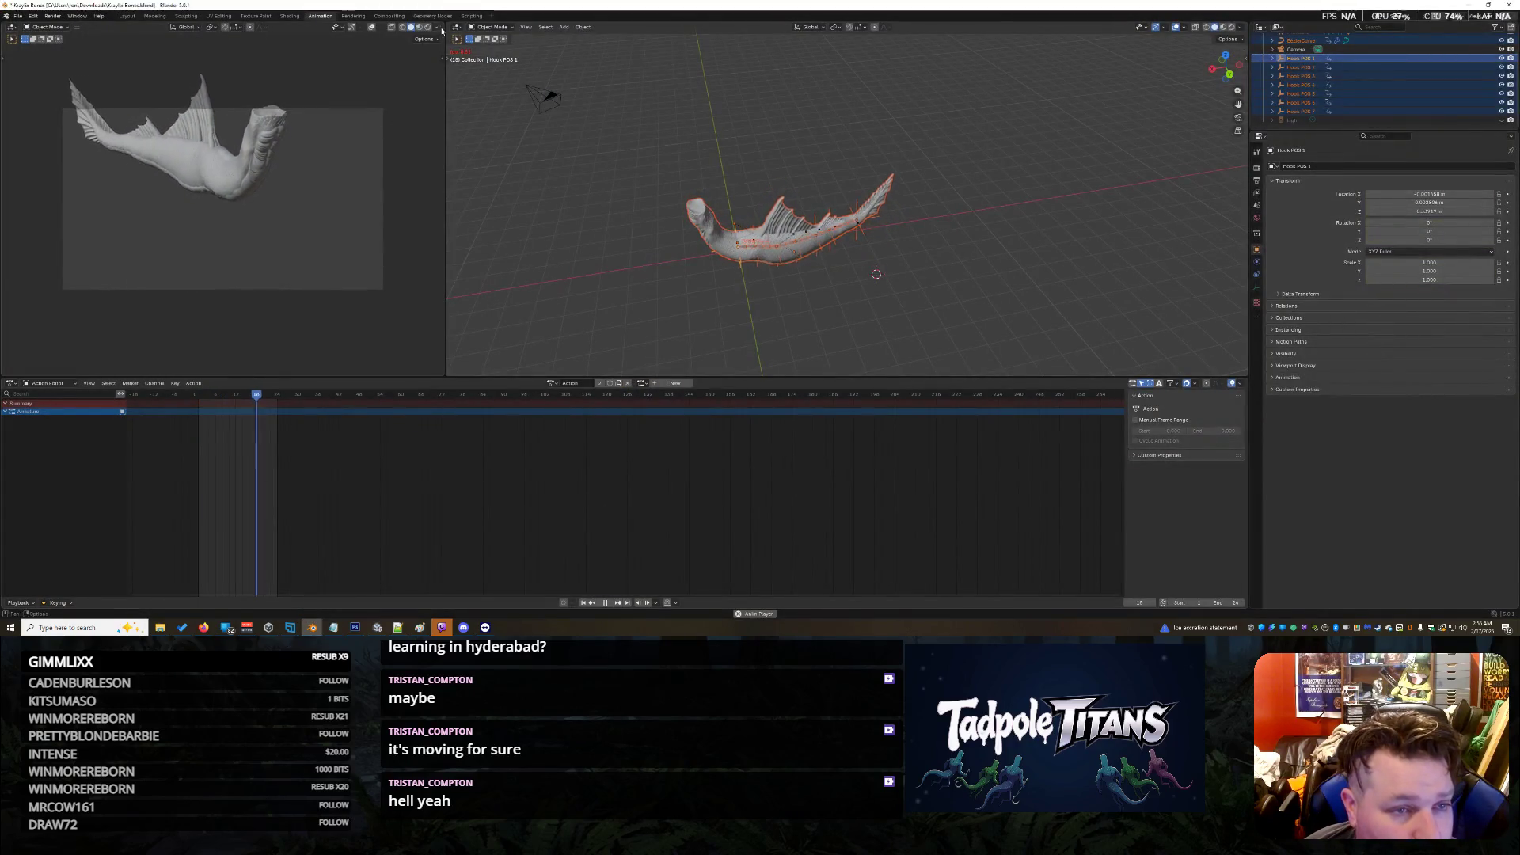
Step: Switch to the Layout workspace, make the Armature active, then go back to Unity
left_click(127, 16)
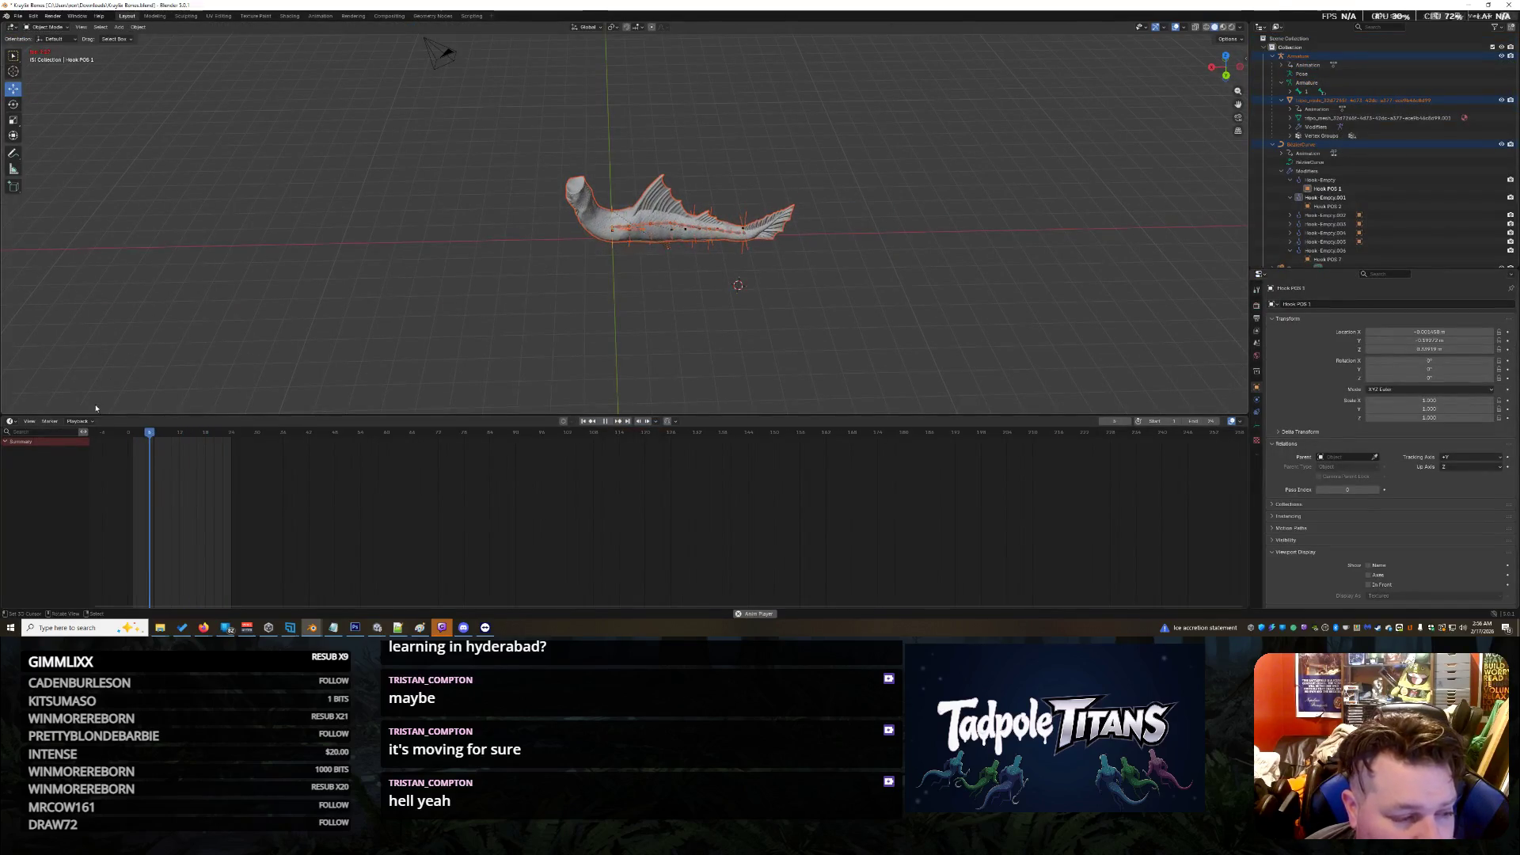
left_click_drag(475, 254, 736, 121)
right_click(815, 290, "shift")
left_click(1299, 56)
scroll(1324, 467, "down", 2)
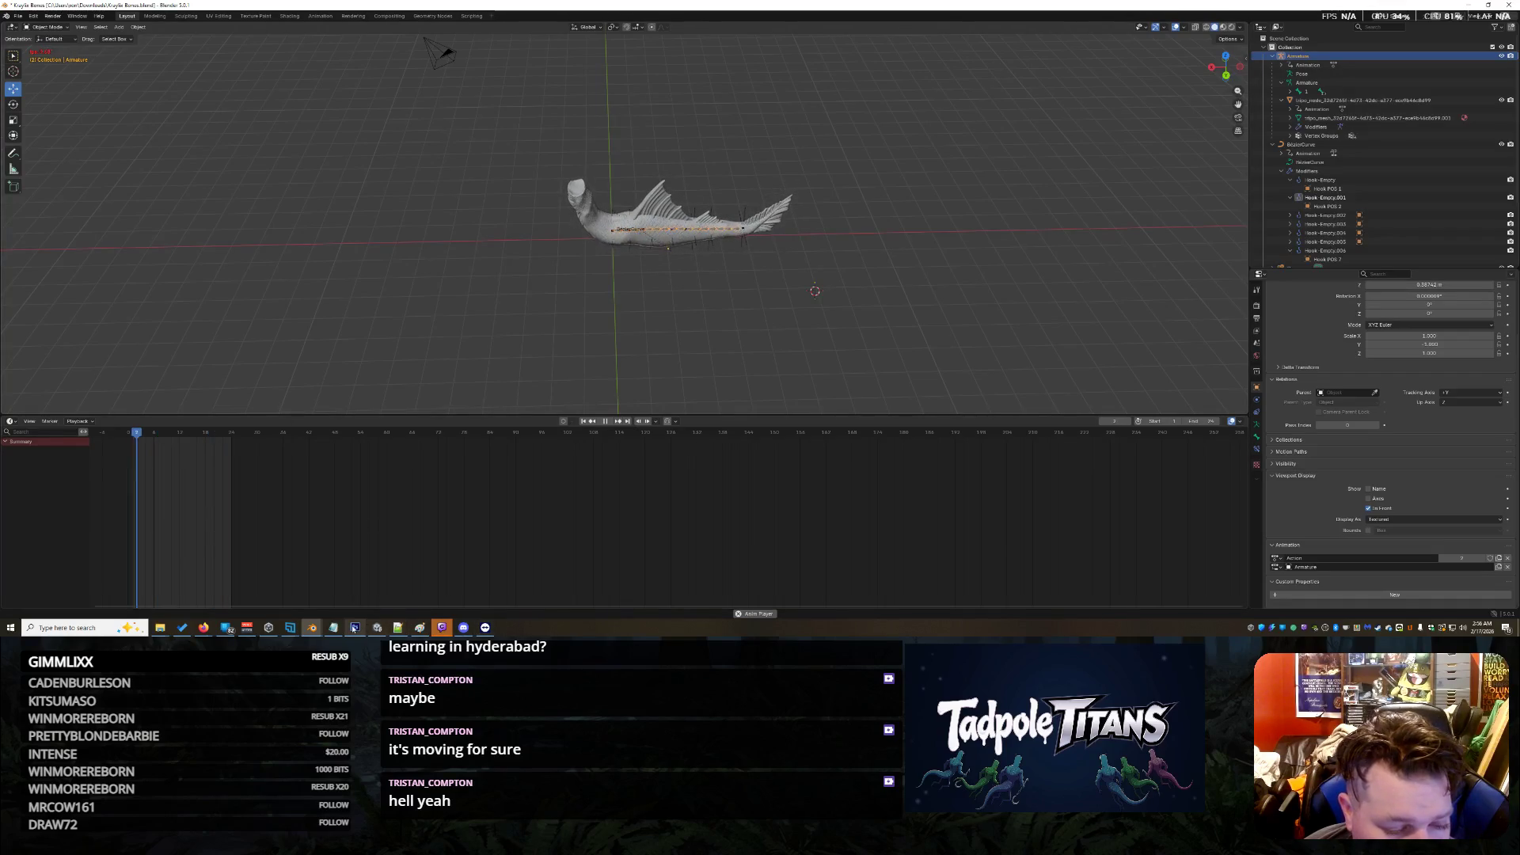
left_click(379, 628)
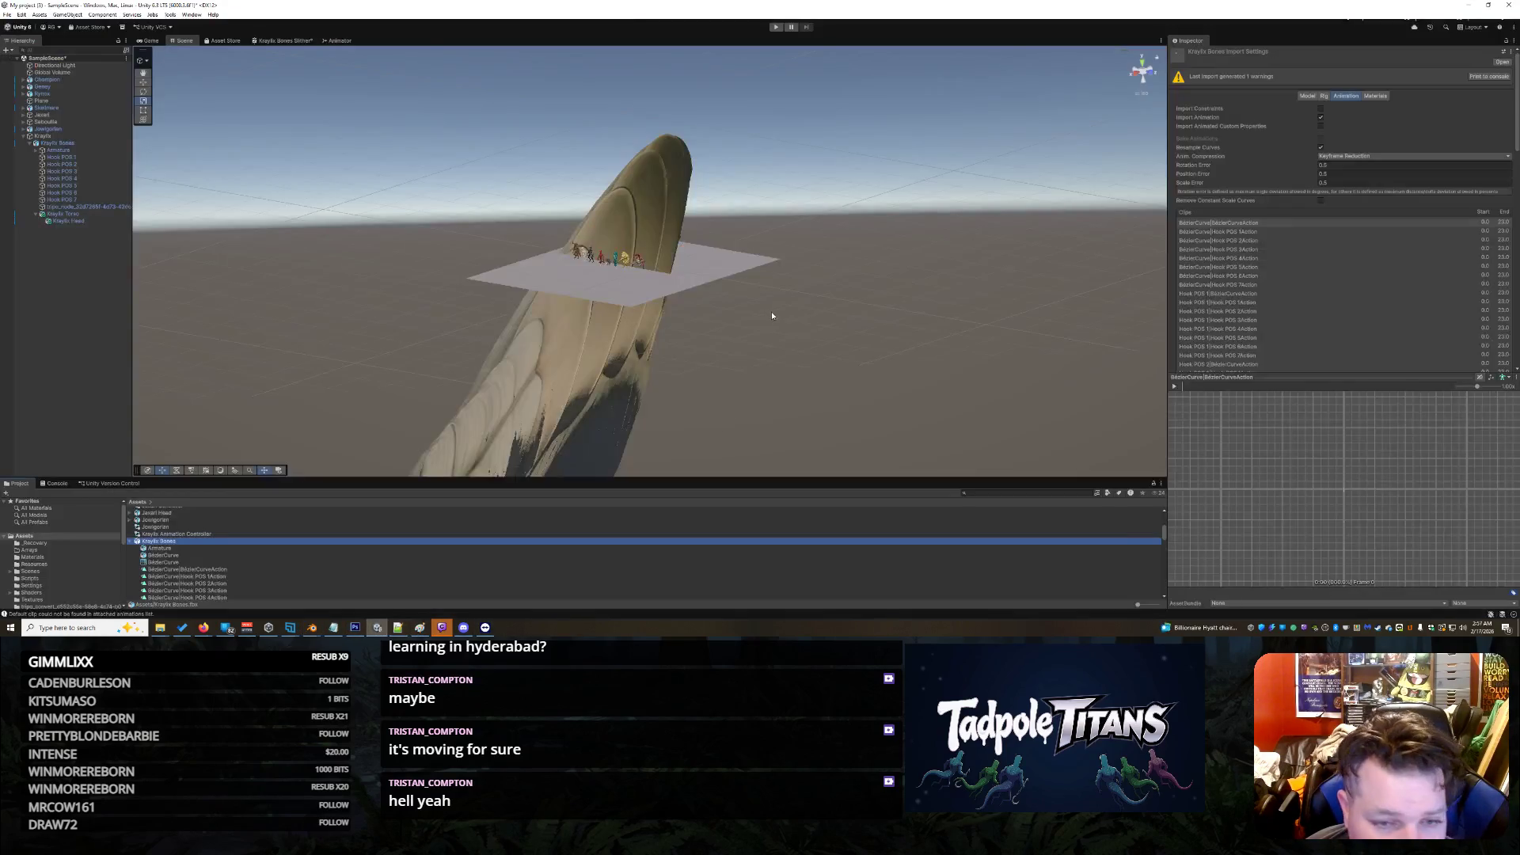
Step: Move Kraylix Torso to the Hierarchy root and delete the old Kraylix Bones instance
left_click(586, 365)
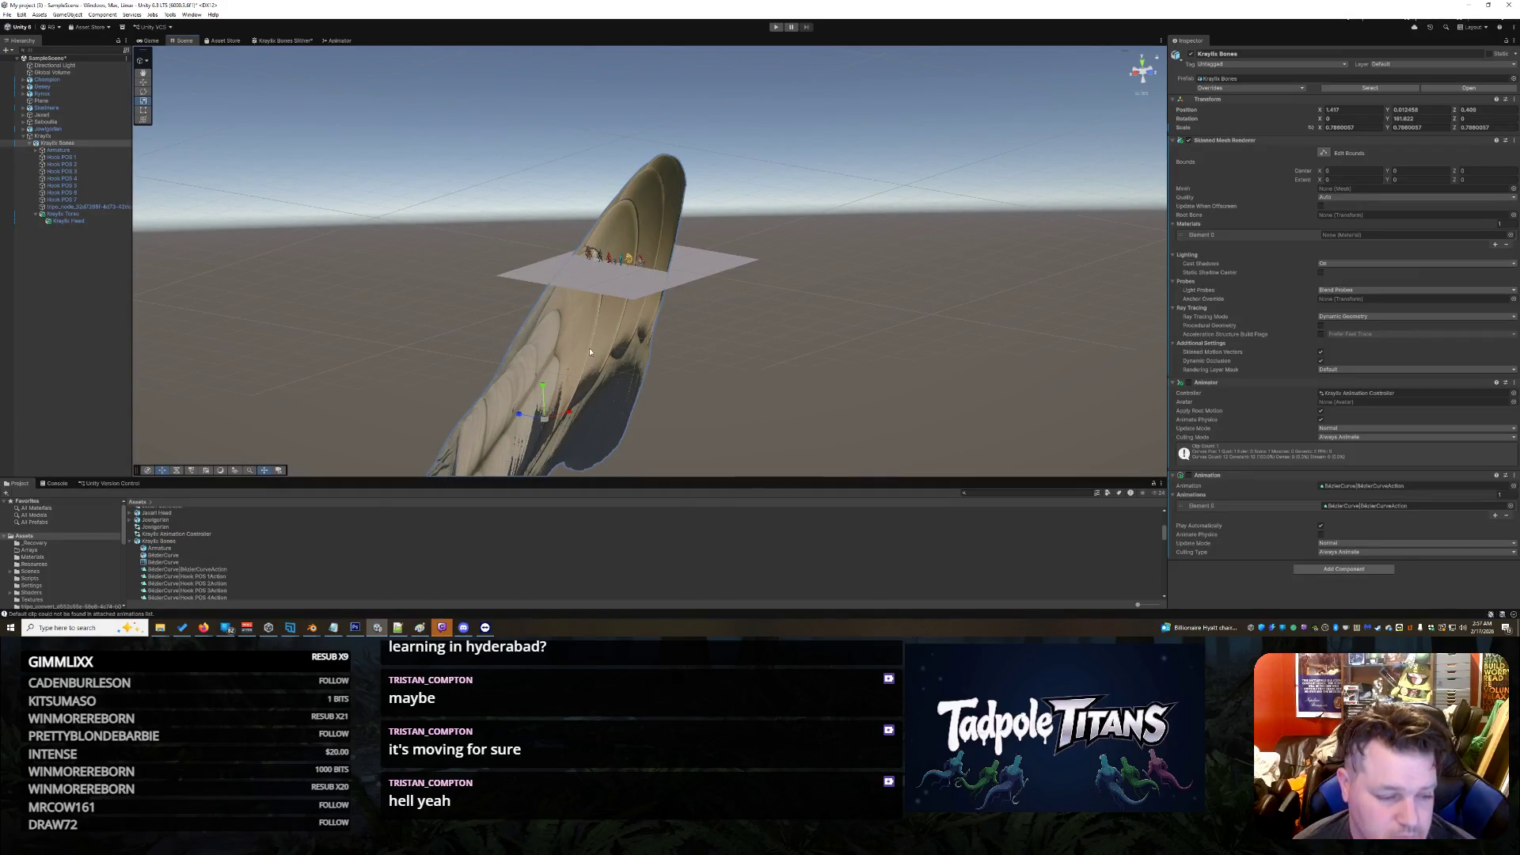
left_click(57, 215)
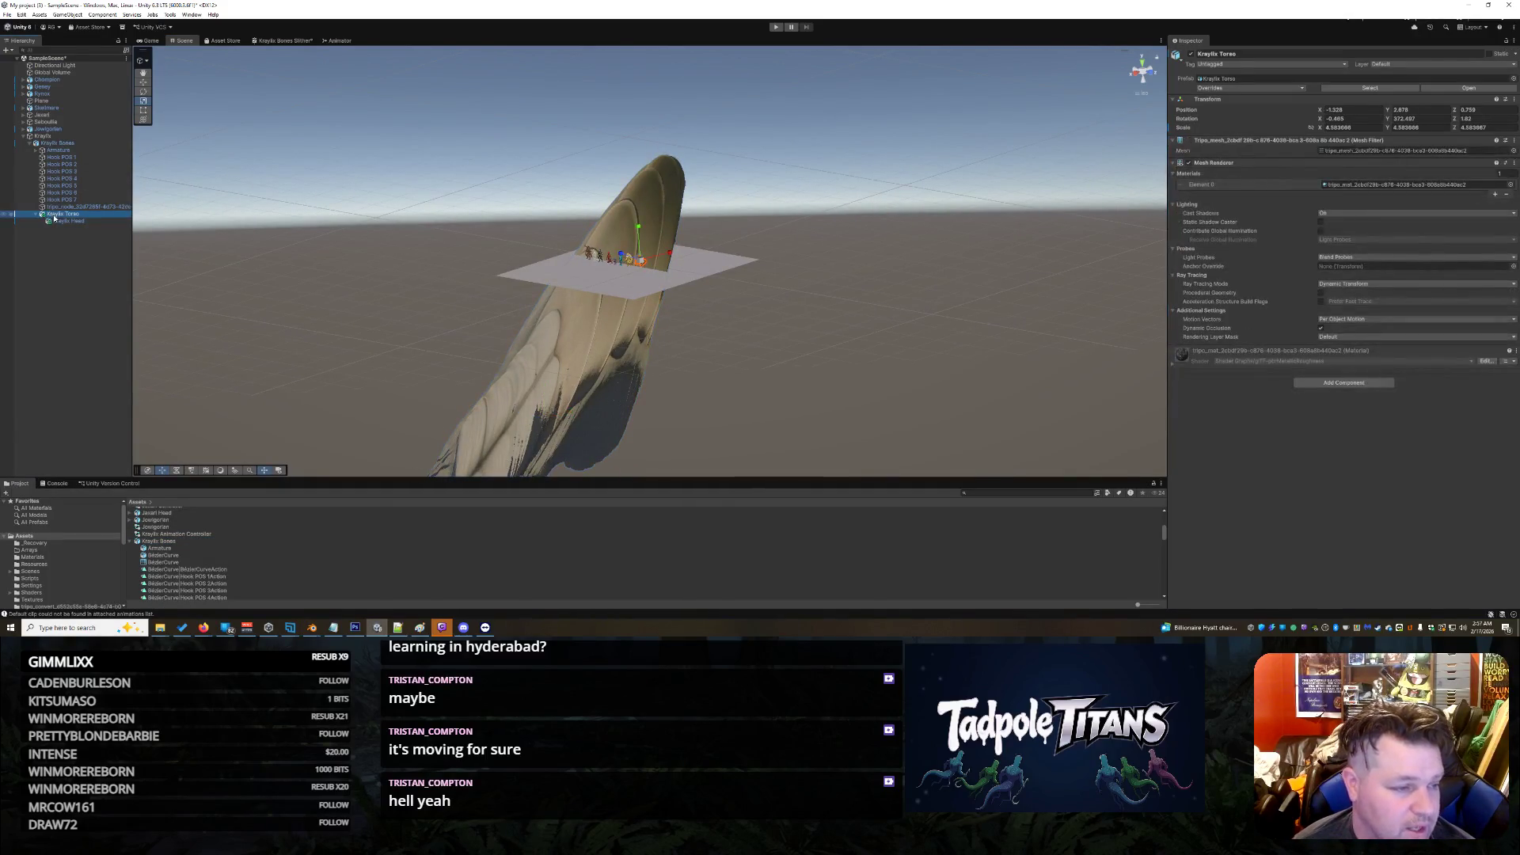
left_click_drag(62, 137, 62, 134)
left_click(44, 149)
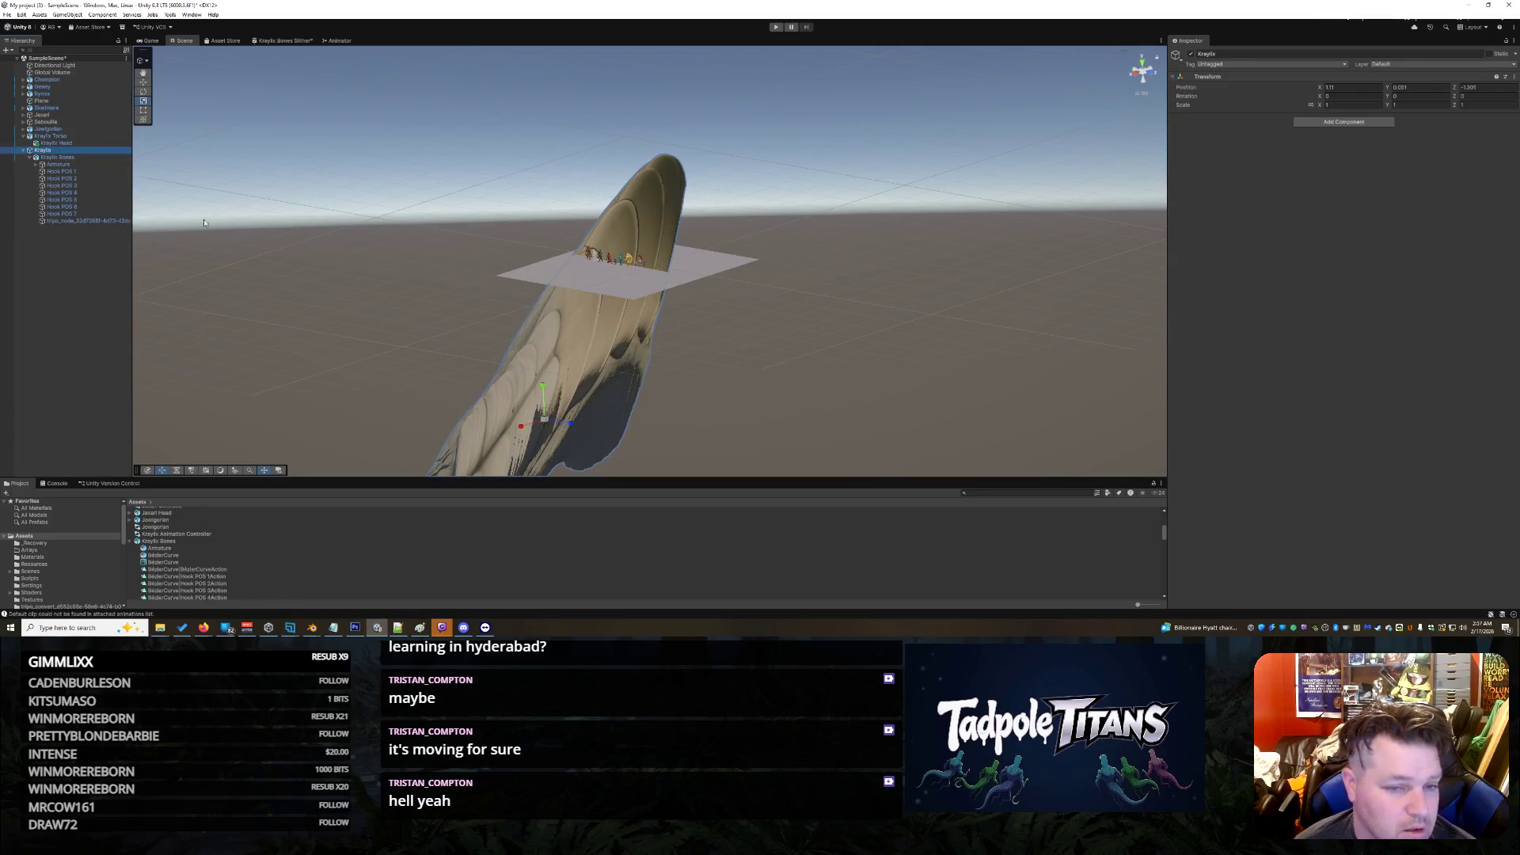
left_click(75, 157)
key("Delete")
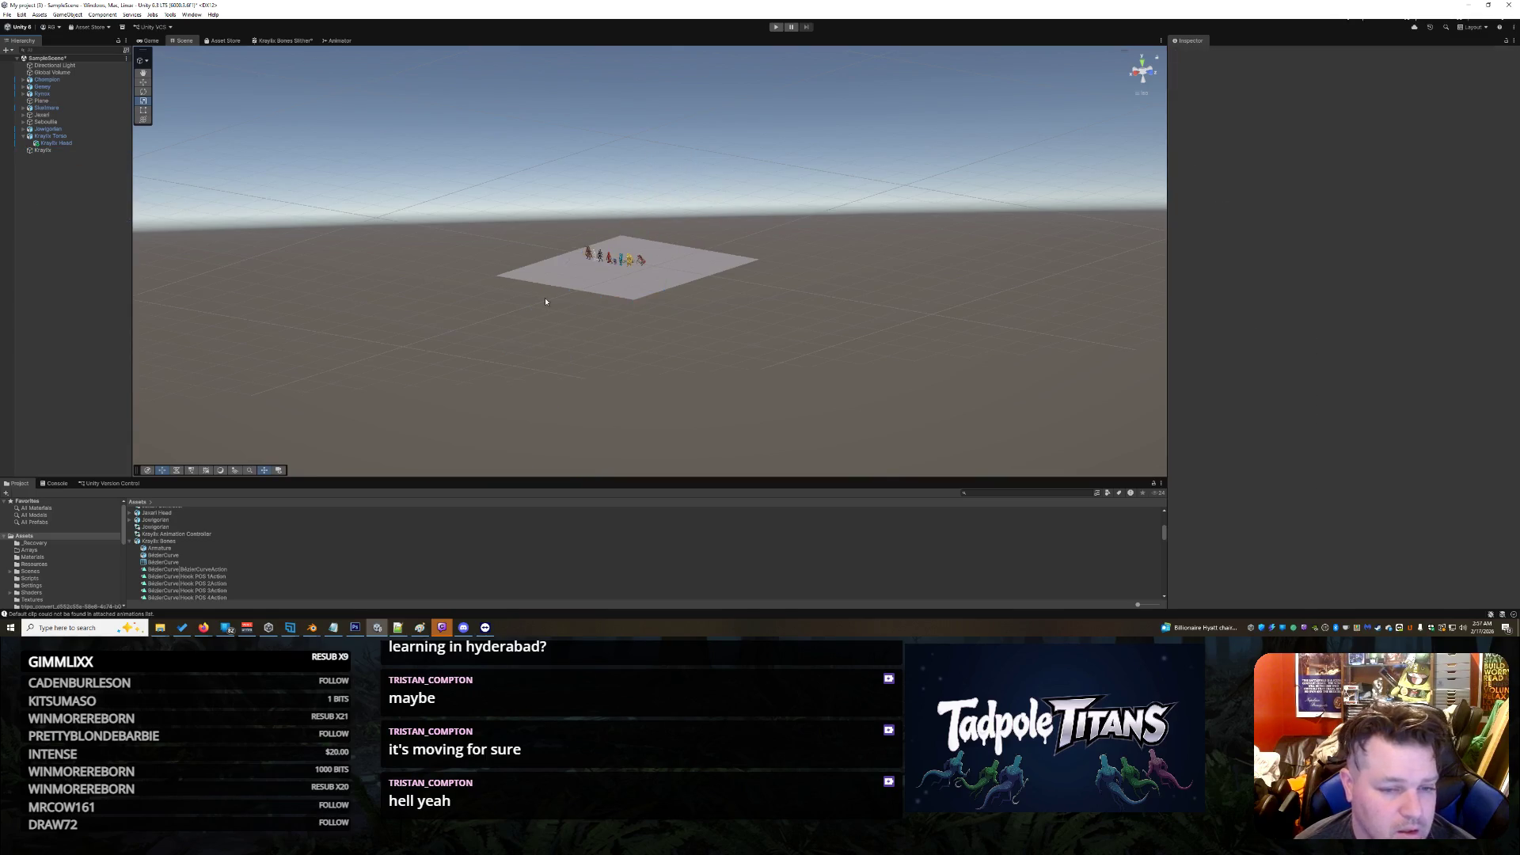
Step: Drag a fresh Kraylix Bones model from the Project window into the Scene and frame it
left_click(168, 542)
scroll(614, 390, "up", 5)
scroll(588, 410, "up", 5)
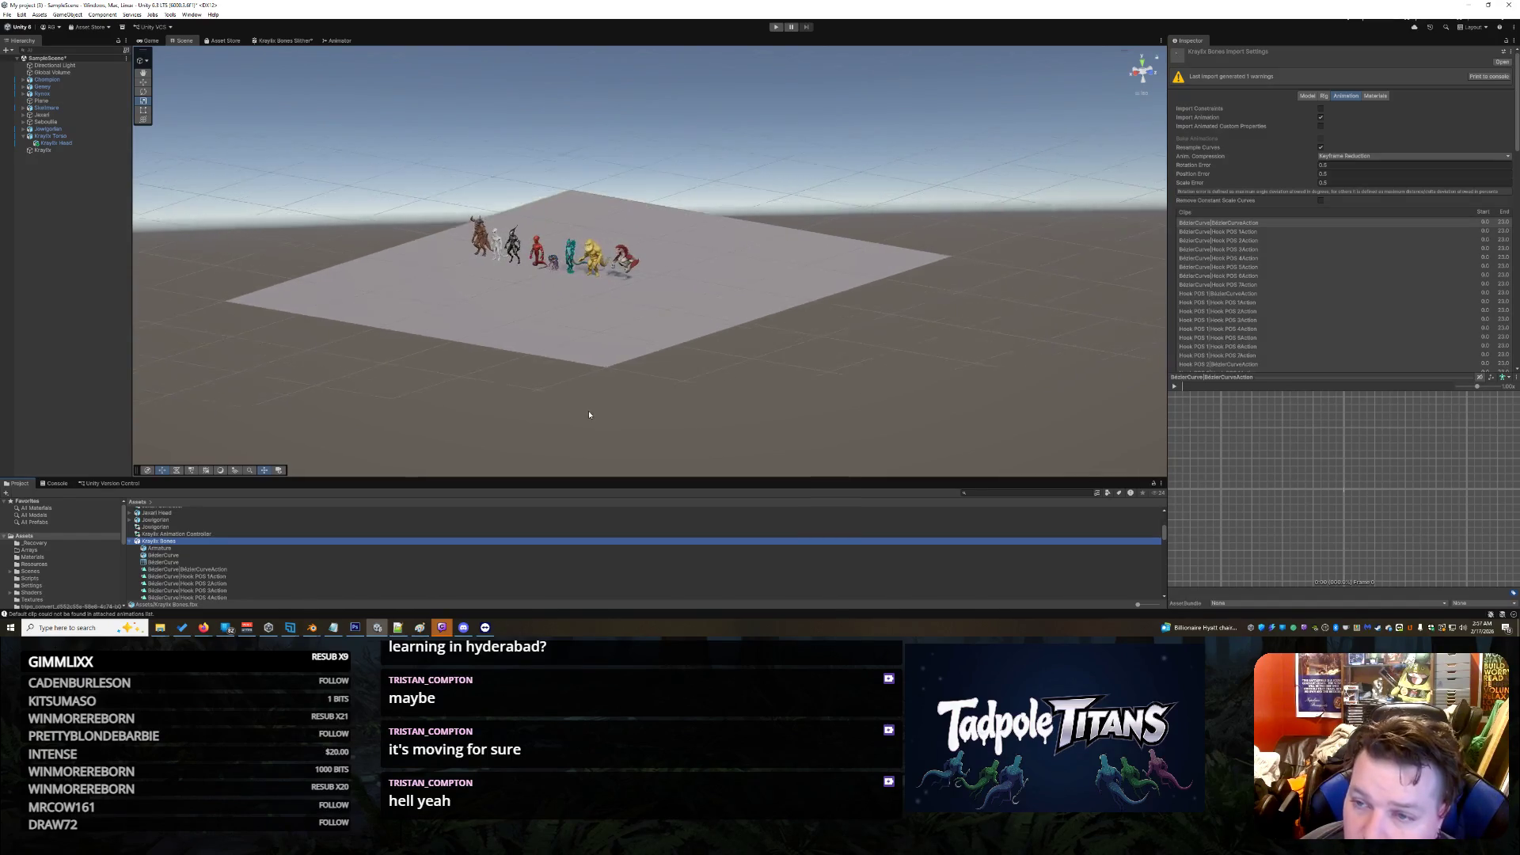
scroll(410, 431, "up", 3)
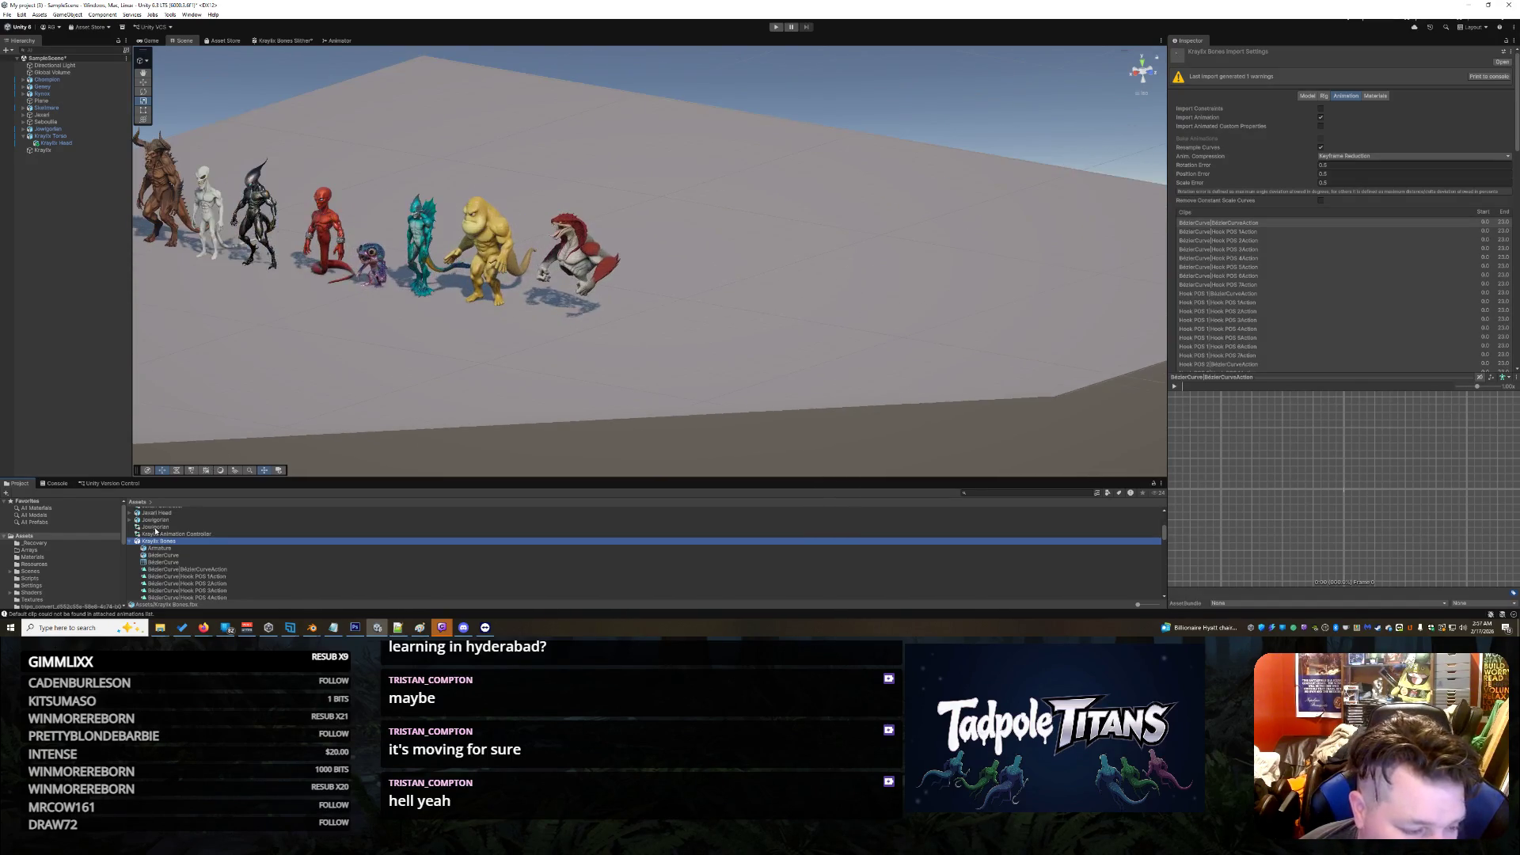
left_click_drag(157, 543, 750, 320)
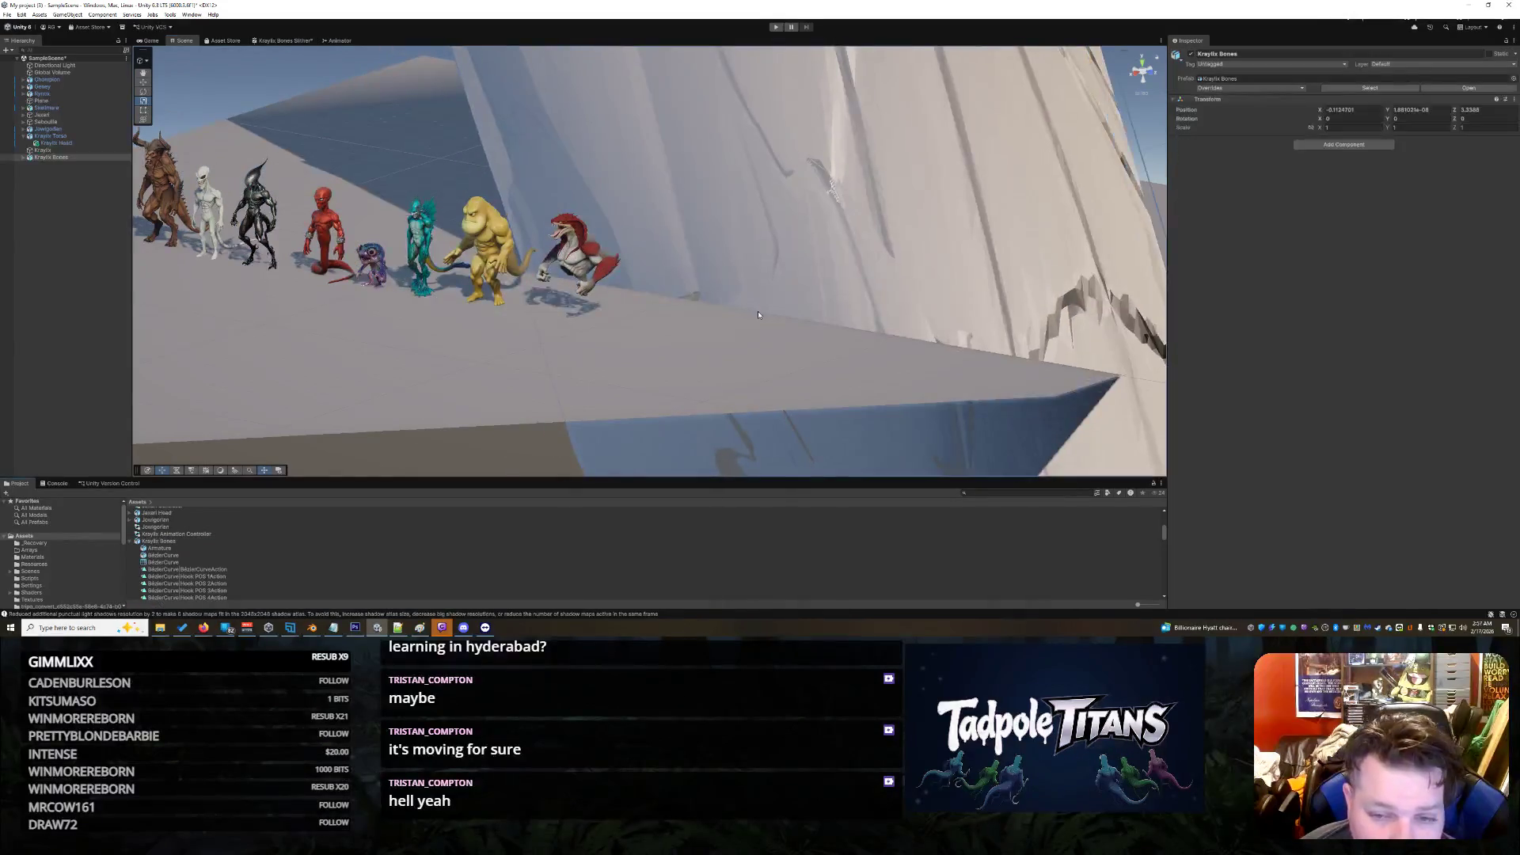
key("f")
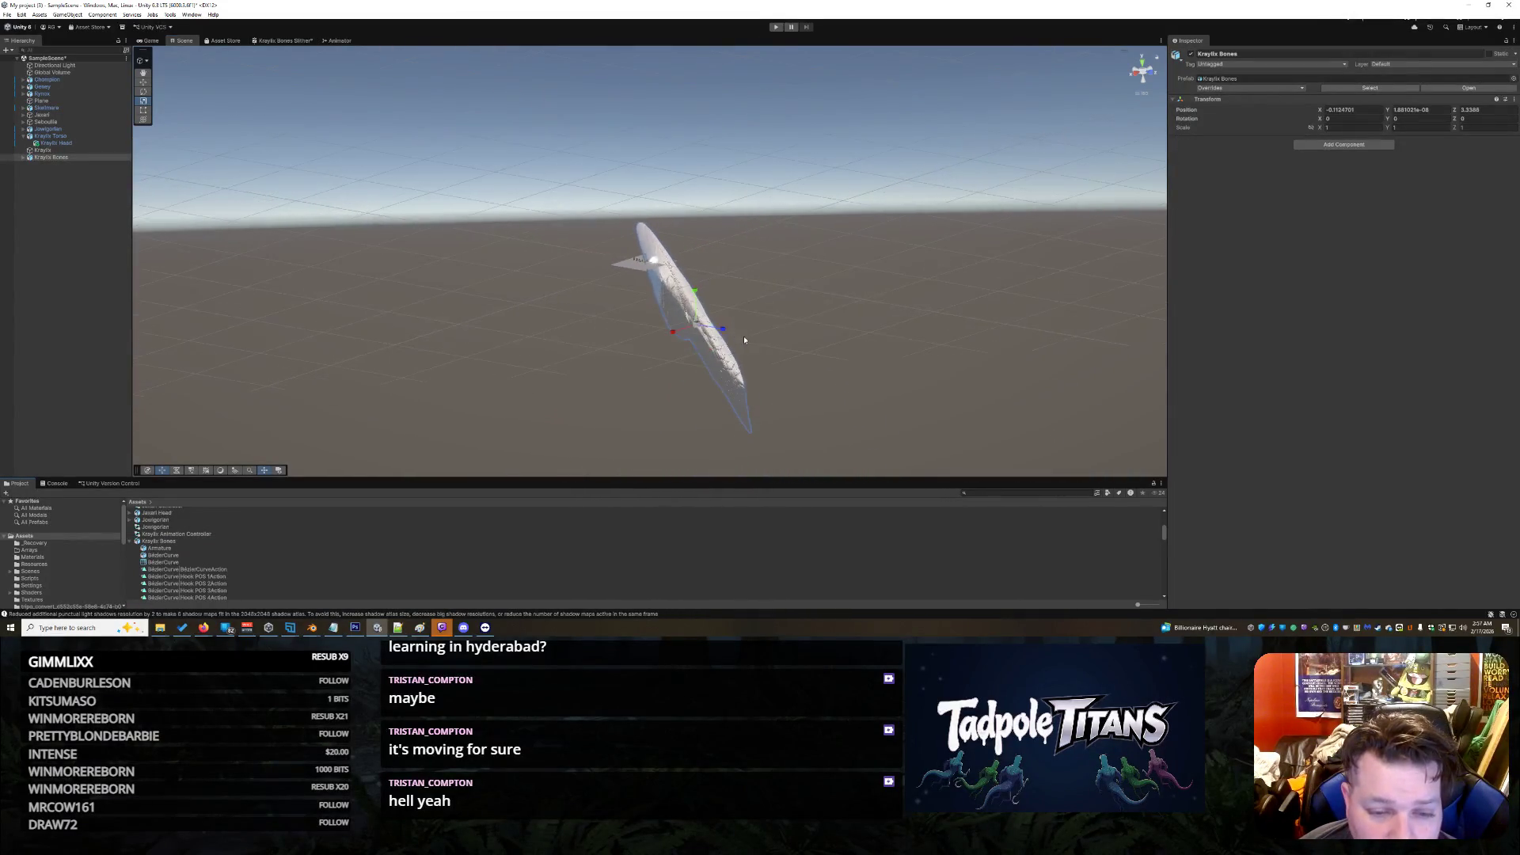
Step: Resize and reposition the new Kraylix Bones, then select its white mesh
left_click_drag(709, 338, 638, 298)
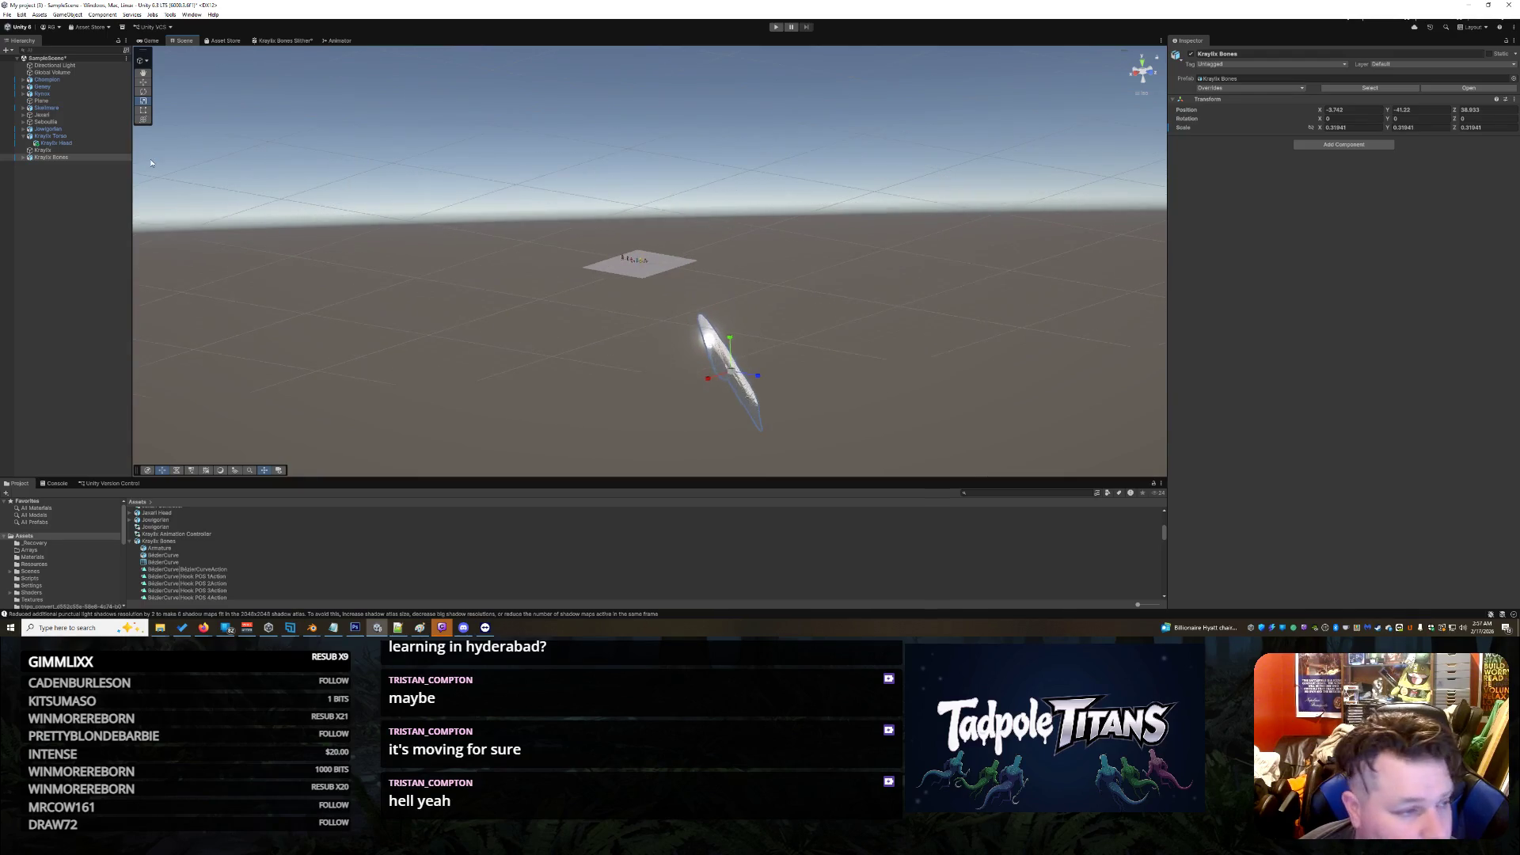
left_click(24, 157)
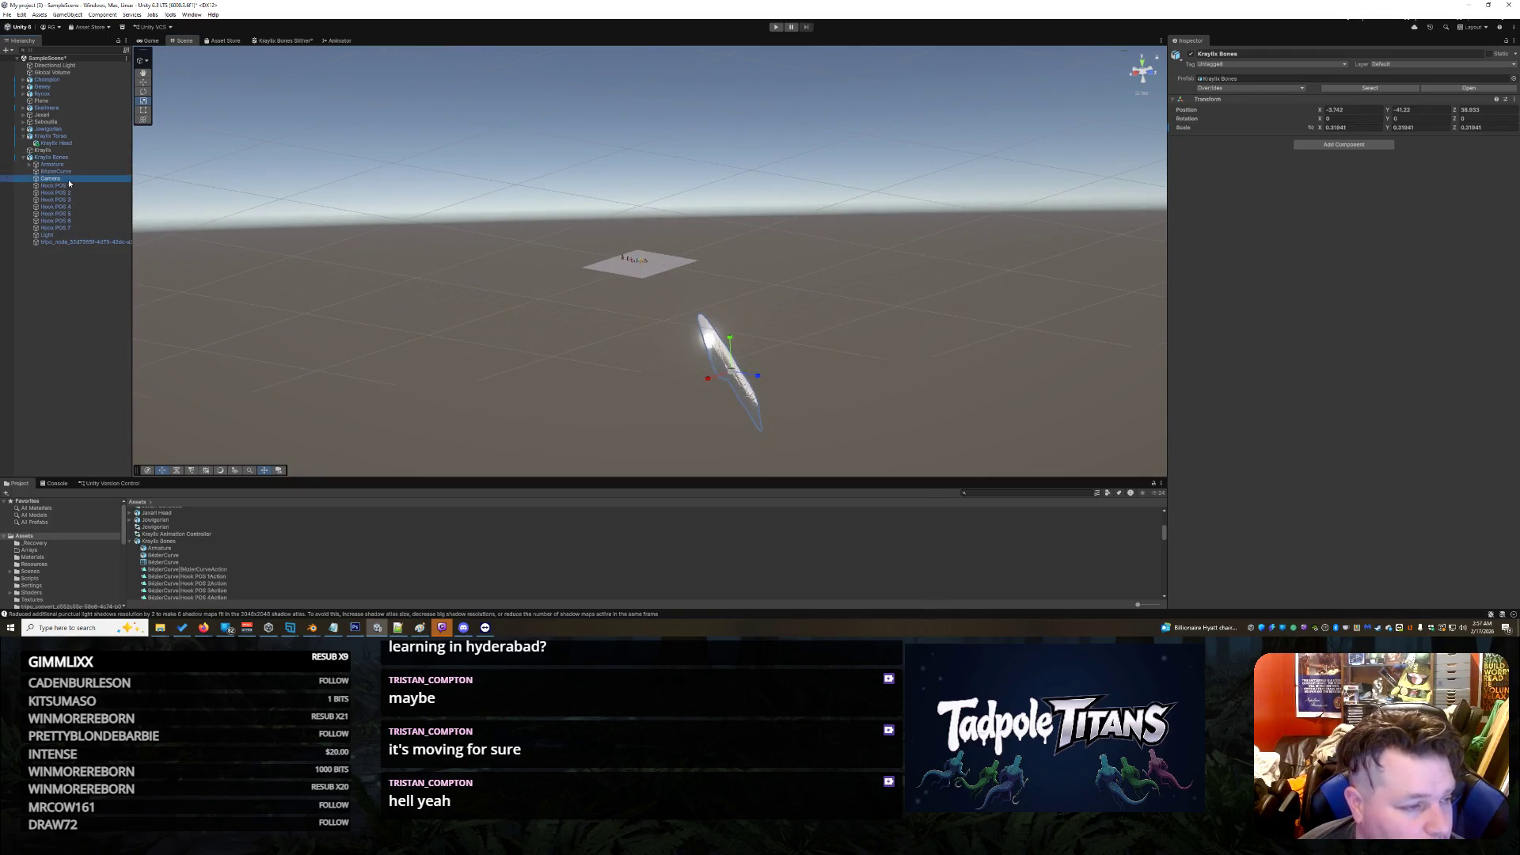
scroll(668, 434, "up", 3)
left_click(743, 383)
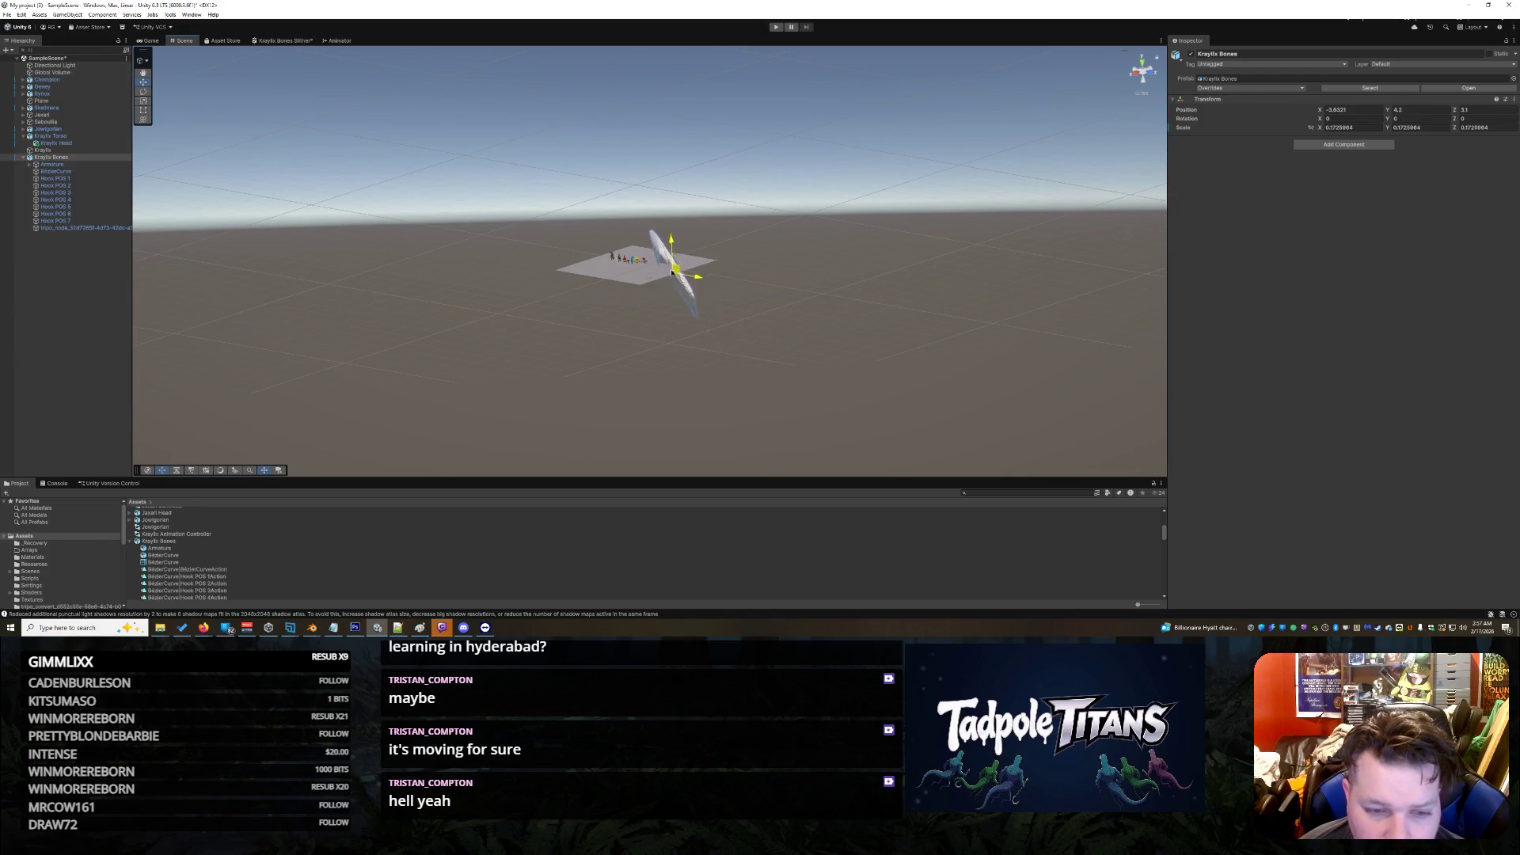
Step: Scale the Kraylix Bones mesh down, squashing it vertically and then shrinking it overall
scroll(665, 288, "up", 10)
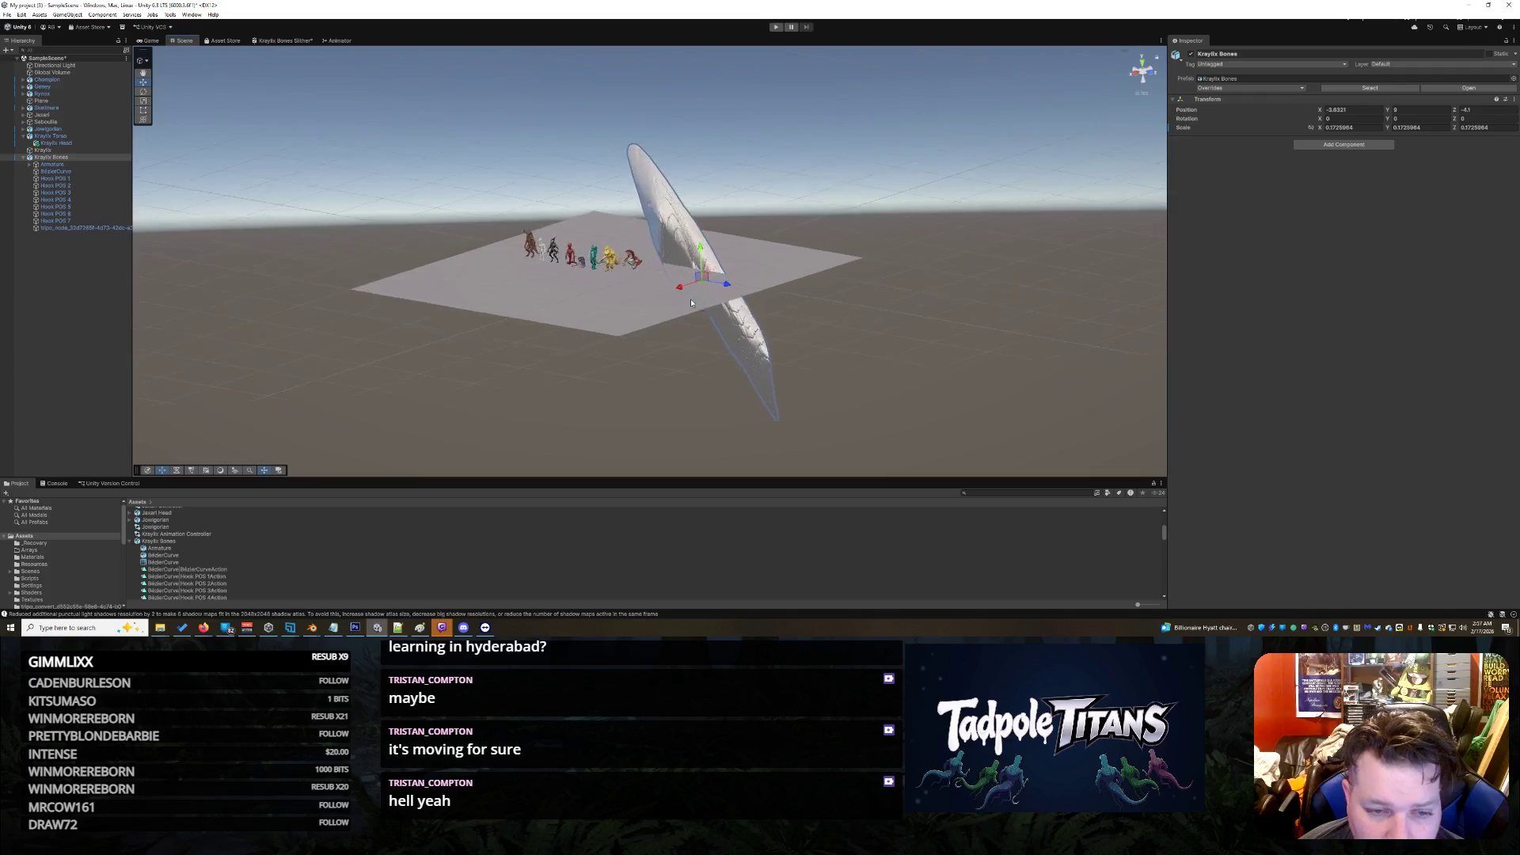
scroll(689, 312, "up", 2)
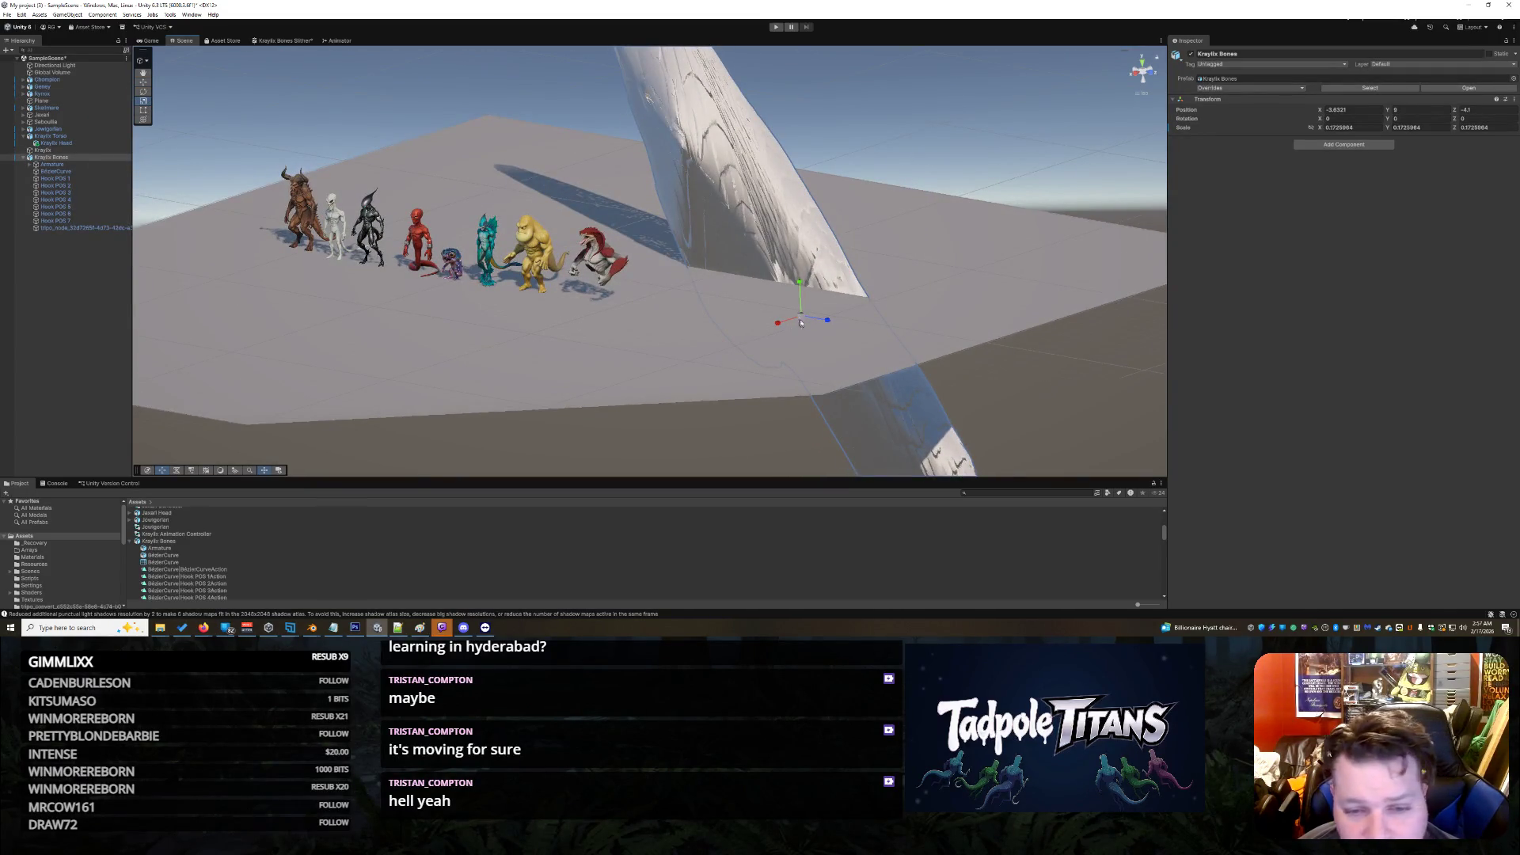
mouse_move(799, 283)
left_mouse_down()
mouse_move(799, 312)
mouse_move(815, 313)
mouse_move(785, 325)
mouse_move(767, 284)
left_mouse_up()
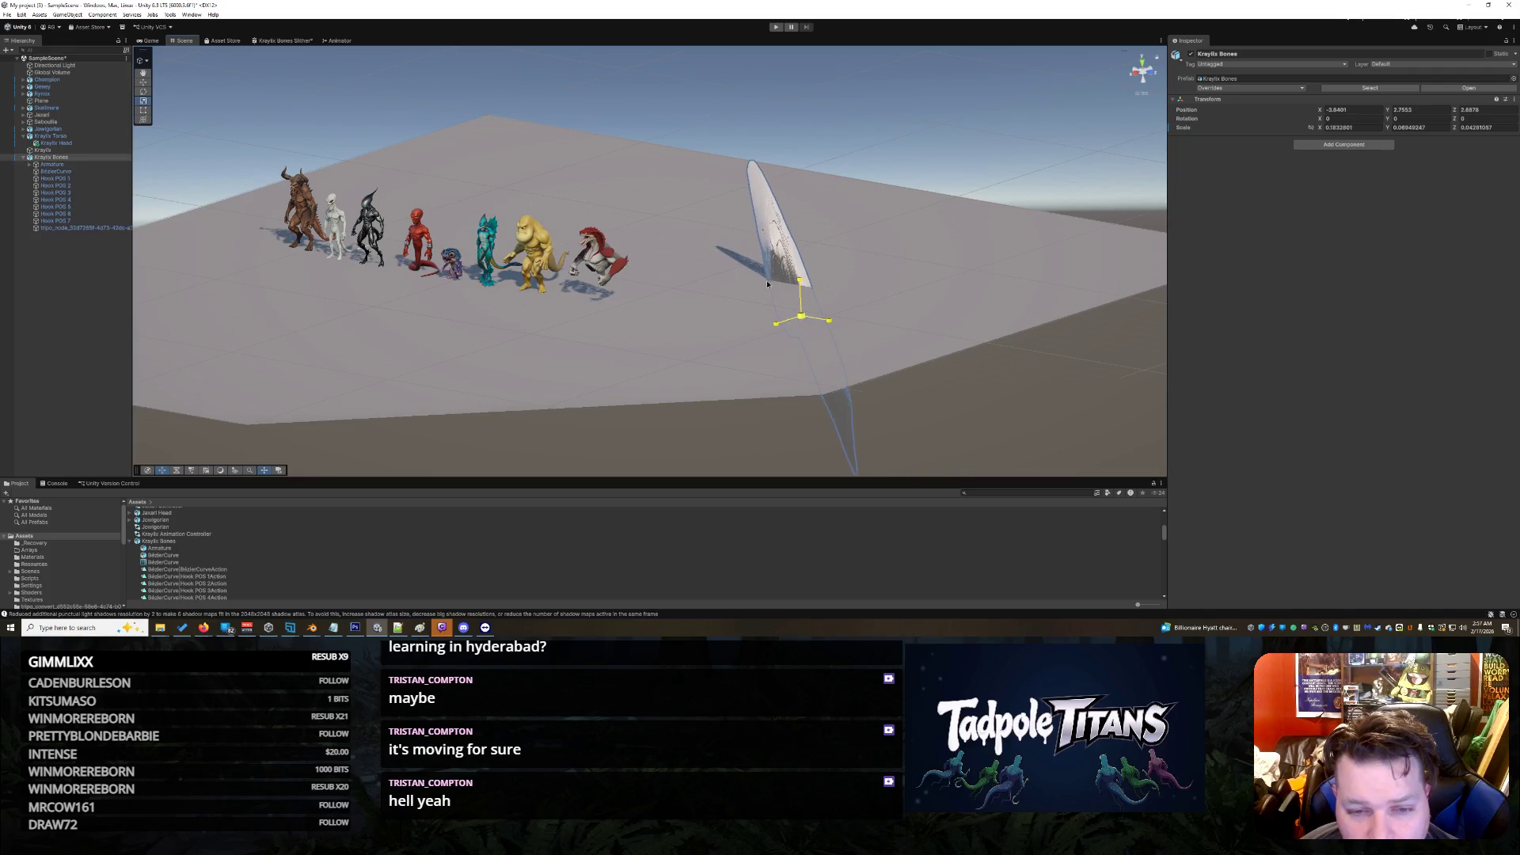
left_click_drag(847, 364, 773, 300)
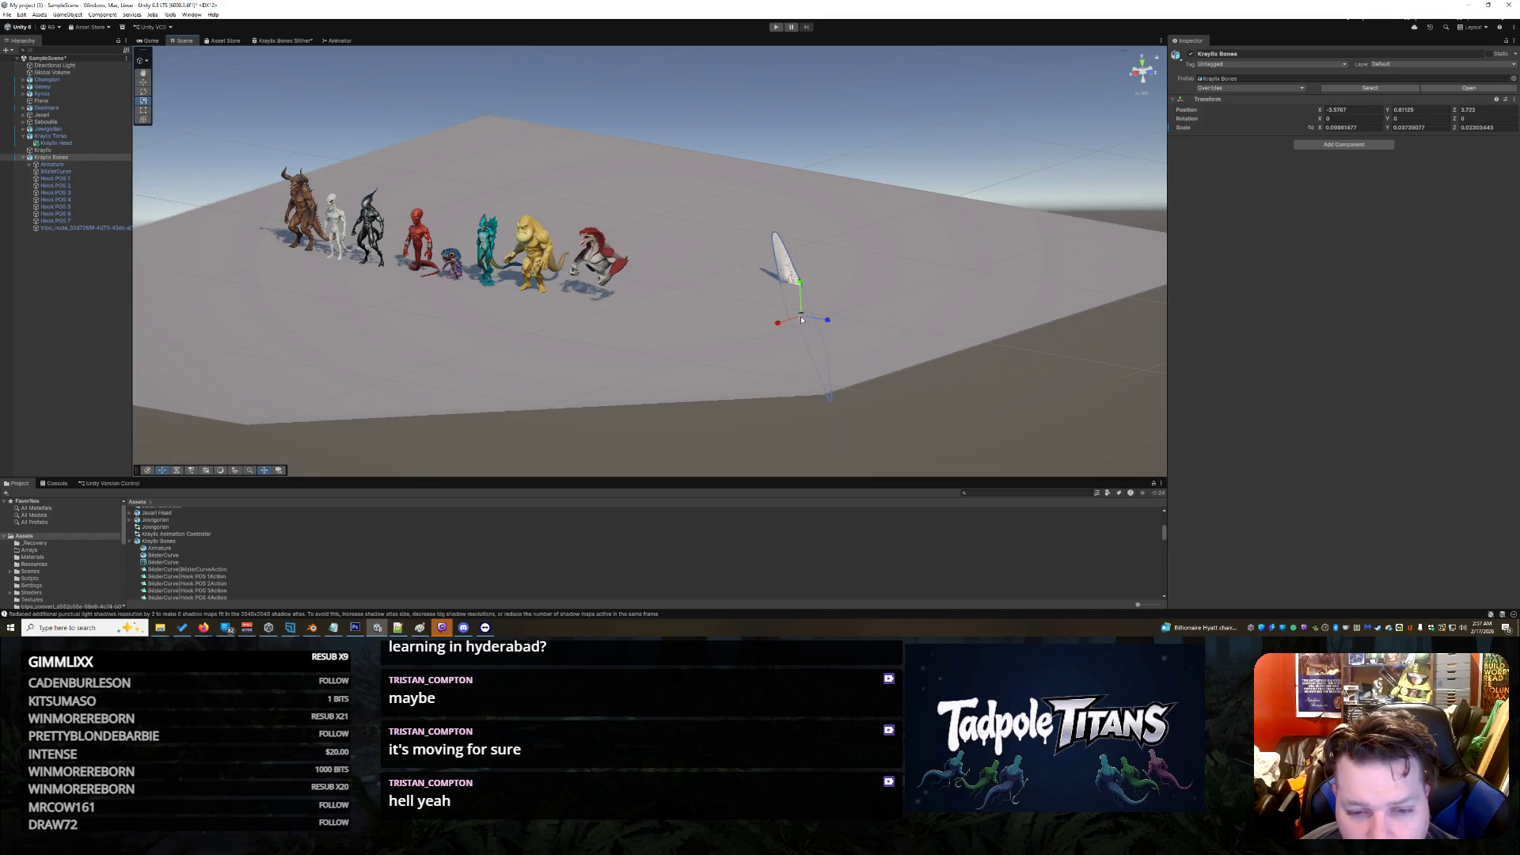
left_click_drag(842, 364, 898, 440)
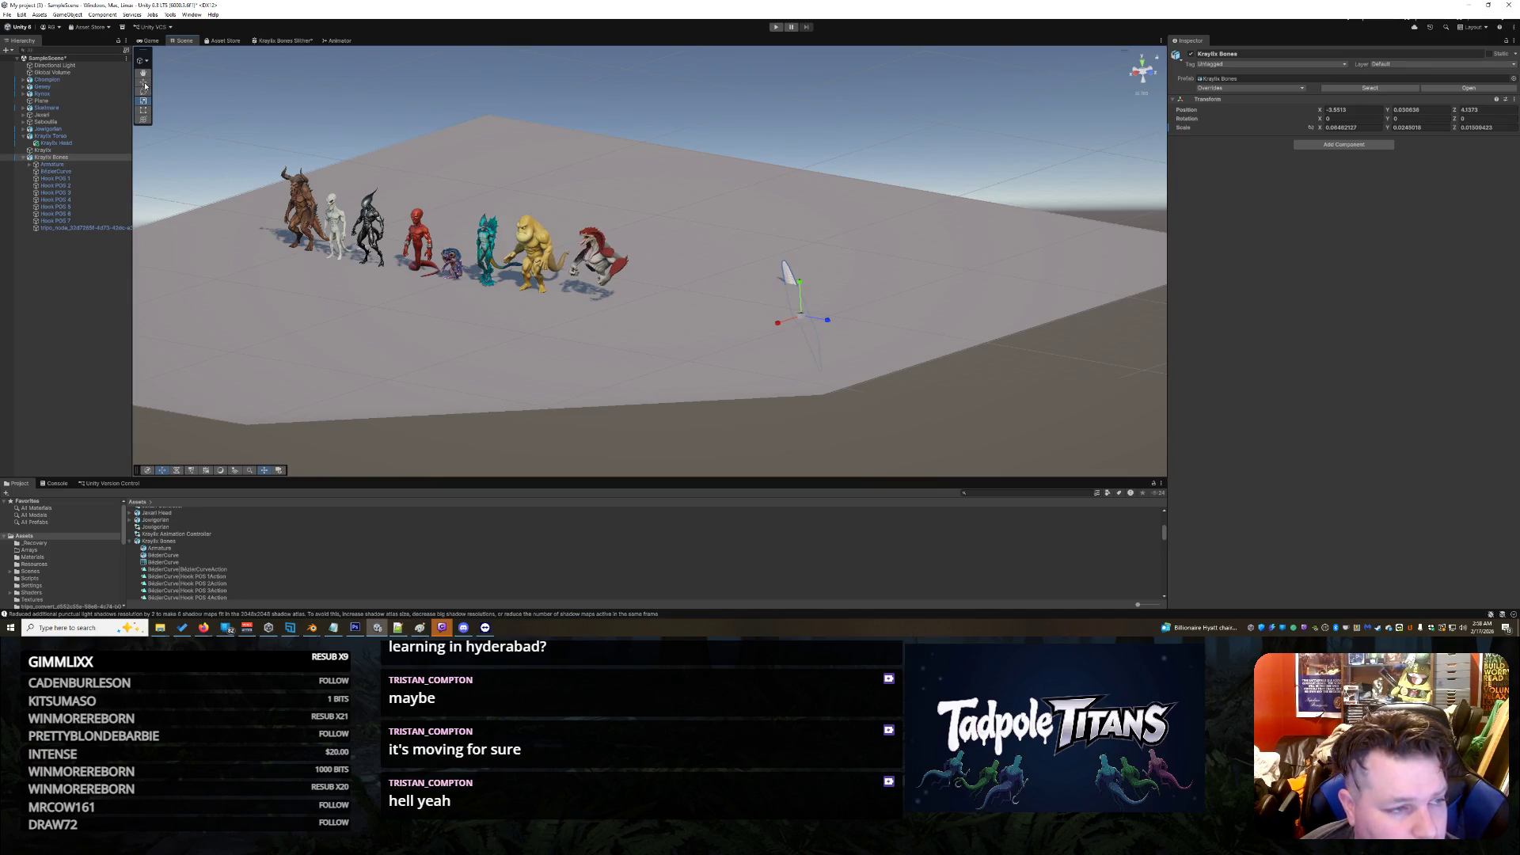
Step: Try moving the mesh toward the creatures, undo the move, and reselect the blade
left_click_drag(809, 317, 750, 252)
key("ctrl+z")
key("ctrl+z")
left_click(663, 205)
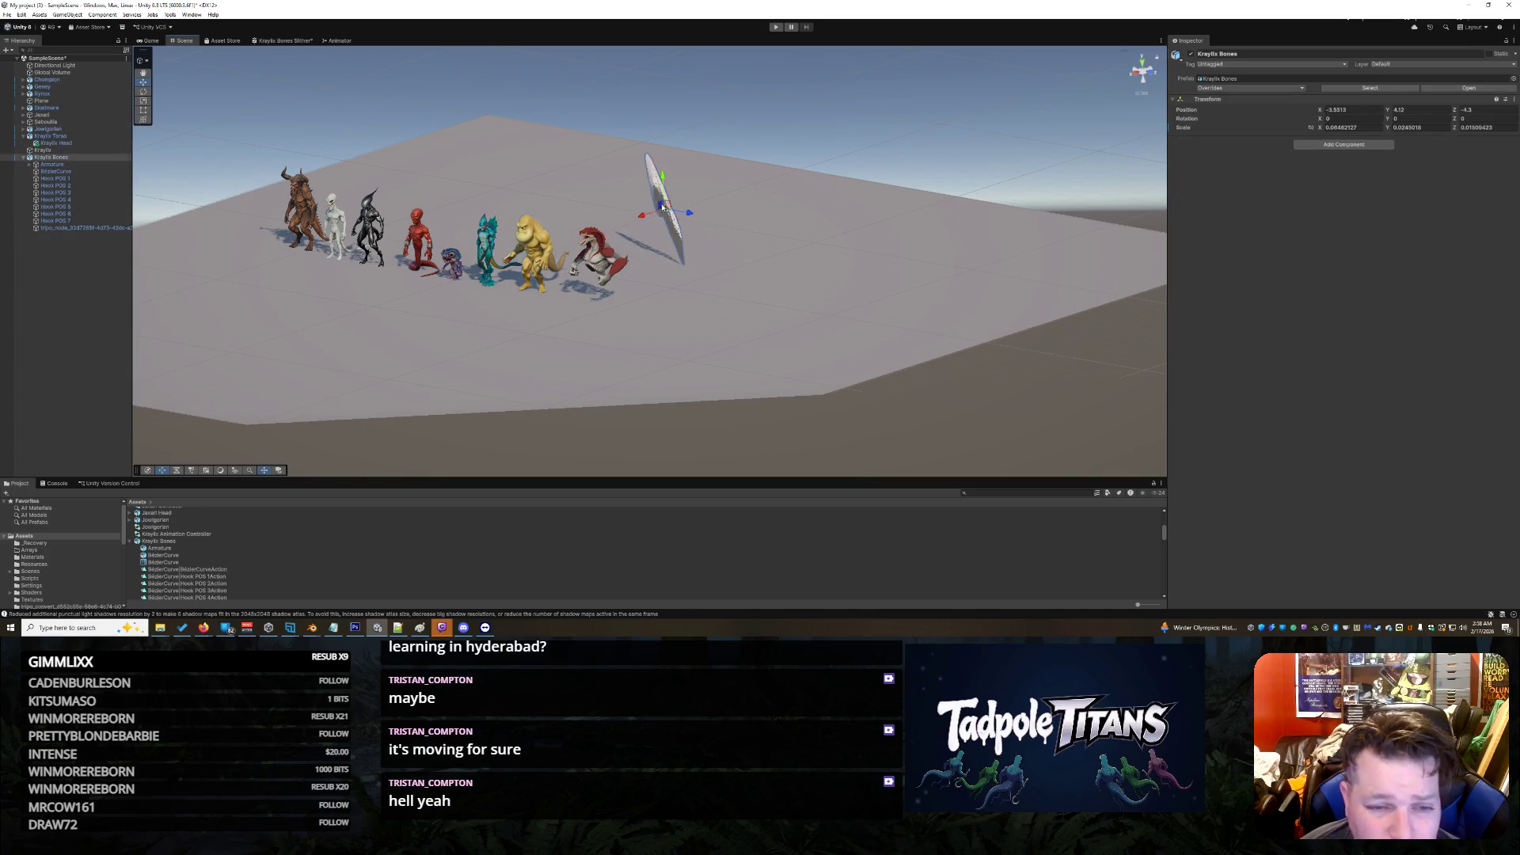
Step: Move the Kraylix Bones blade left past the row of creatures
left_click_drag(659, 211, 435, 283)
scroll(451, 357, "up", 3)
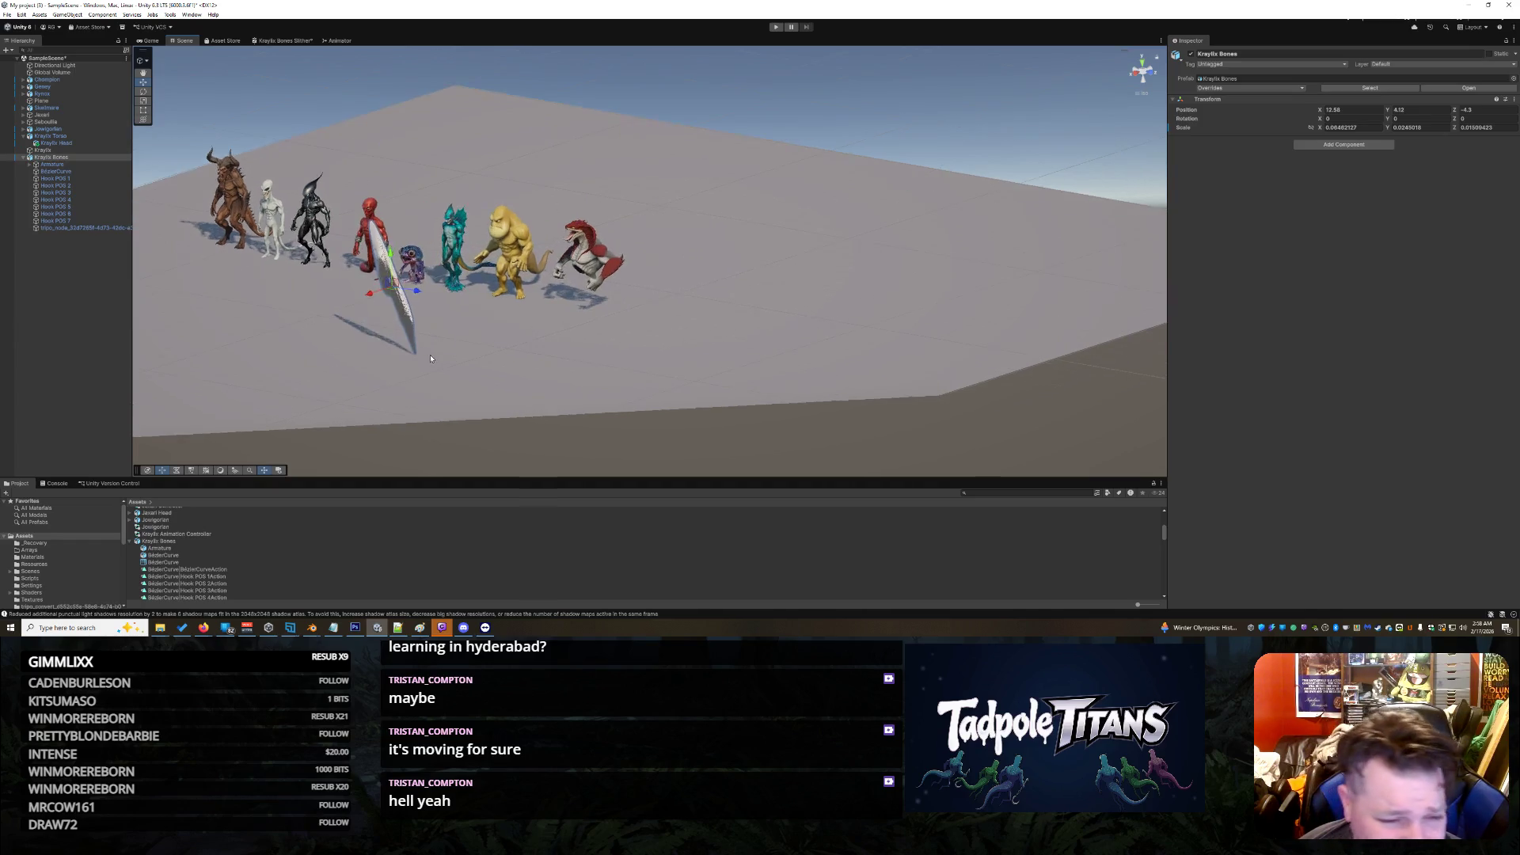
scroll(450, 357, "down", 3)
scroll(685, 341, "up", 4)
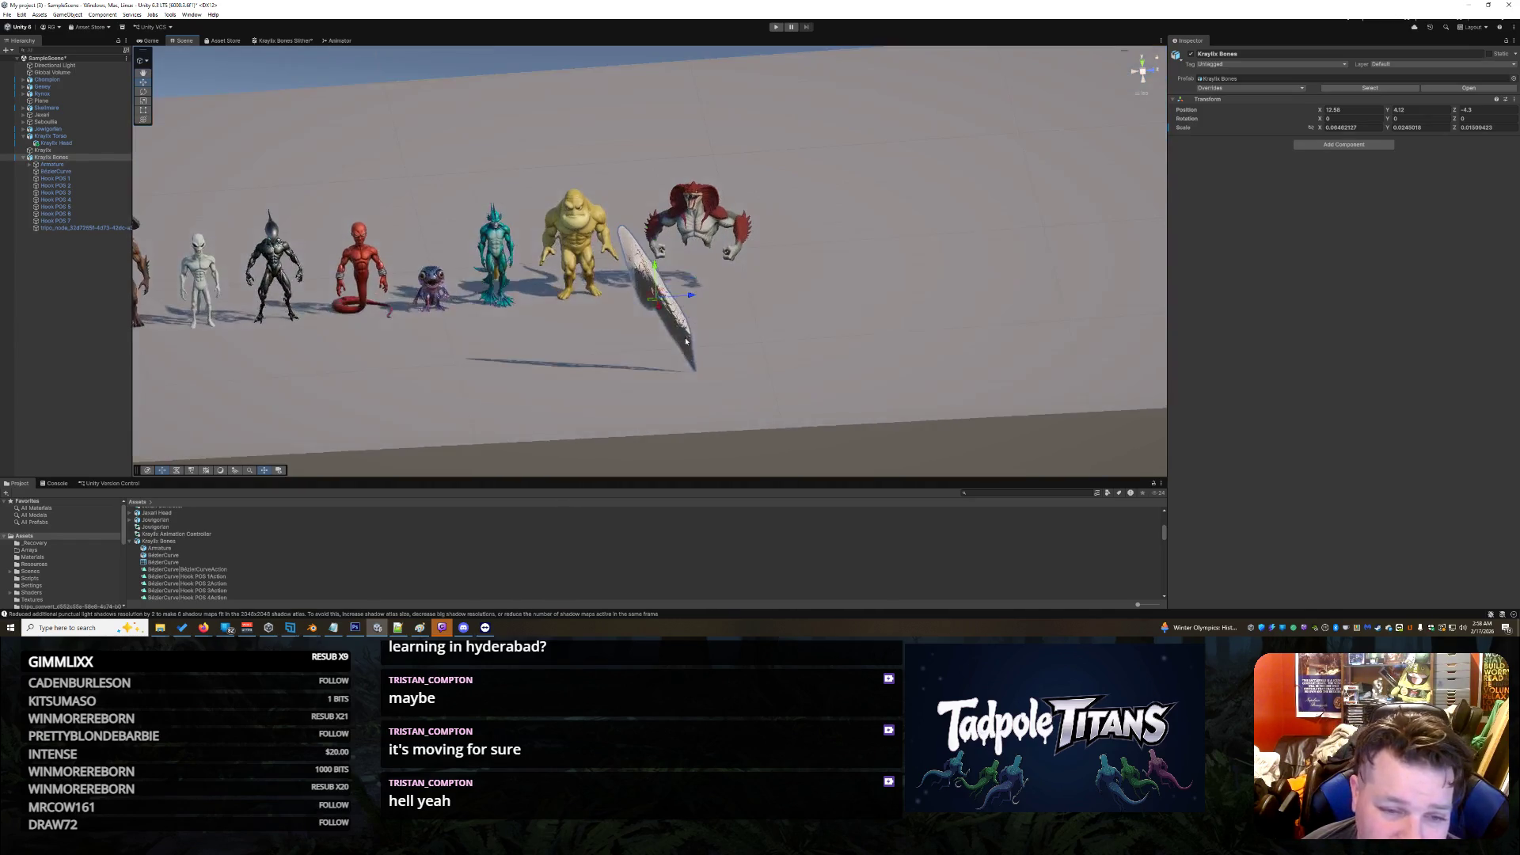
scroll(686, 340, "down", 2)
scroll(705, 339, "up", 3)
scroll(729, 336, "down", 3)
scroll(753, 334, "up", 2)
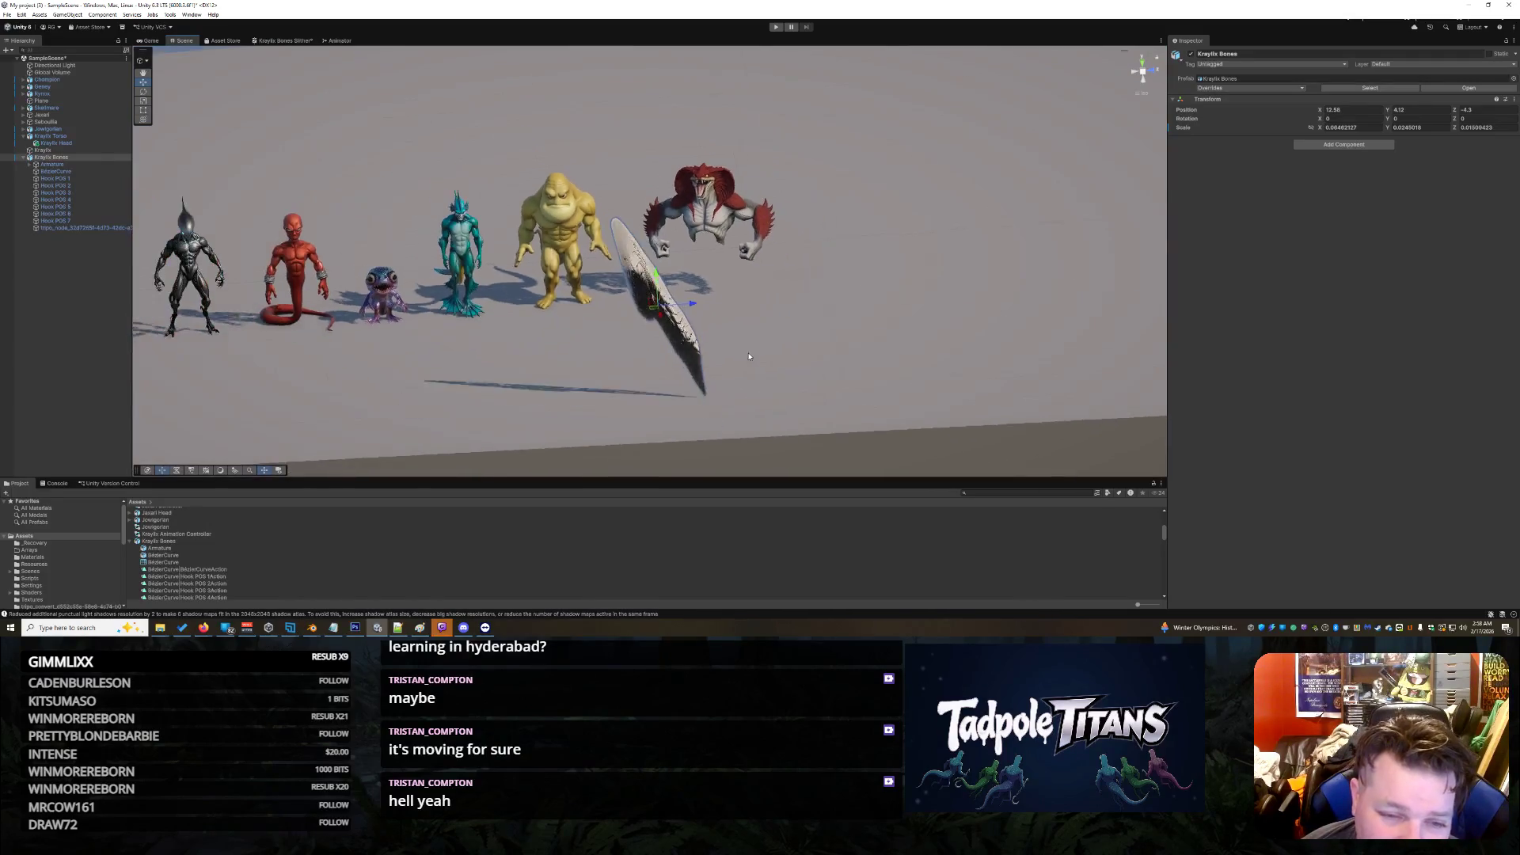
left_click(753, 334)
mouse_move(785, 306)
left_mouse_down()
mouse_move(597, 316)
mouse_move(291, 240)
left_mouse_up()
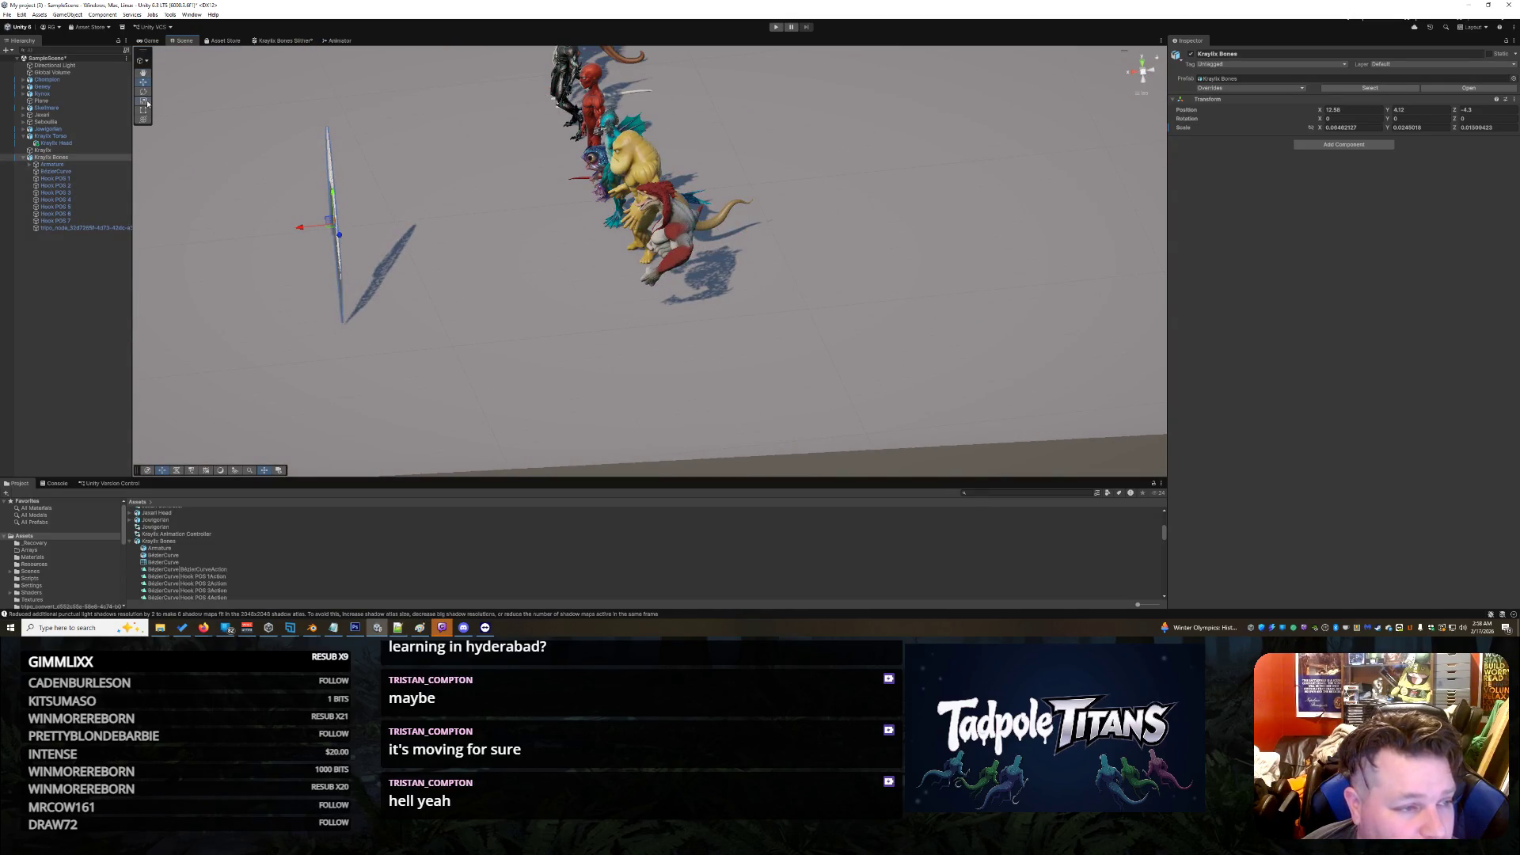
Step: Enlarge the blade by widening it along its X and Z axes
mouse_move(295, 230)
left_mouse_down()
mouse_move(174, 245)
mouse_move(203, 259)
left_mouse_up()
mouse_move(299, 289)
left_mouse_down()
mouse_move(329, 230)
mouse_move(133, 258)
left_mouse_up()
left_click(362, 339)
mouse_move(362, 339)
left_mouse_down()
mouse_move(414, 359)
mouse_move(526, 363)
mouse_move(577, 340)
mouse_move(667, 362)
mouse_move(632, 342)
left_mouse_up()
left_click(609, 310)
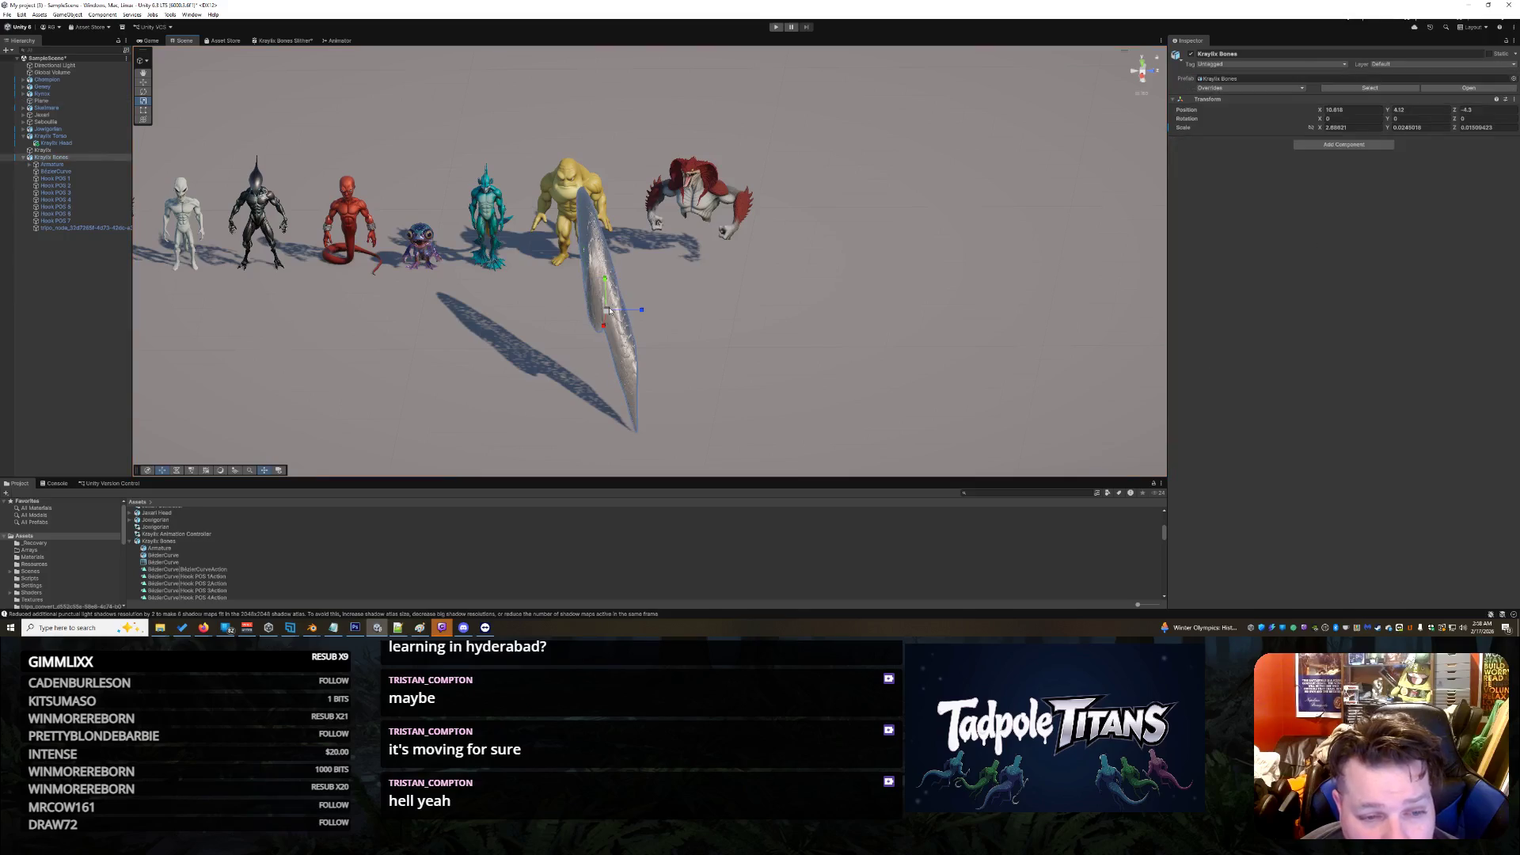
mouse_move(646, 310)
left_mouse_down()
mouse_move(847, 327)
mouse_move(744, 316)
left_mouse_up()
mouse_move(599, 331)
left_mouse_down()
mouse_move(597, 345)
mouse_move(792, 311)
mouse_move(808, 291)
left_mouse_up()
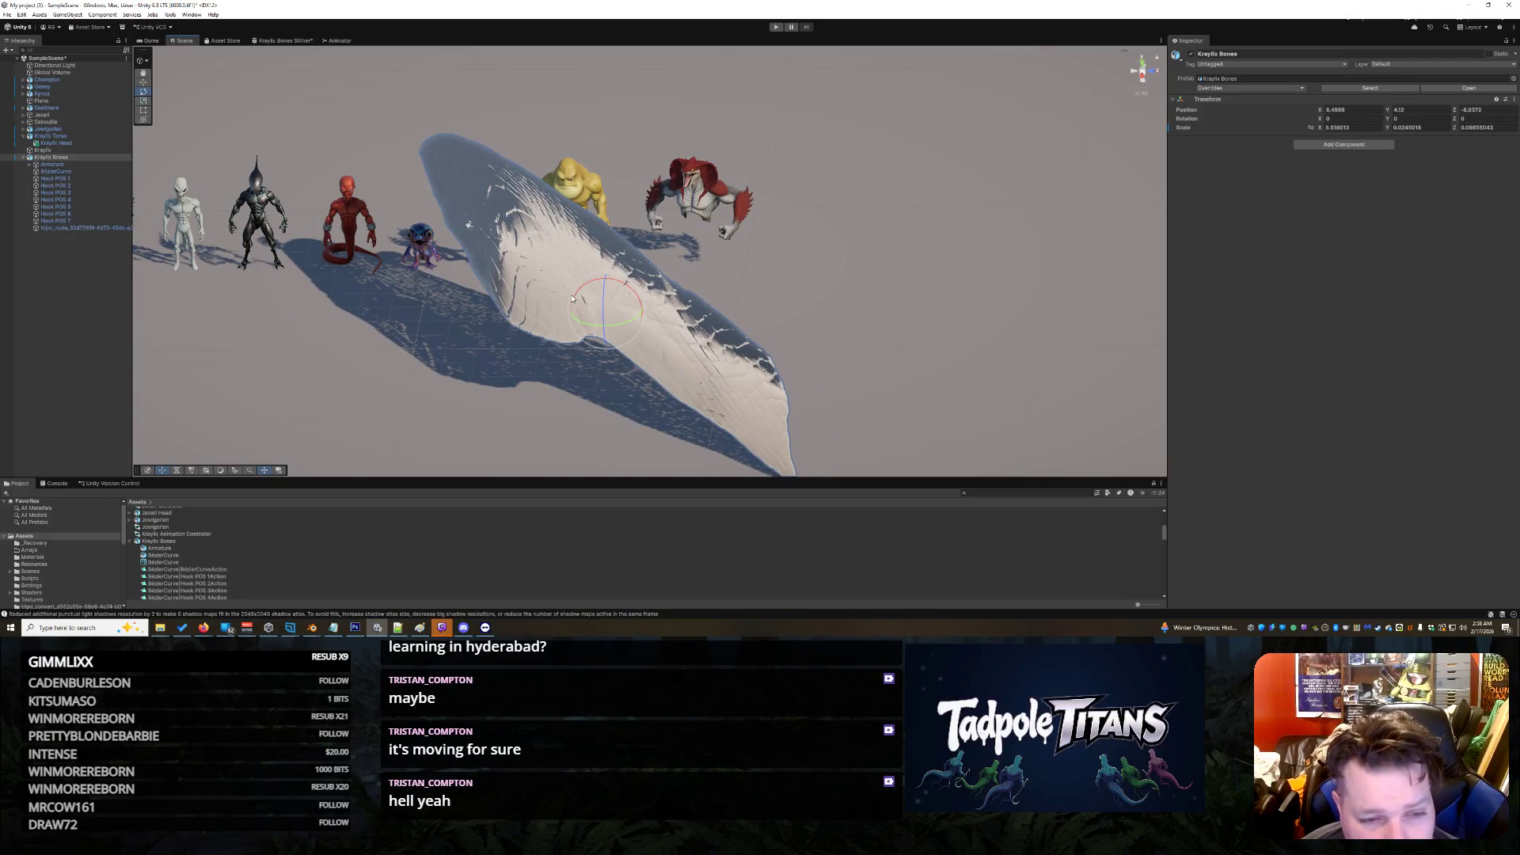
Step: Rotate the blade about X so it stands on edge beside the yellow creature
left_click_drag(581, 296, 588, 385)
left_click_drag(605, 280, 662, 318)
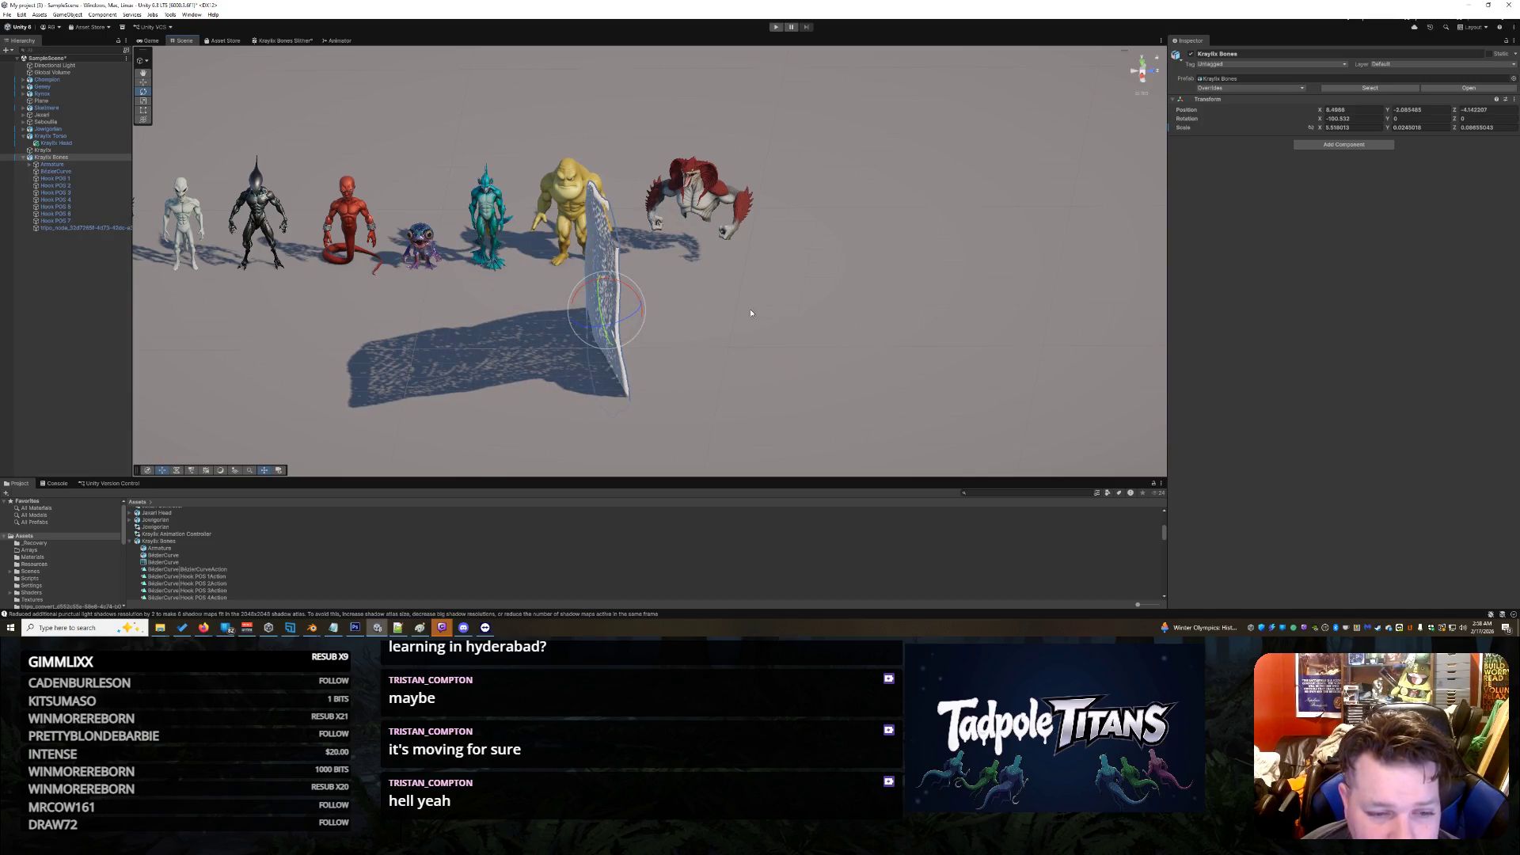
left_click(640, 277)
left_click(609, 350)
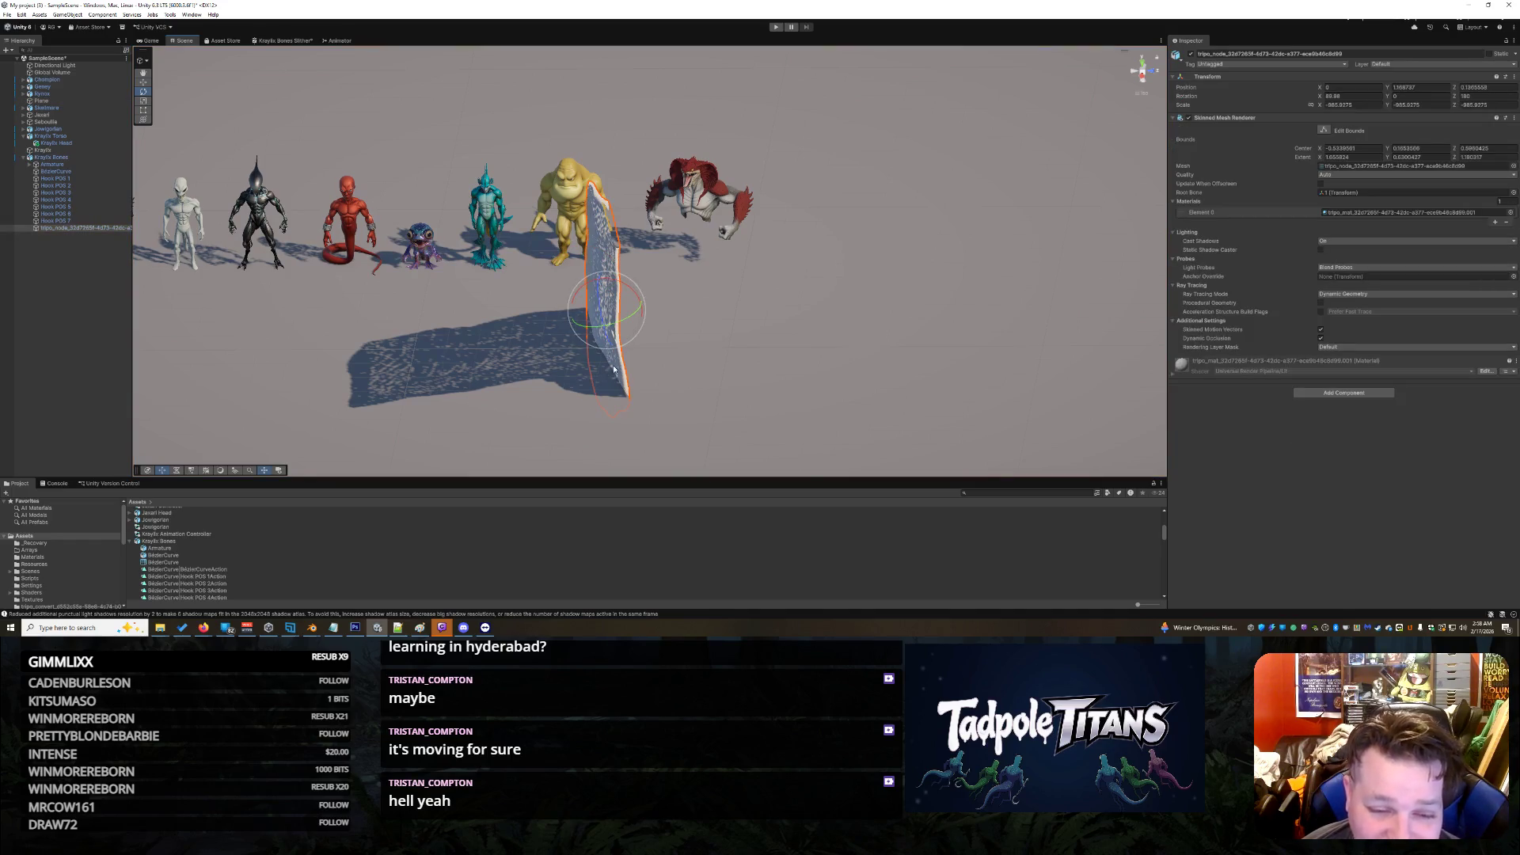
Step: Reposition the Kraylix Bones blade and stretch it along its height to flatten it
left_click(818, 351)
mouse_move(818, 359)
left_mouse_down()
mouse_move(746, 346)
mouse_move(667, 358)
left_mouse_up()
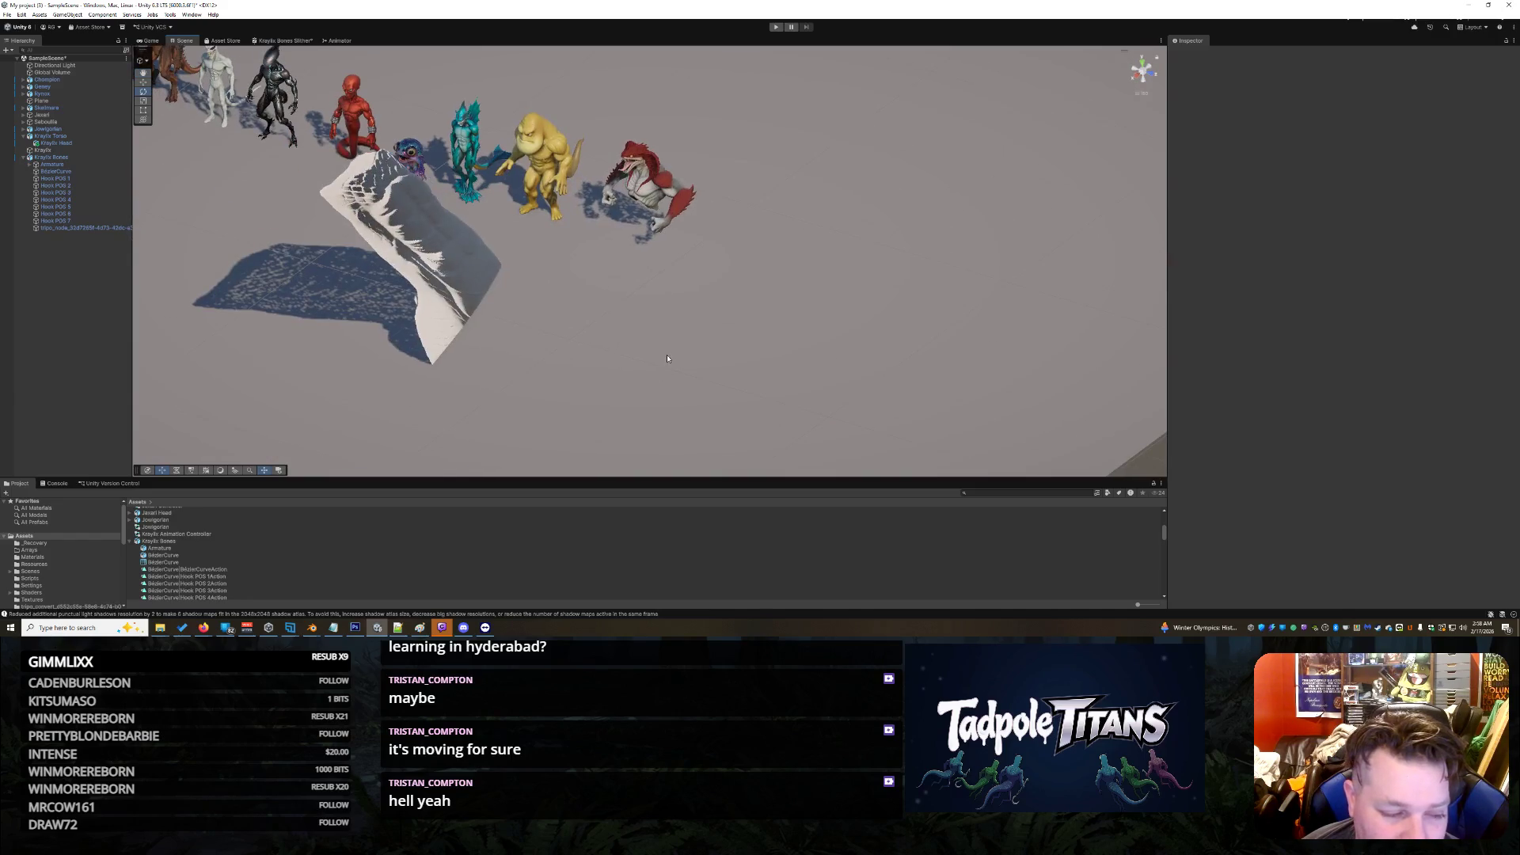
left_click(470, 297)
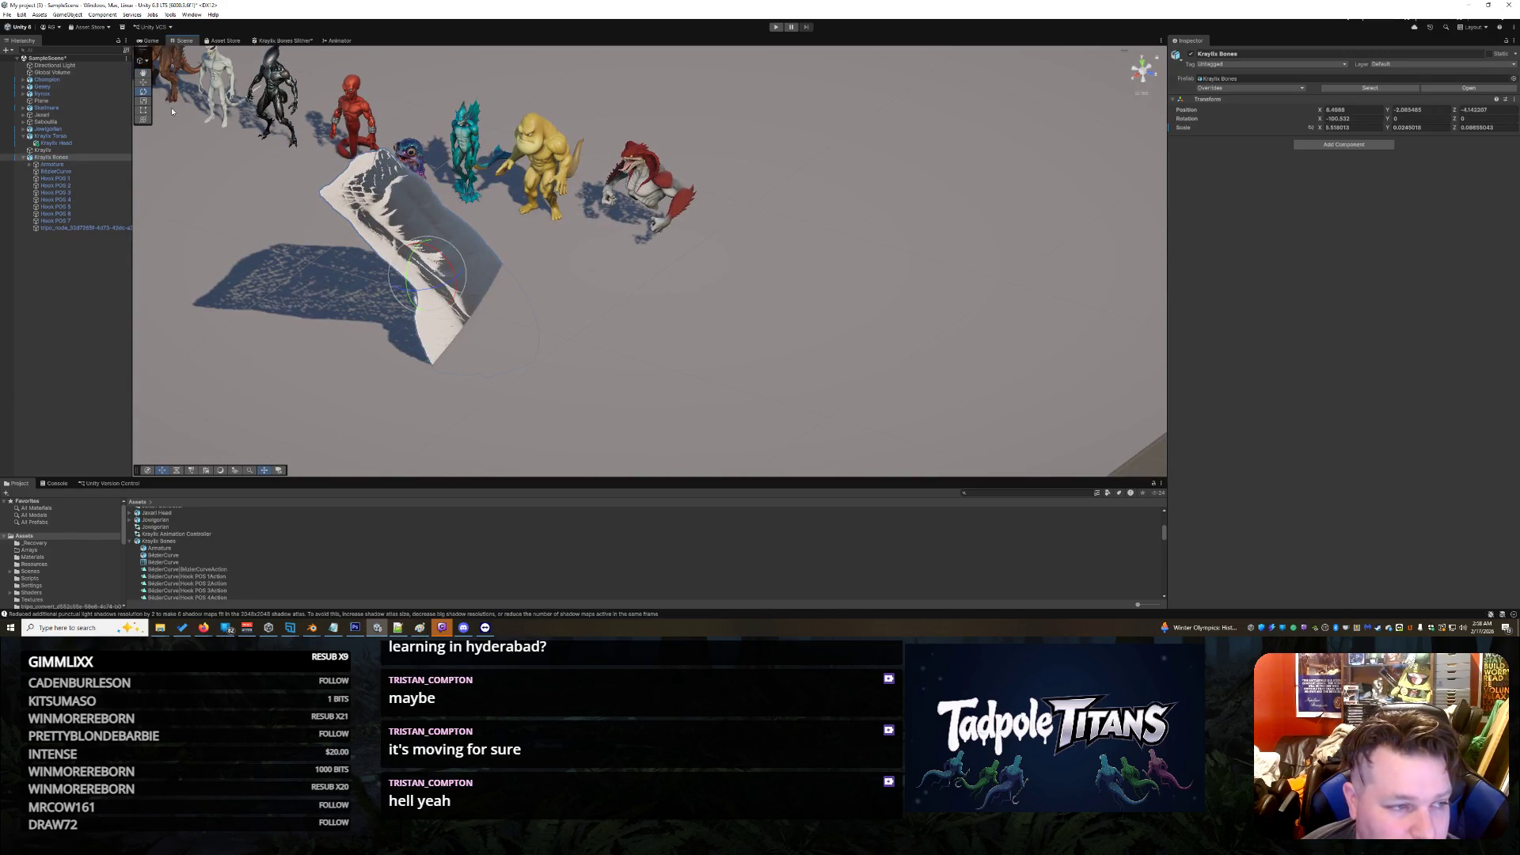
mouse_move(403, 275)
left_mouse_down()
mouse_move(220, 277)
mouse_move(158, 262)
mouse_move(453, 295)
left_mouse_up()
left_click_drag(482, 358, 634, 385, "alt")
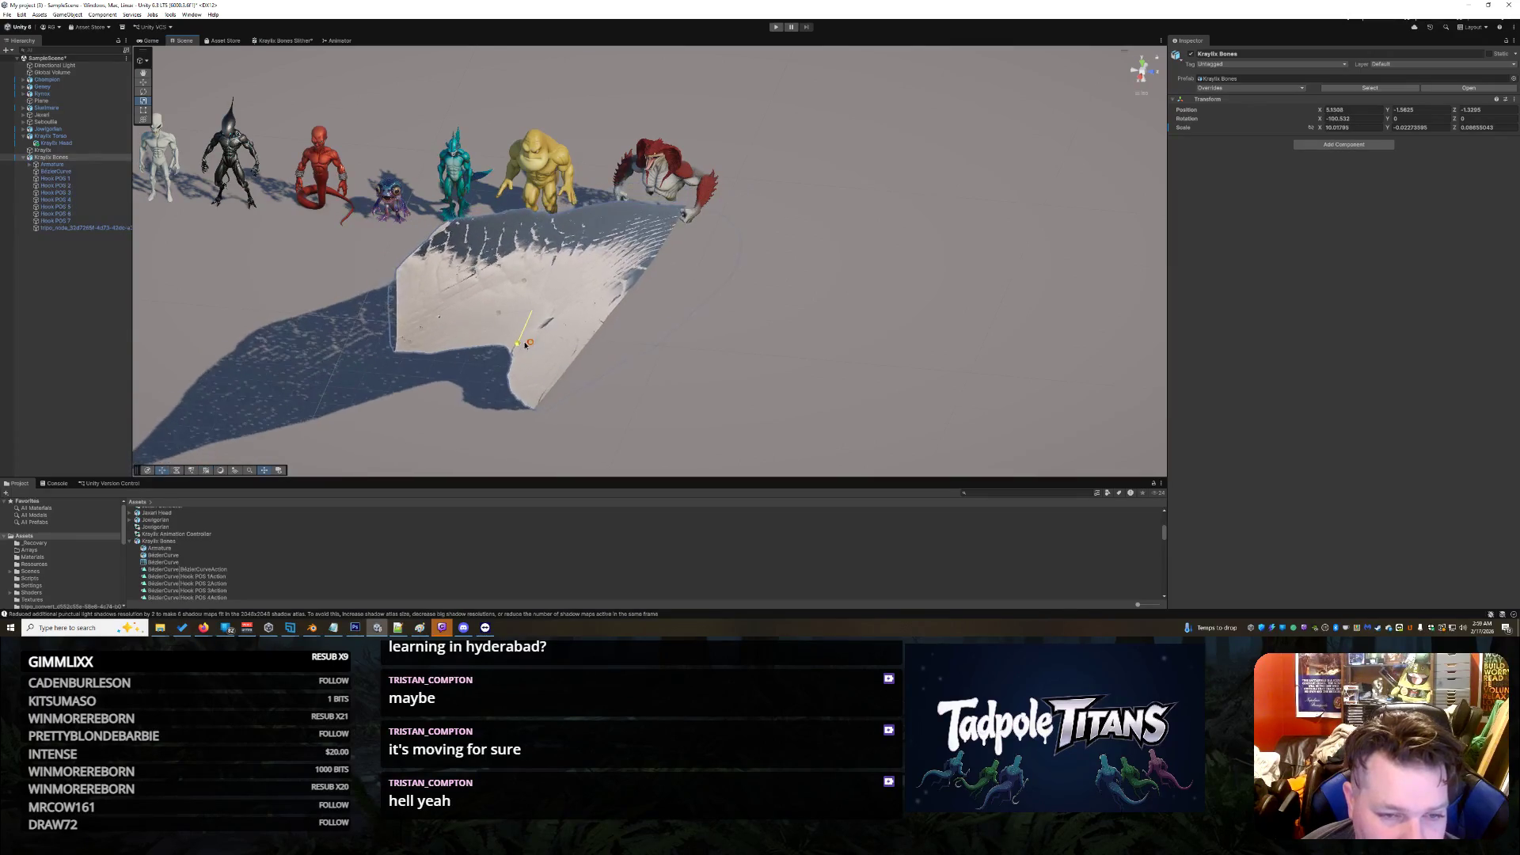
mouse_move(501, 317)
left_mouse_down()
mouse_move(368, 315)
mouse_move(629, 416)
left_mouse_up()
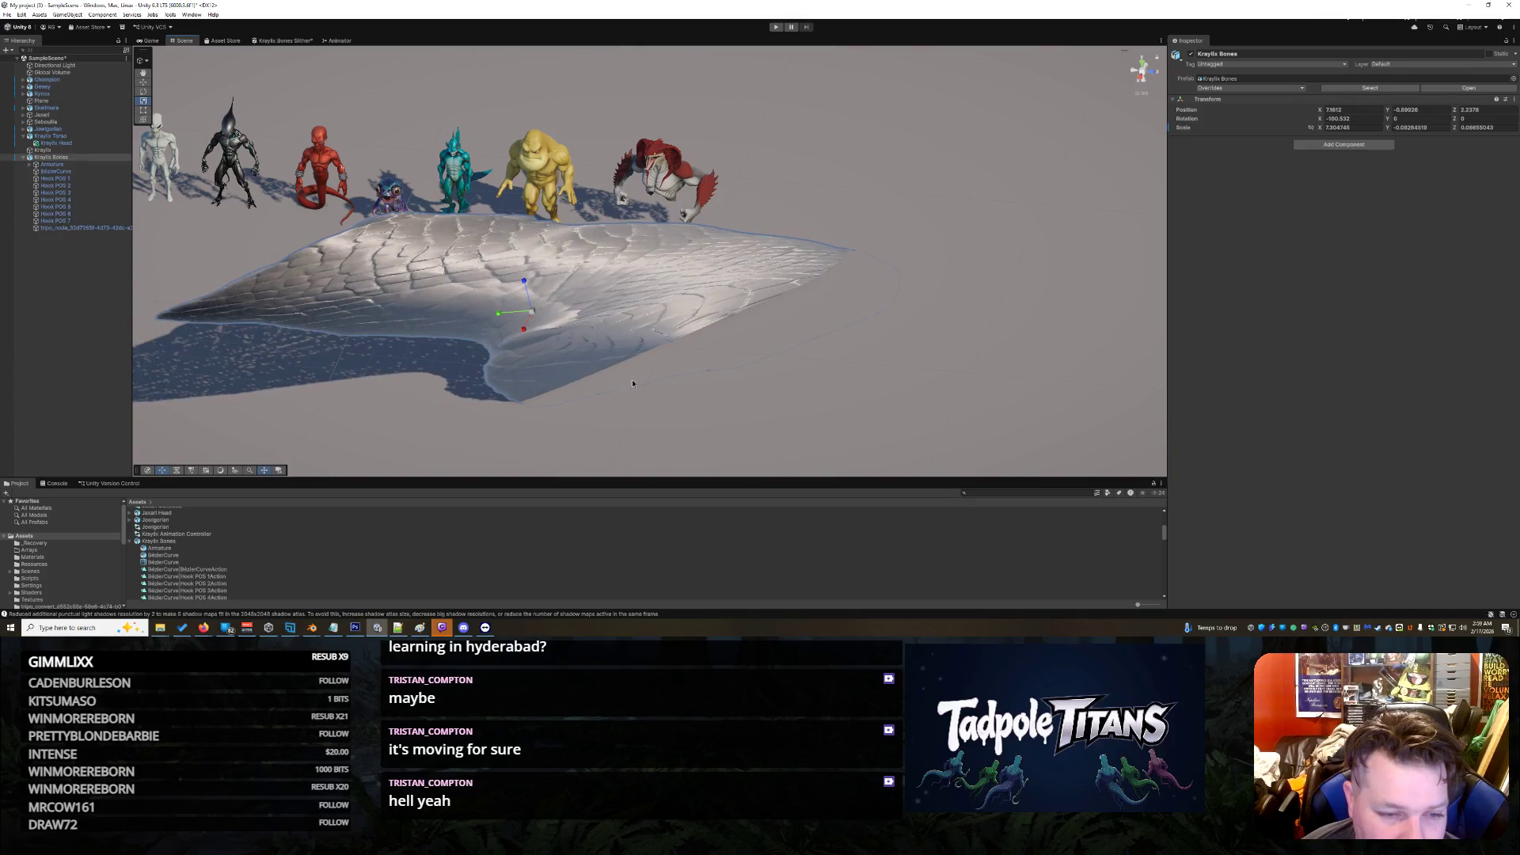
left_click_drag(666, 354, 760, 364)
mouse_move(681, 415)
left_mouse_down()
mouse_move(723, 404)
mouse_move(620, 329)
mouse_move(805, 313)
left_mouse_up()
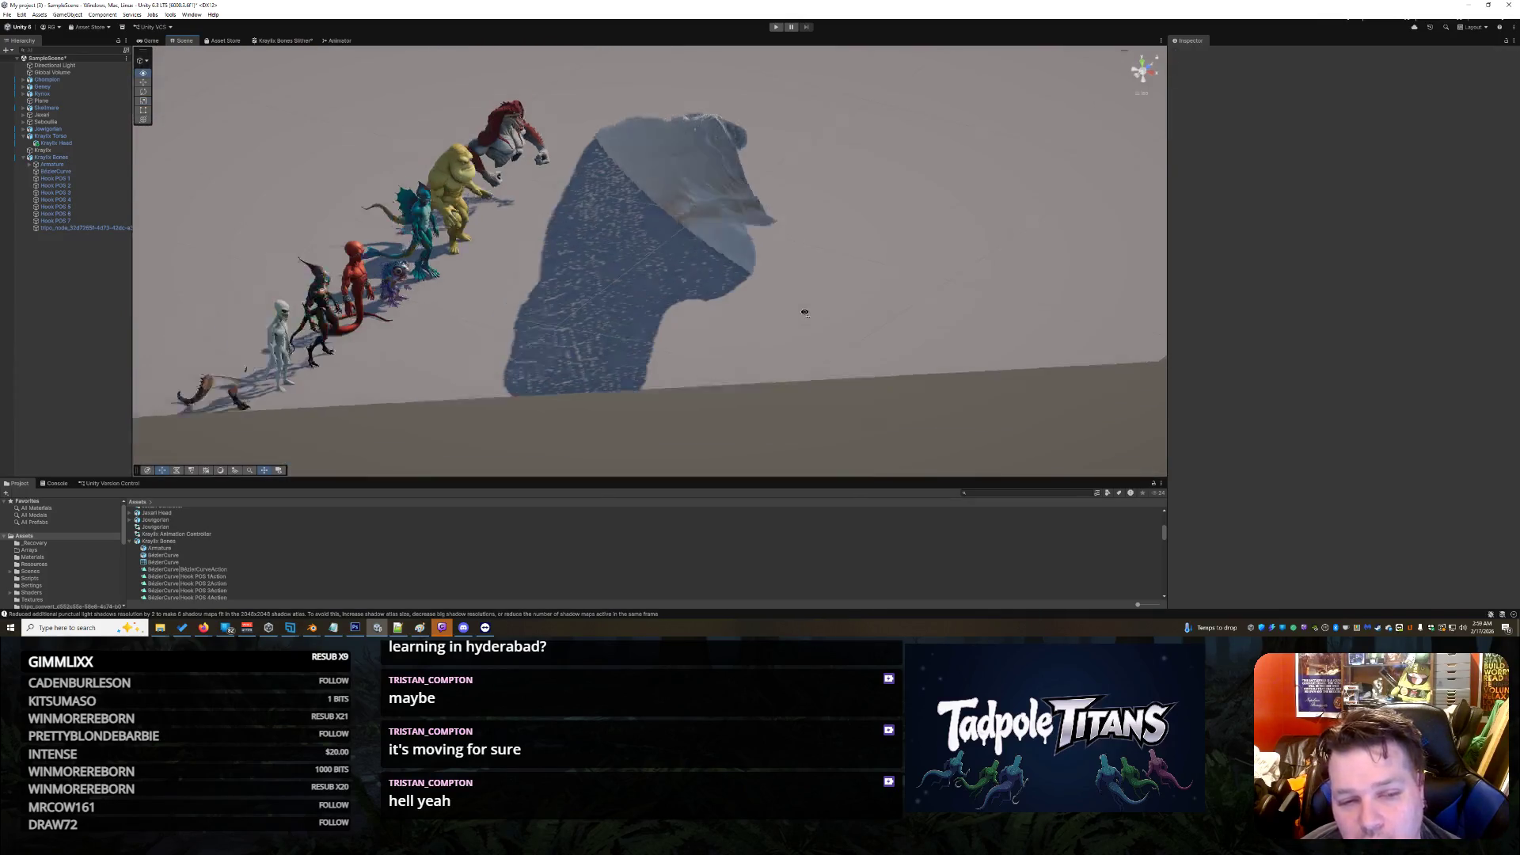
Step: Frame the blade, revert its huge vertical stretch in Scale Y, and narrow it along X
left_click(676, 182)
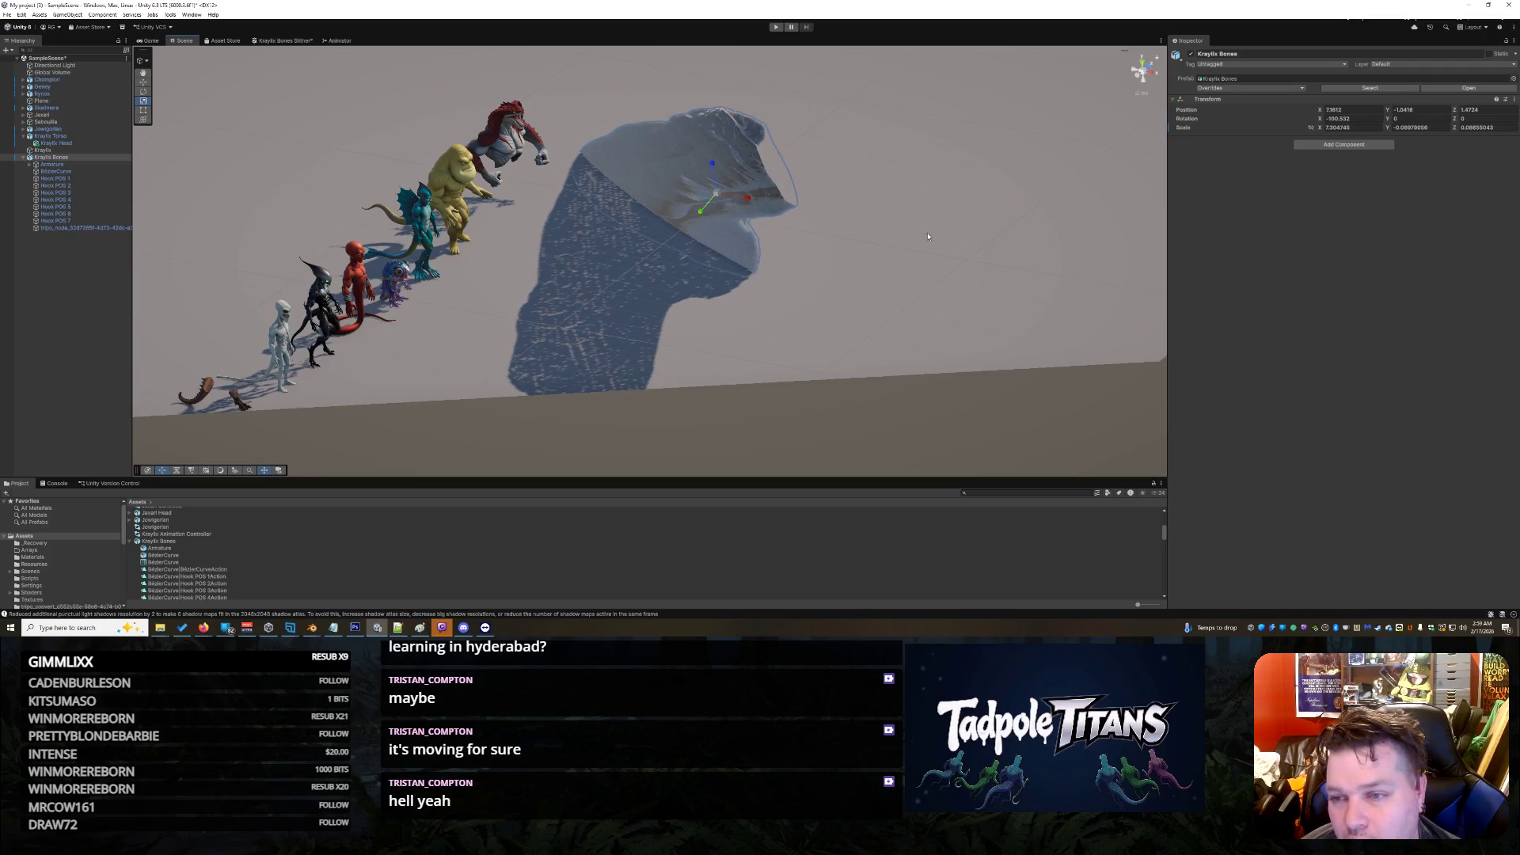
key("f")
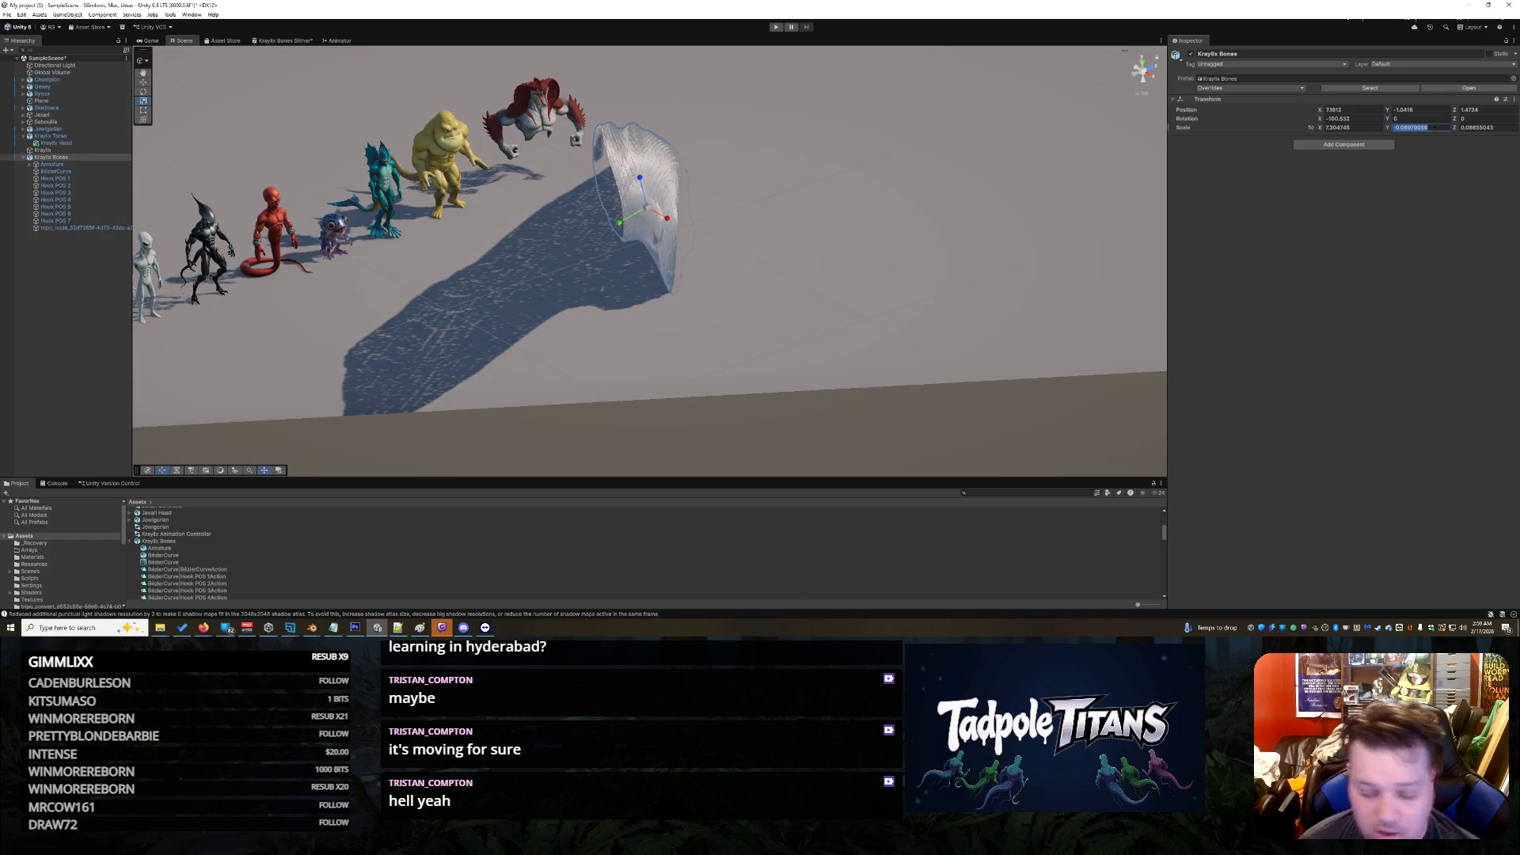
type("1")
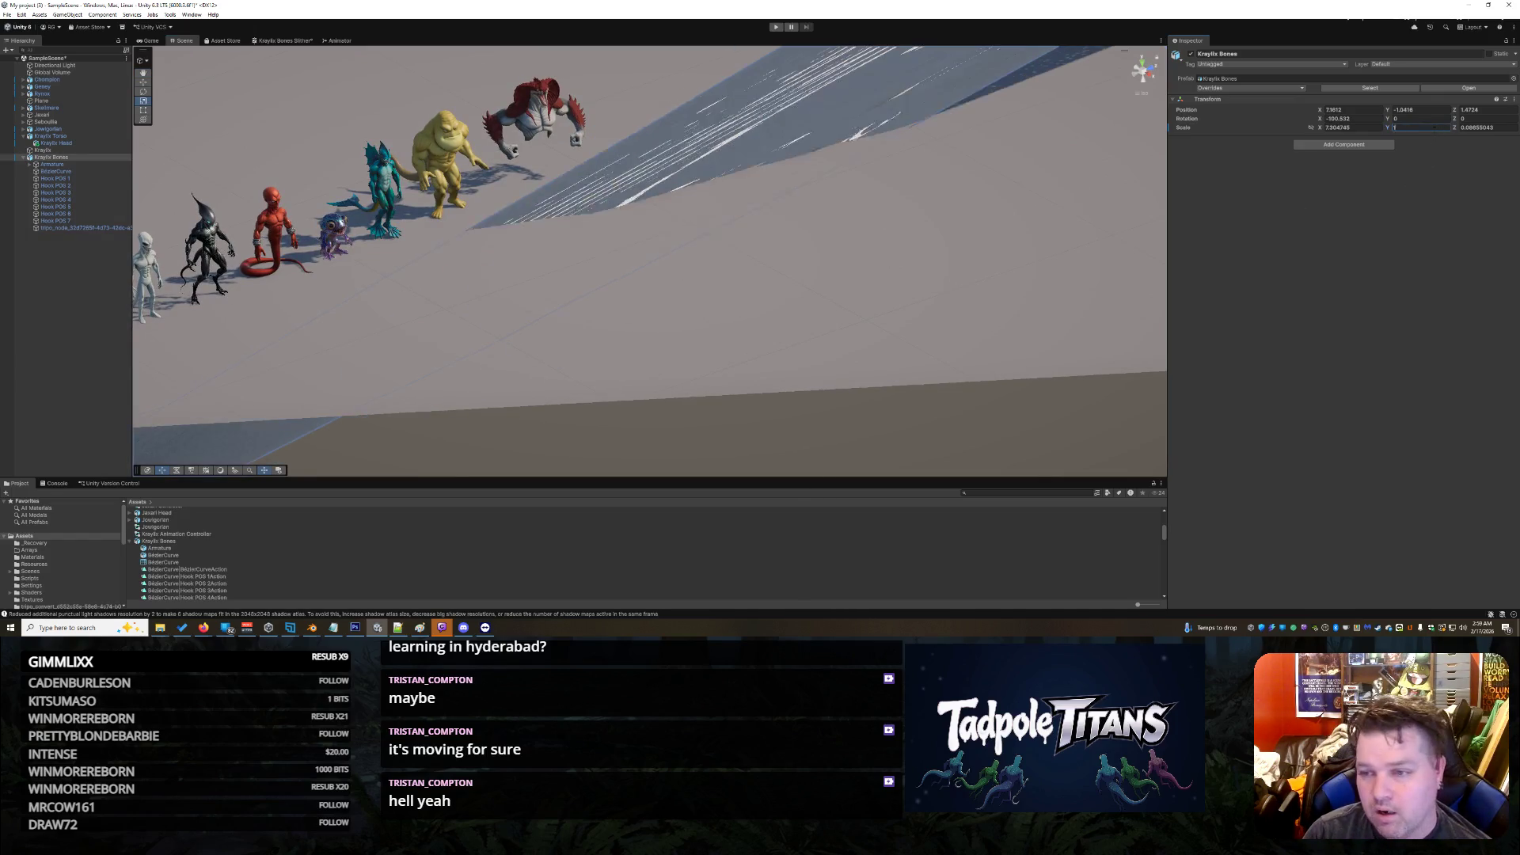
key("BackSpace")
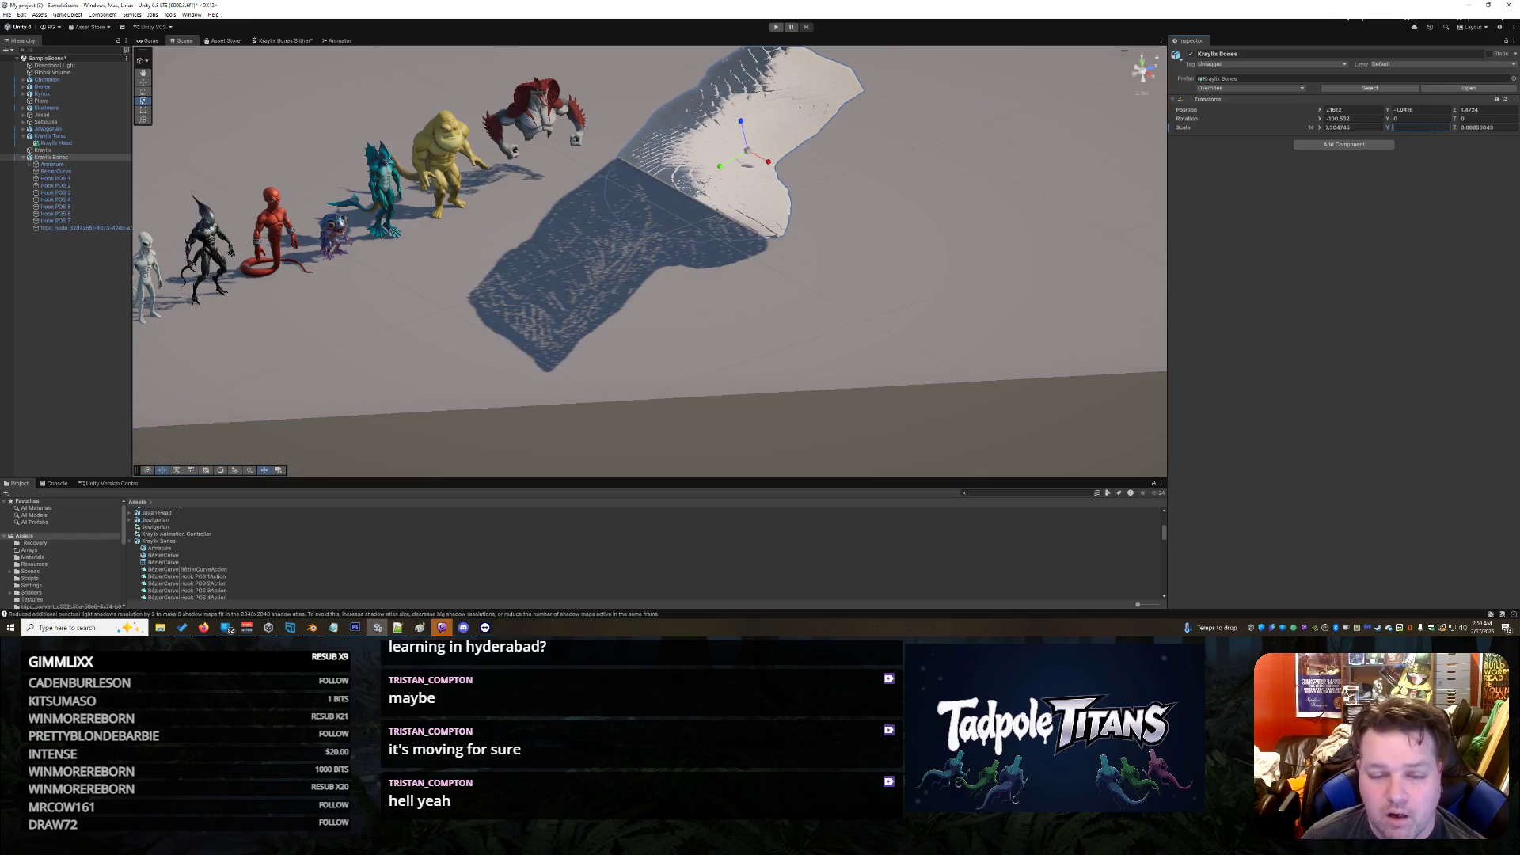
mouse_move(1062, 199)
left_mouse_down()
mouse_move(940, 241)
mouse_move(950, 227)
mouse_move(790, 231)
mouse_move(789, 211)
mouse_move(807, 230)
mouse_move(823, 204)
mouse_move(948, 191)
mouse_move(1152, 230)
mouse_move(1127, 243)
left_mouse_up()
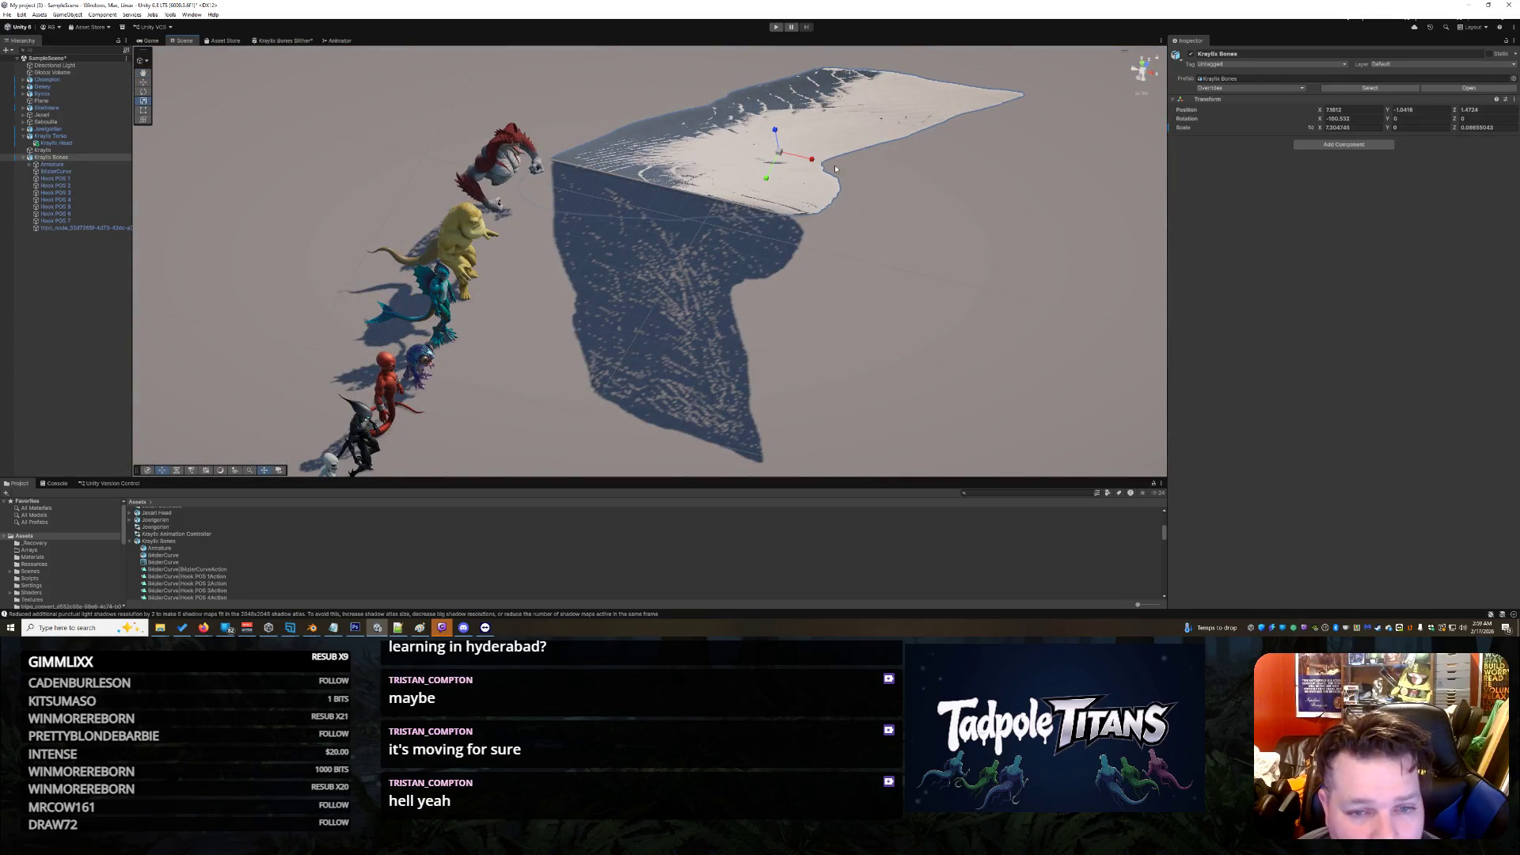
left_click_drag(813, 161, 792, 156)
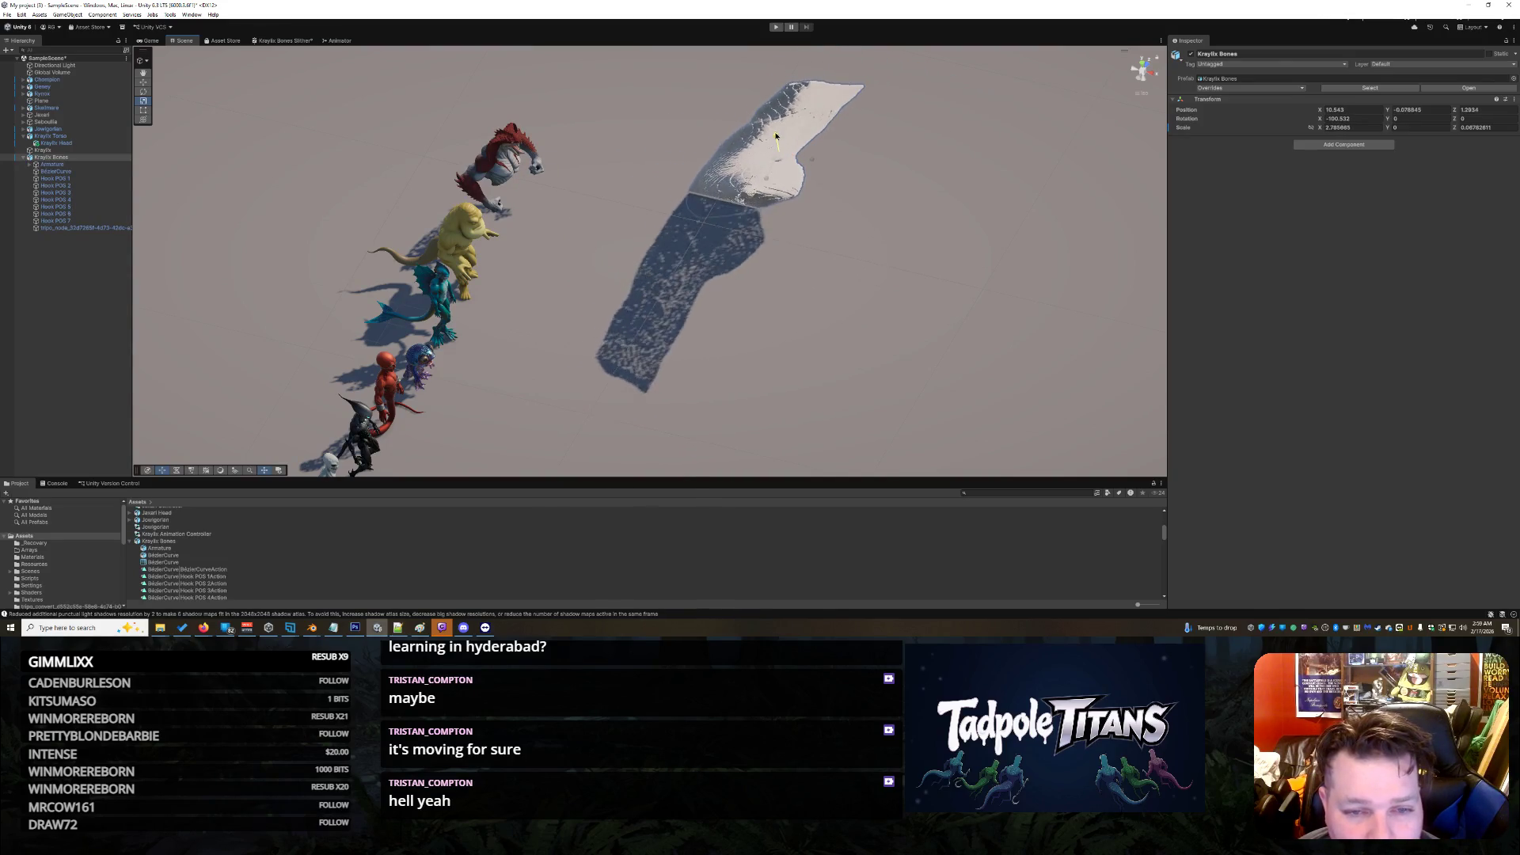
Step: Rotate the Kraylix Bones blade around its vertical axis to lie lengthwise
left_click(862, 173)
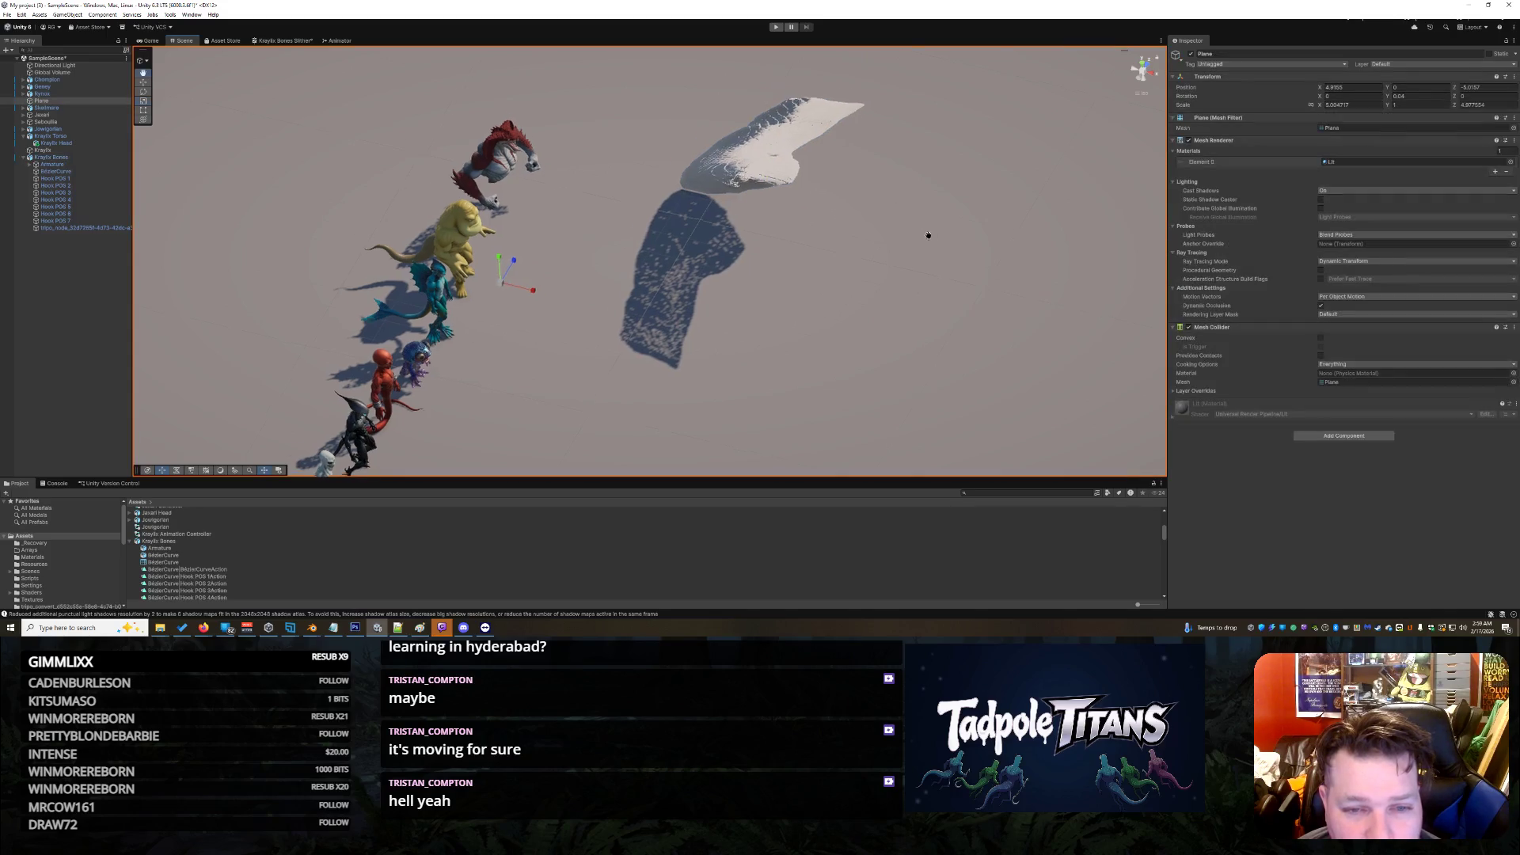
left_click(915, 191)
mouse_move(915, 191)
left_mouse_down()
mouse_move(718, 138)
mouse_move(529, 188)
left_mouse_up()
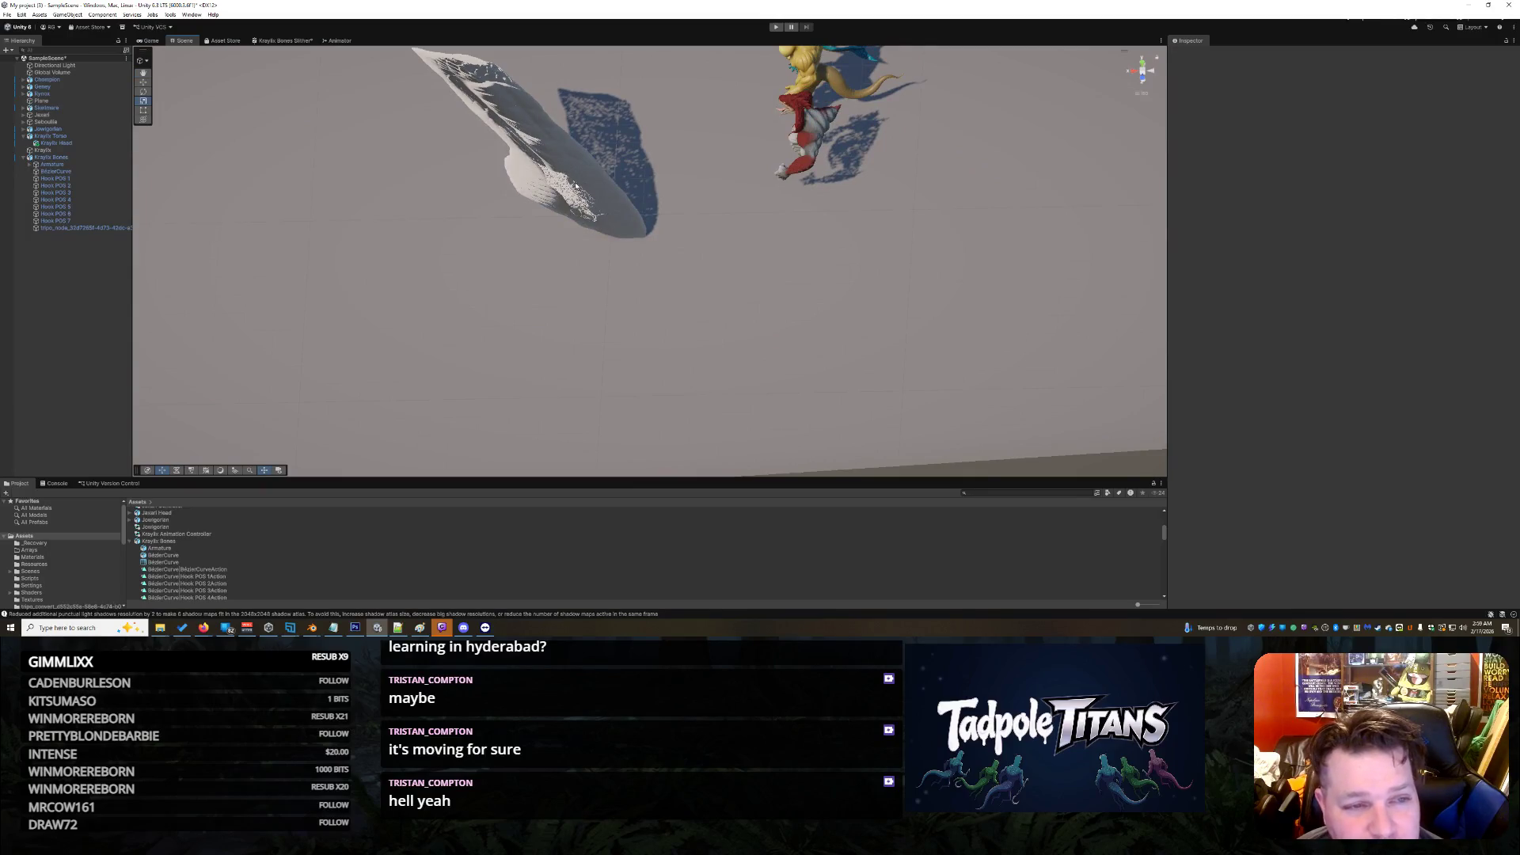
left_click(576, 186)
left_click(144, 92)
left_click_drag(562, 166, 435, 181)
Step: Select the blade's child mesh and switch to the Scale tool
right_click(581, 271)
left_click(580, 272)
left_click(511, 212)
right_click(800, 271)
key("Escape")
left_click(511, 212)
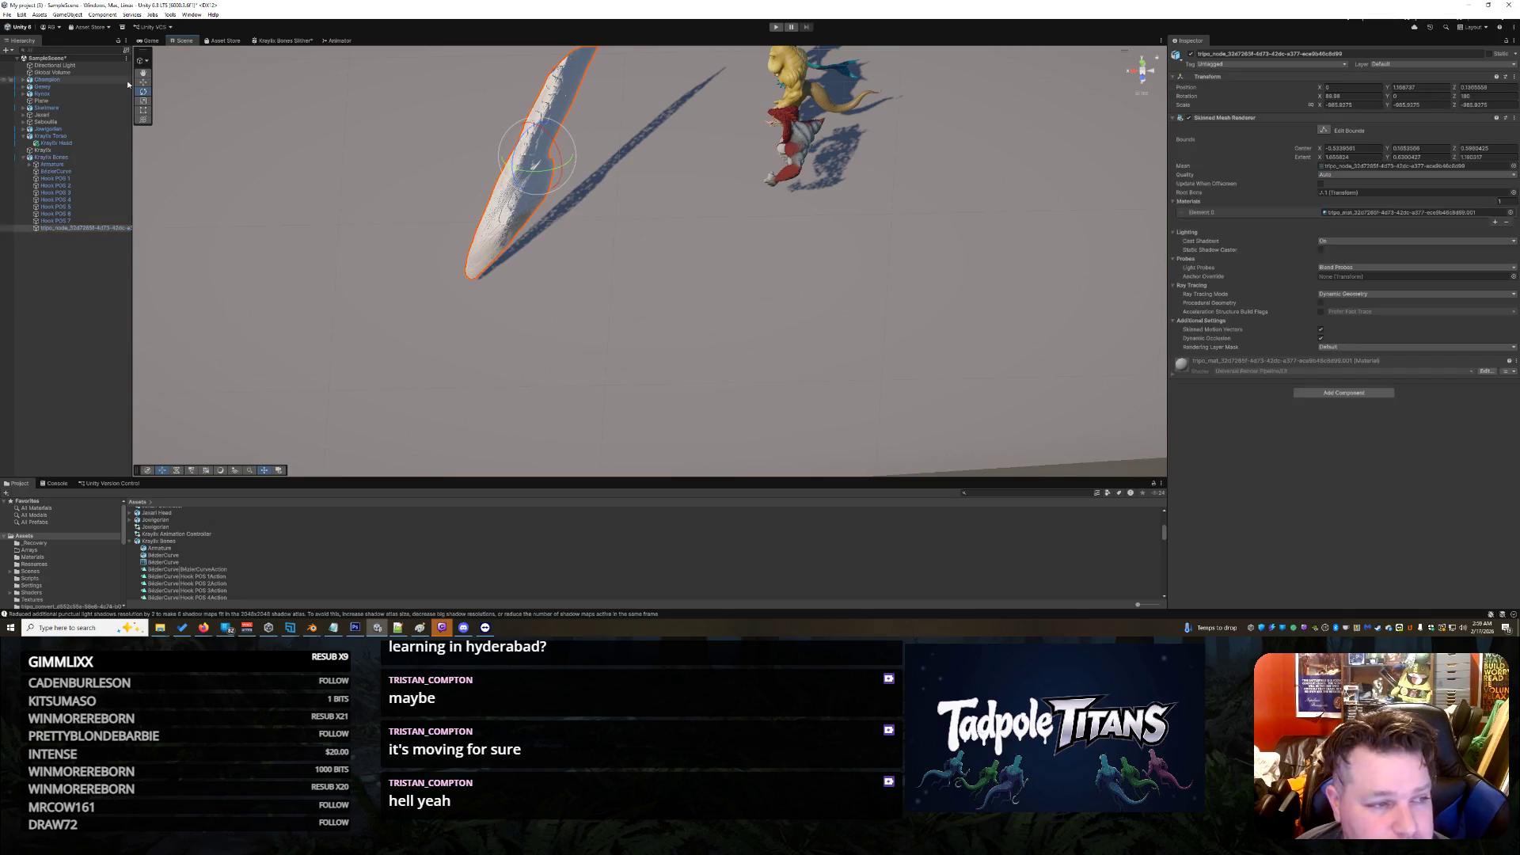
key("r")
right_click(550, 258)
key("Escape")
mouse_move(548, 255)
left_mouse_down()
mouse_move(696, 274)
mouse_move(828, 241)
mouse_move(649, 150)
mouse_move(586, 194)
left_mouse_up()
Step: Nudge the blade beside the creatures, stretch its mesh along X, then return to Blender
left_click(699, 154)
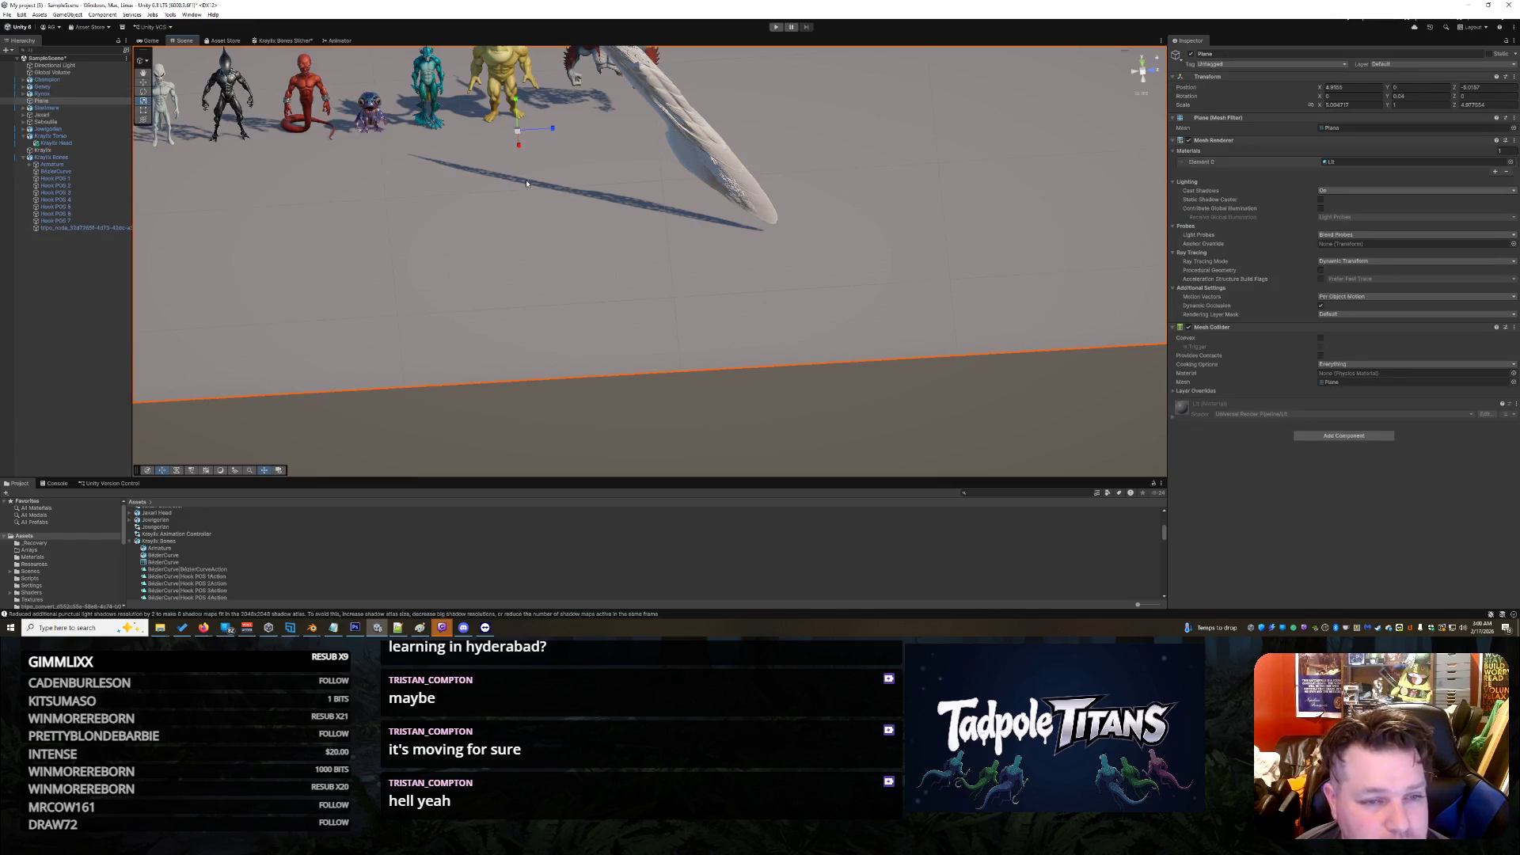
left_click_drag(642, 218, 702, 166)
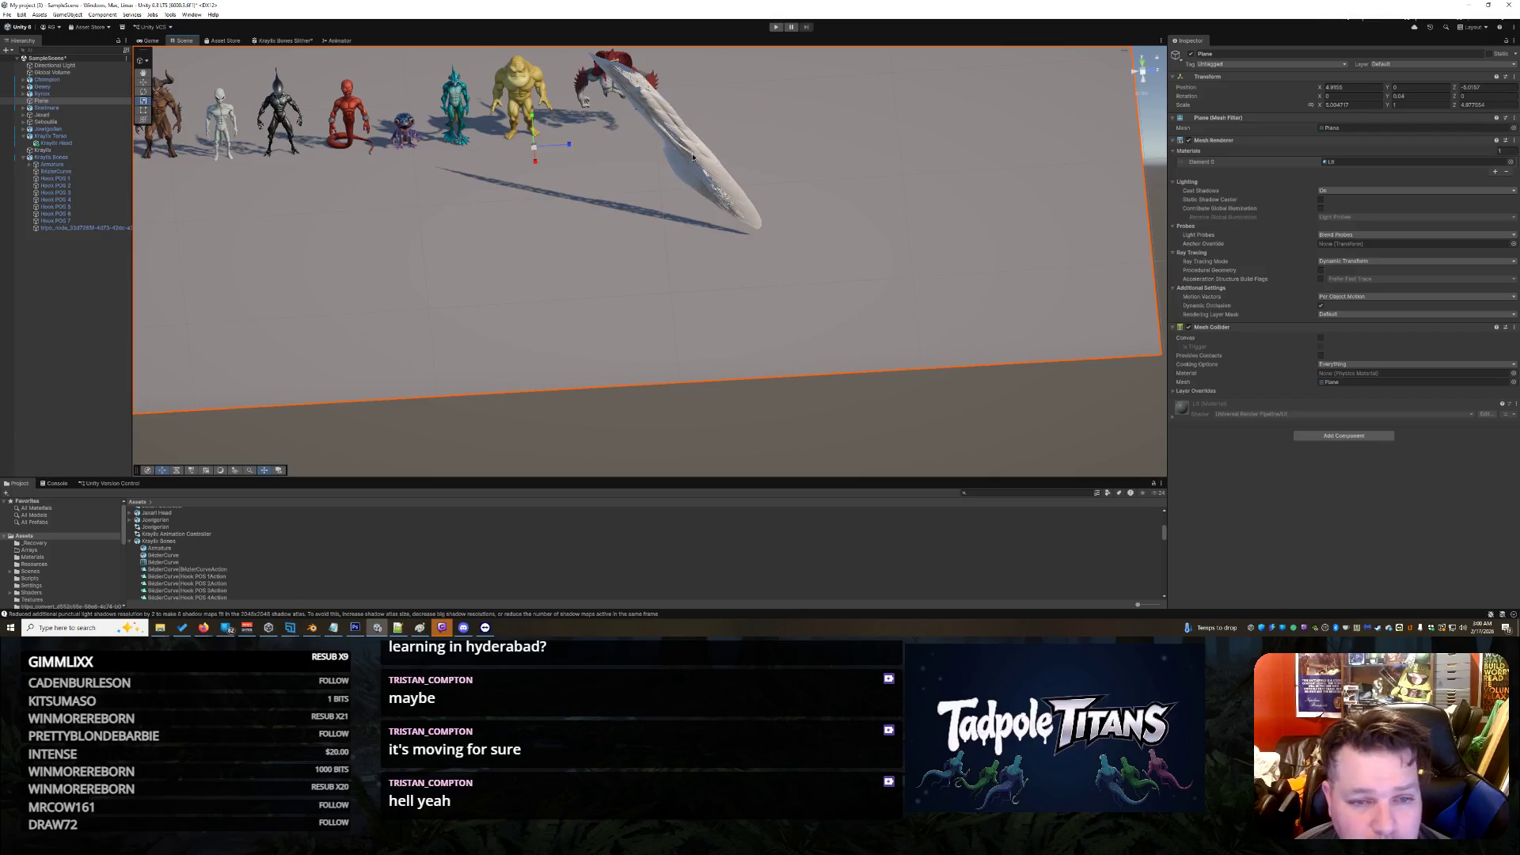
left_click(690, 155)
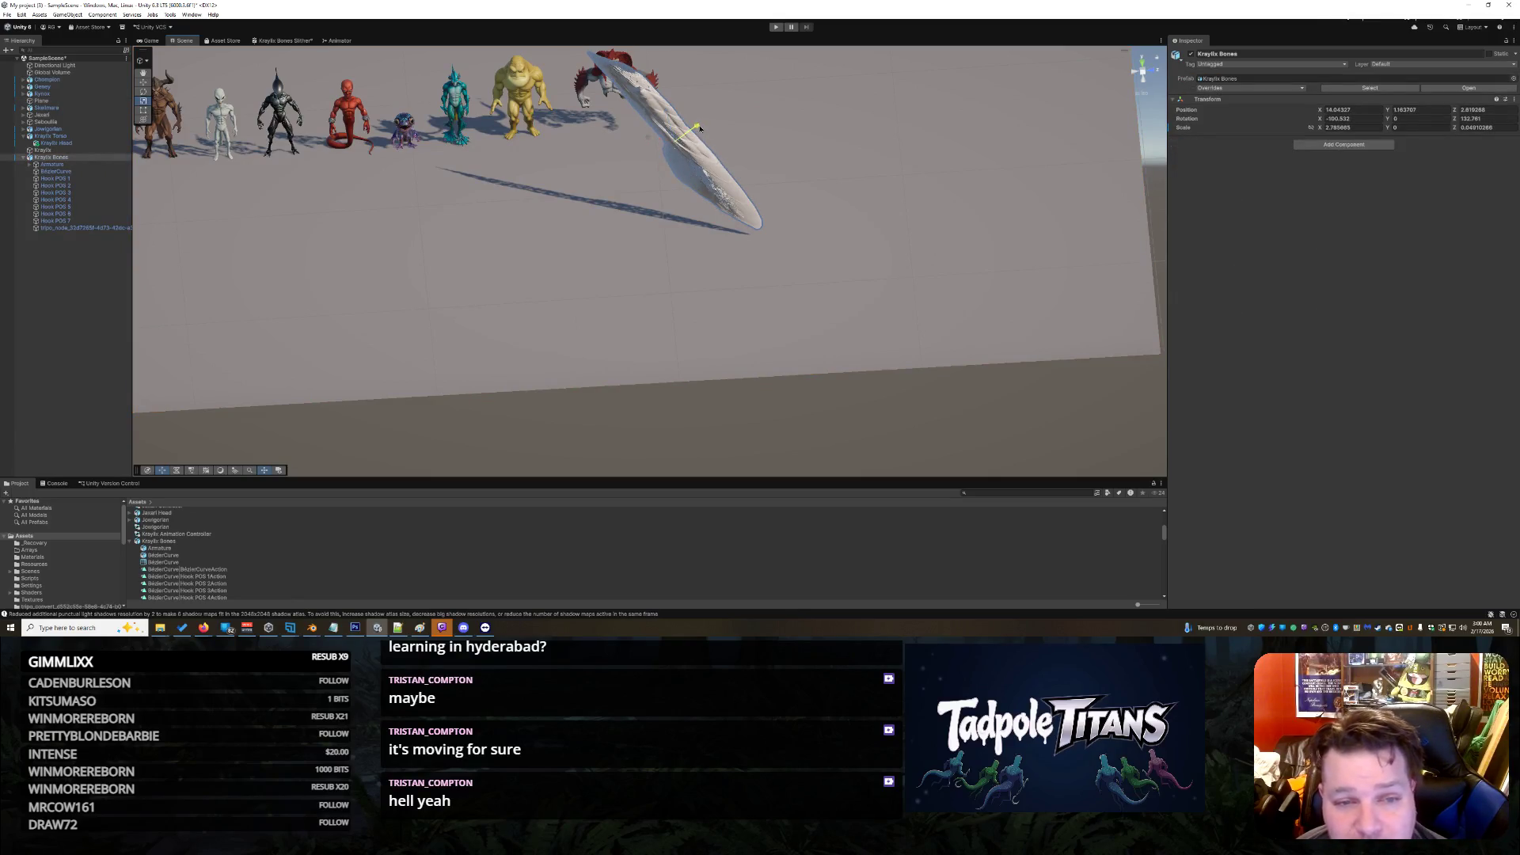
mouse_move(776, 108)
left_mouse_down()
mouse_move(622, 116)
mouse_move(625, 142)
mouse_move(647, 155)
left_mouse_up()
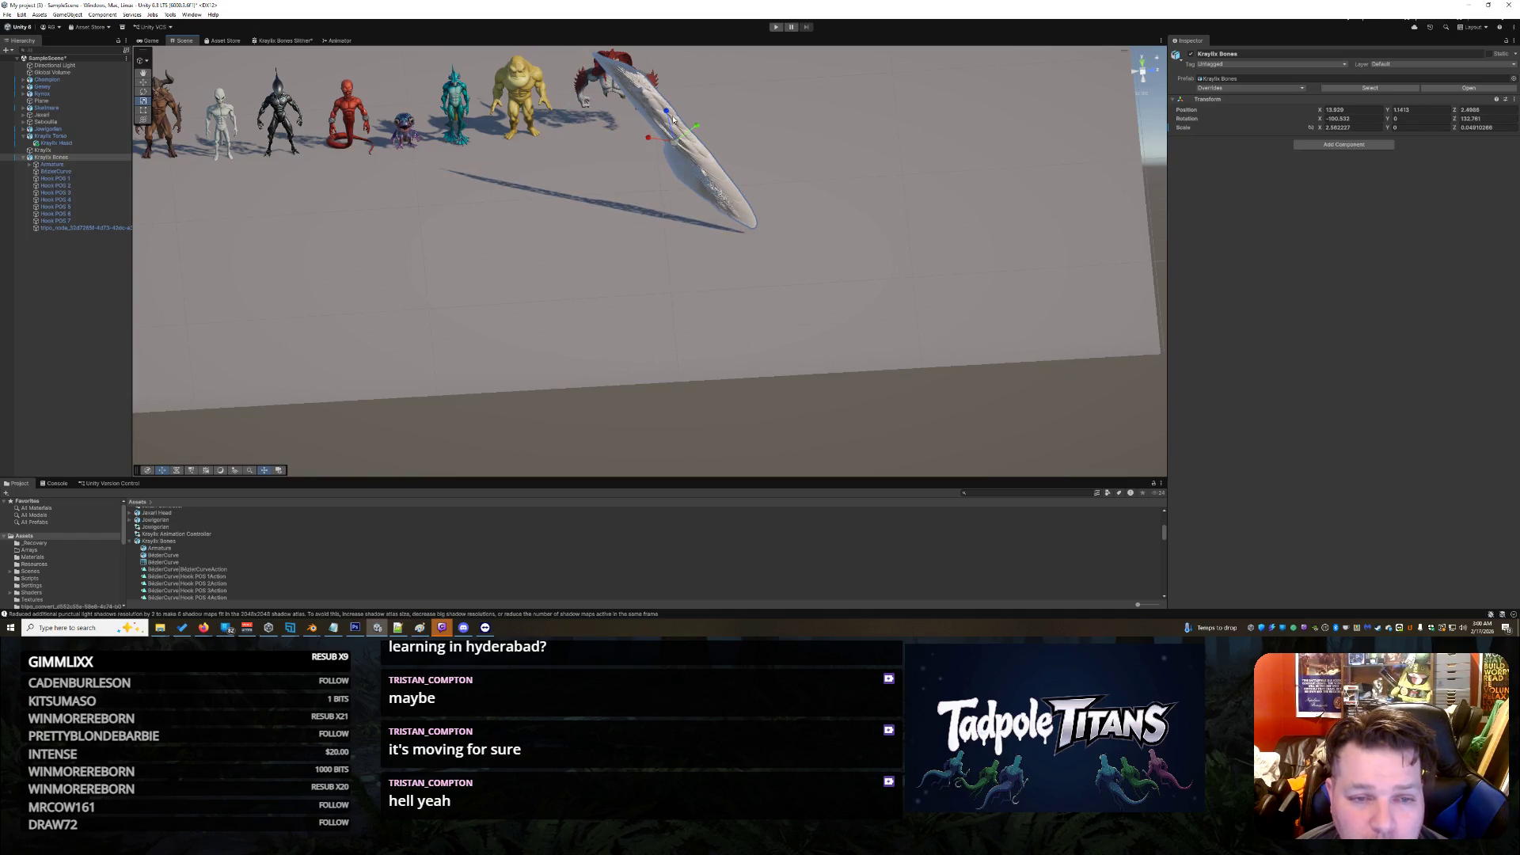
left_click(670, 116)
left_click_drag(699, 147, 779, 150)
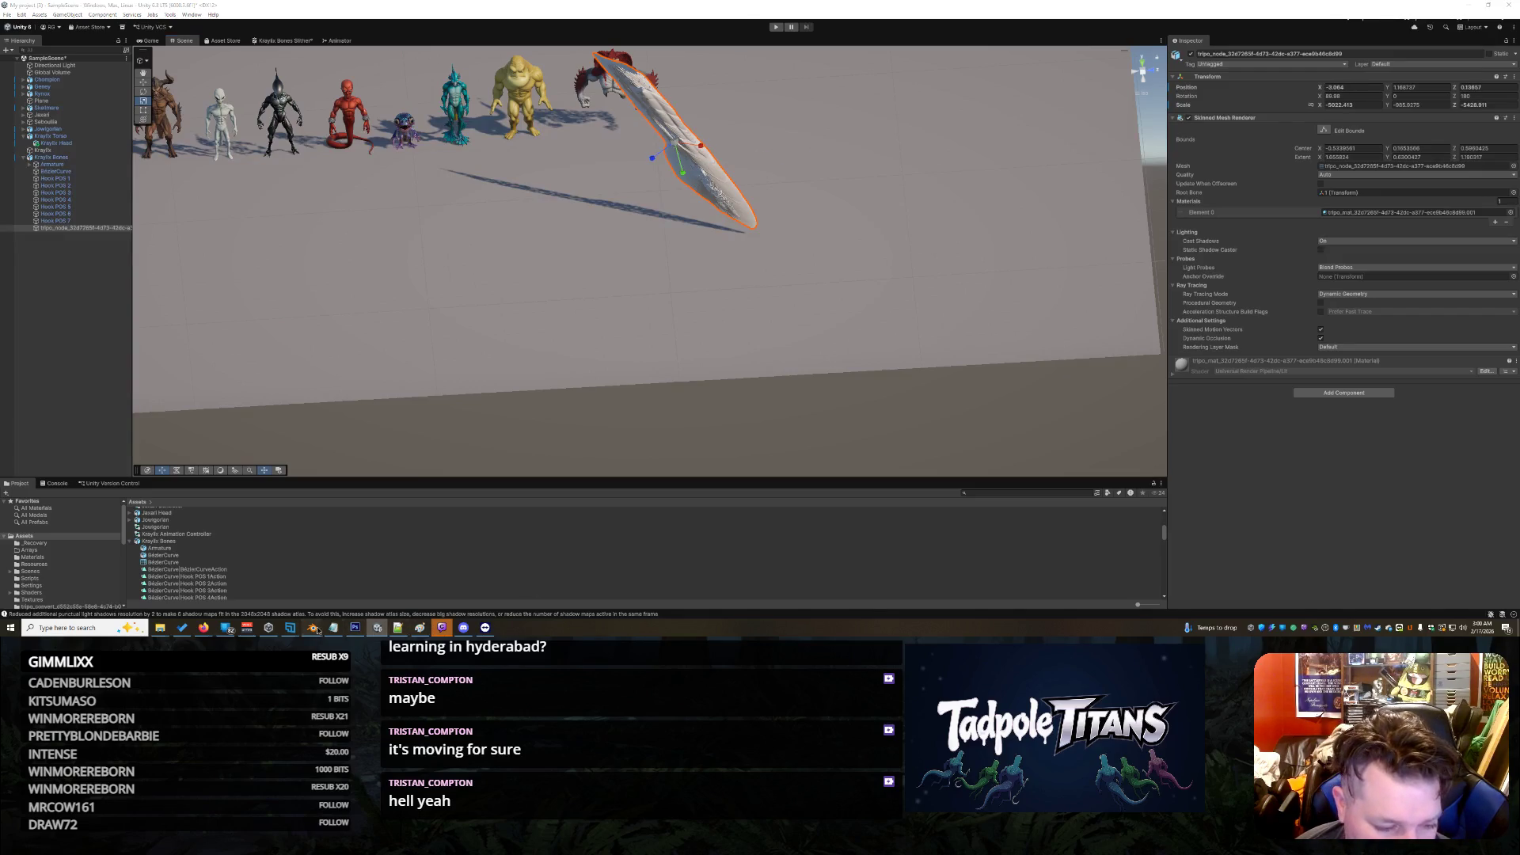
mouse_move(316, 629)
left_click(358, 589)
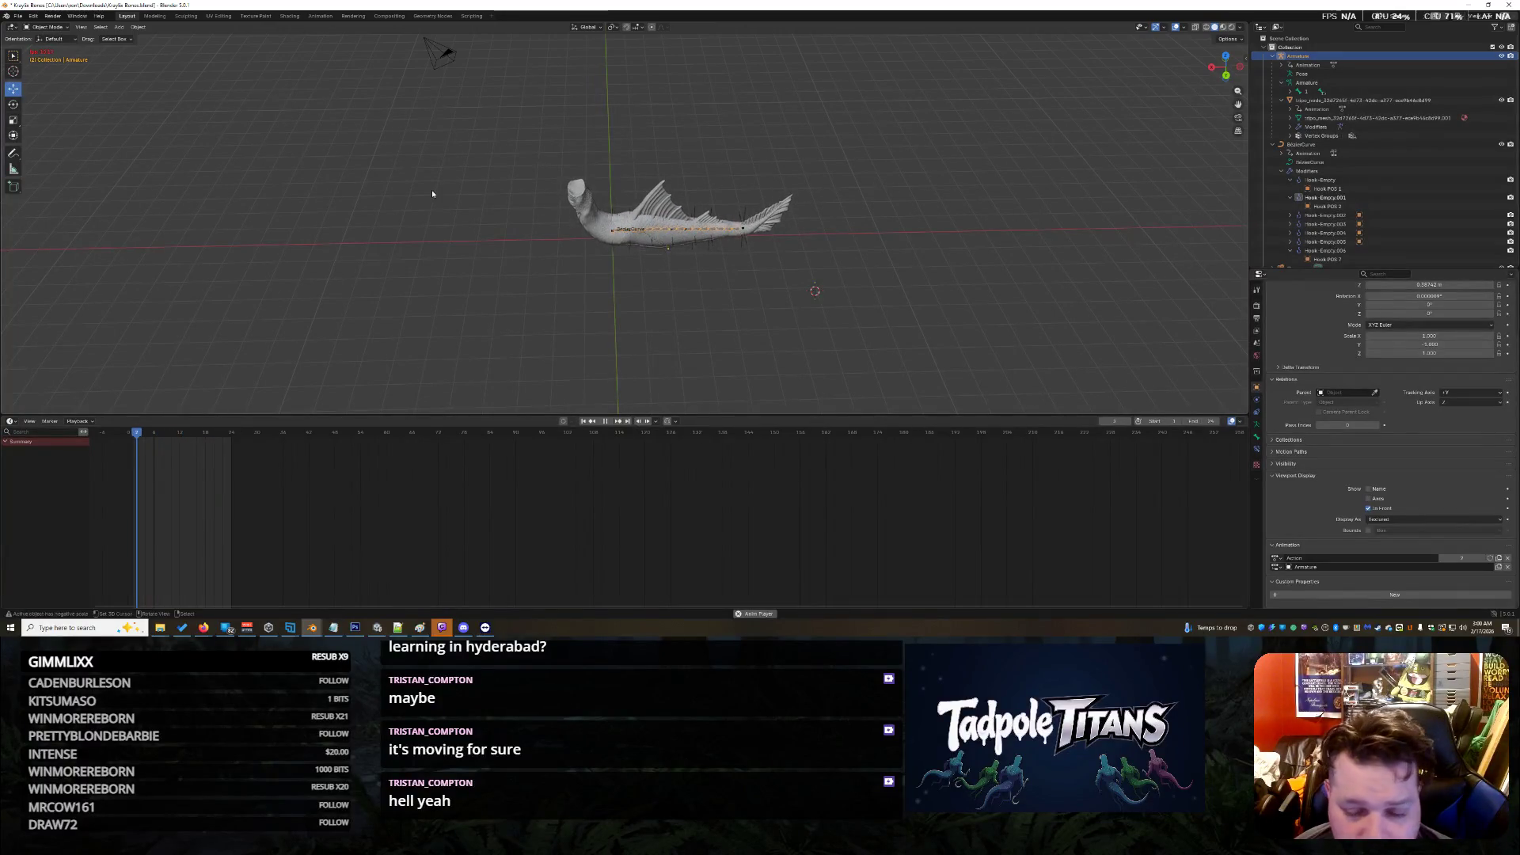
Step: Start an FBX export from the File menu
left_click(17, 16)
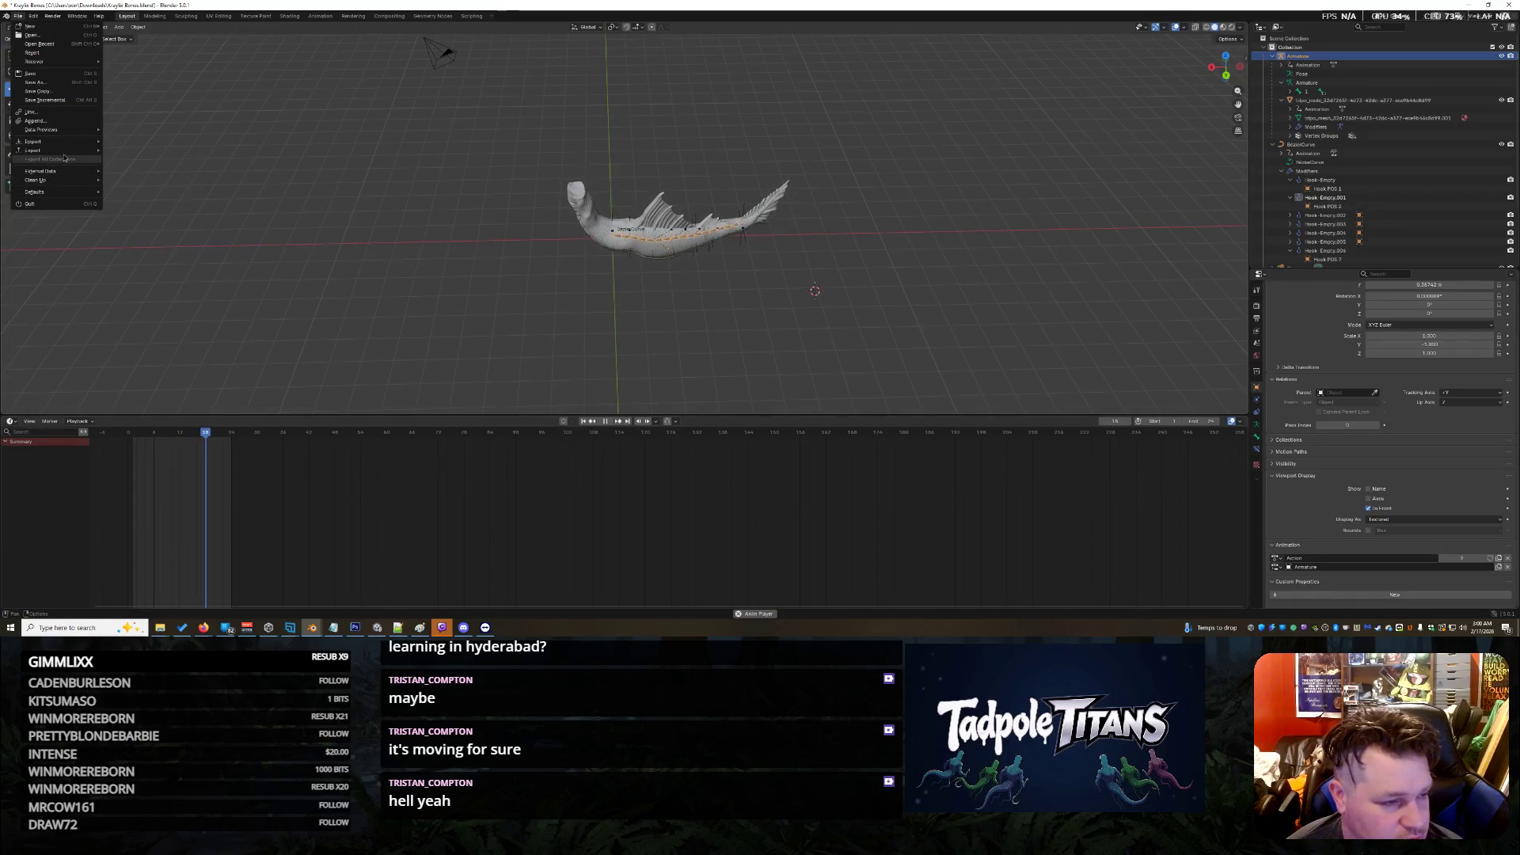
mouse_move(59, 151)
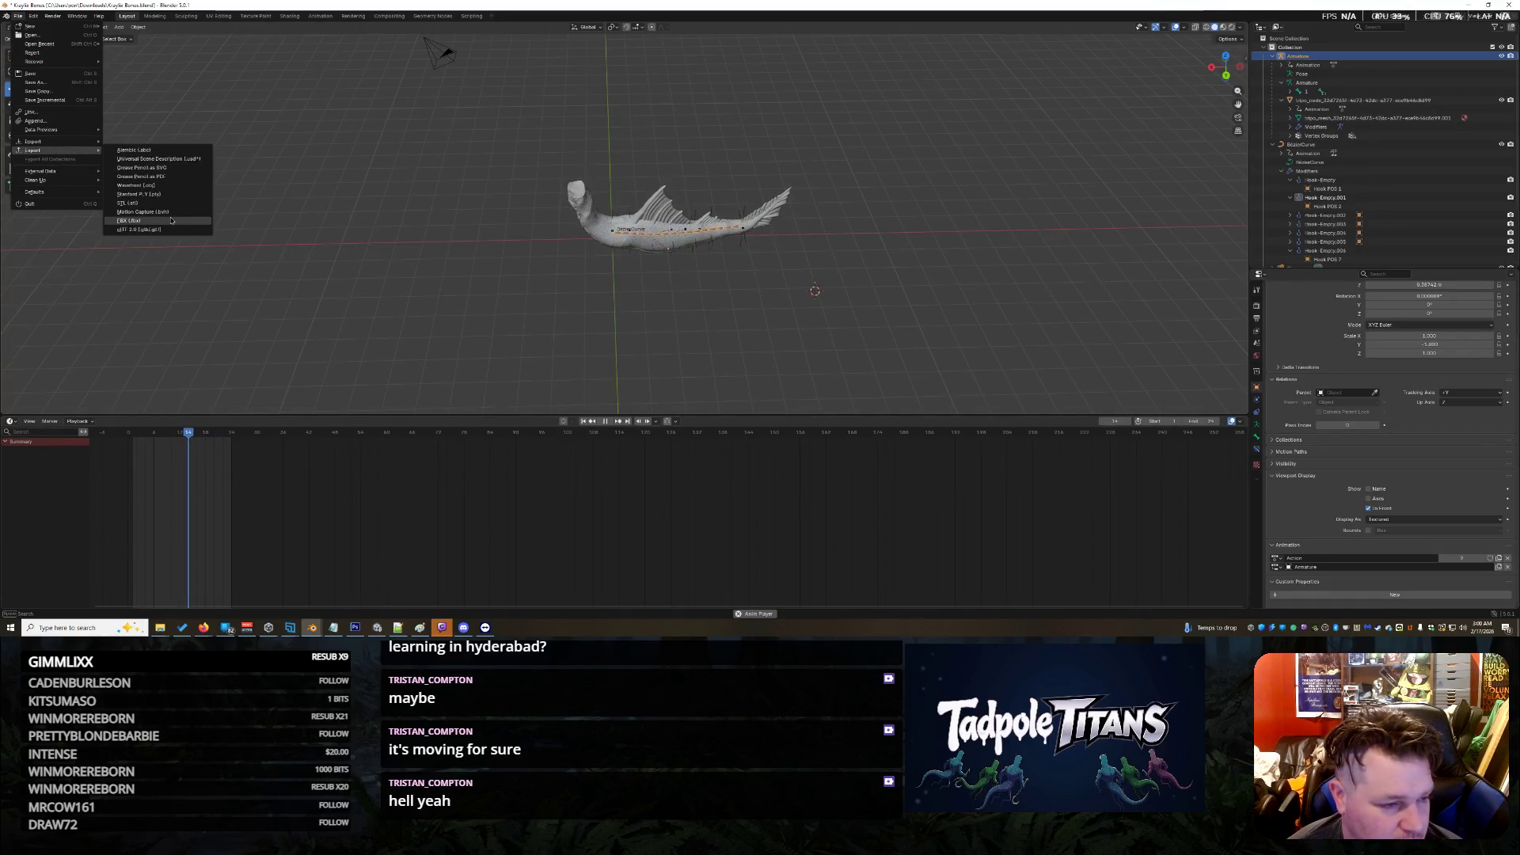
left_click(142, 212)
Step: Delete the Light and Camera objects from the outliner
left_click(1273, 56)
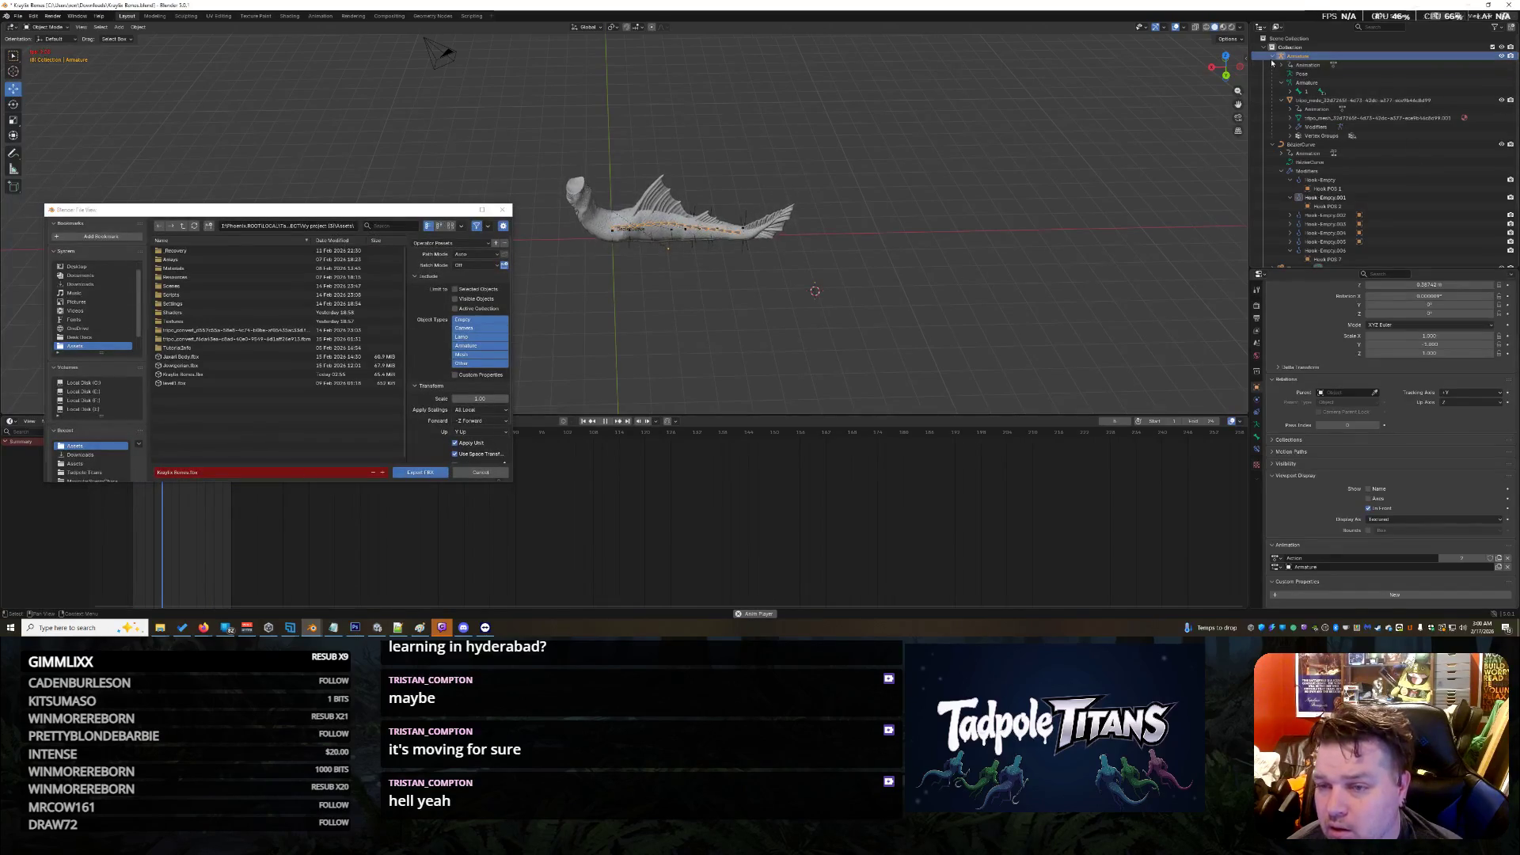
left_click(1273, 65)
left_click(1302, 145)
key("Delete")
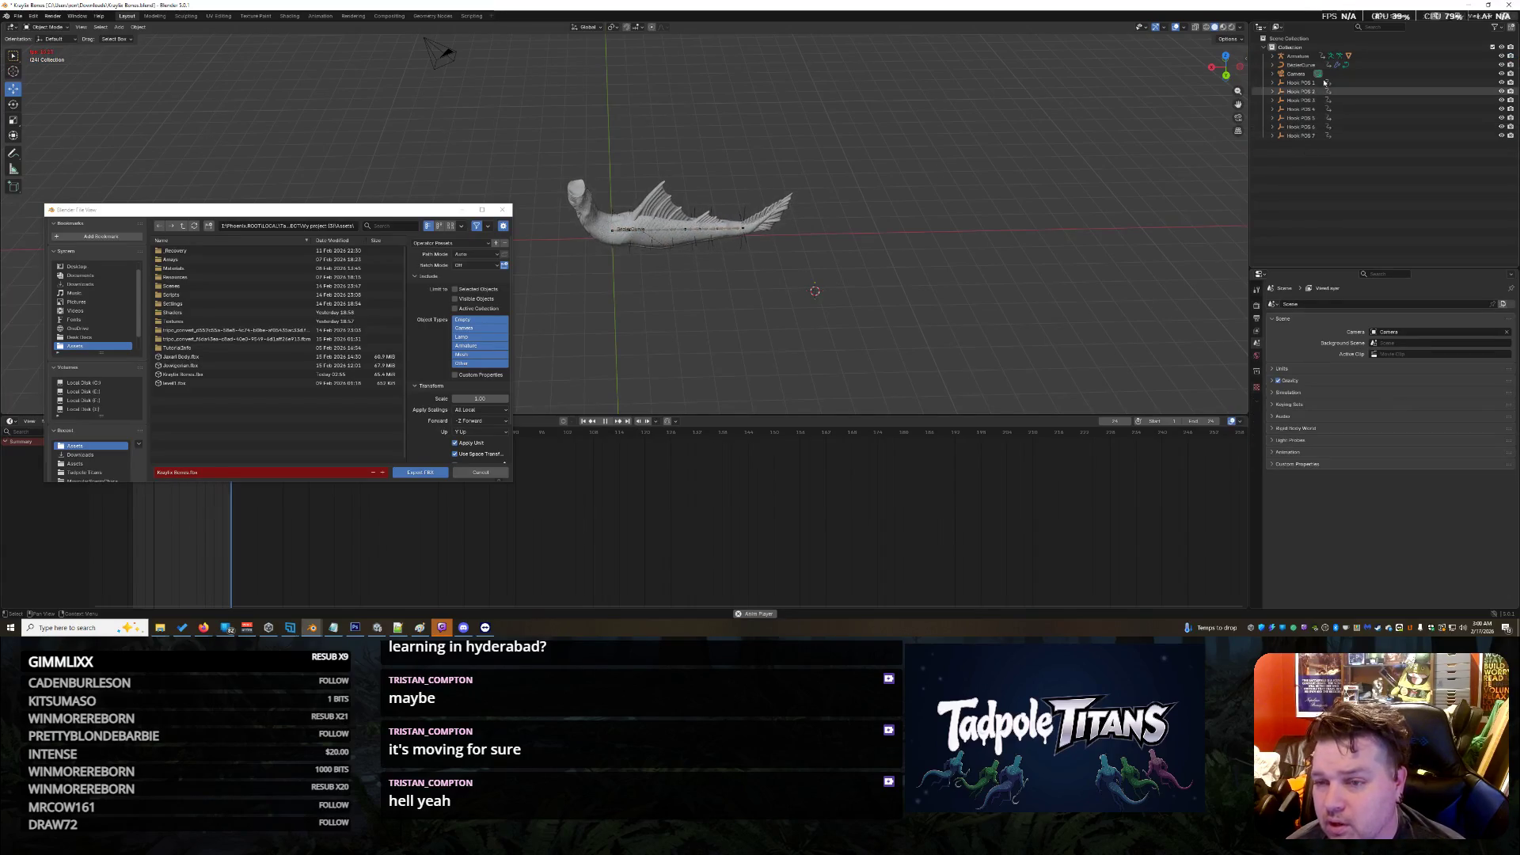
left_click(1299, 65)
left_click(1301, 74)
key("Delete")
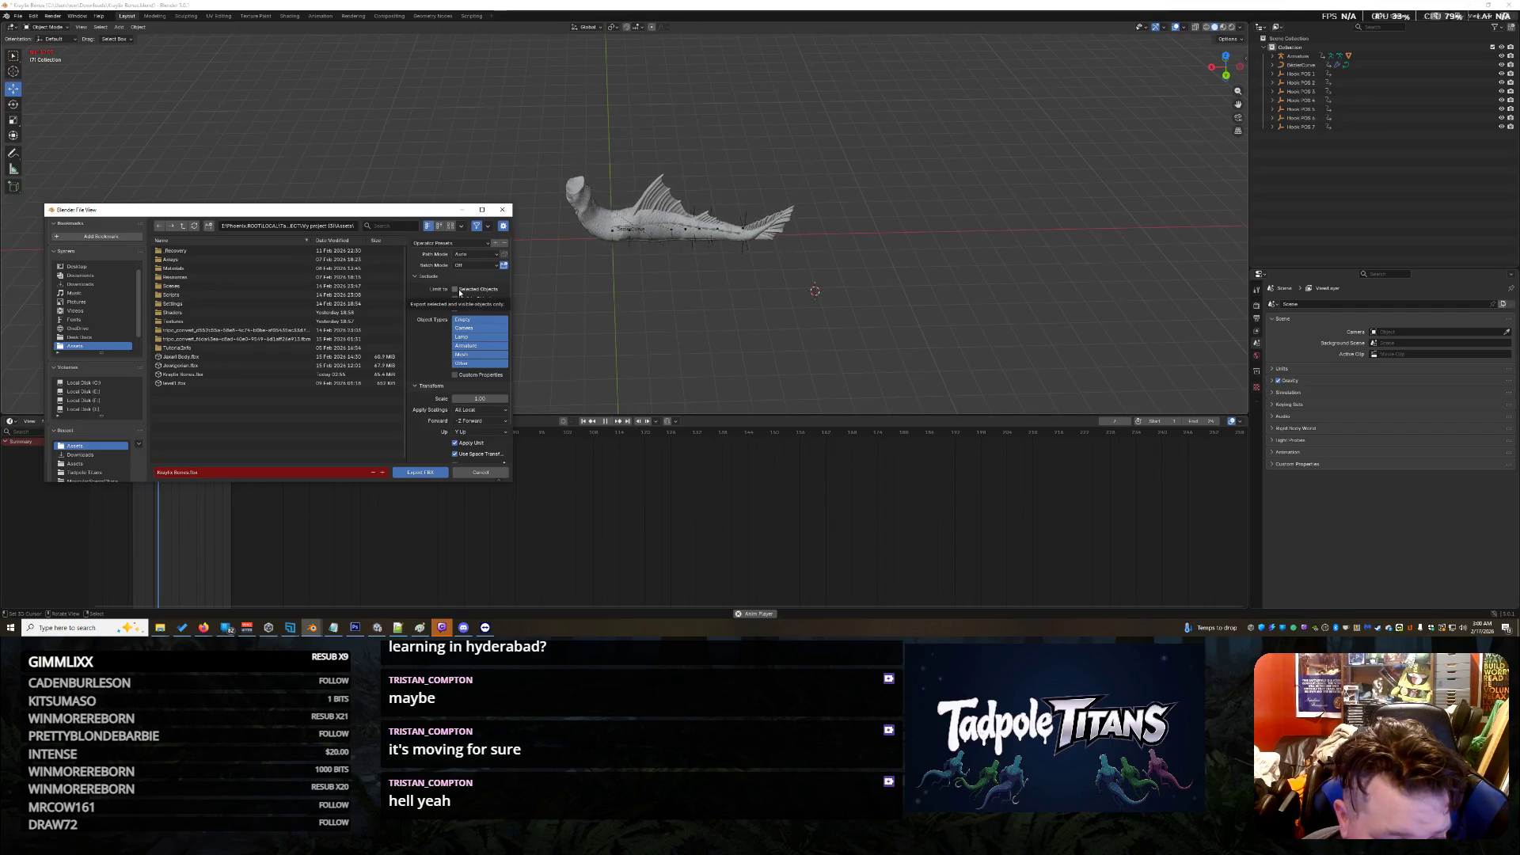
Step: Export Kraylix Bones.fbx with animation included
scroll(430, 428, "down", 2)
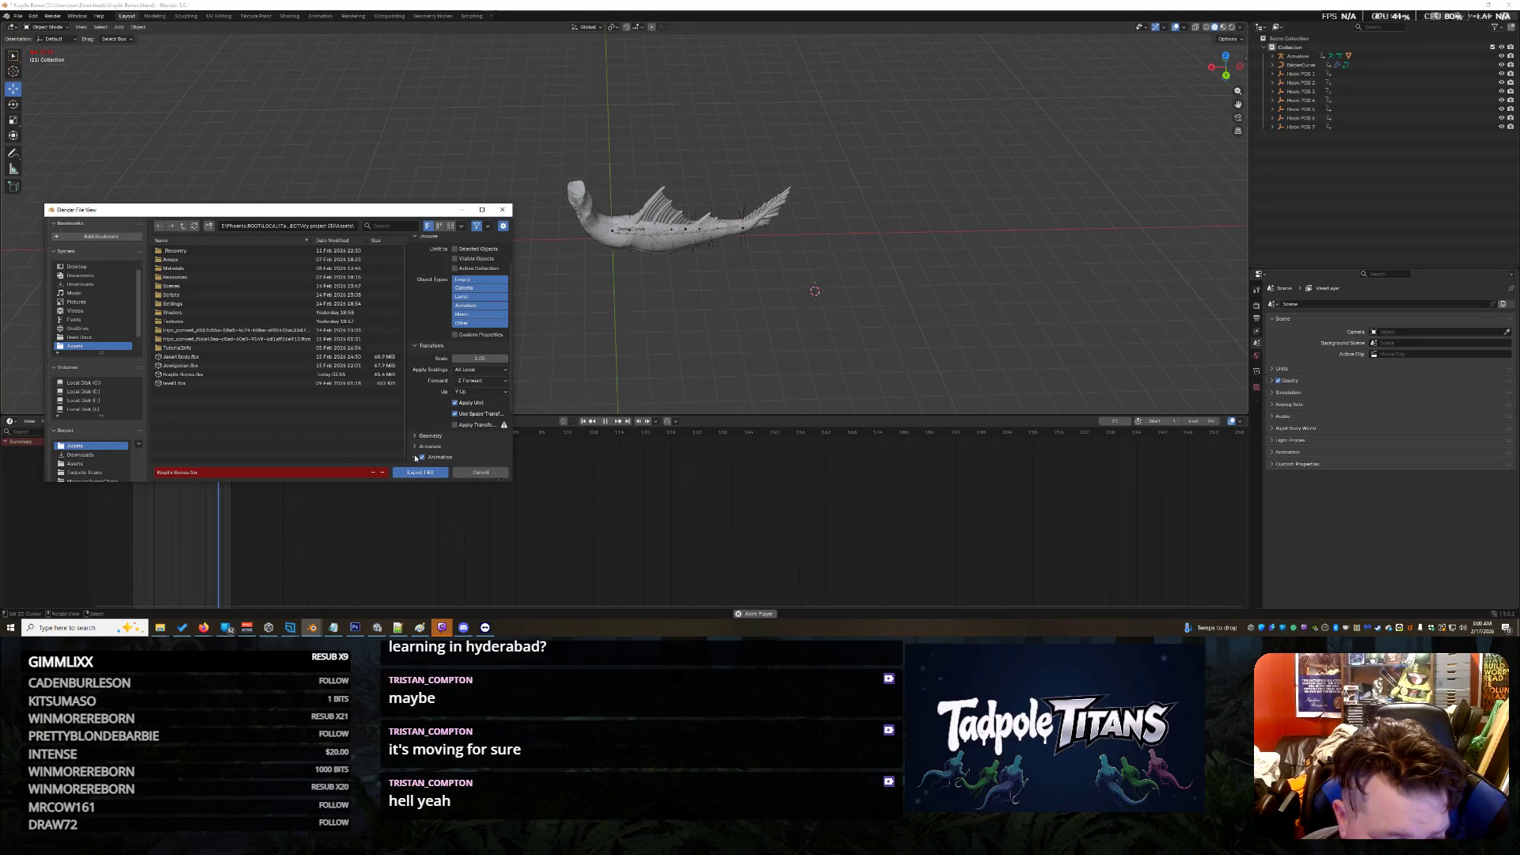
scroll(429, 423, "down", 3)
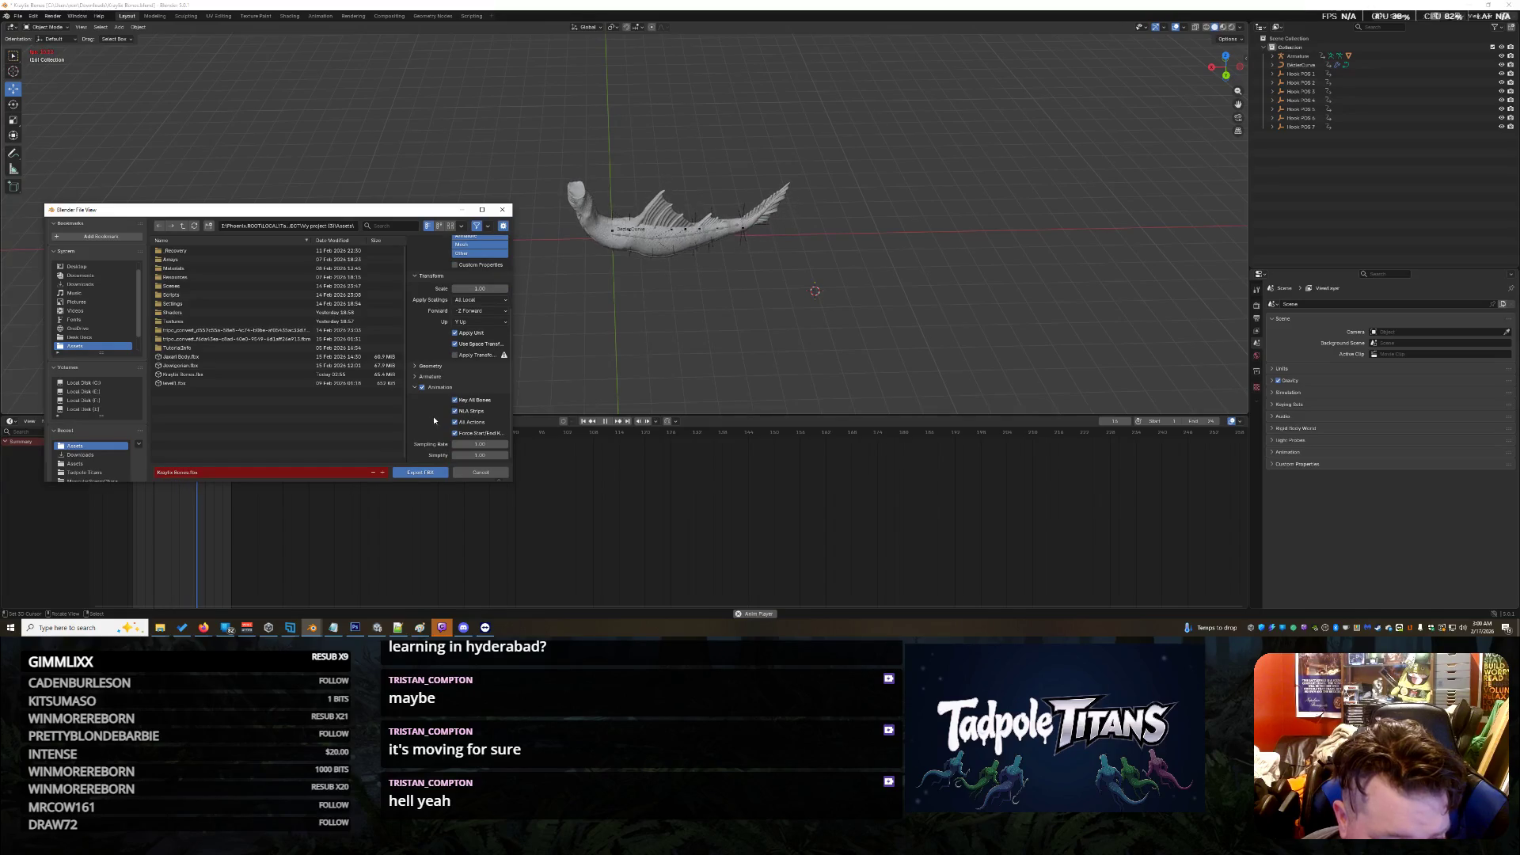
left_click(423, 471)
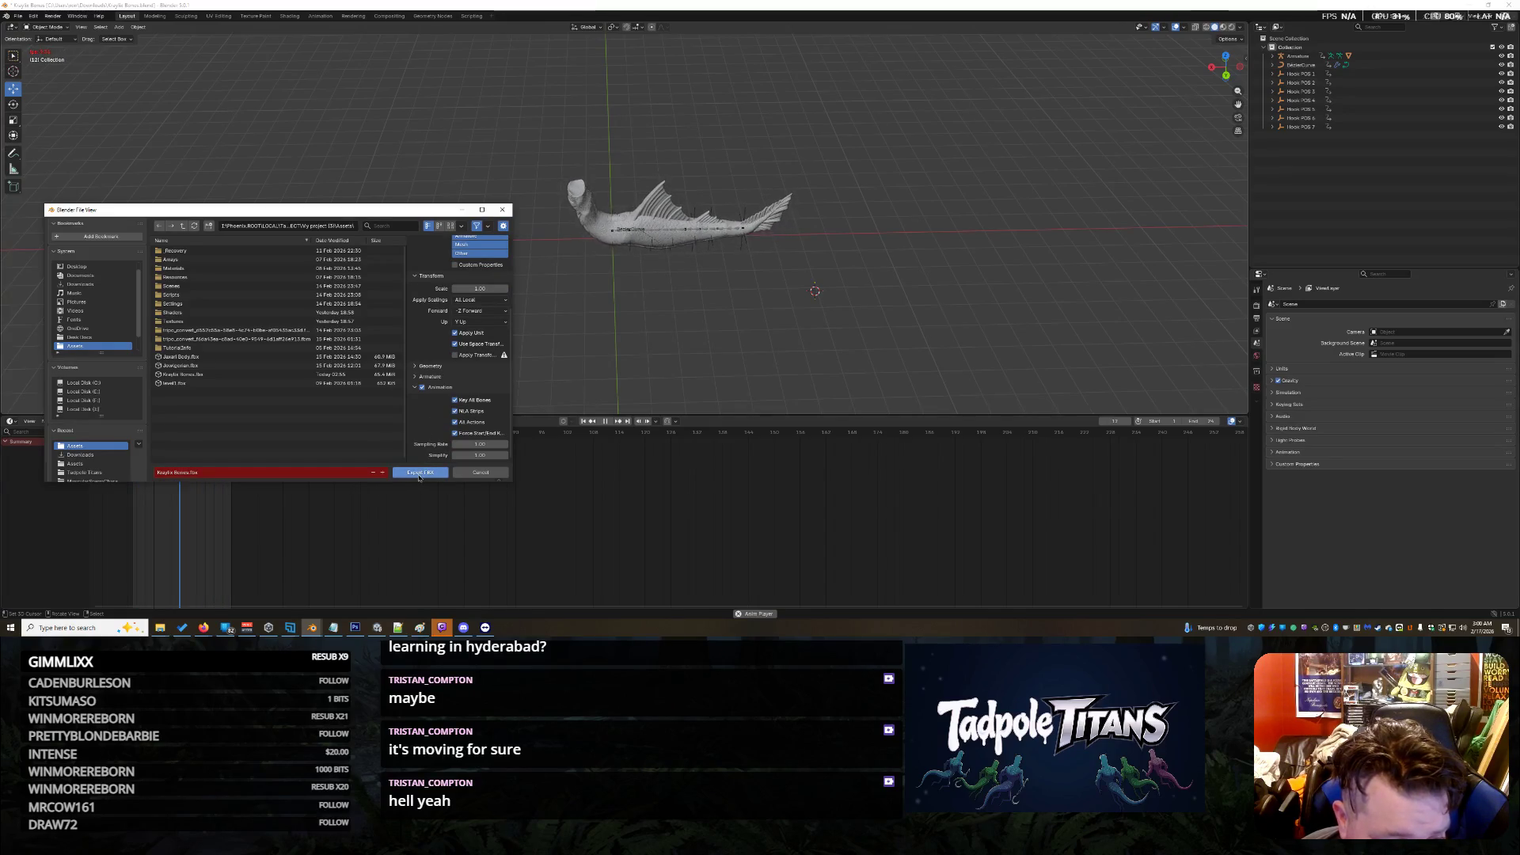
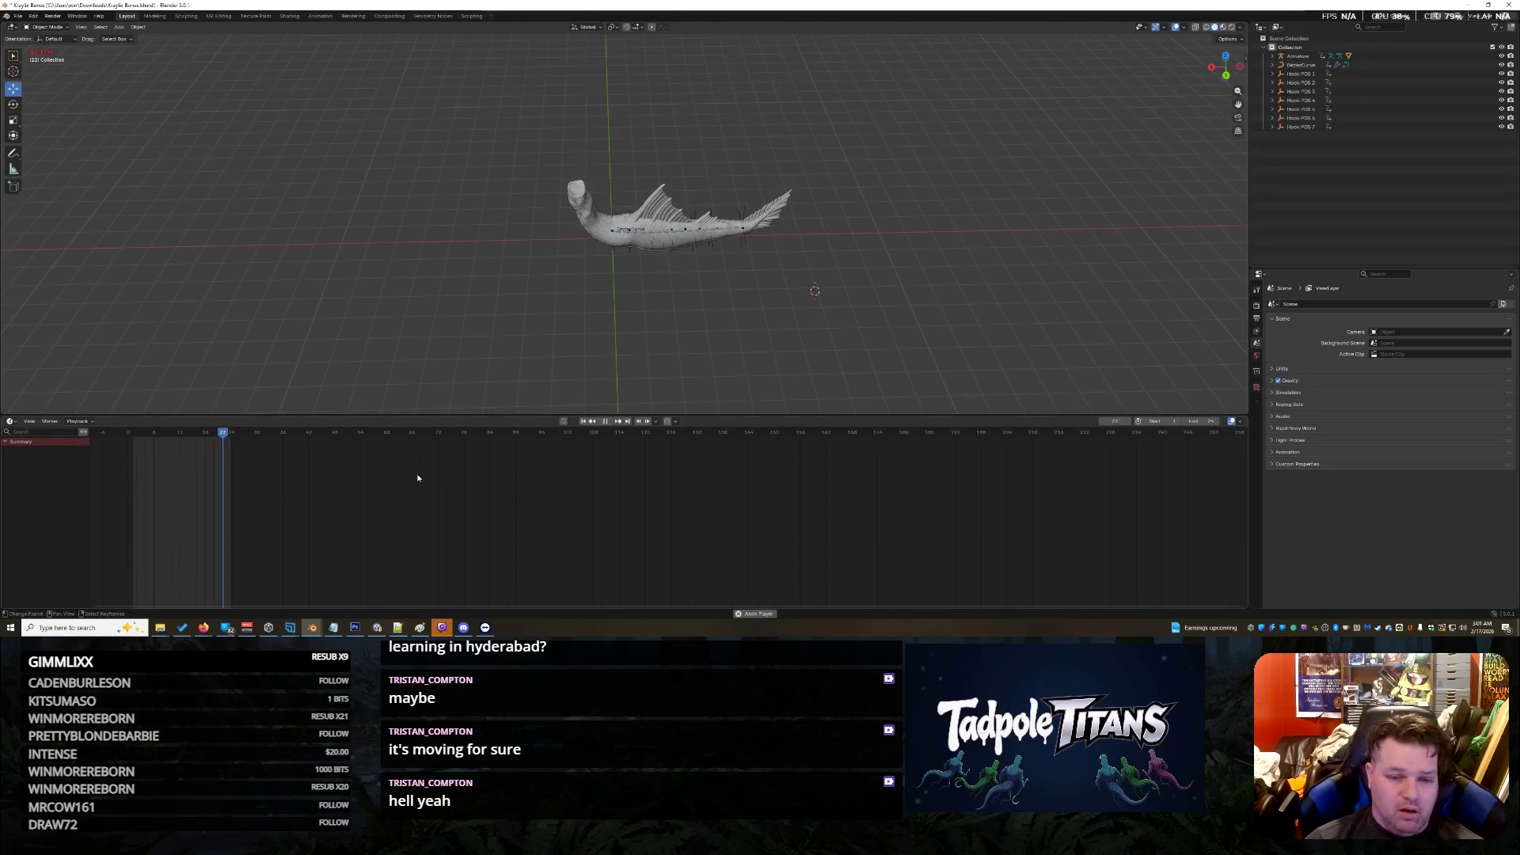
Step: Stop the fish animation playback in Blender and switch to the reimporting Unity editor
left_click(605, 421)
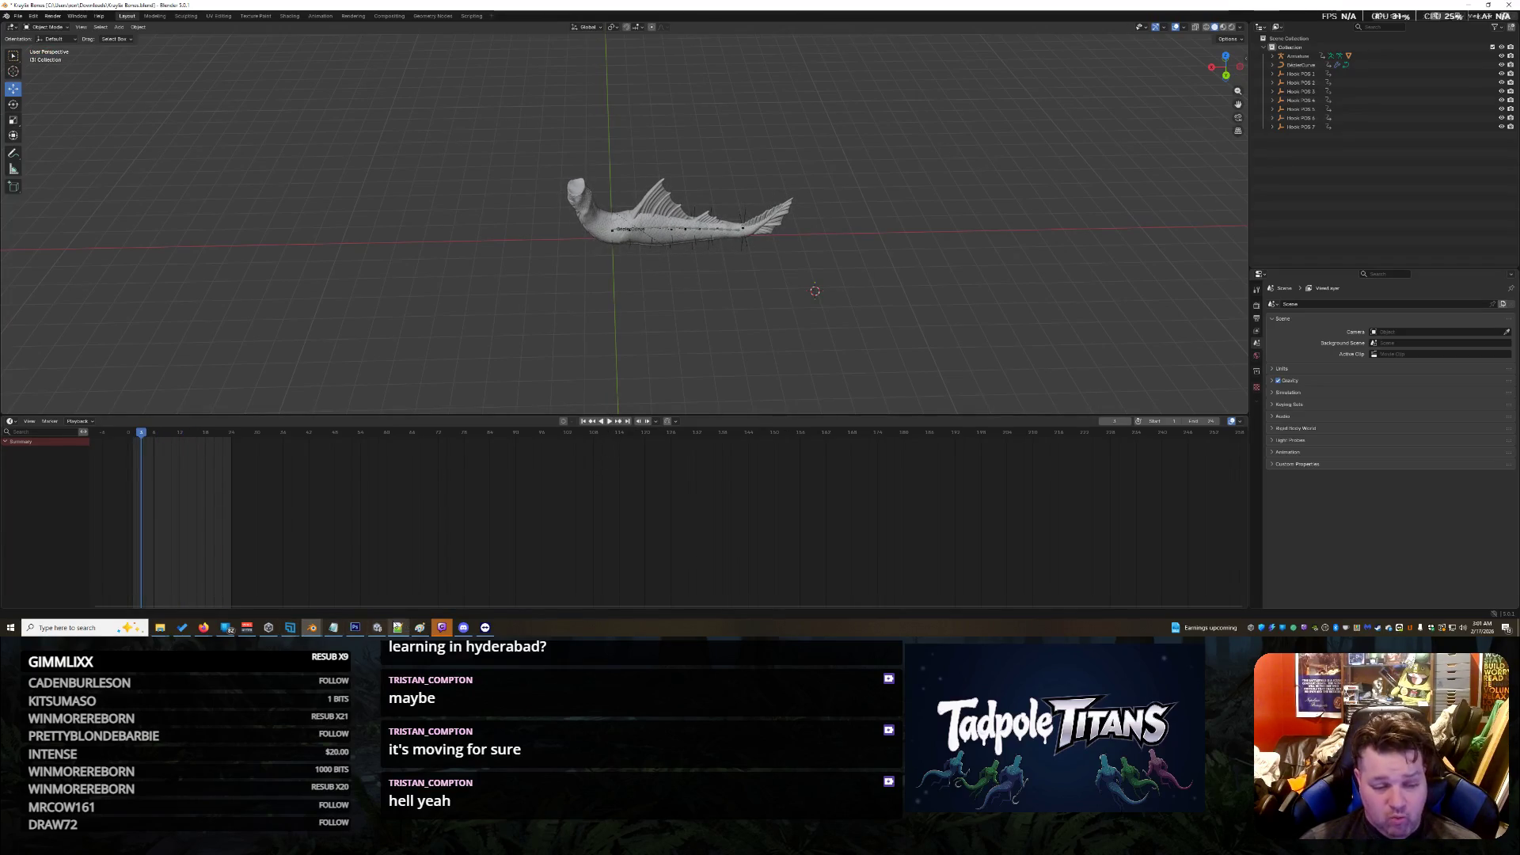
left_click(377, 627)
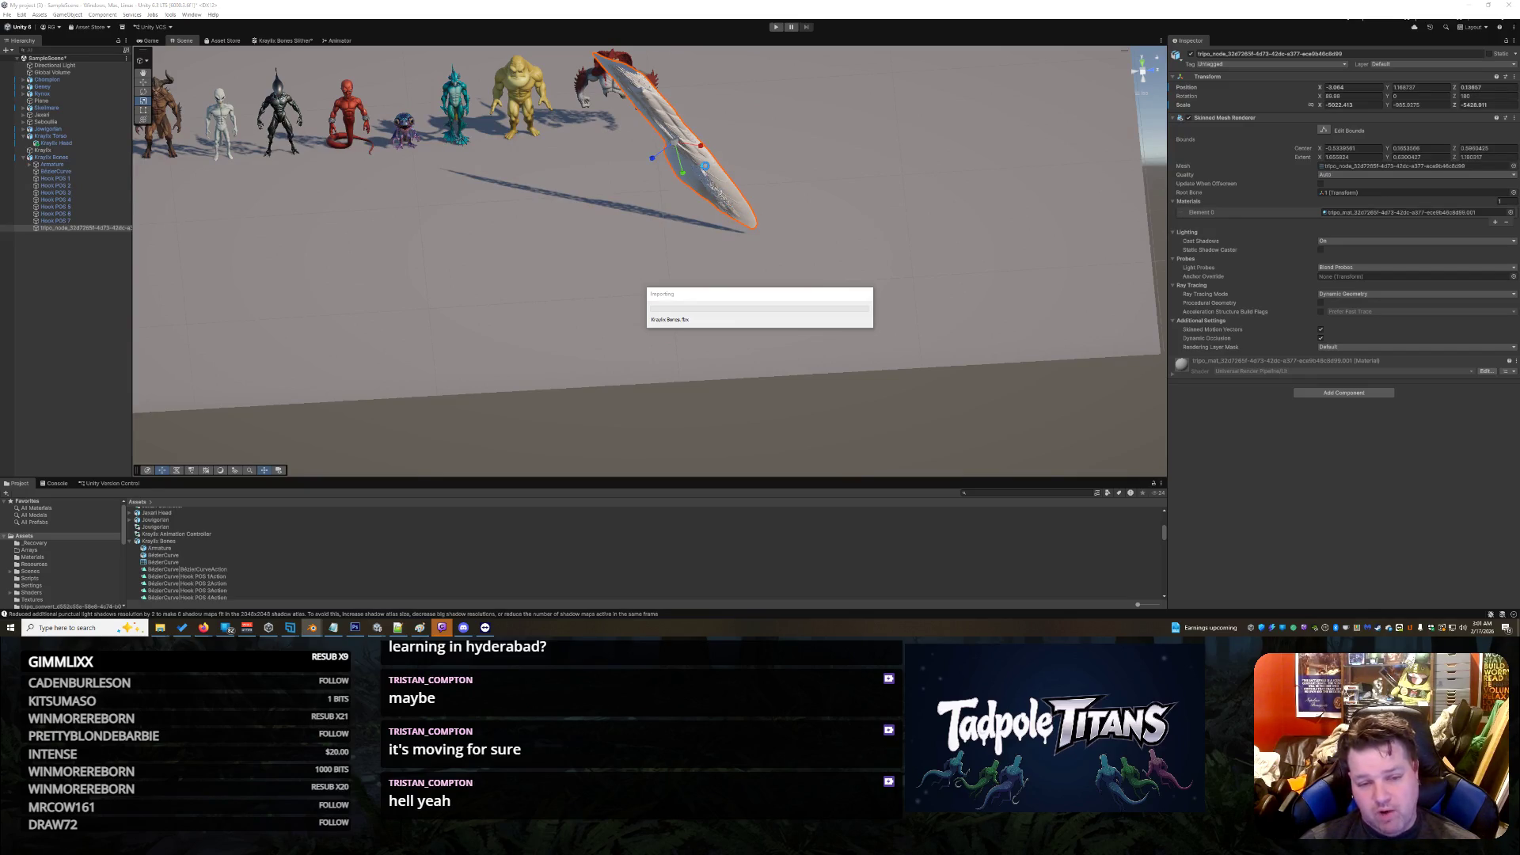
Step: Delete the old tripo_node mesh and drop the Kraylix Bones prefab into the scene
scroll(706, 169, "down", 2)
mouse_move(766, 202)
left_mouse_down()
mouse_move(875, 237)
mouse_move(787, 214)
mouse_move(681, 227)
mouse_move(715, 246)
left_mouse_up()
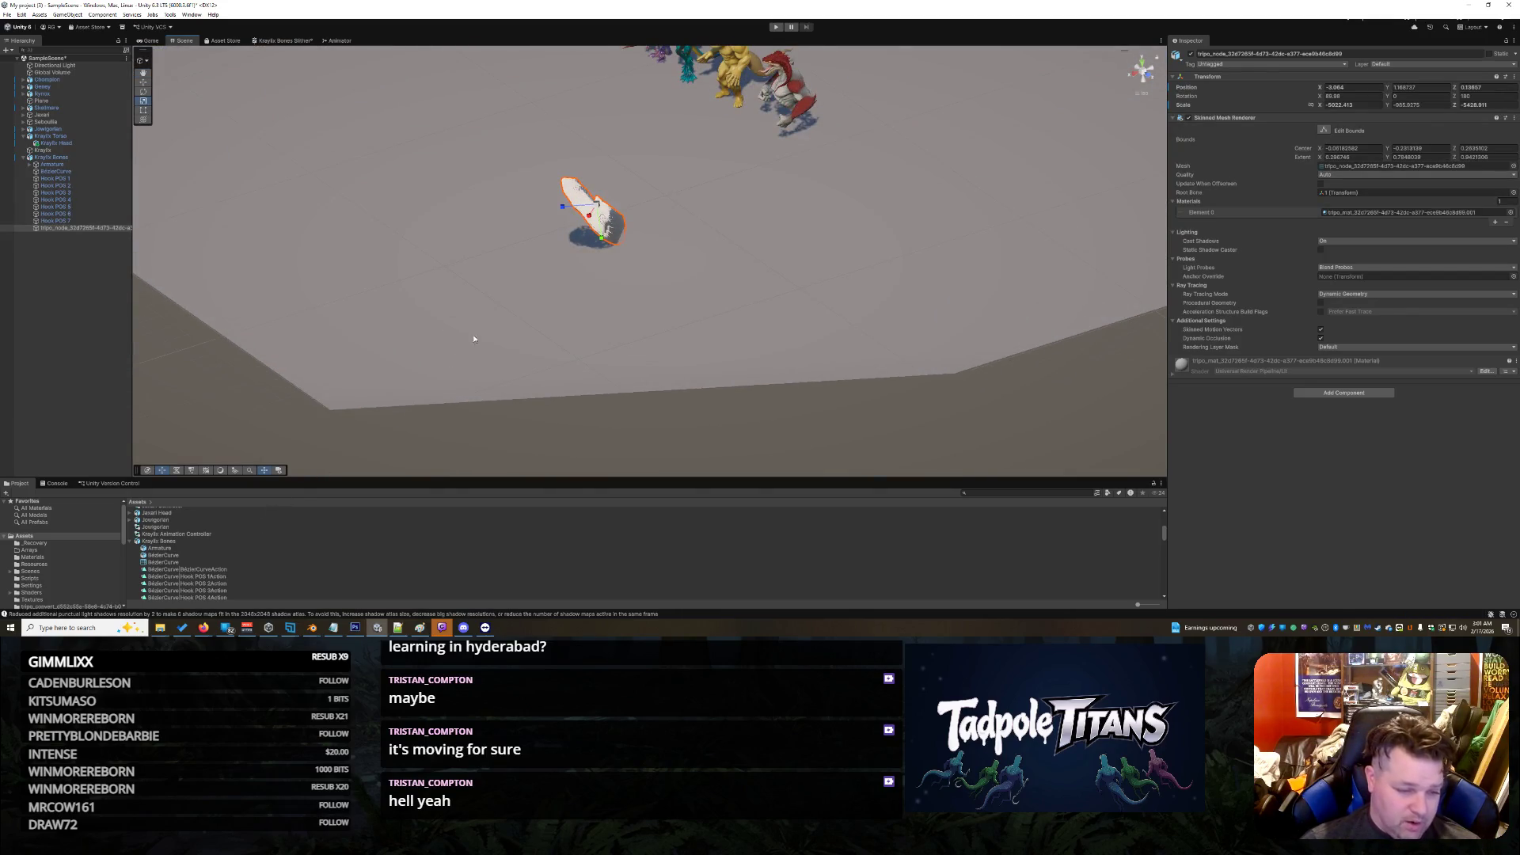
key("Delete")
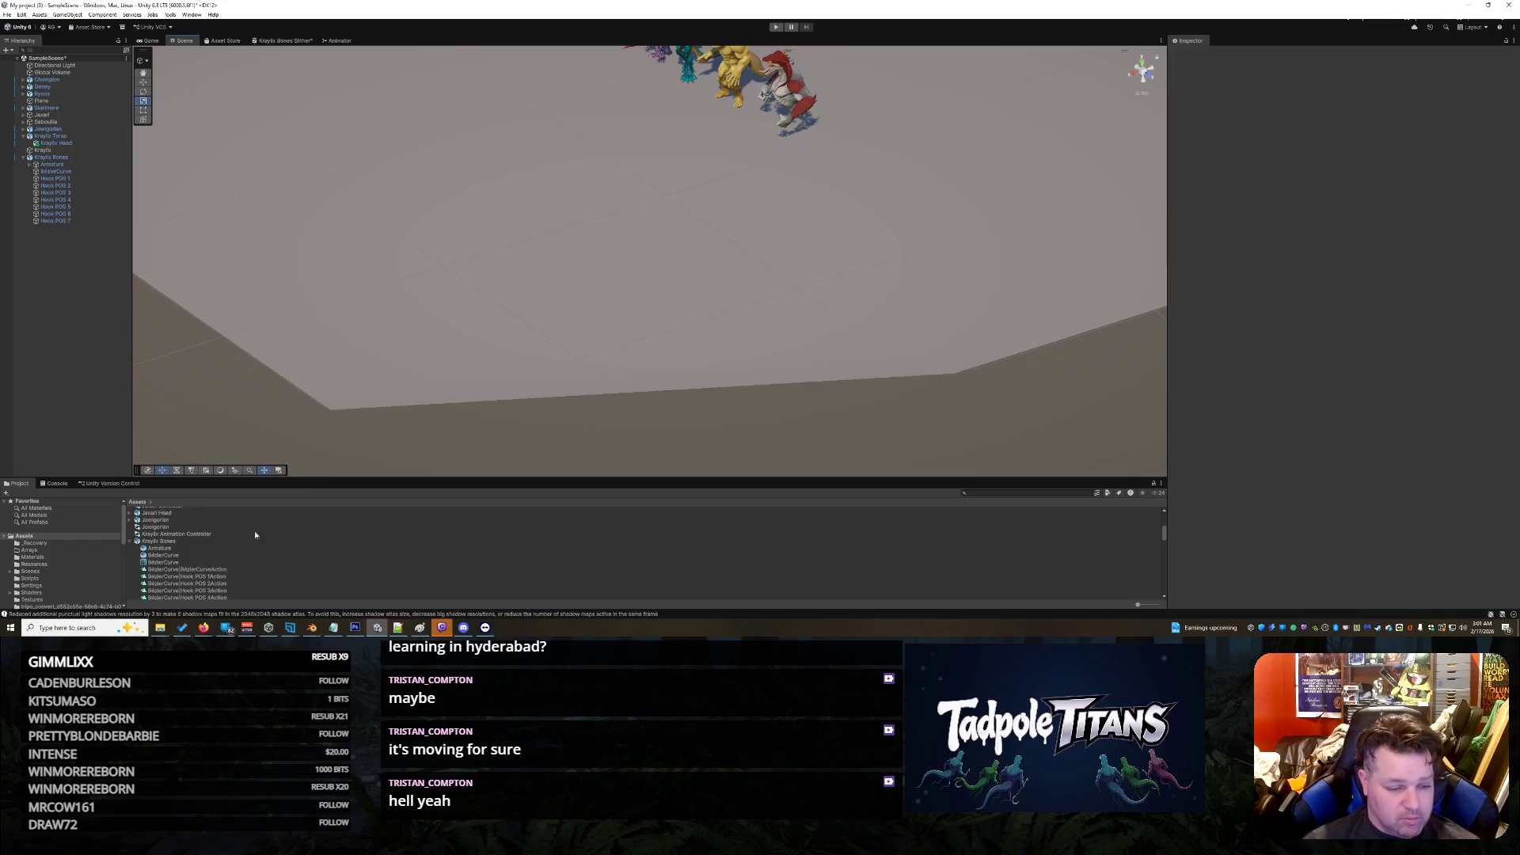
mouse_move(168, 544)
left_mouse_down()
mouse_move(526, 322)
mouse_move(478, 213)
mouse_move(571, 248)
left_mouse_up()
Step: Resize the new Kraylix Bones copy, shrinking it slightly on X, then stretching it much larger
scroll(570, 248, "down", 10)
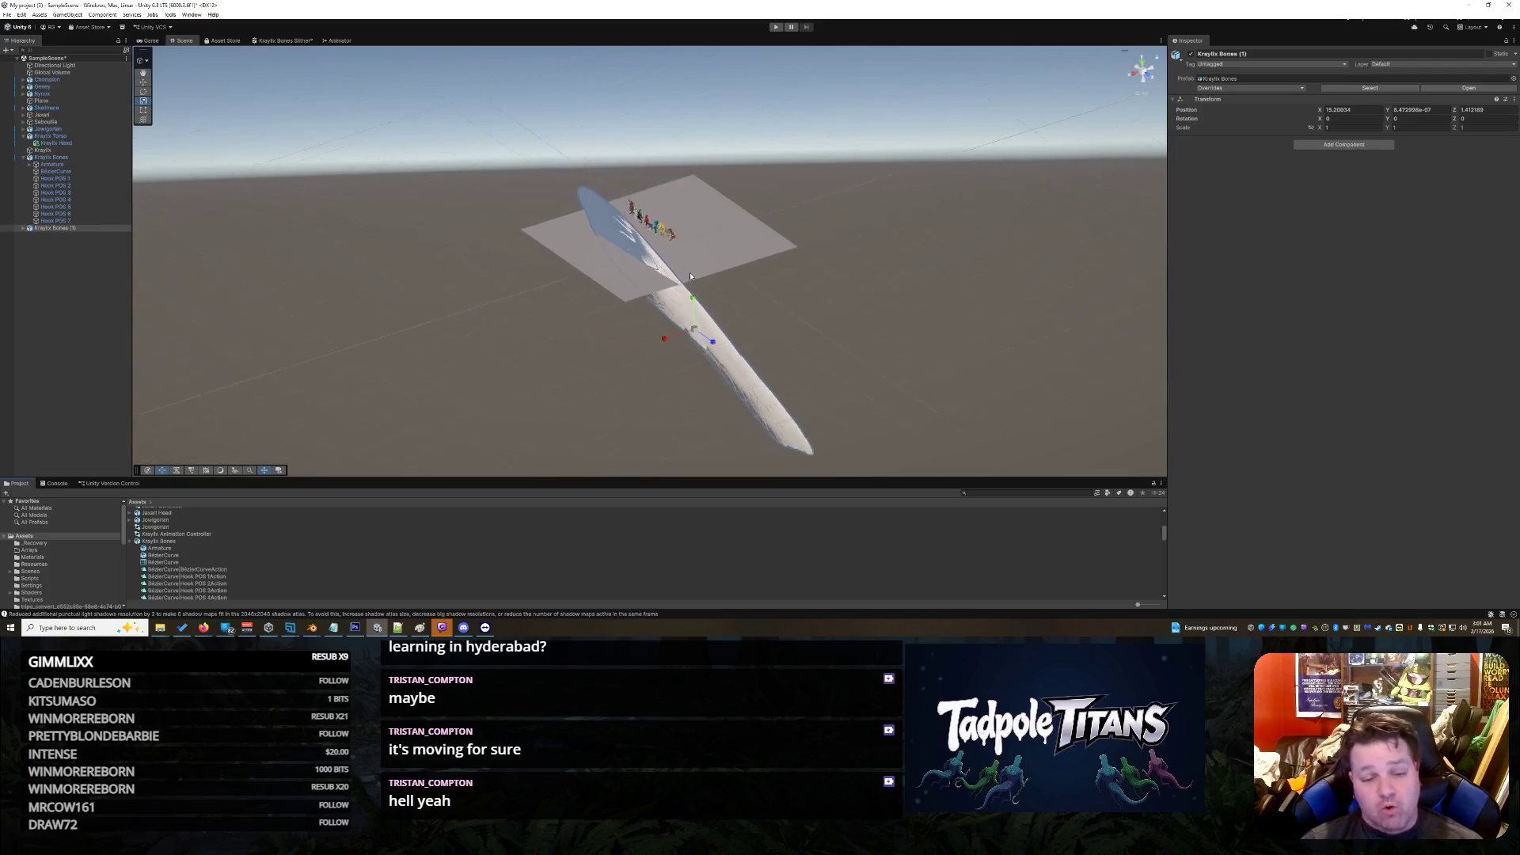
scroll(703, 315, "up", 2)
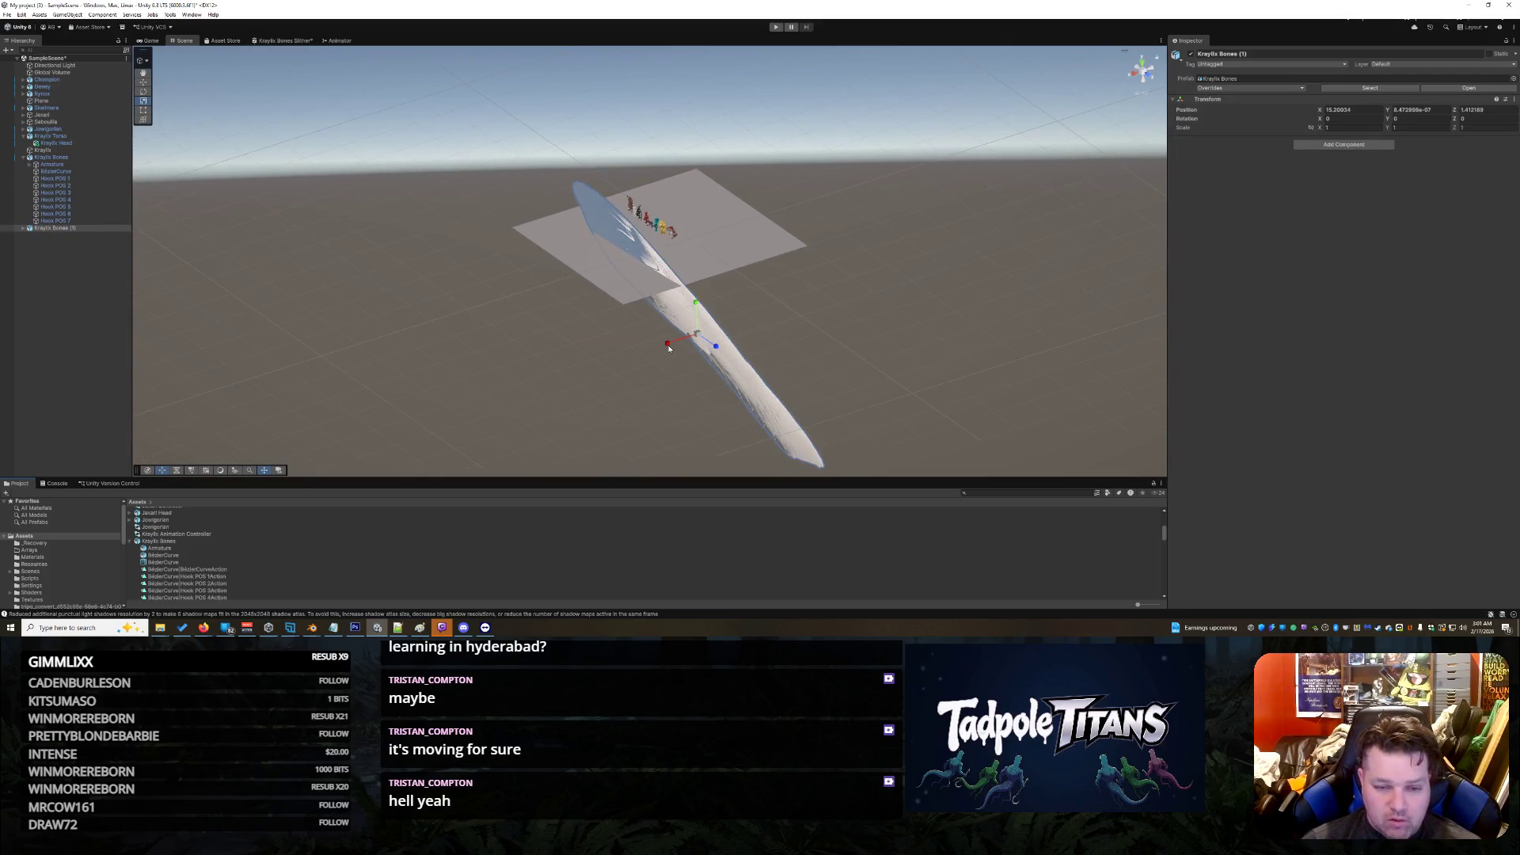
mouse_move(667, 346)
left_mouse_down()
mouse_move(363, 472)
mouse_move(633, 360)
mouse_move(486, 401)
mouse_move(675, 363)
left_mouse_up()
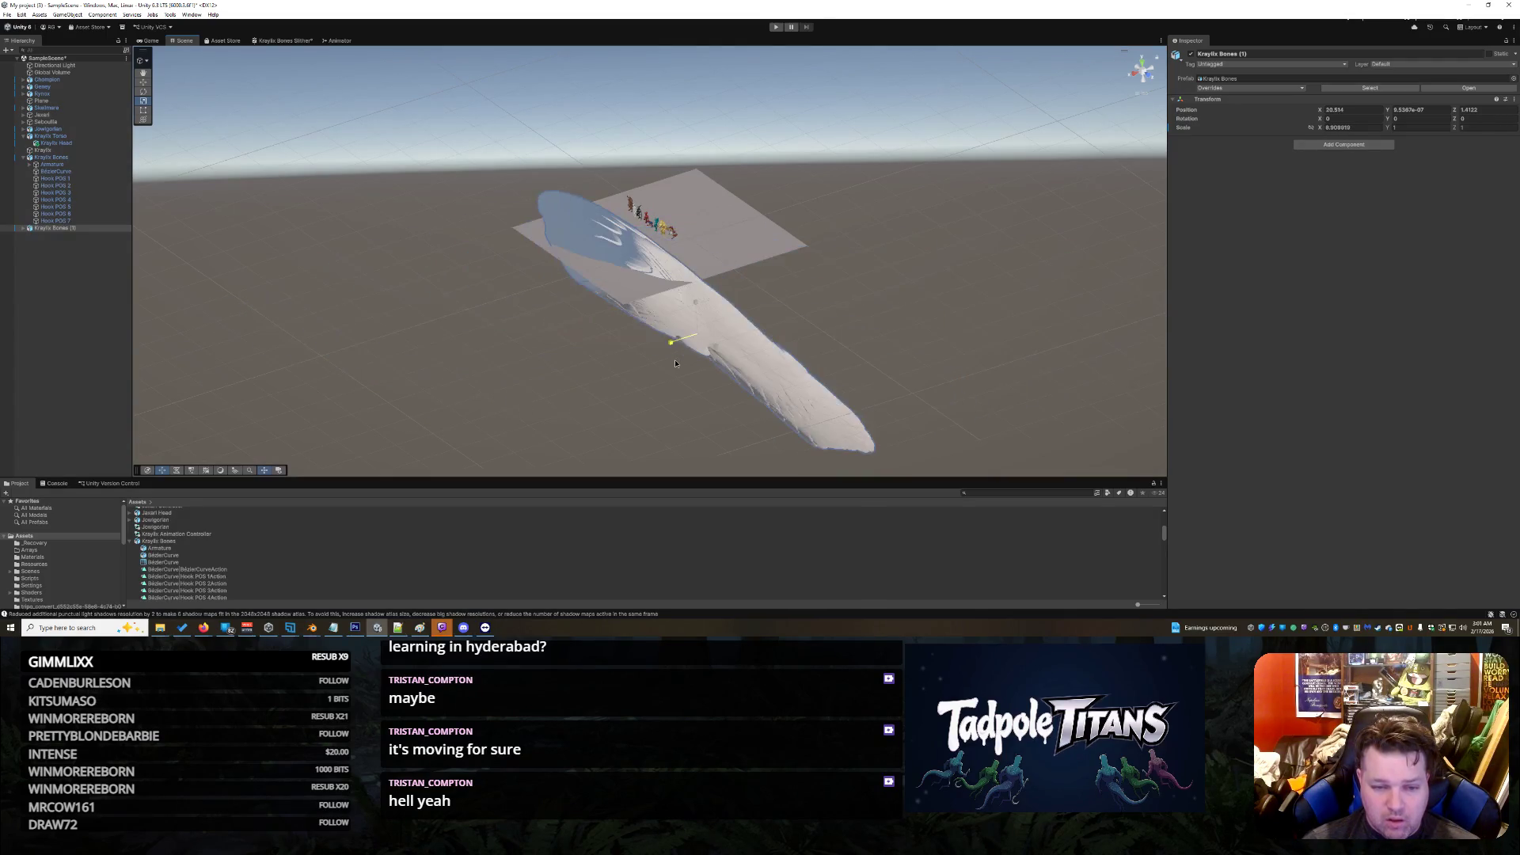
left_click(946, 333)
left_click_drag(947, 333, 618, 299)
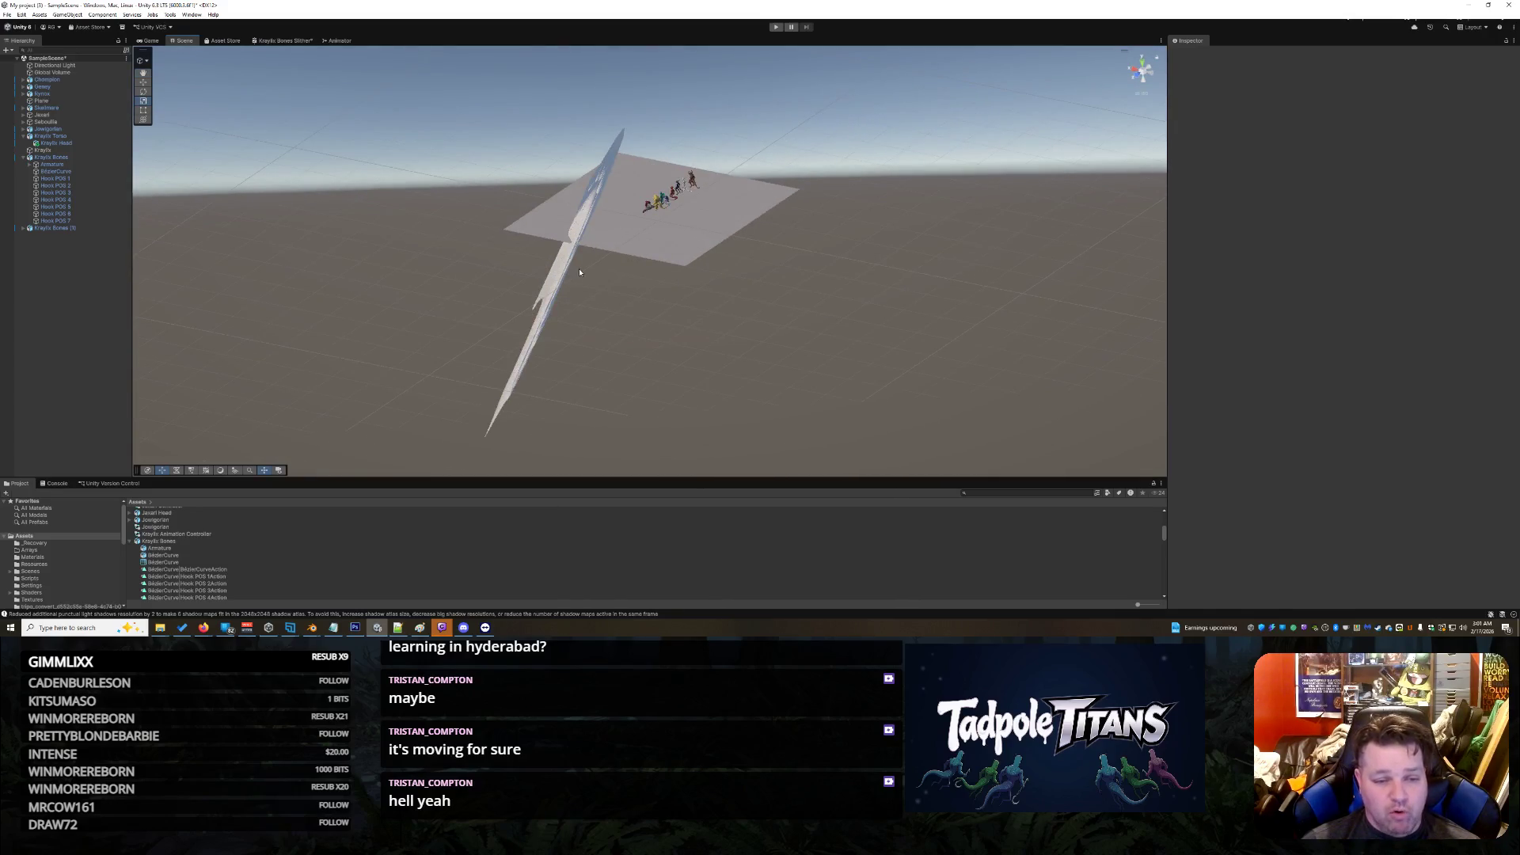
right_click(856, 322)
left_click(530, 313)
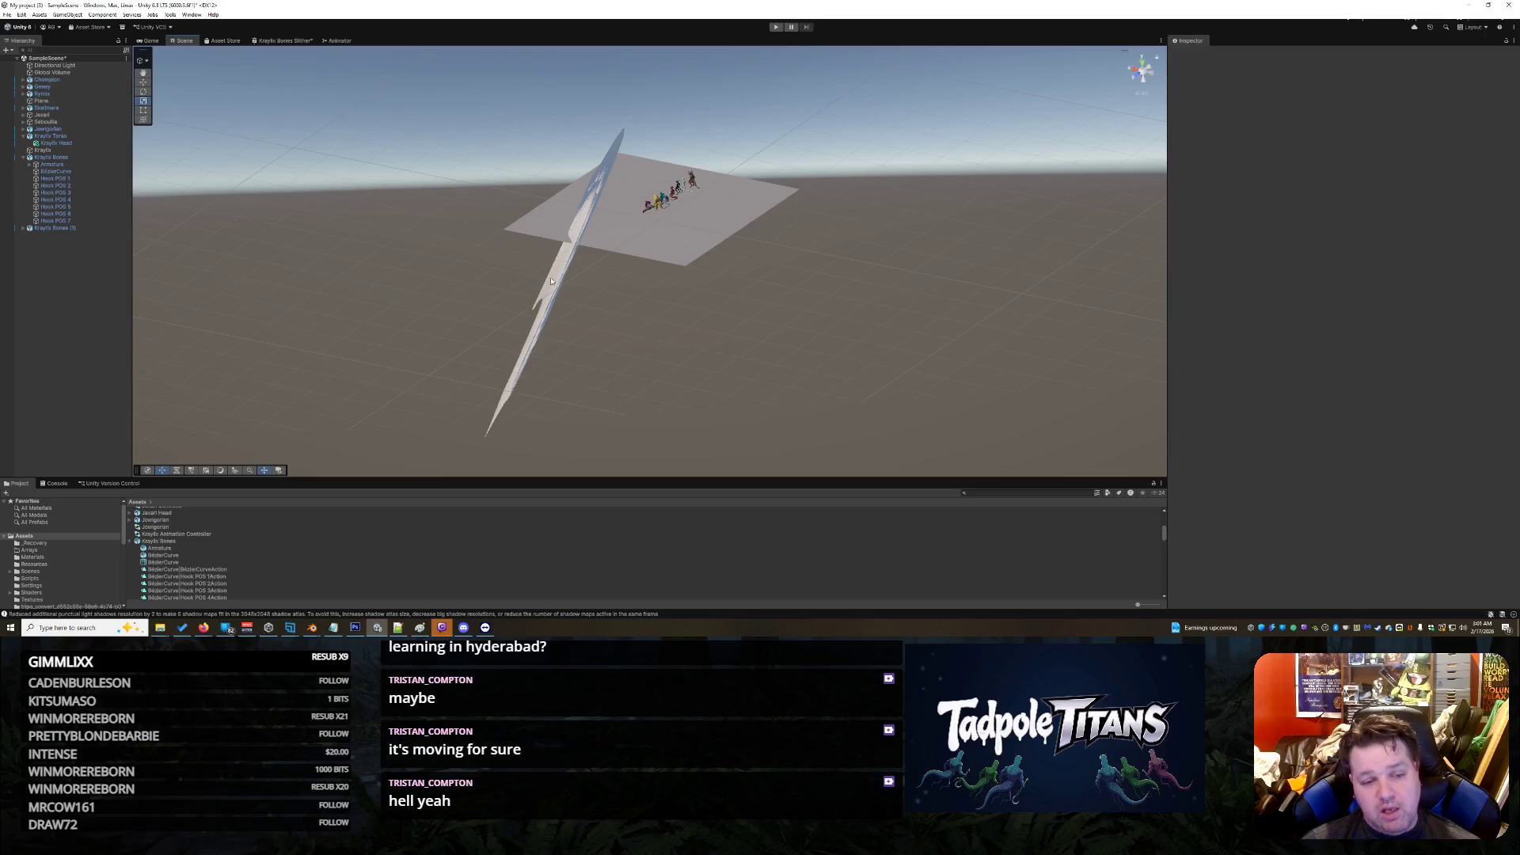
left_click(551, 281)
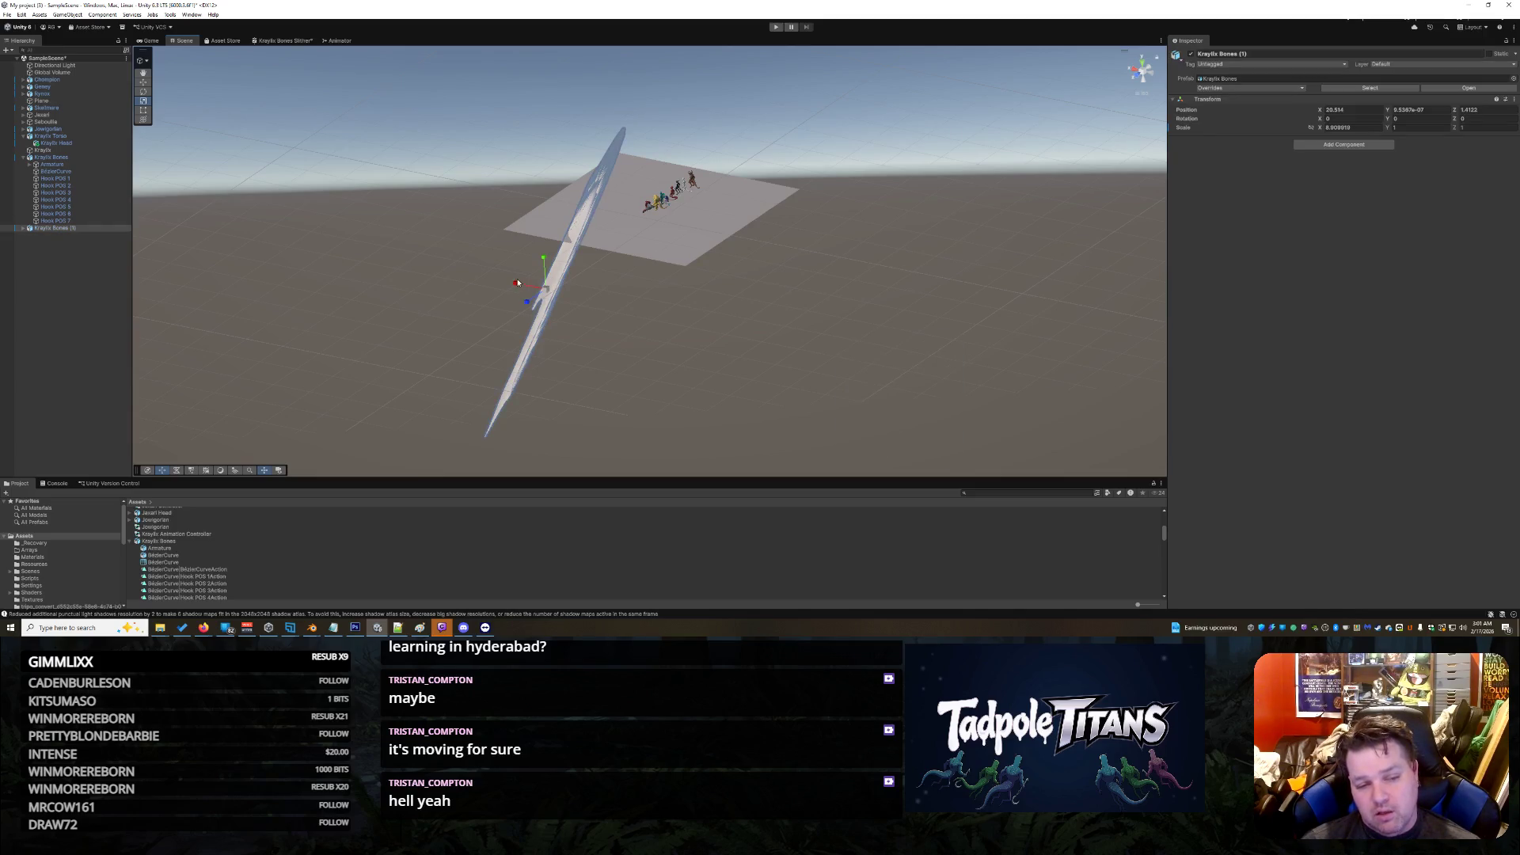
mouse_move(545, 291)
left_mouse_down()
mouse_move(341, 260)
mouse_move(611, 299)
mouse_move(741, 270)
mouse_move(701, 238)
mouse_move(707, 359)
mouse_move(766, 313)
mouse_move(815, 322)
mouse_move(716, 261)
mouse_move(760, 269)
mouse_move(673, 266)
mouse_move(473, 300)
mouse_move(764, 264)
mouse_move(715, 258)
mouse_move(668, 276)
mouse_move(894, 273)
mouse_move(874, 274)
left_mouse_up()
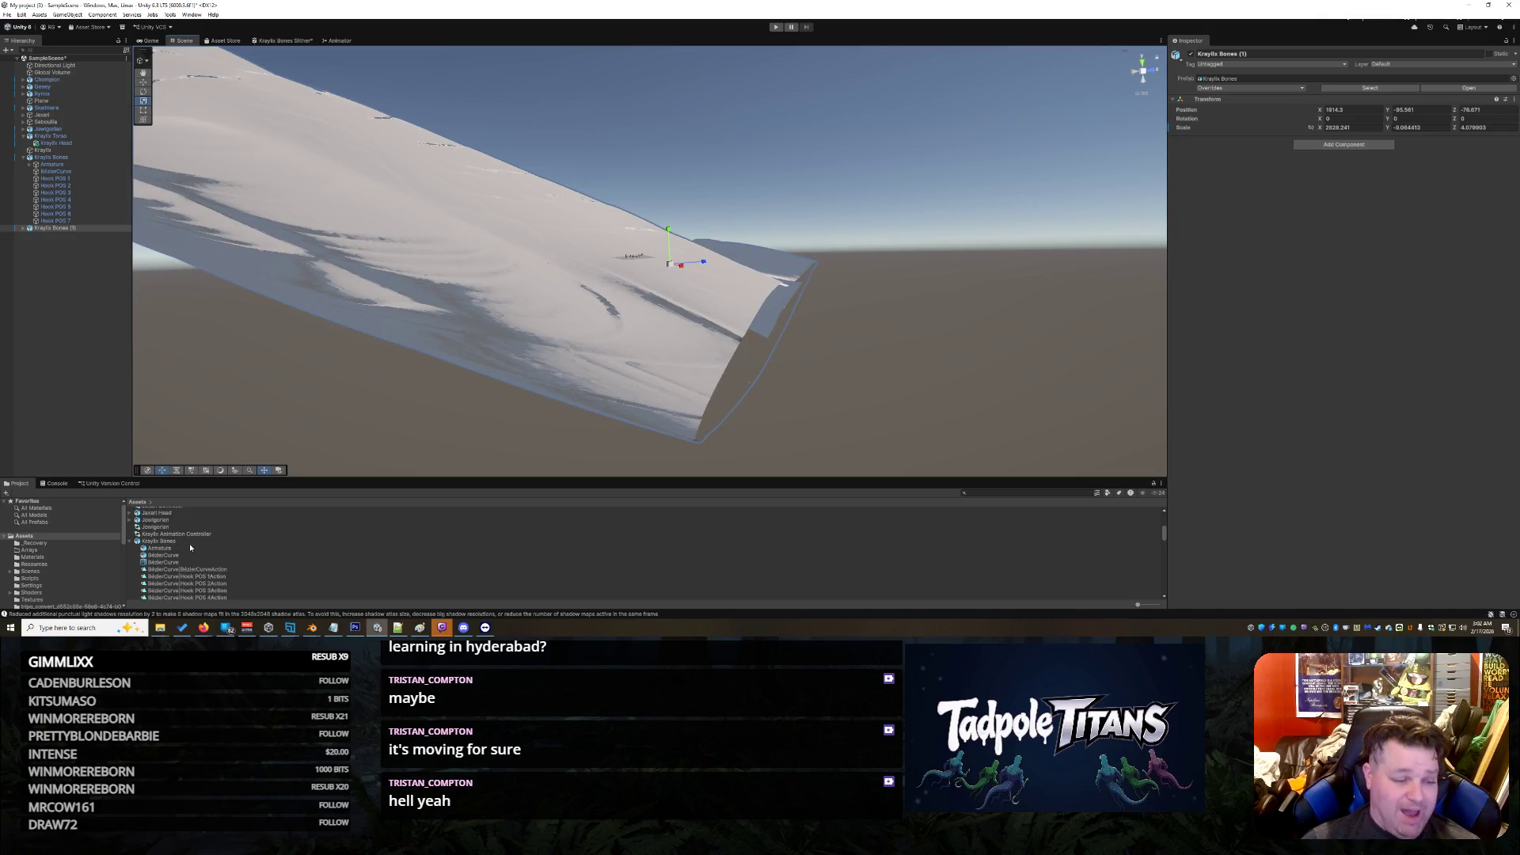
Step: Select the enlarged Kraylix Bones (1) copy in the Hierarchy
left_click(76, 227)
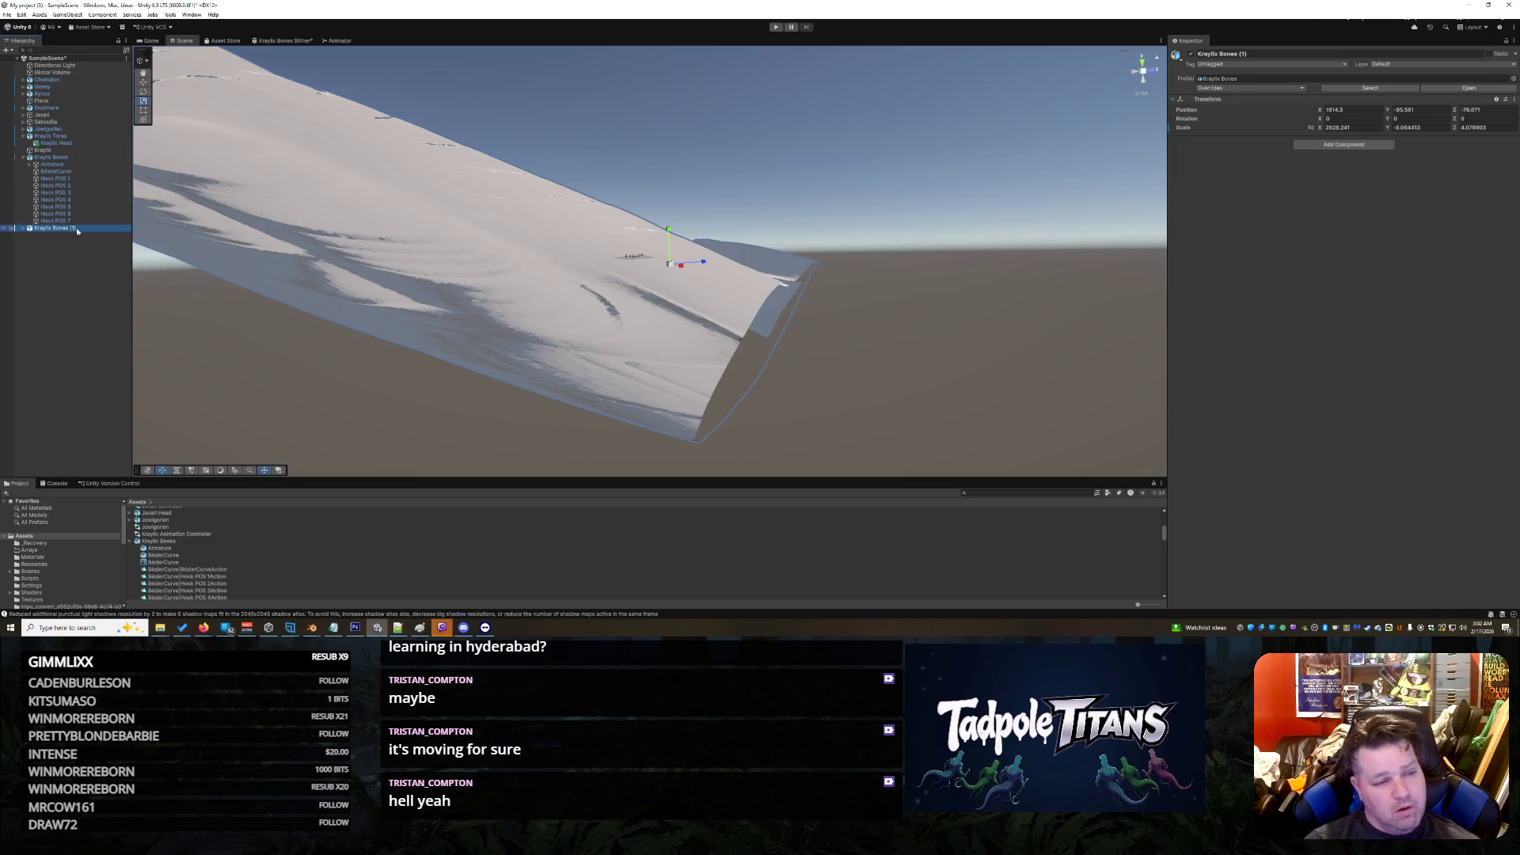
Step: Delete the oversized Kraylix Bones (1) copy from the scene
key("Delete")
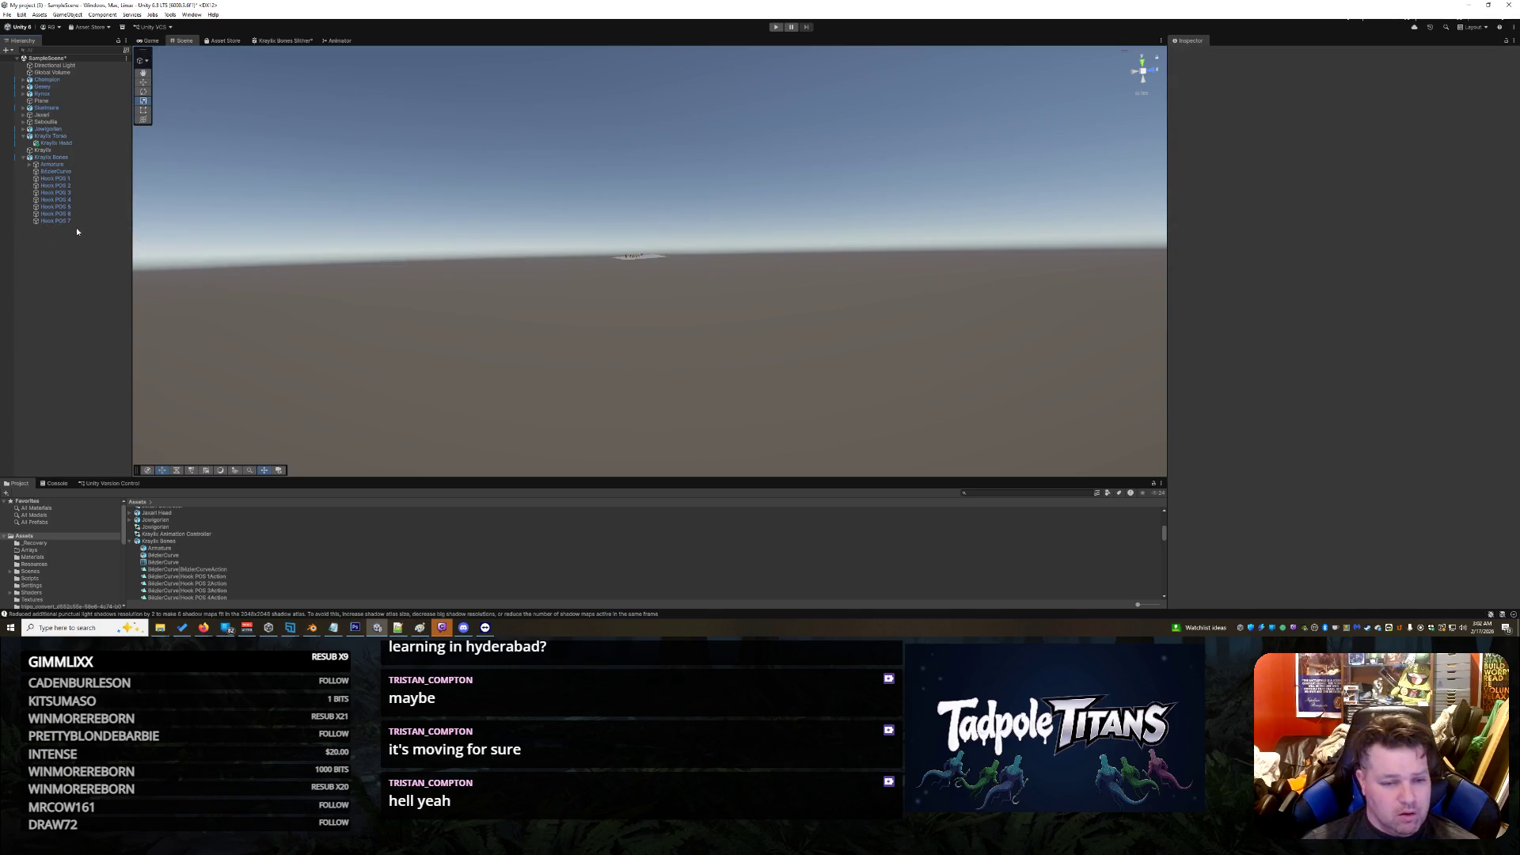
scroll(625, 135, "up", 6)
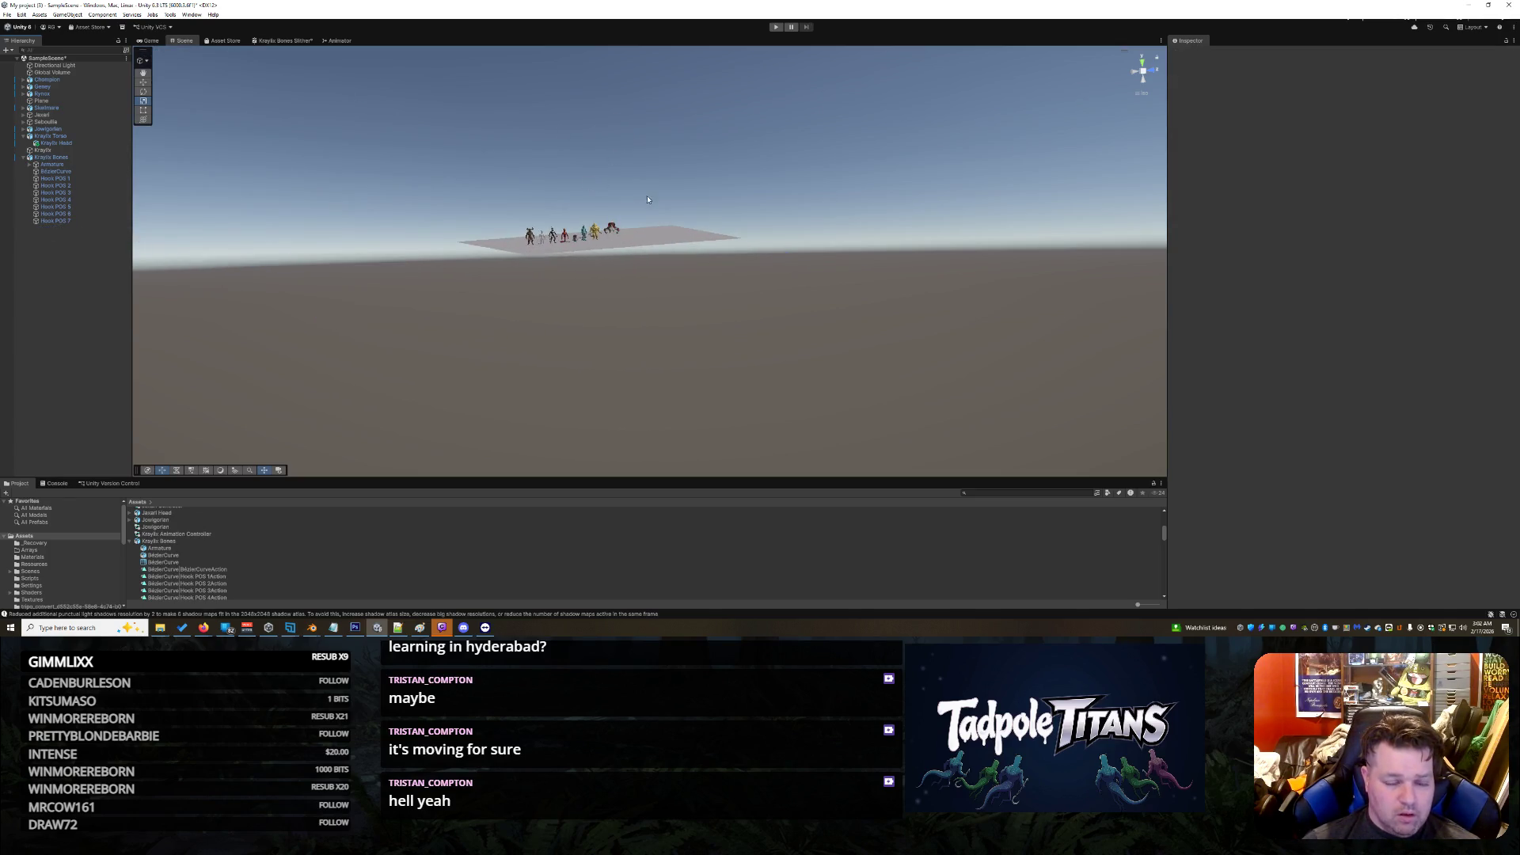
scroll(591, 245, "up", 5)
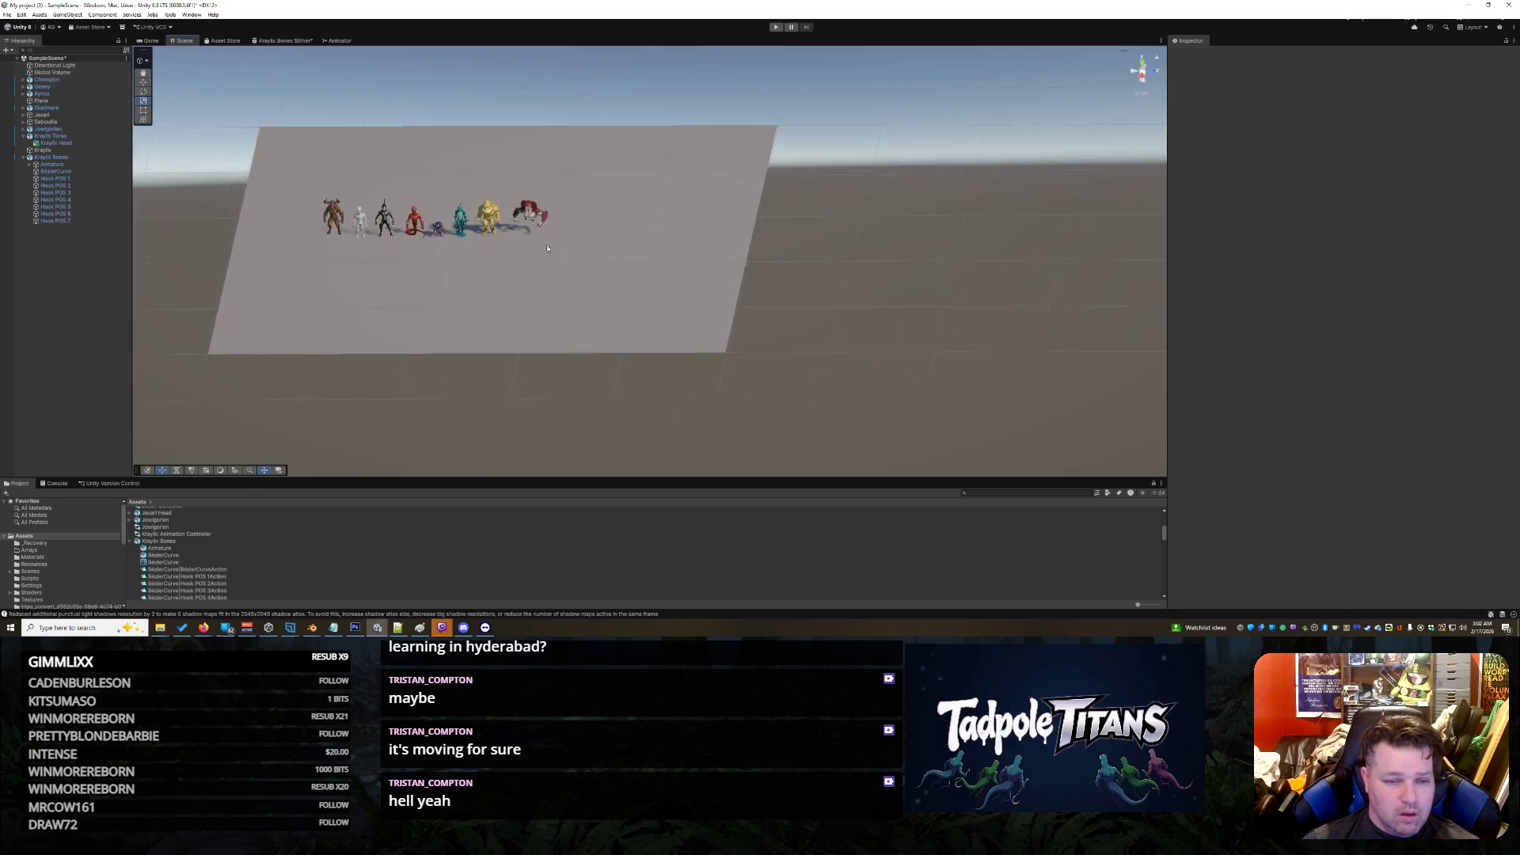
Step: Delete the original Kraylix Bones object with its children, then return to Blender
left_click(74, 158)
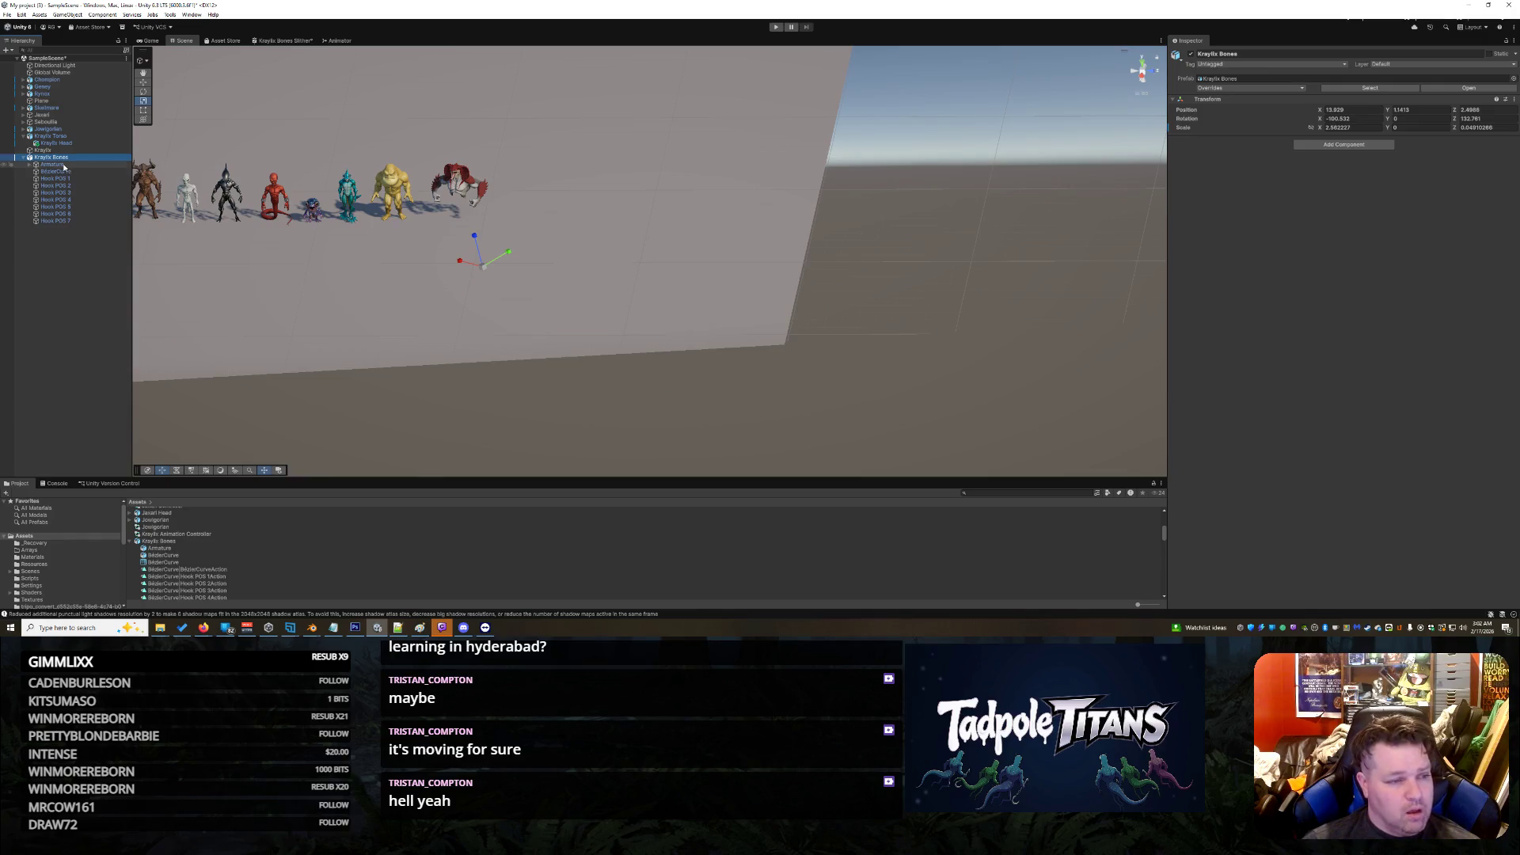
key("F2")
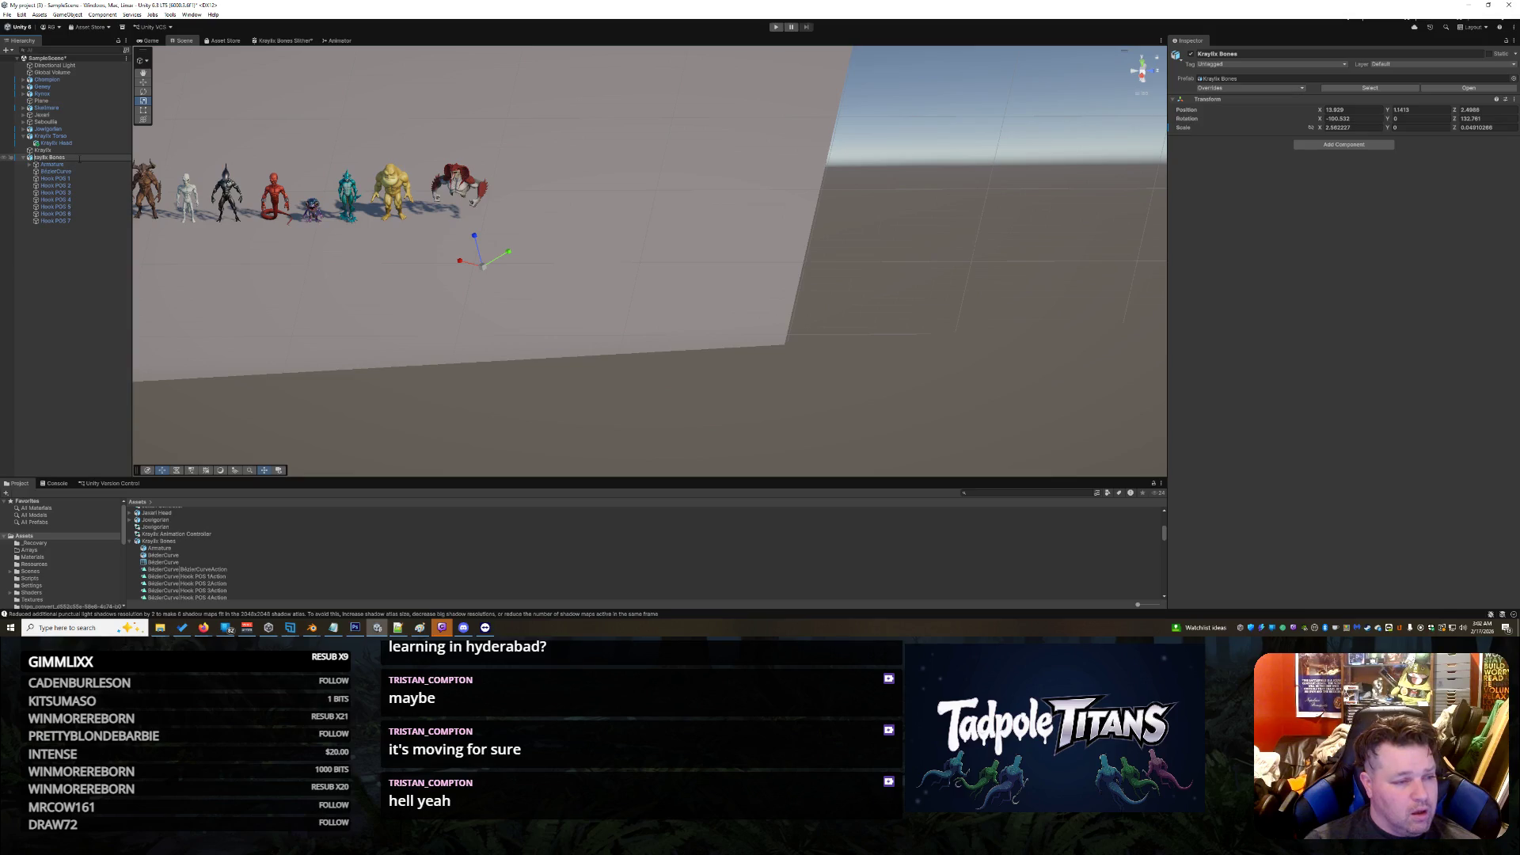
key("Return")
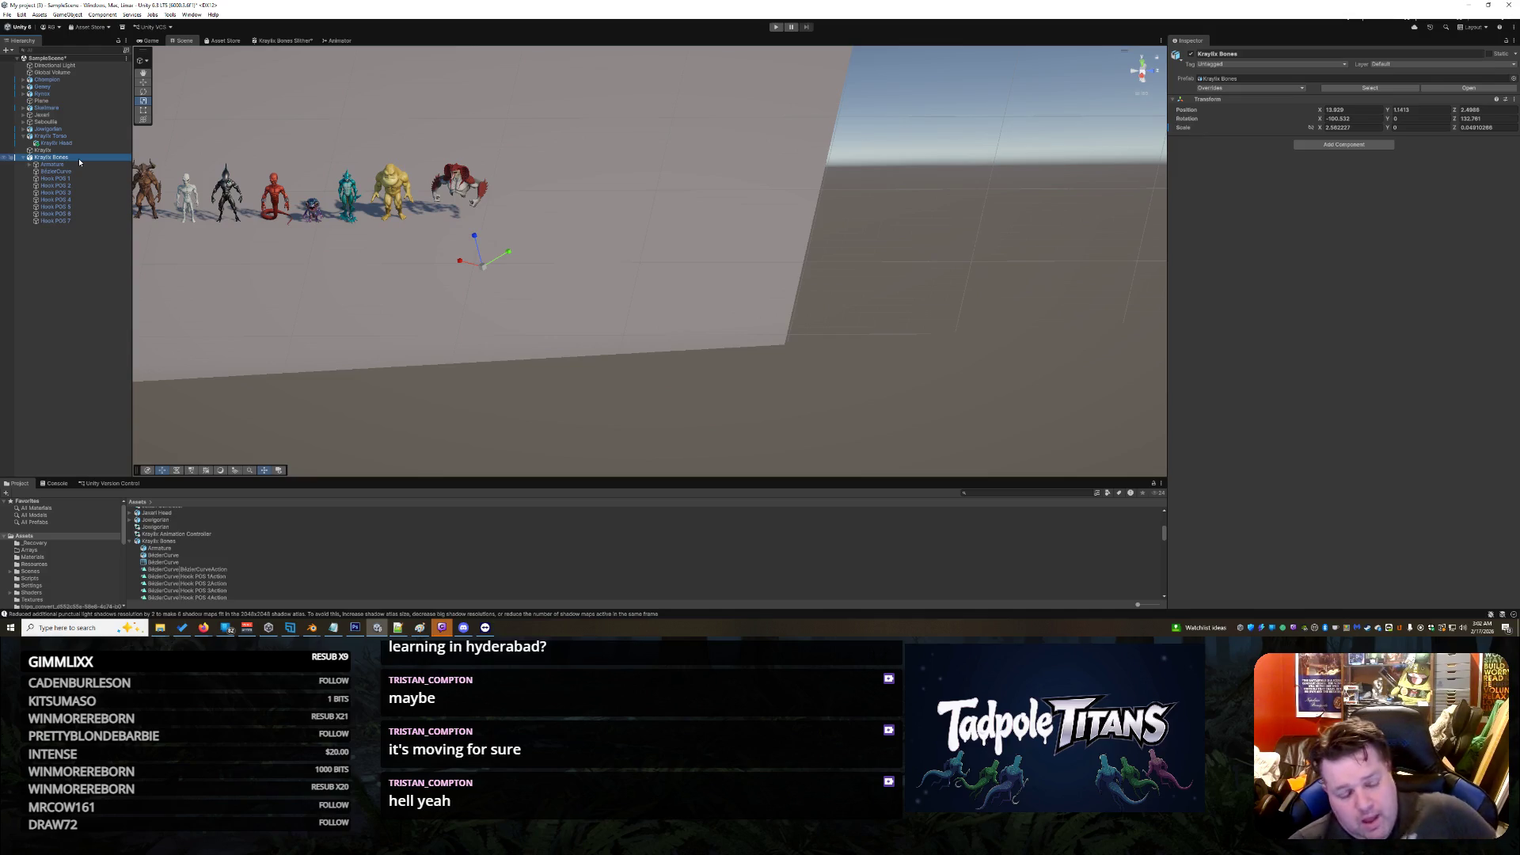
key("Delete")
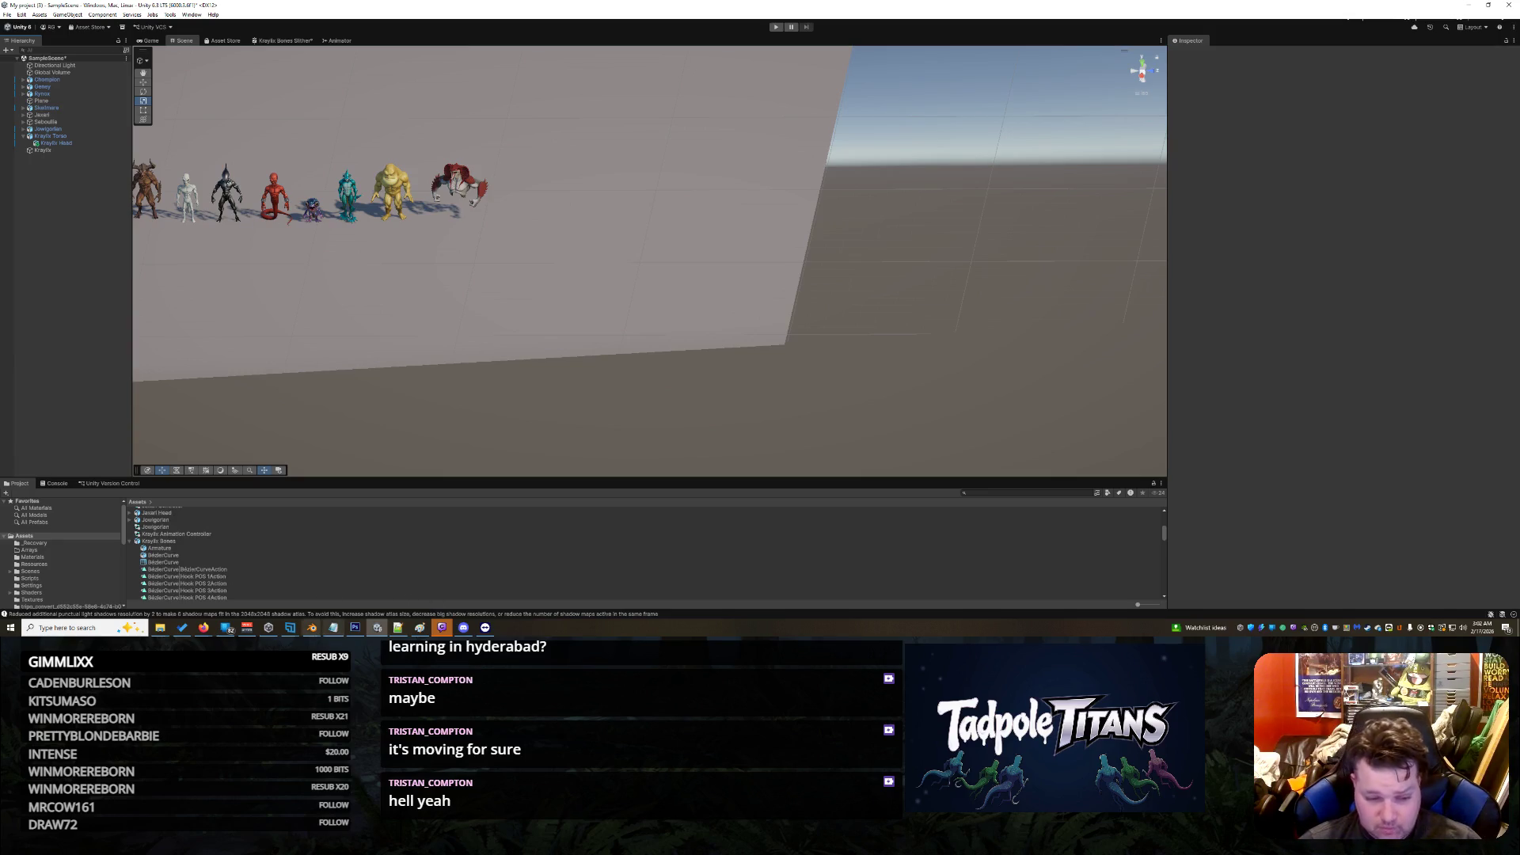
mouse_move(311, 627)
left_click(346, 601)
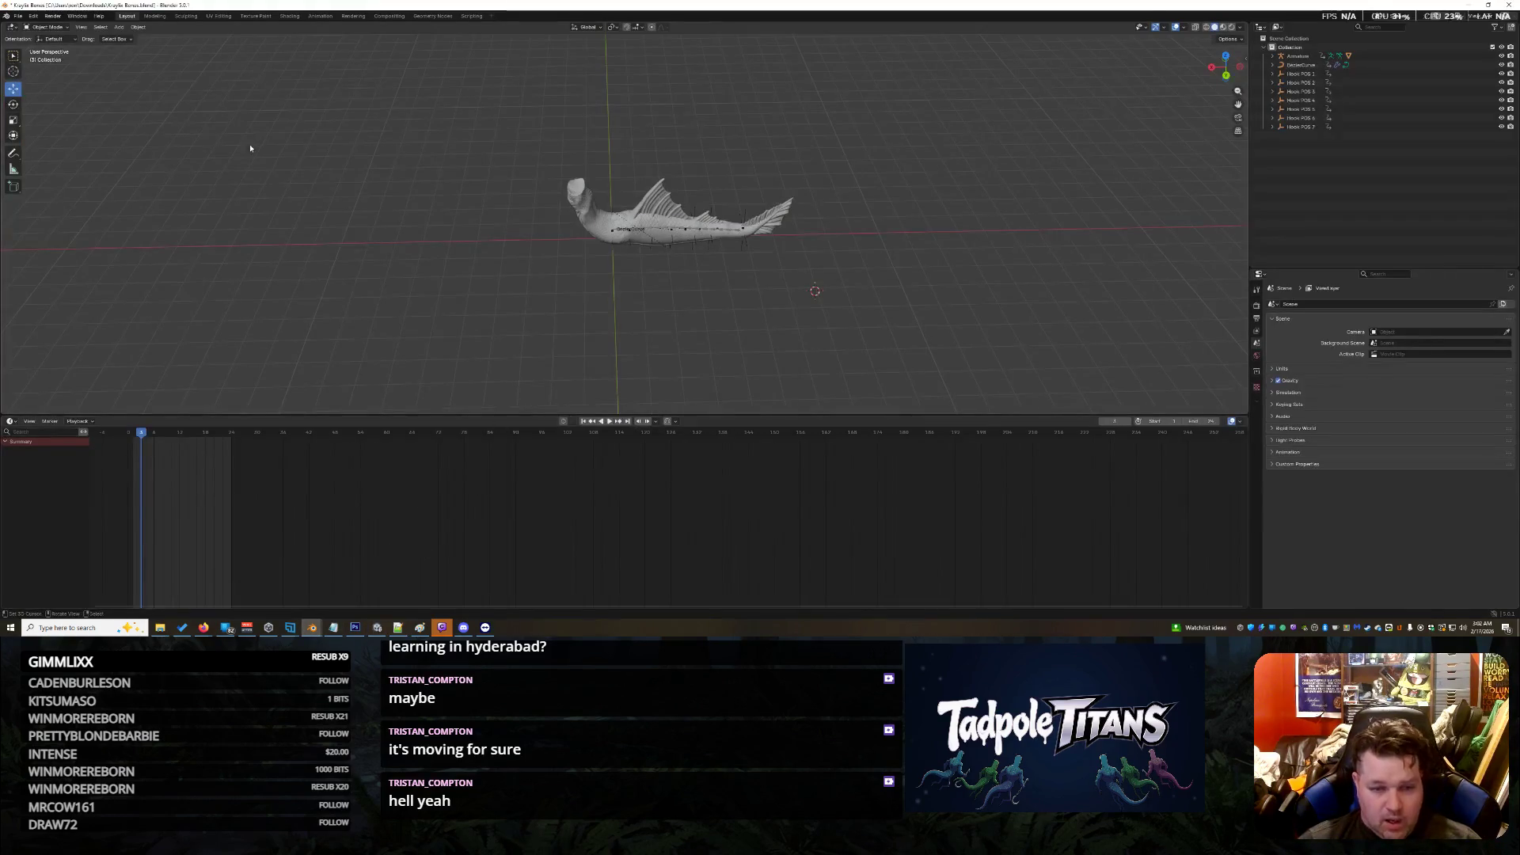
Step: Export the fish model from Blender as glTF 2.0 named 'Kraylix Bones 2.glb'
left_click(17, 15)
mouse_move(60, 149)
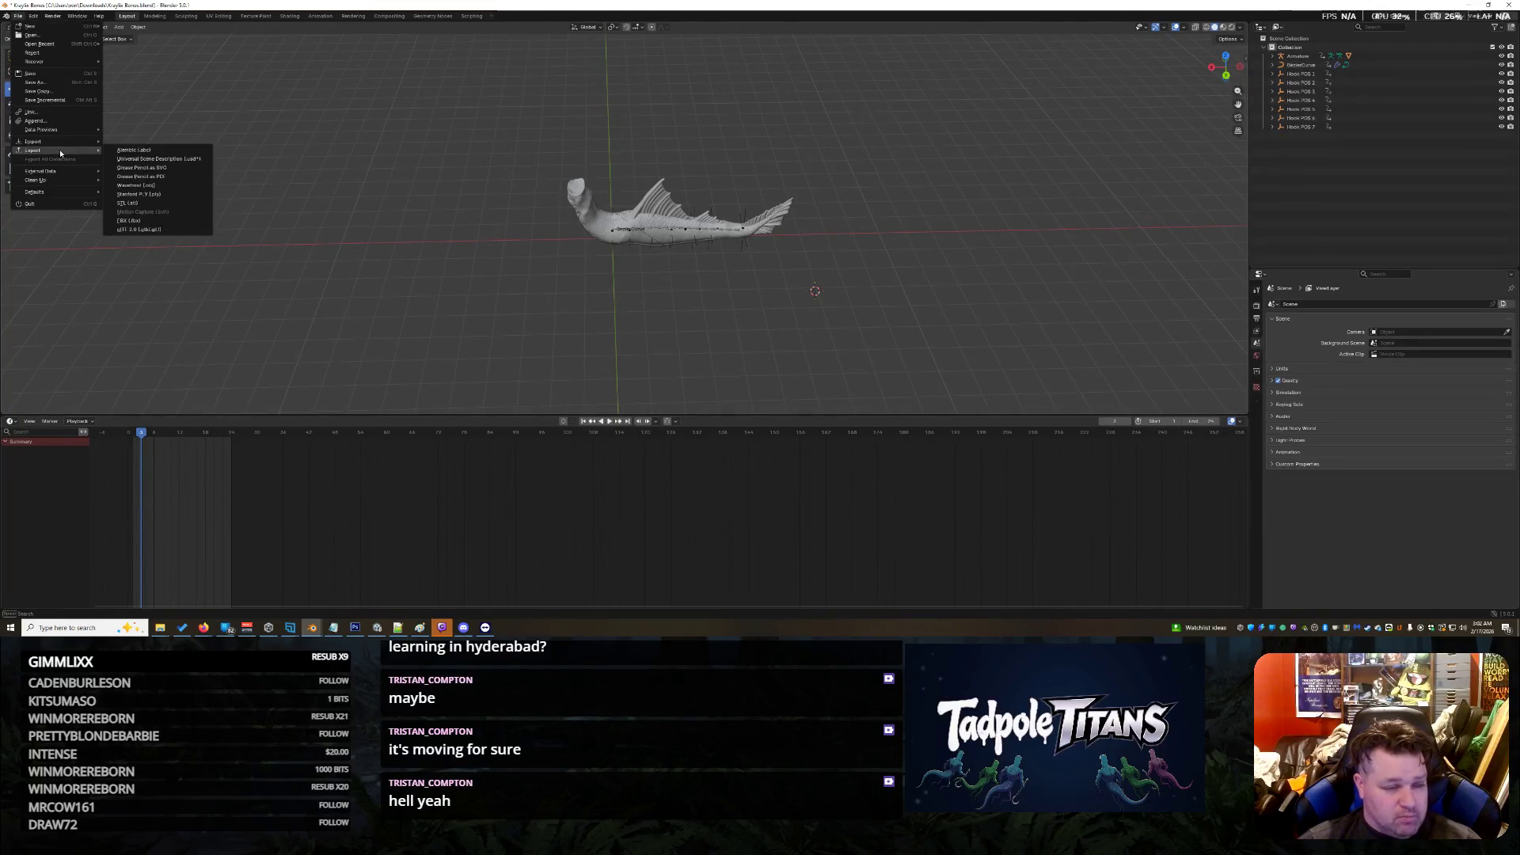
left_click(155, 159)
left_click(221, 473)
key("Home")
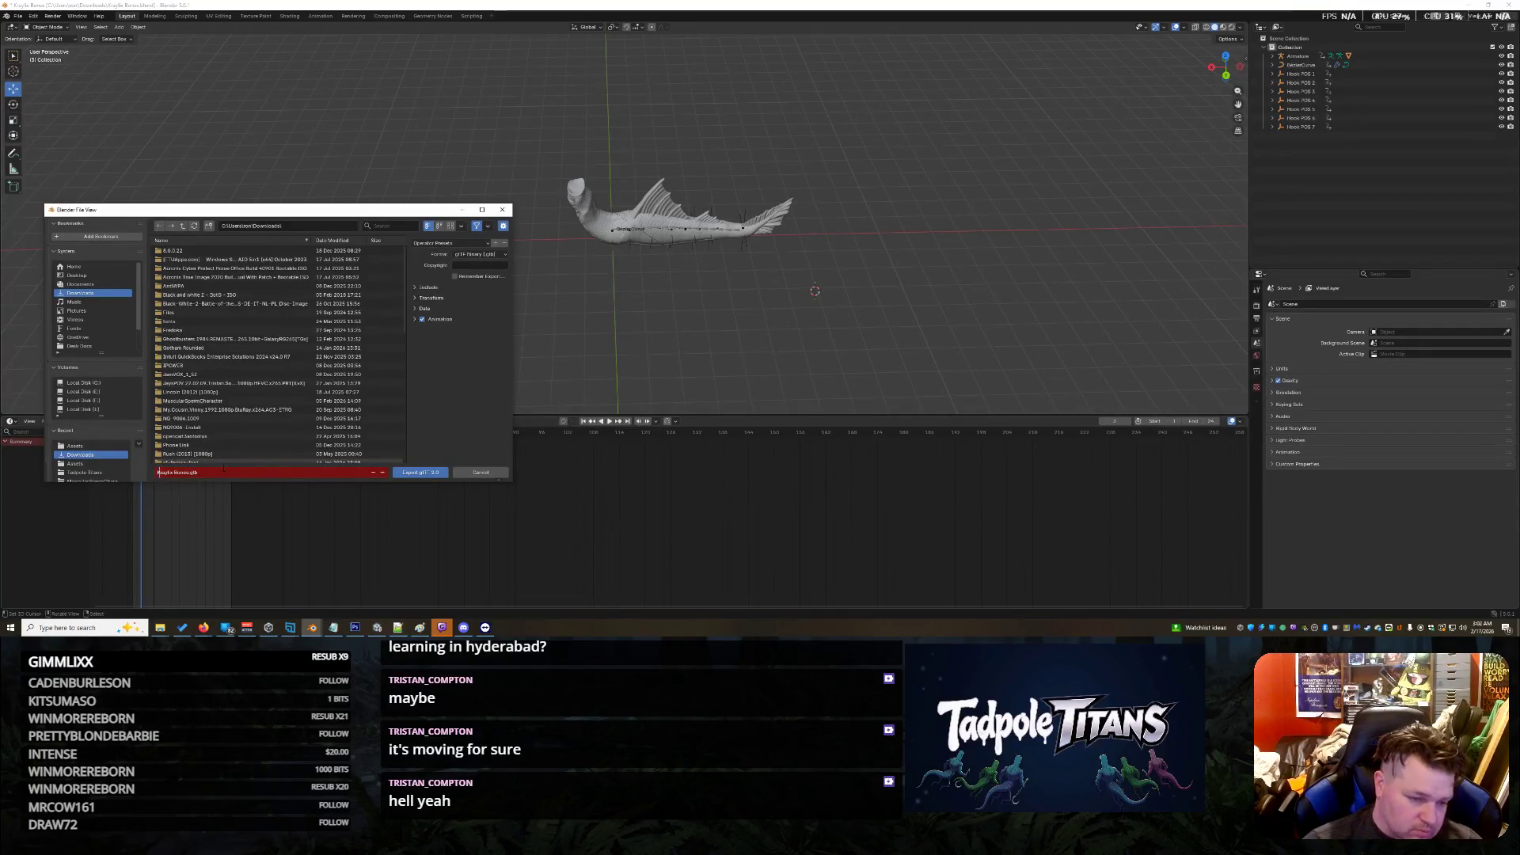
type("2")
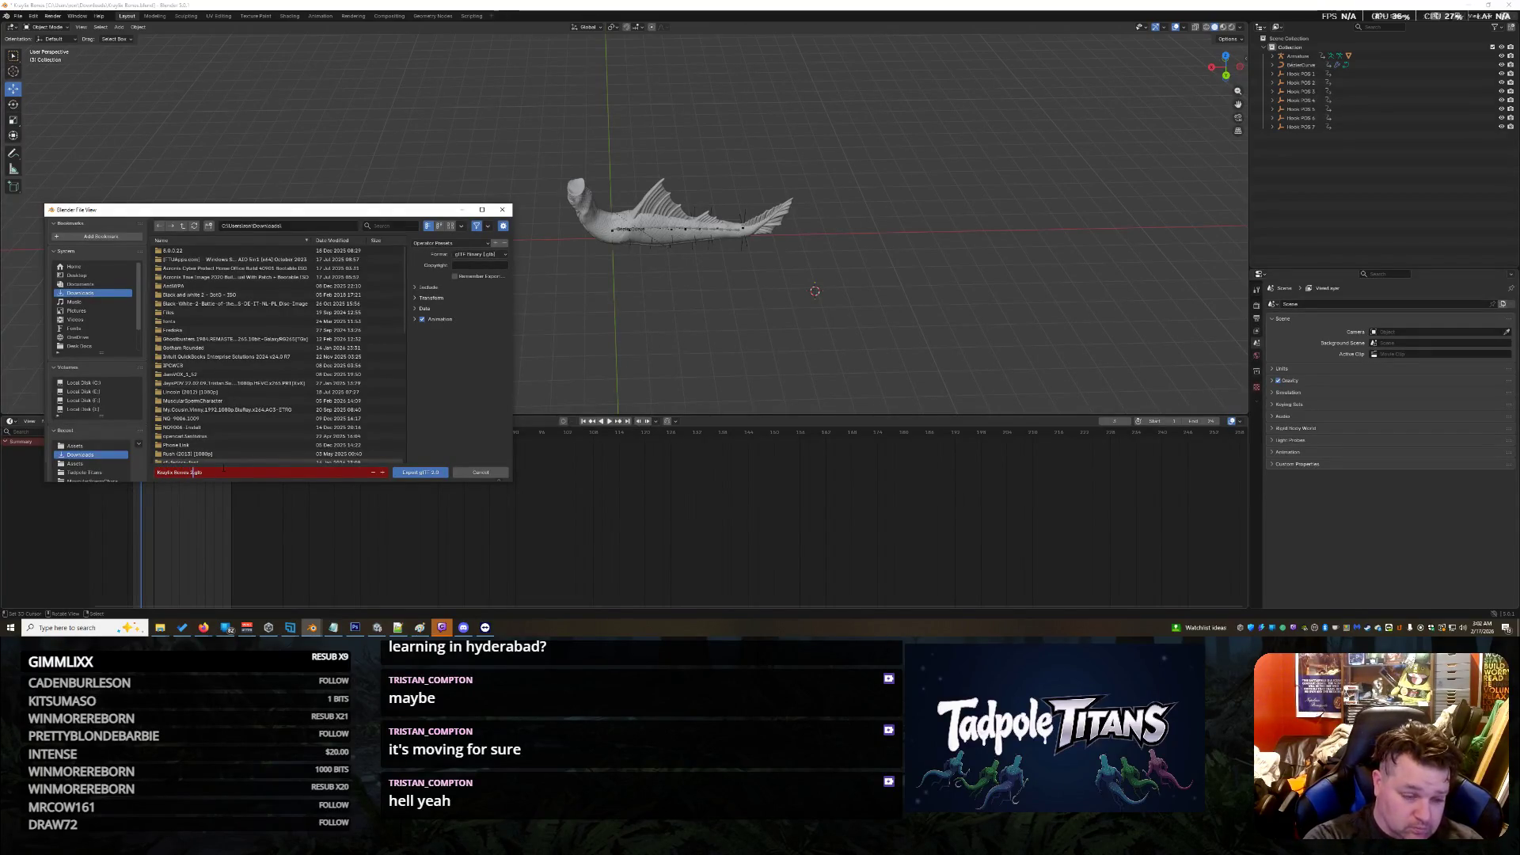
key("Return")
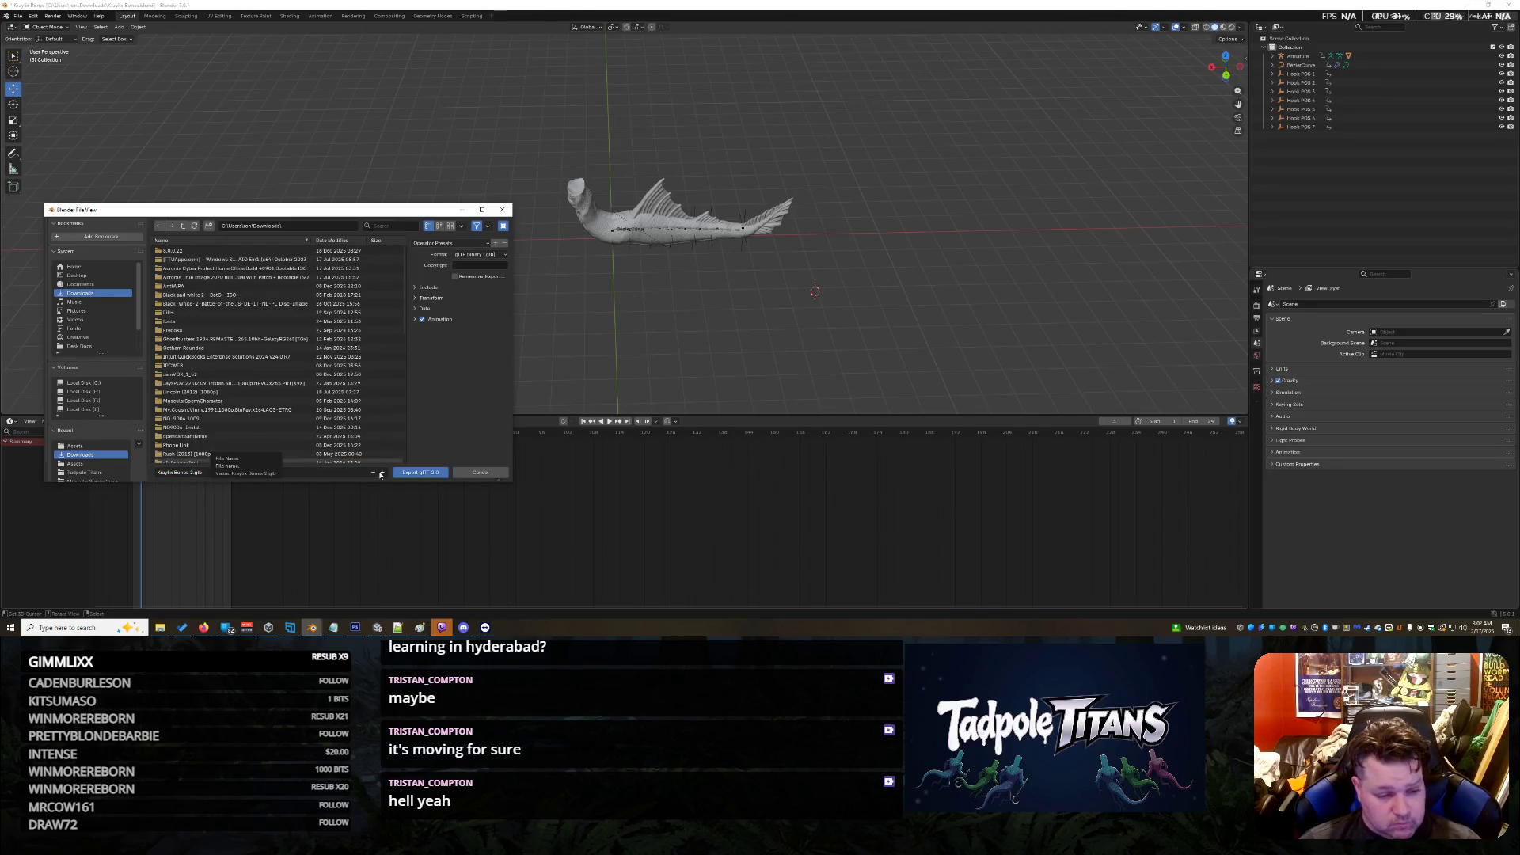
left_click(412, 471)
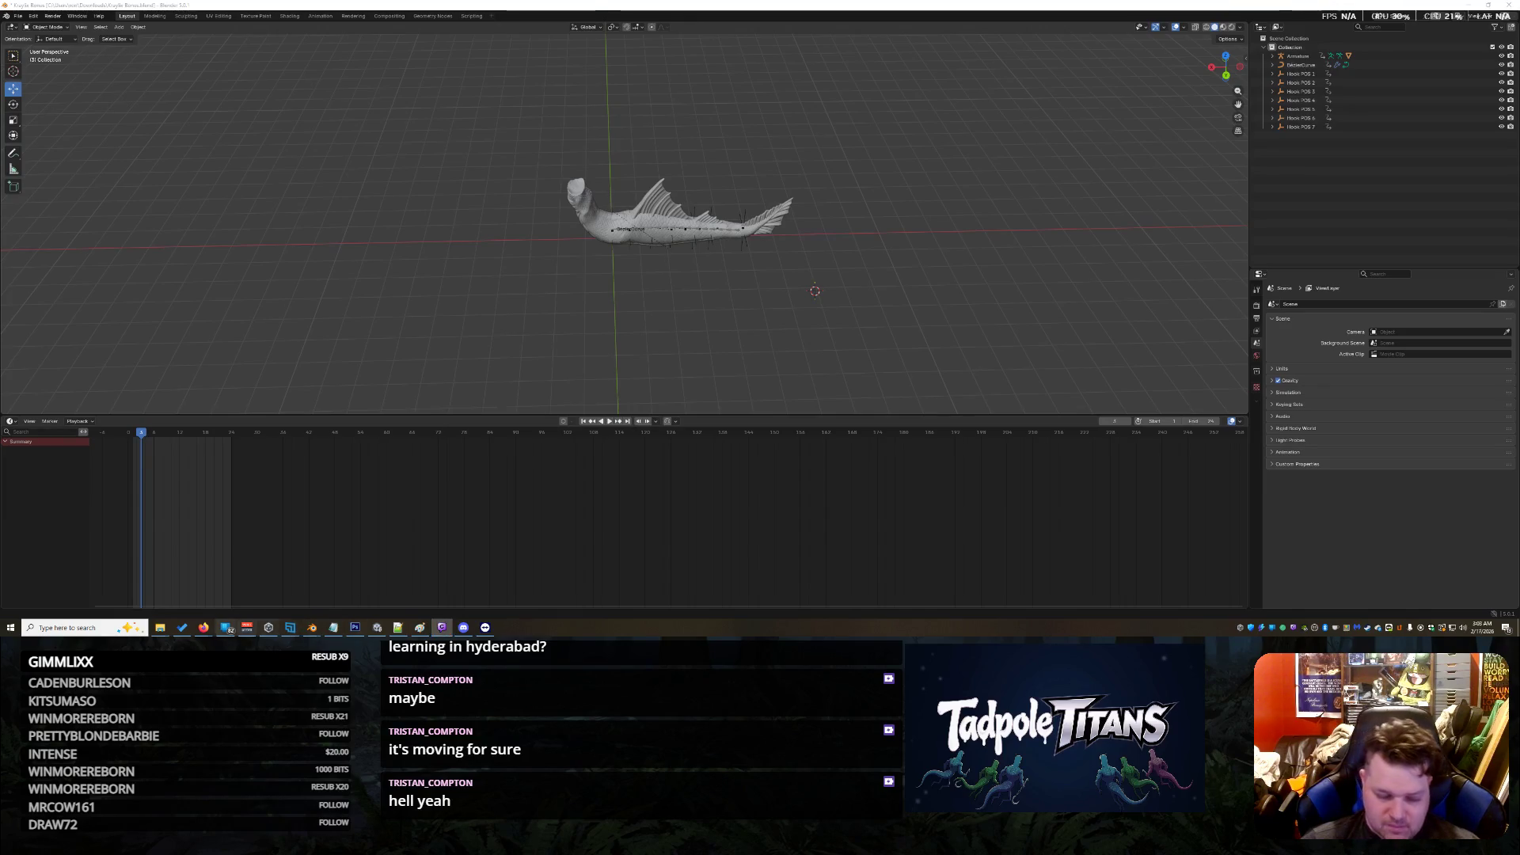
mouse_move(485, 627)
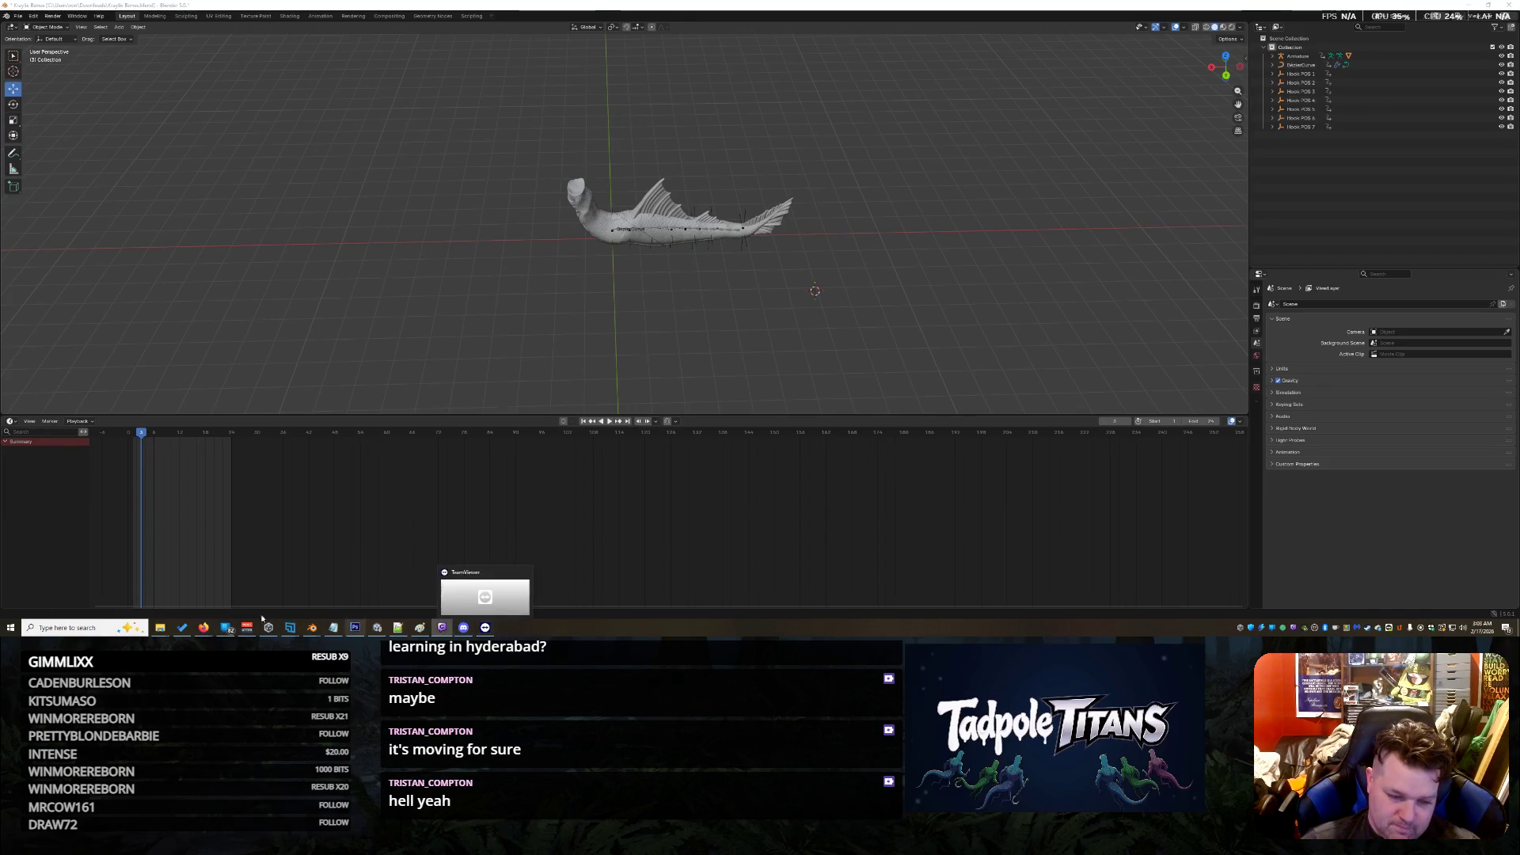
Step: Back in Unity, refresh the Project assets via the Kraylix Animation Controller's context menu
left_click(378, 627)
left_click_drag(529, 295, 486, 285)
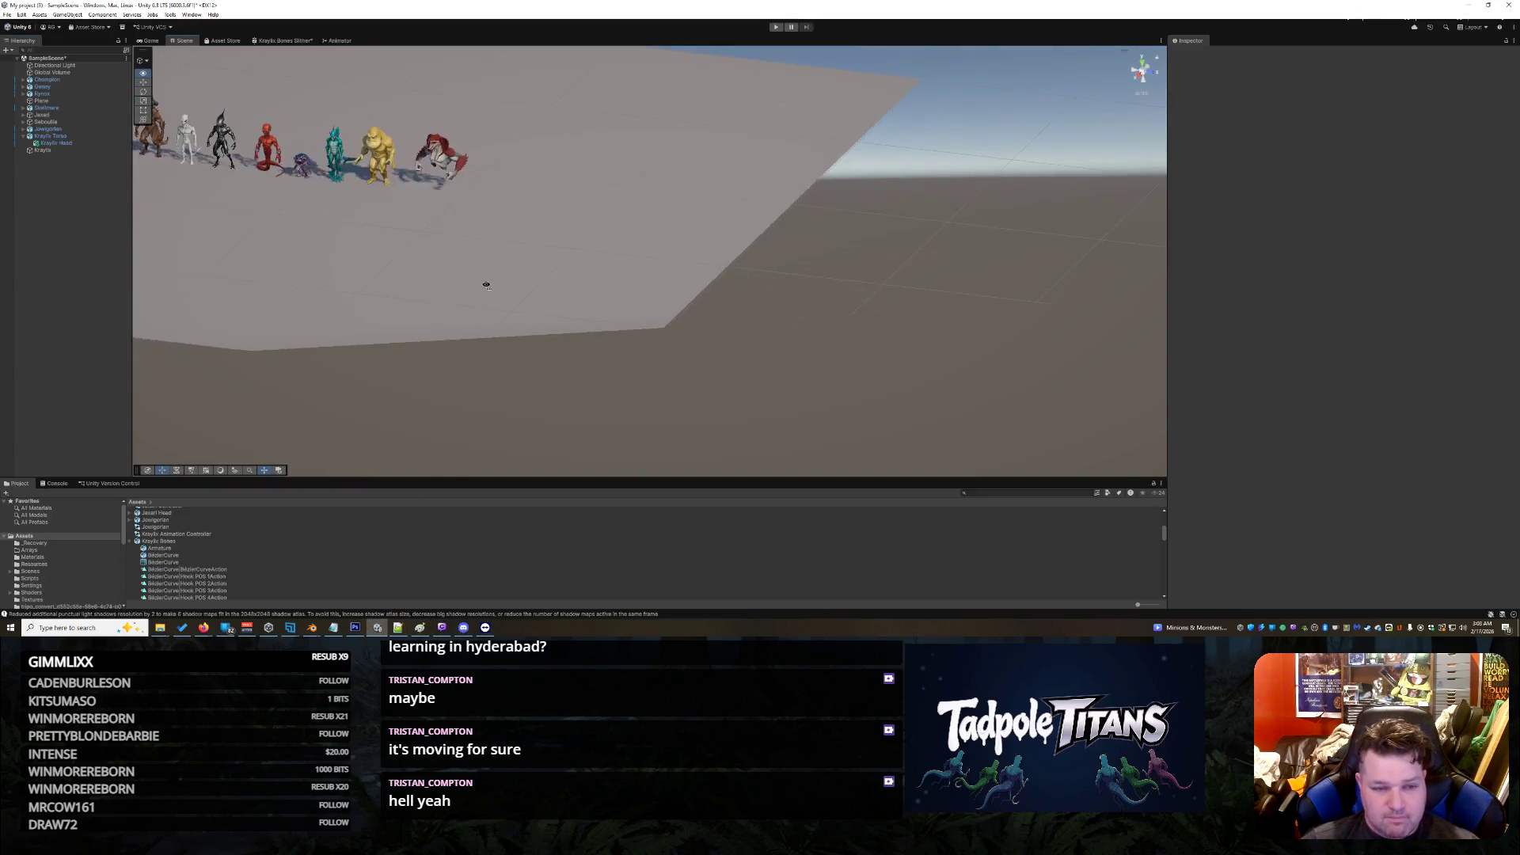
left_click(131, 542)
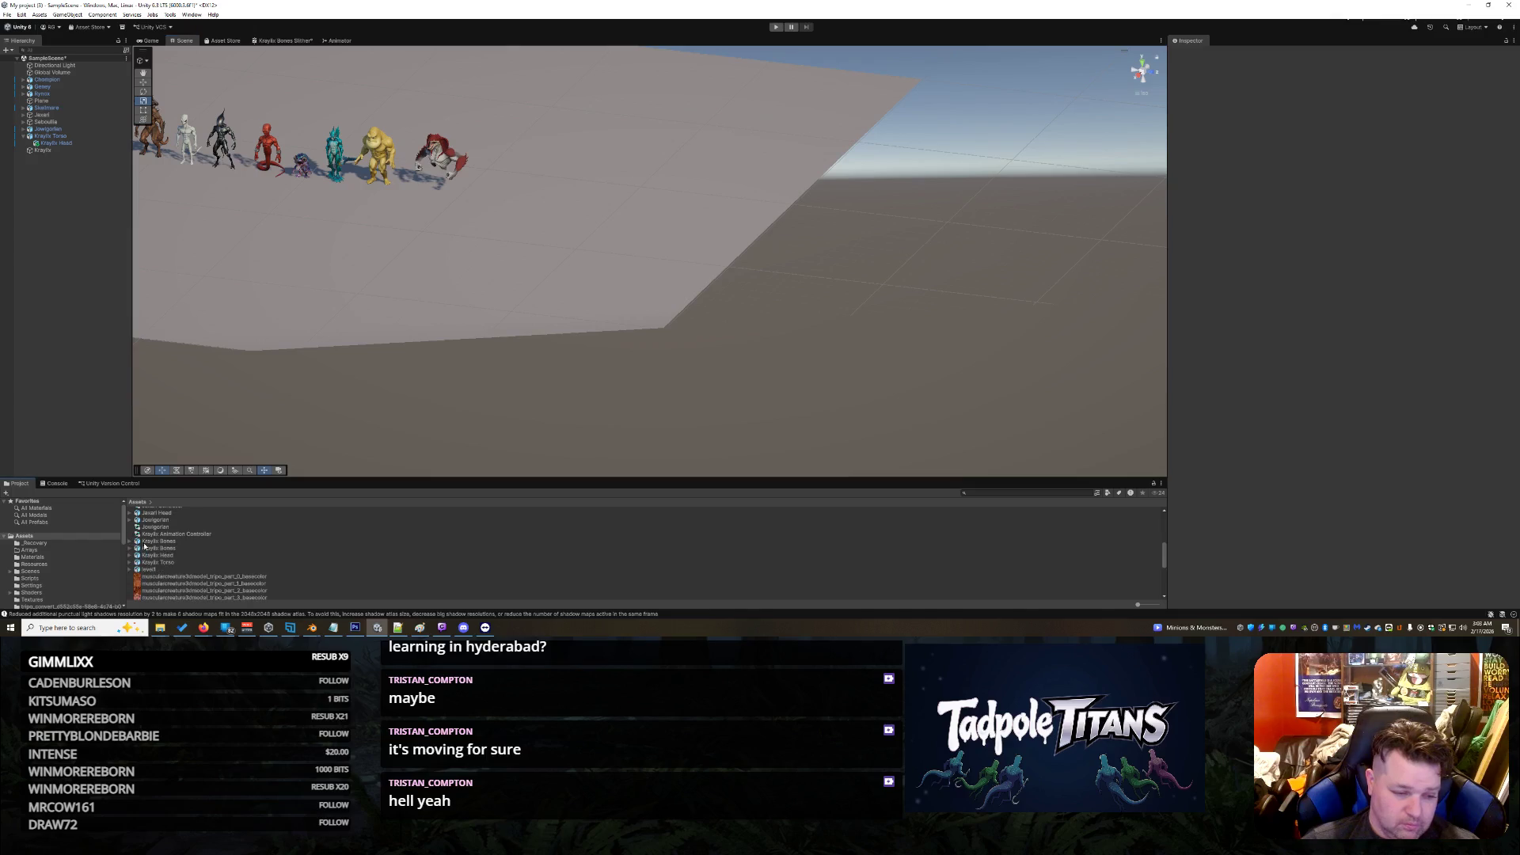
left_click(386, 548)
left_click(317, 533)
right_click(315, 535)
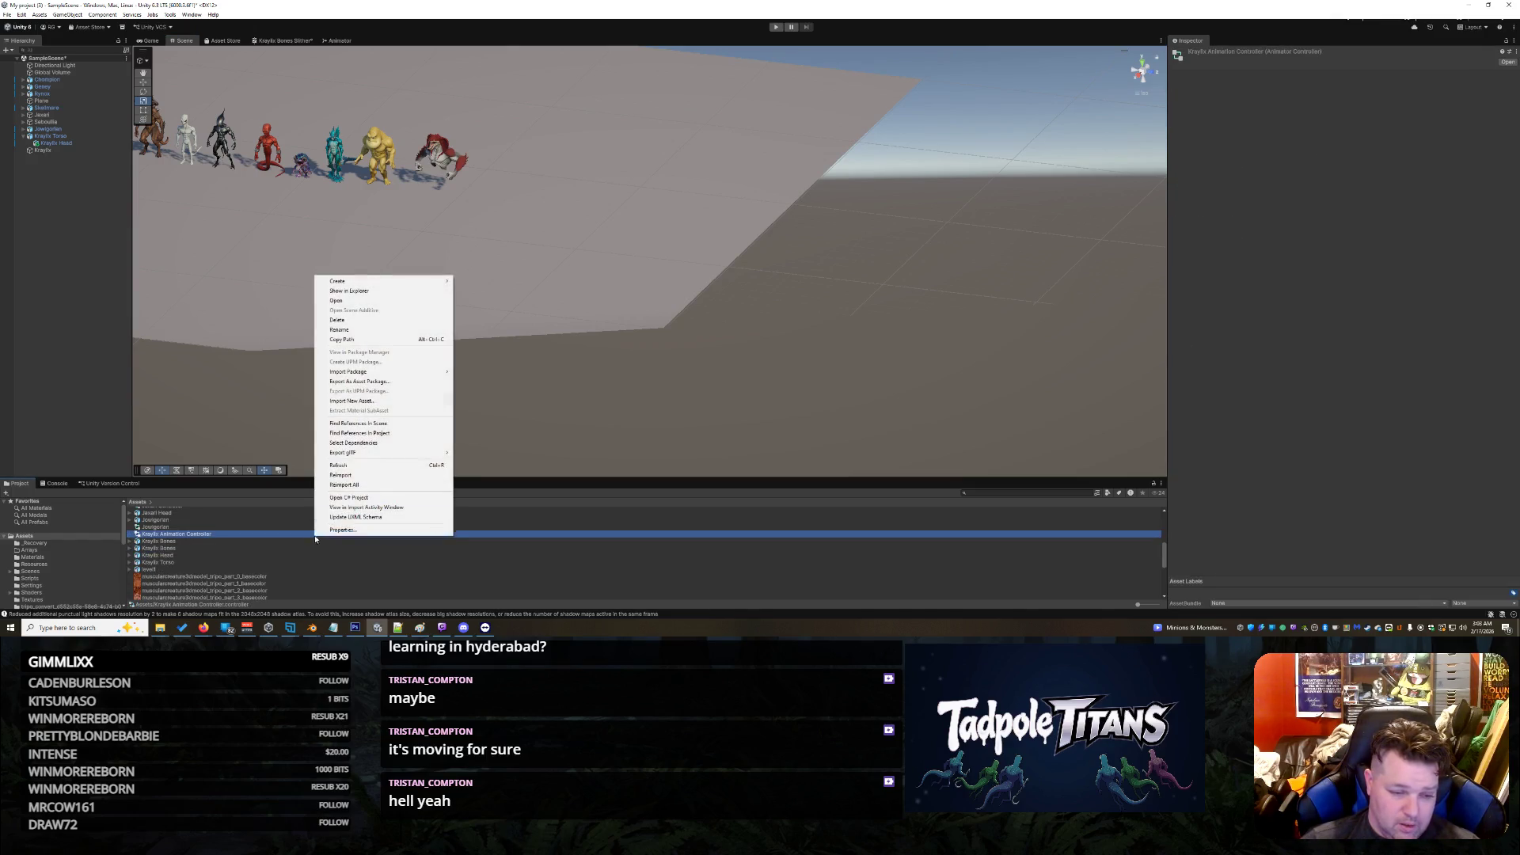
left_click(378, 464)
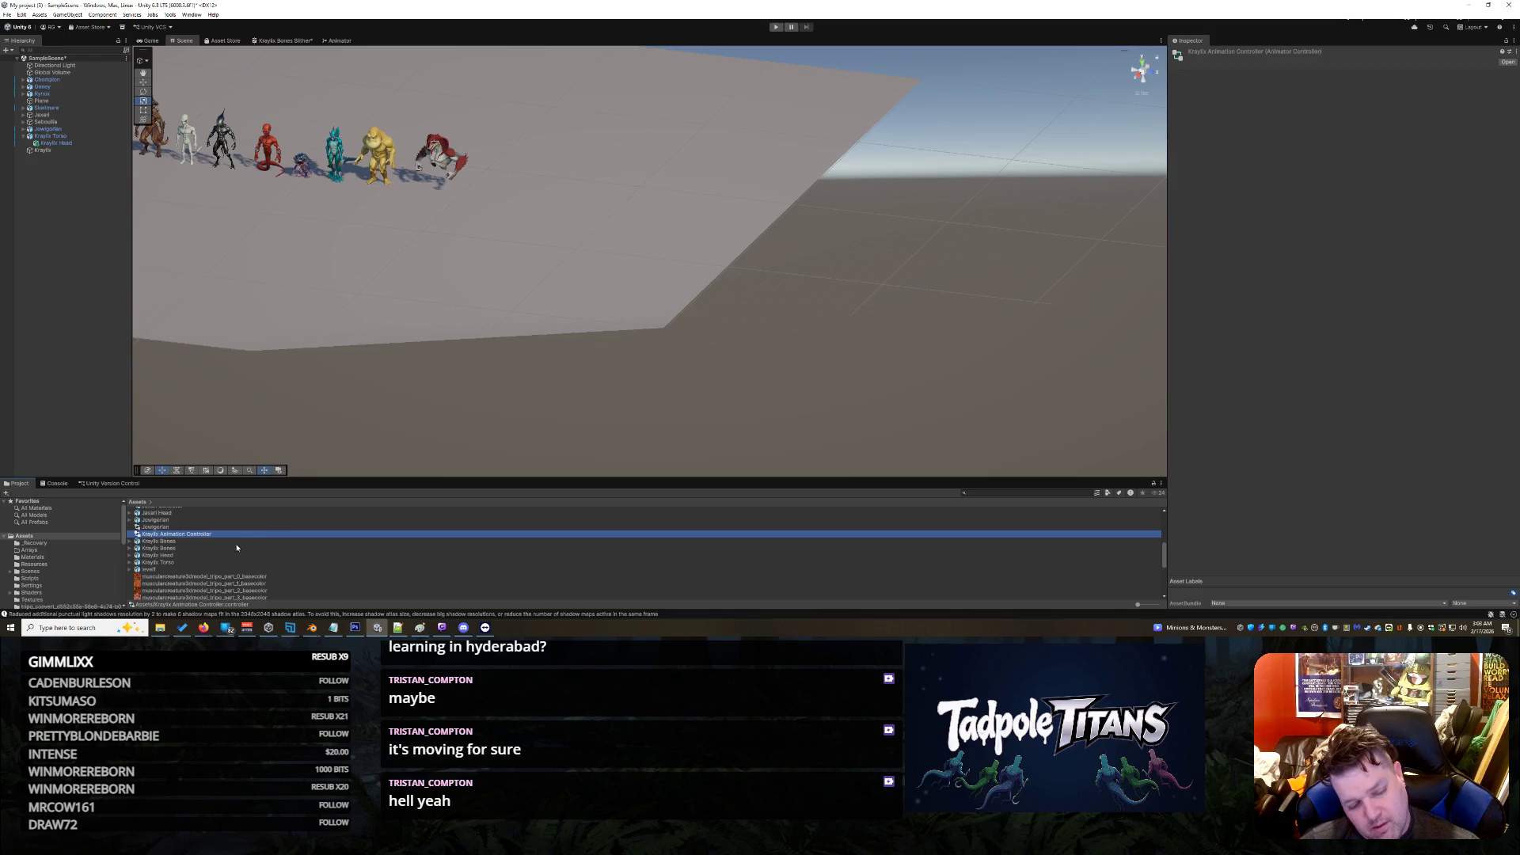
scroll(198, 557, "down", 5)
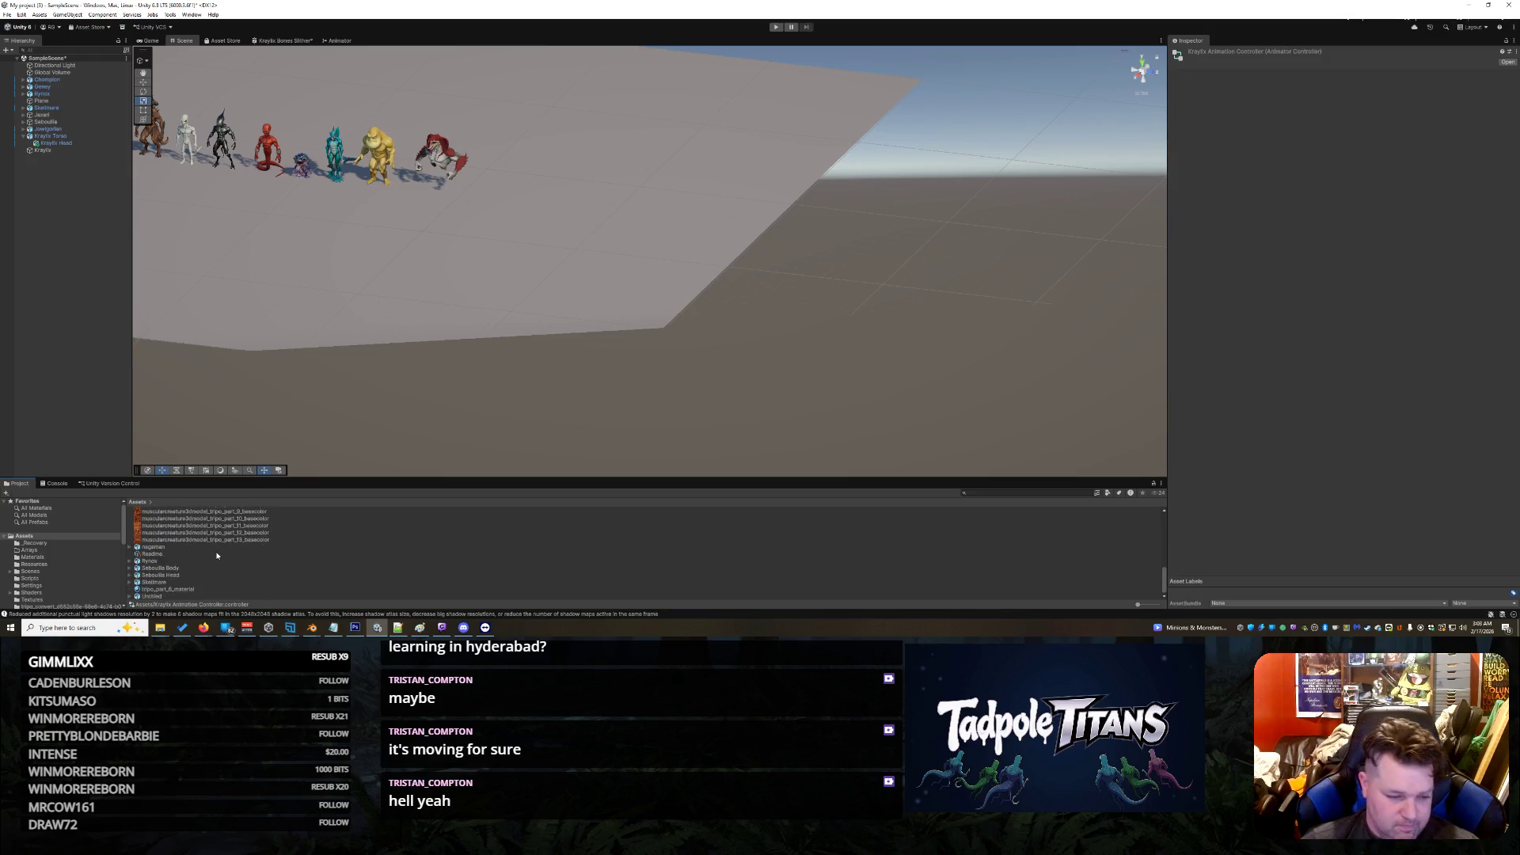
left_click(311, 628)
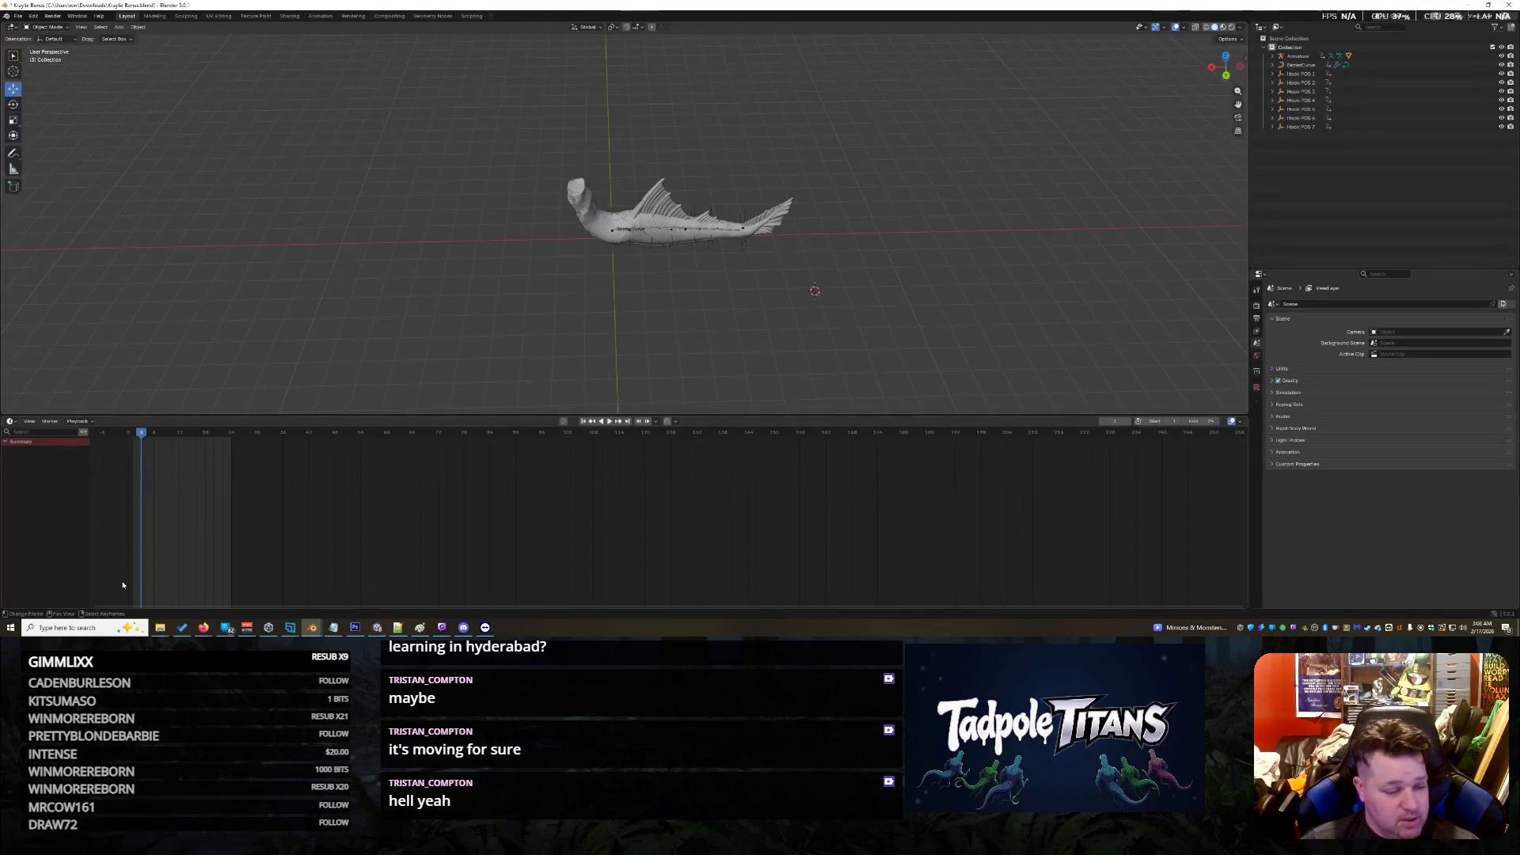
mouse_move(165, 631)
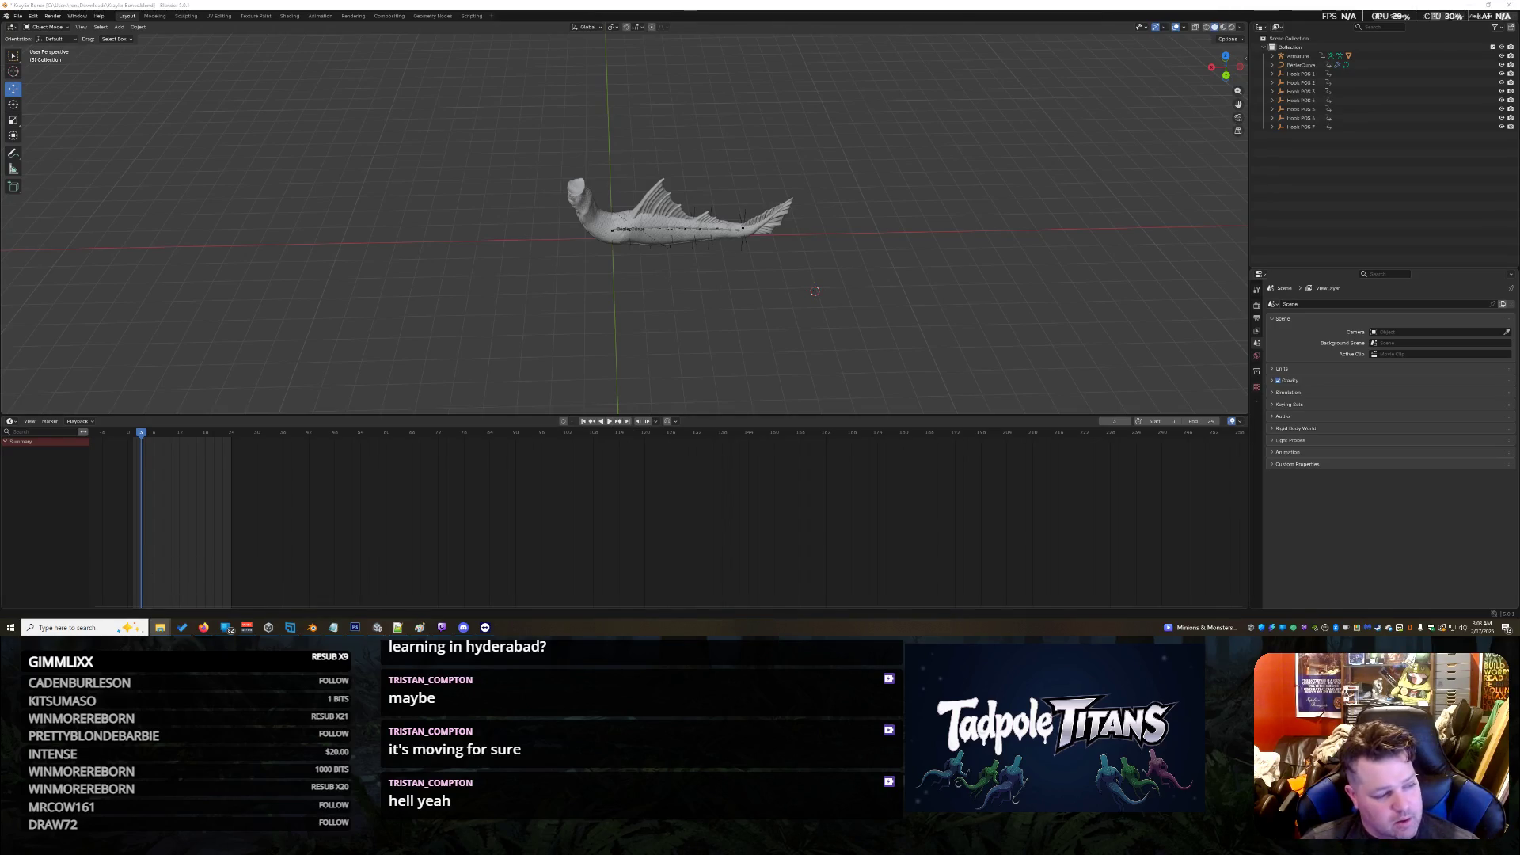
left_click(377, 626)
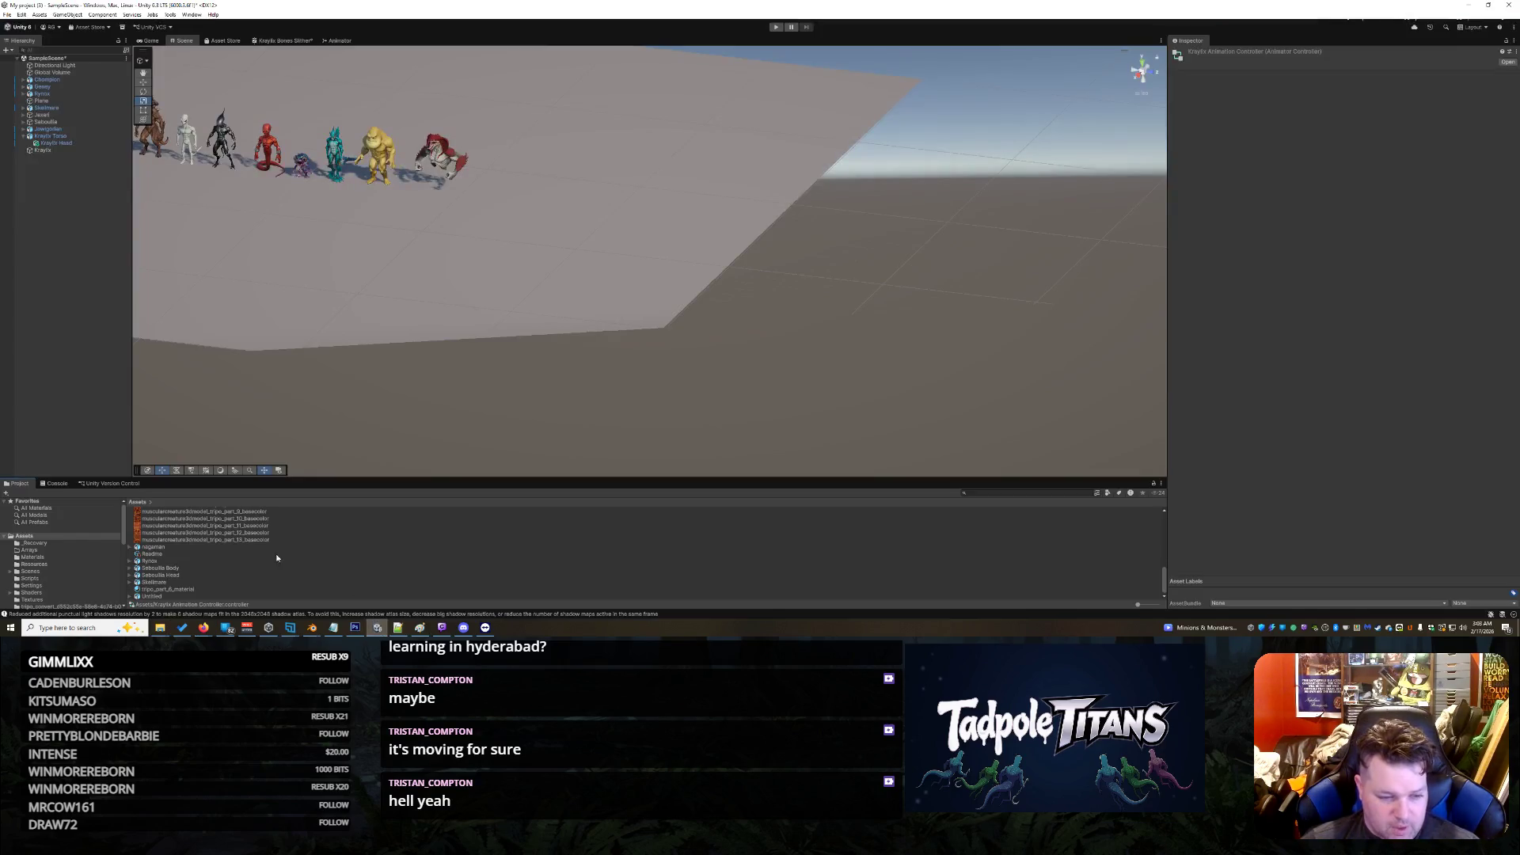
Step: Delete the nagaman.glb model asset from the Assets folder and confirm the deletion
right_click(62, 537)
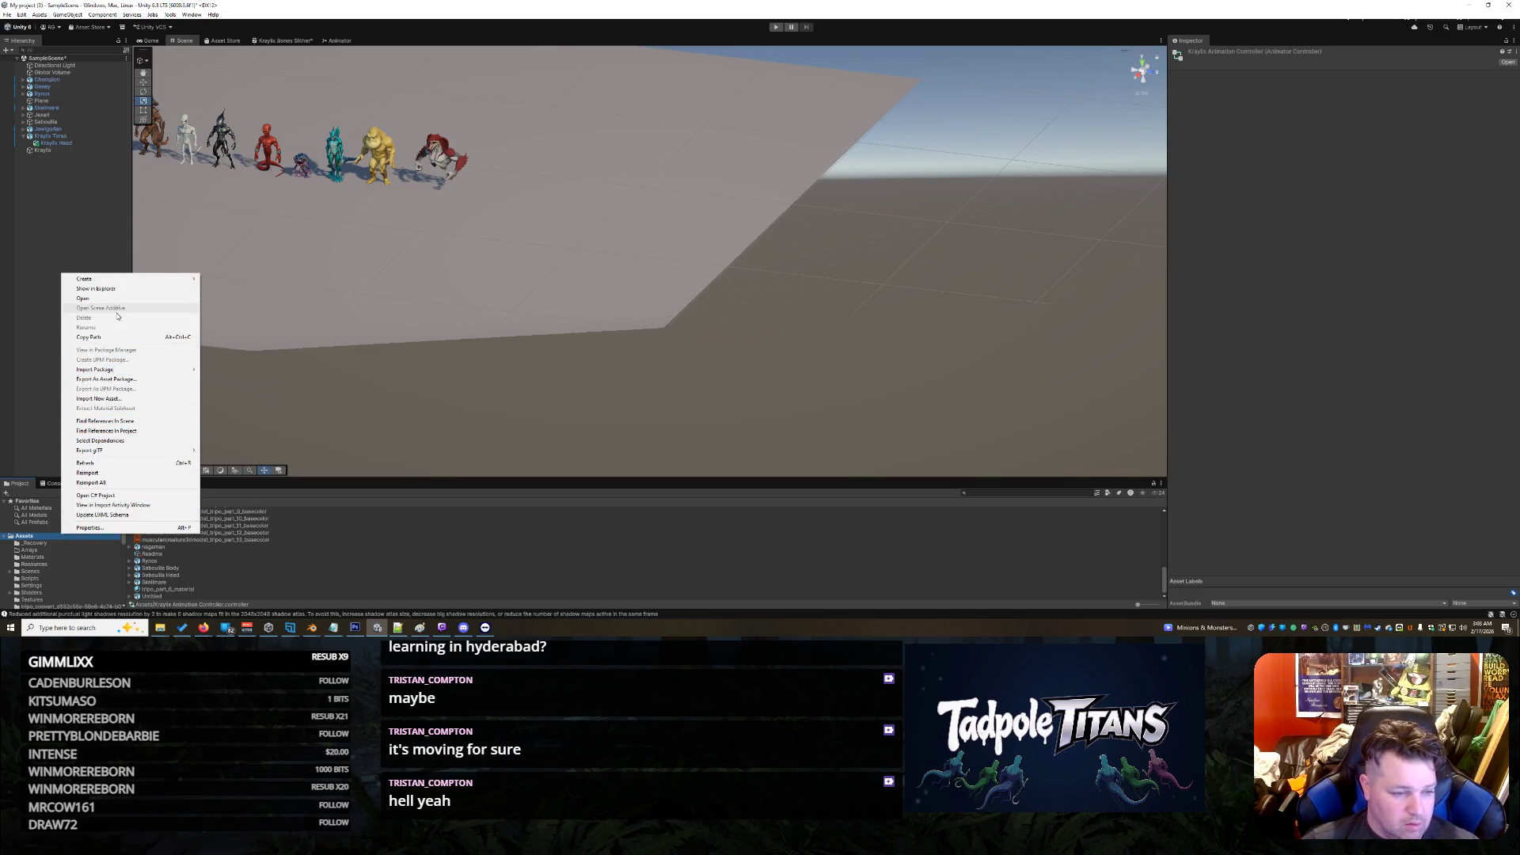
left_click(348, 524)
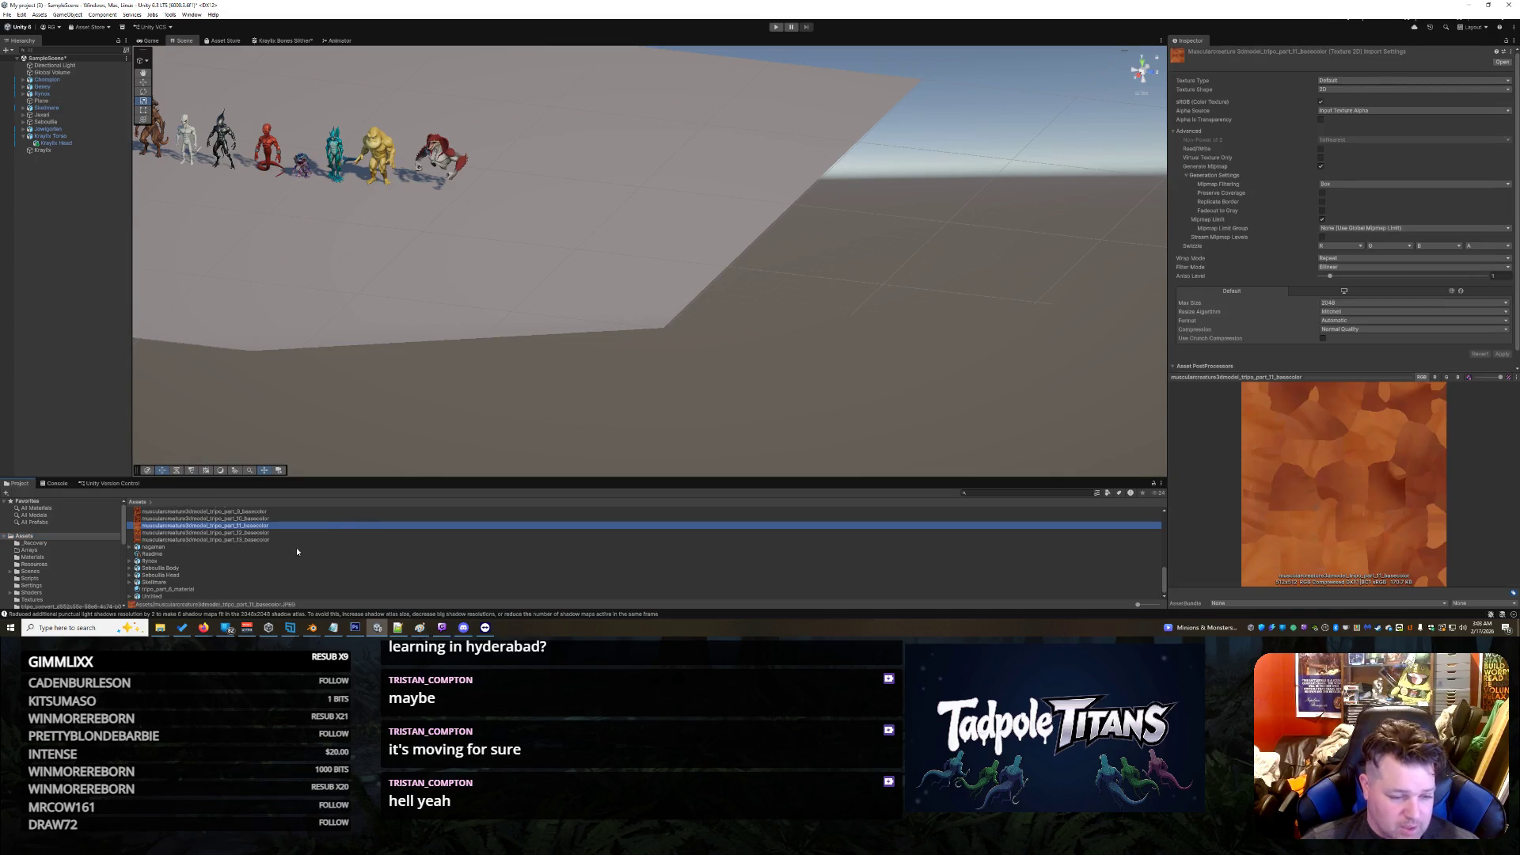
right_click(296, 548)
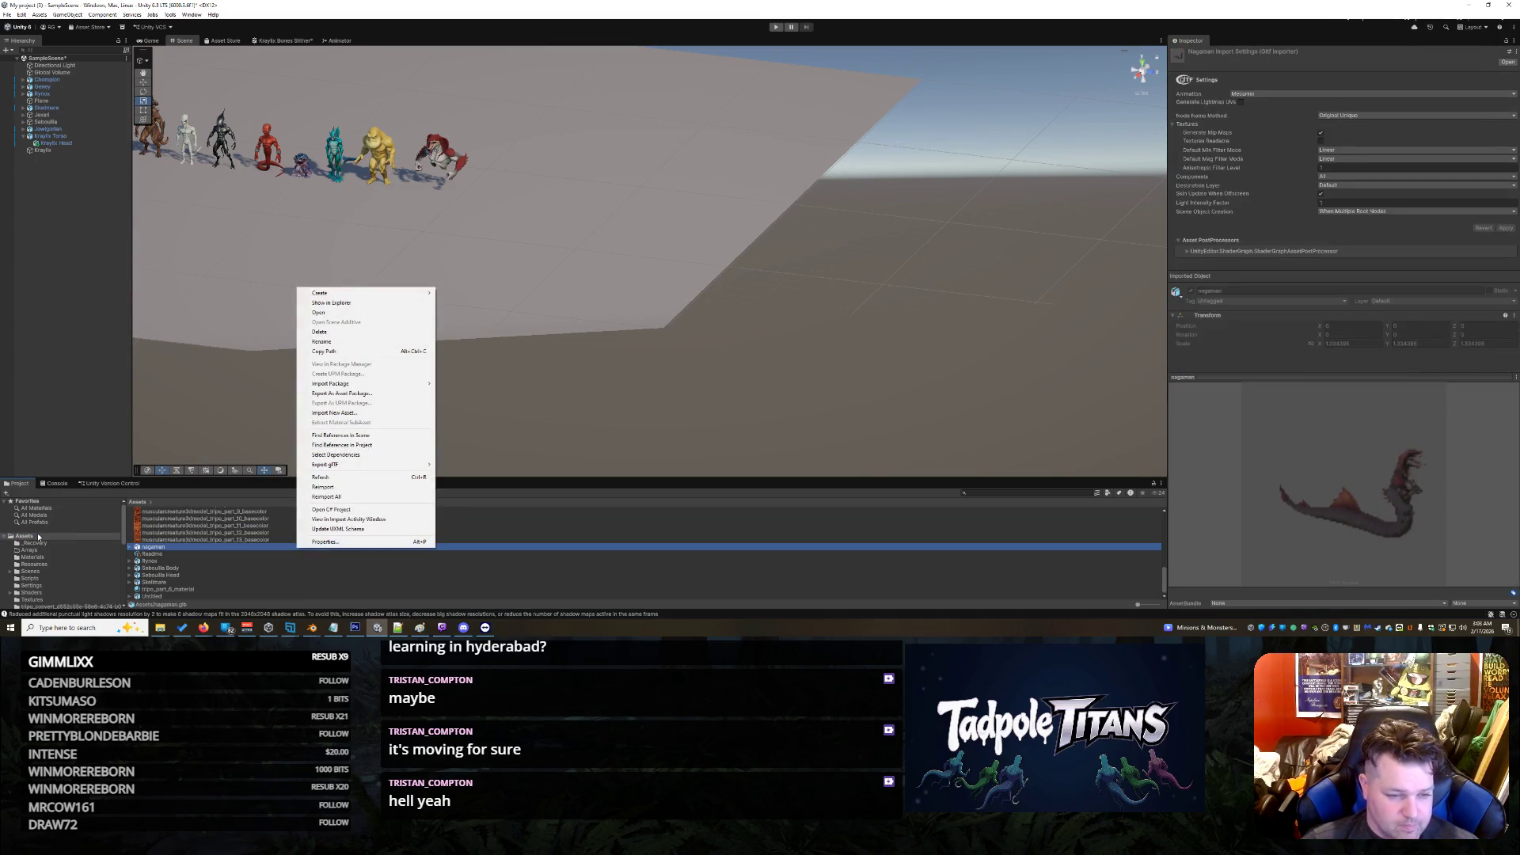
left_click(36, 533)
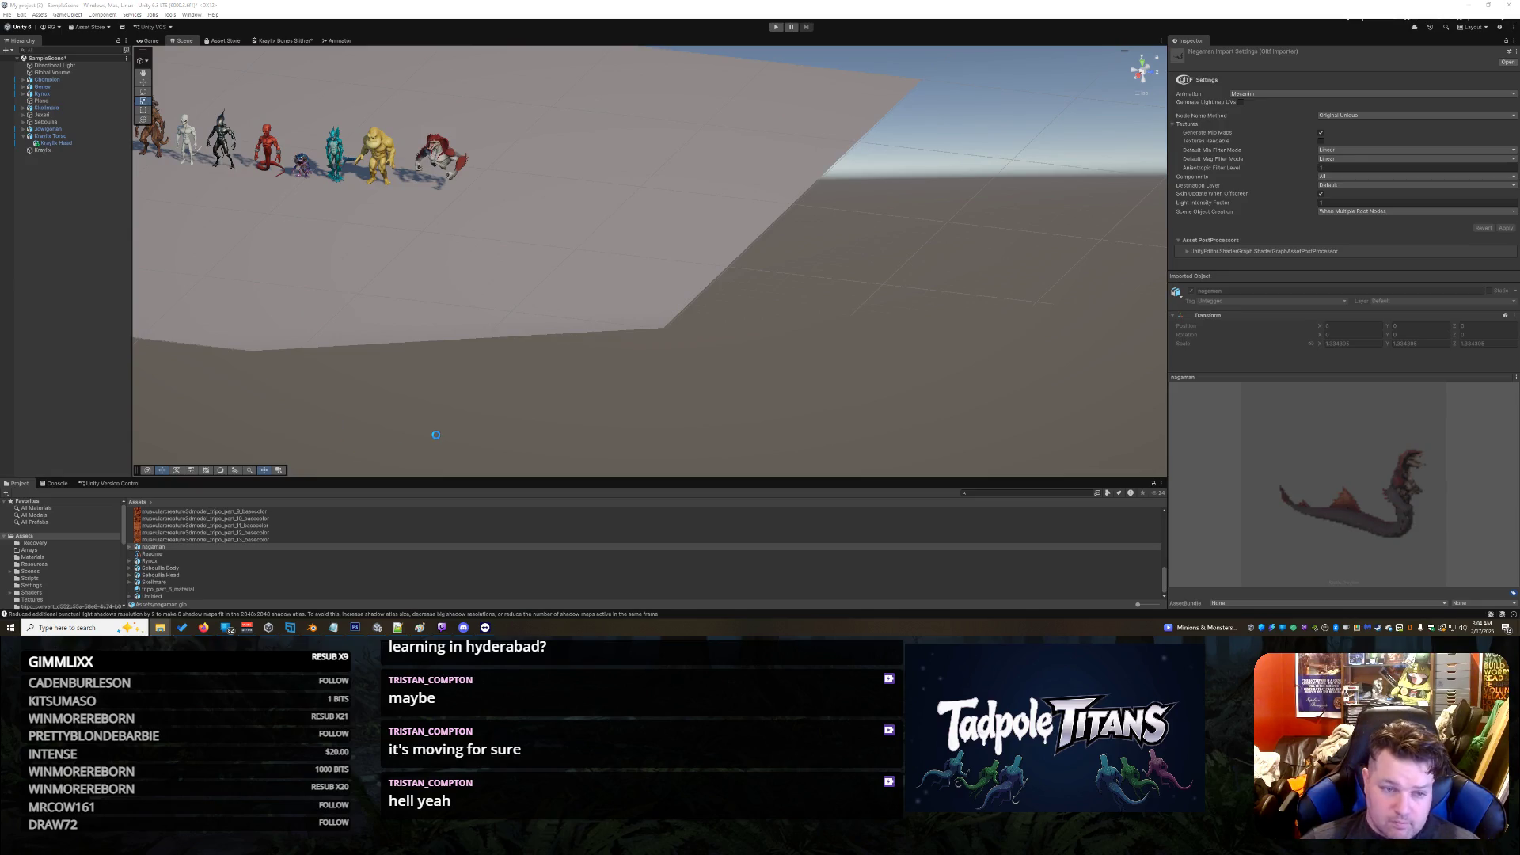
left_click(183, 554)
key("Delete")
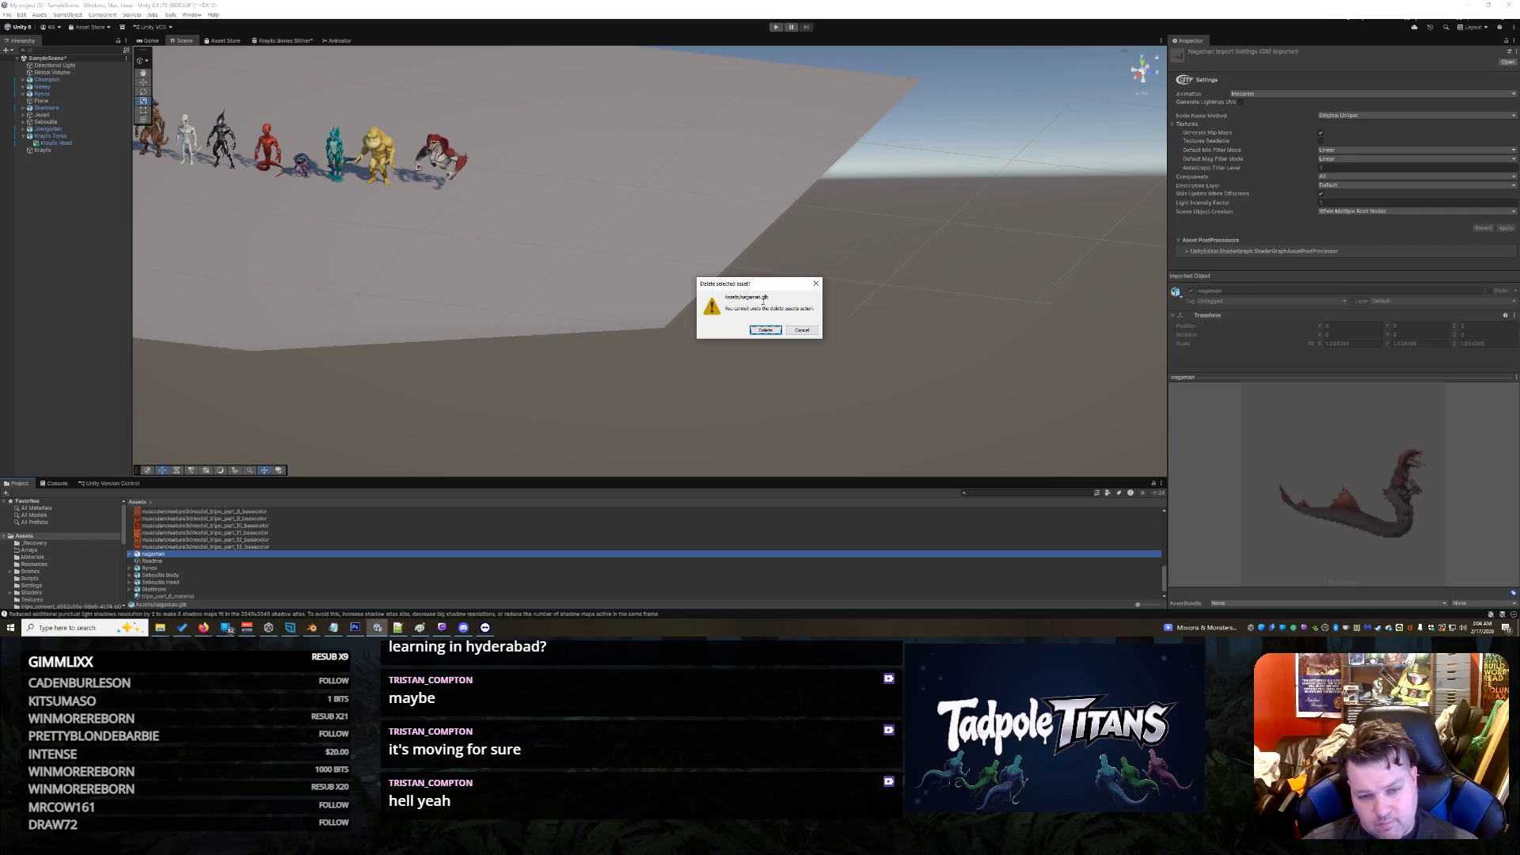
left_click(765, 330)
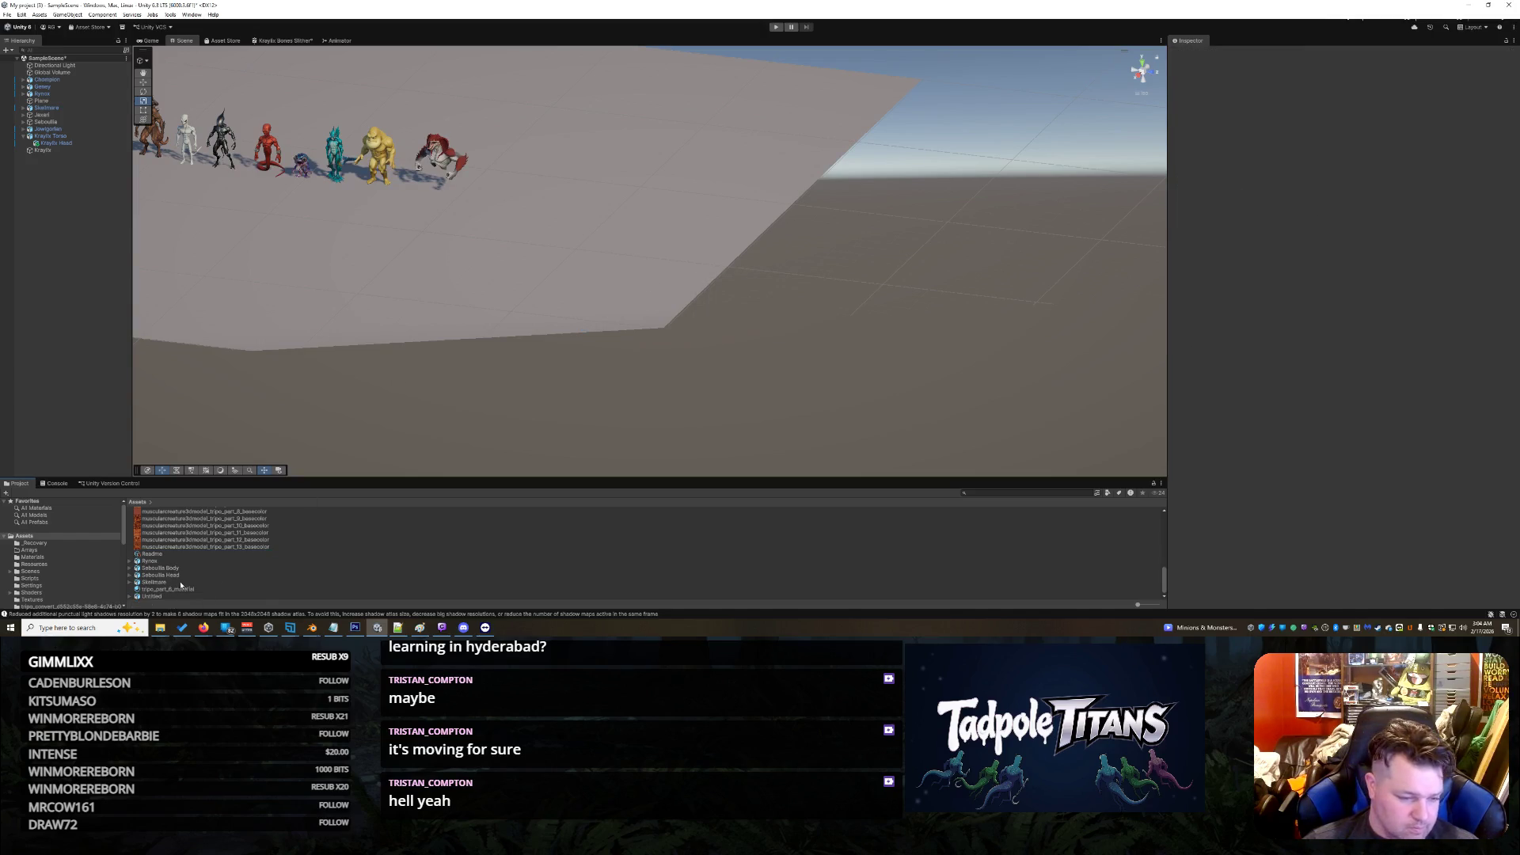
scroll(181, 586, "up", 6)
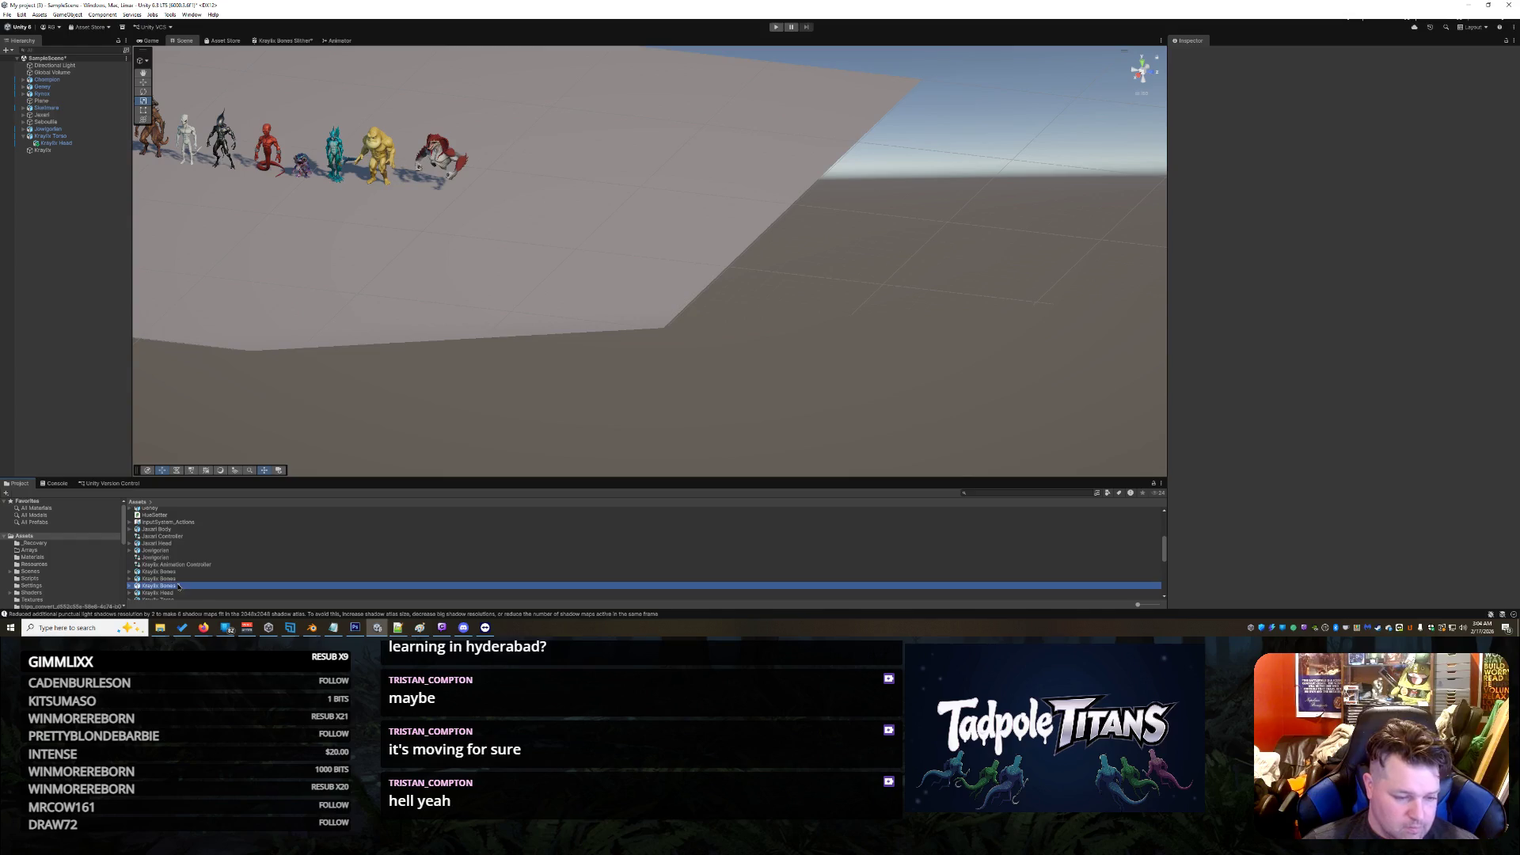
Step: Drag Kraylix Bones 2 from the Project window into the scene
left_click(158, 585)
mouse_move(159, 586)
left_mouse_down()
mouse_move(447, 309)
mouse_move(459, 254)
left_mouse_up()
scroll(331, 200, "up", 3)
mouse_move(331, 201)
left_mouse_down()
mouse_move(304, 212)
mouse_move(688, 346)
left_mouse_up()
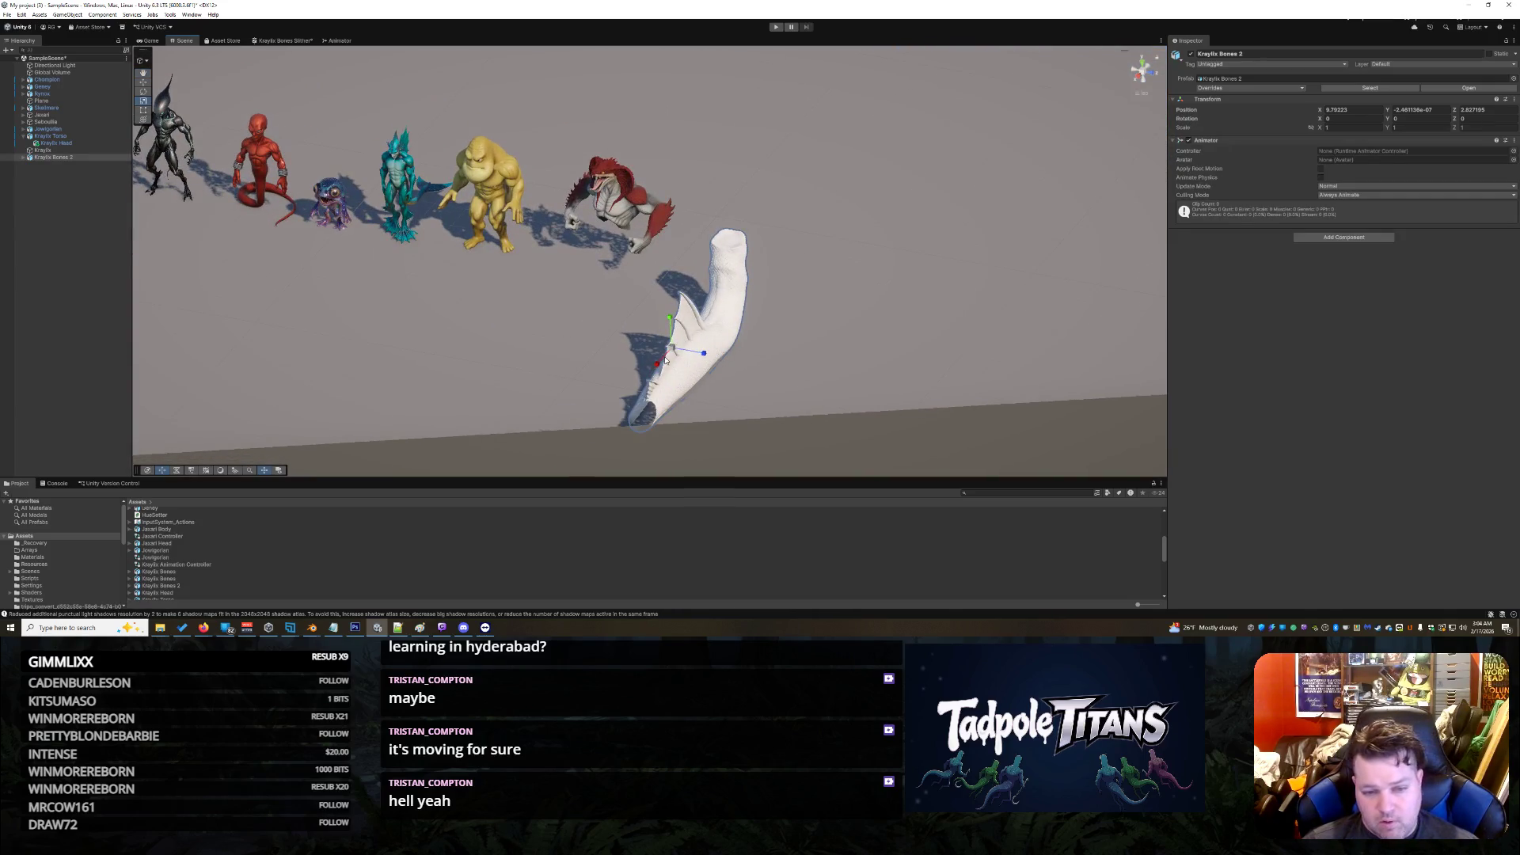
left_click_drag(779, 290, 684, 358)
Step: Move Kraylix Bones 2 up and to the right with the Move tool
left_click(143, 83)
left_click(745, 275)
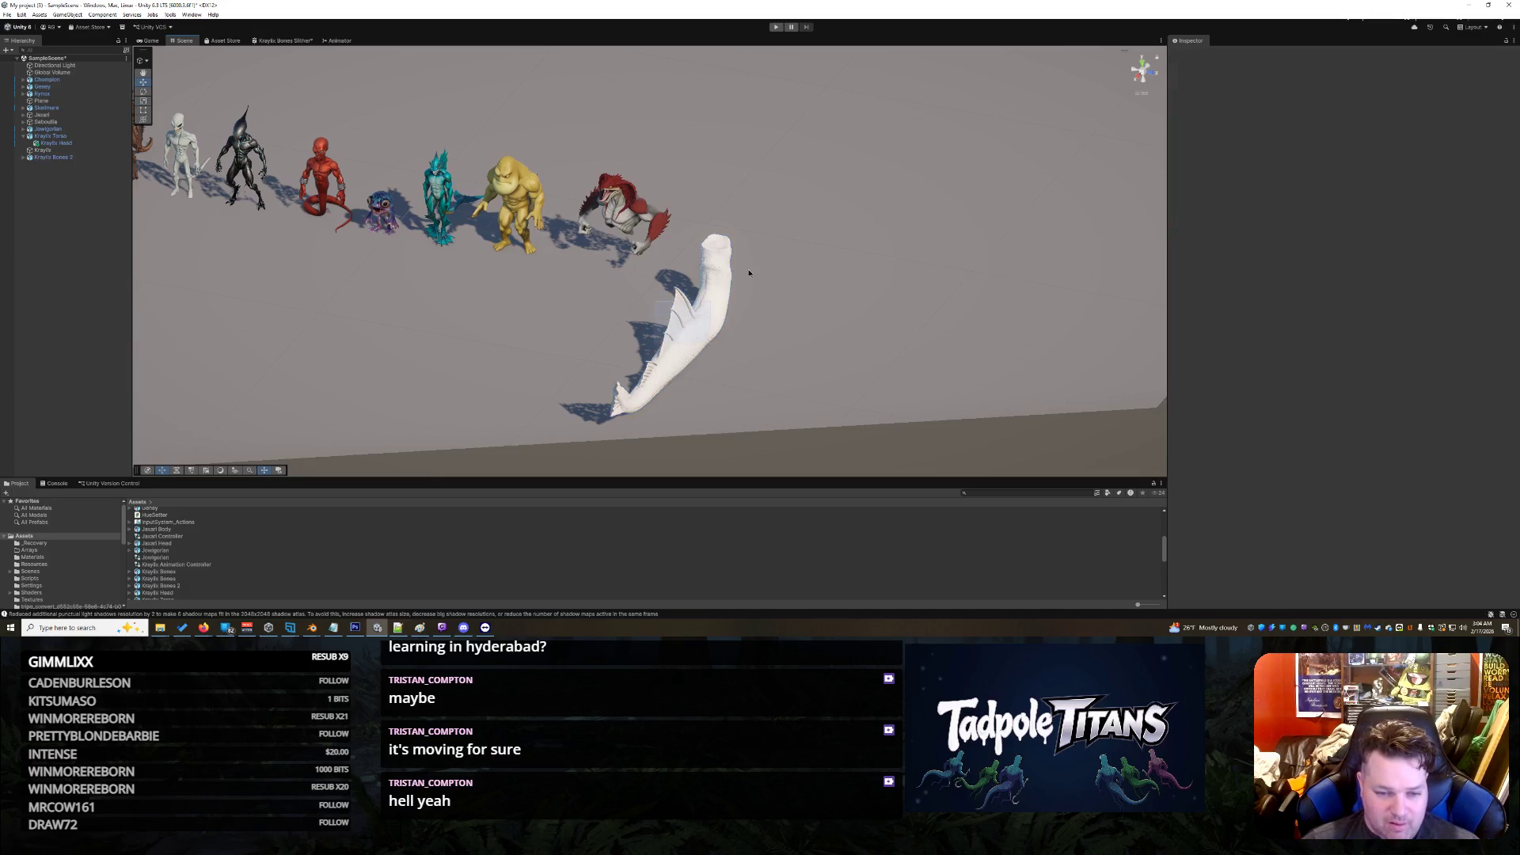
left_click(710, 352)
left_click_drag(672, 356, 741, 276)
scroll(742, 275, "up", 4)
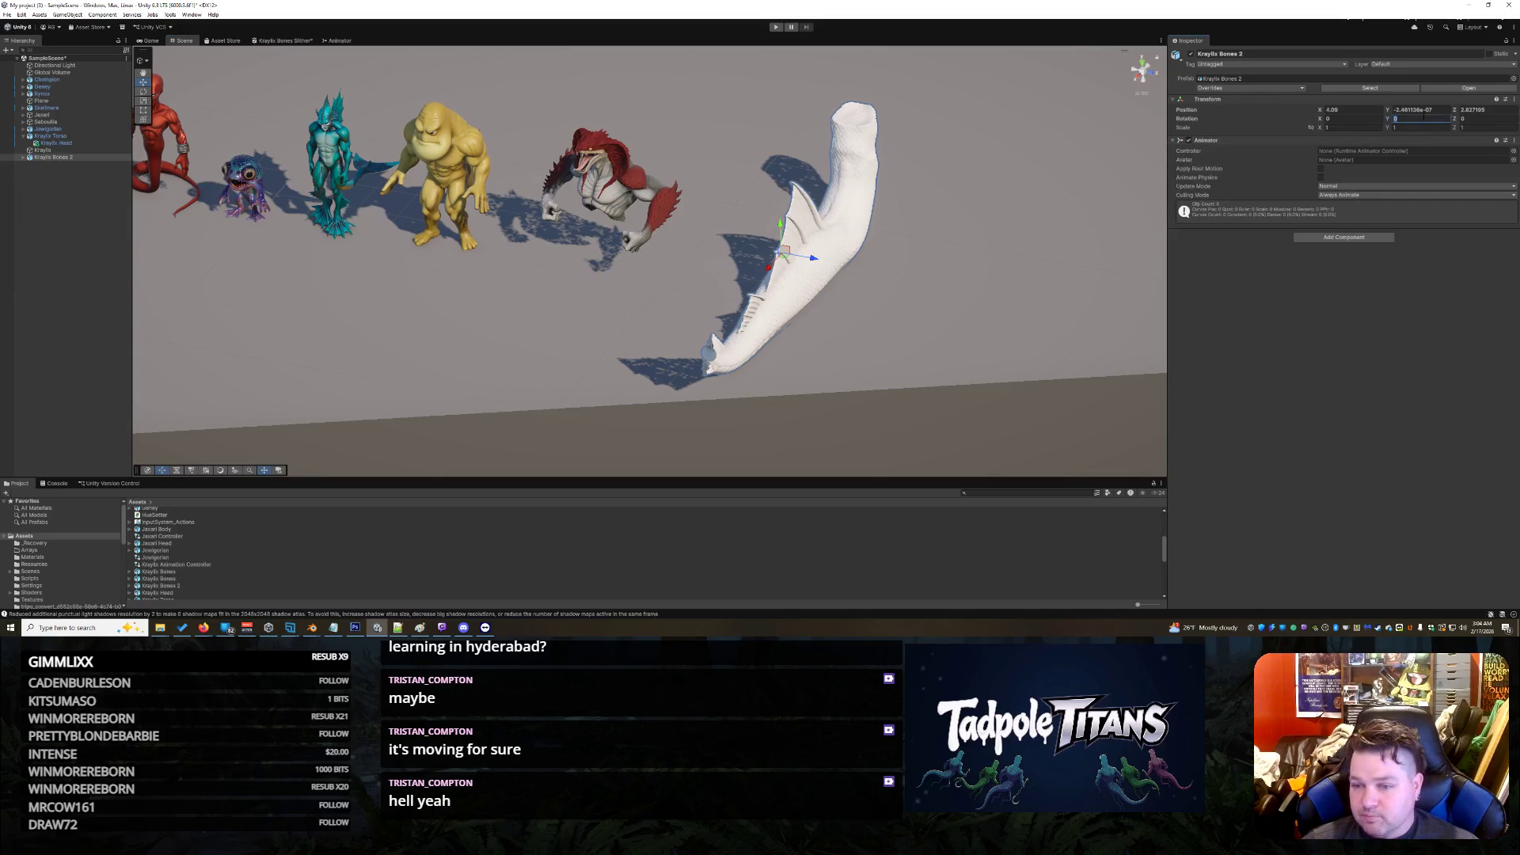
Step: Set Kraylix Bones 2's Rotation Y to 180 and Position Y to 0
type("90")
key("BackSpace")
key("BackSpace")
type("180")
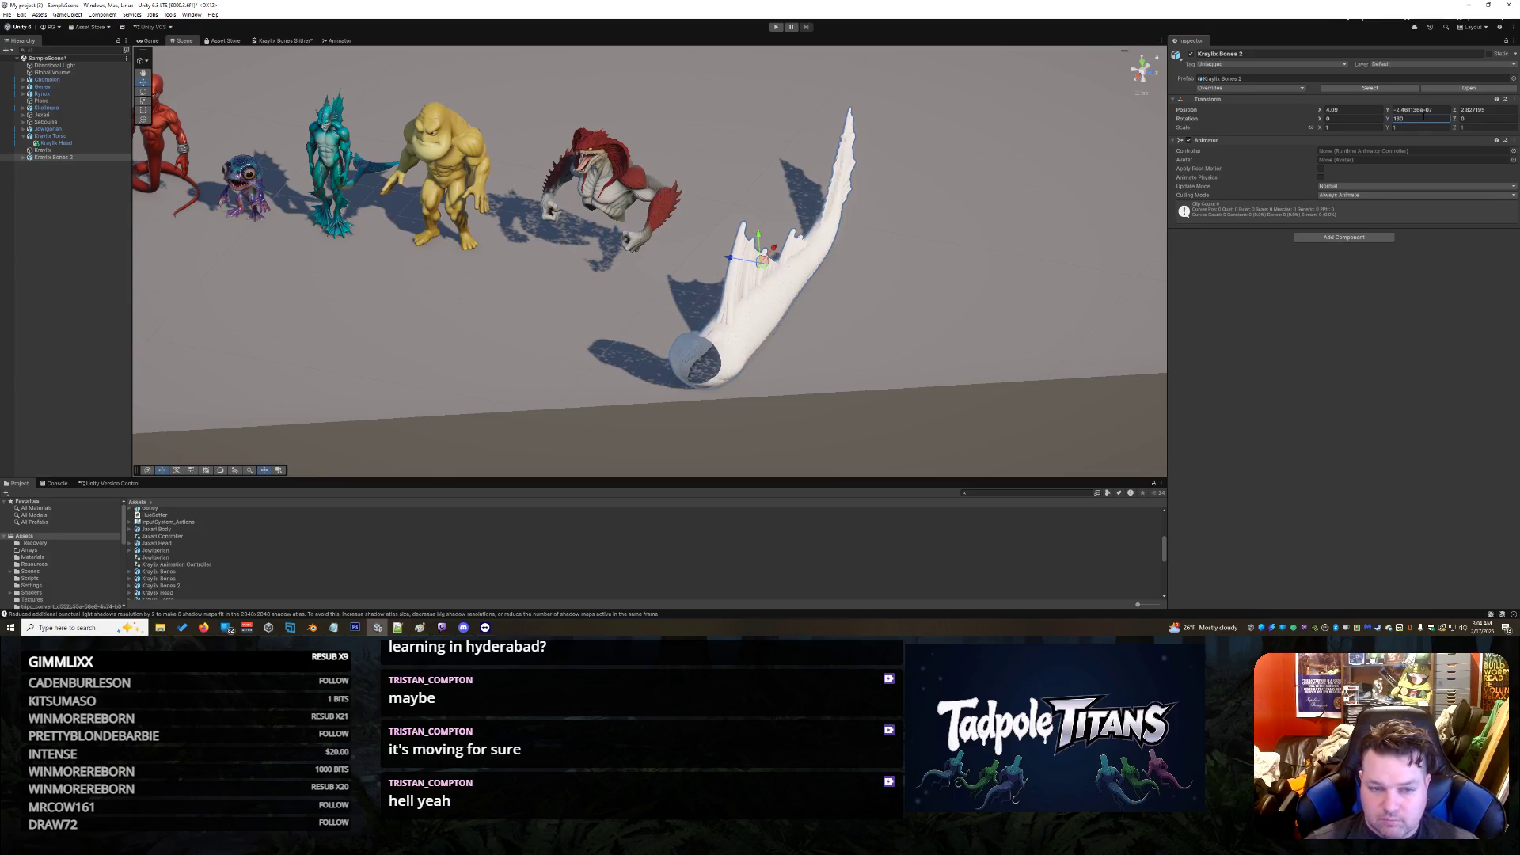
left_click(1446, 109)
type("0")
left_click(1357, 118)
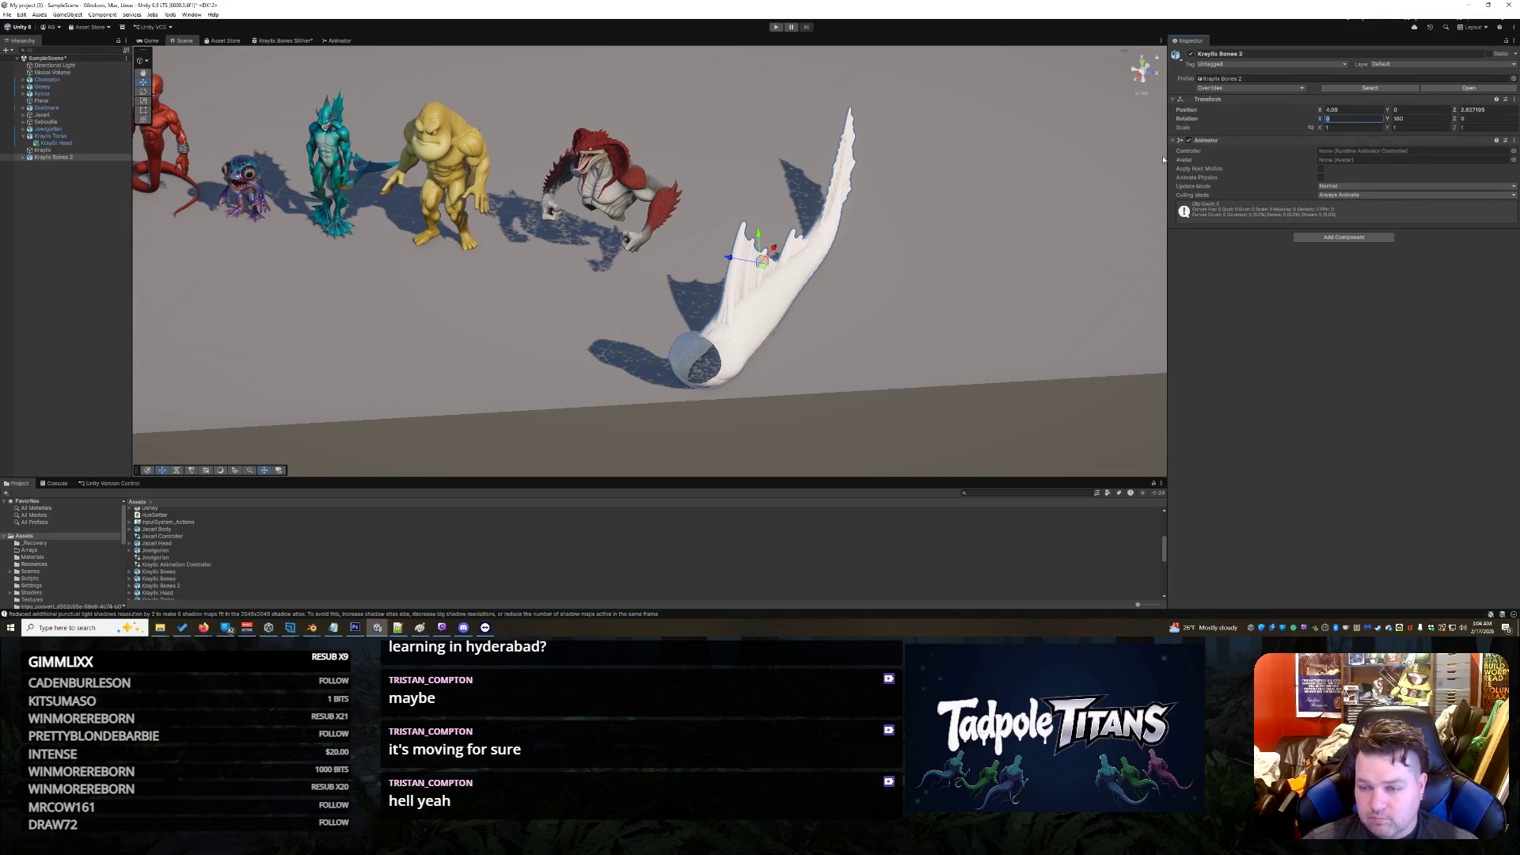
Step: Slide Kraylix Bones 2 along Z to -1.974, beside the creature lineup
left_click_drag(733, 260, 570, 226)
left_click(590, 216)
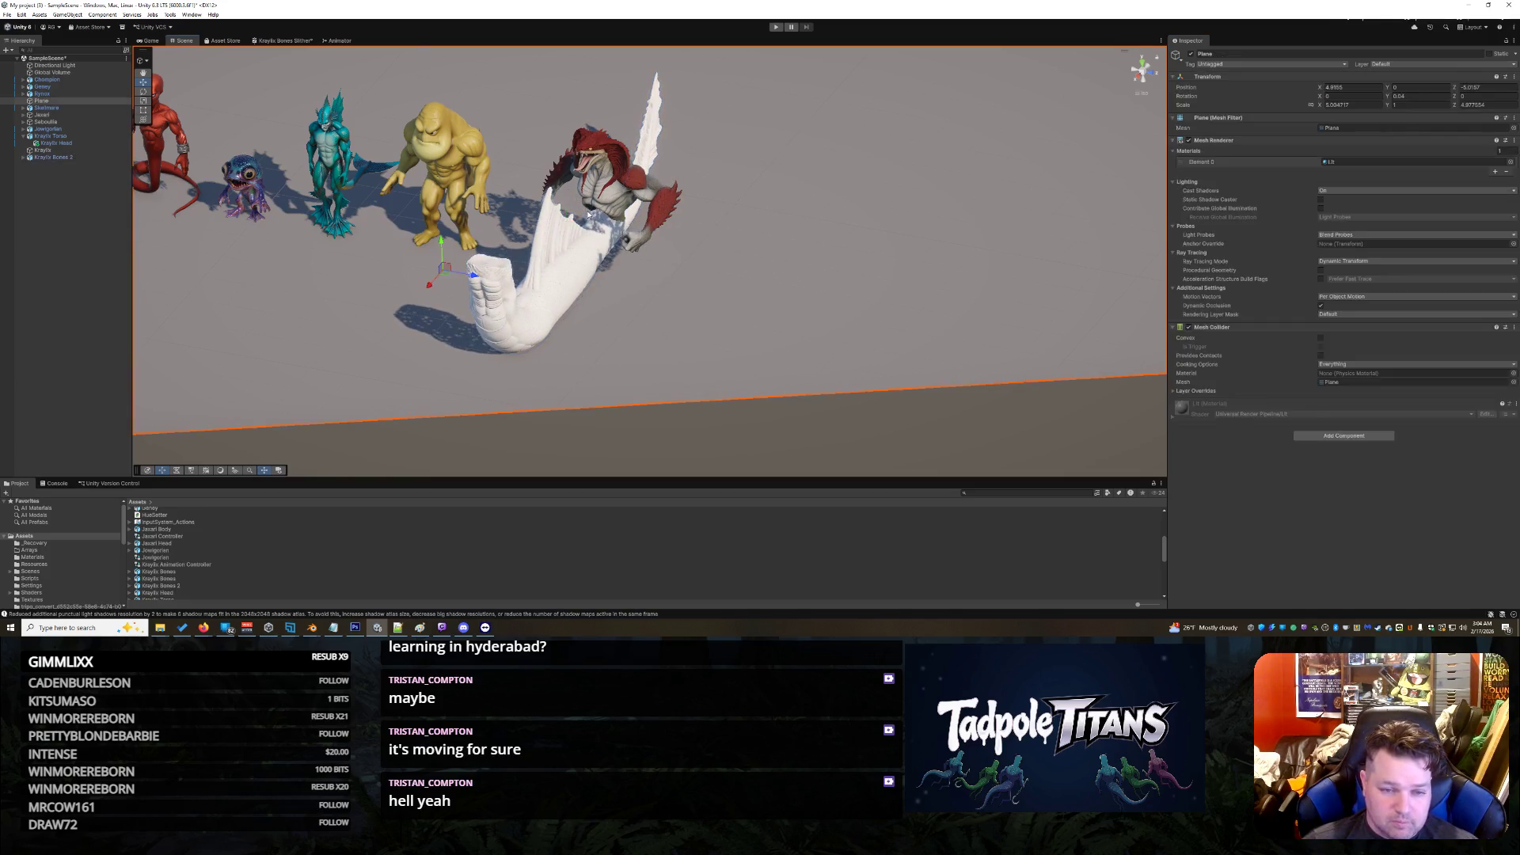
left_click(577, 255)
Step: Move the Kraylix Bones 2 tail beneath the red creature
left_click_drag(578, 219, 576, 208)
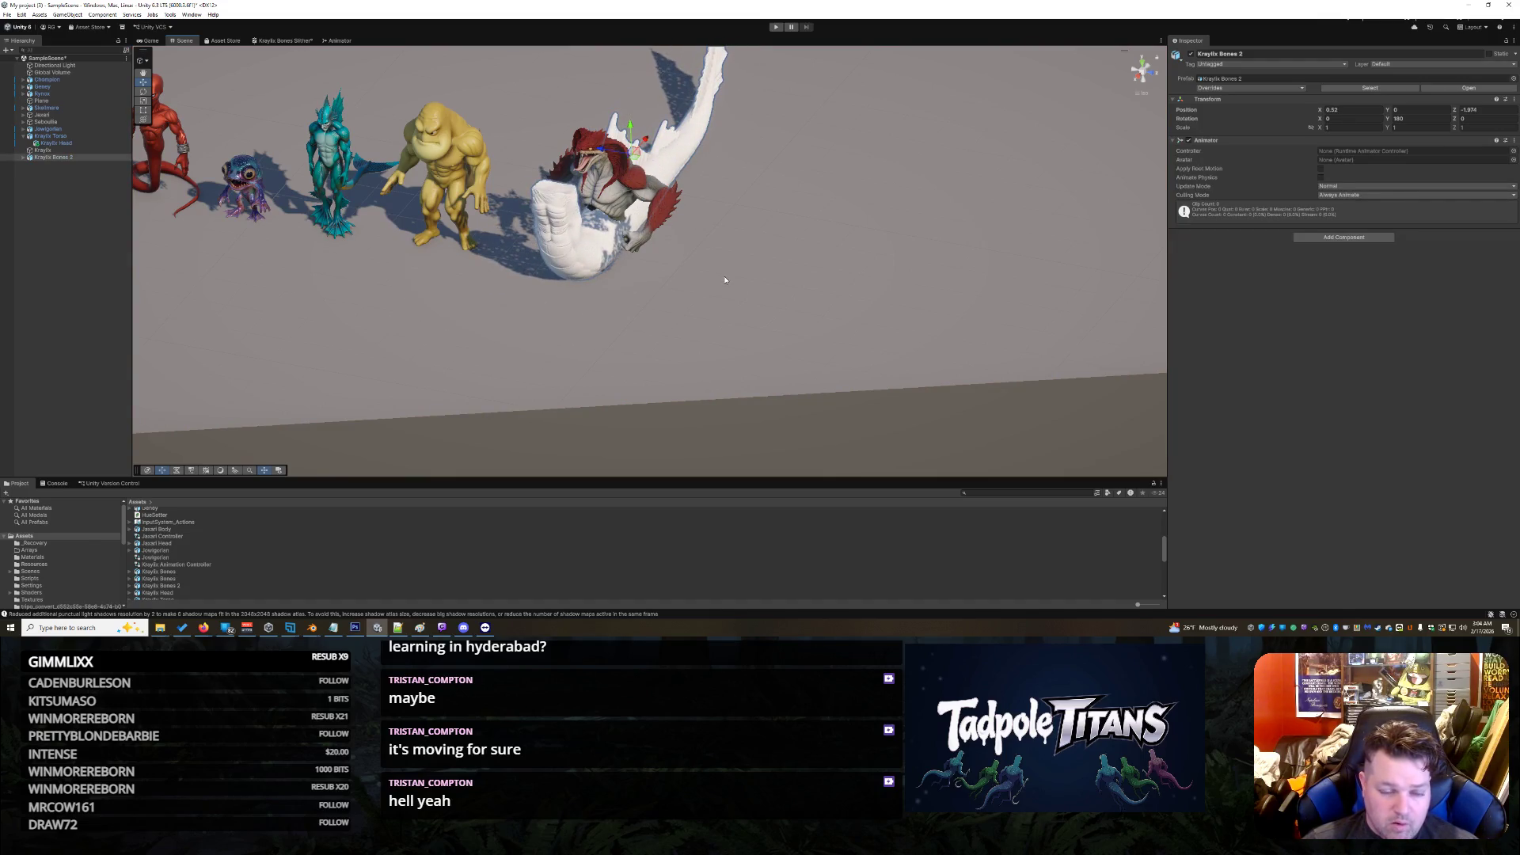
left_click(641, 283)
mouse_move(640, 283)
left_mouse_down()
mouse_move(673, 263)
mouse_move(710, 281)
mouse_move(797, 183)
mouse_move(753, 306)
left_mouse_up()
scroll(752, 306, "up", 8)
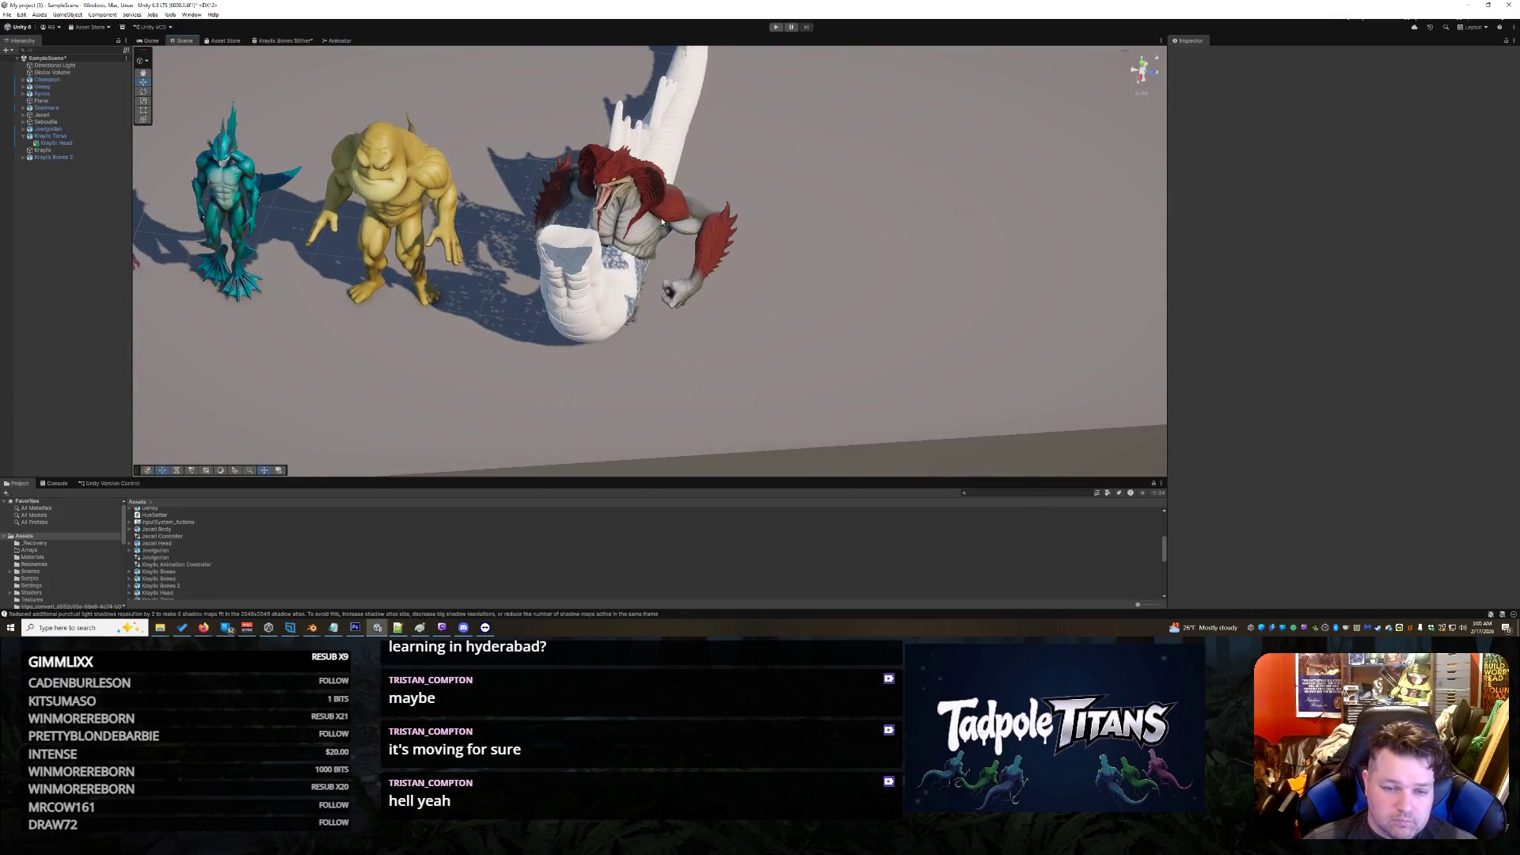
Step: Set Kraylix Torso's Rotation Y to 180 and move it onto the tail
left_click(685, 212)
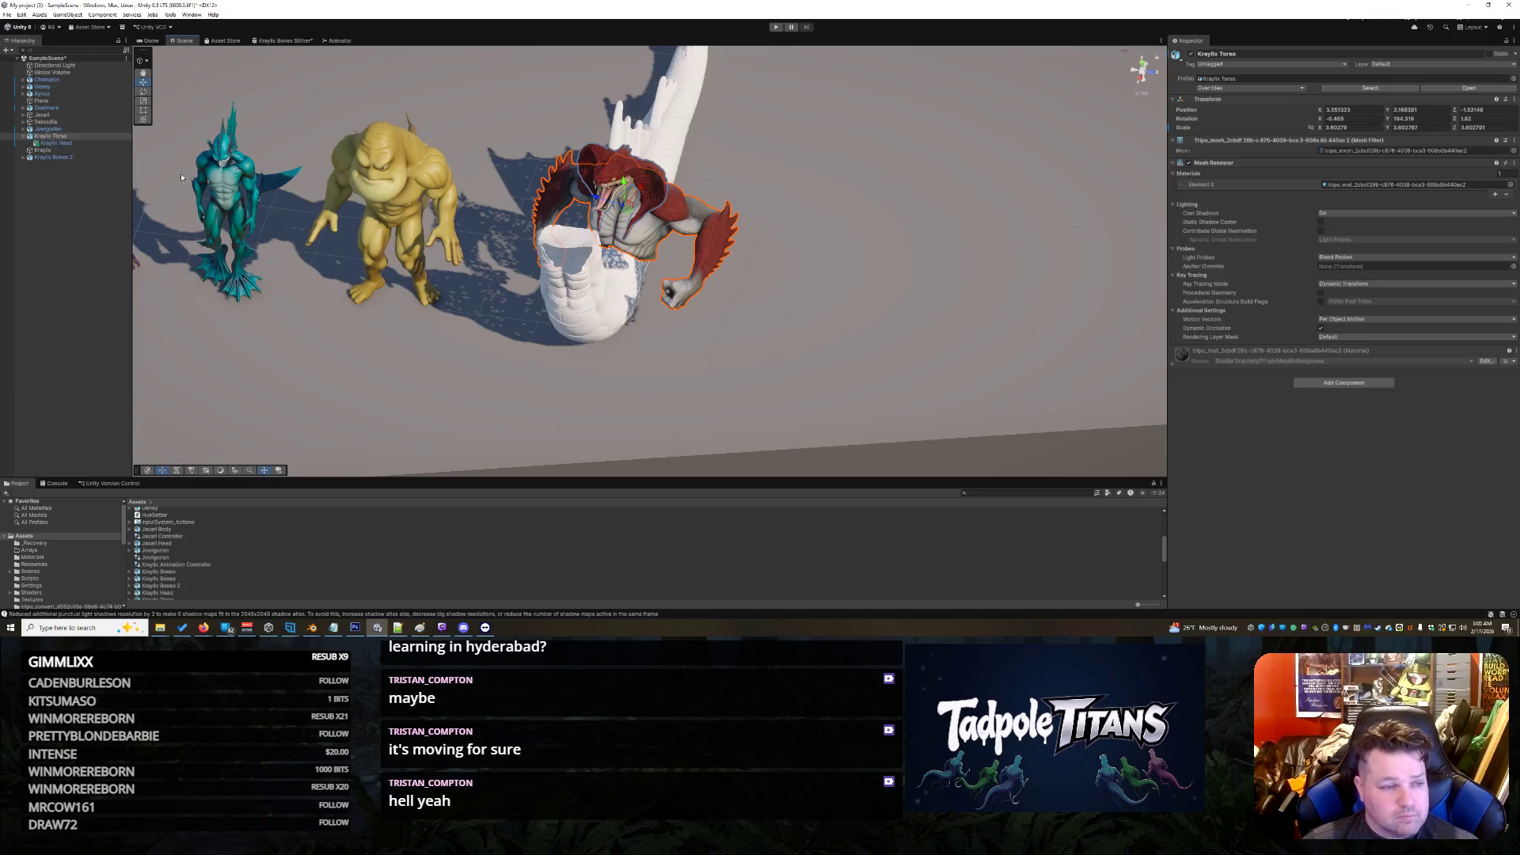
left_click(1427, 118)
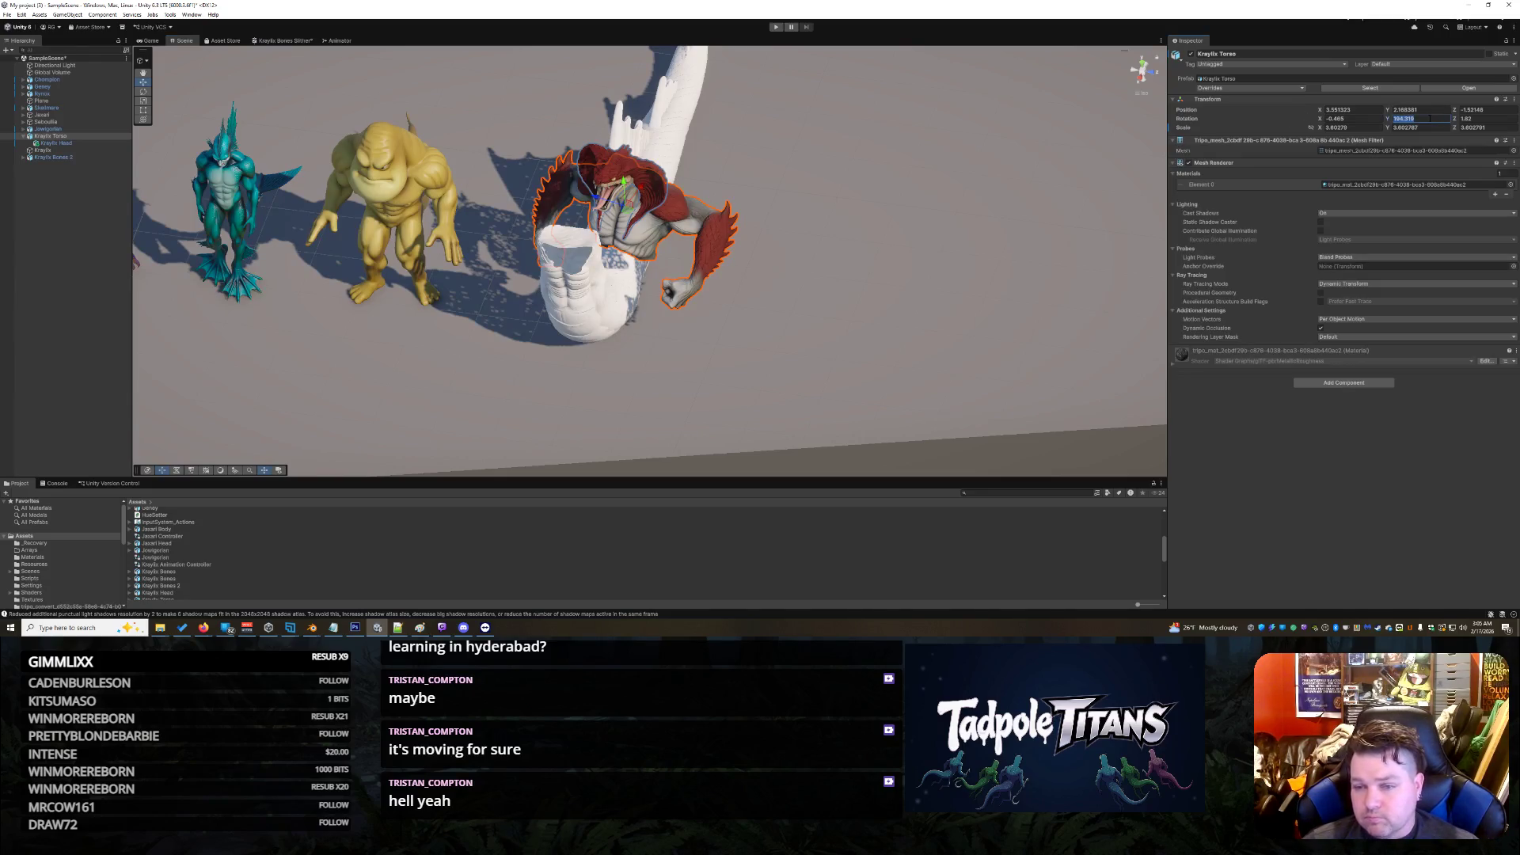
type("18")
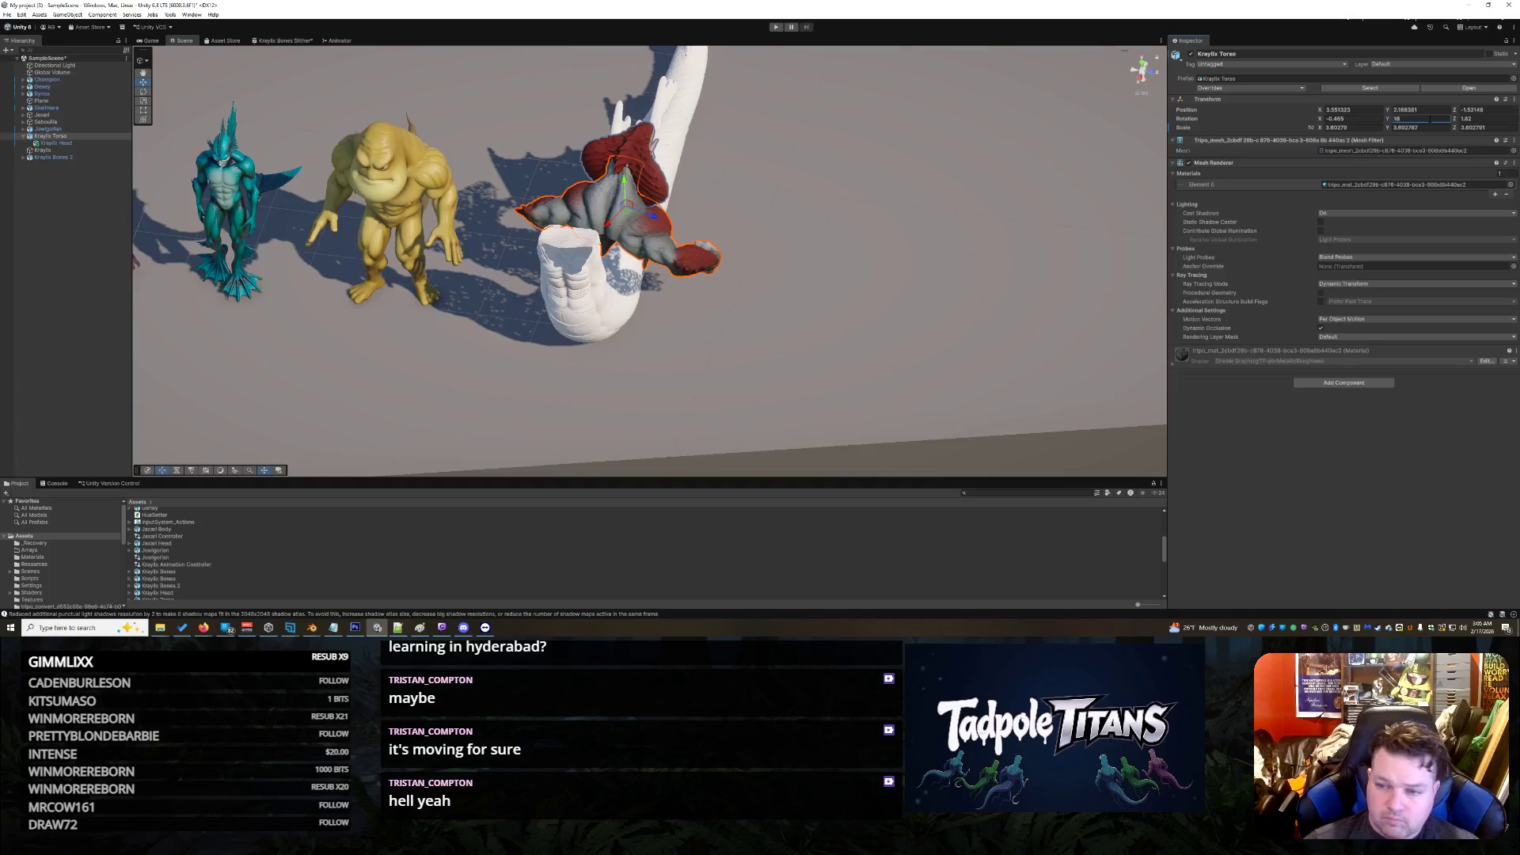
type("0")
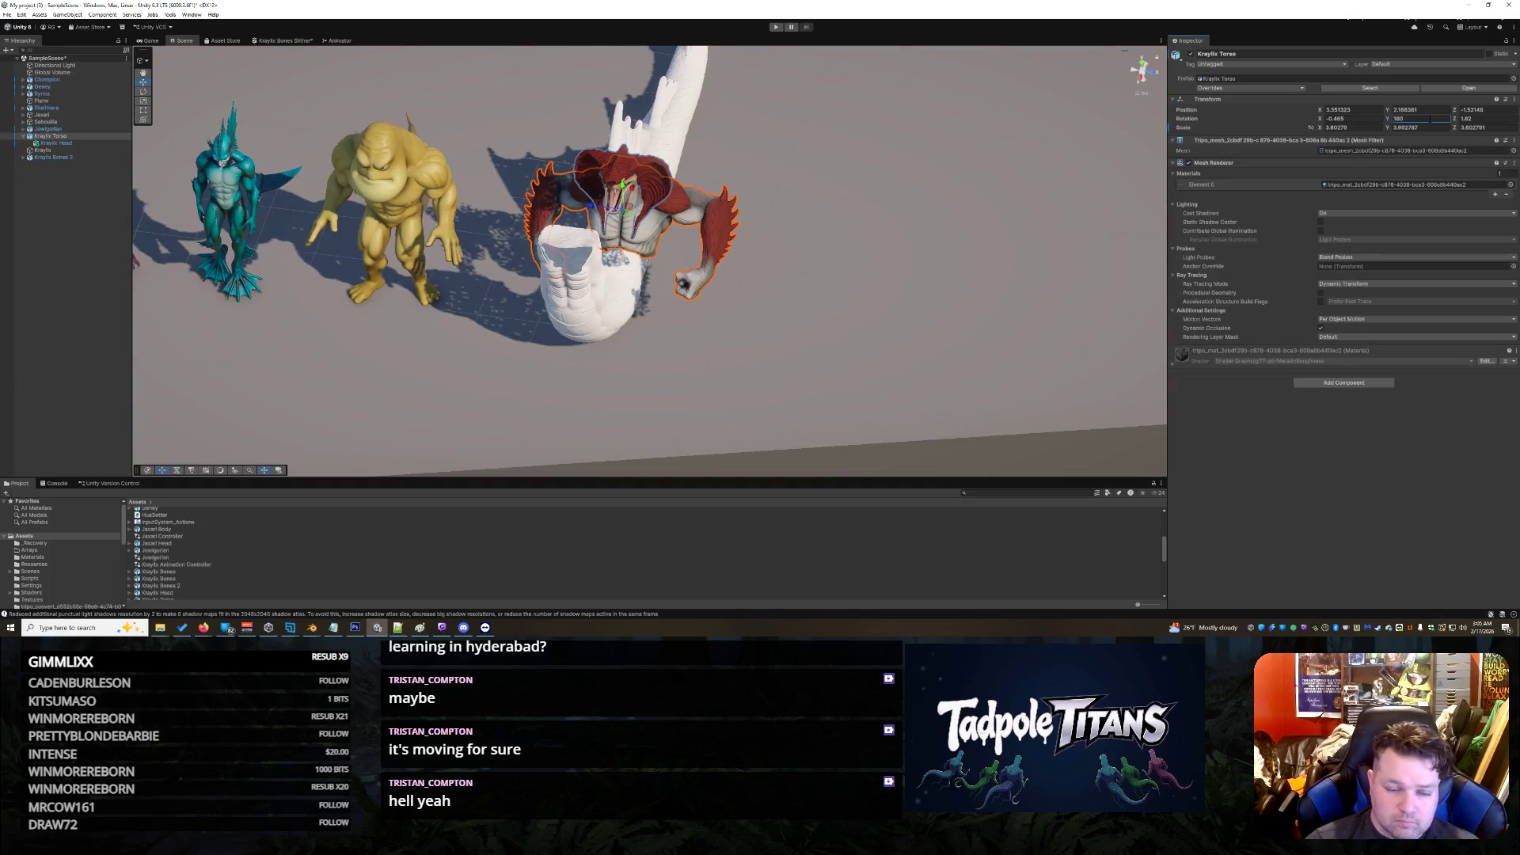
mouse_move(591, 203)
left_mouse_down()
mouse_move(553, 259)
mouse_move(574, 210)
left_mouse_up()
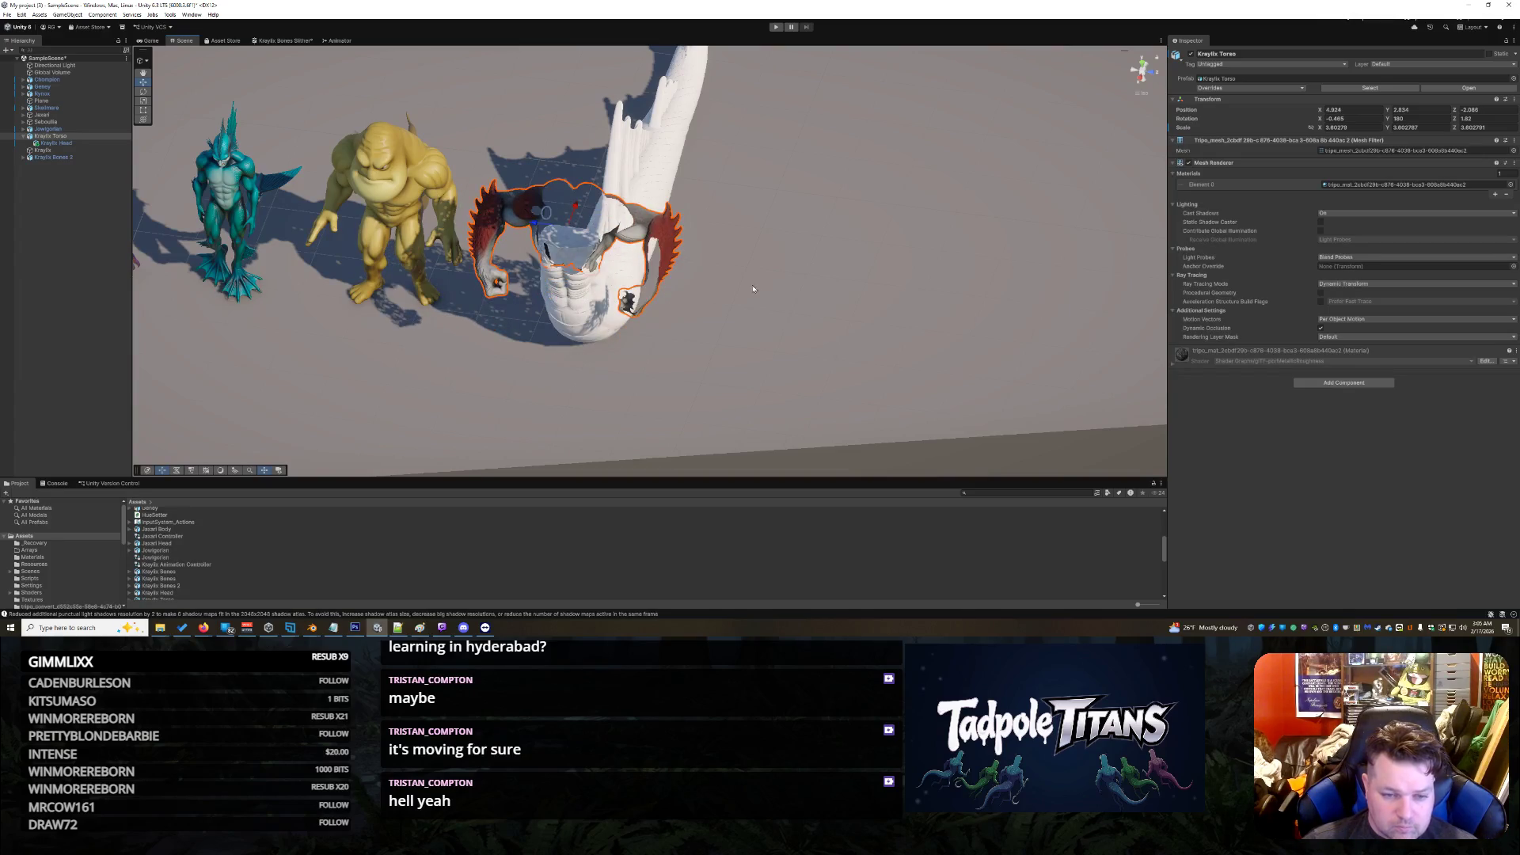
mouse_move(789, 263)
left_mouse_down()
mouse_move(811, 180)
mouse_move(794, 90)
mouse_move(800, 168)
mouse_move(821, 149)
mouse_move(814, 414)
mouse_move(774, 441)
mouse_move(838, 278)
mouse_move(922, 345)
mouse_move(790, 324)
left_mouse_up()
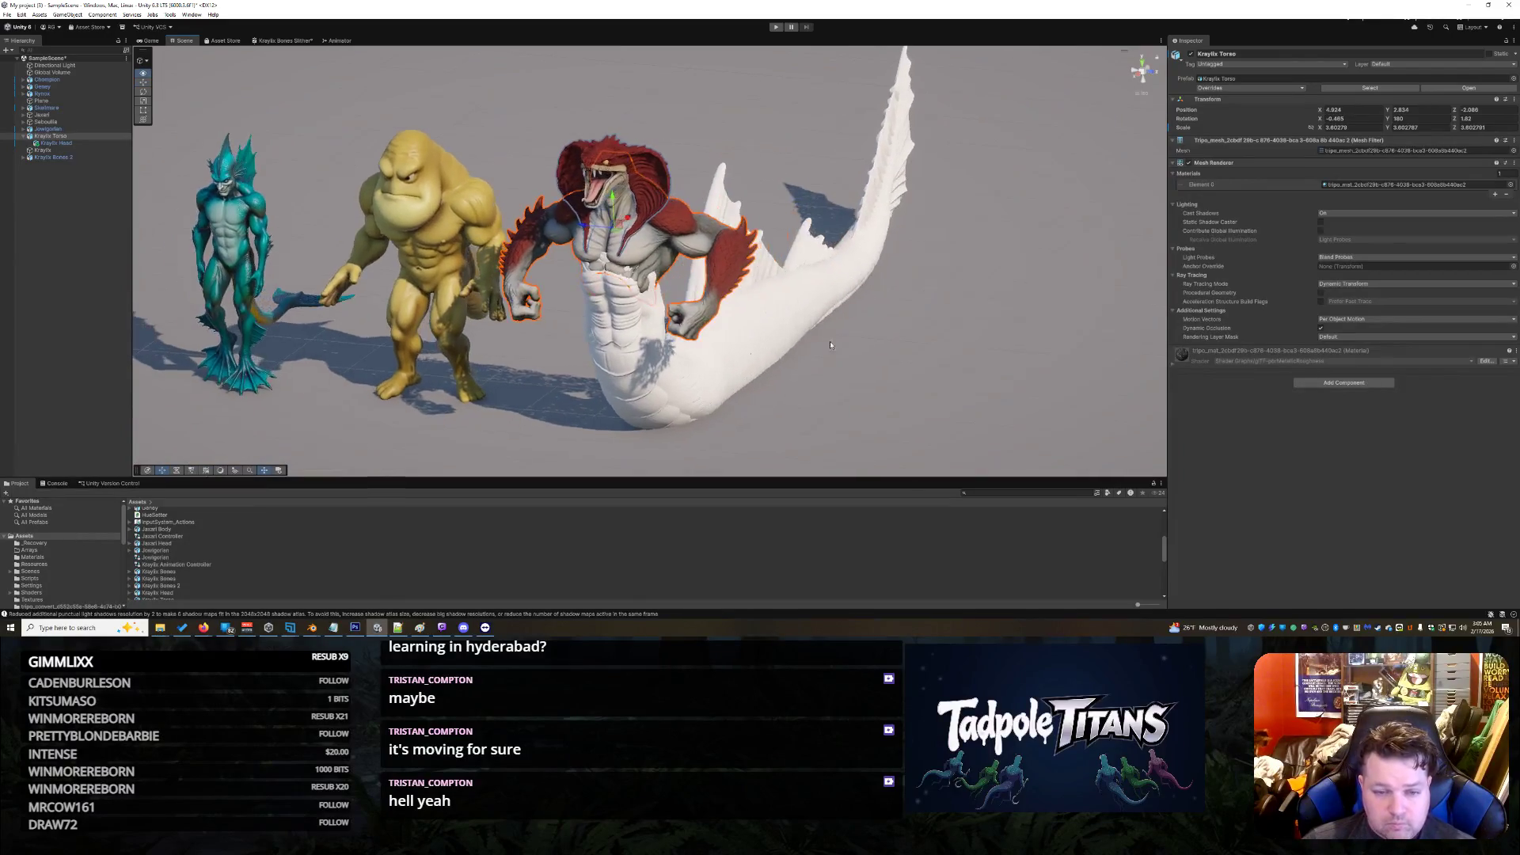
Step: Scale the Kraylix Torso up to 4.59 and shrink the tail to 0.876
left_click(790, 324)
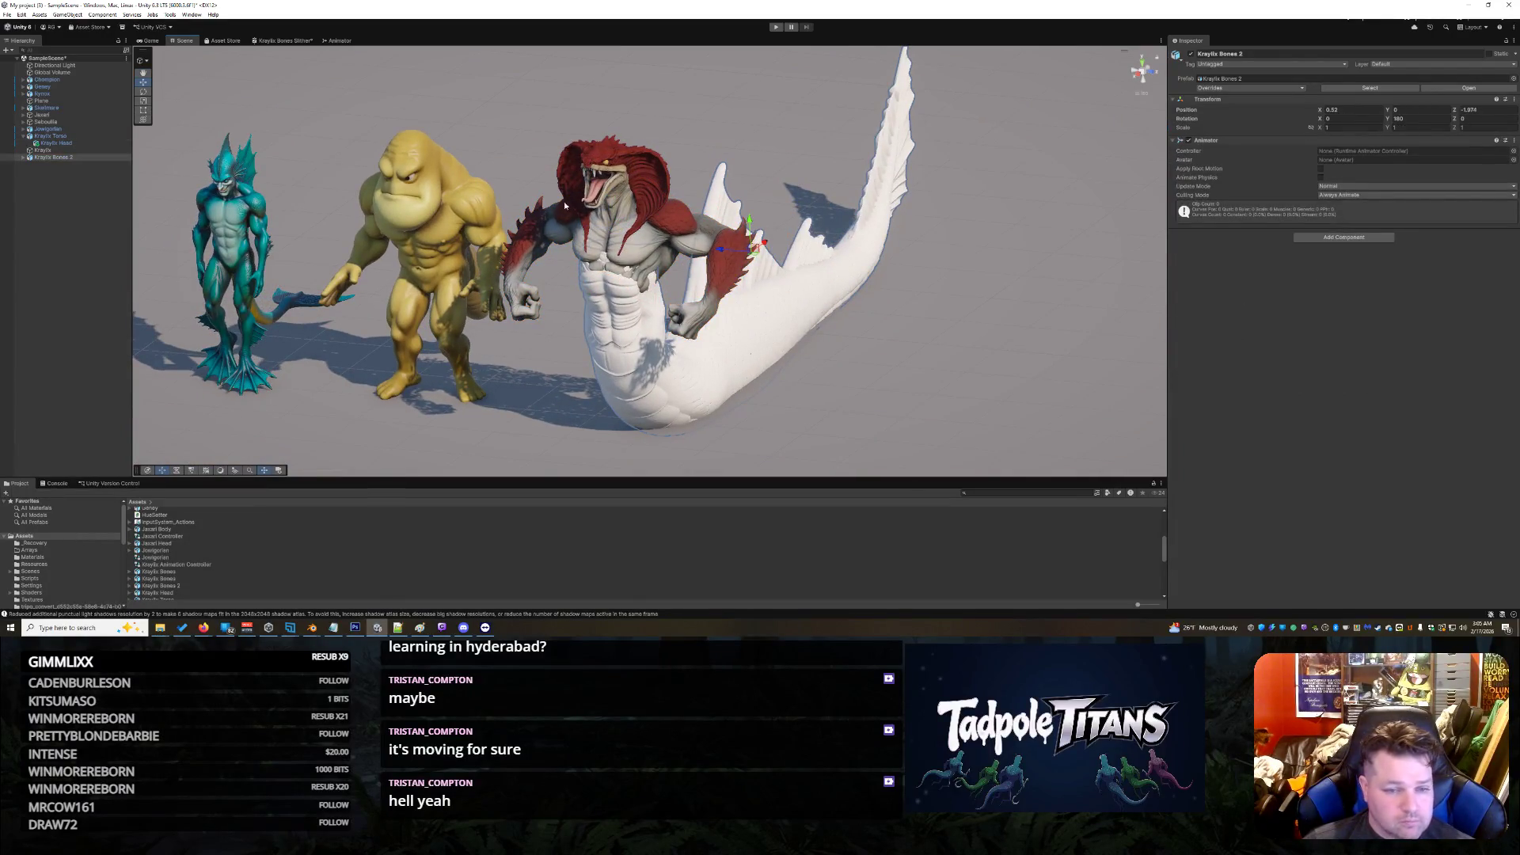
left_click(664, 257)
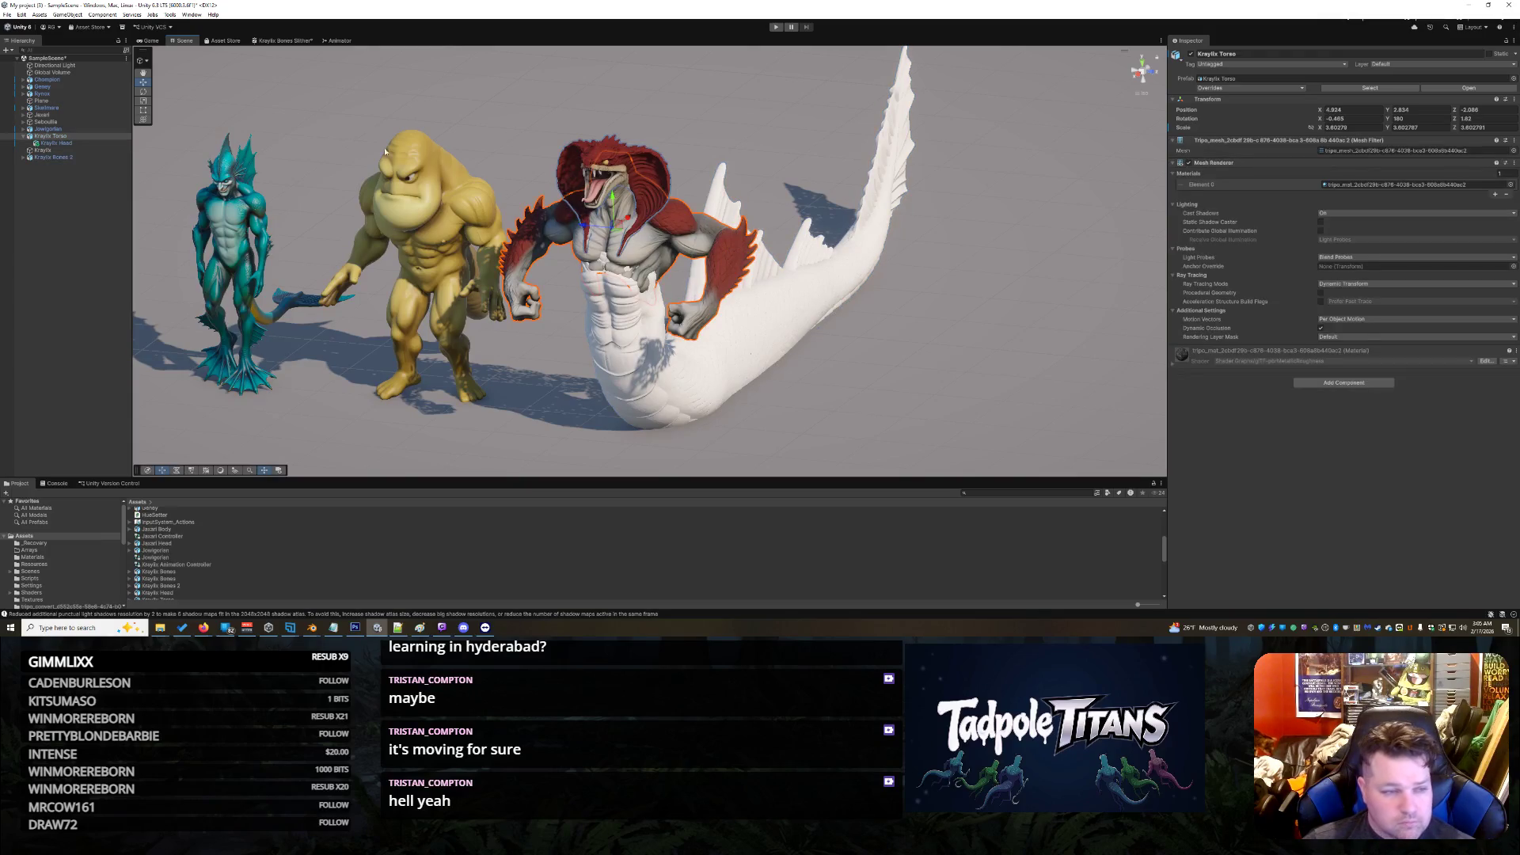
left_click(143, 100)
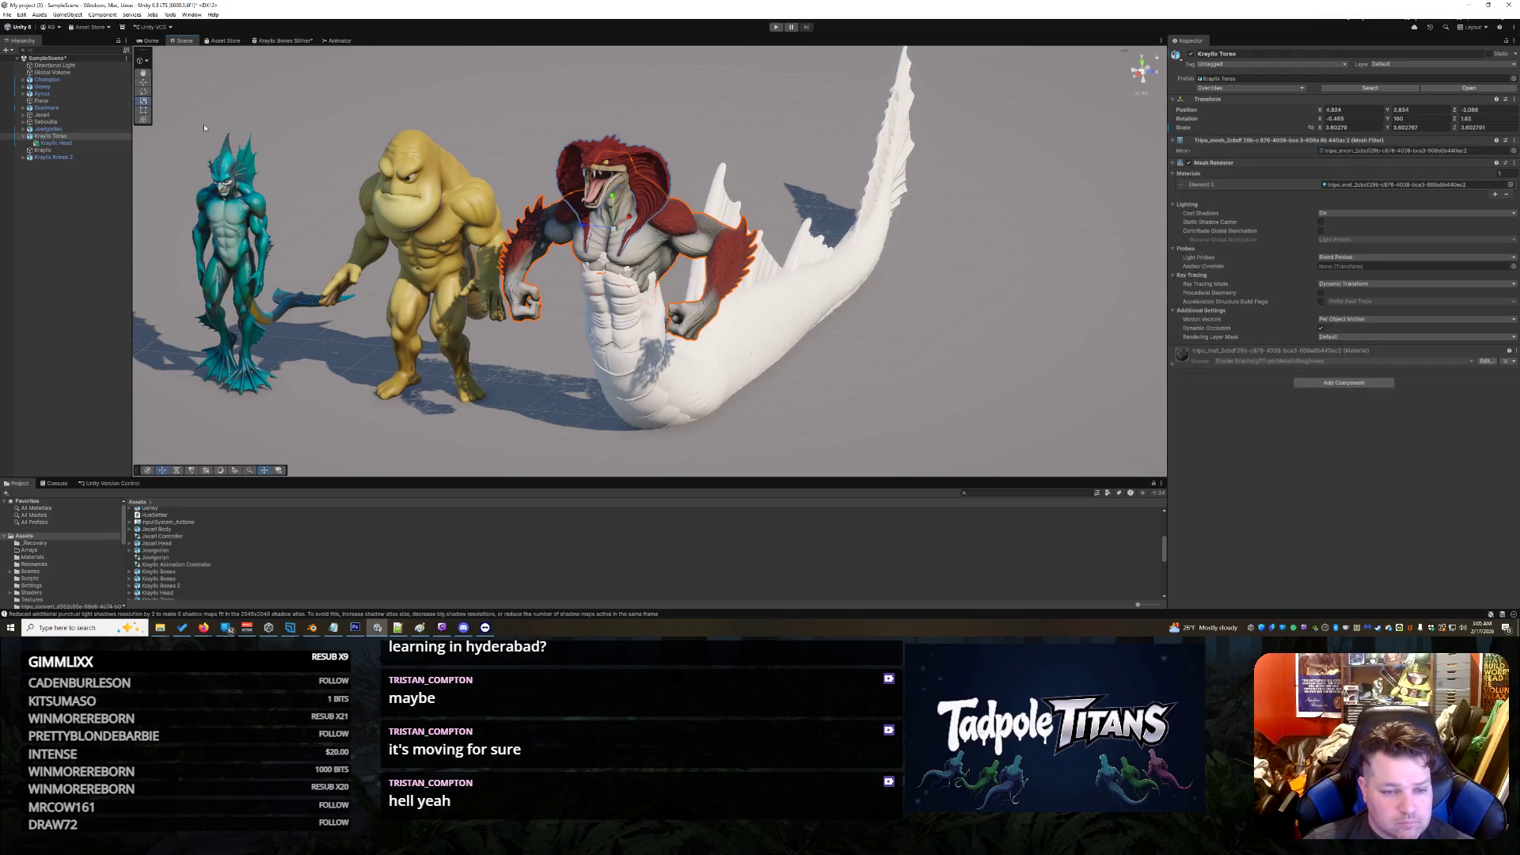
left_click_drag(614, 229, 617, 231)
left_click(745, 261)
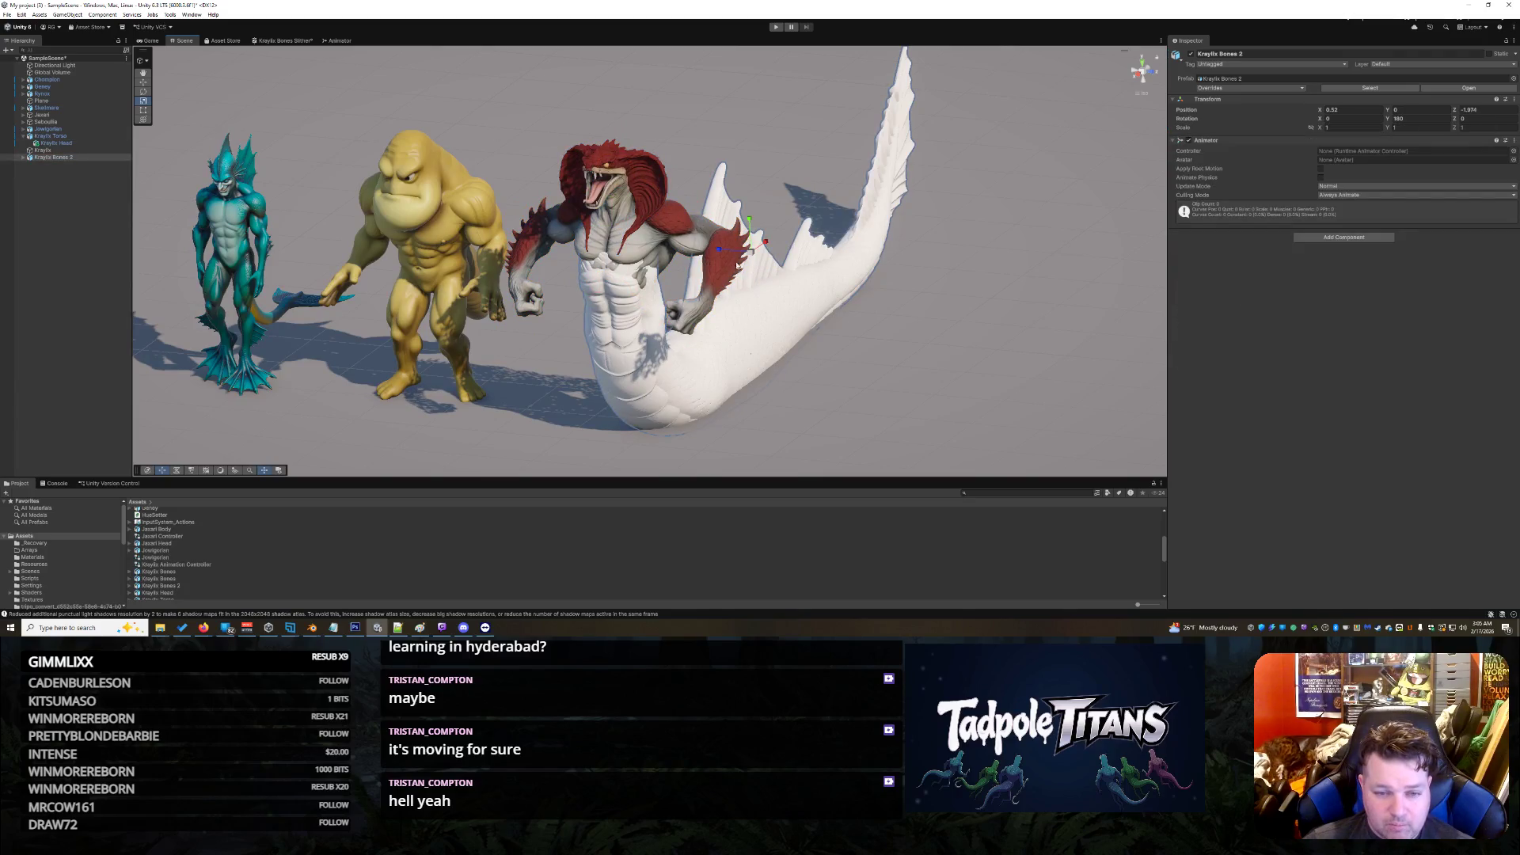
left_click_drag(745, 261, 744, 260)
Step: Shift the tail along X to 1.147 and shrink it further to about 0.776
left_click(145, 83)
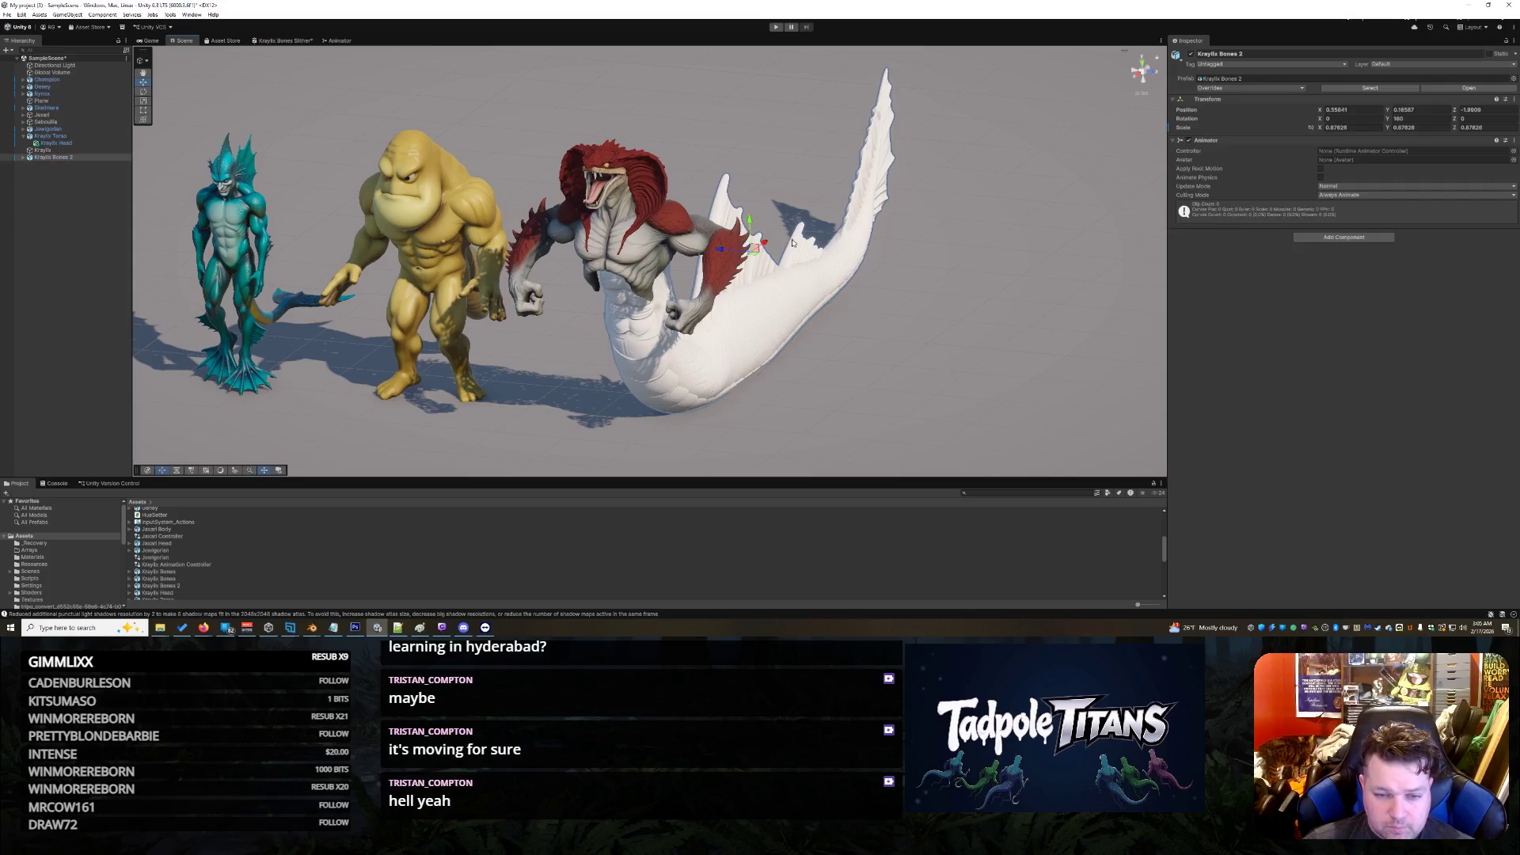
left_click_drag(768, 242, 742, 261)
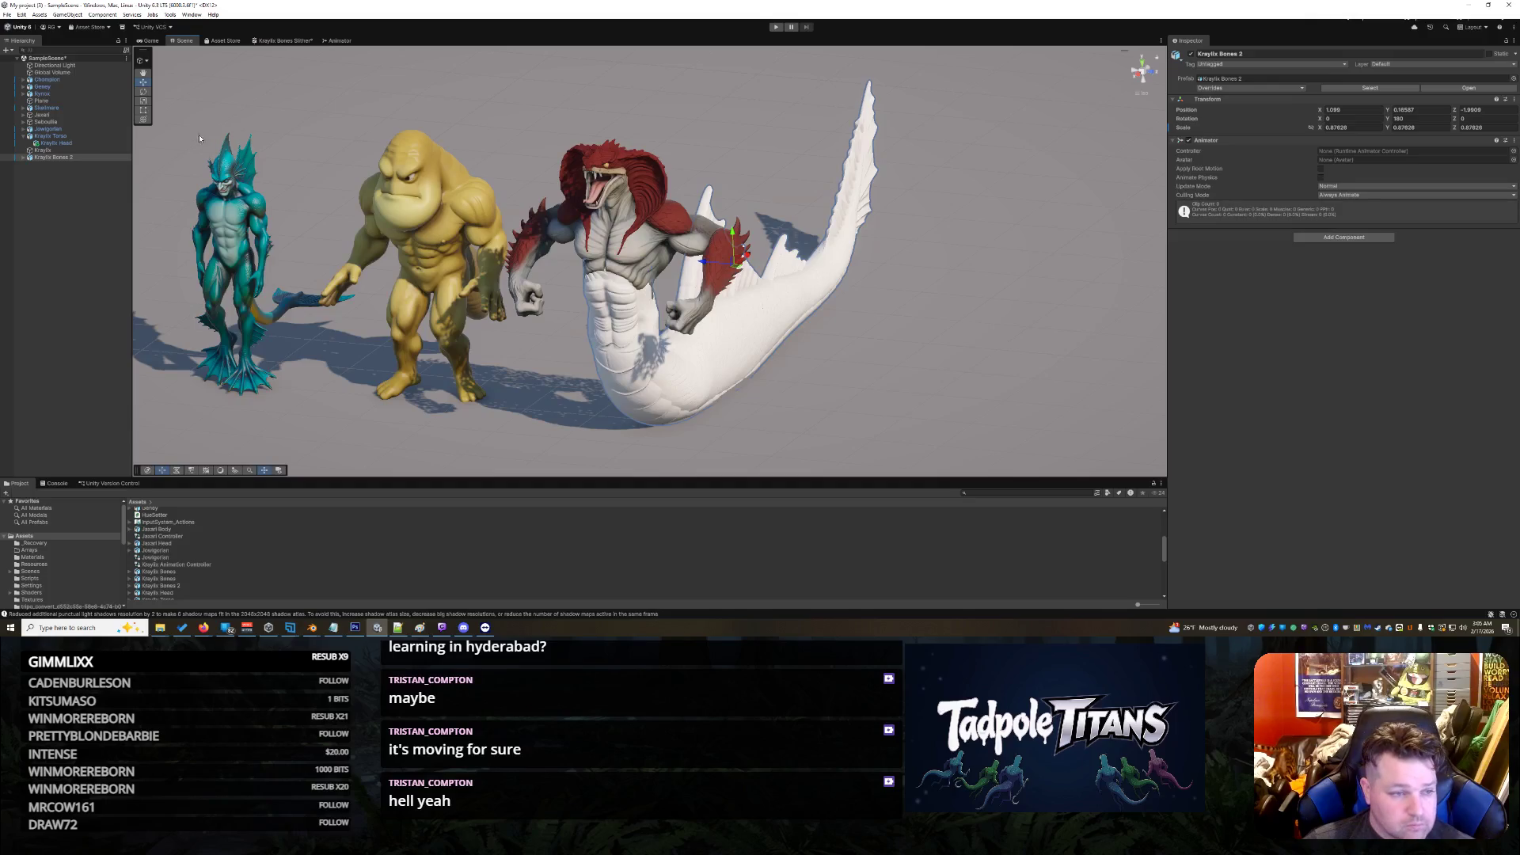
left_click(144, 102)
mouse_move(734, 267)
left_mouse_down()
mouse_move(716, 278)
mouse_move(745, 261)
mouse_move(739, 275)
left_mouse_up()
left_click(143, 82)
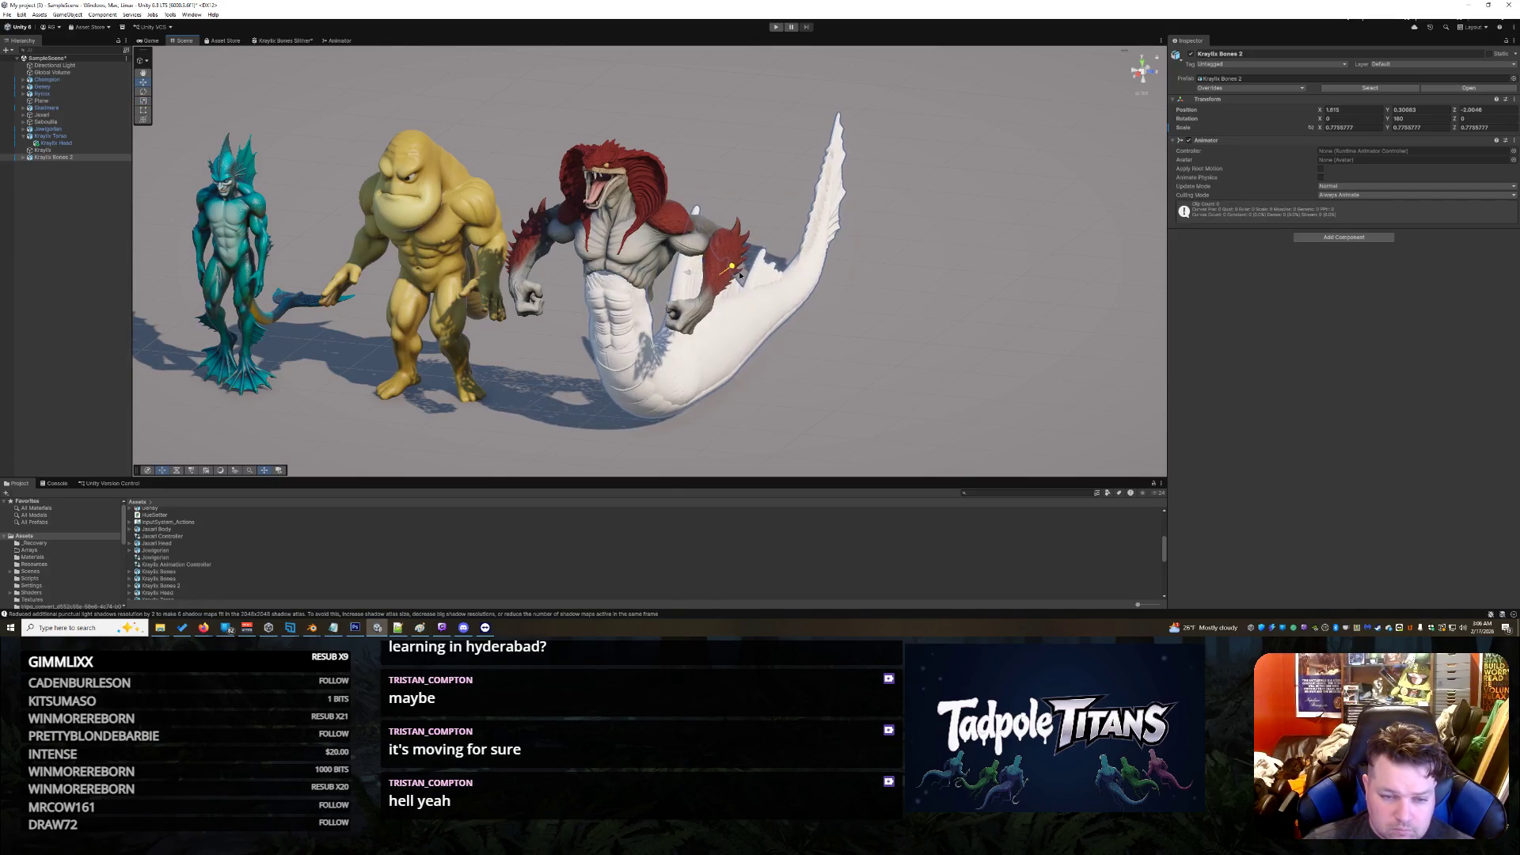
Step: From a low frontal angle, lower the serpent torso slightly
left_click(871, 389)
mouse_move(867, 388)
left_mouse_down()
mouse_move(1011, 366)
mouse_move(922, 387)
left_mouse_up()
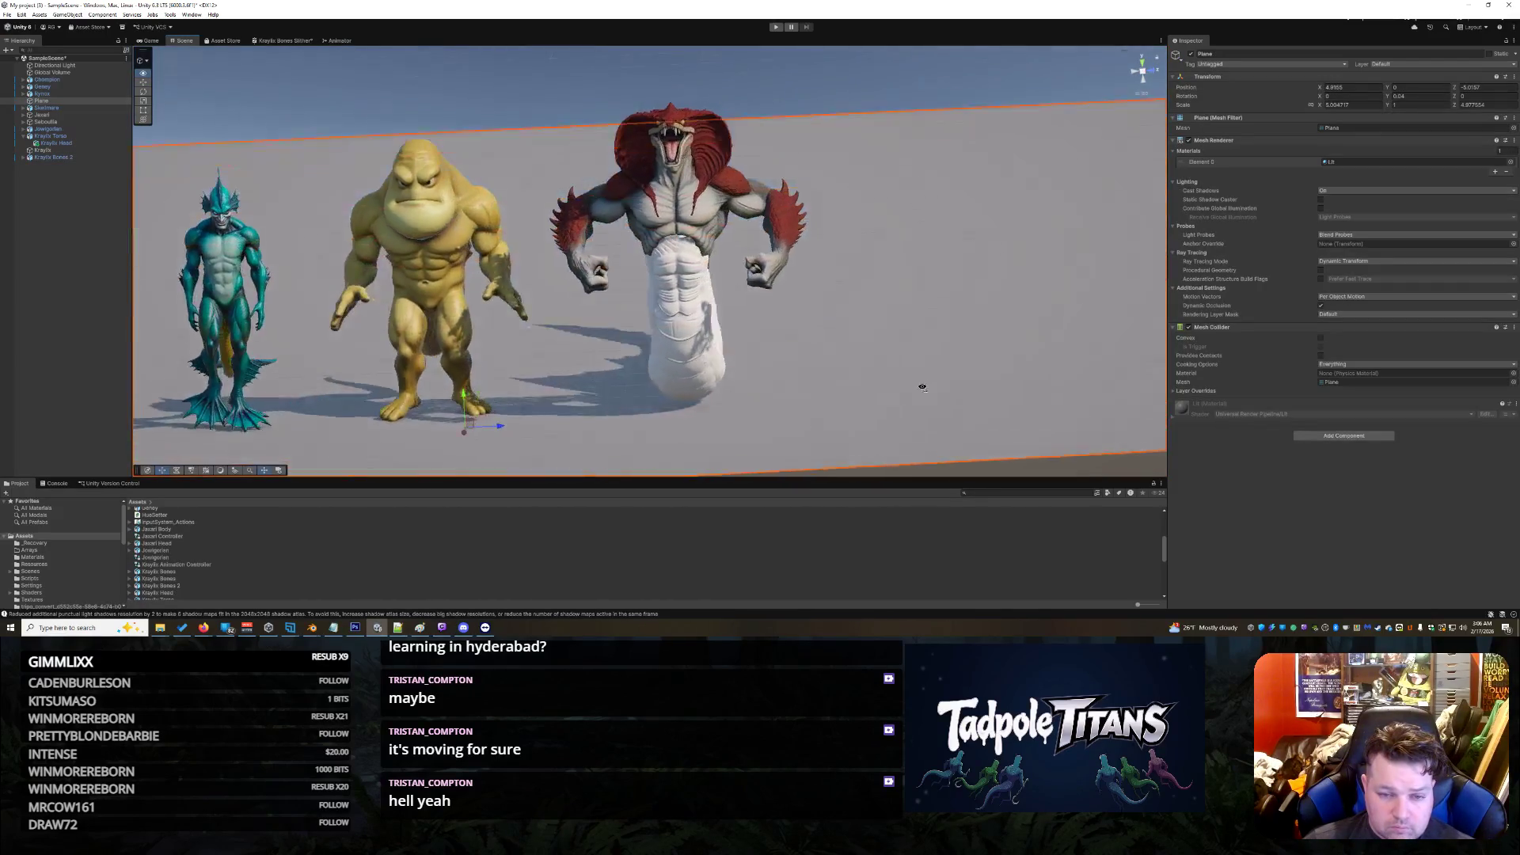
scroll(740, 218, "up", 3)
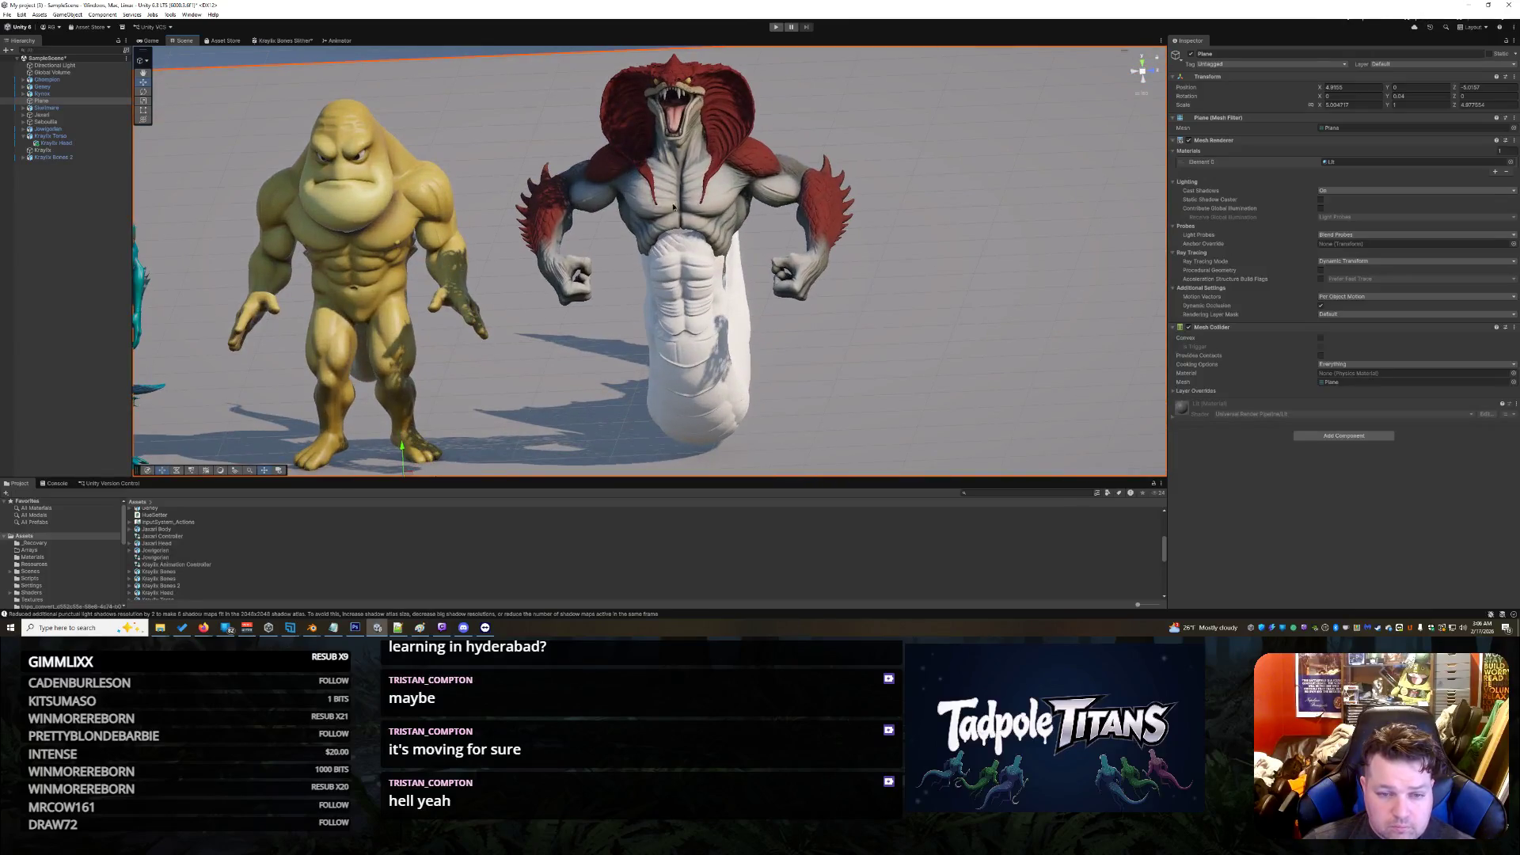
left_click(673, 207)
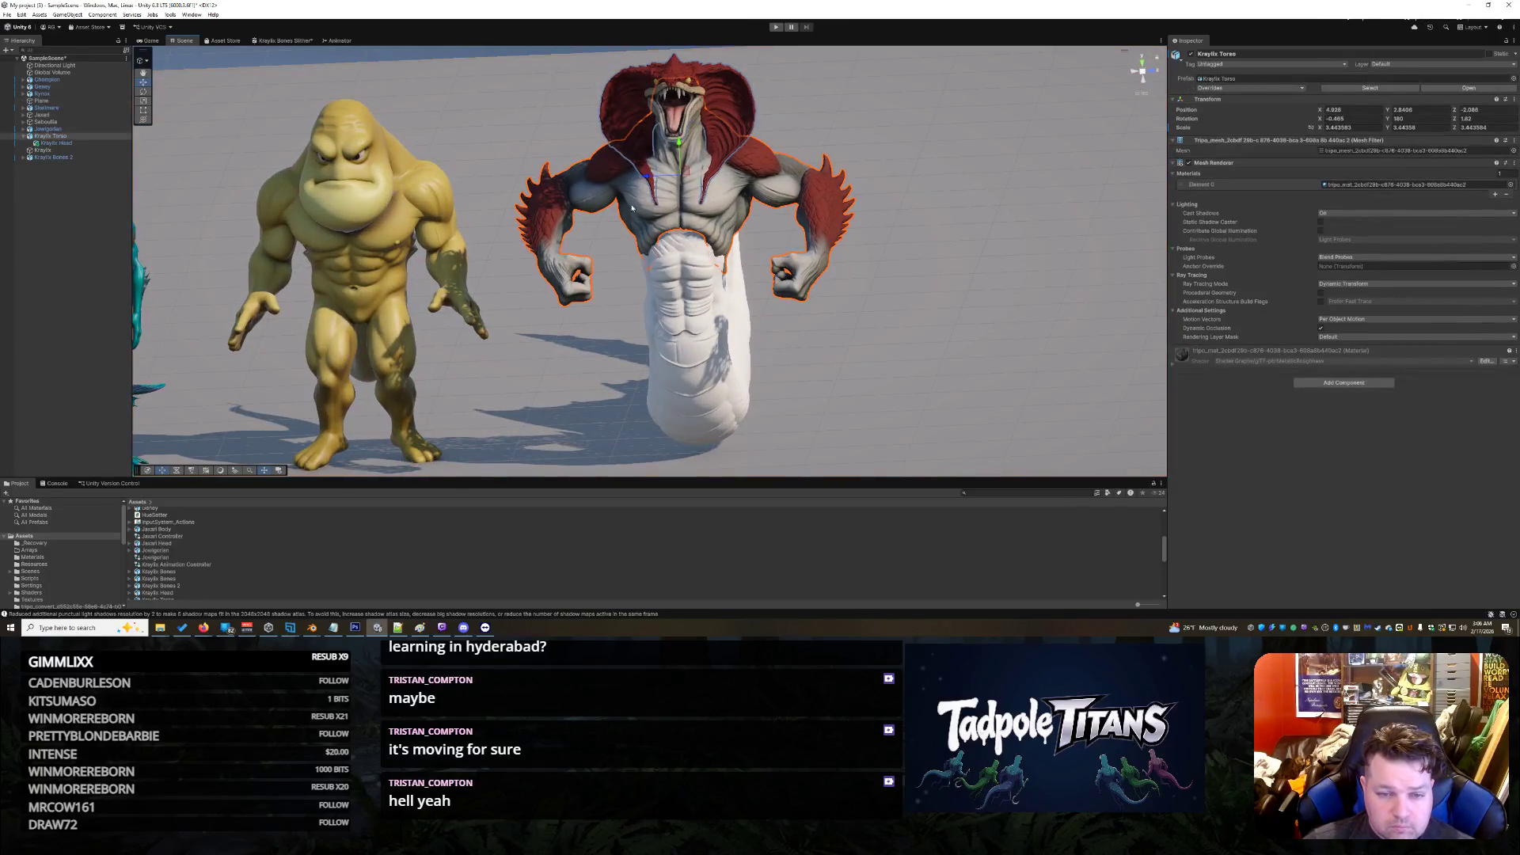
left_click_drag(678, 155, 680, 167)
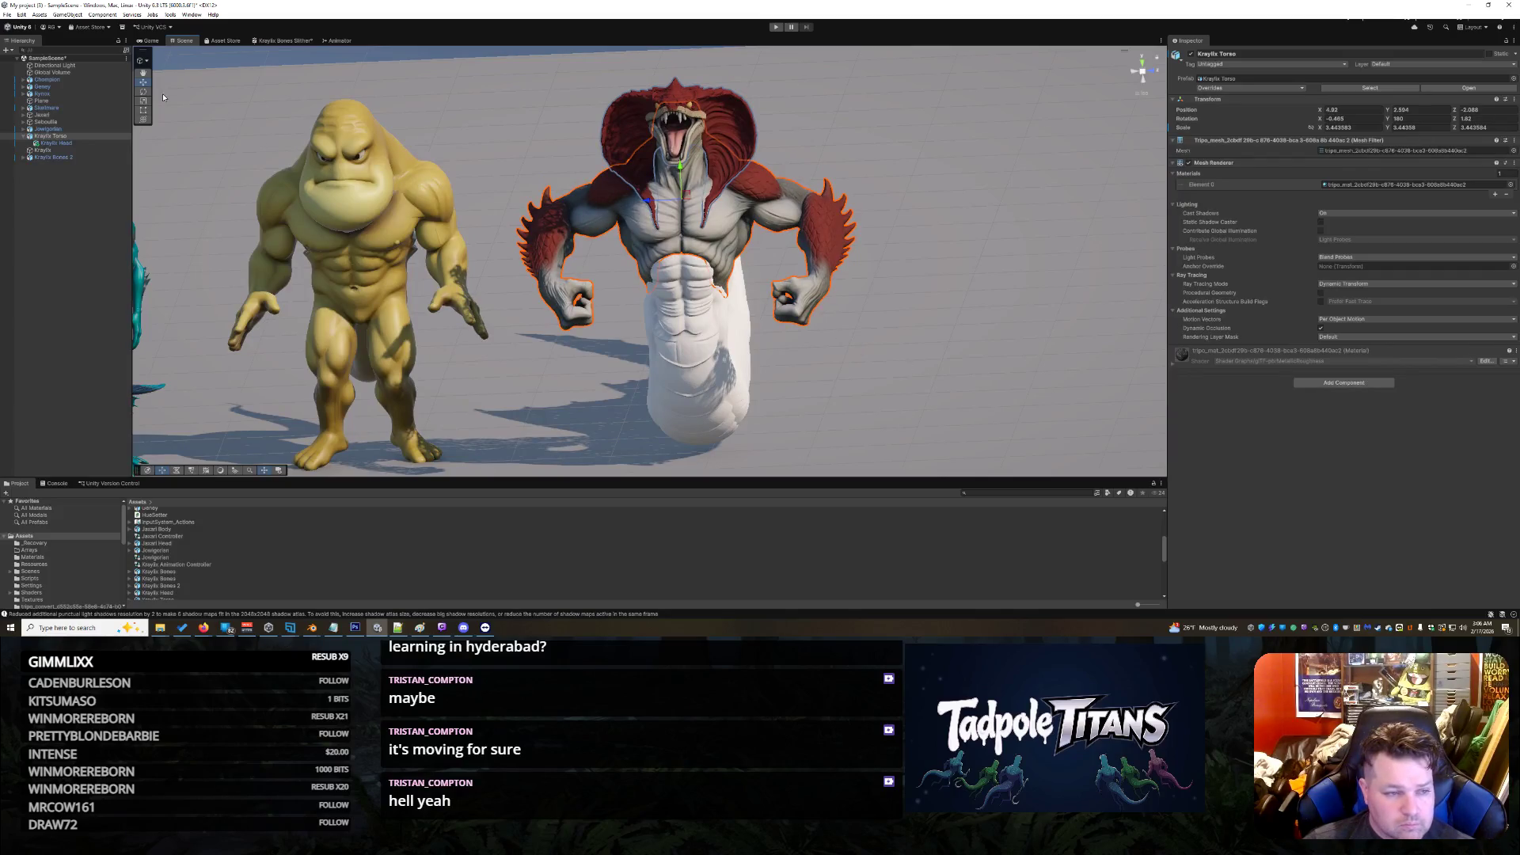
Step: With the finned tail in view, parent Kraylix Bones 2 under Kraylix Torso in the Hierarchy
left_click(928, 351)
left_click(673, 374)
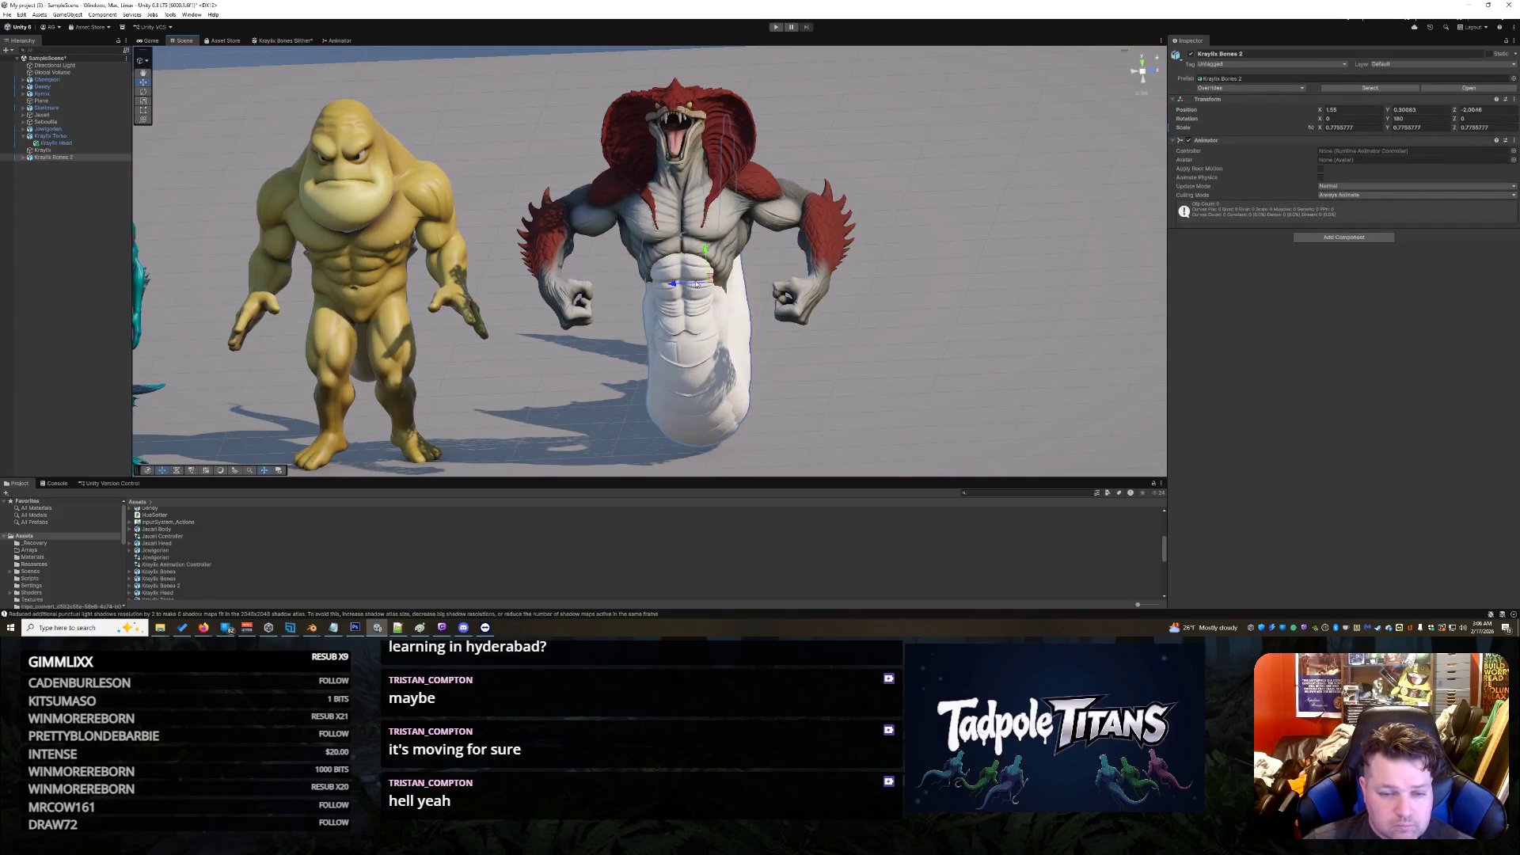
left_click_drag(673, 375, 833, 322)
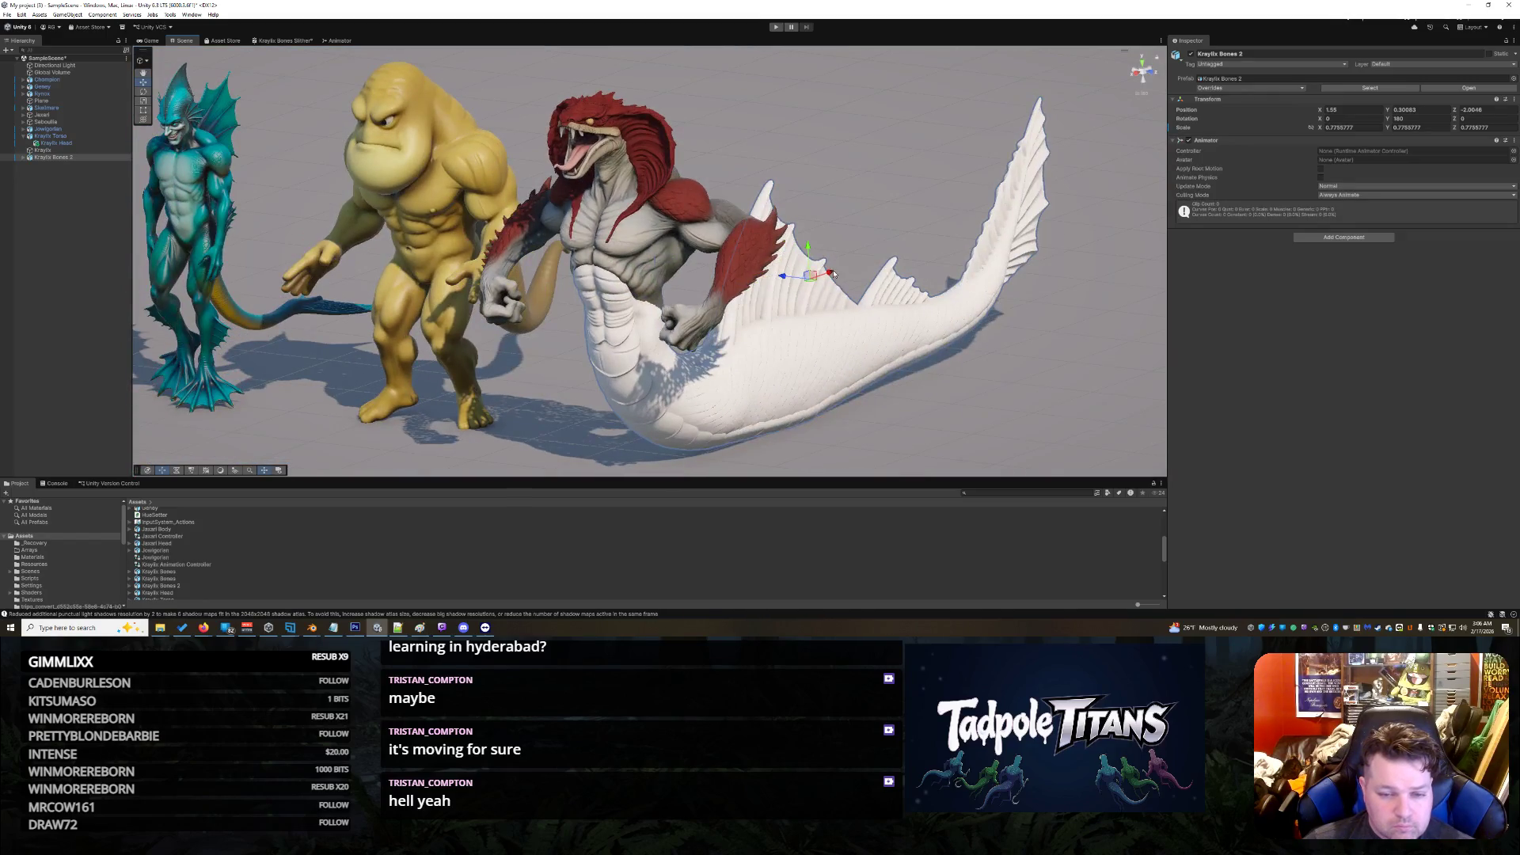
left_click(919, 423)
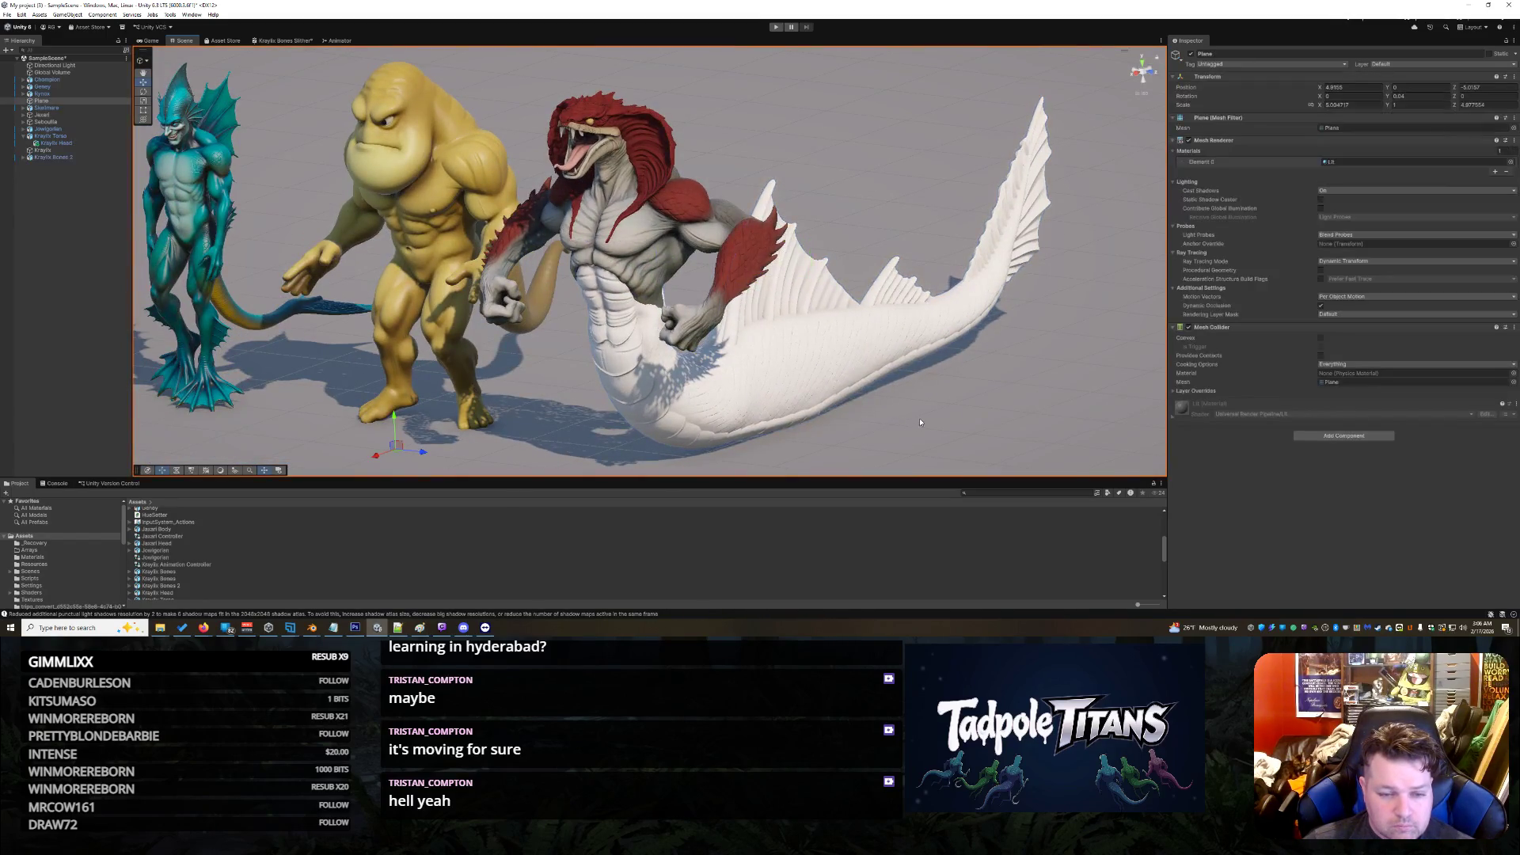
left_click(838, 364)
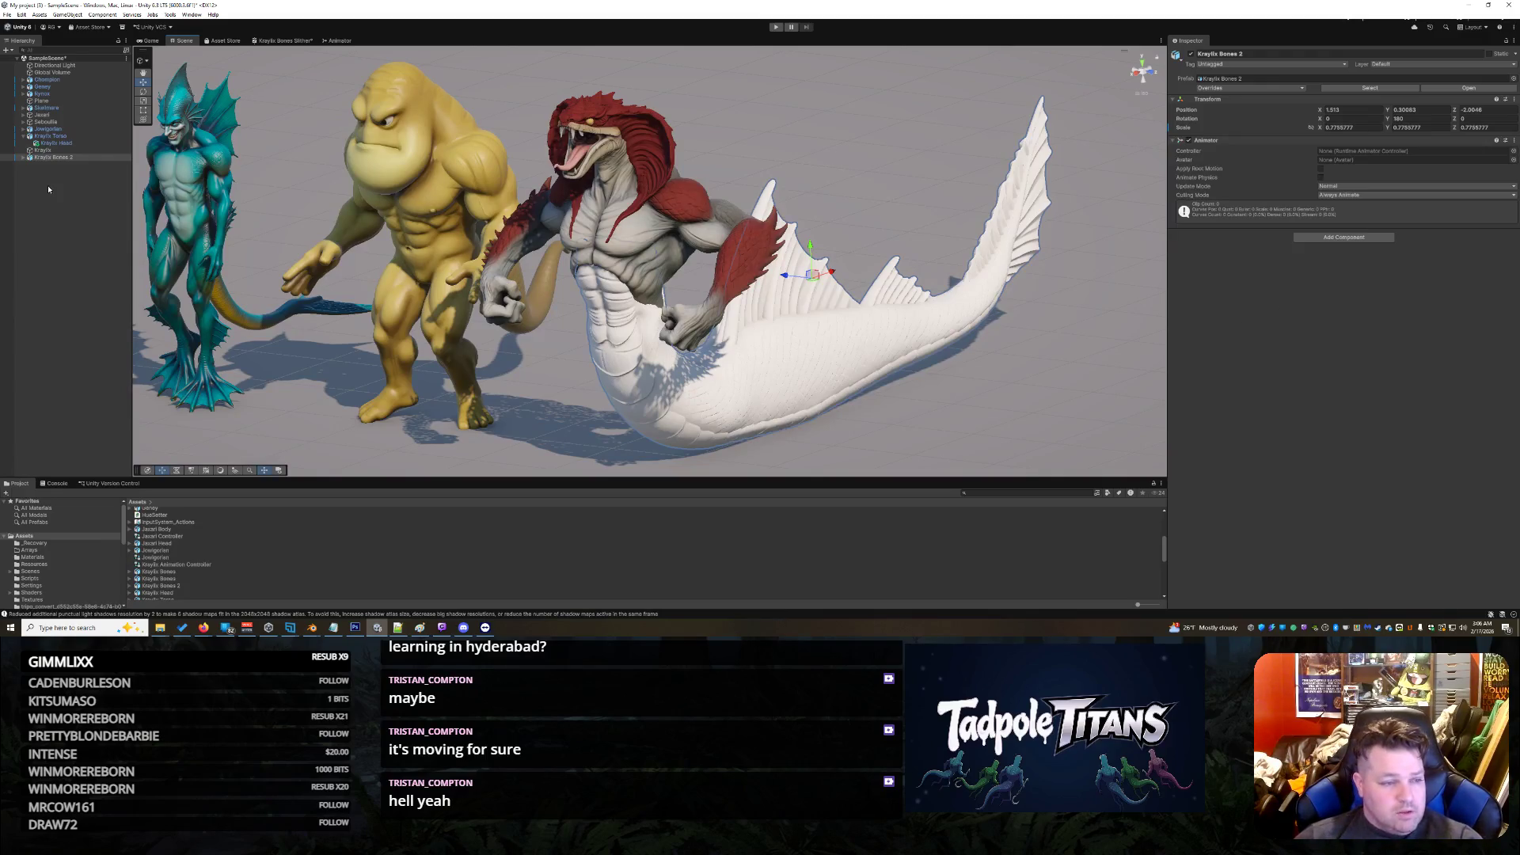
left_click(37, 156)
left_click(52, 143)
left_click_drag(50, 158, 52, 147)
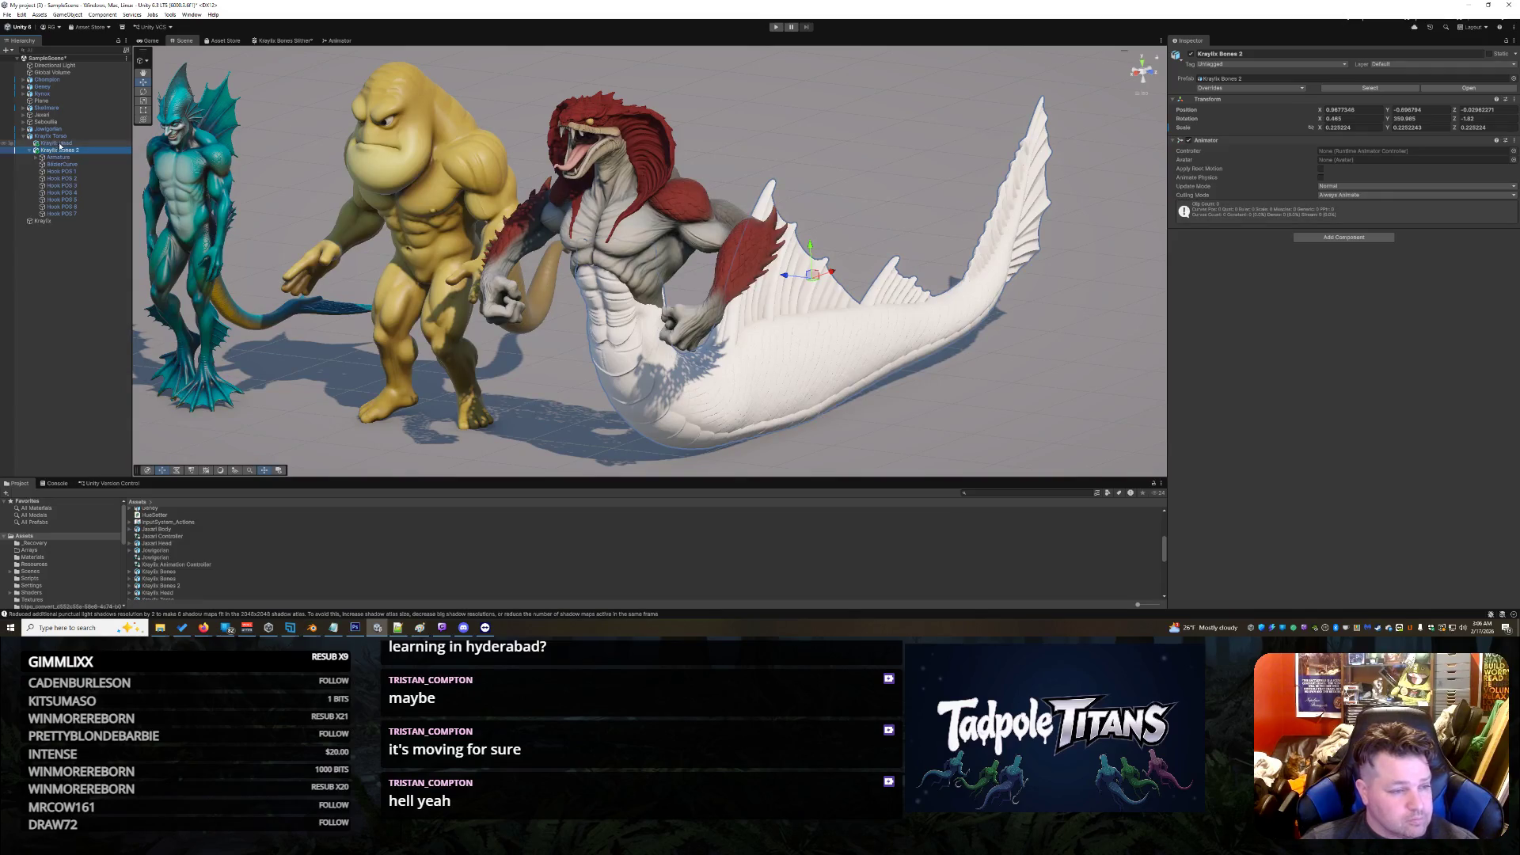
Step: Undo the reparent, put Kraylix Bones 2 under Kraylix, and nest Kraylix Torso inside Kraylix Bones 2
key("ctrl+z")
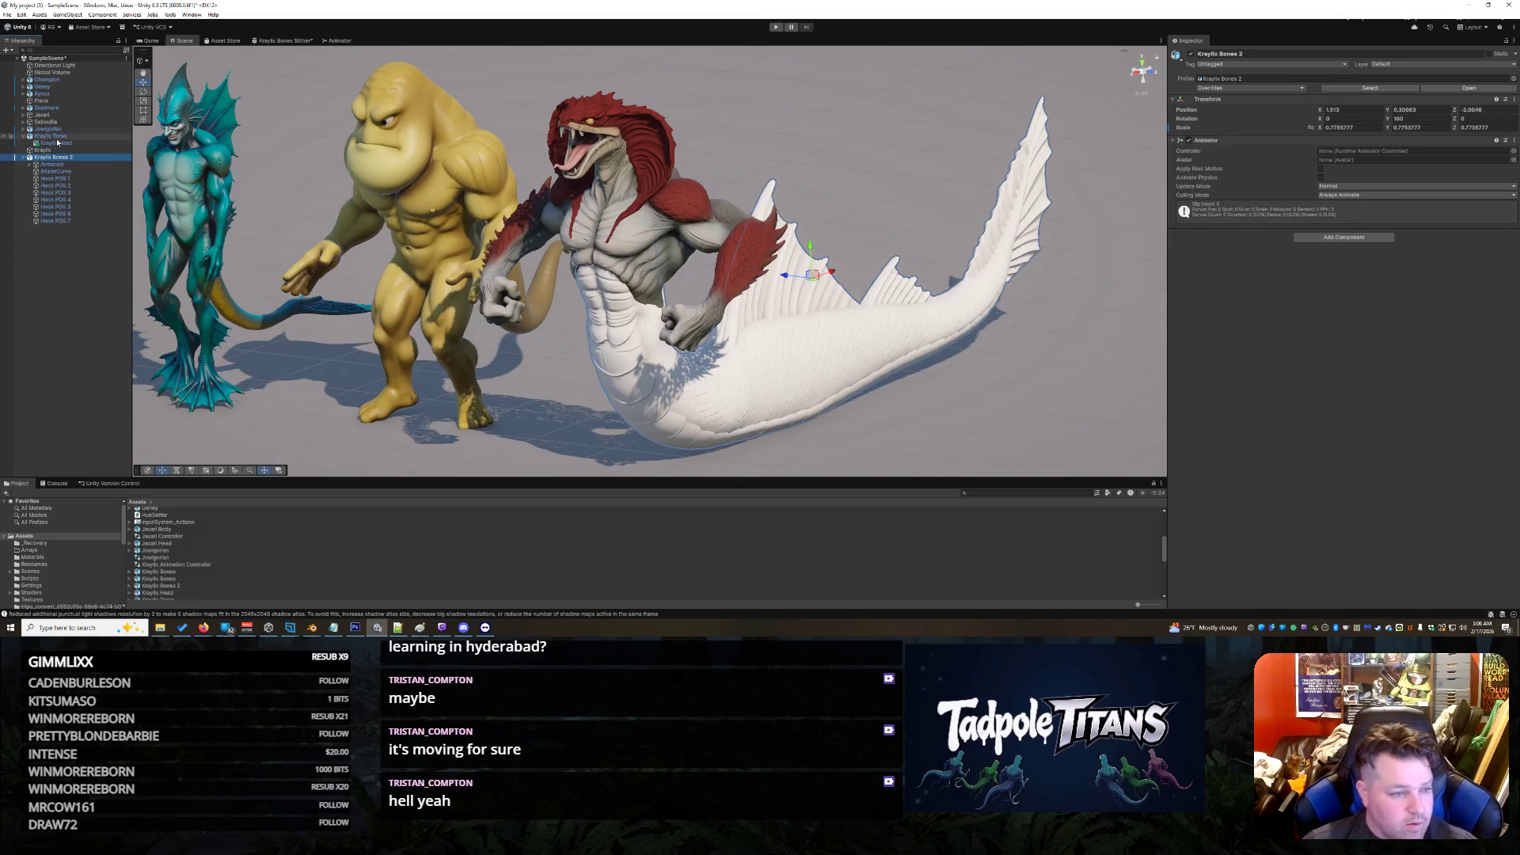
left_click_drag(50, 157, 47, 223)
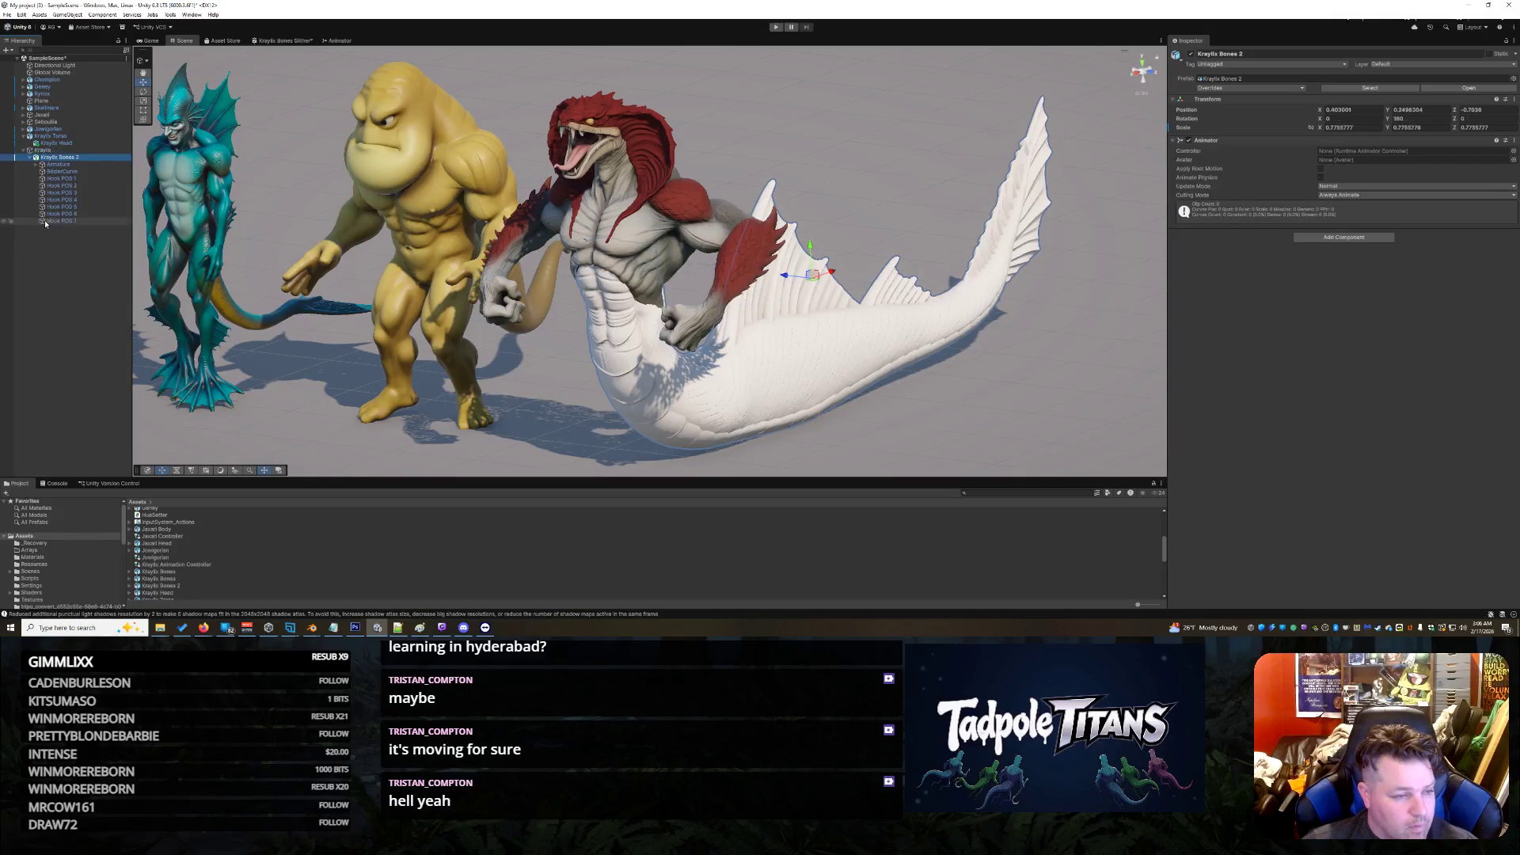
left_click(55, 137)
left_click_drag(57, 140, 60, 158)
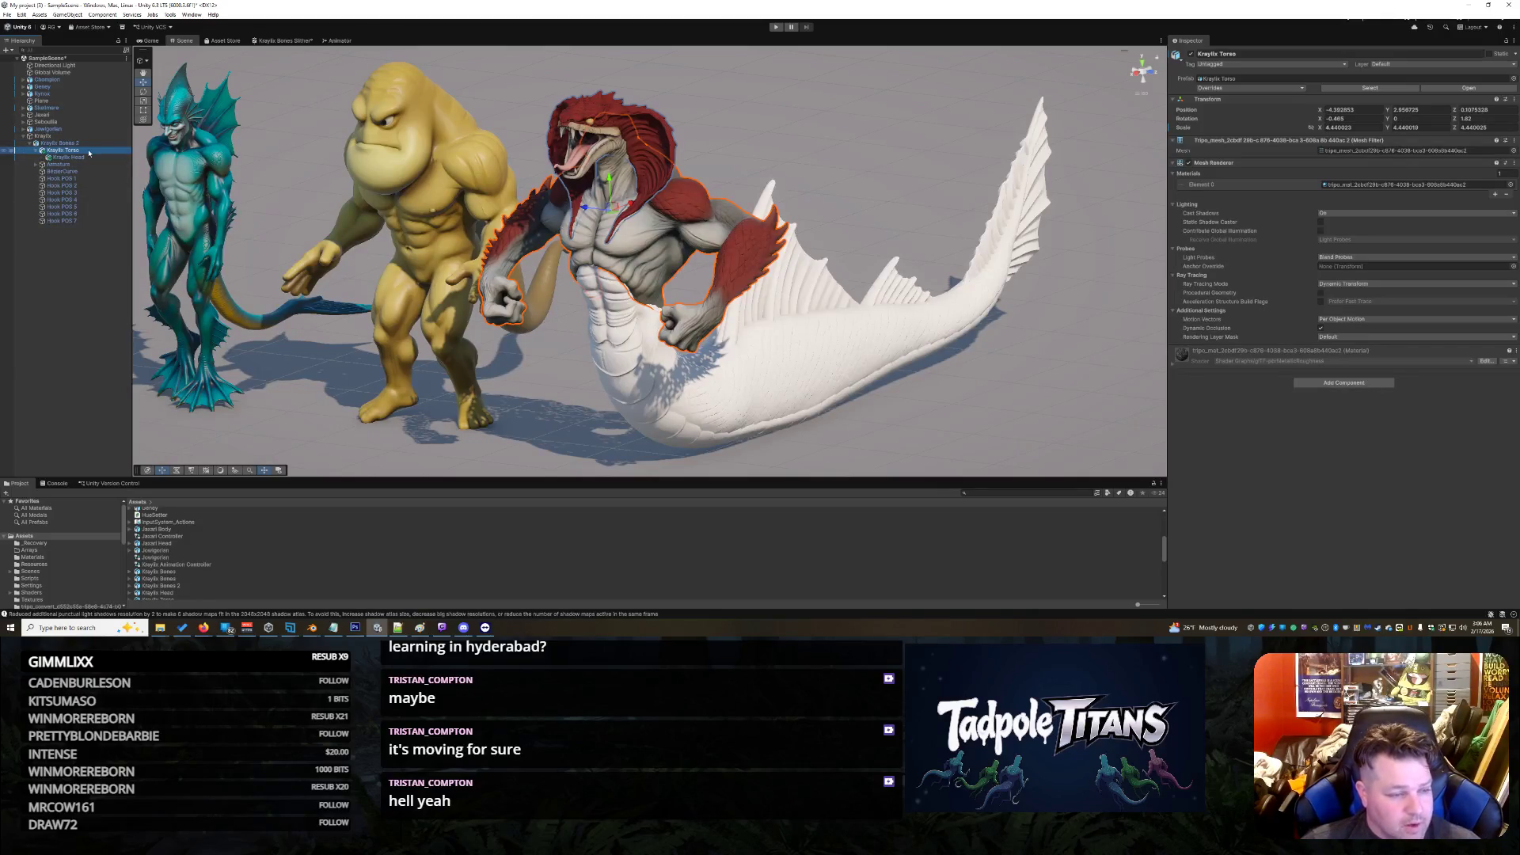
left_click(72, 144)
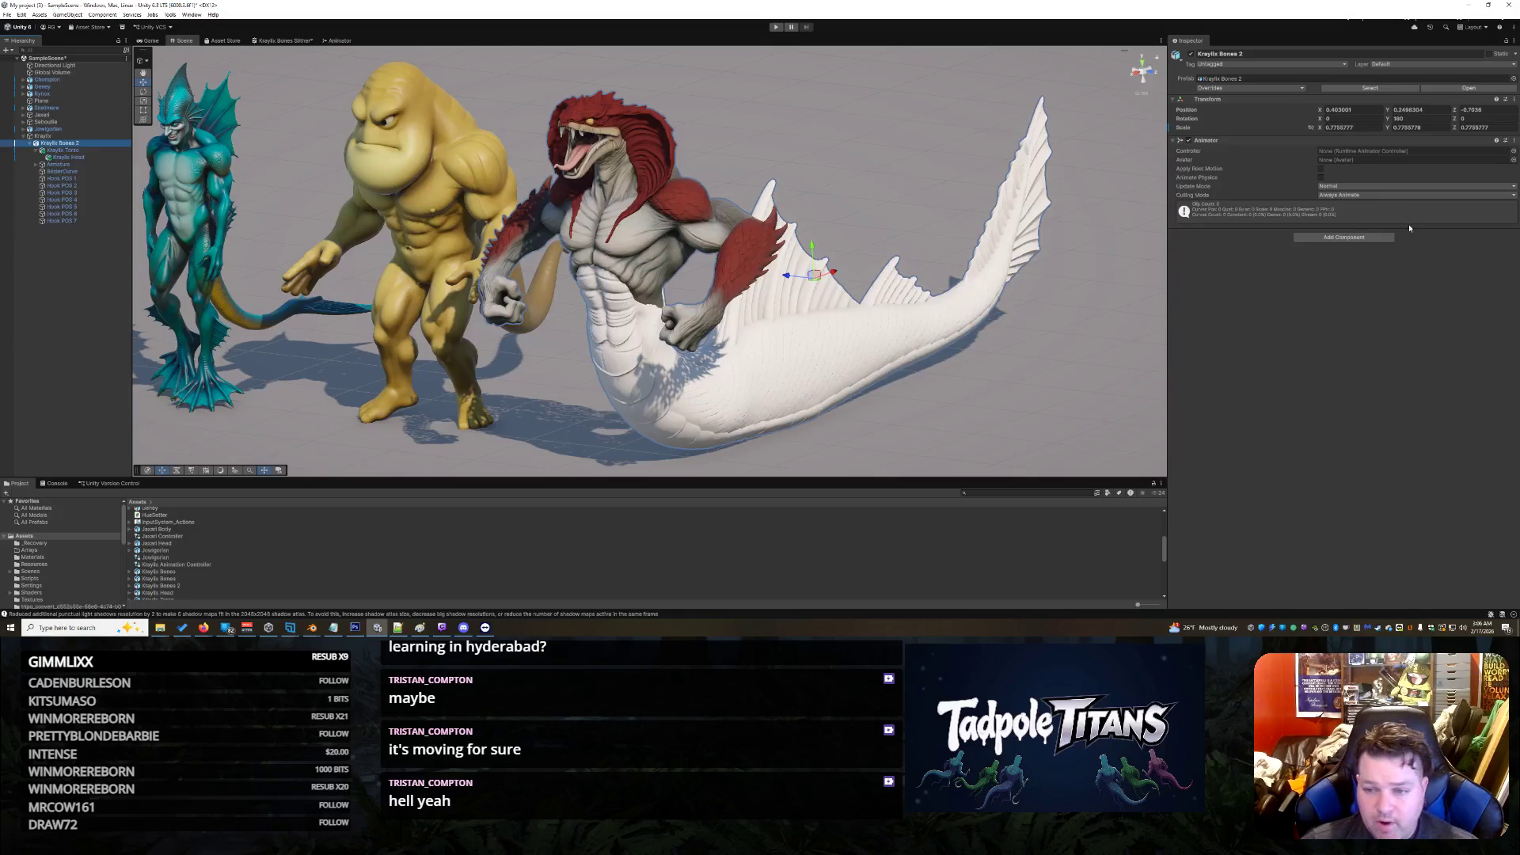
Step: Add a Skinned Mesh Renderer component to Kraylix Bones 2, found by searching 'mesh'
left_click(1343, 237)
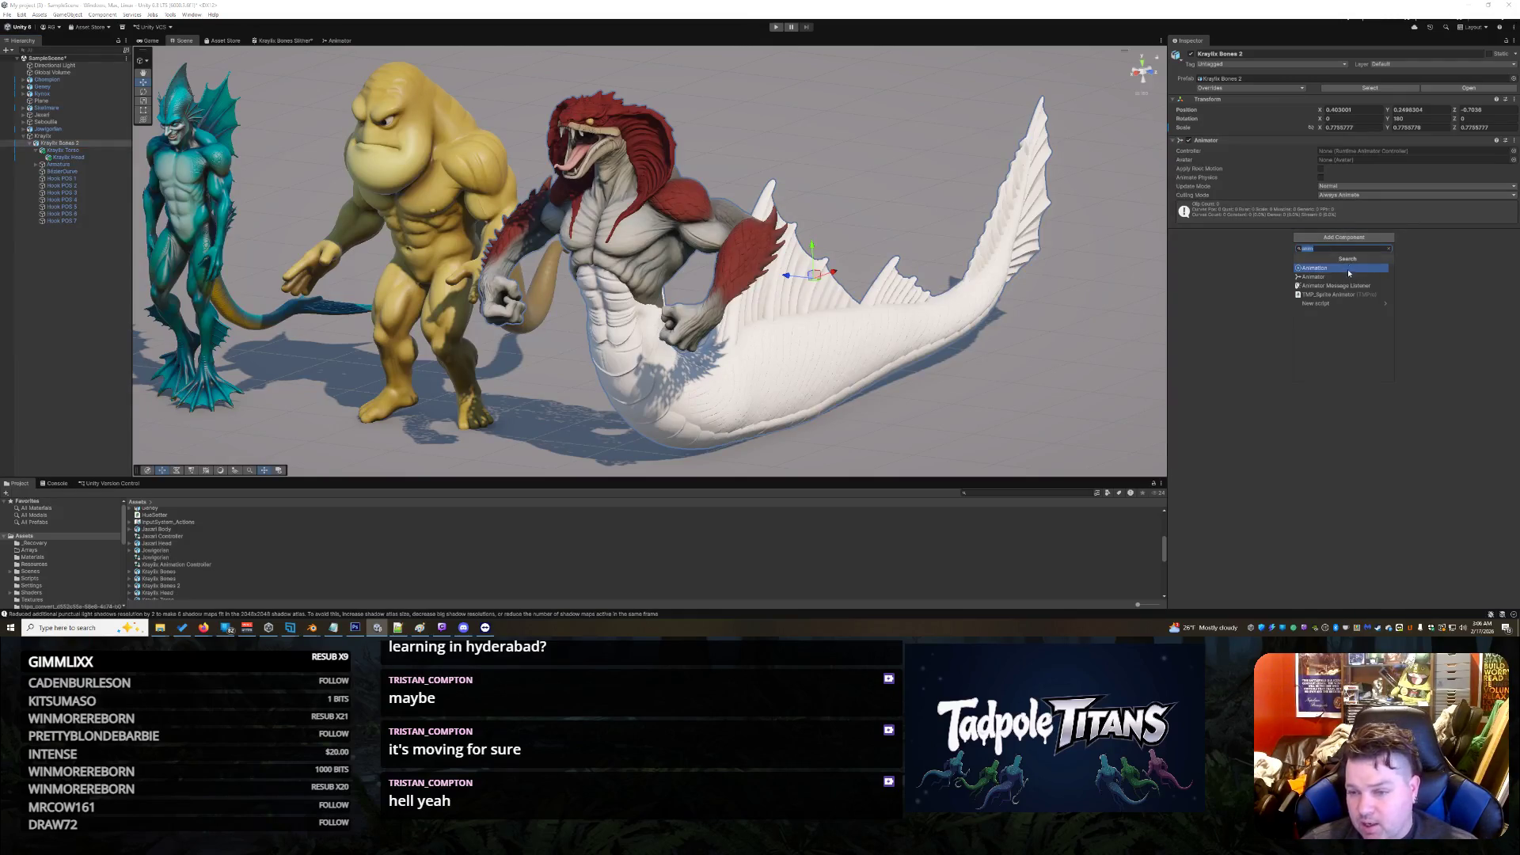
left_click(1247, 336)
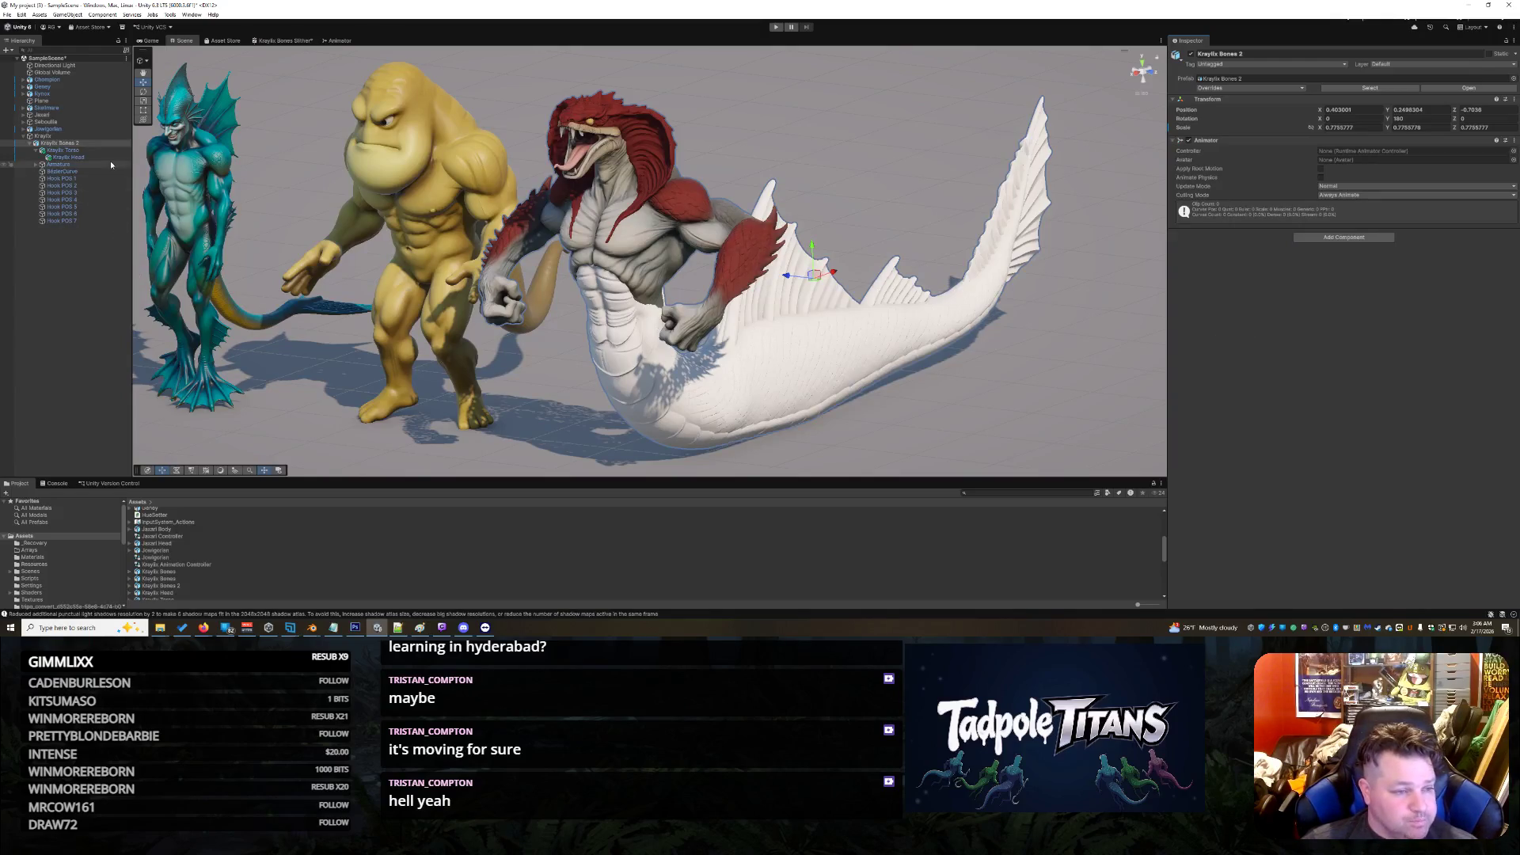
left_click(1357, 239)
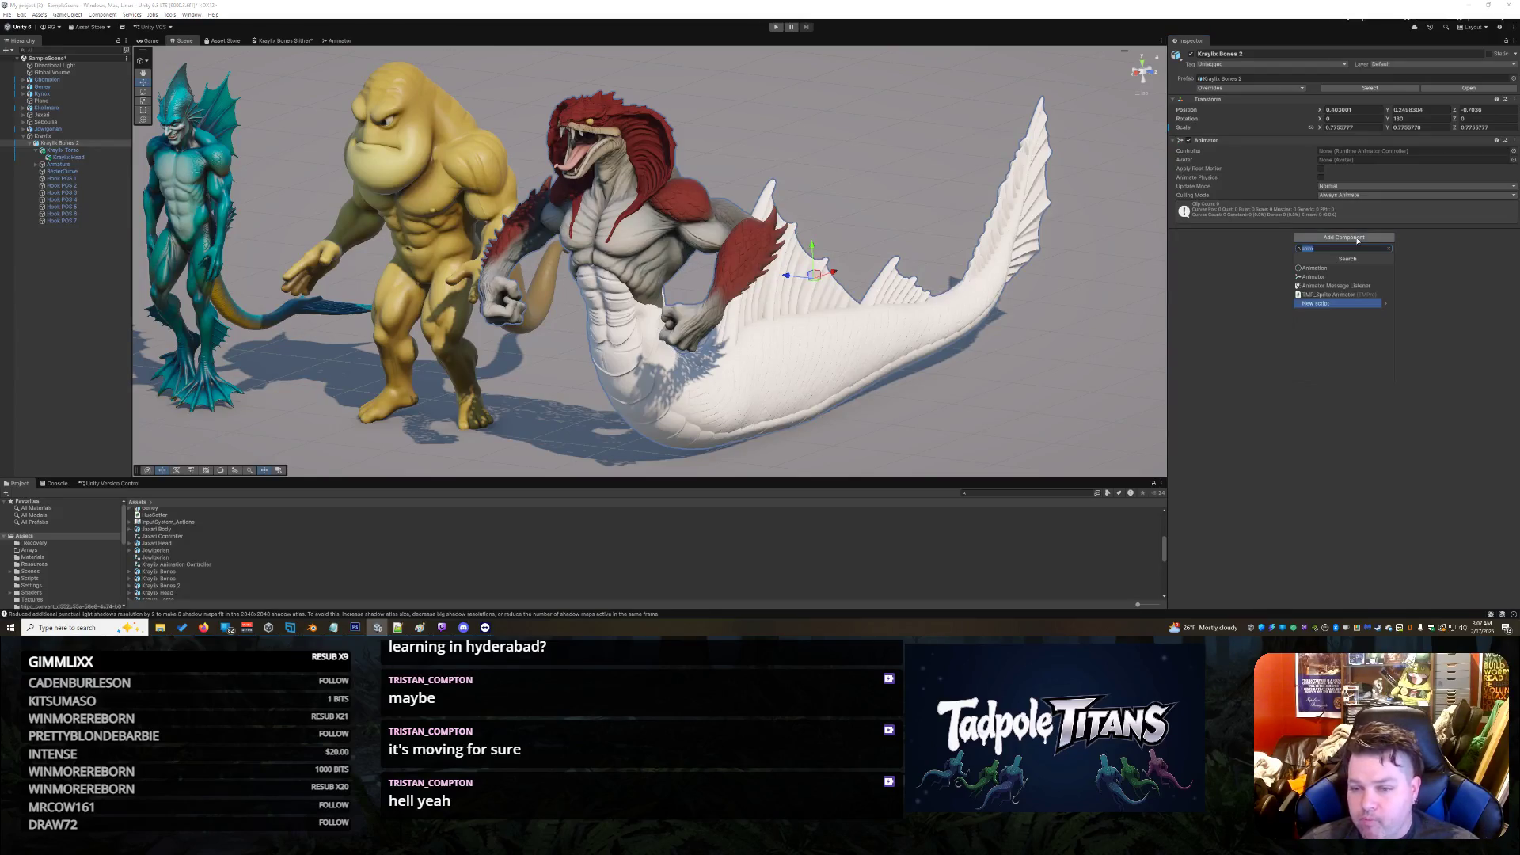
type("mes")
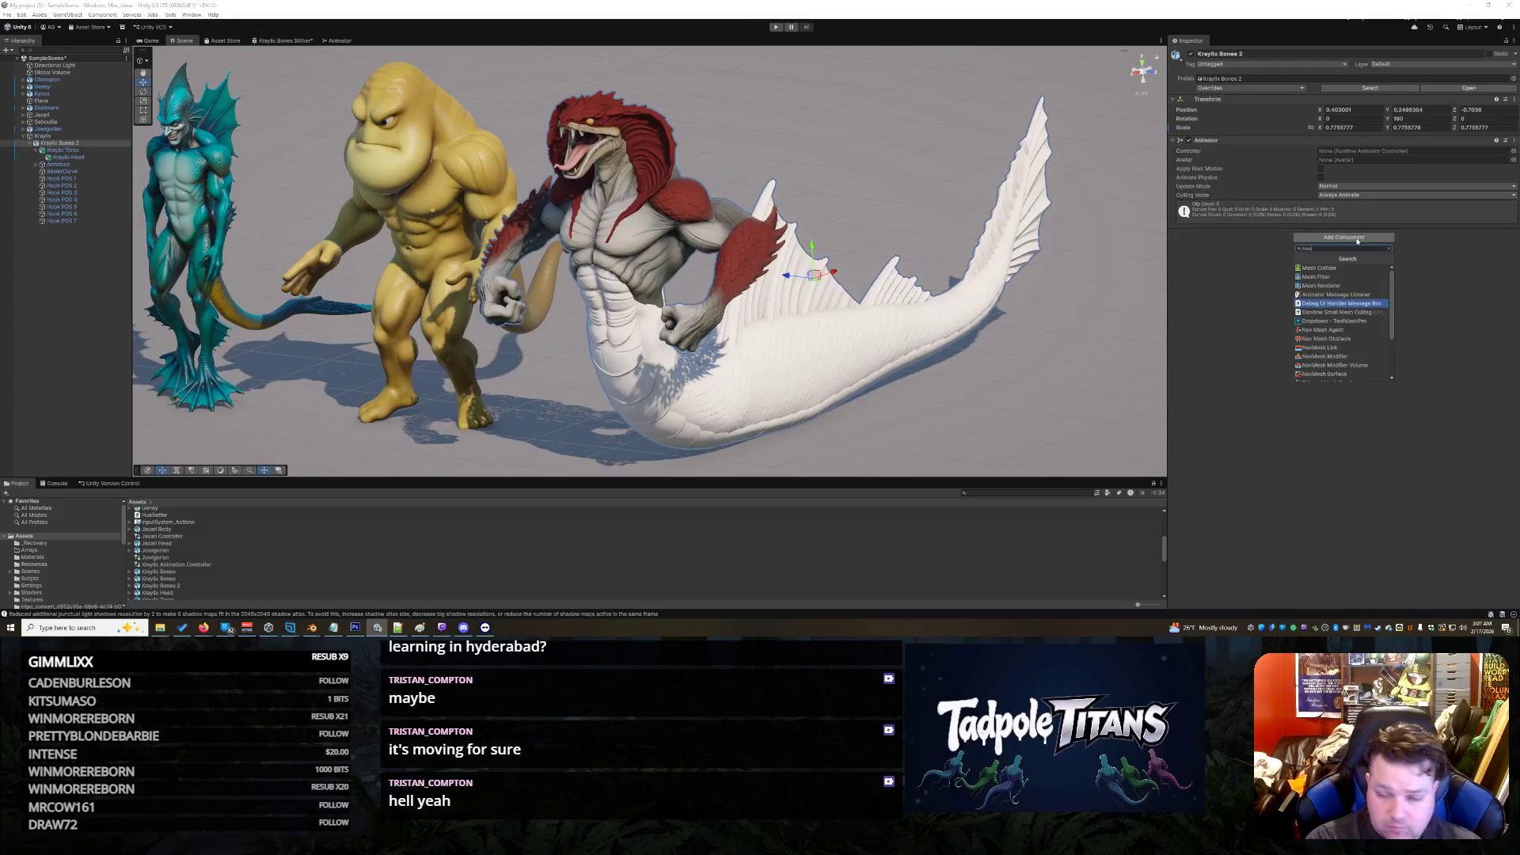
type("h")
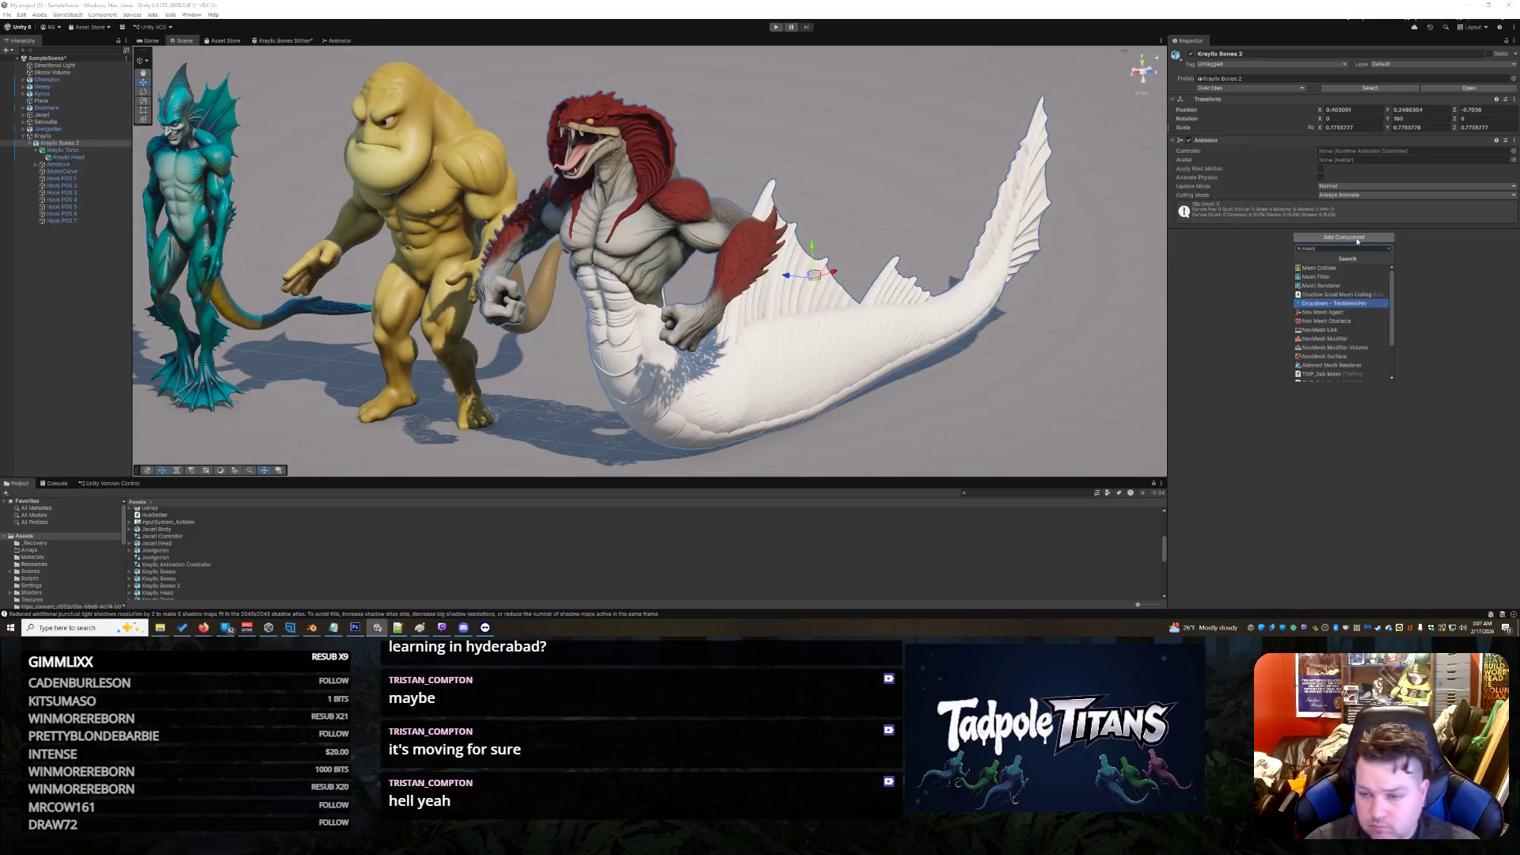
left_click(1356, 366)
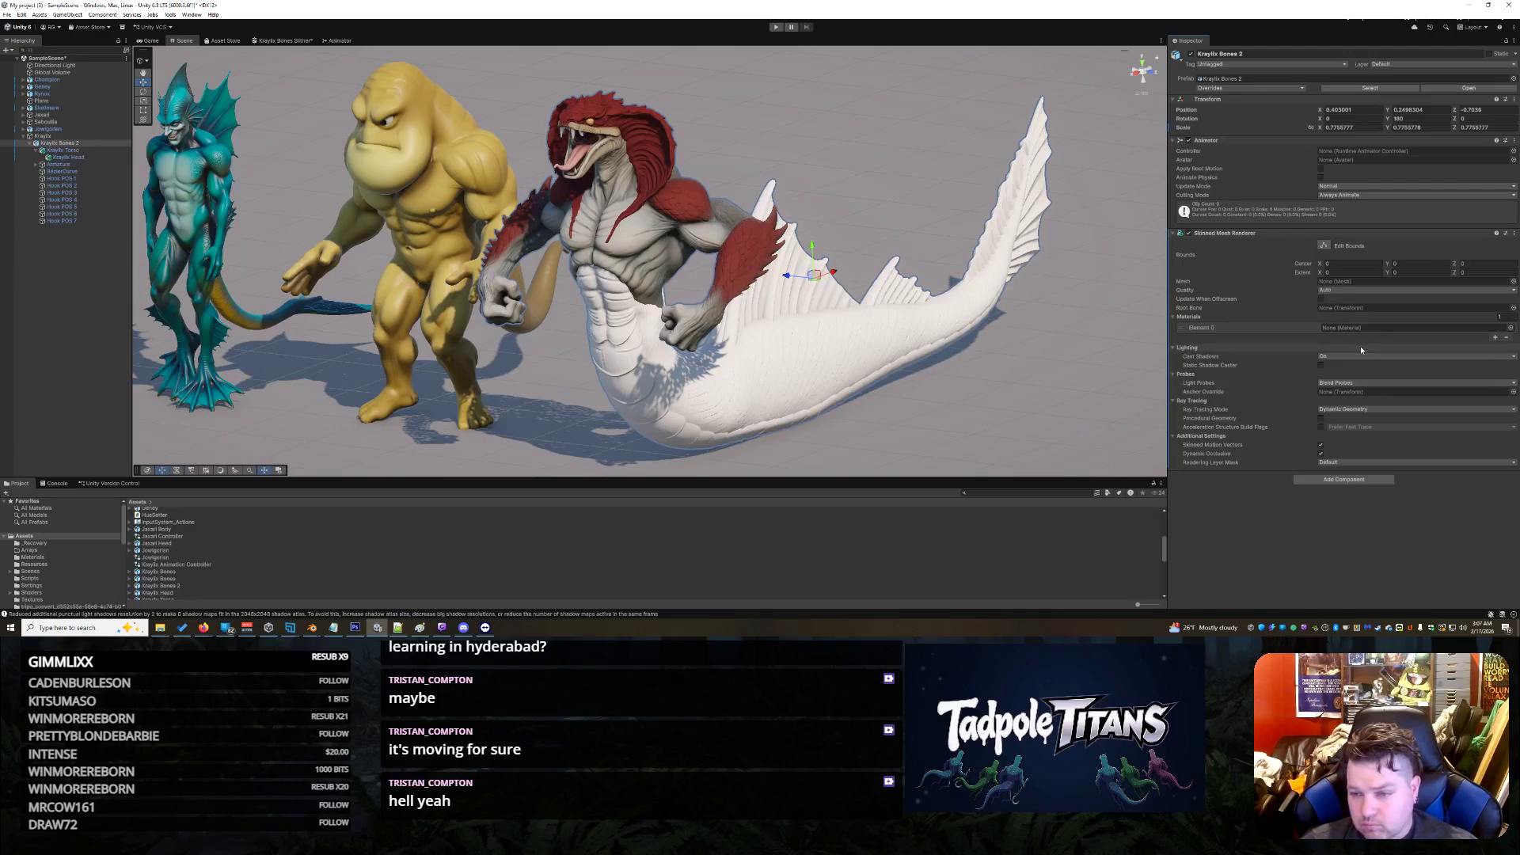
Step: Set the Skinned Mesh Renderer's Root Bone to transform 16, then bring up the Element 0 material choices
left_click(1512, 309)
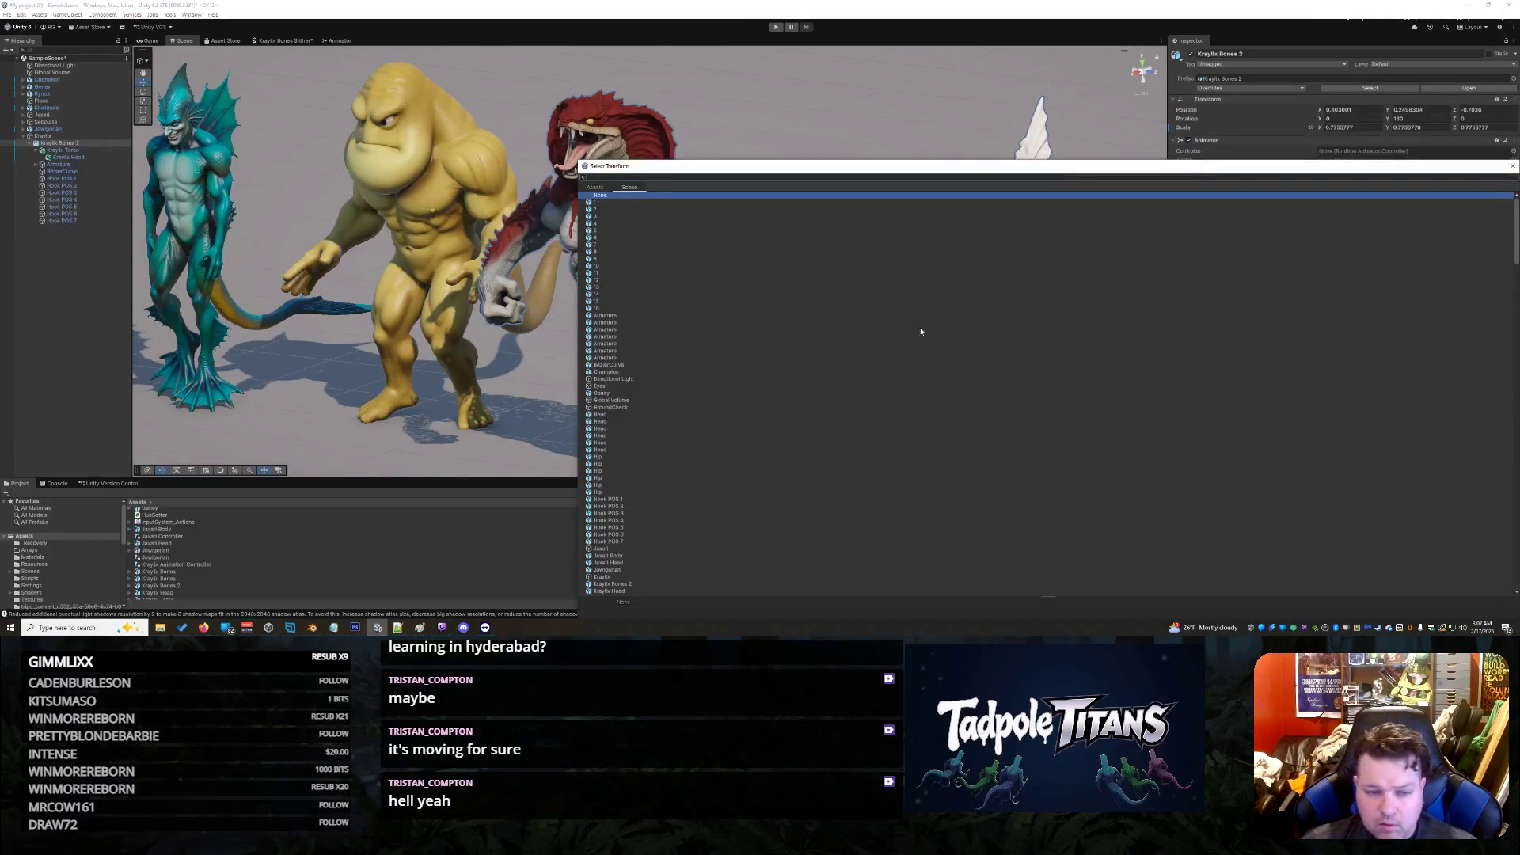
left_click(611, 301)
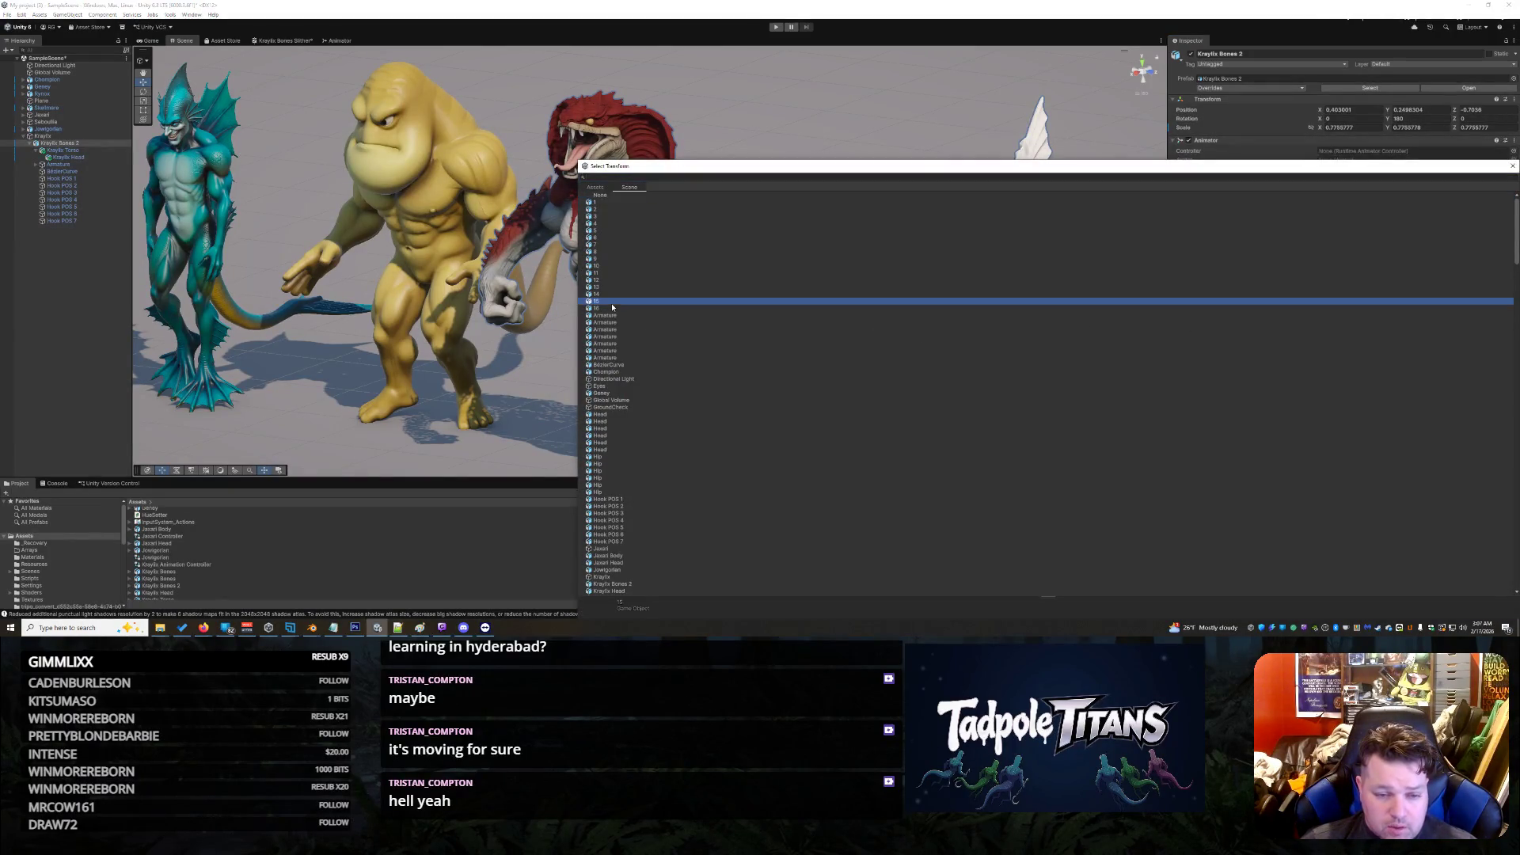
left_click(606, 309)
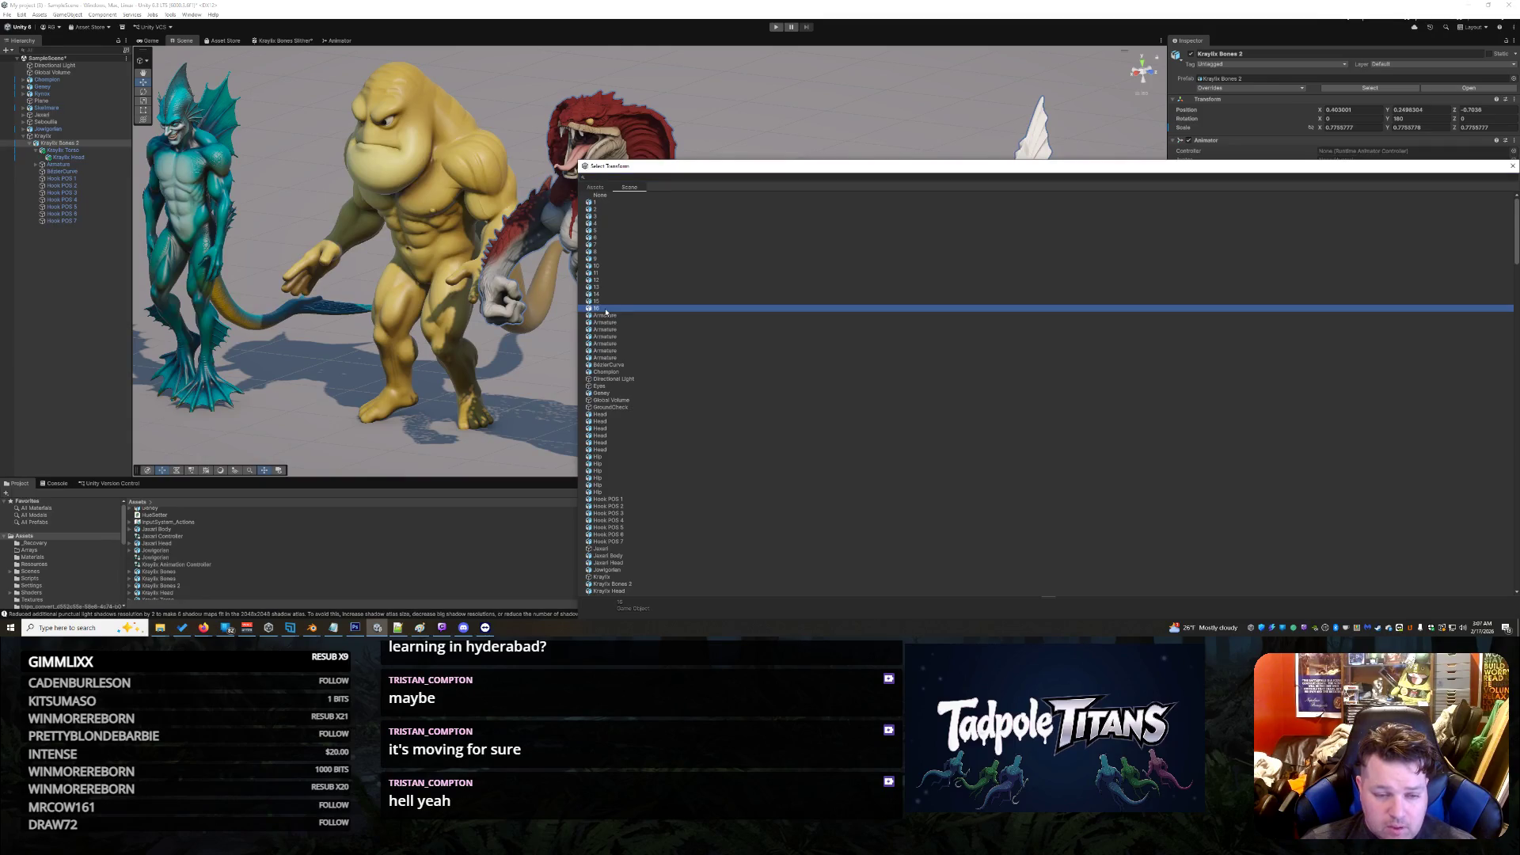
scroll(607, 311, "down", 5)
scroll(628, 295, "up", 5)
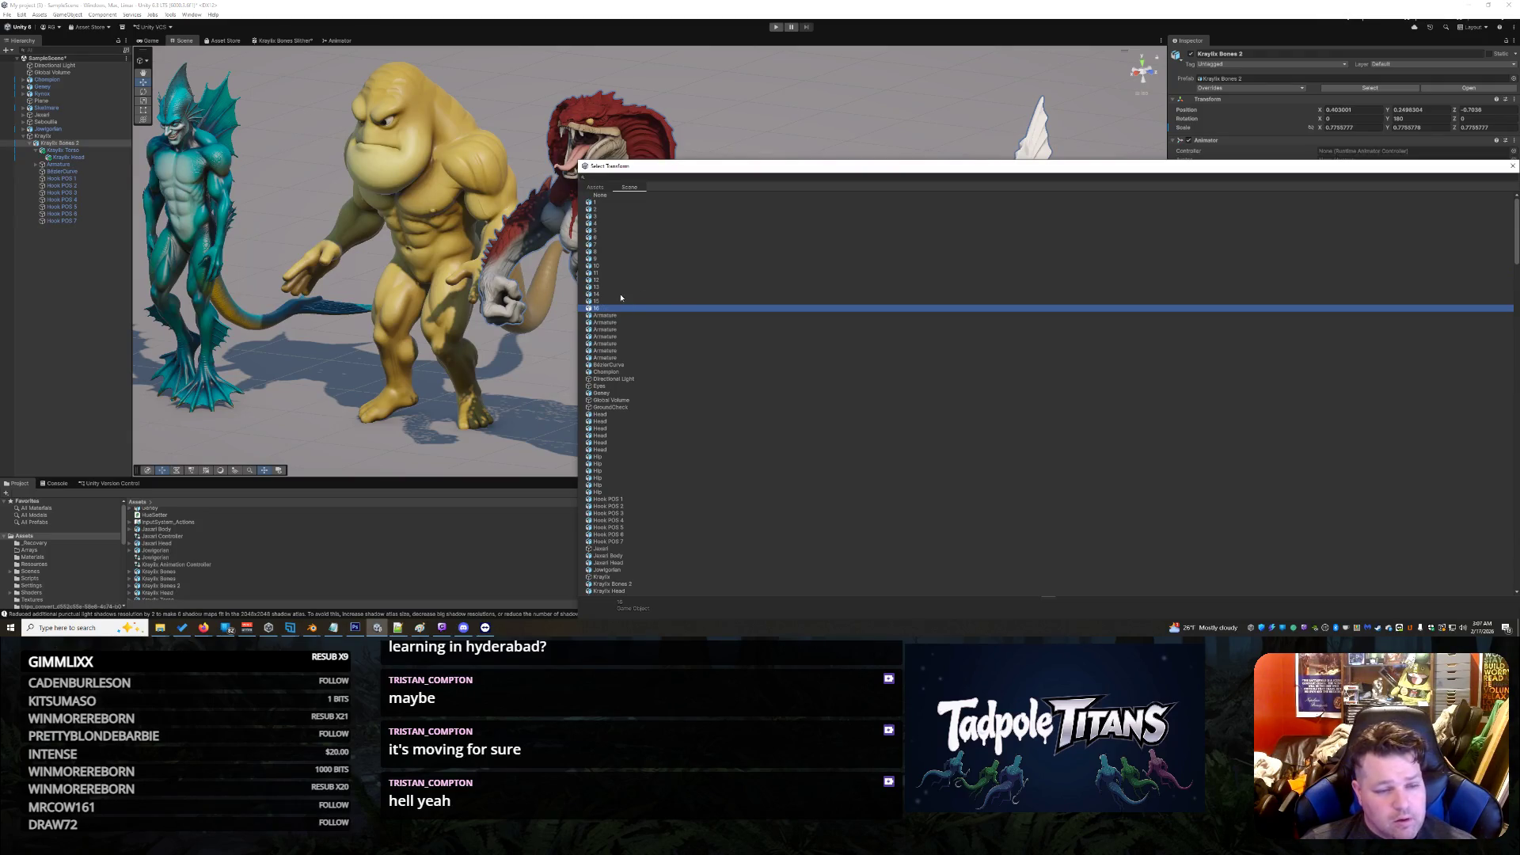
left_click(1511, 166)
left_click(1508, 328)
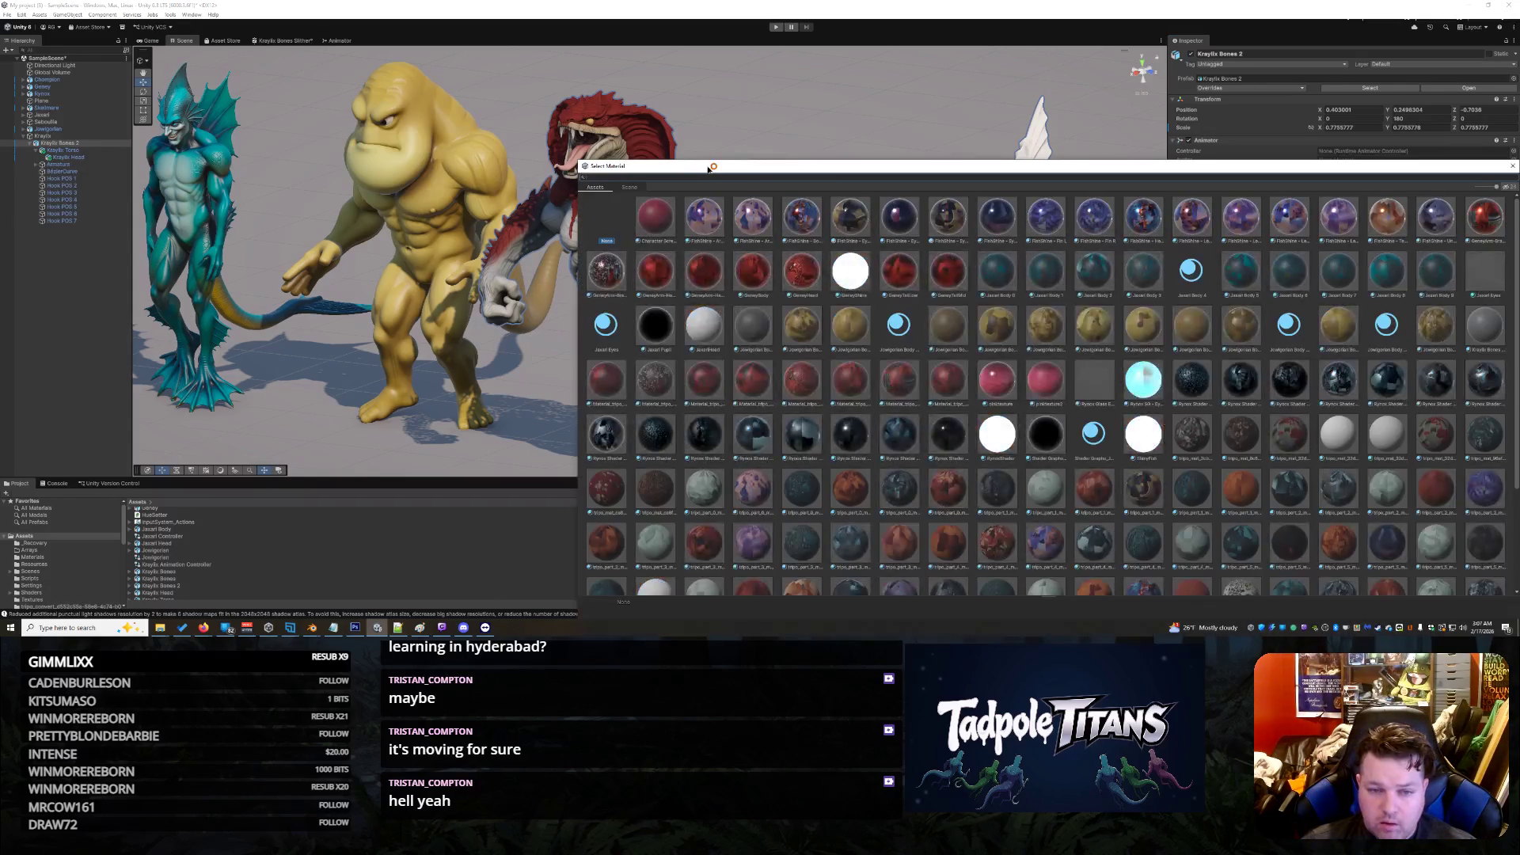
Step: Search 'mat' in the enlarged picker and assign the long-named tripo_mat material to Element 0
left_click_drag(709, 167, 374, 60)
scroll(1030, 408, "down", 5)
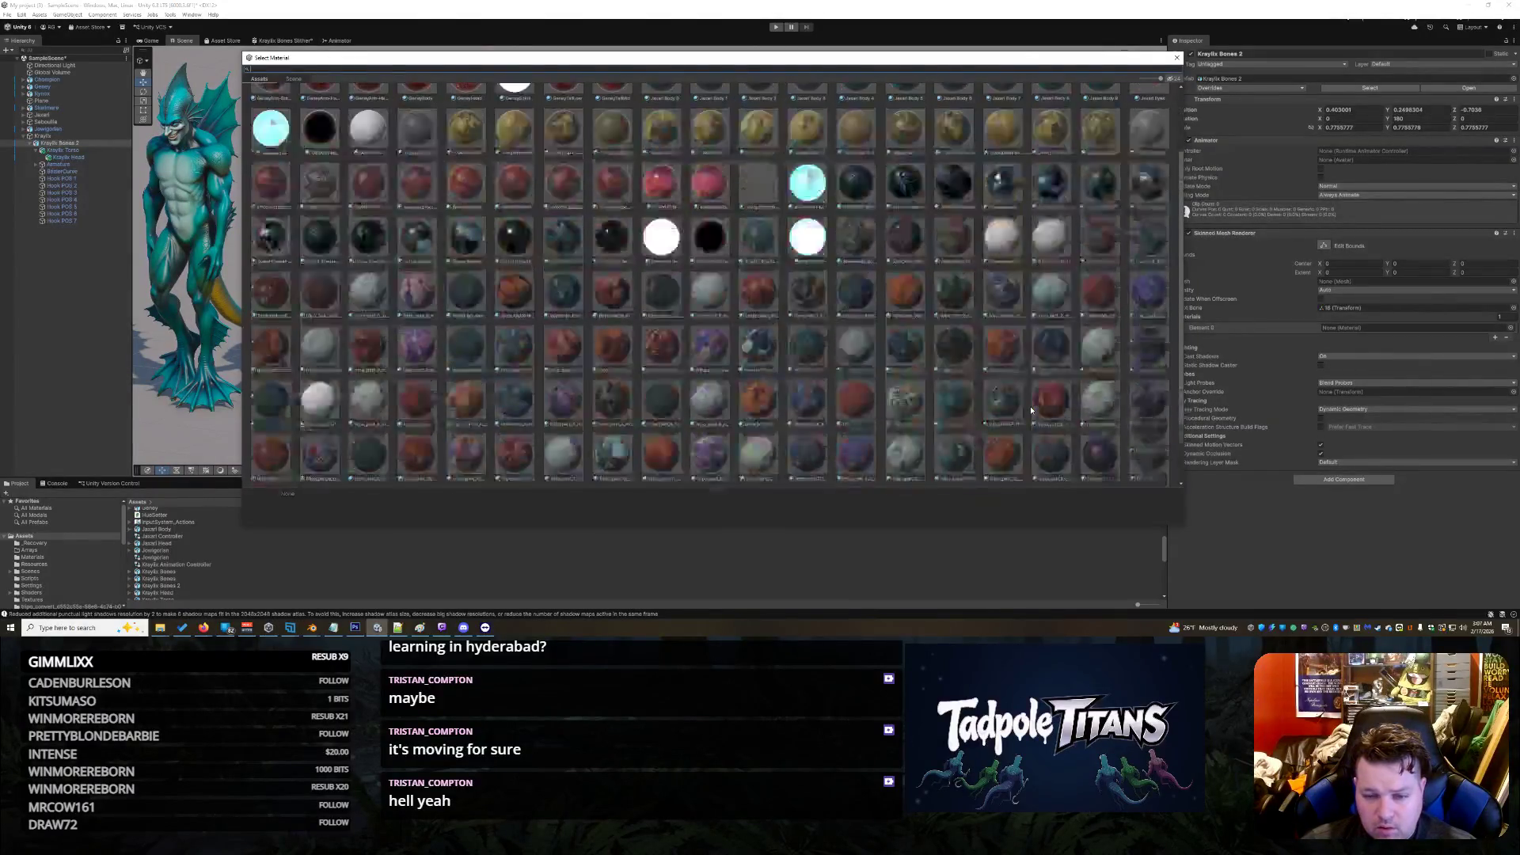
left_click_drag(1180, 527, 1346, 604)
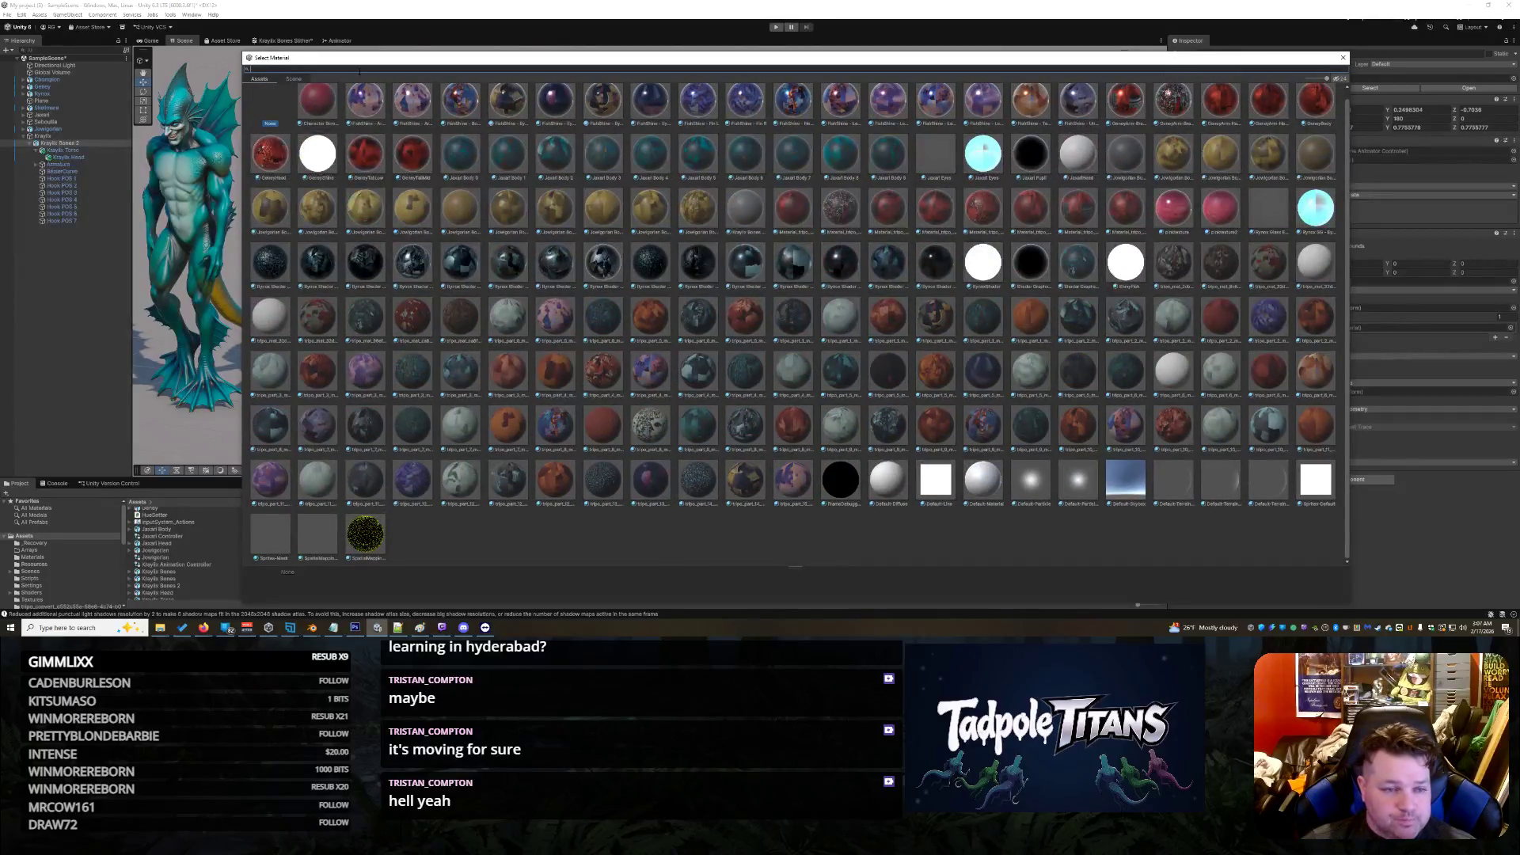
type("mat")
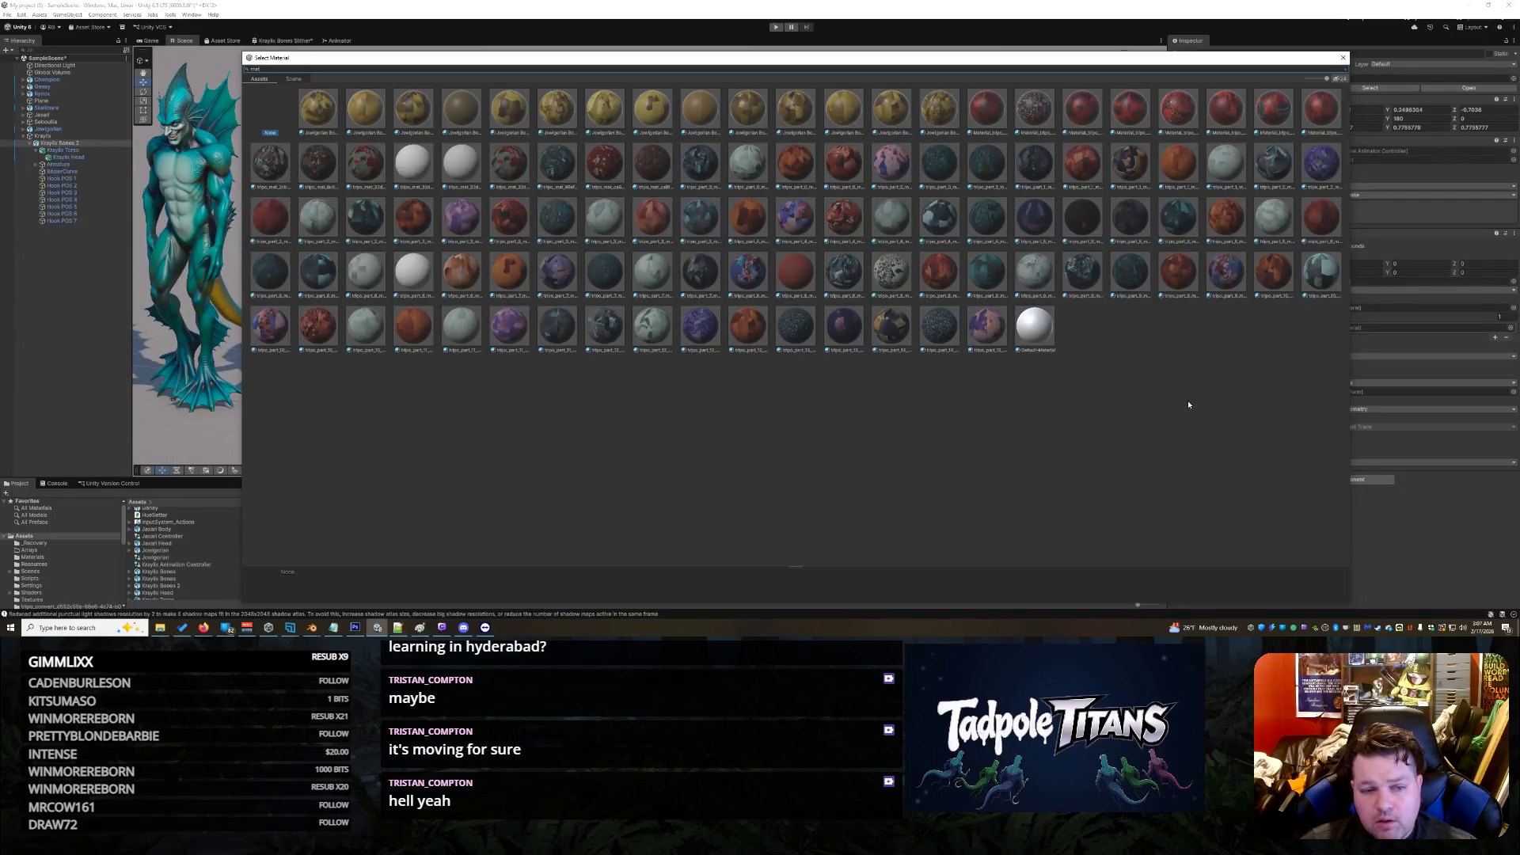
left_click(509, 167)
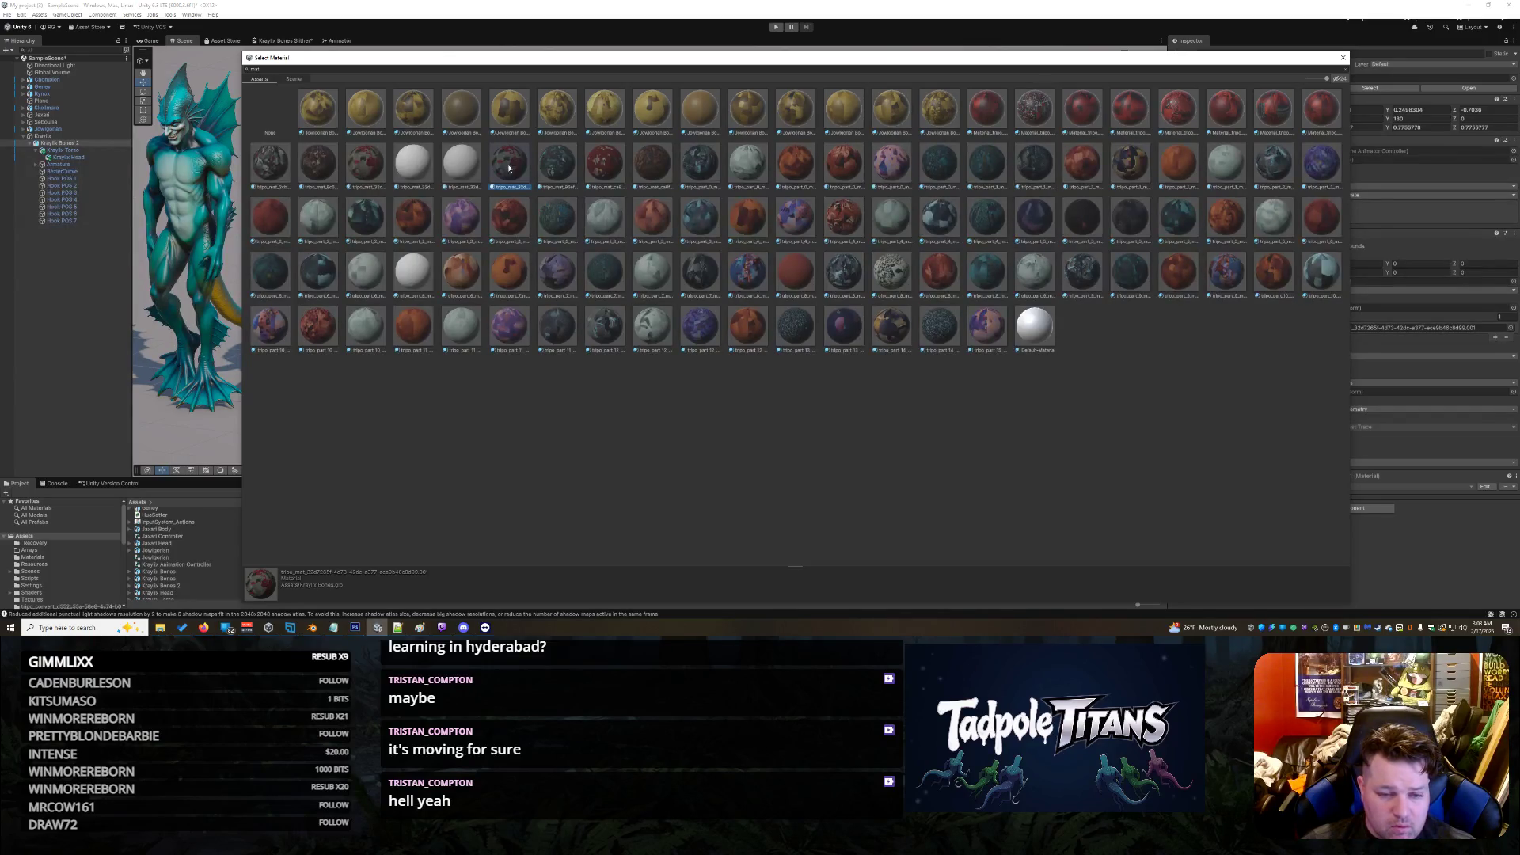
double_click(509, 167)
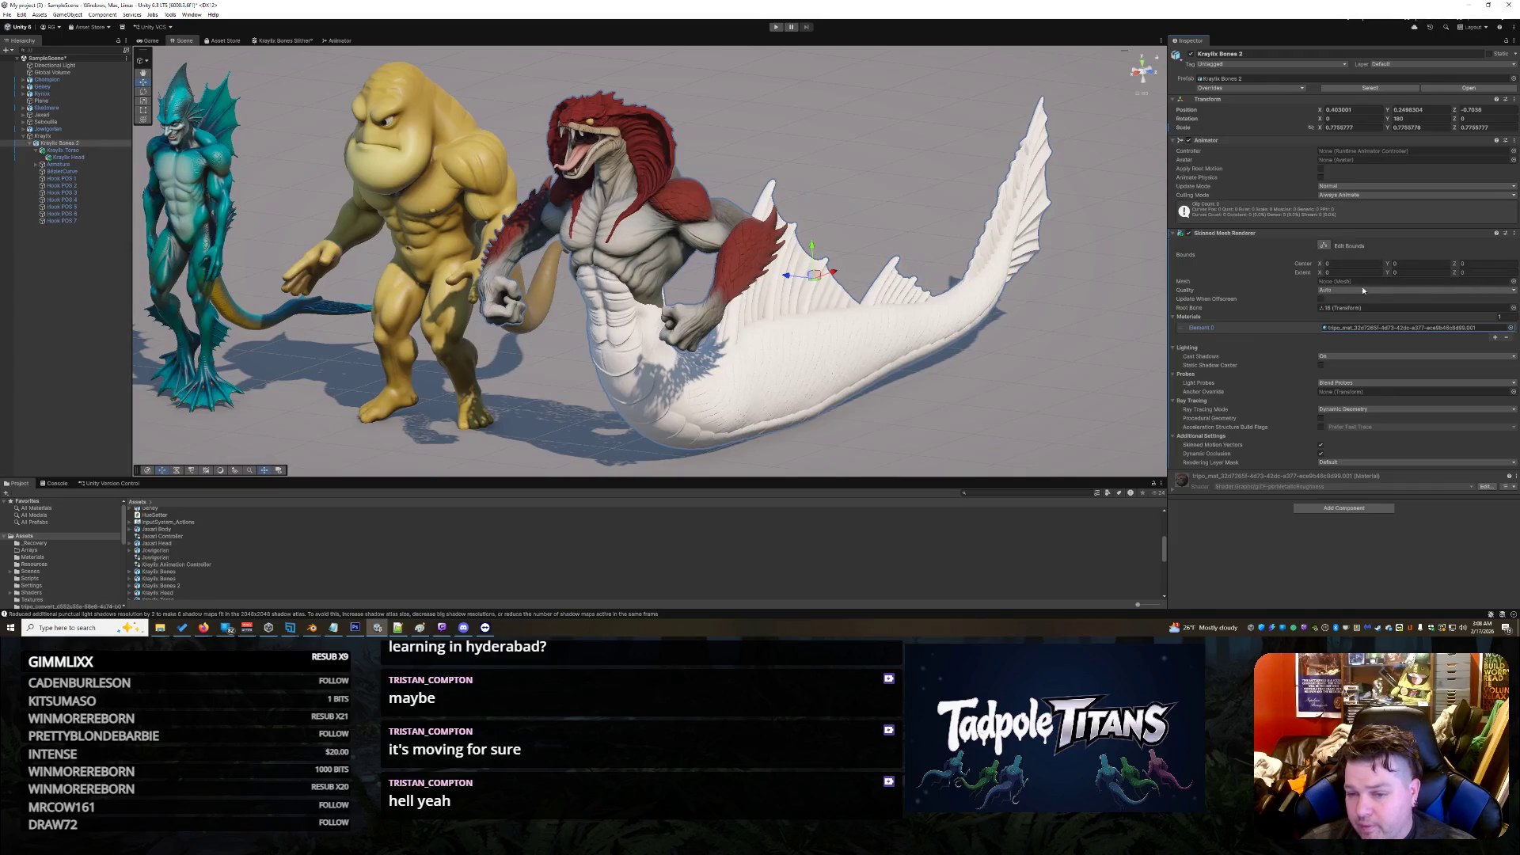
left_click(1512, 281)
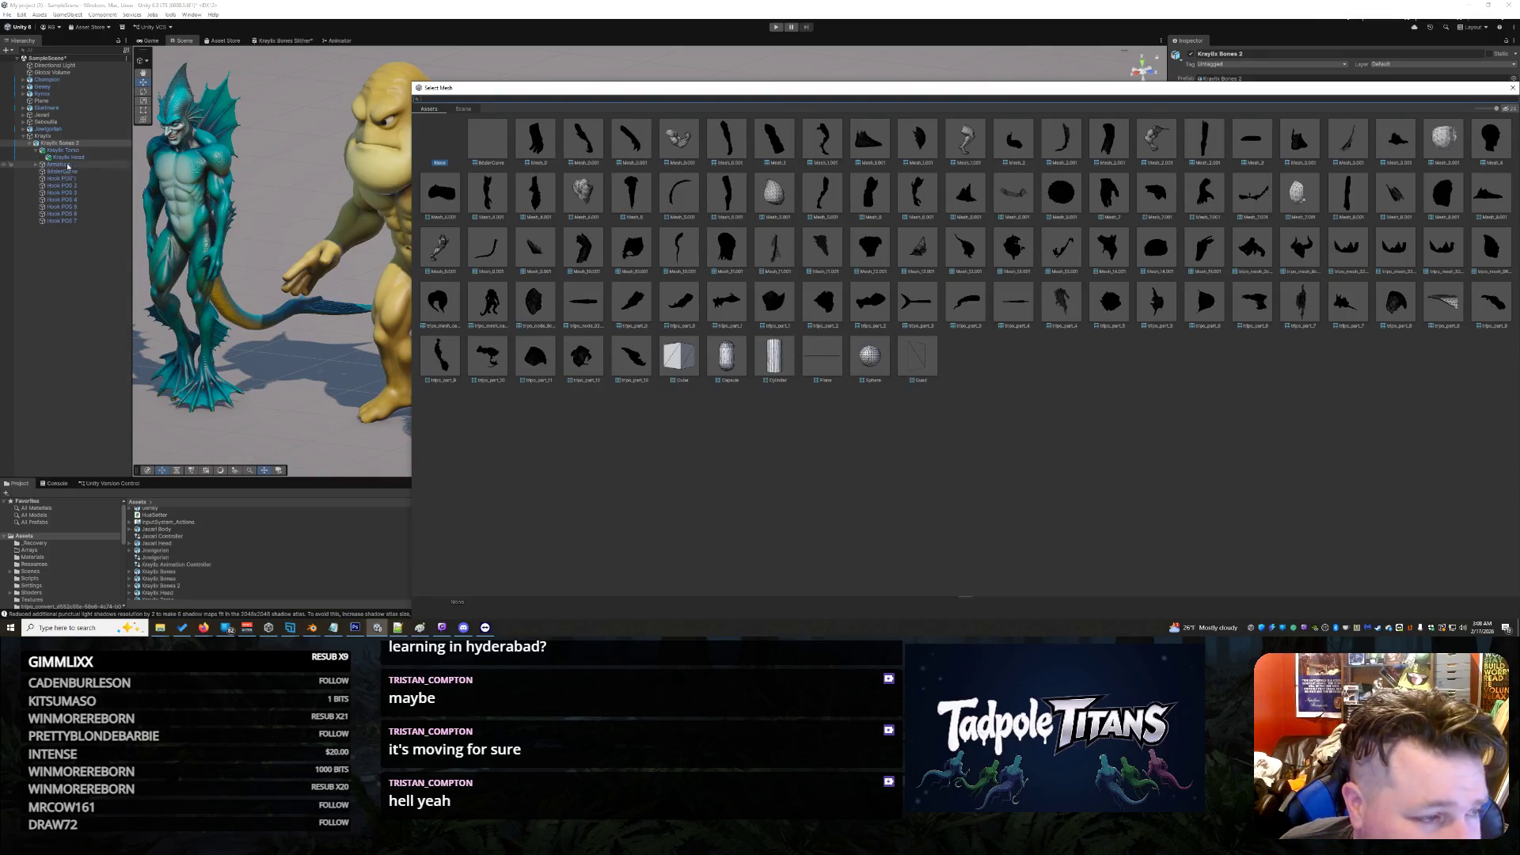
Step: Select the tripo node under Armature and set its root bone to transform 1
left_click(38, 164)
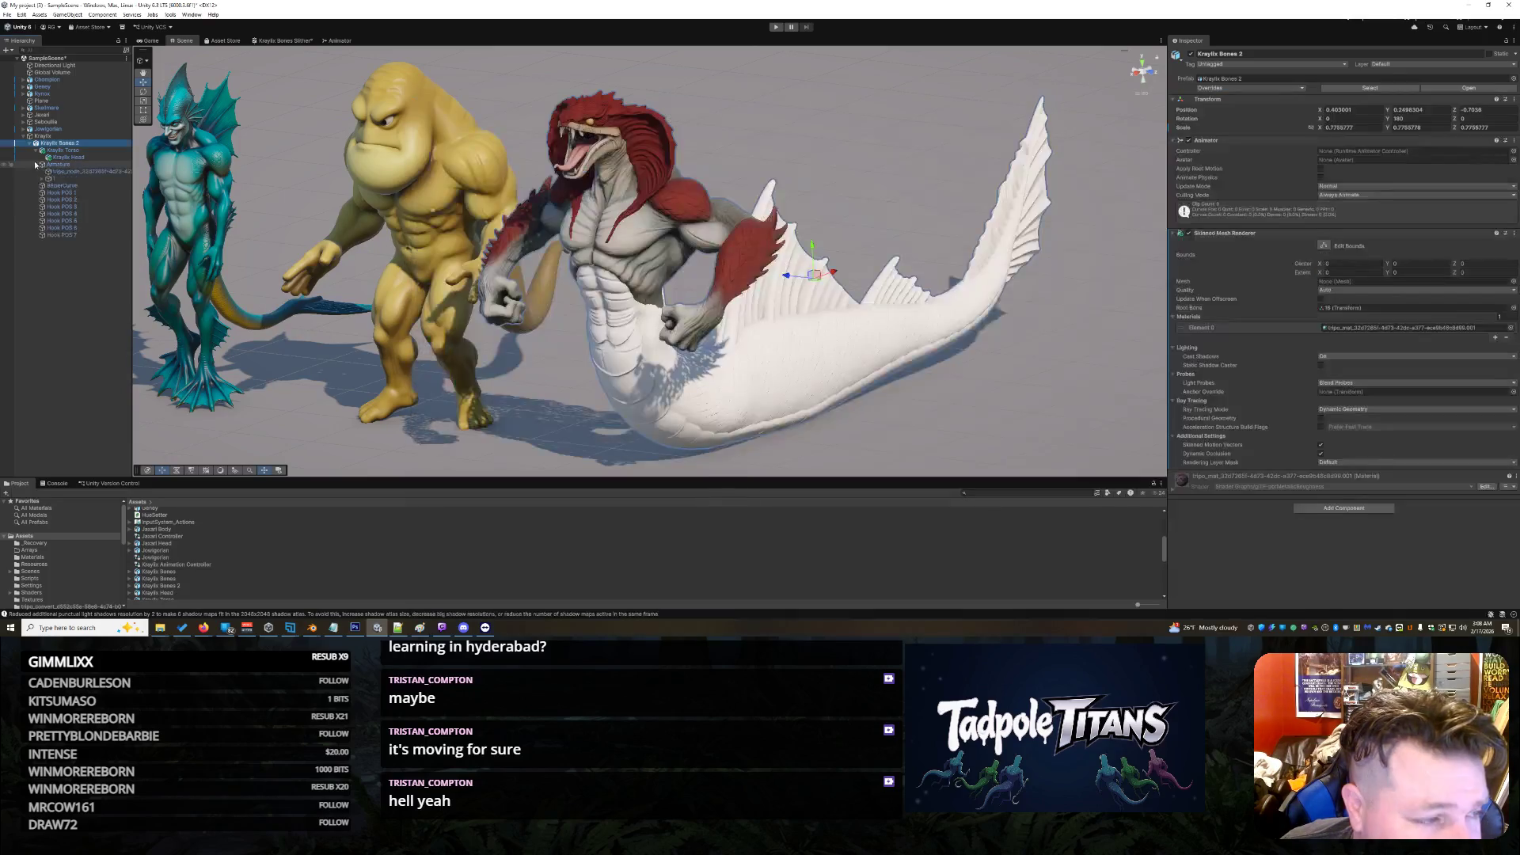
left_click(71, 171)
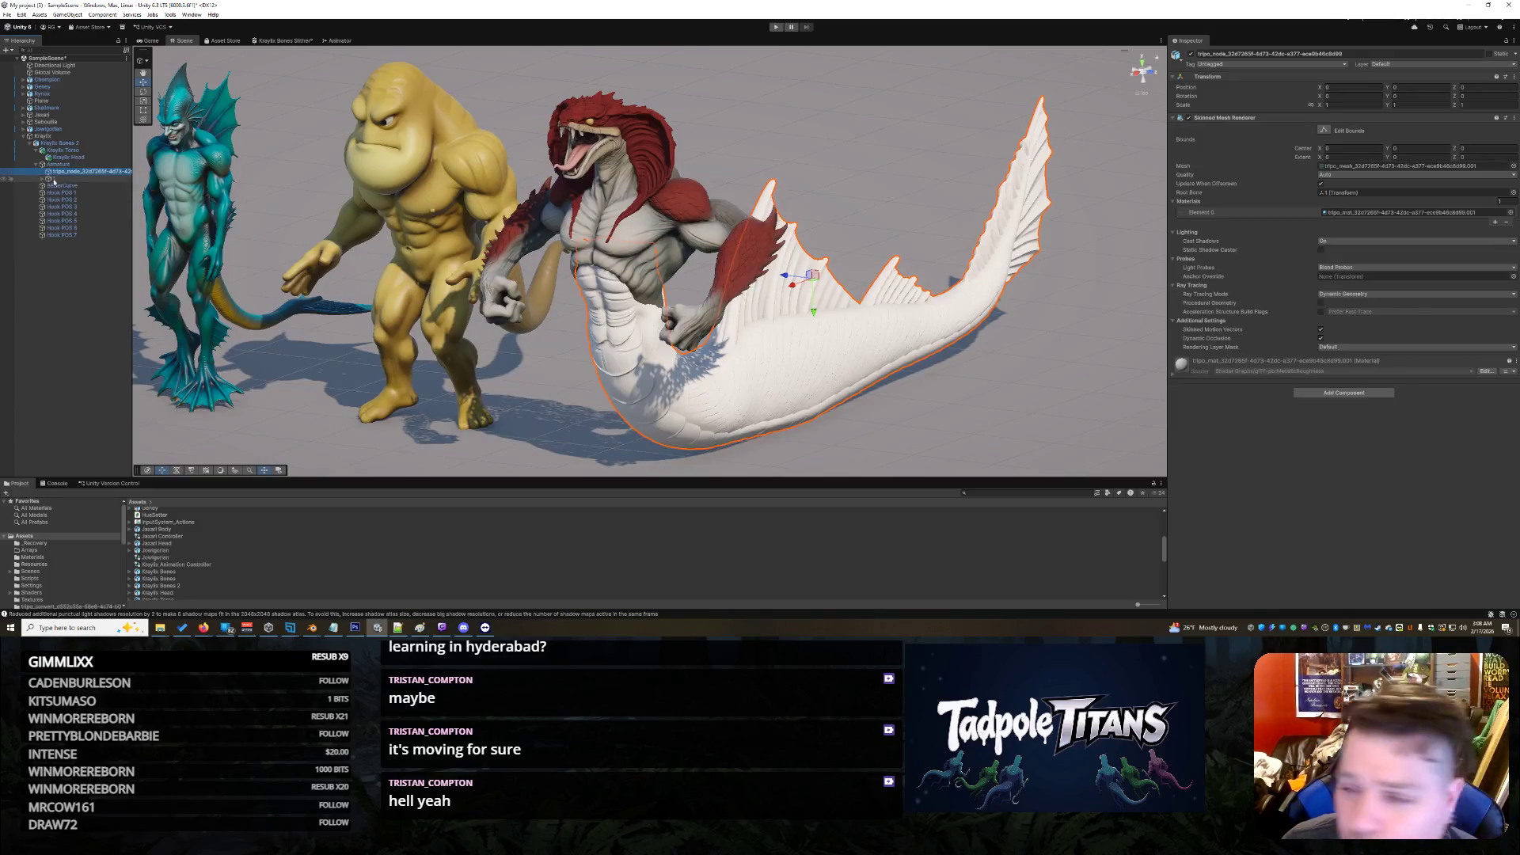
left_click(1513, 192)
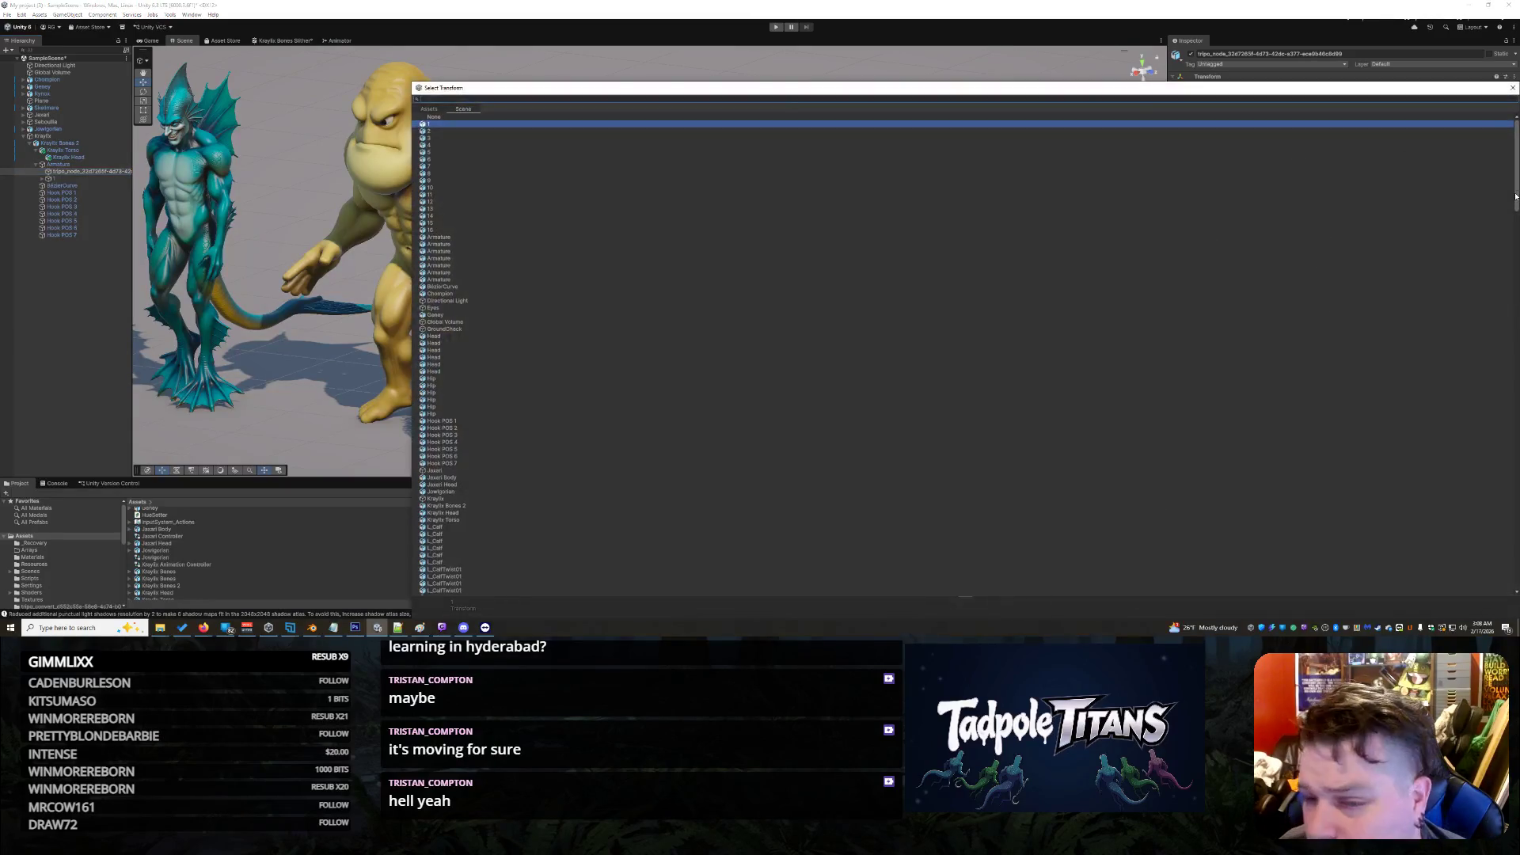
double_click(433, 125)
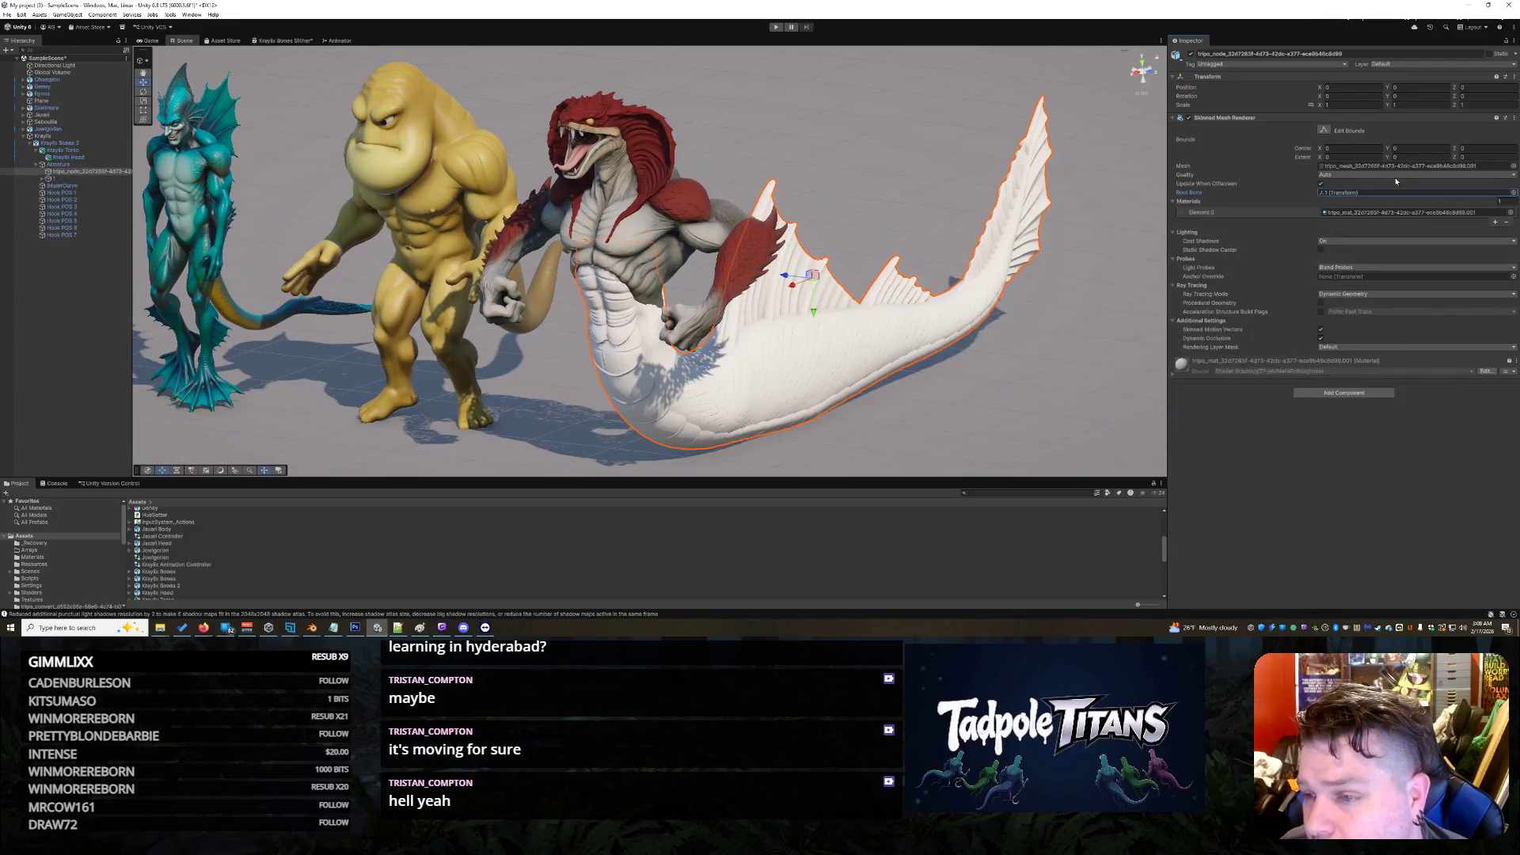
Step: Assign the full fish-tailed tripo_mesh as the renderer's Mesh, replacing an earlier candidate
left_click(1514, 167)
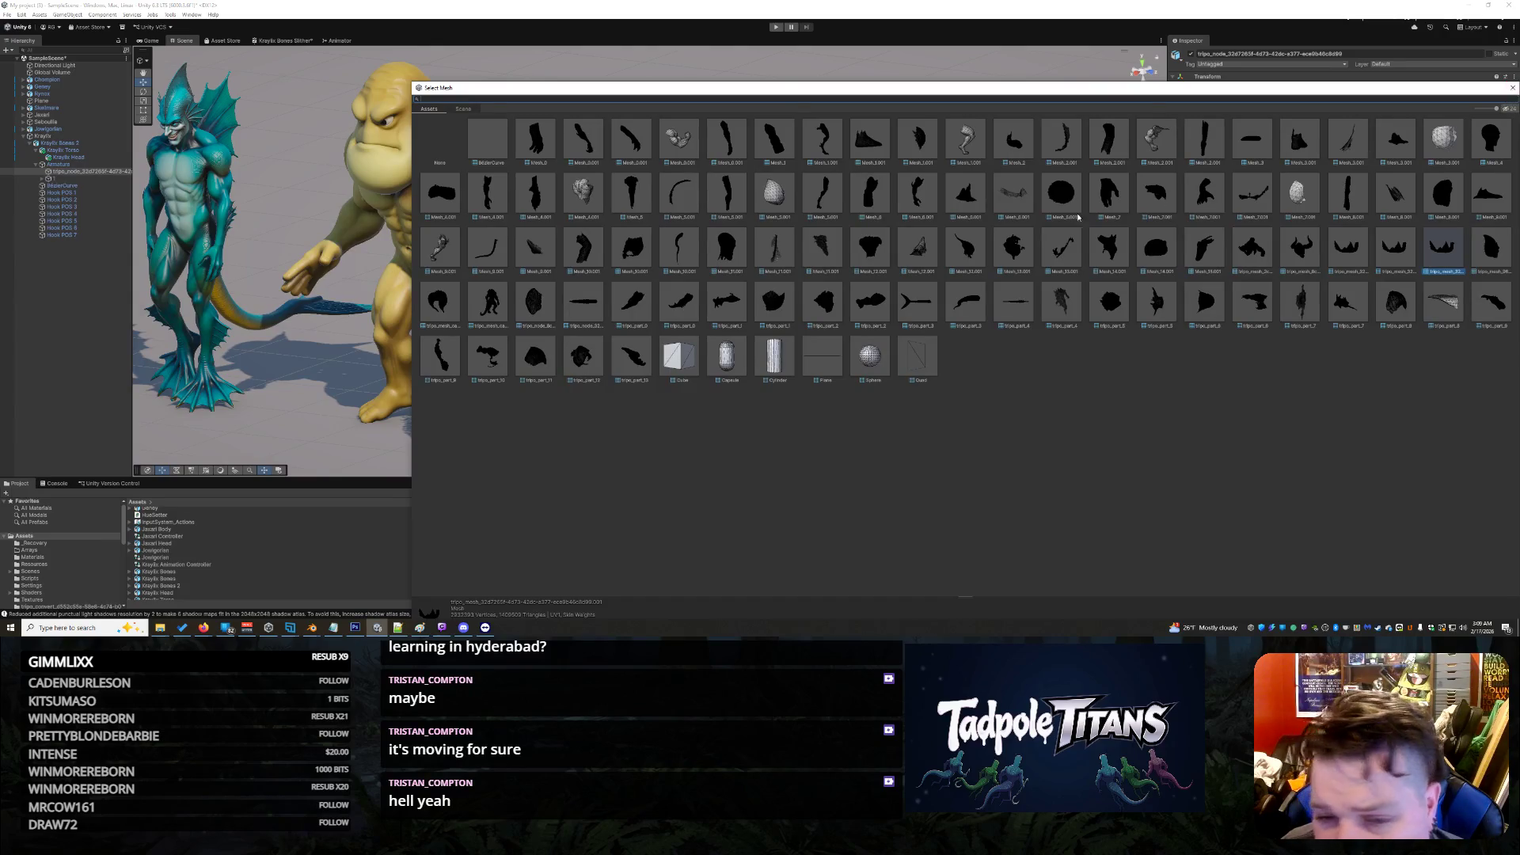
left_click(1412, 250)
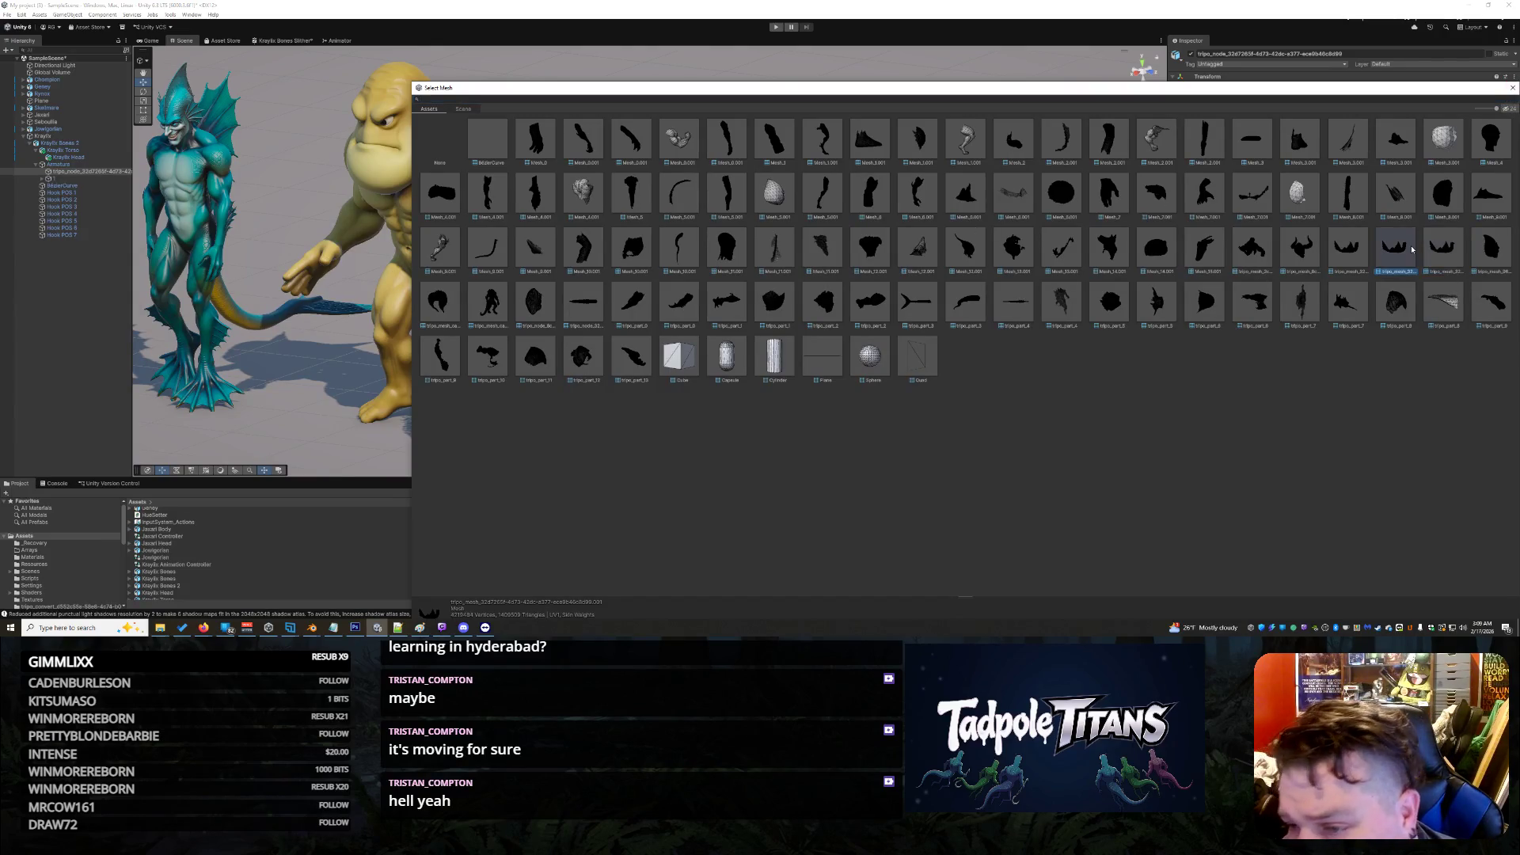
double_click(1410, 248)
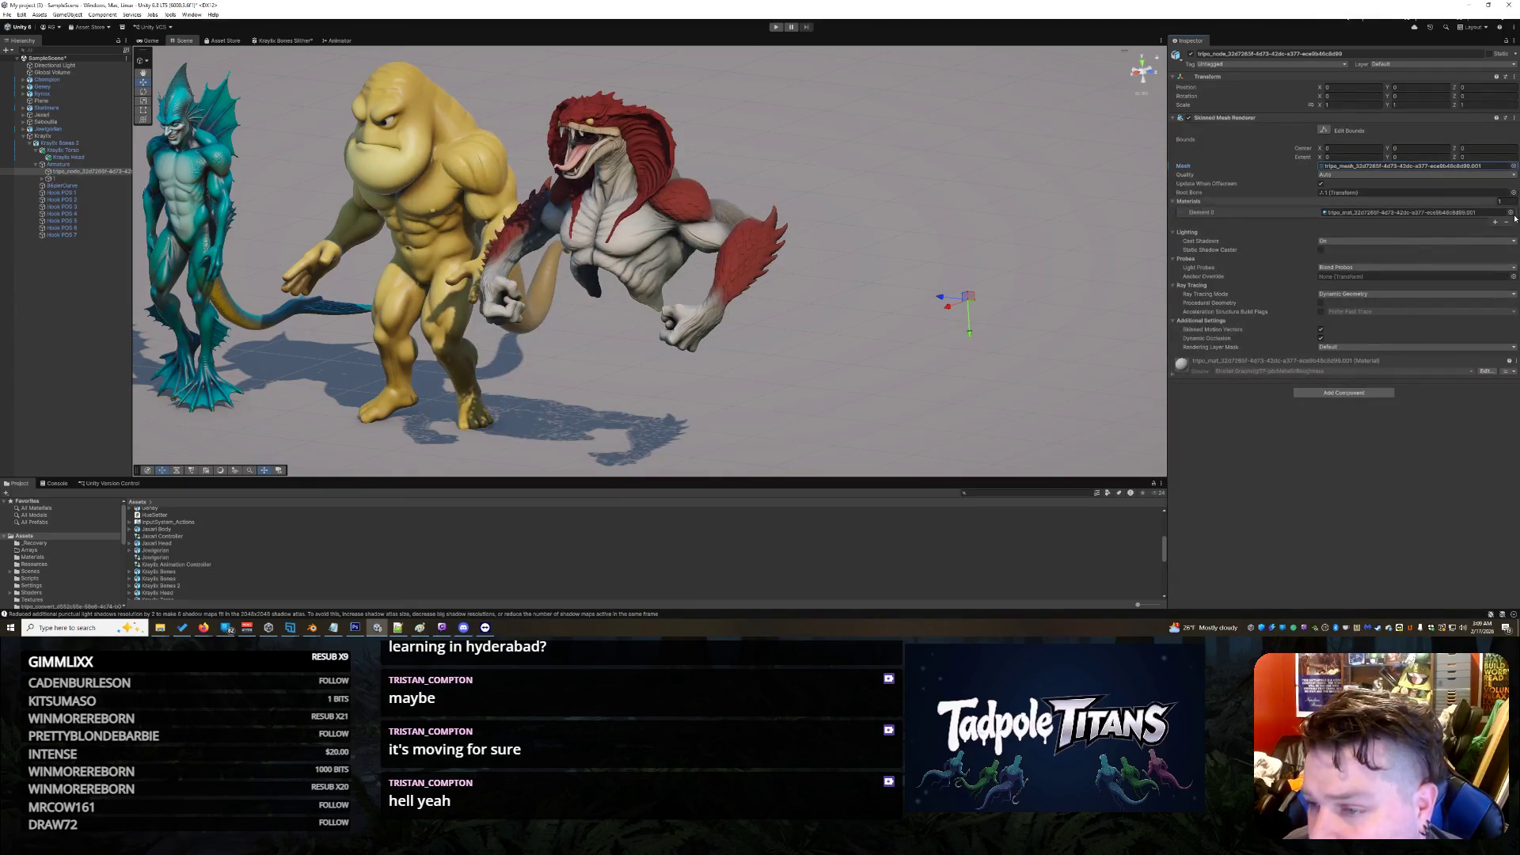
left_click(1513, 167)
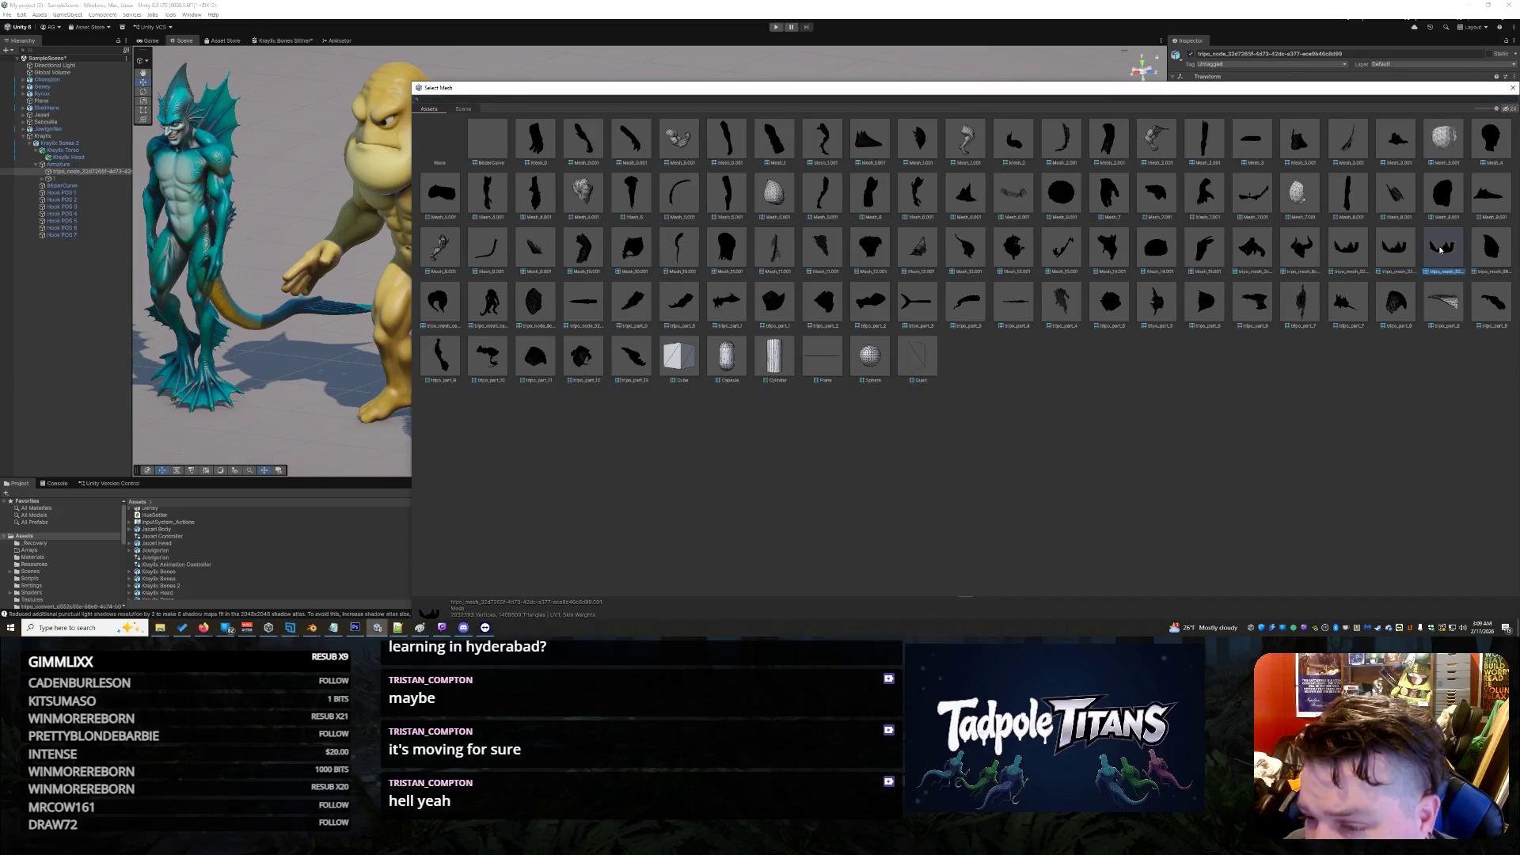
double_click(1440, 249)
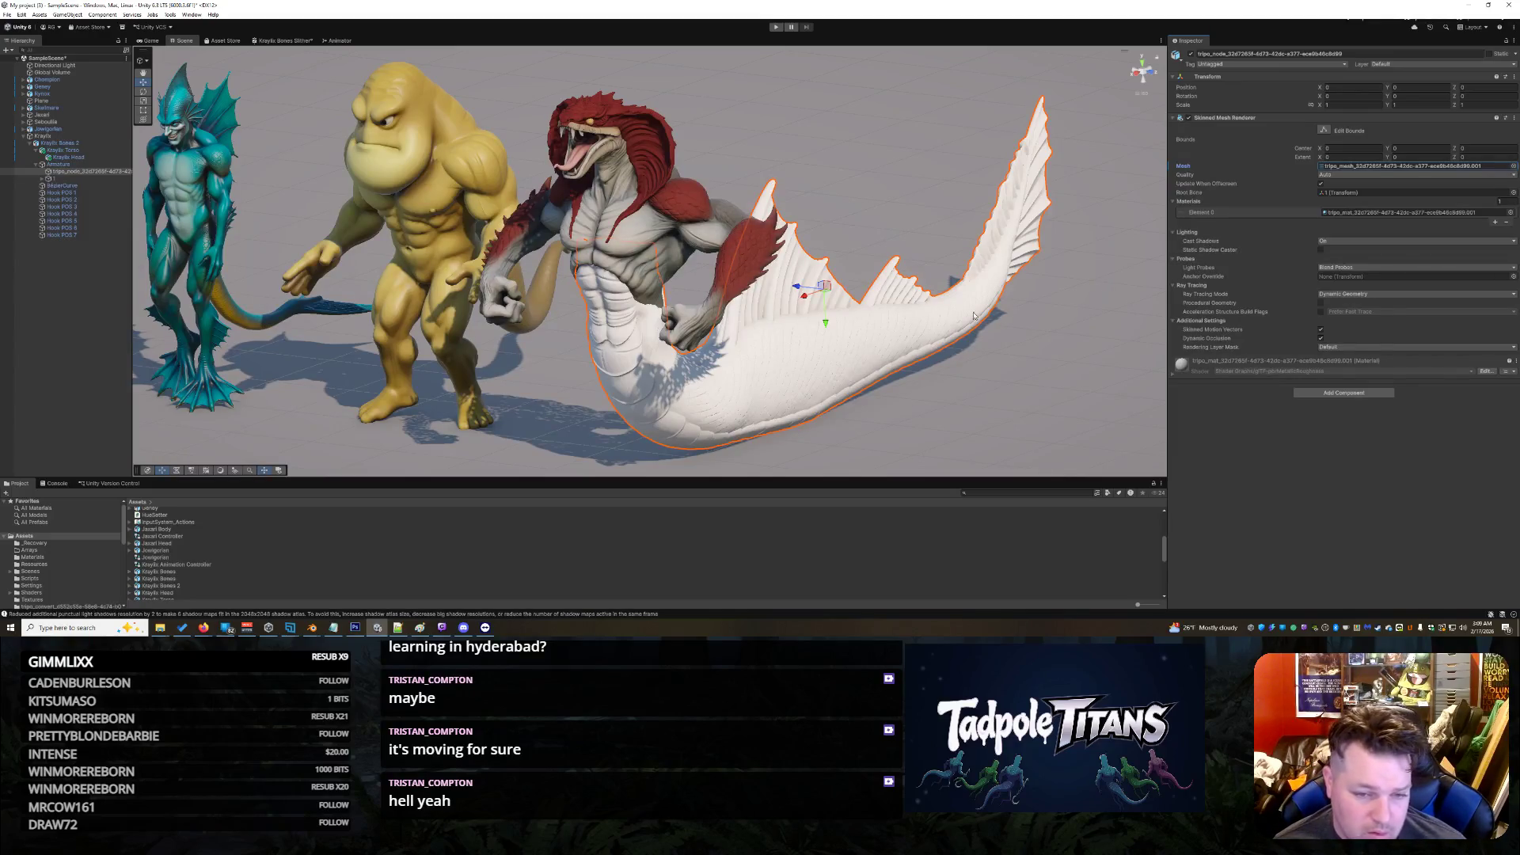
scroll(934, 372, "down", 2)
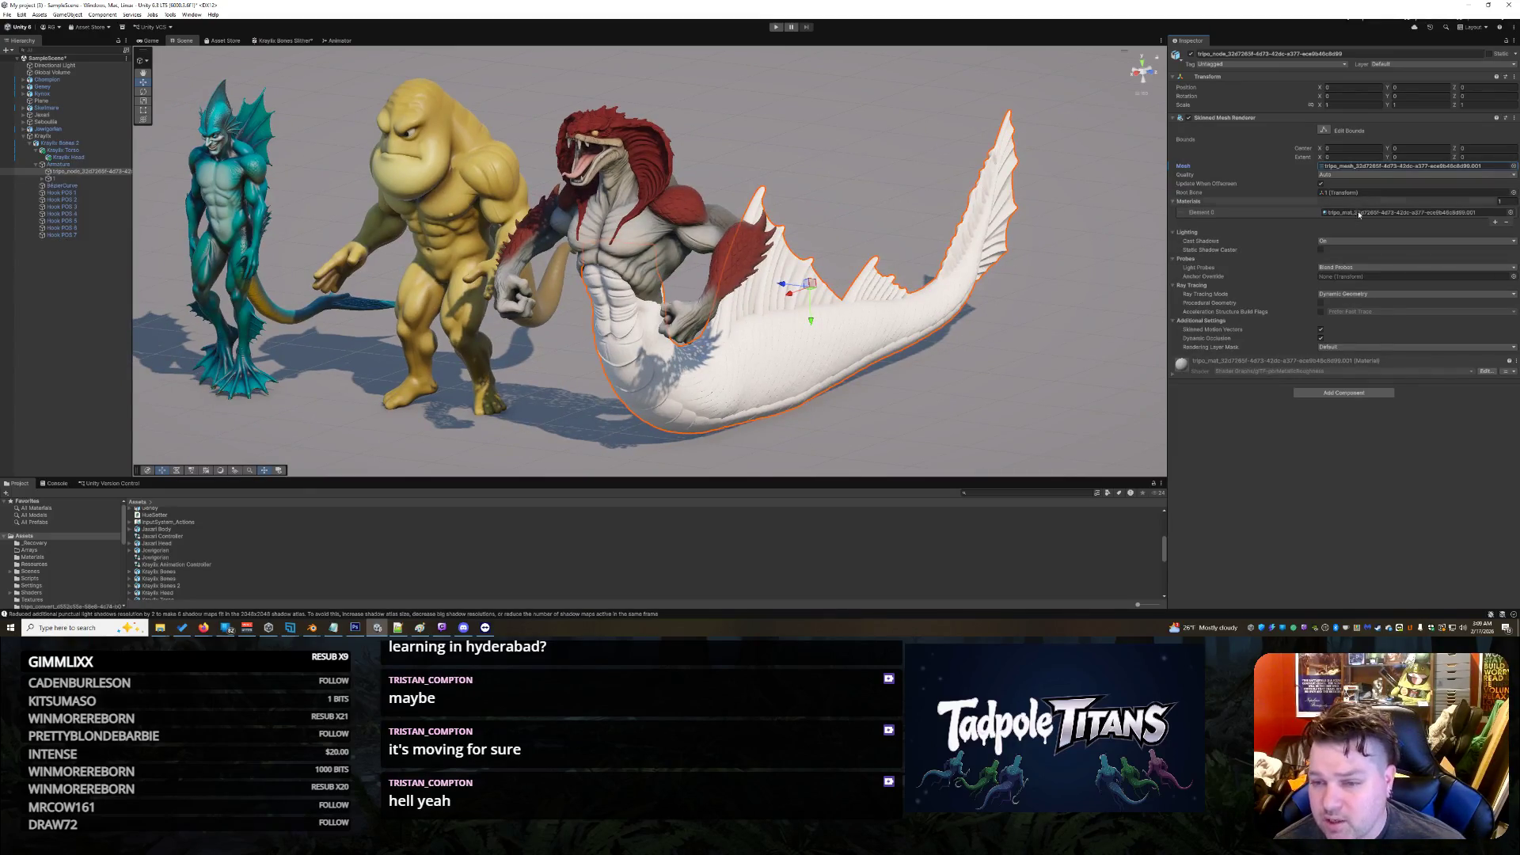
left_click(1078, 305)
key("ctrl+z")
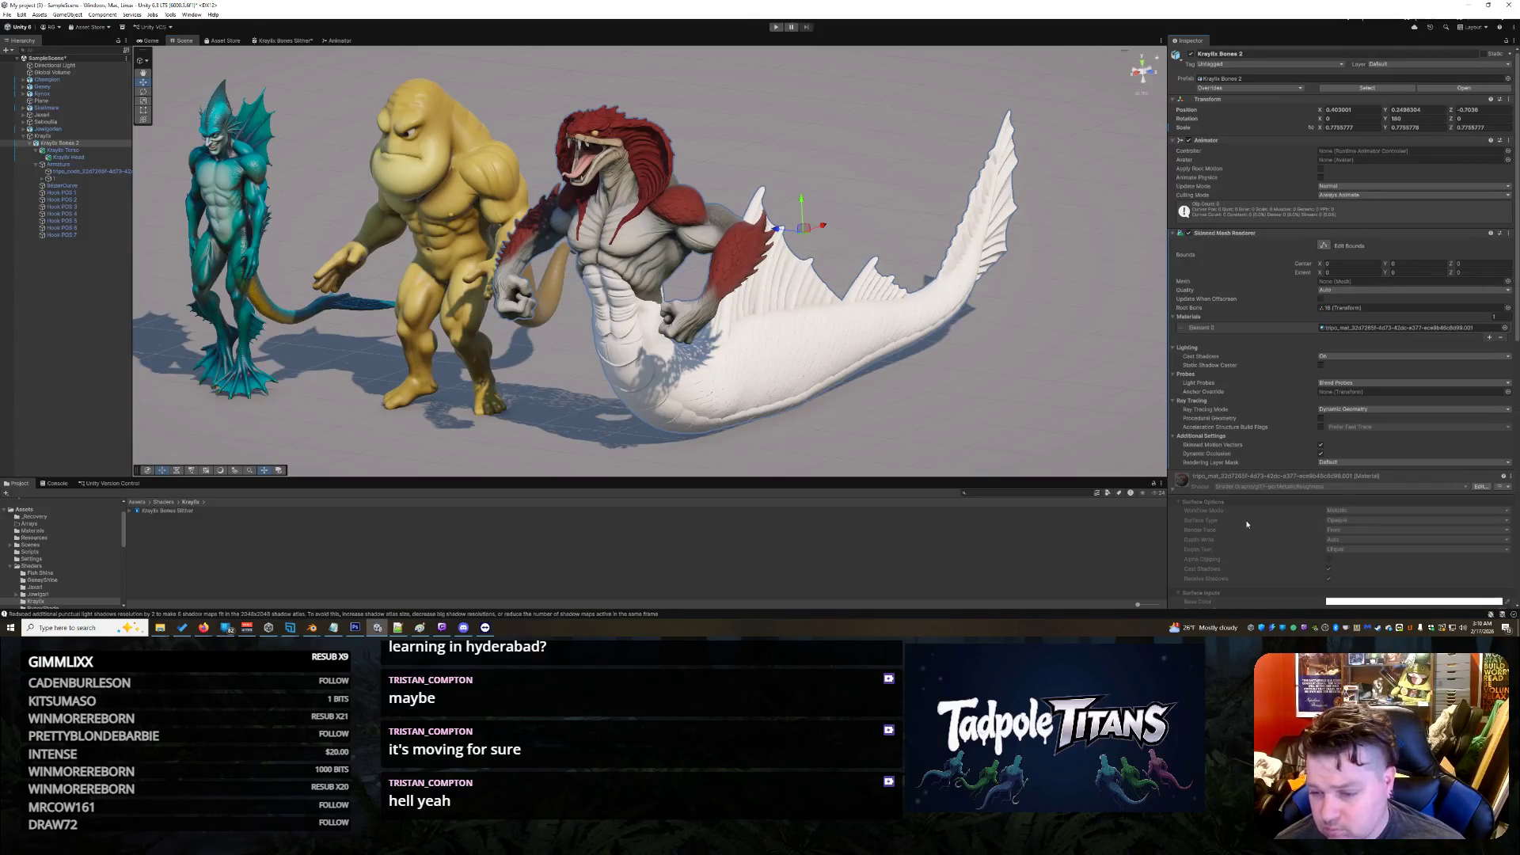
scroll(1242, 520, "down", 3)
scroll(1249, 525, "up", 3)
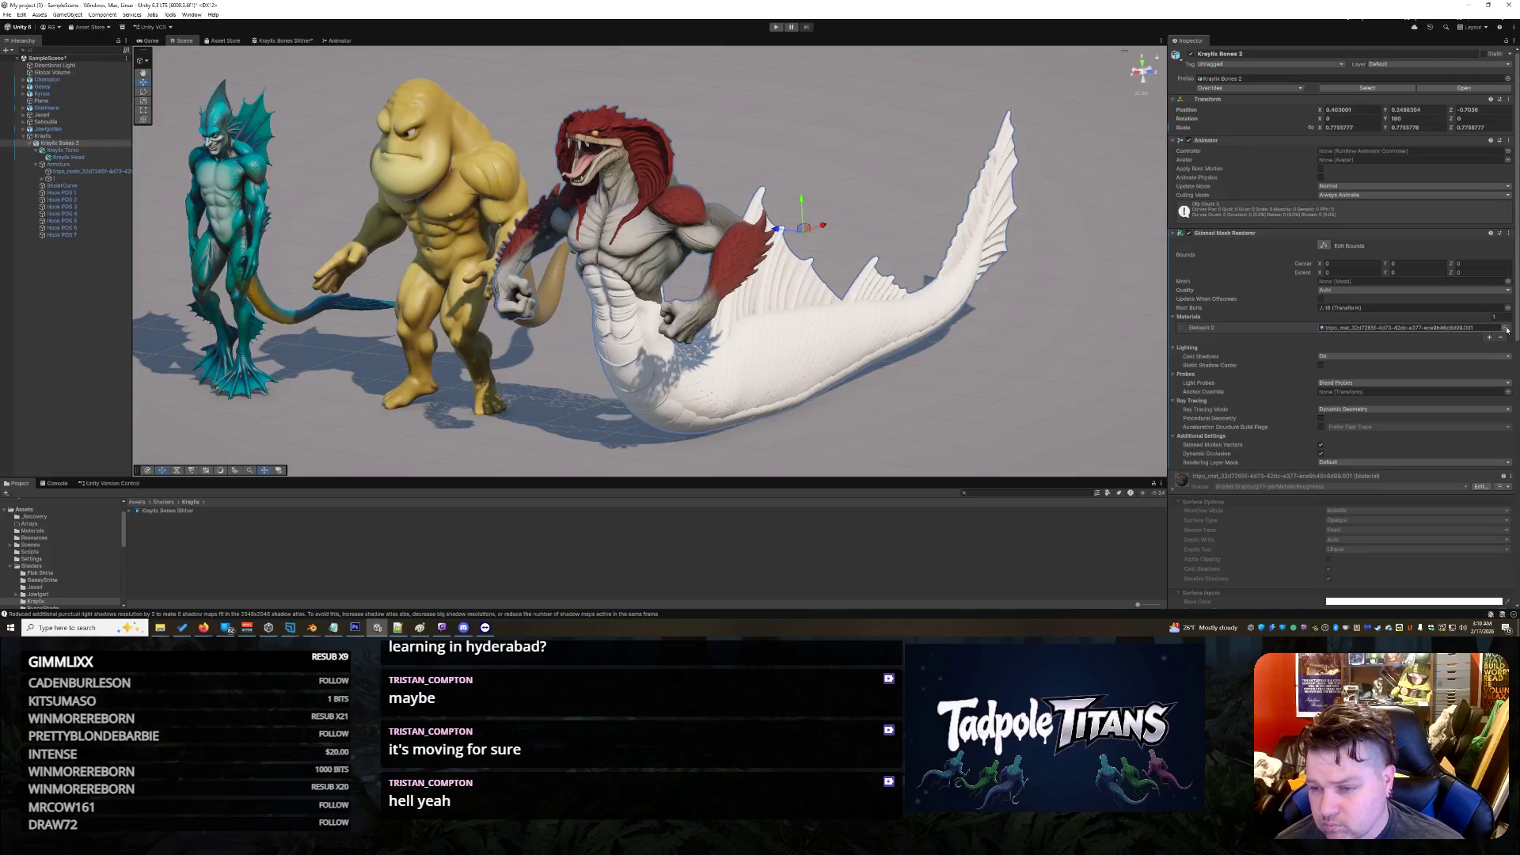
left_click(1379, 329)
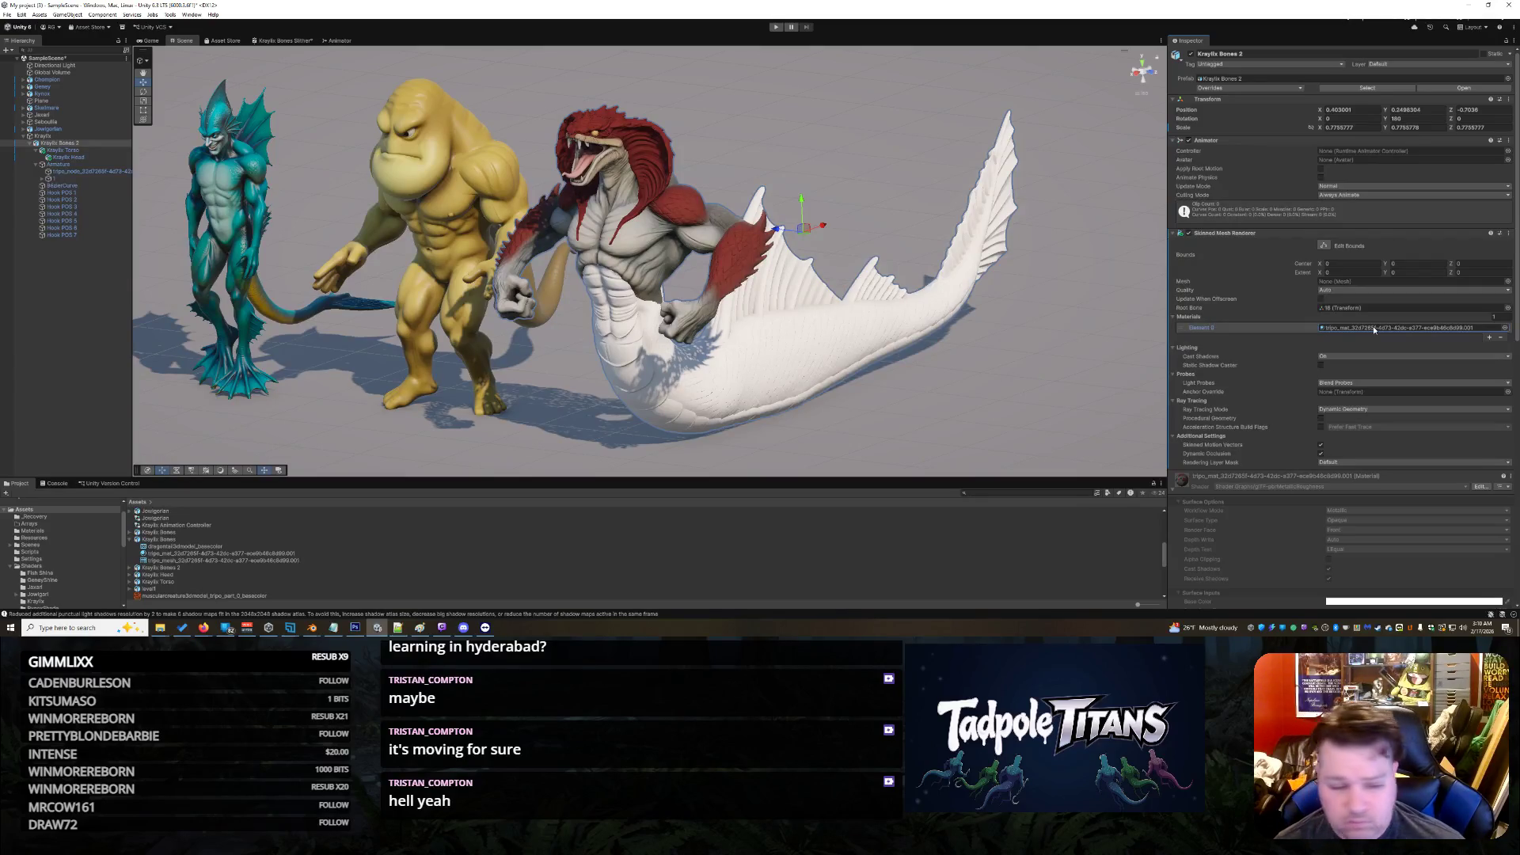
left_click(497, 190)
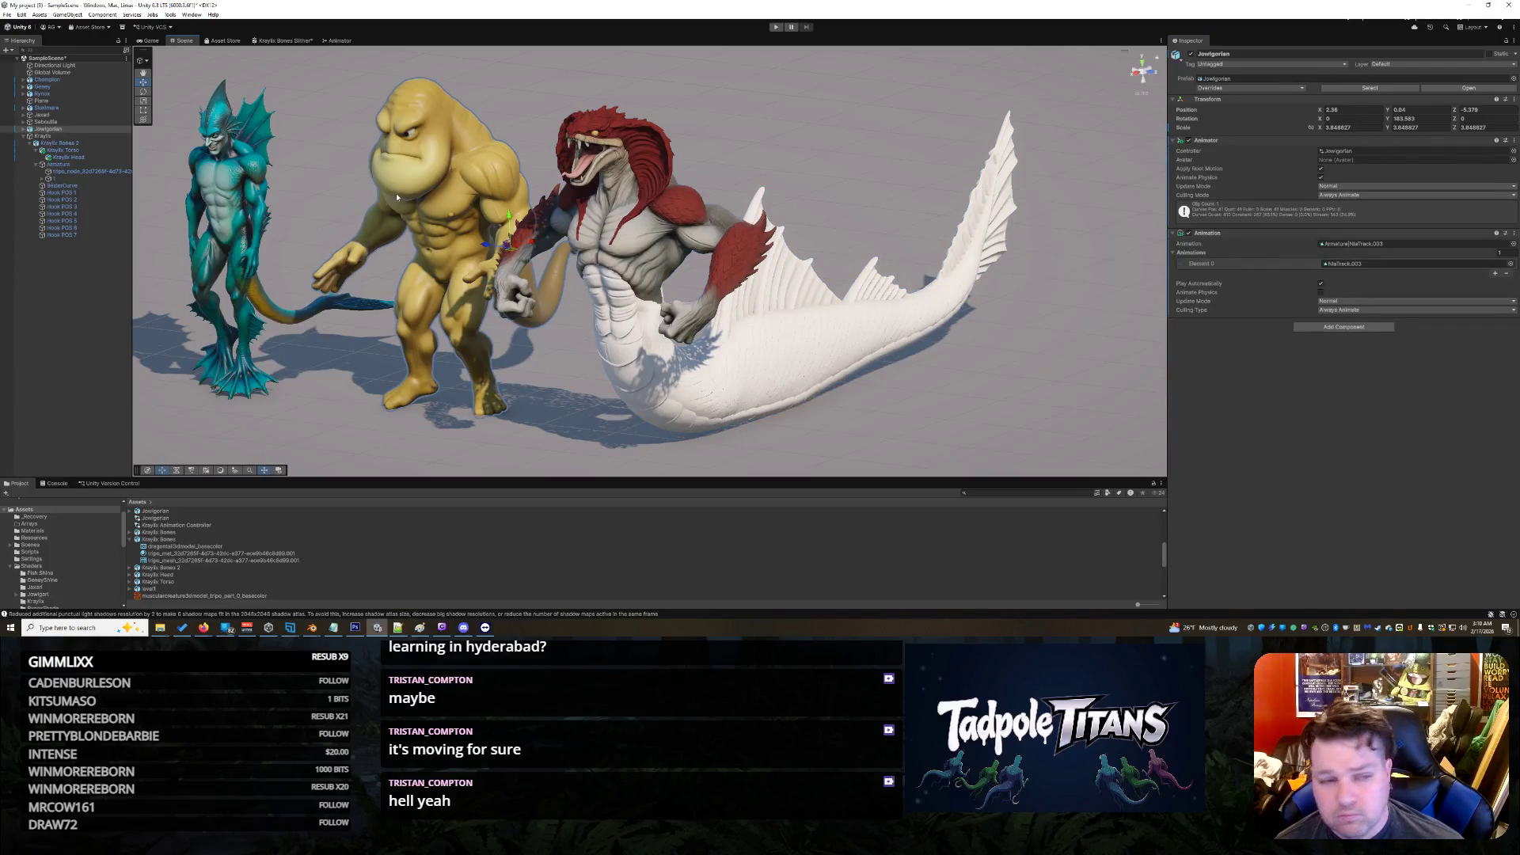
left_click(248, 183)
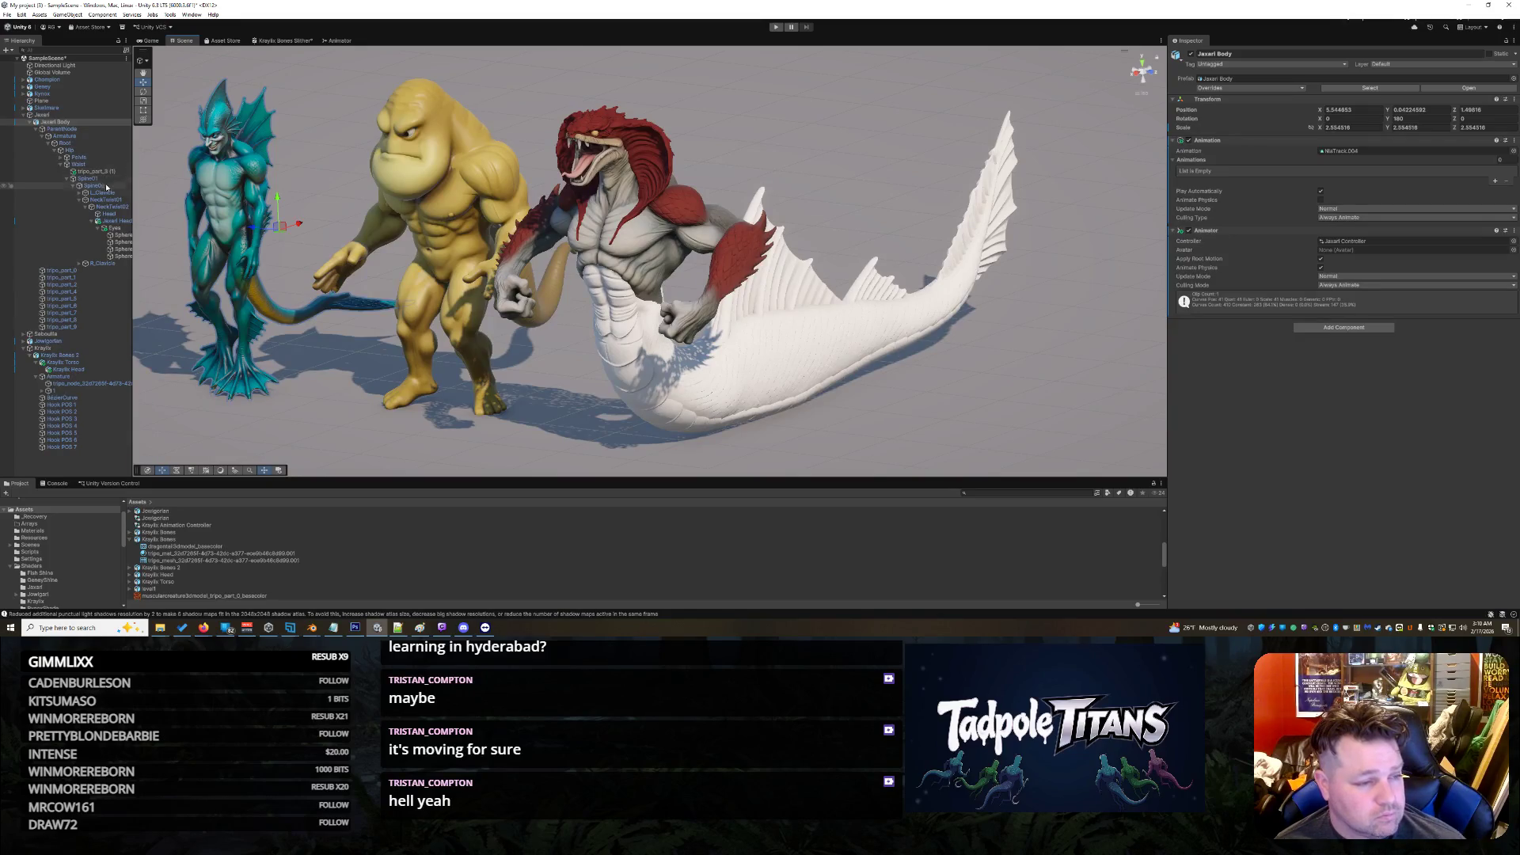
left_click(115, 223)
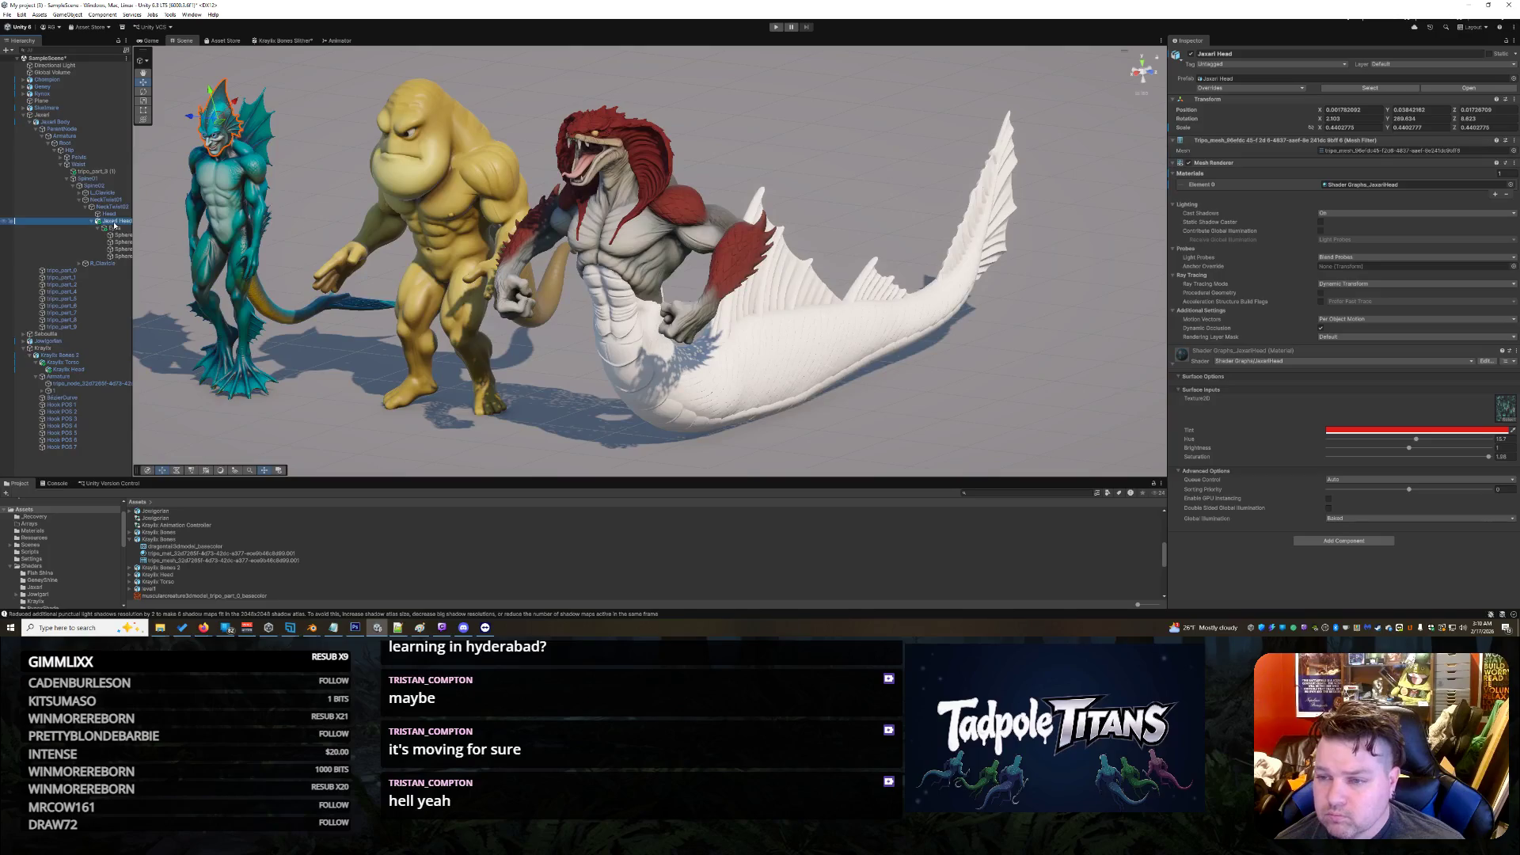
left_click(767, 331)
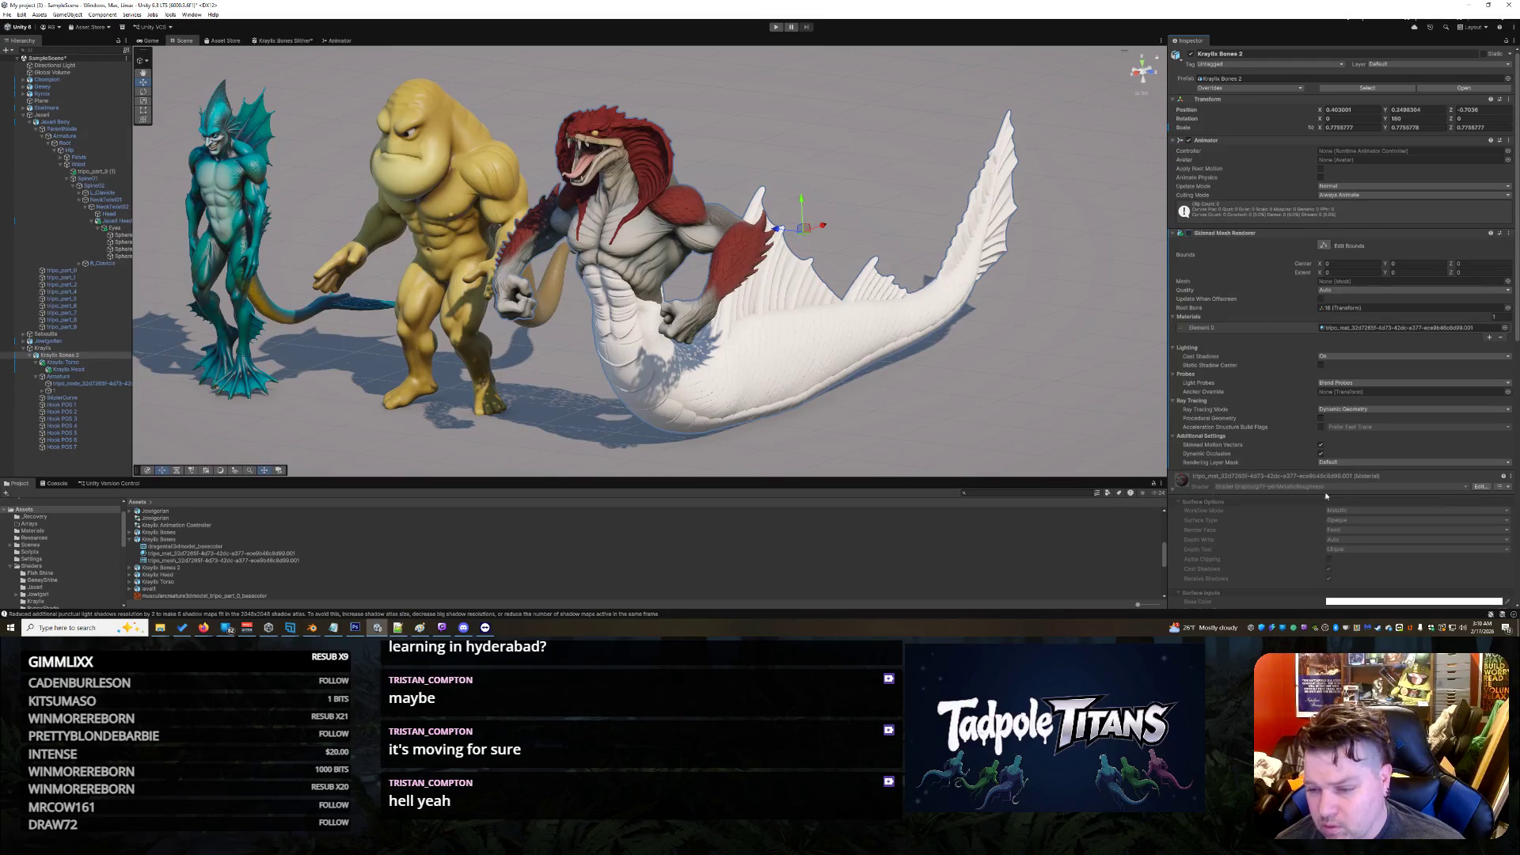
left_click(1174, 490)
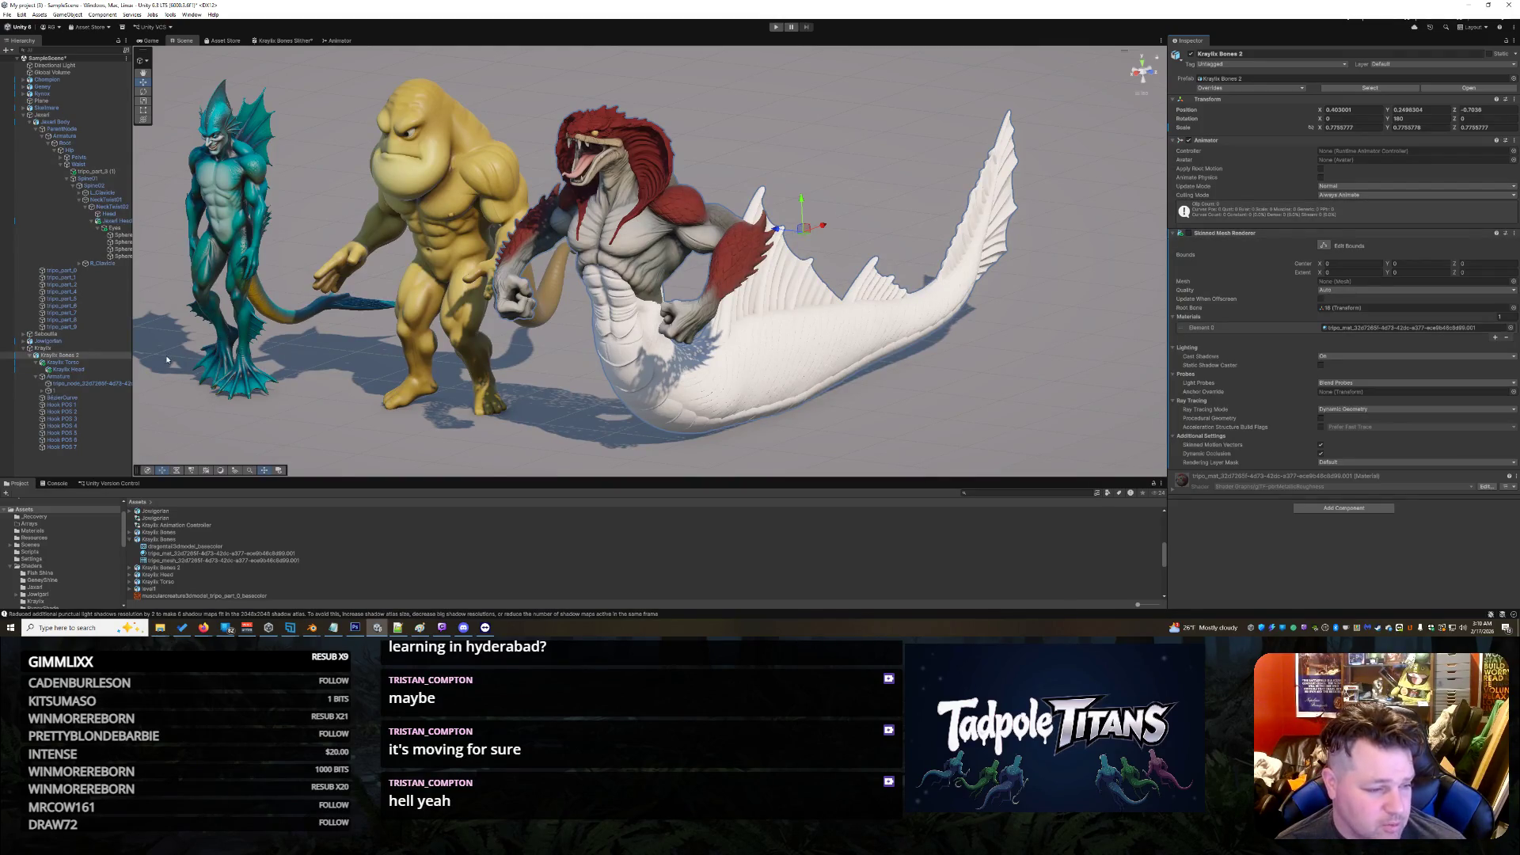
left_click(40, 377)
left_click(55, 377)
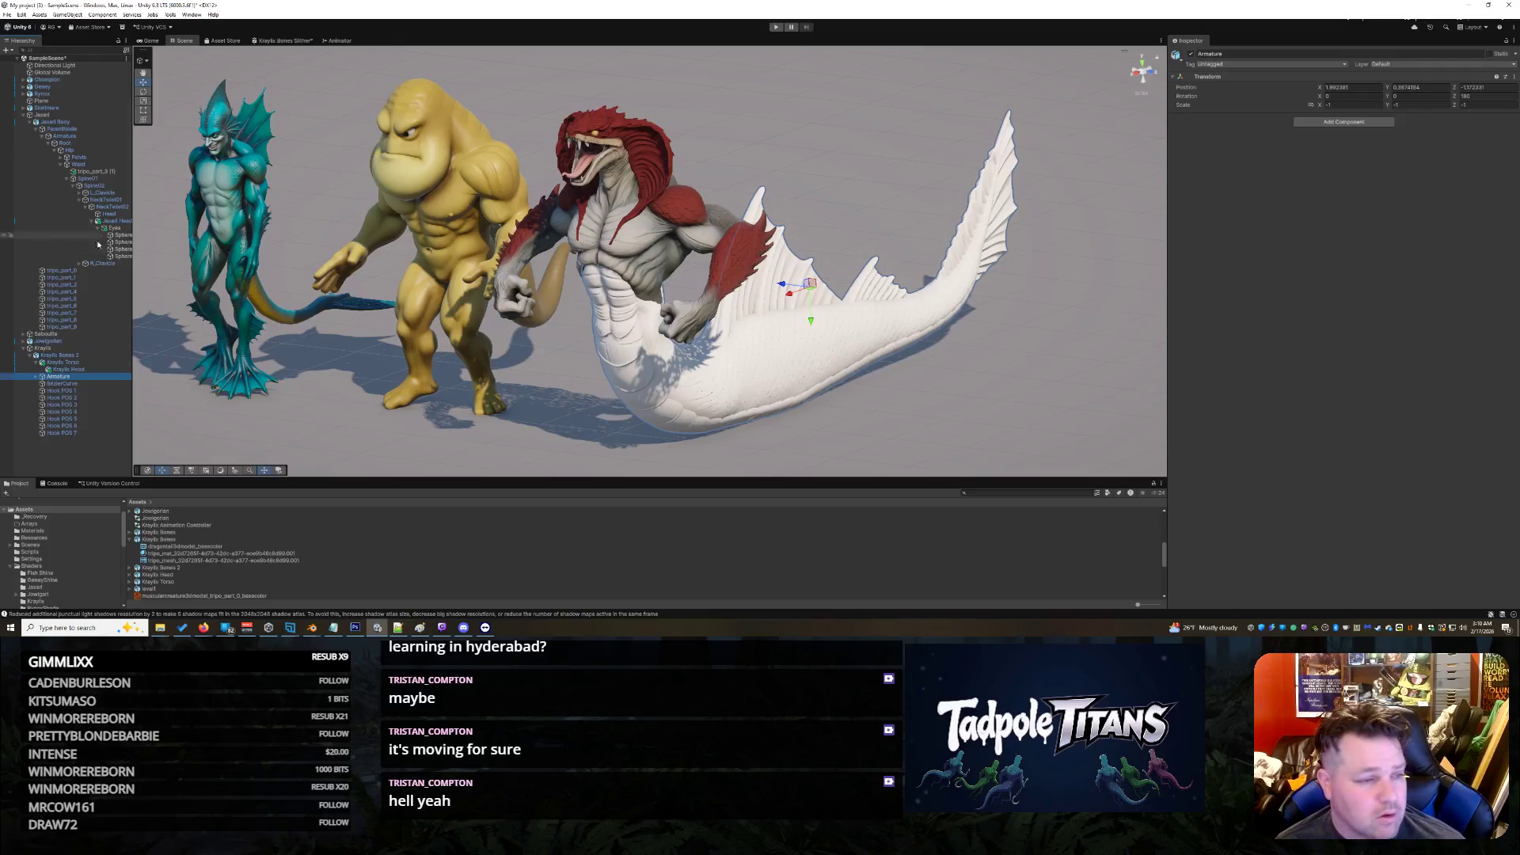
left_click(64, 122)
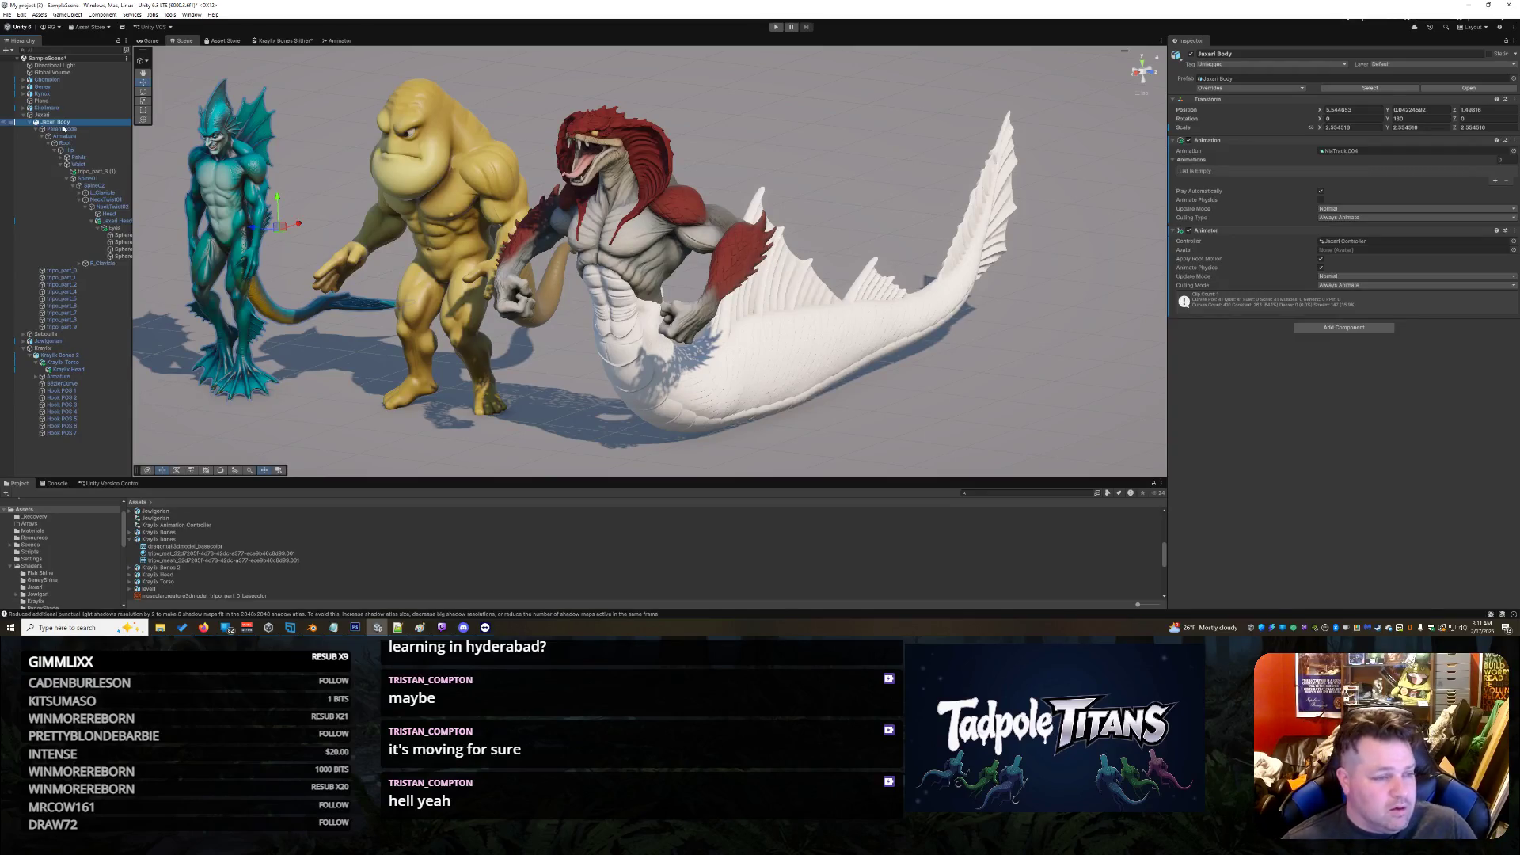
left_click(64, 129)
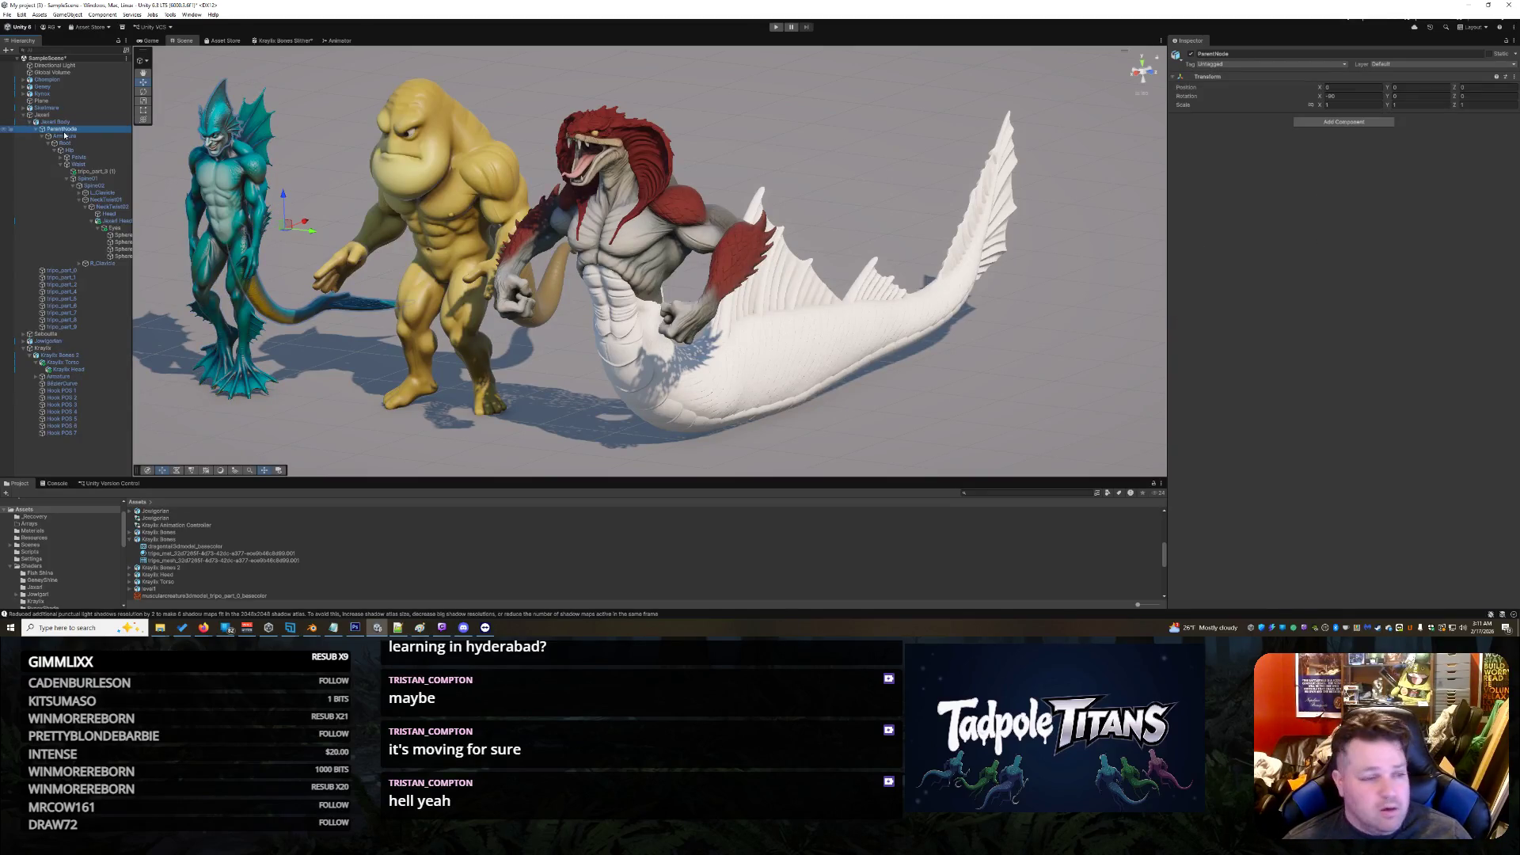
left_click(65, 135)
left_click(65, 143)
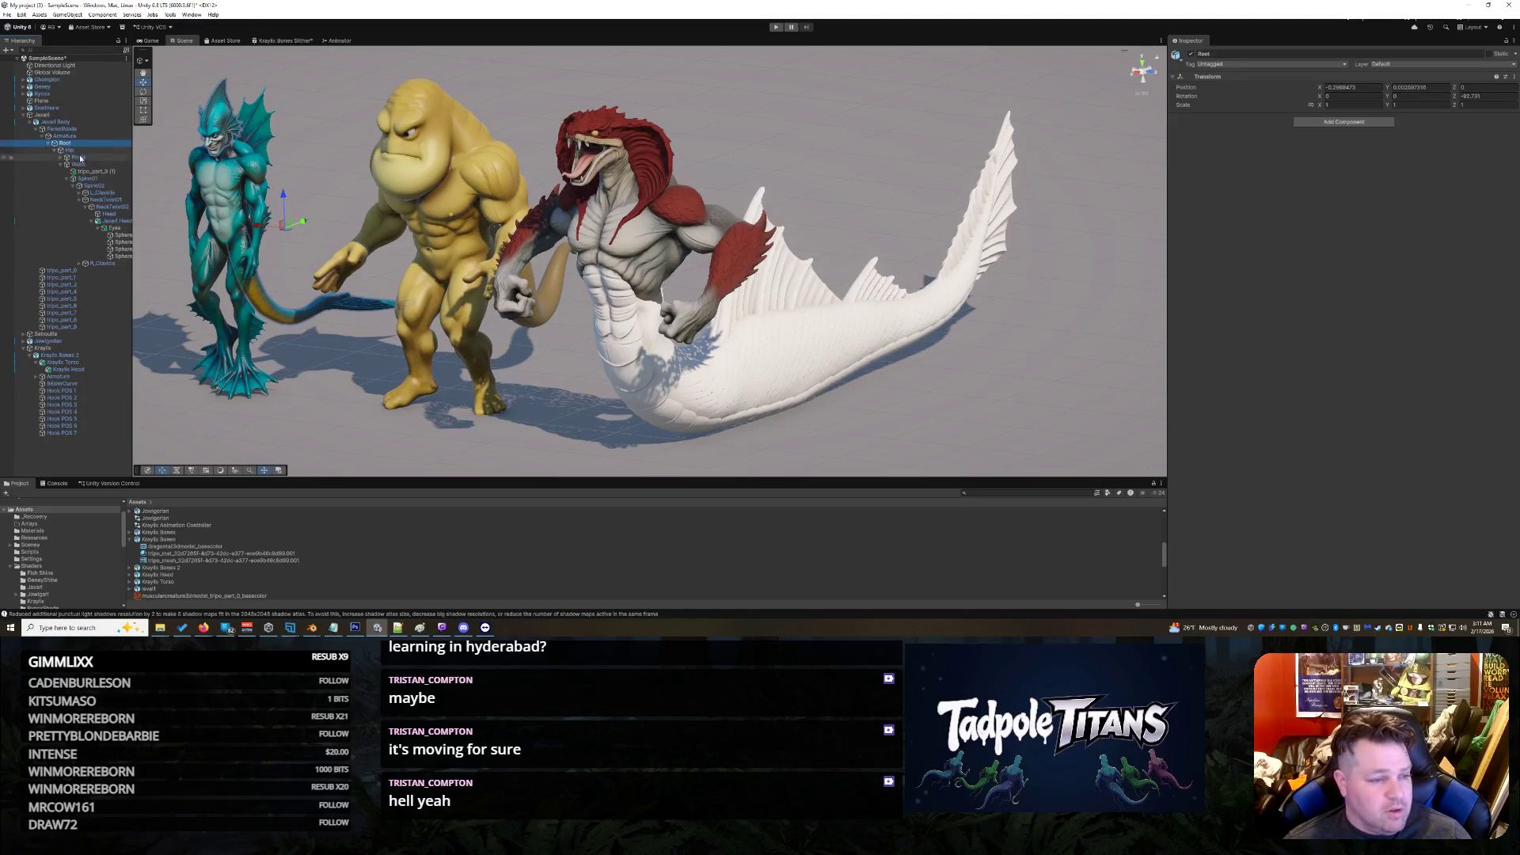
left_click(48, 144)
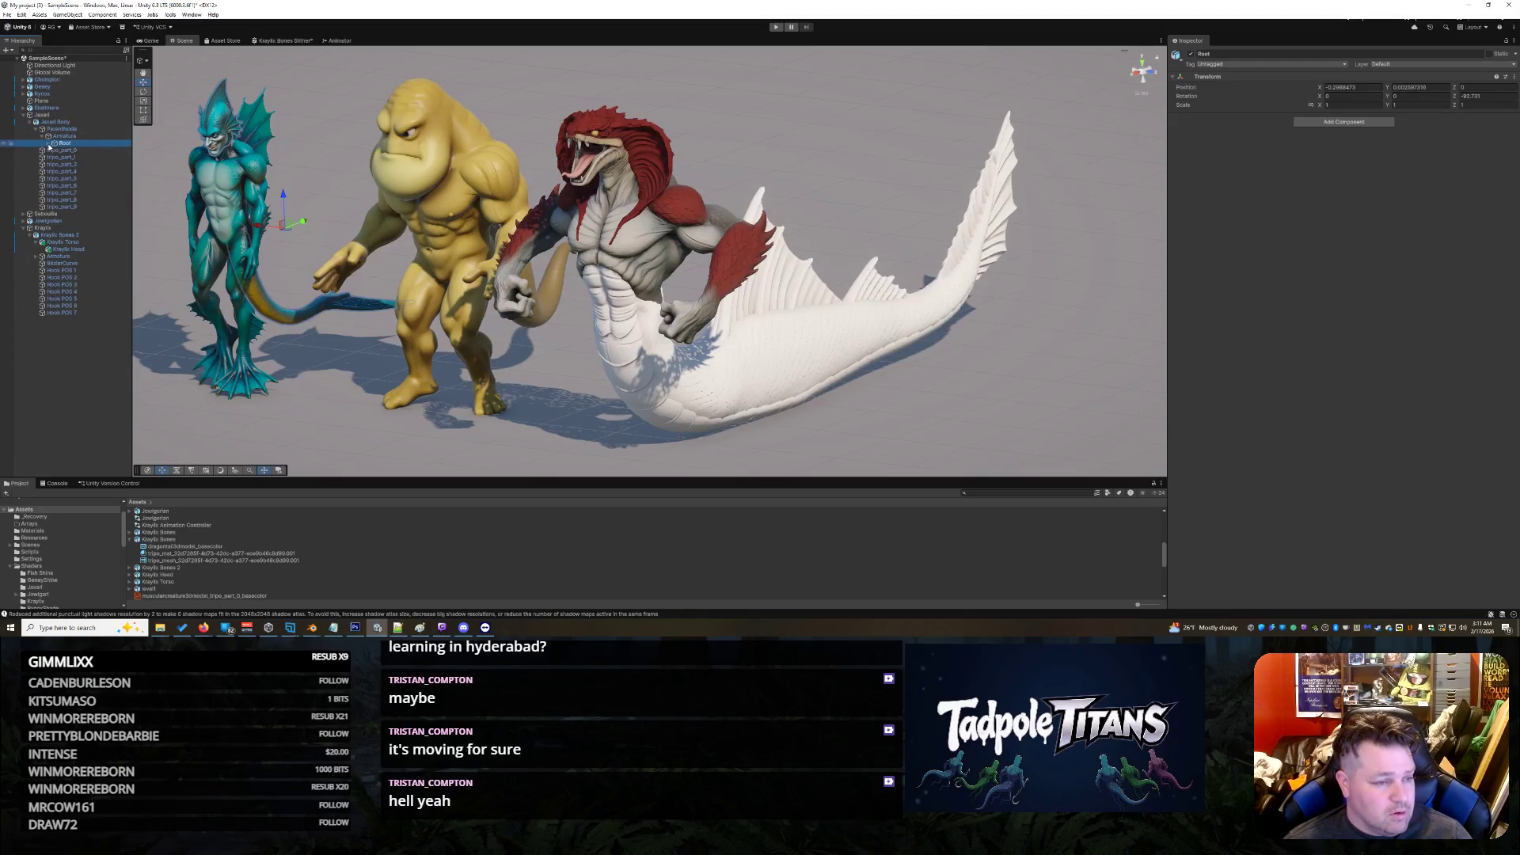
left_click(77, 179)
key("Down")
key("Down")
key("Down")
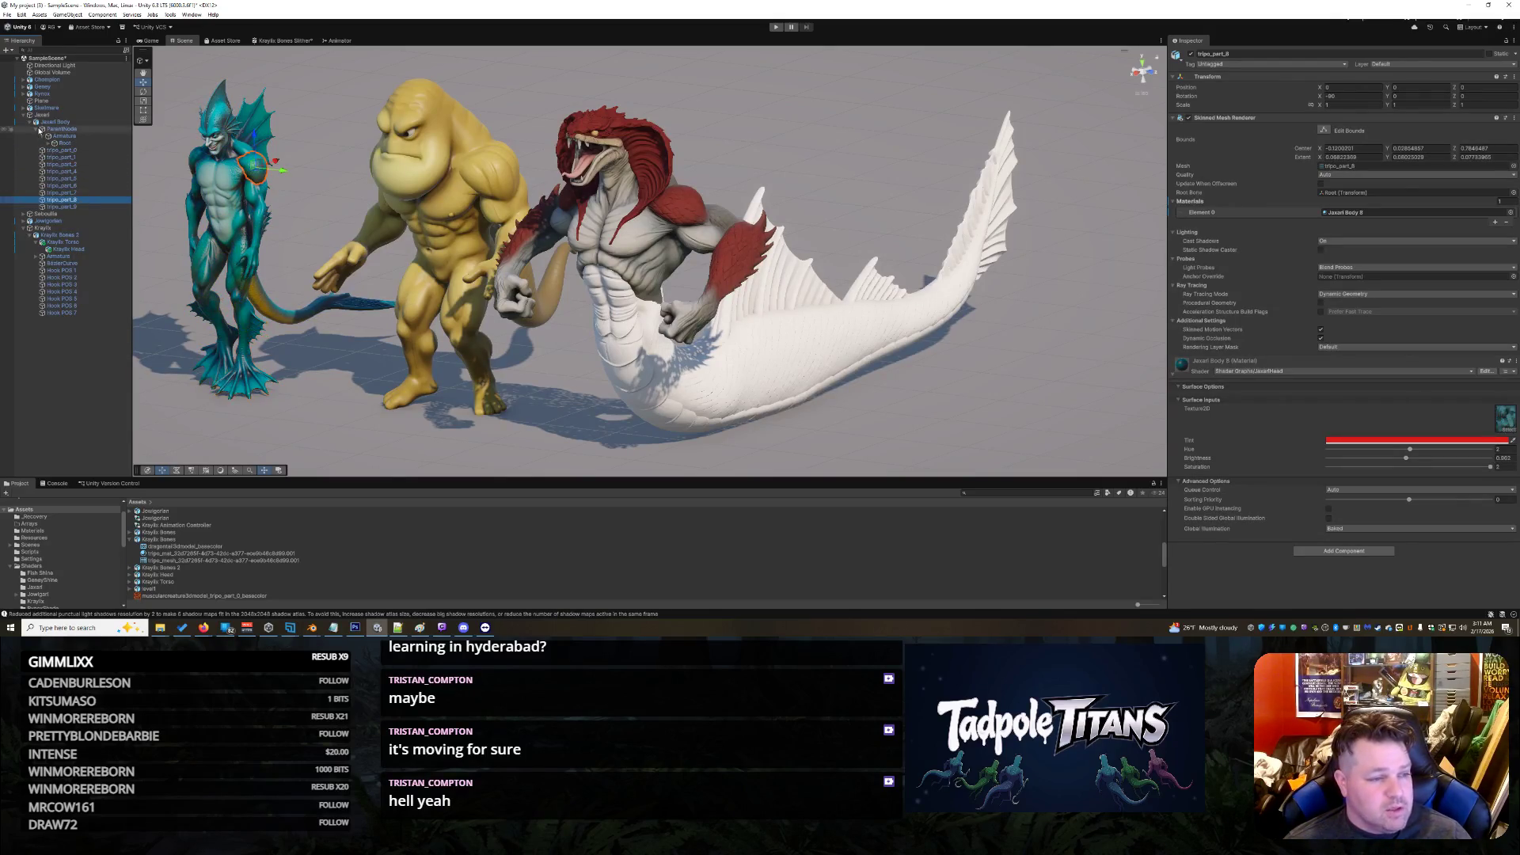
left_click(69, 222)
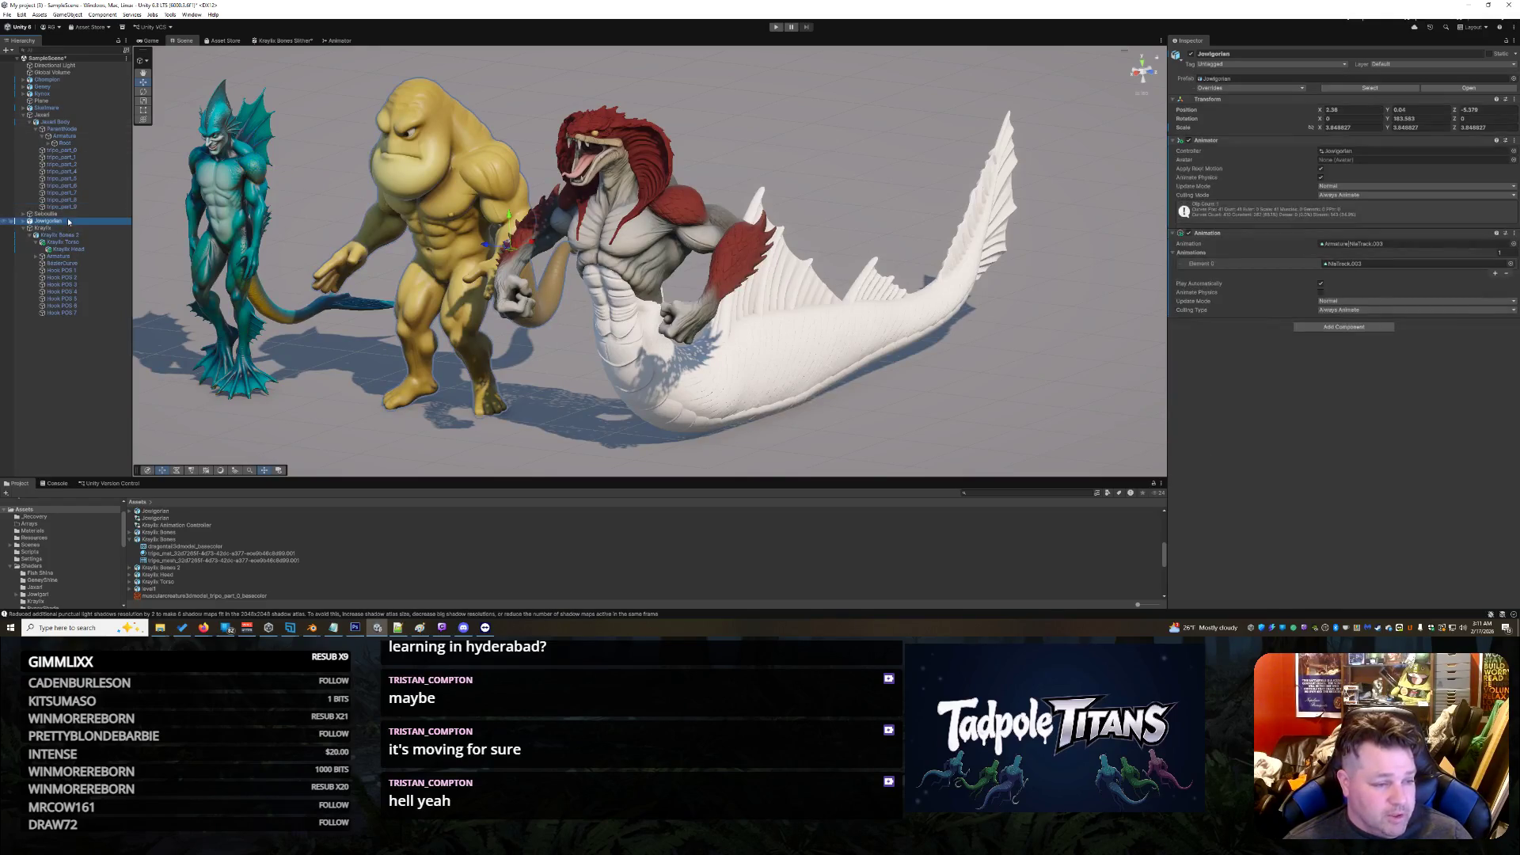
left_click(22, 221)
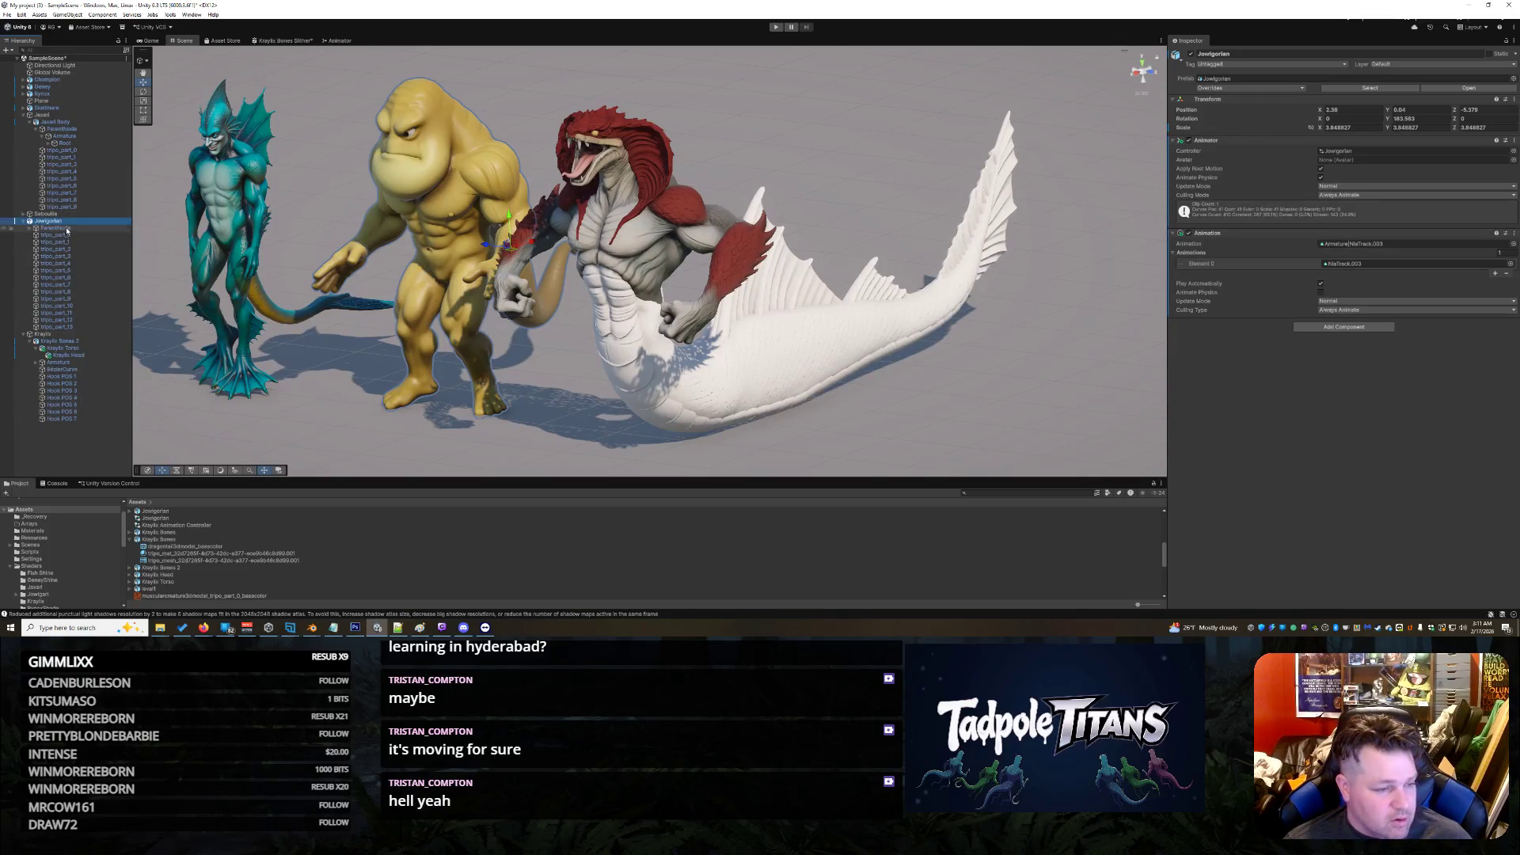
left_click(23, 222)
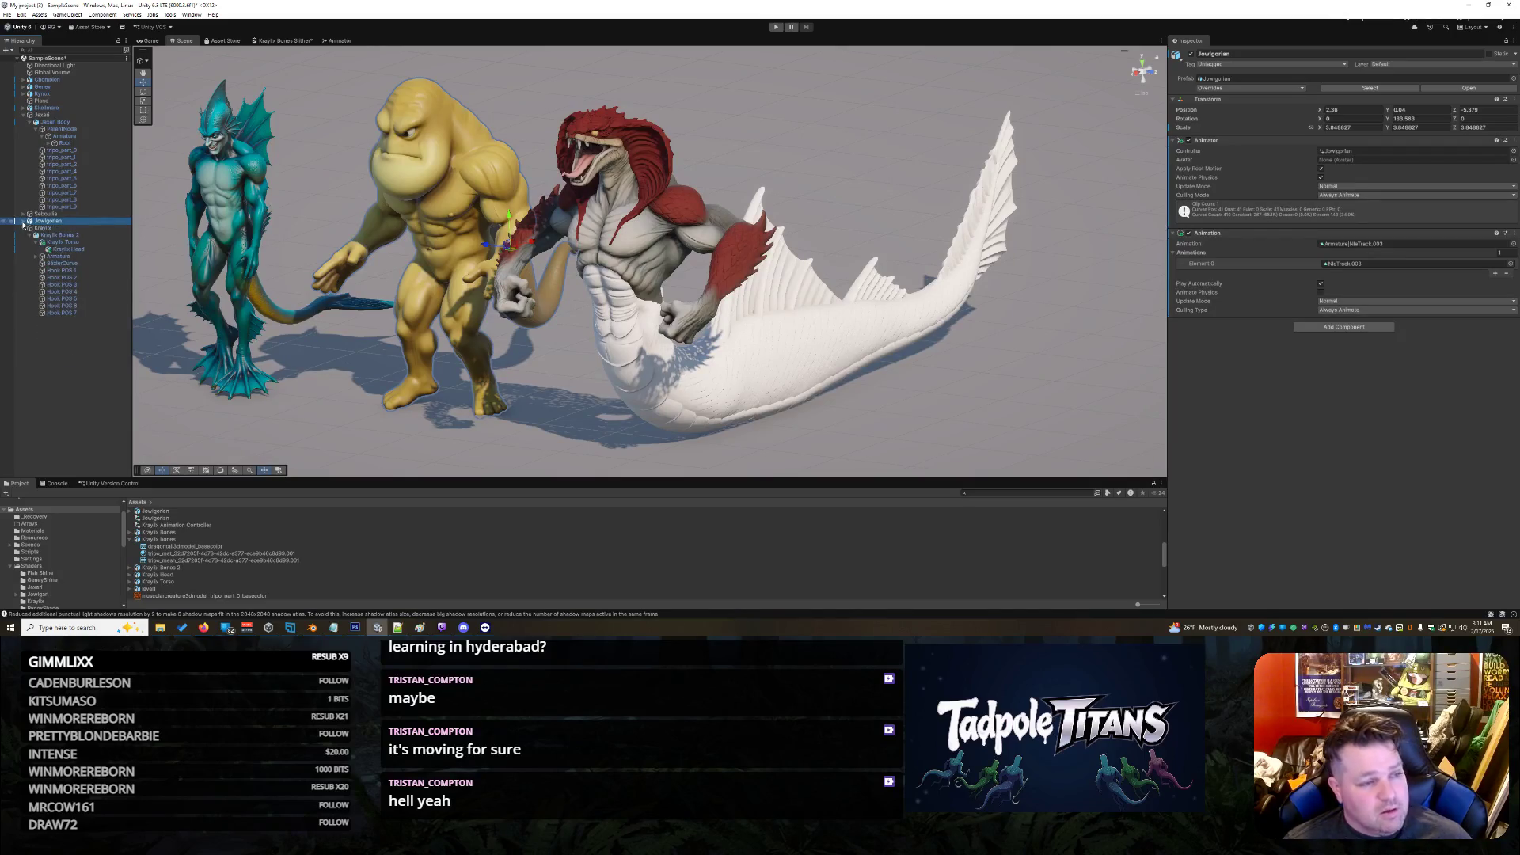
left_click(31, 87)
left_click(23, 88)
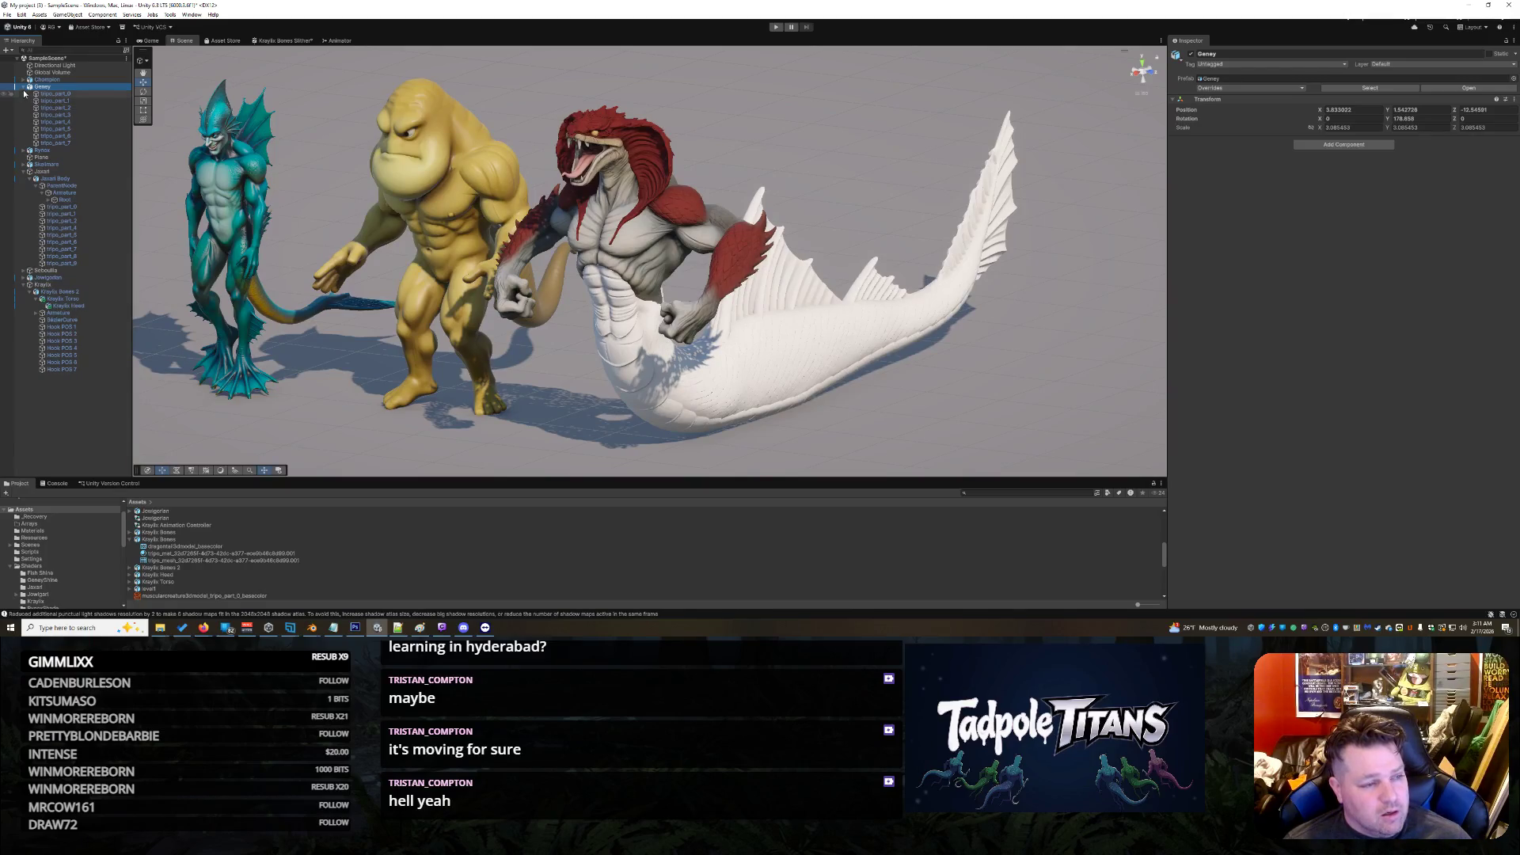
left_click(23, 87)
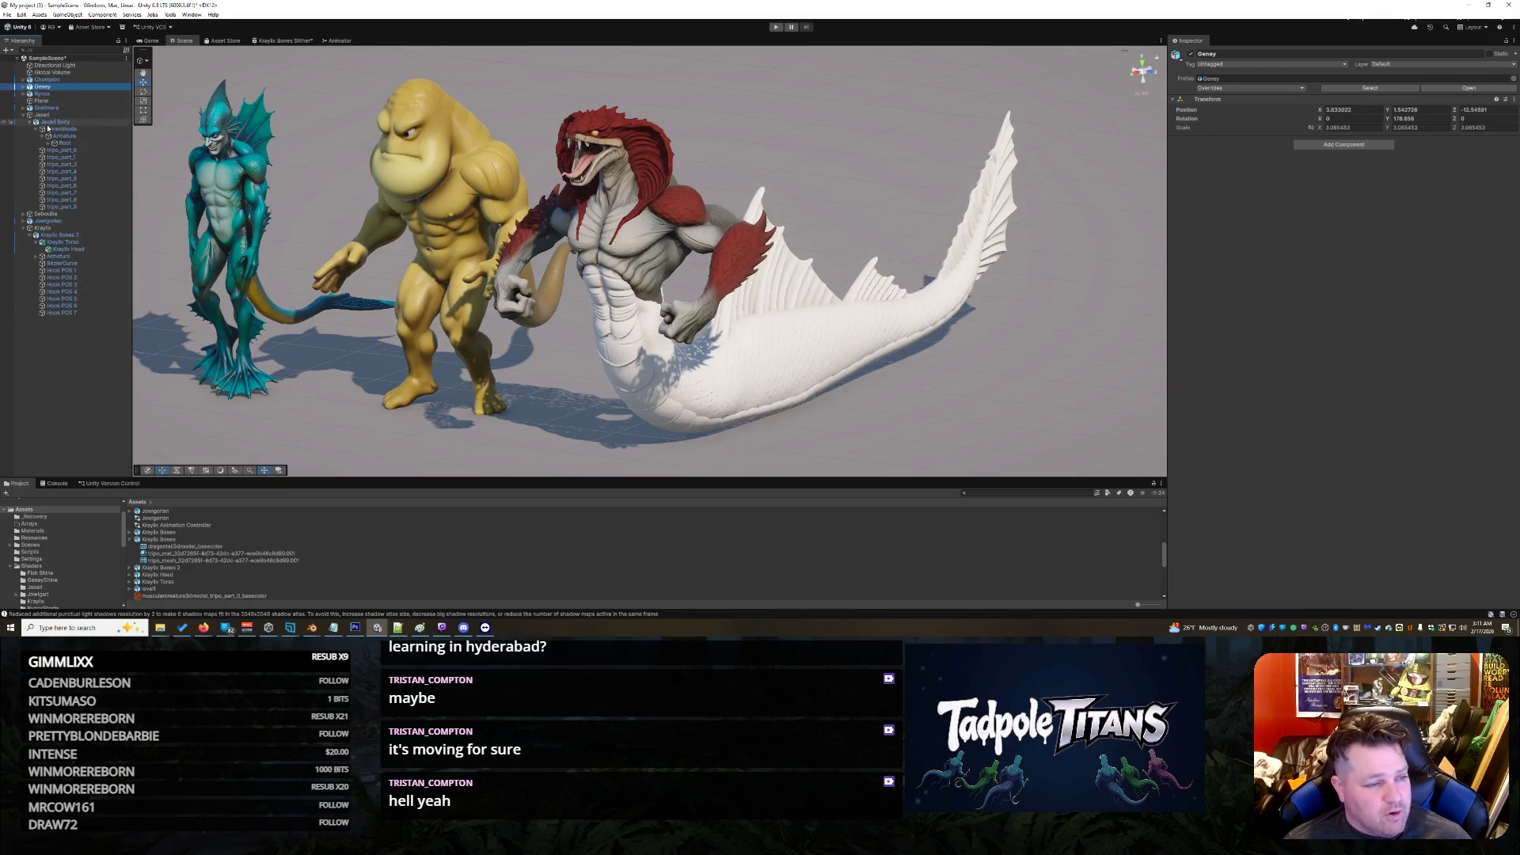
left_click(31, 109)
left_click(23, 108)
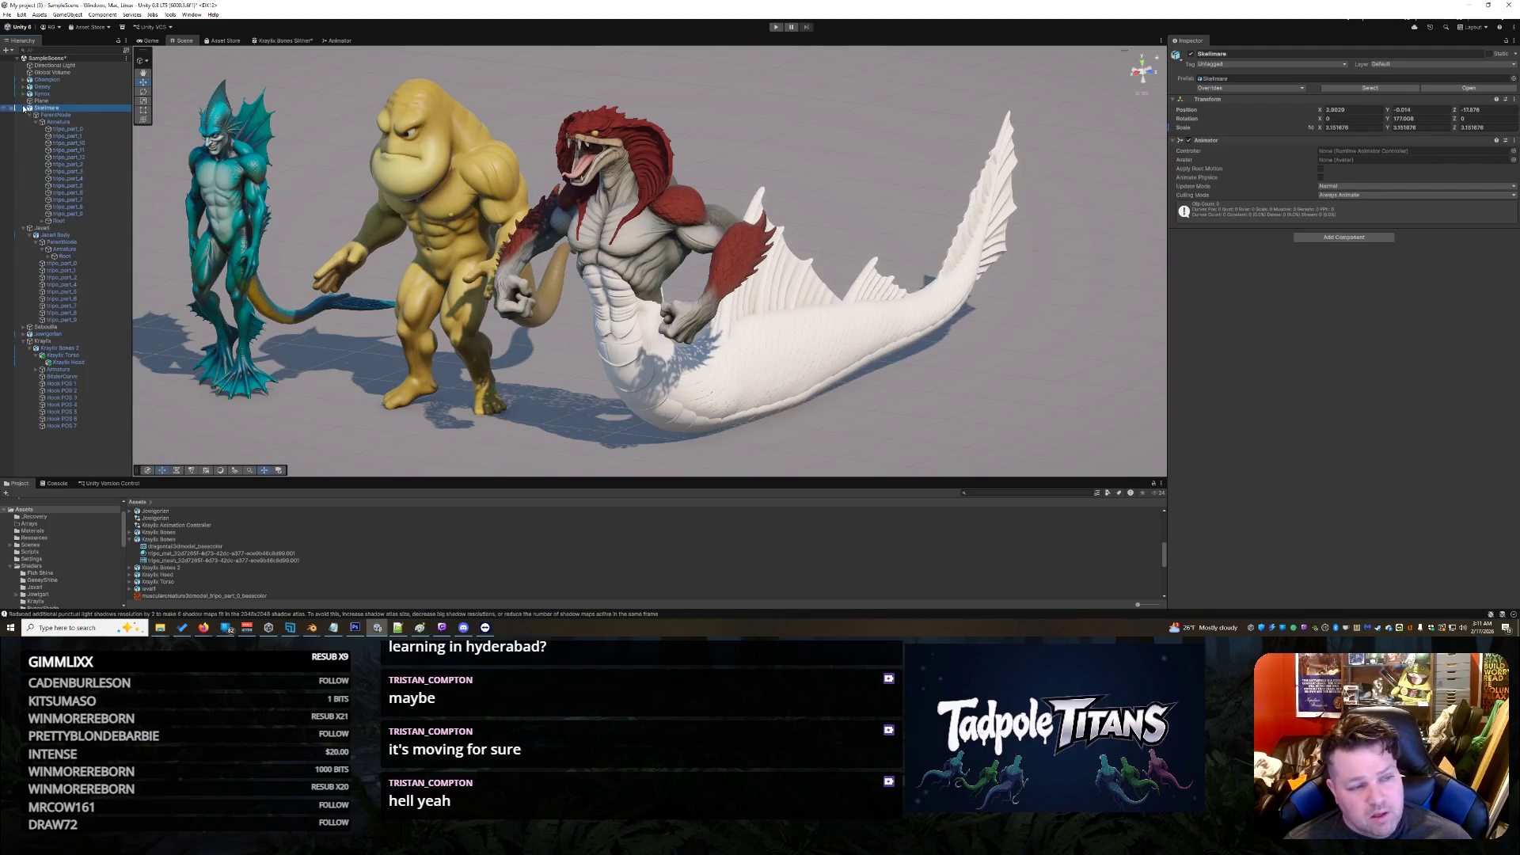
left_click(69, 135)
left_click(68, 128)
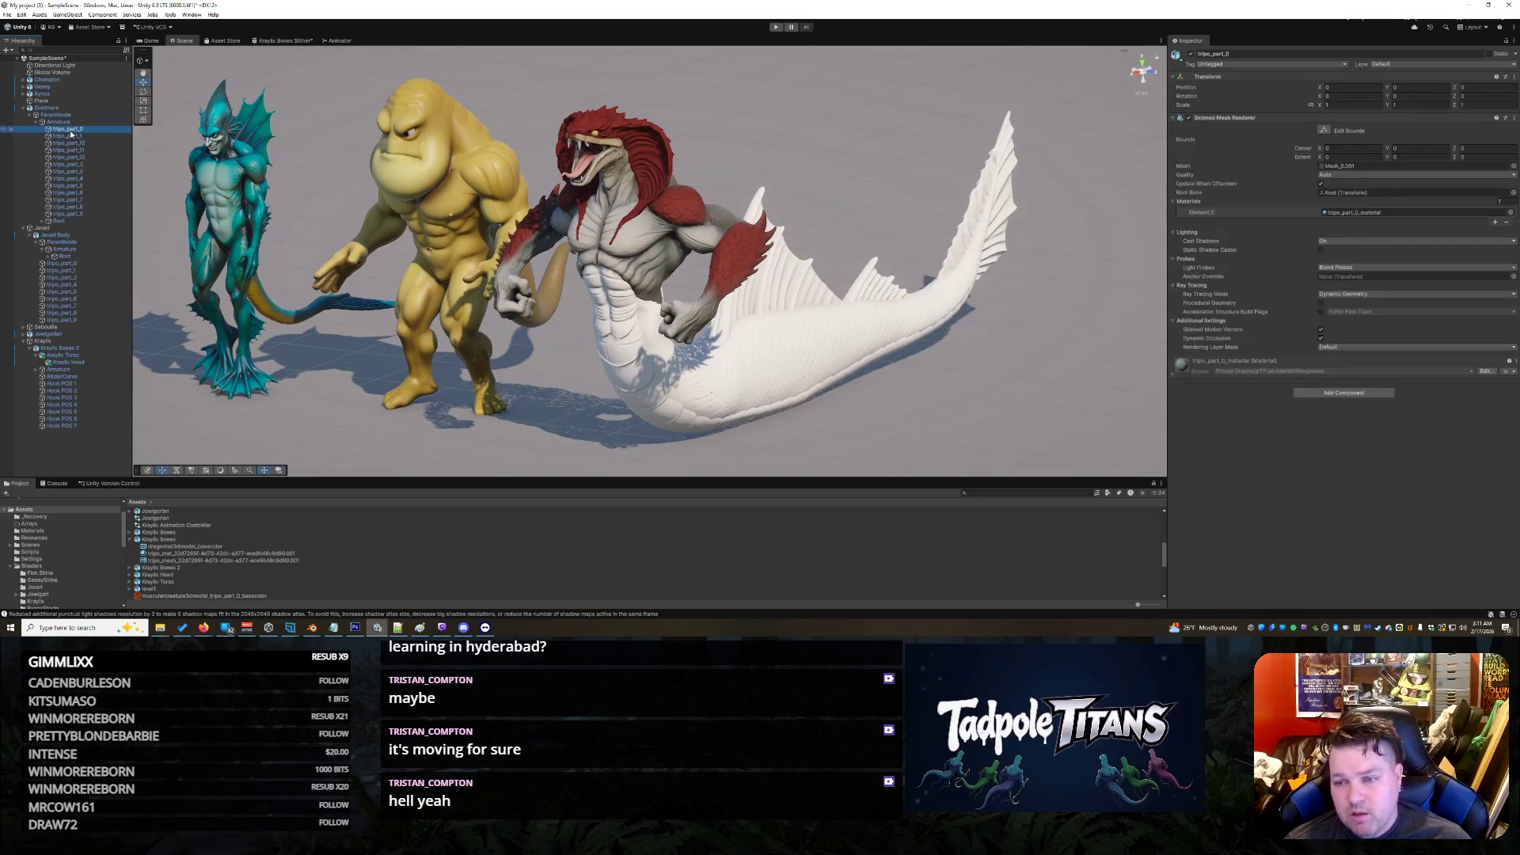
left_click(29, 109)
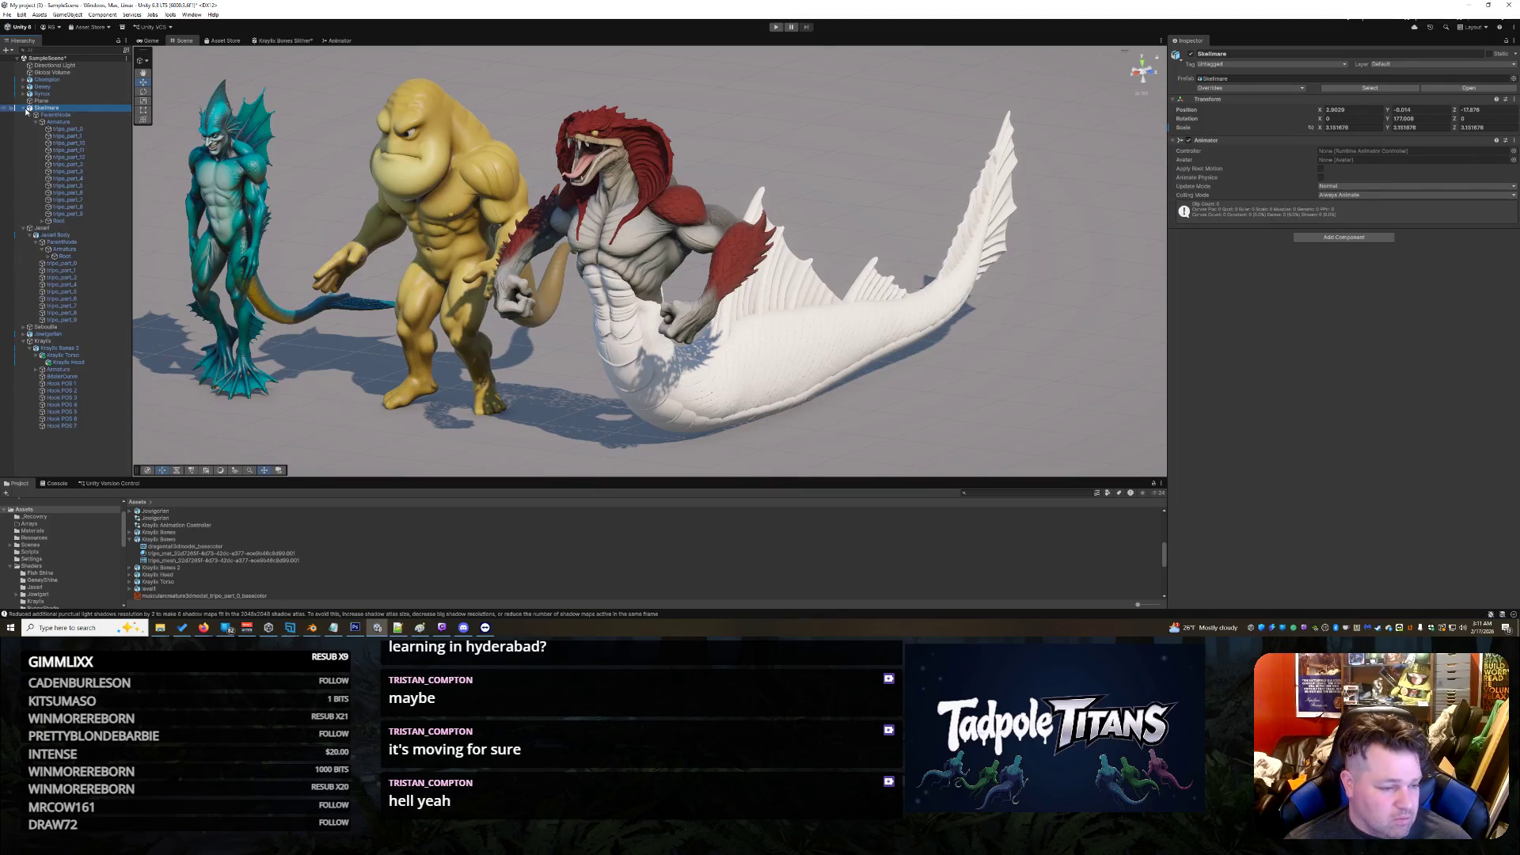
left_click(25, 108)
left_click(63, 257)
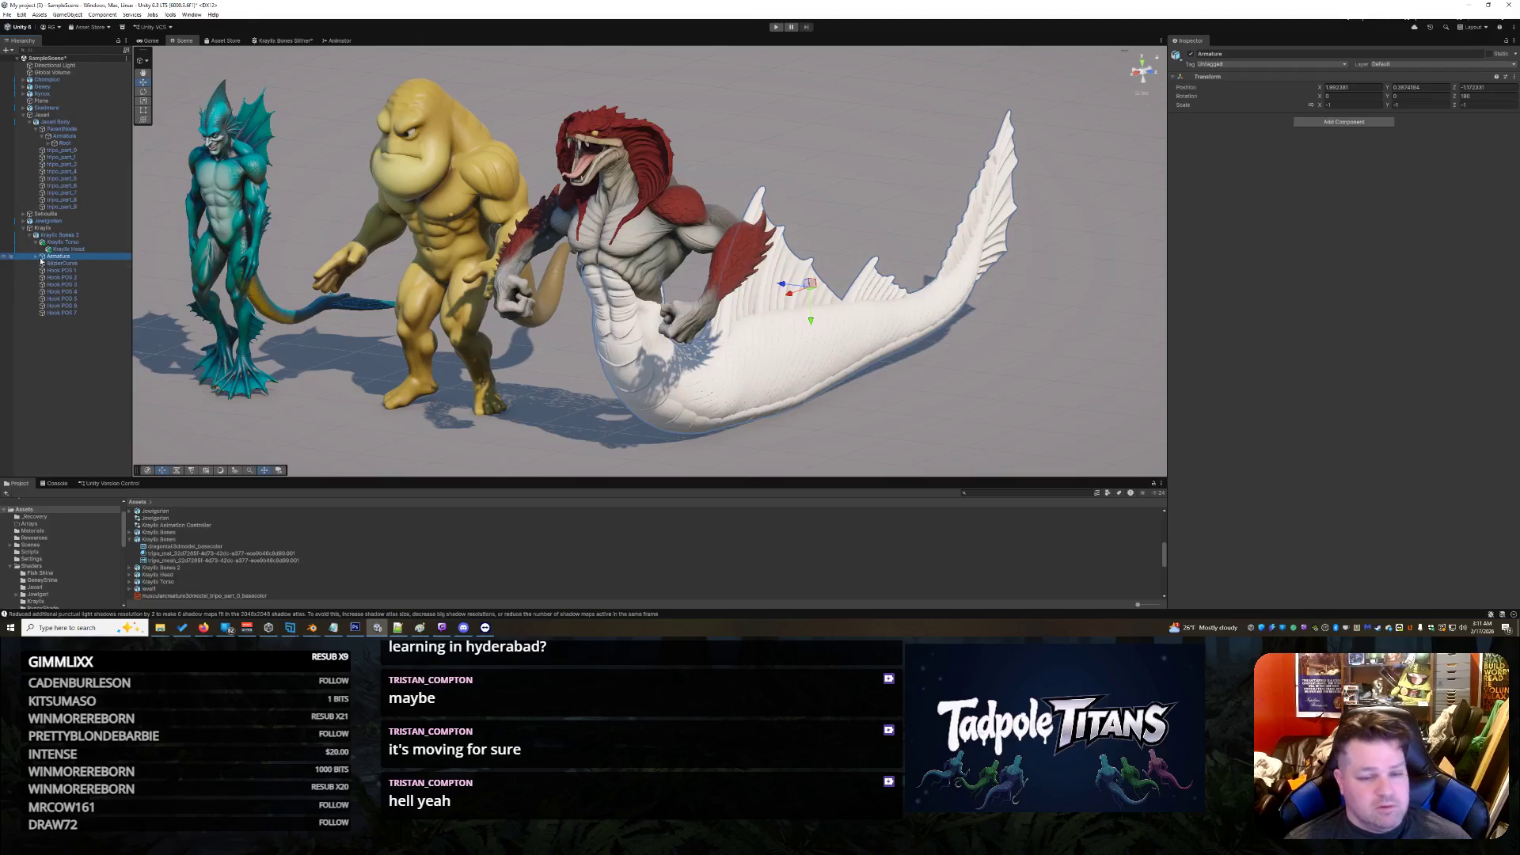
left_click(42, 258)
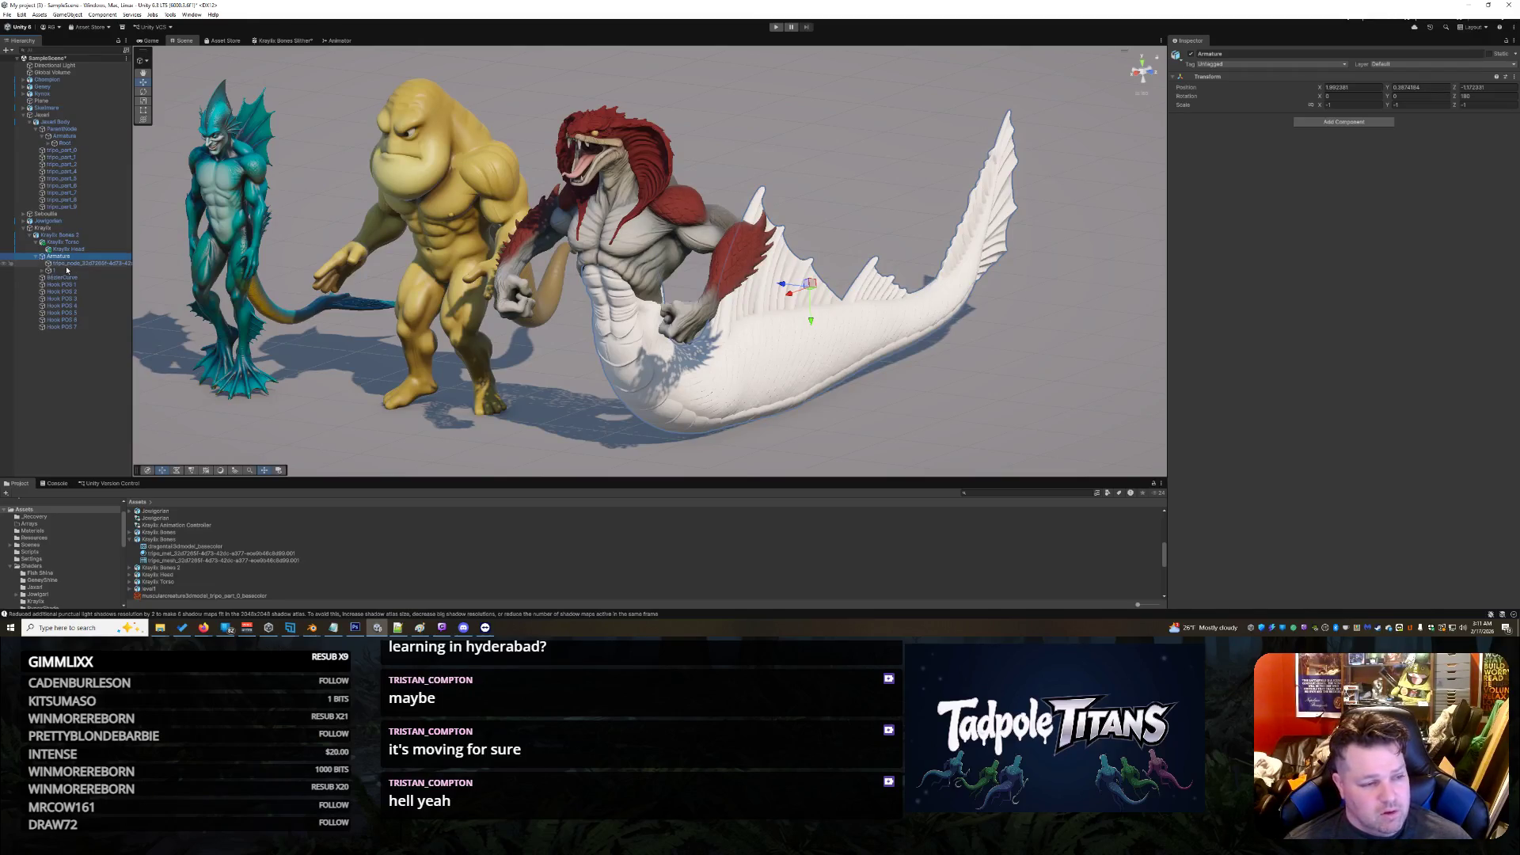
left_click(66, 264)
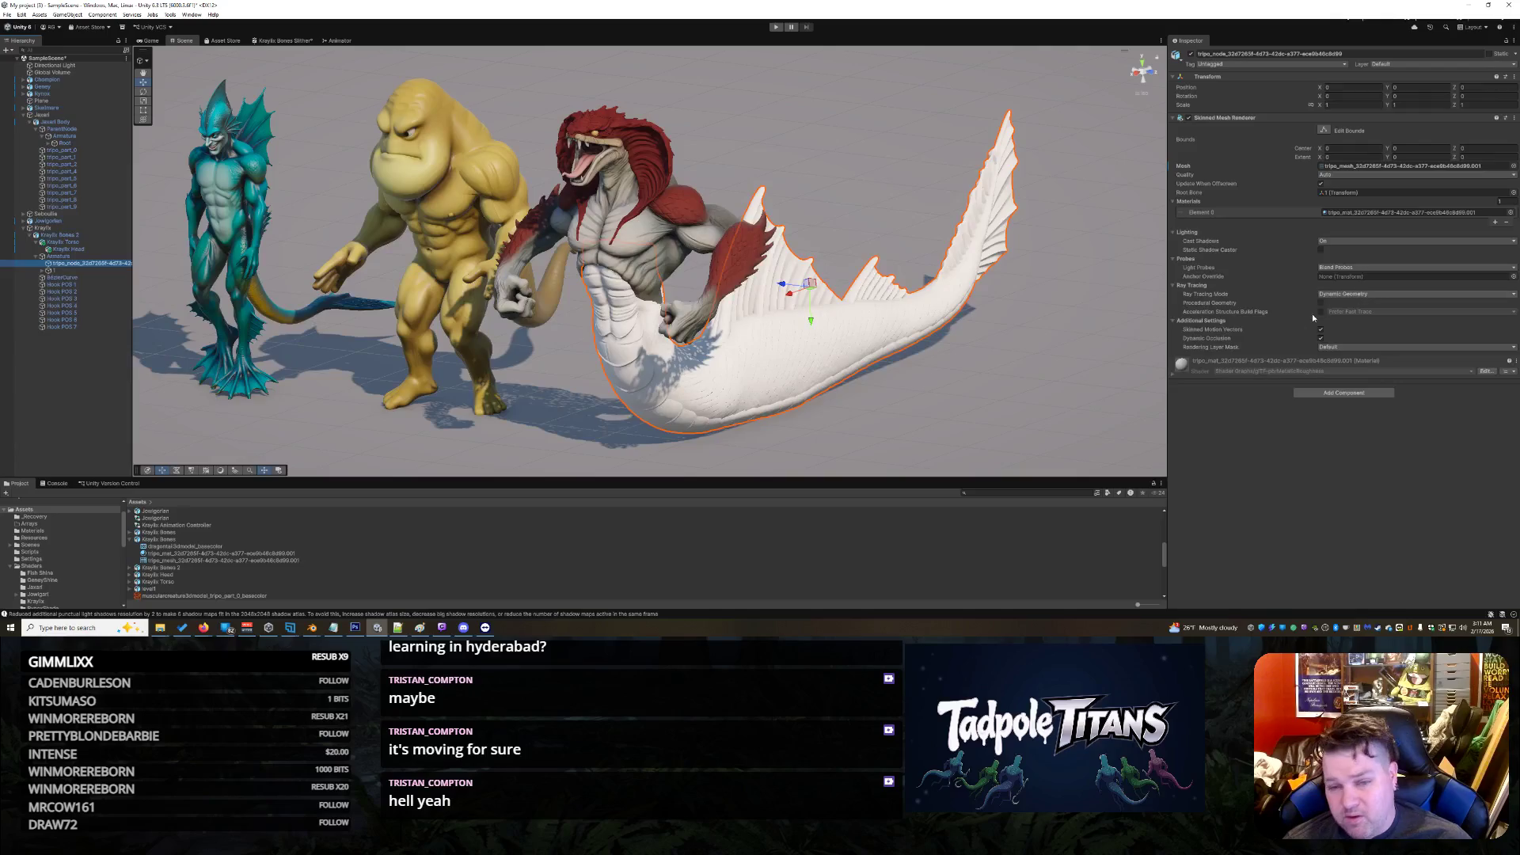
left_click(94, 236)
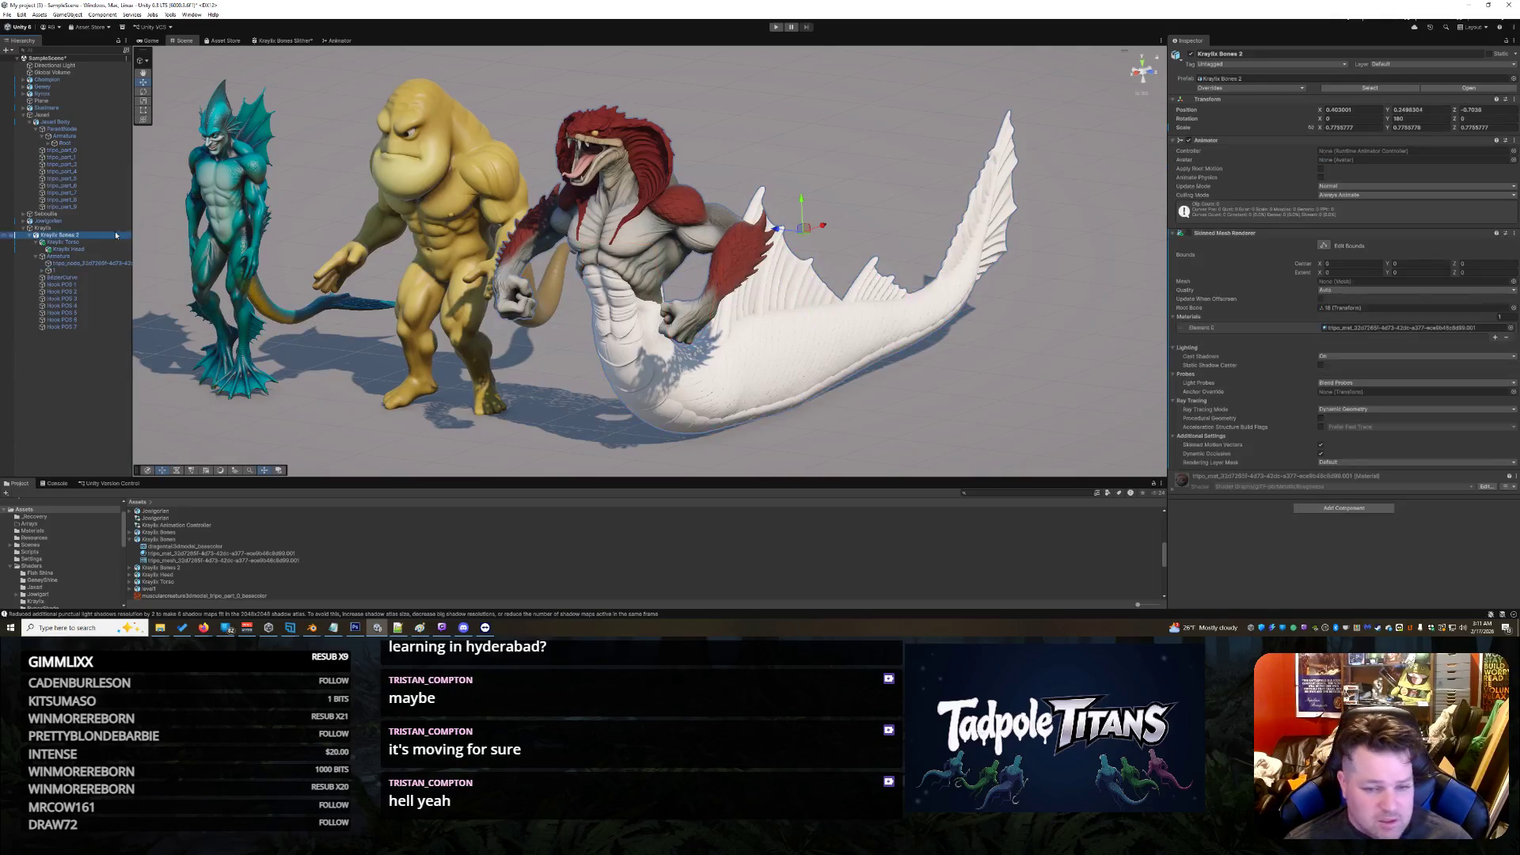
Step: Review the tail mesh's material surface settings, then browse the project's Shaders folder
left_click(1516, 478)
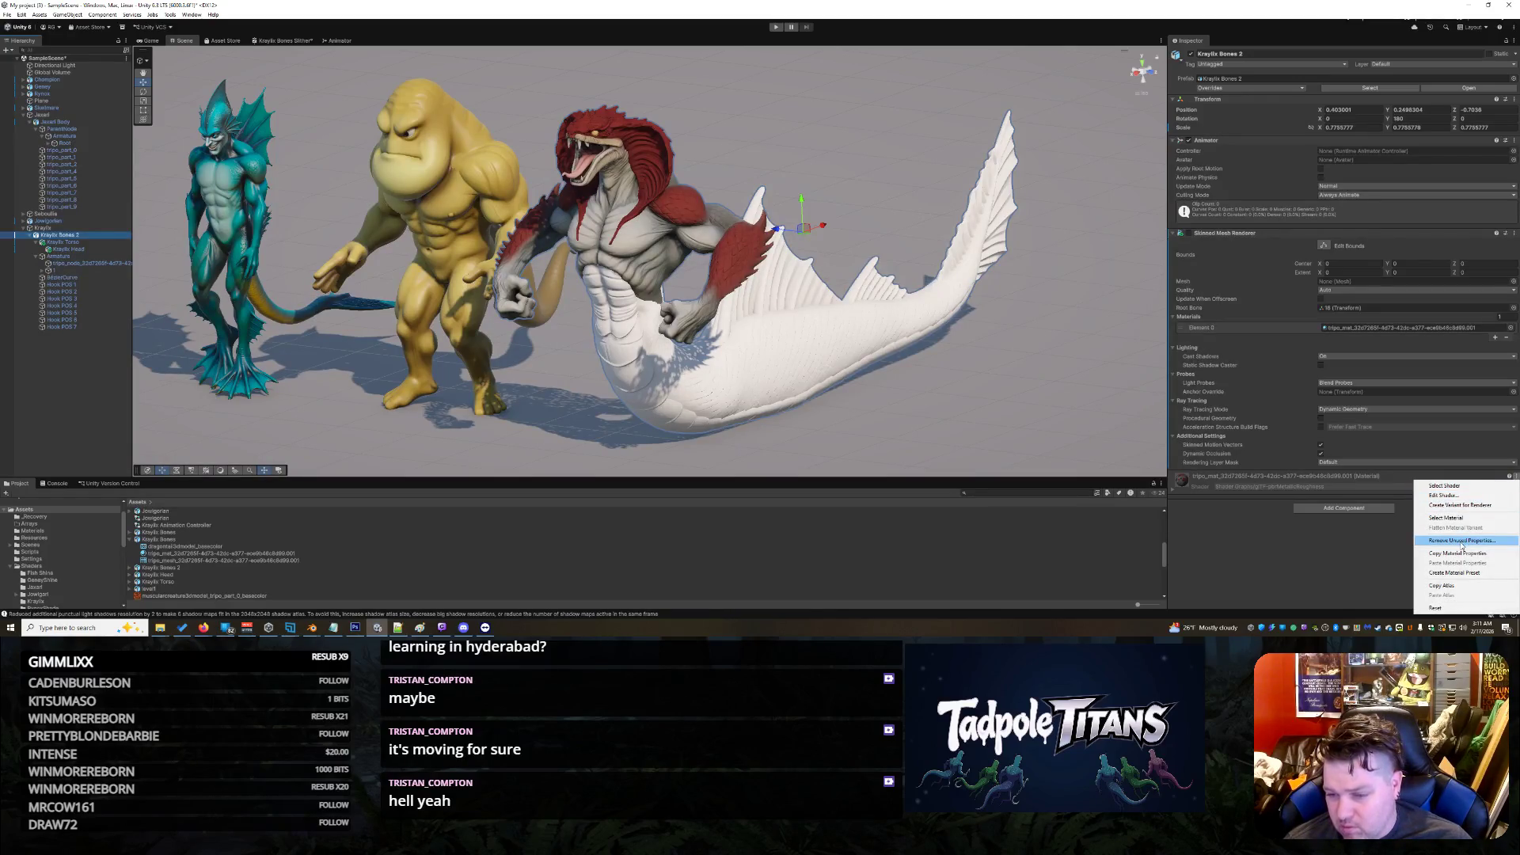
left_click(1346, 576)
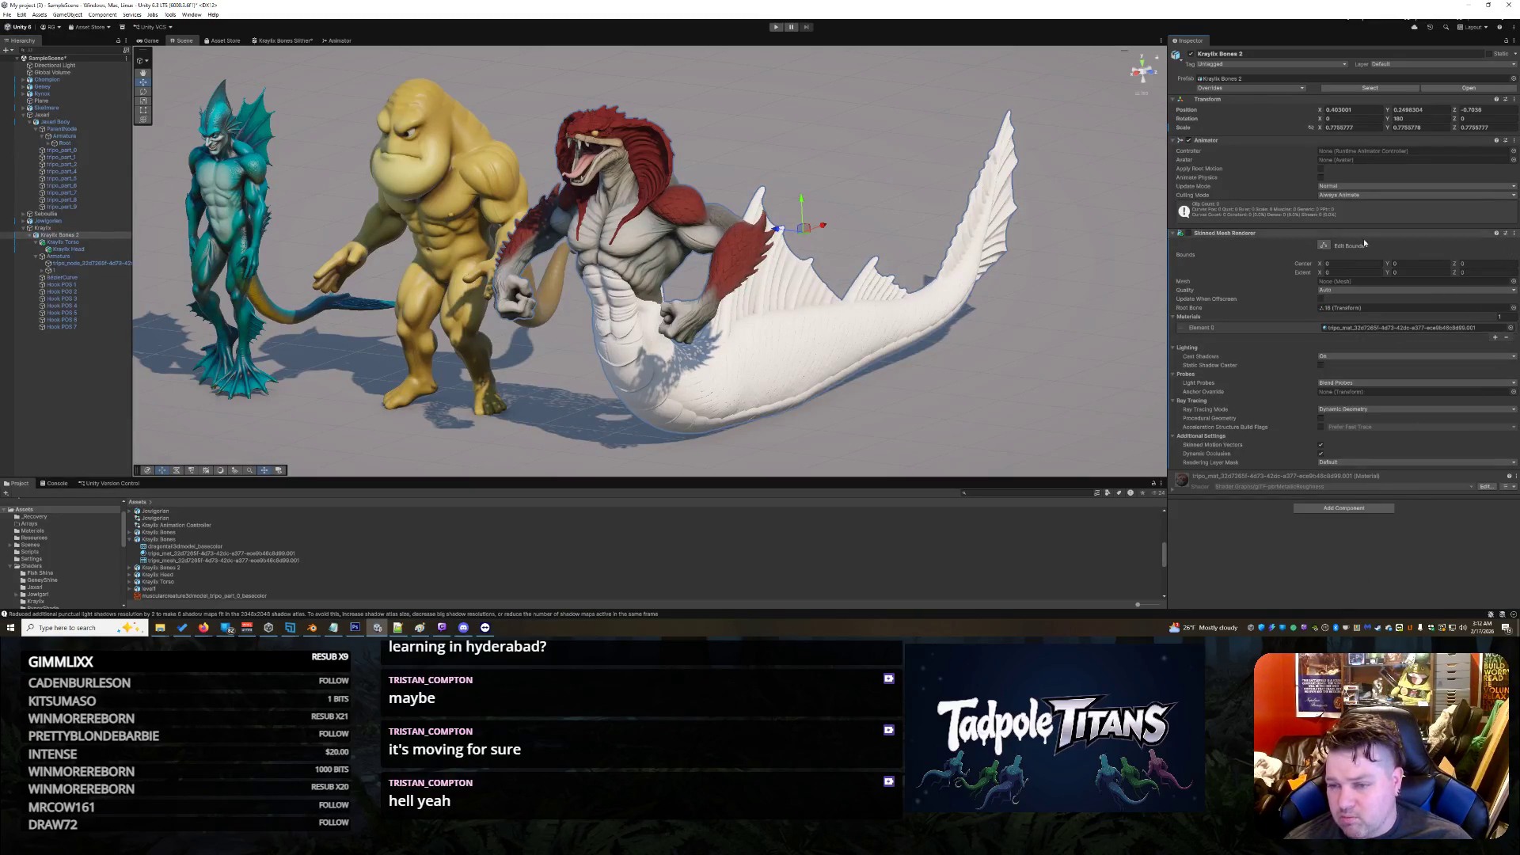
left_click(1204, 234)
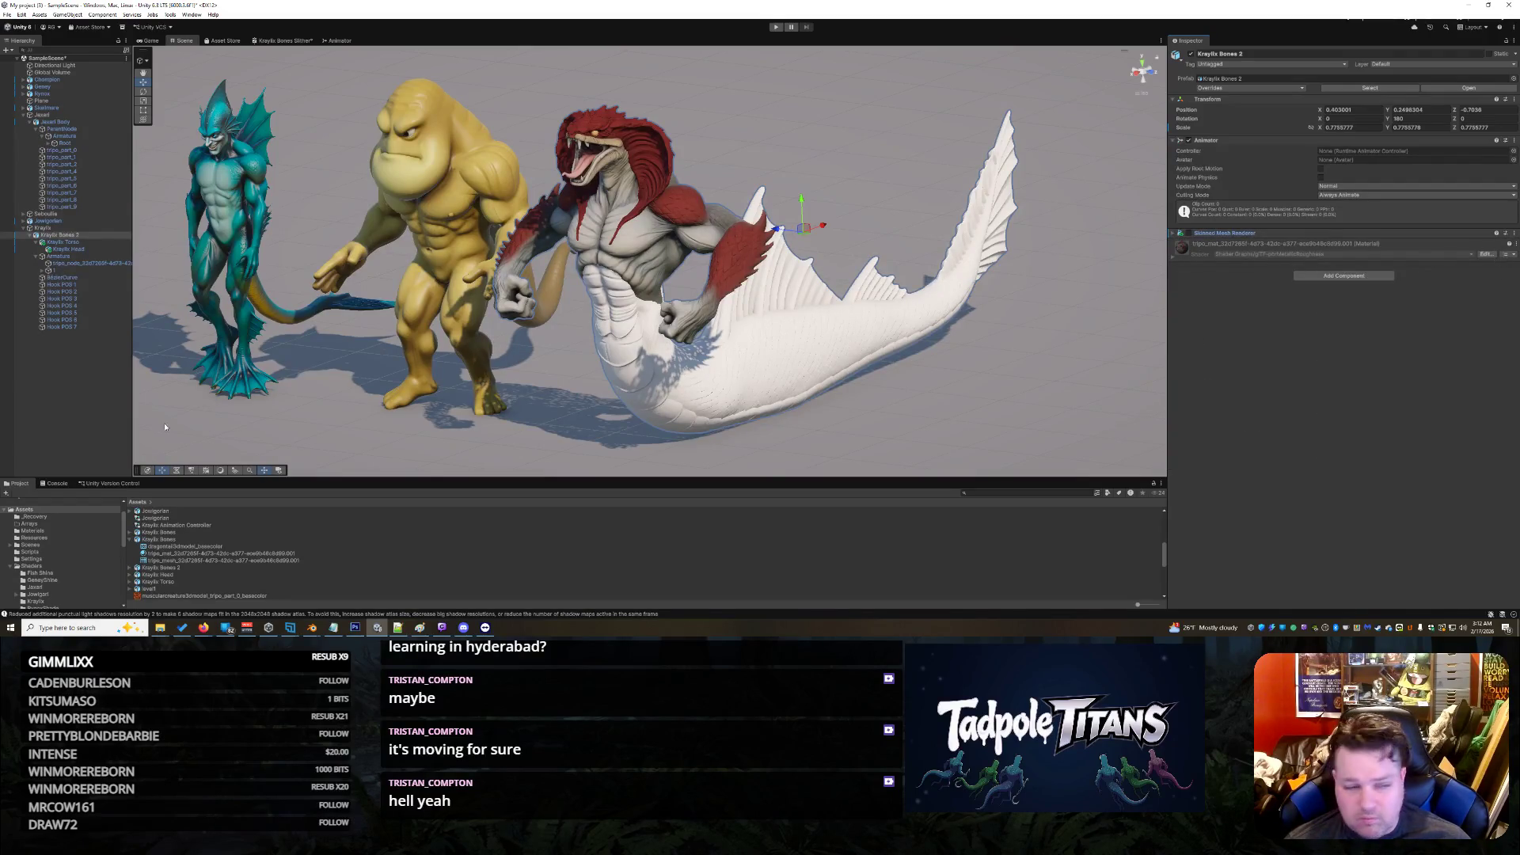
left_click(70, 262)
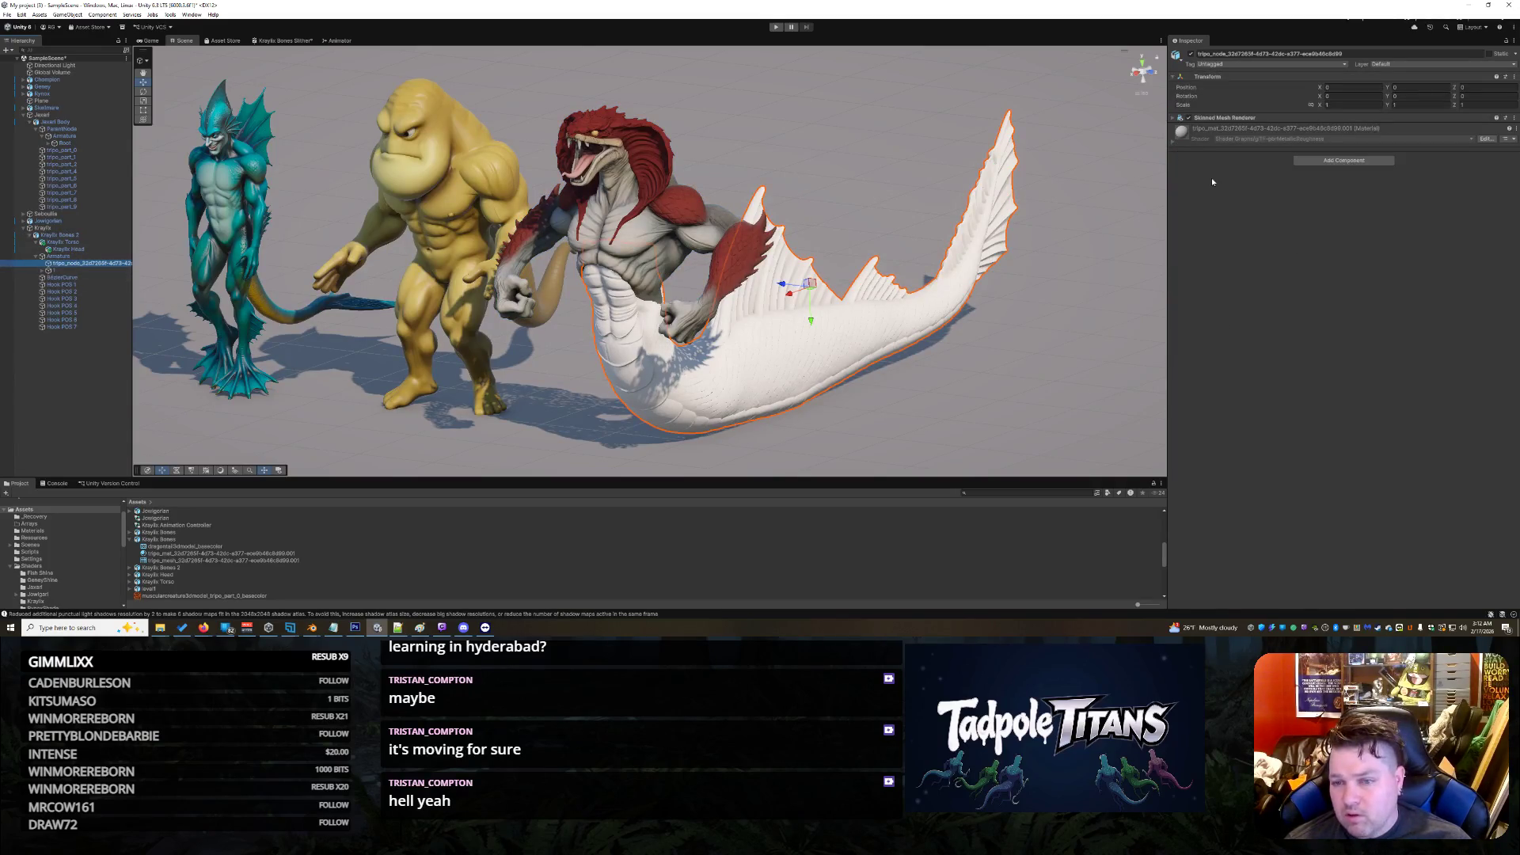
left_click(1464, 141)
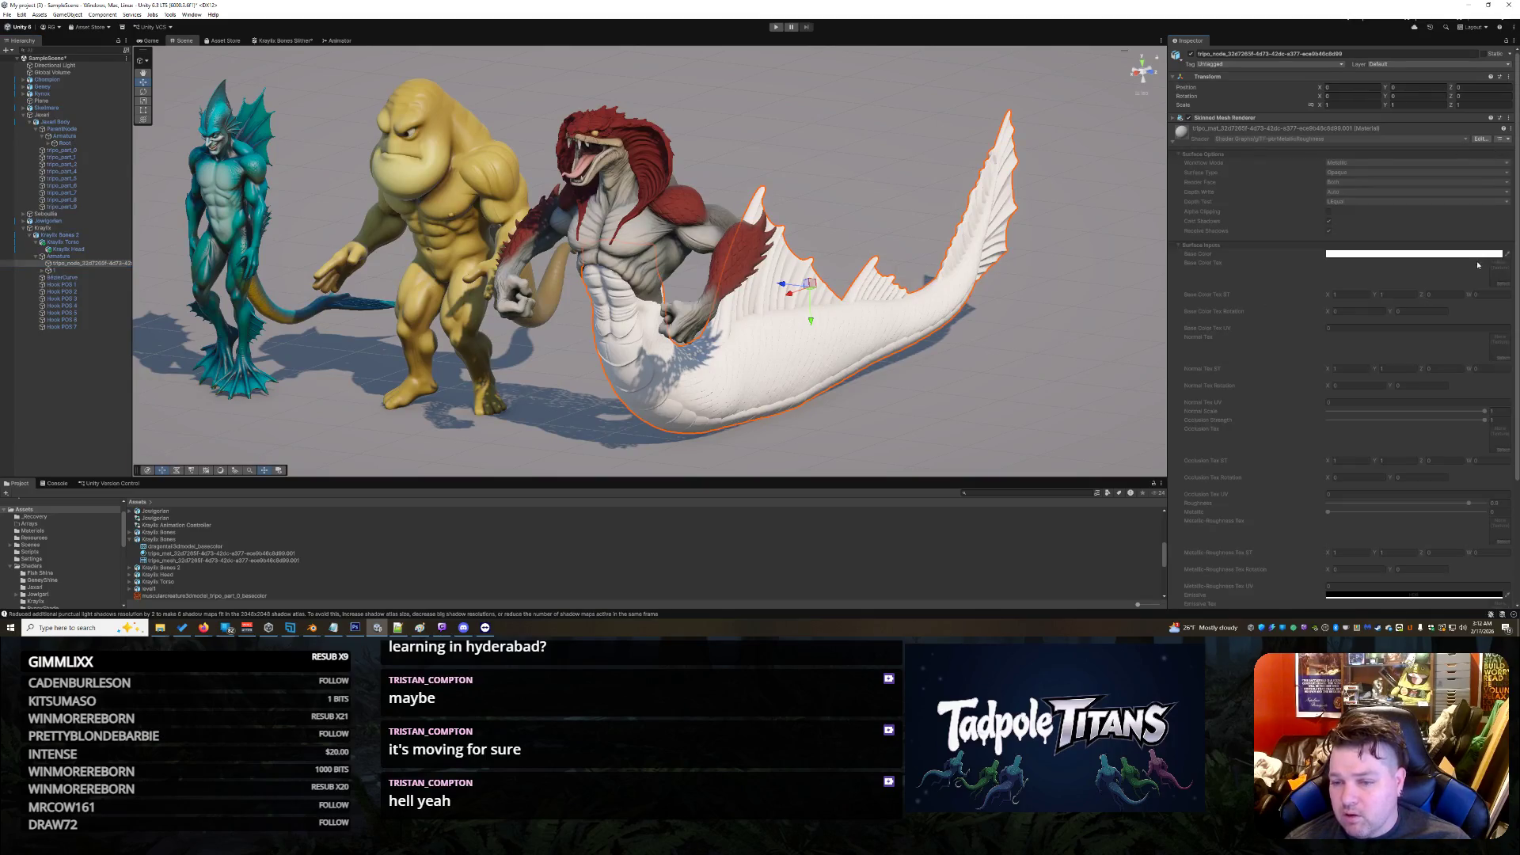
left_click(1172, 143)
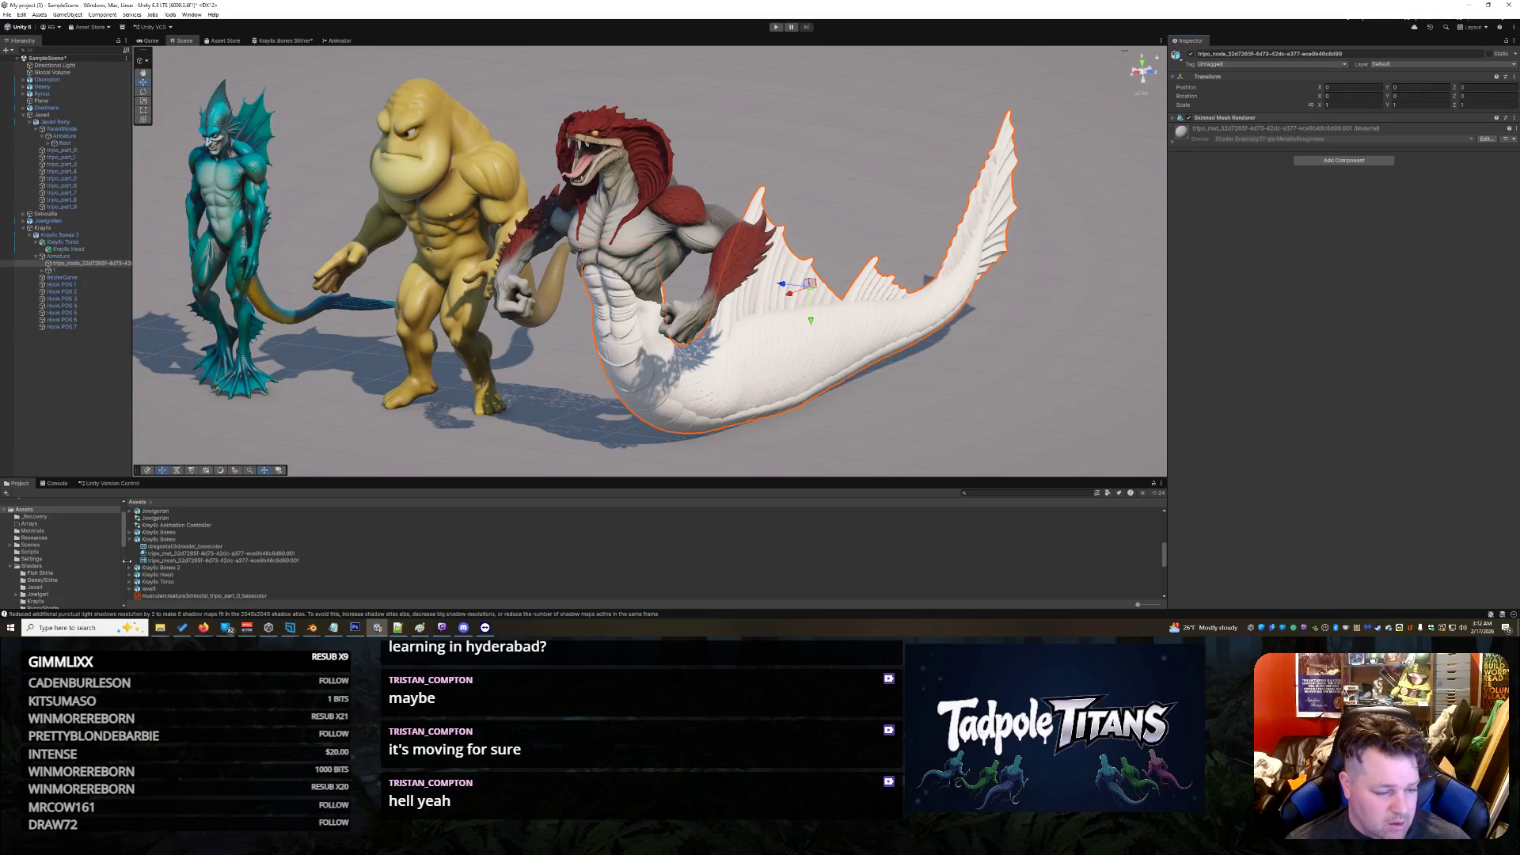
left_click(34, 566)
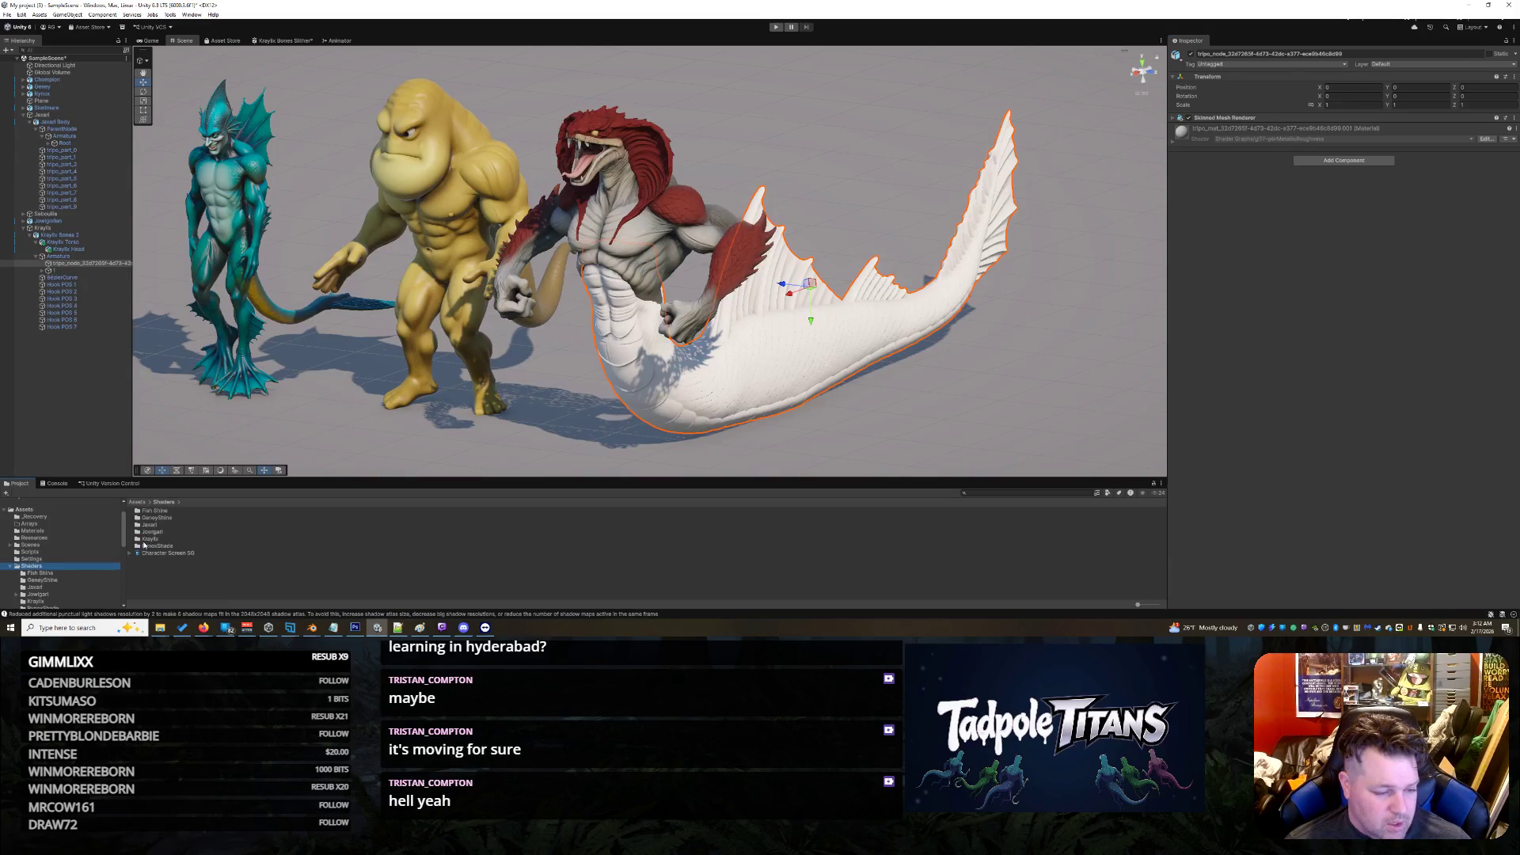
Step: Create a default-named material from the Kraylix Bones Slither shader graph and apply it to the tail
double_click(148, 539)
left_click(182, 510)
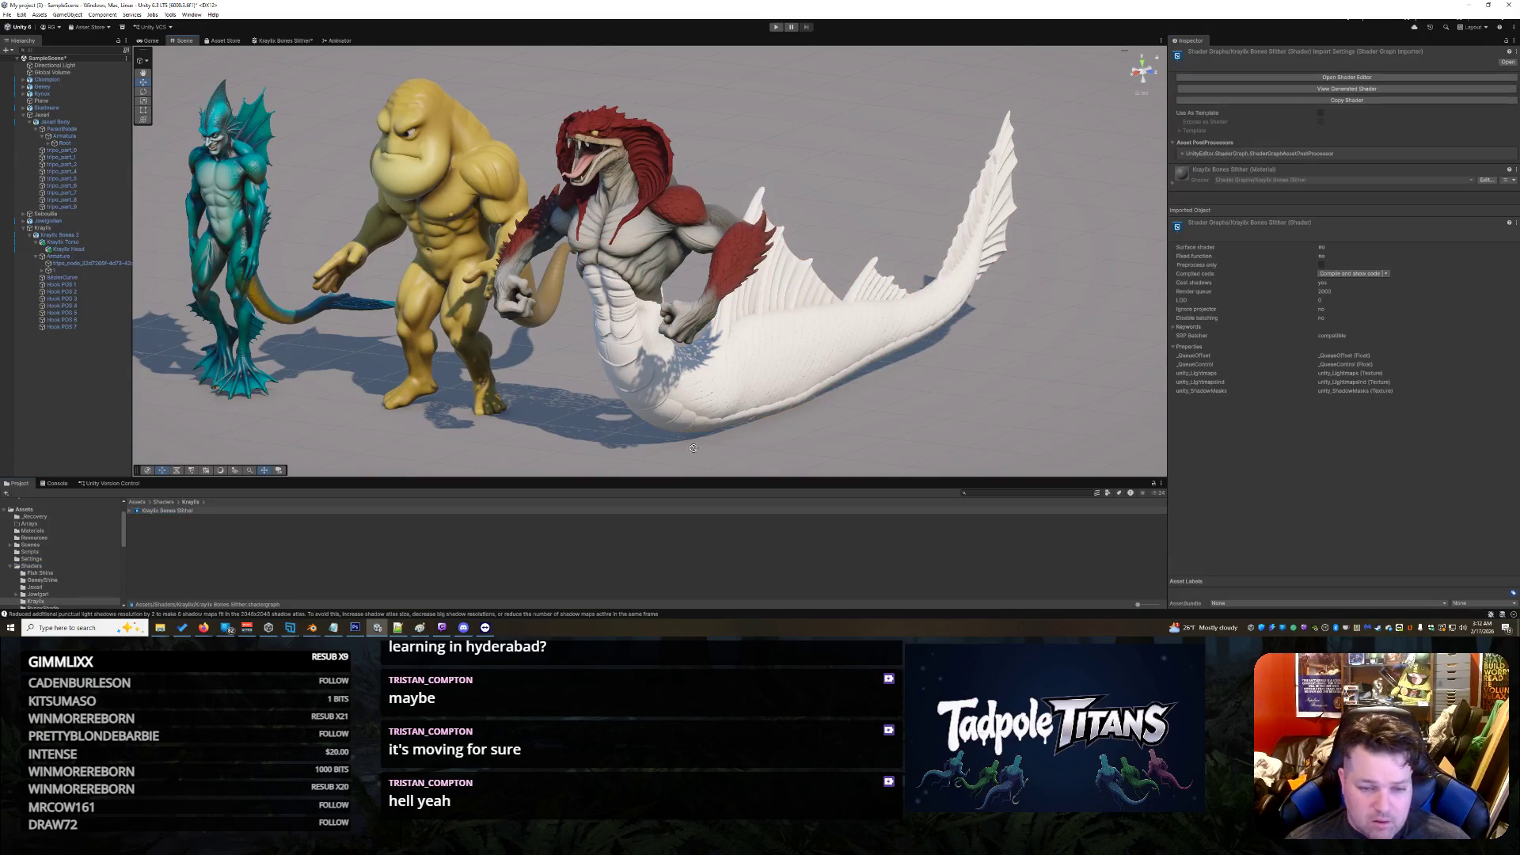
right_click(176, 511)
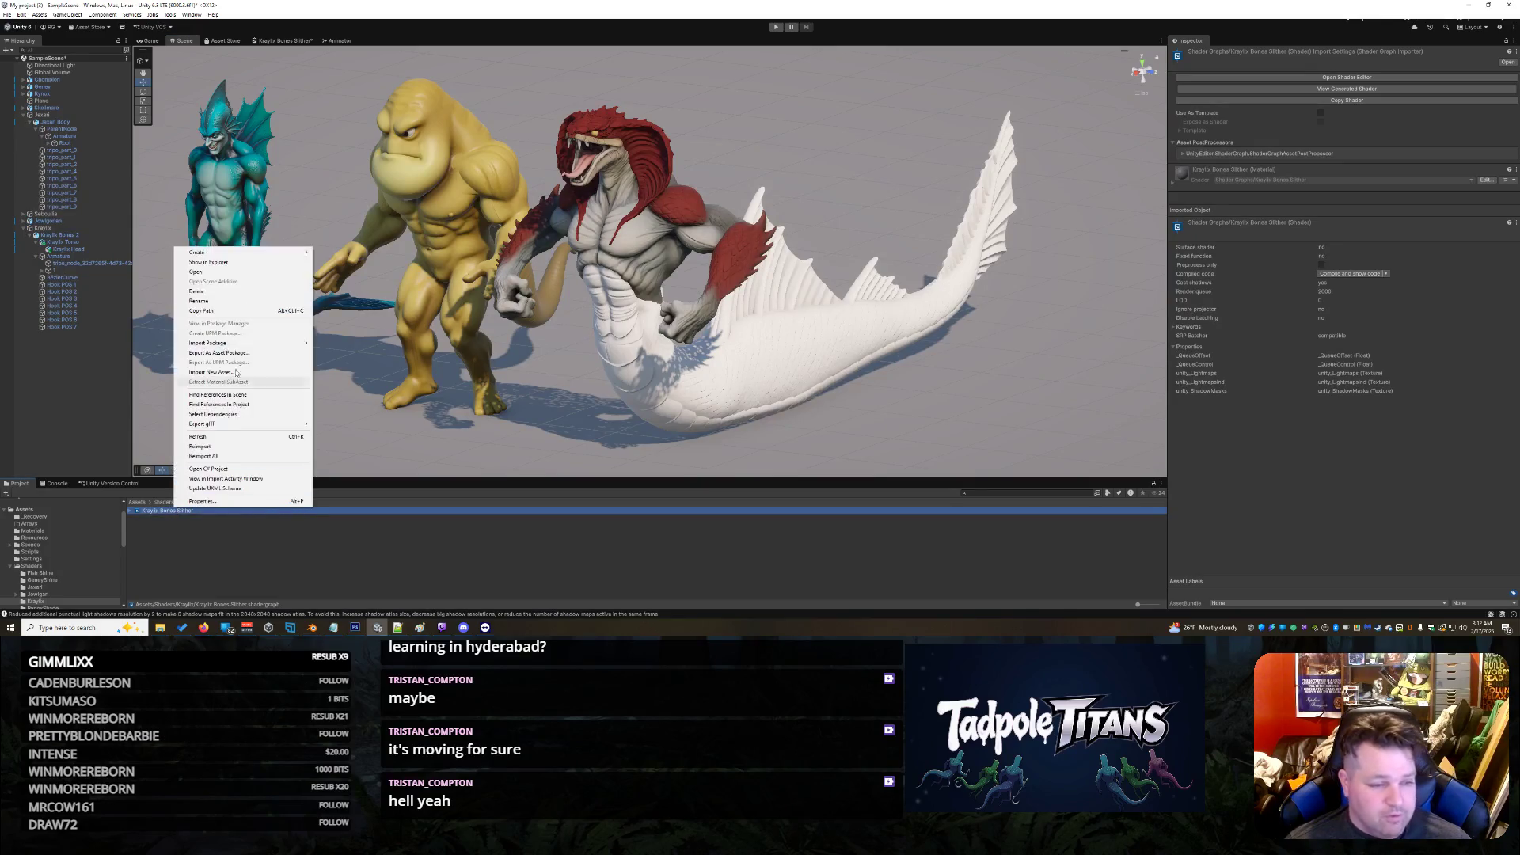
mouse_move(254, 253)
left_click(334, 261)
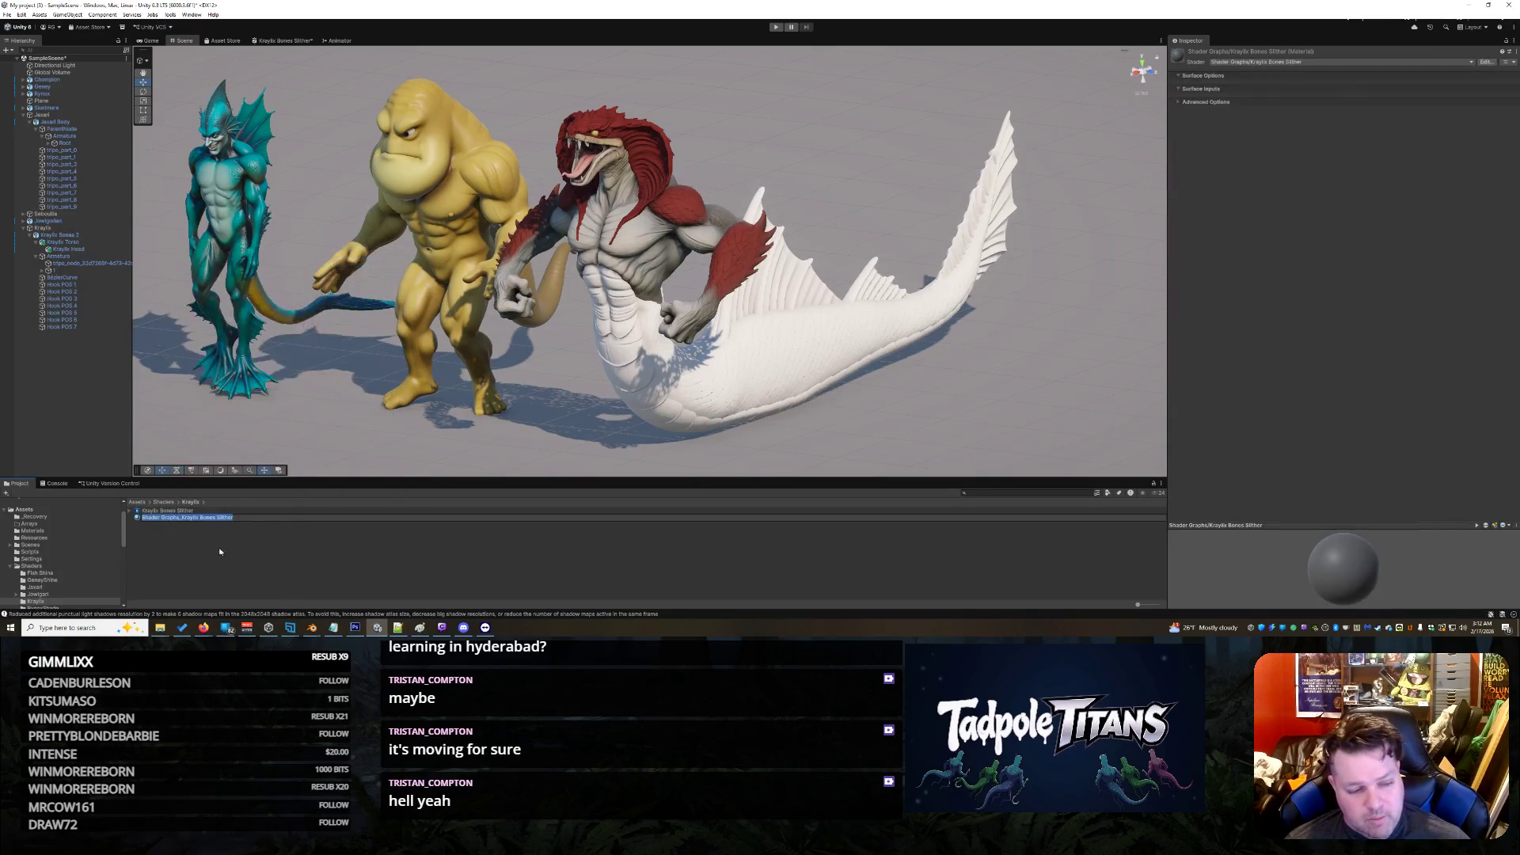
left_click(219, 520)
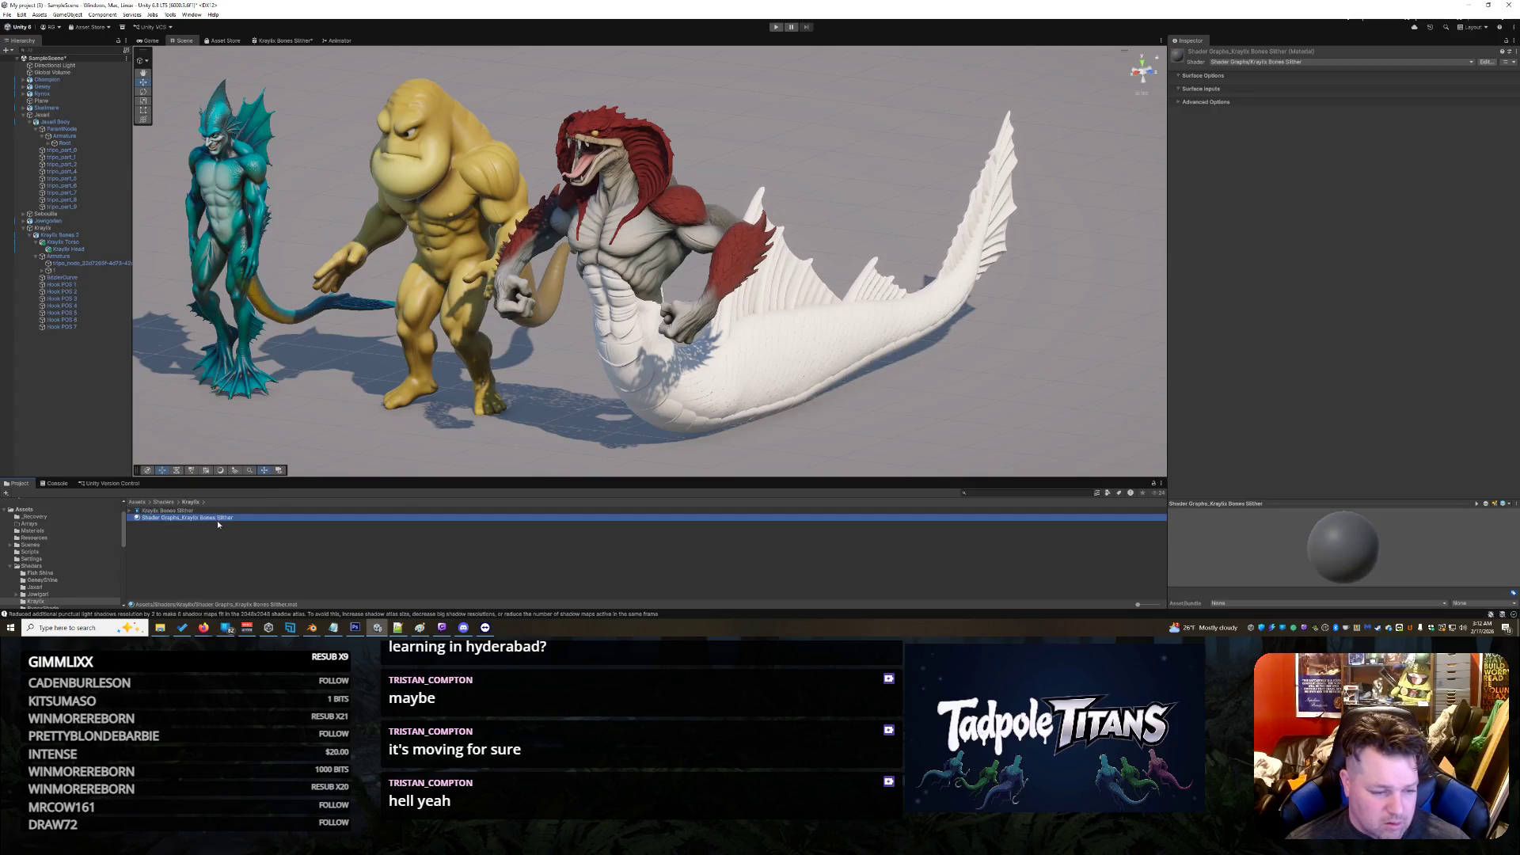
left_click_drag(210, 520, 703, 377)
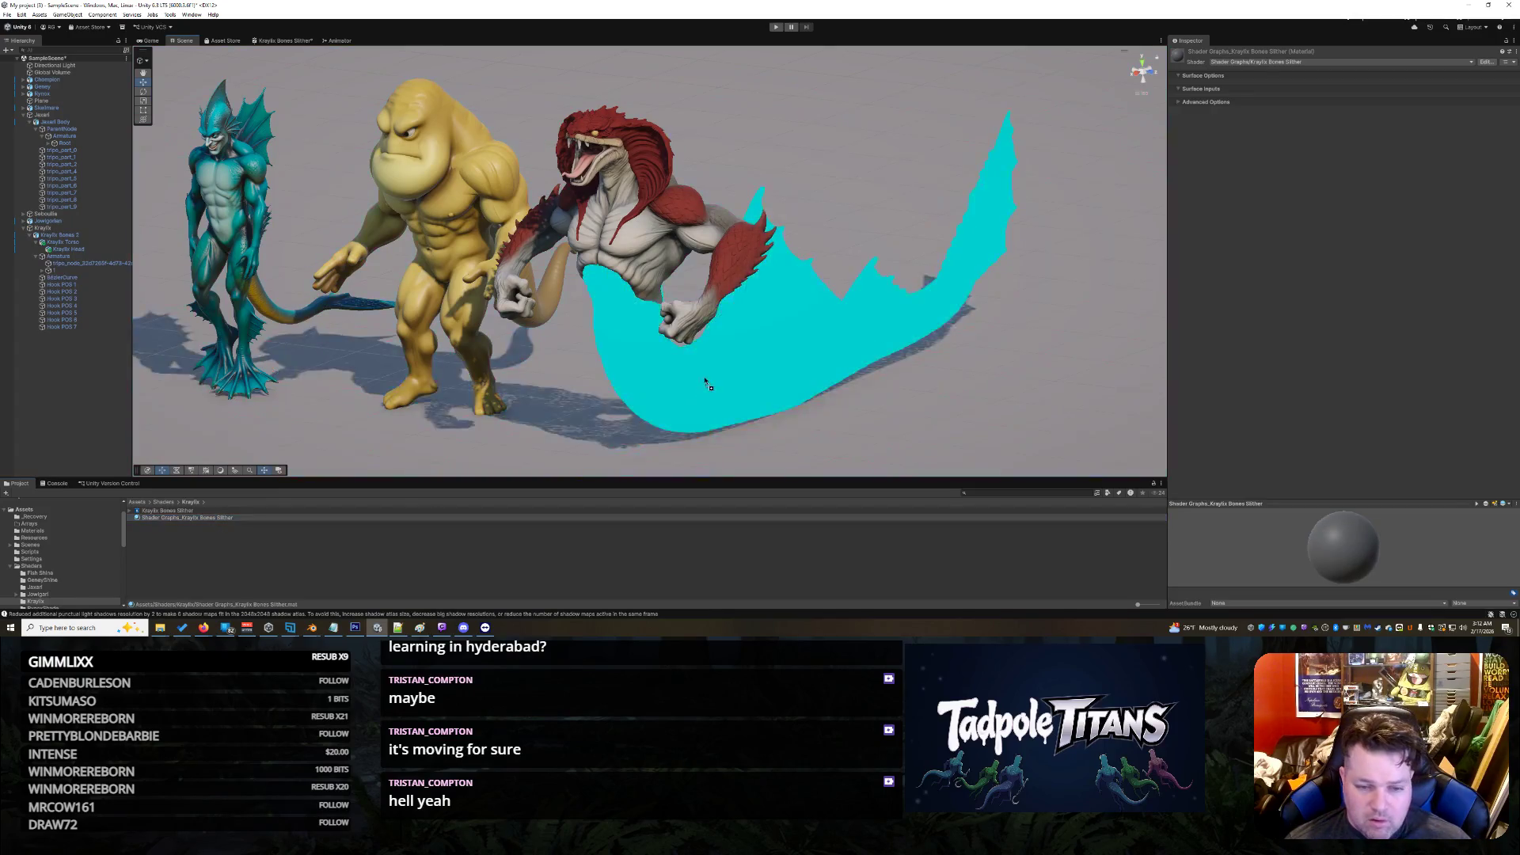
Step: Open the Kraylix Bones Slither shader graph for editing
left_click(233, 518)
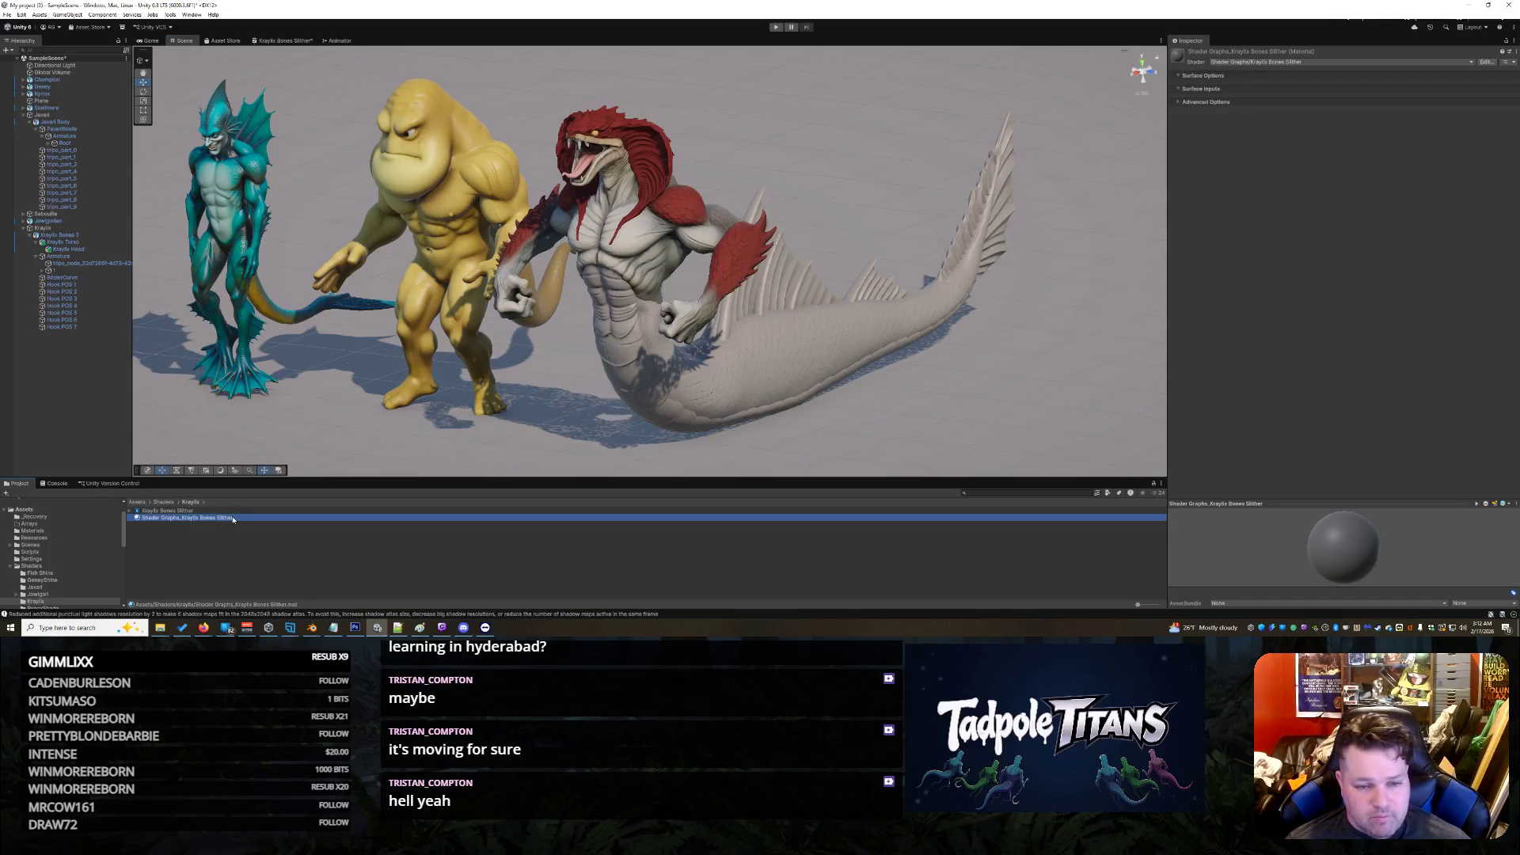
left_click(191, 511)
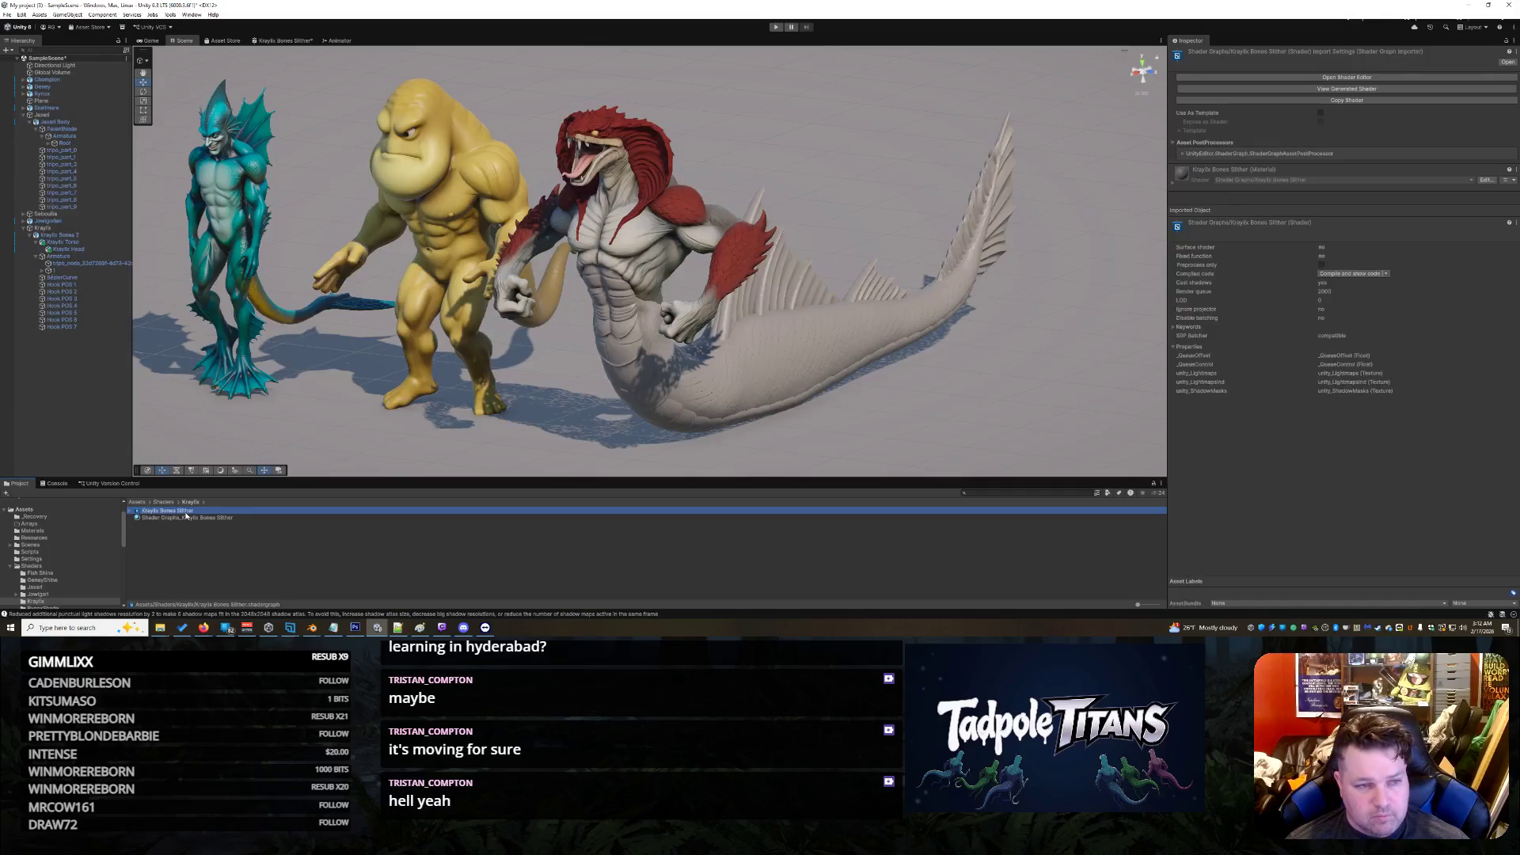
double_click(186, 513)
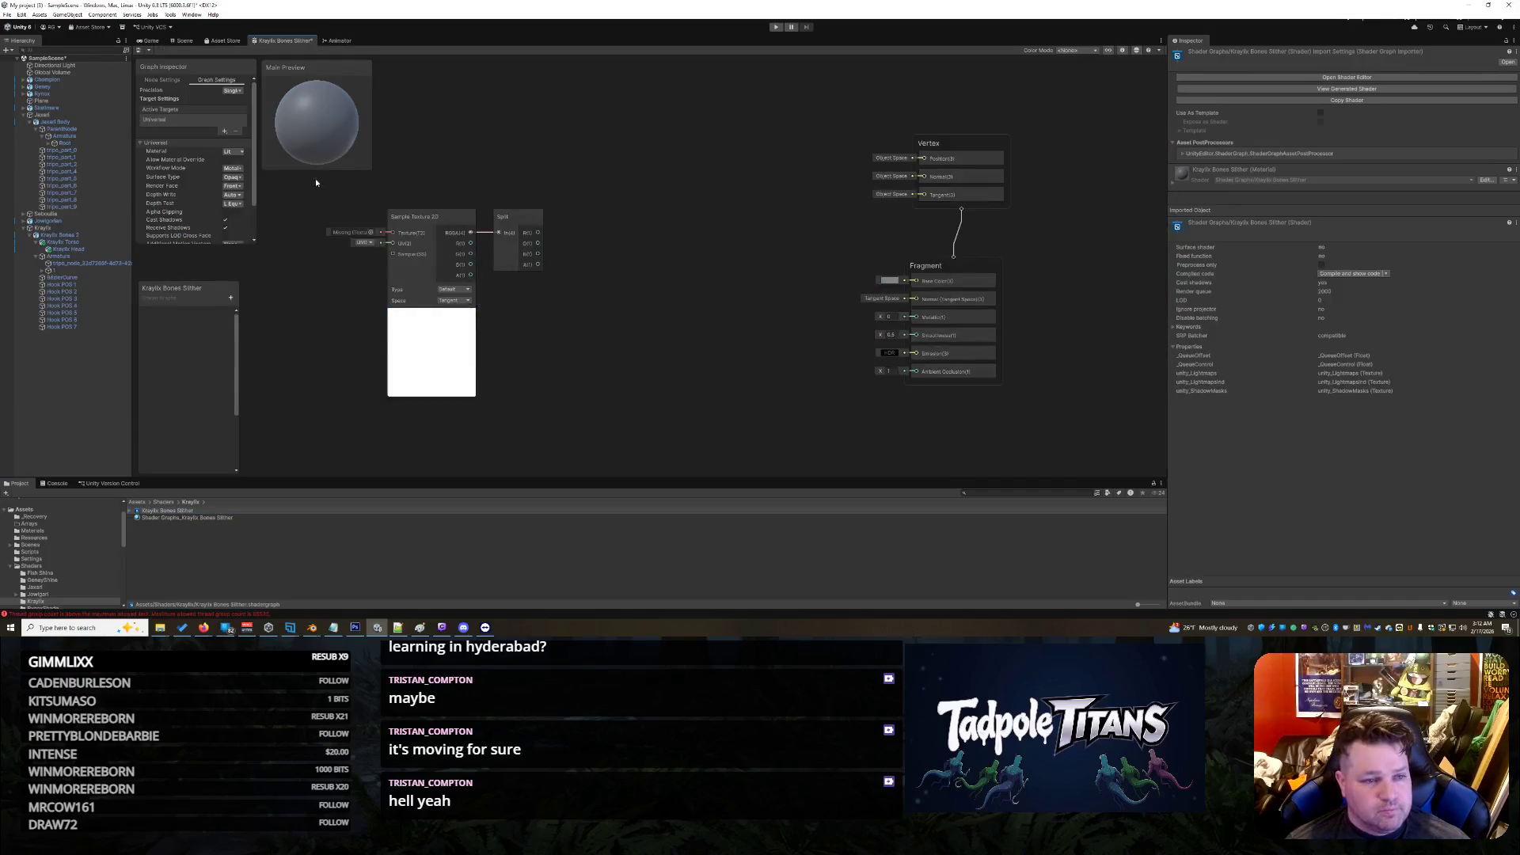
Step: Set the Sample Texture 2D node's texture to the red dragontail texture
left_click(369, 231)
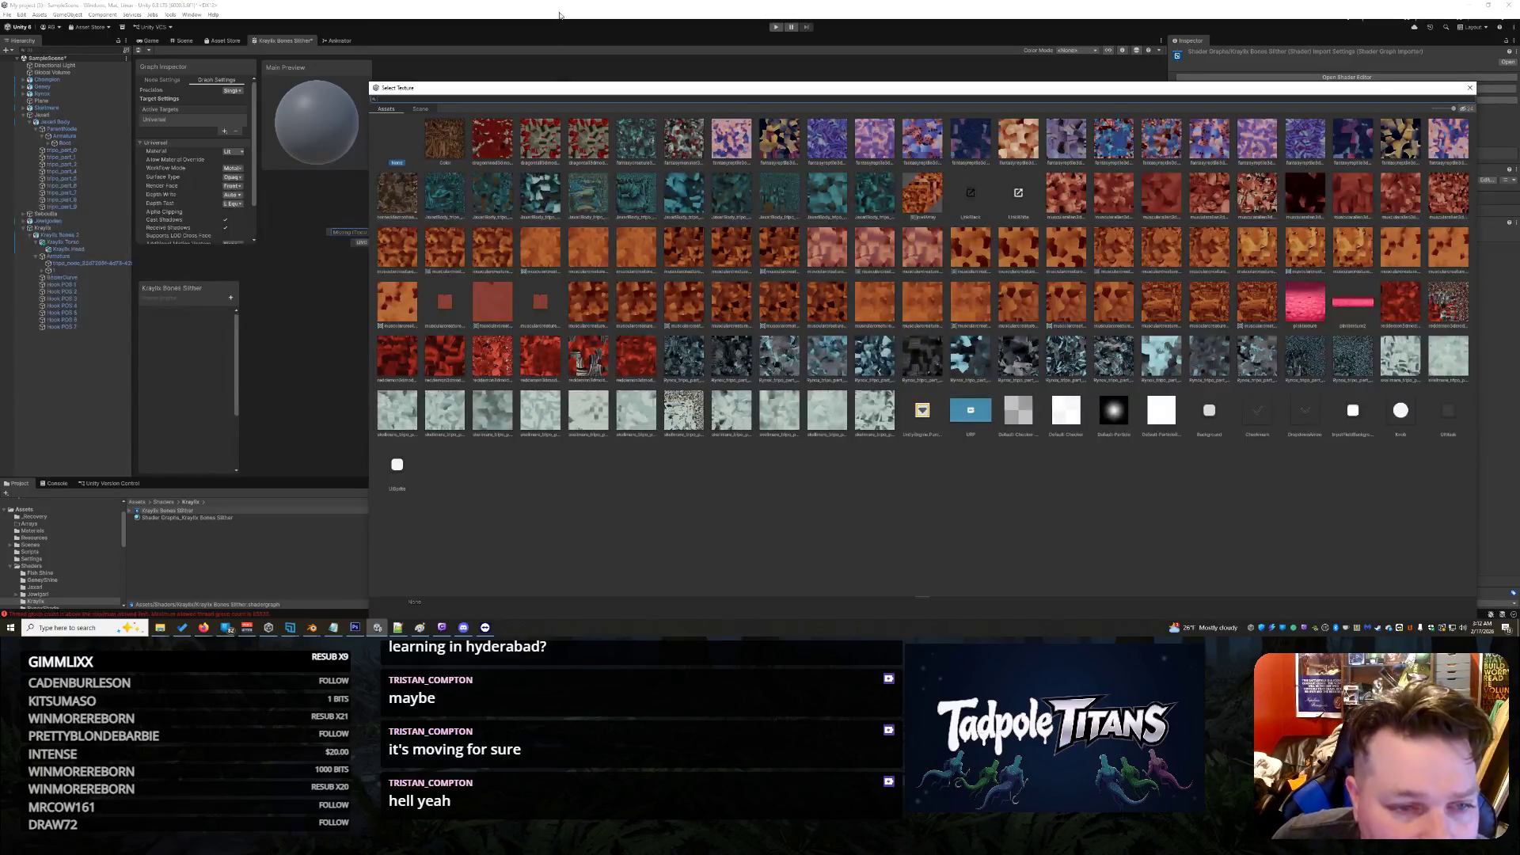
left_click(578, 149)
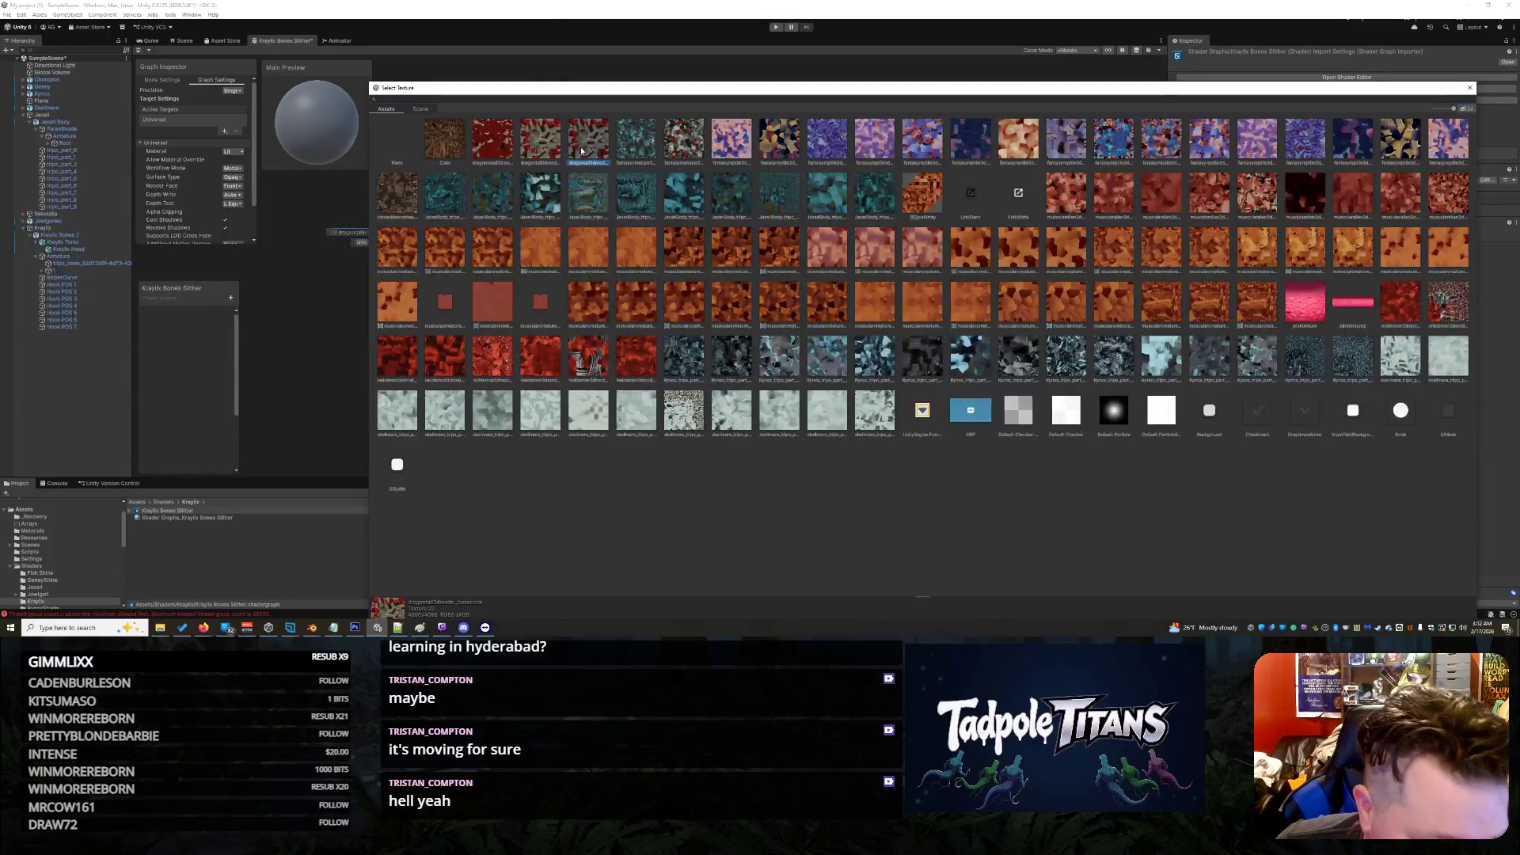
double_click(581, 151)
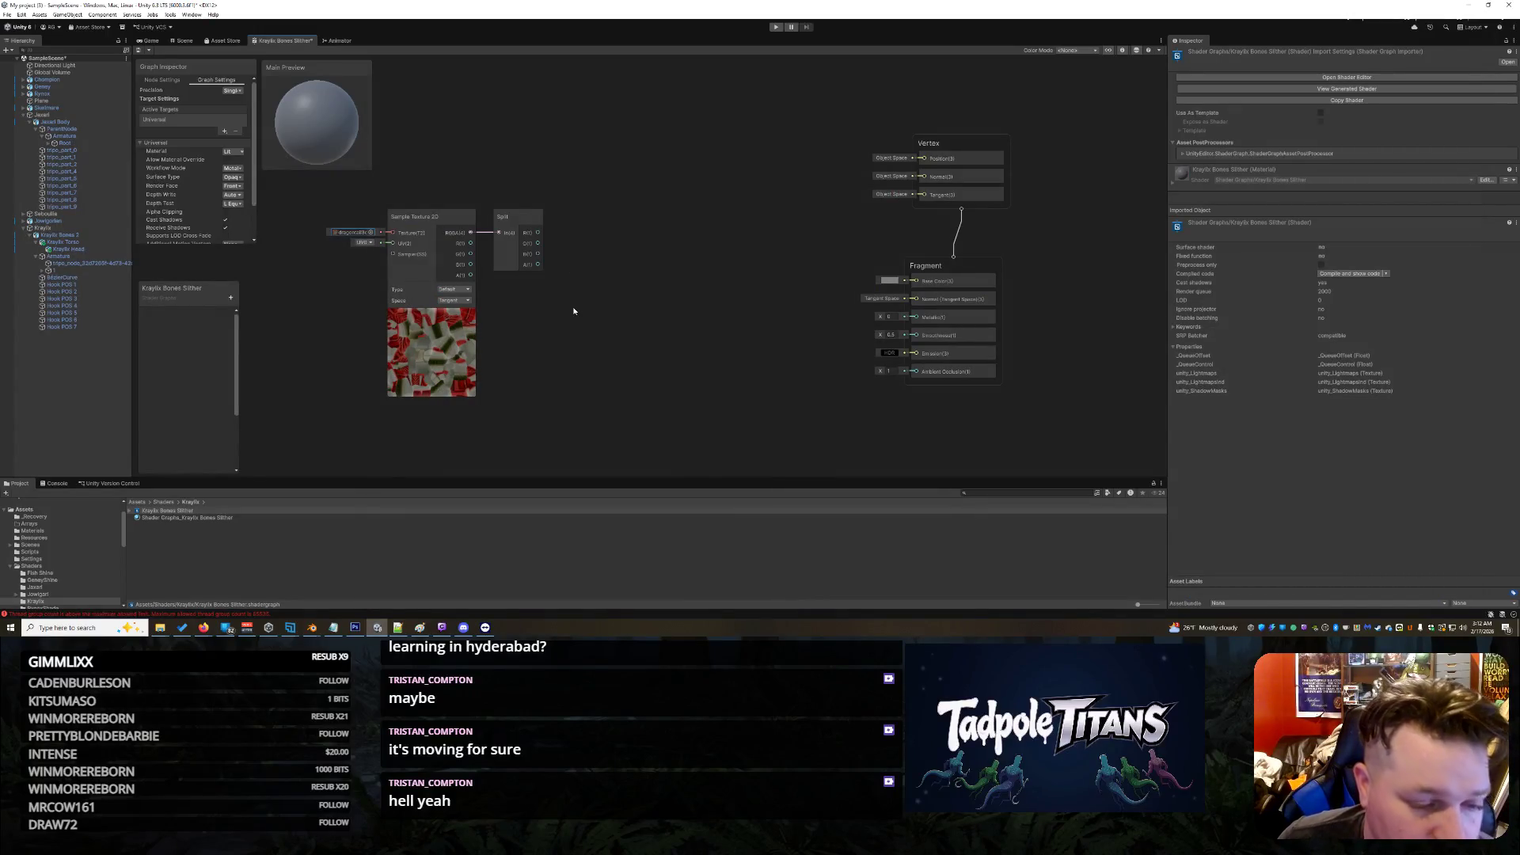
Step: Return to the Scene view and select the Kraylix Bones 2 serpent
right_click(289, 44)
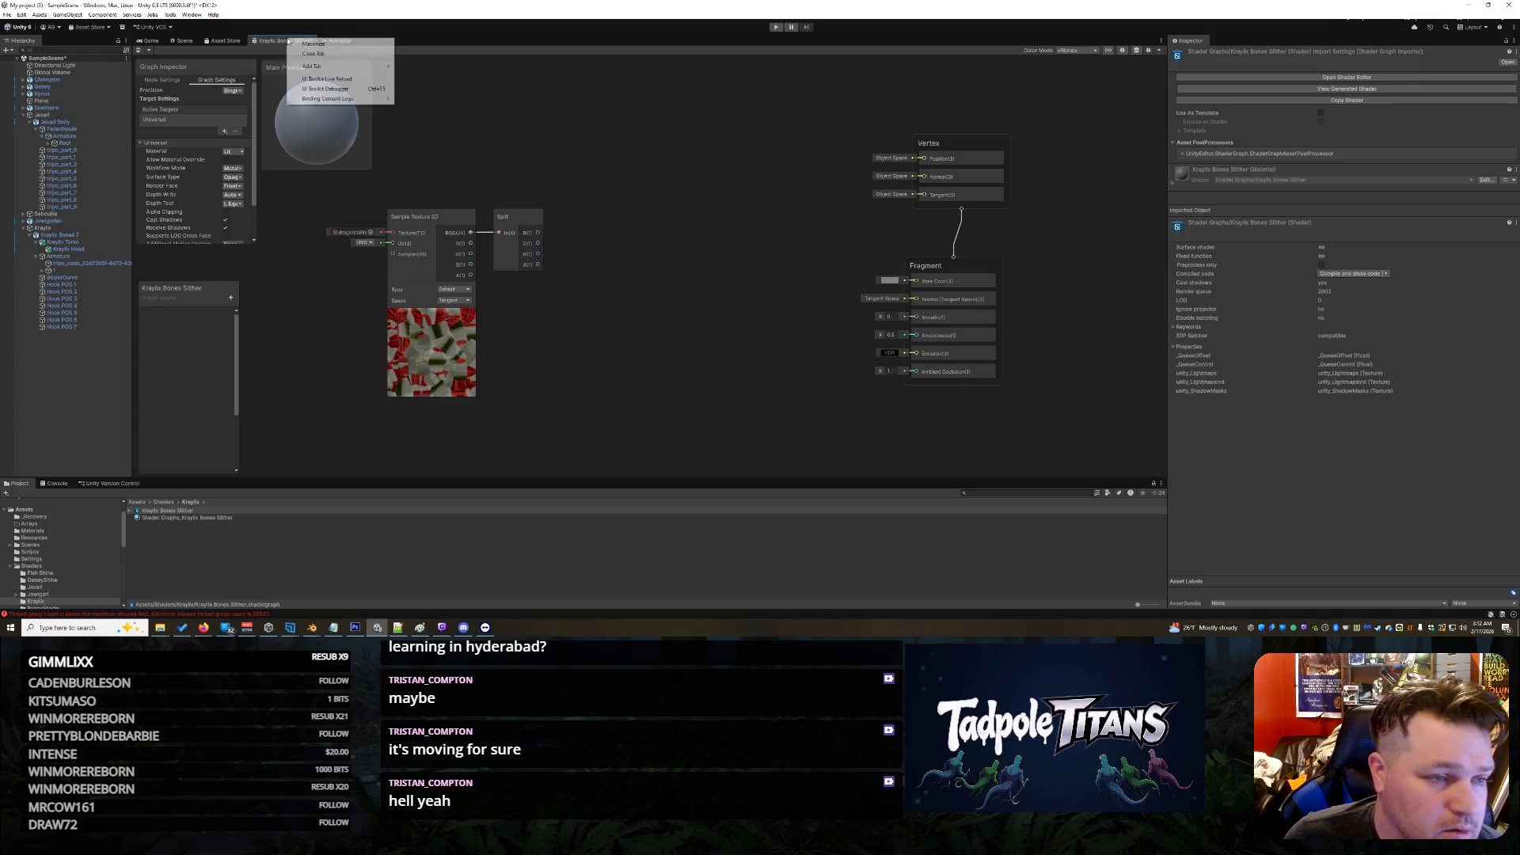
left_click(517, 64)
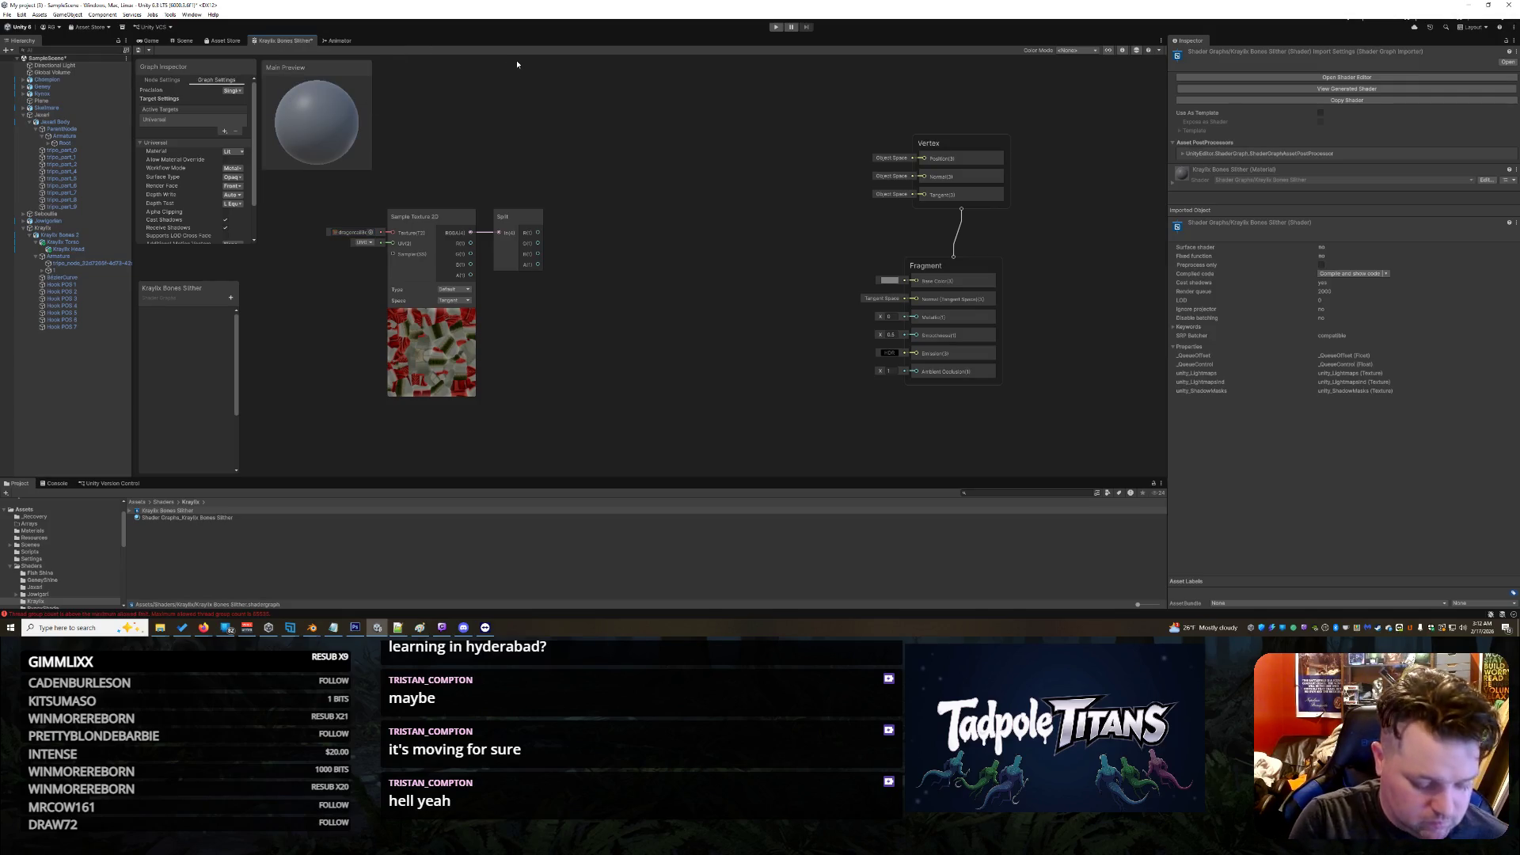
left_click(184, 41)
left_click(799, 350)
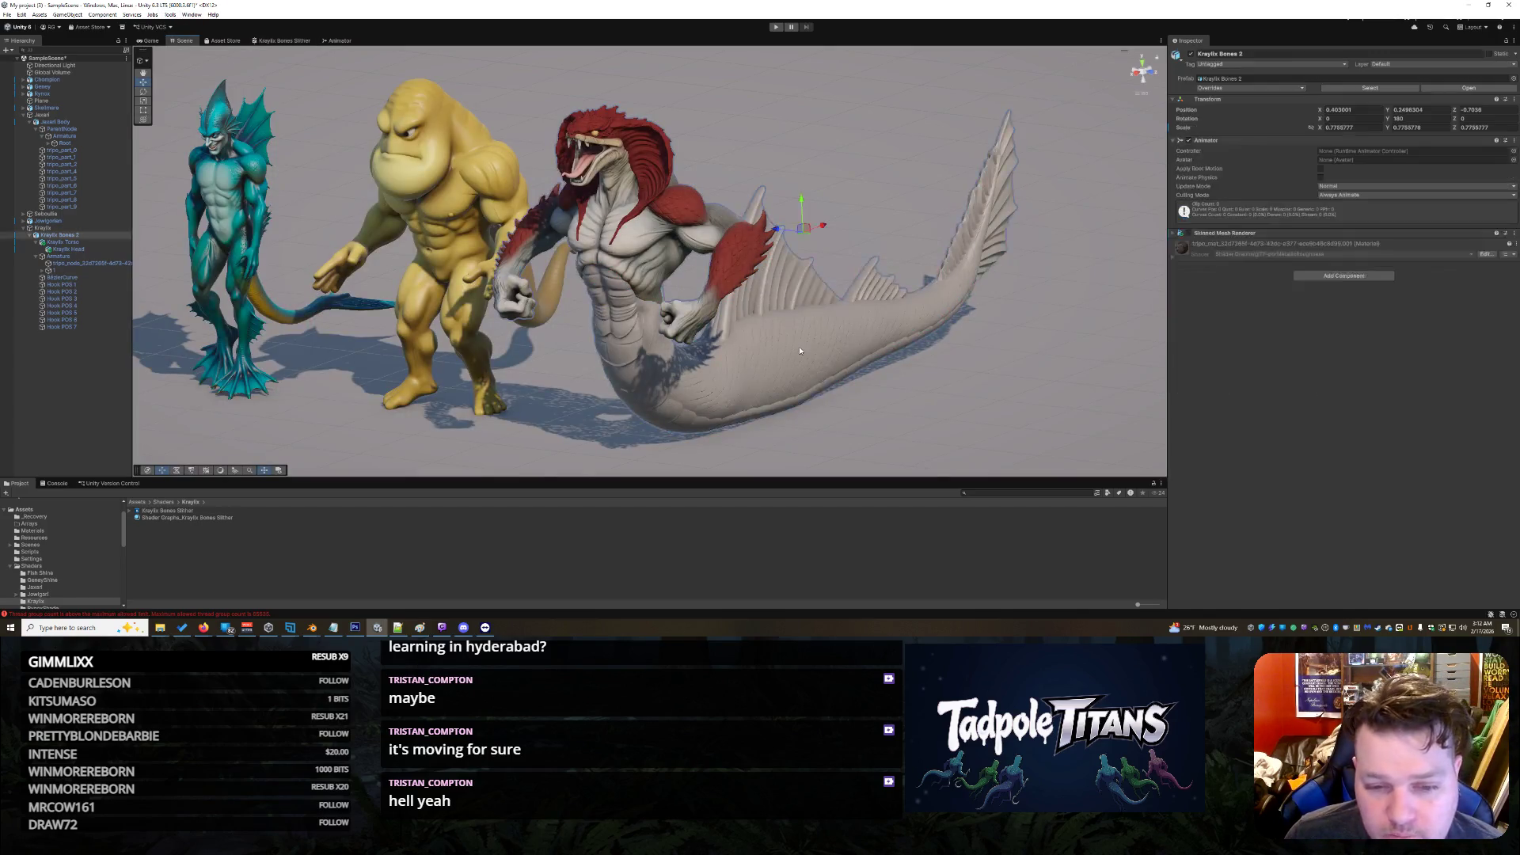
Step: Inspect the tail mesh's new Slither material, then switch back to the Slither shader graph
left_click(799, 351)
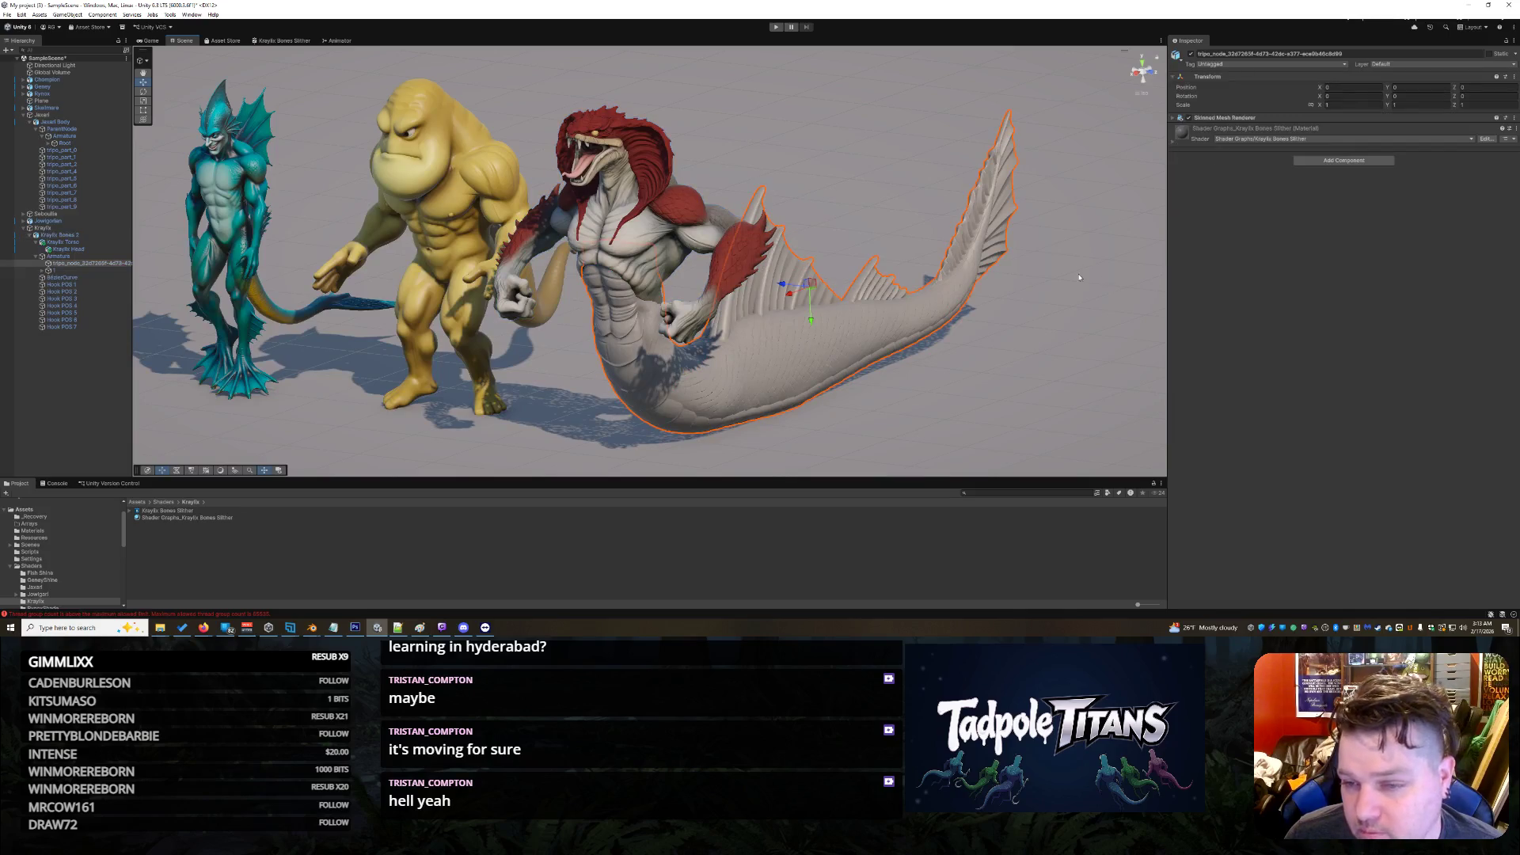
left_click(1174, 144)
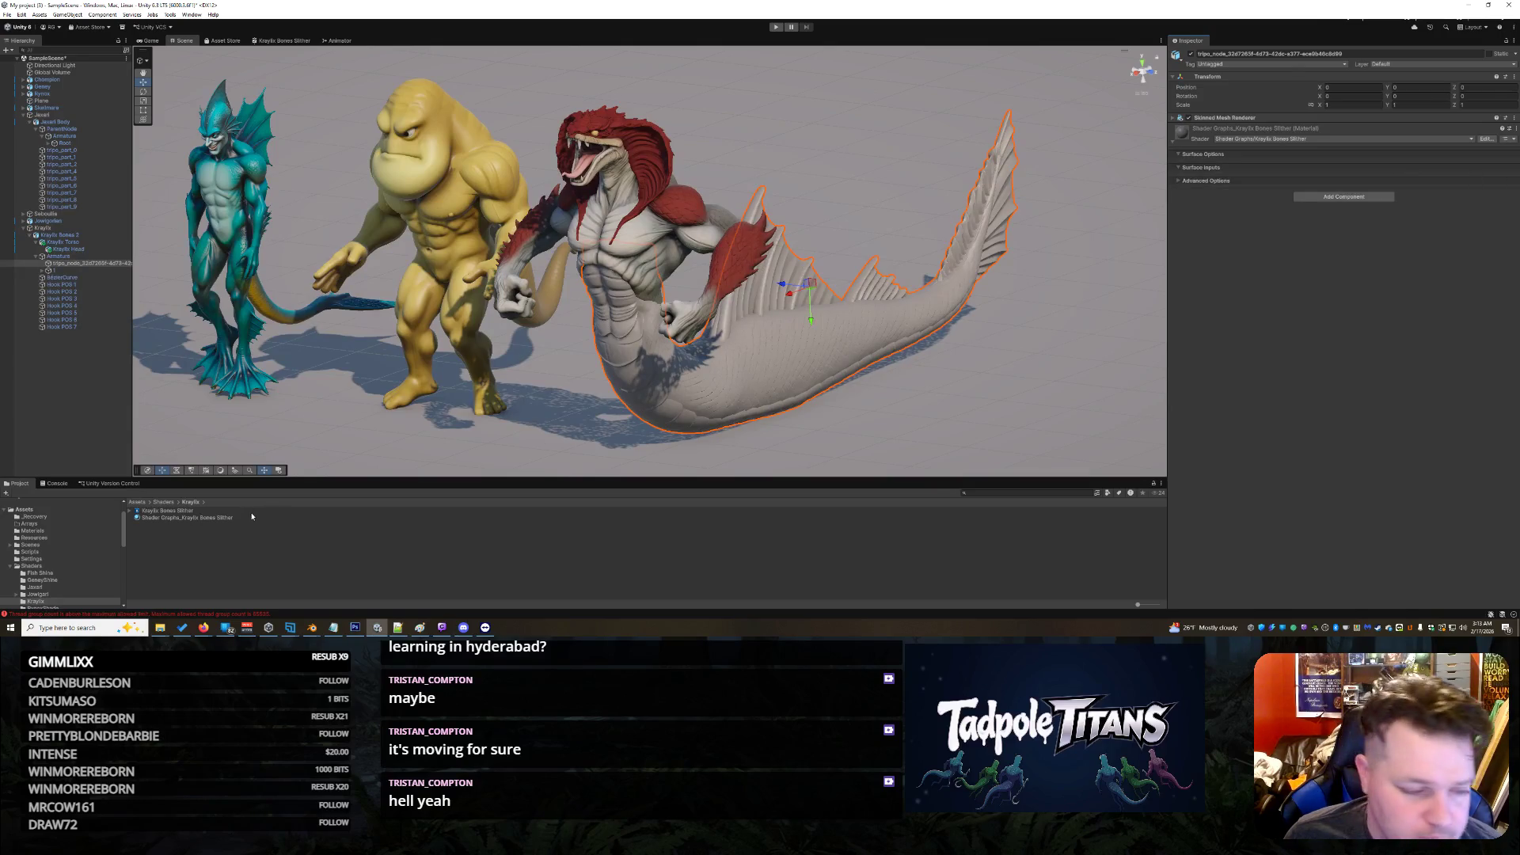
left_click(282, 40)
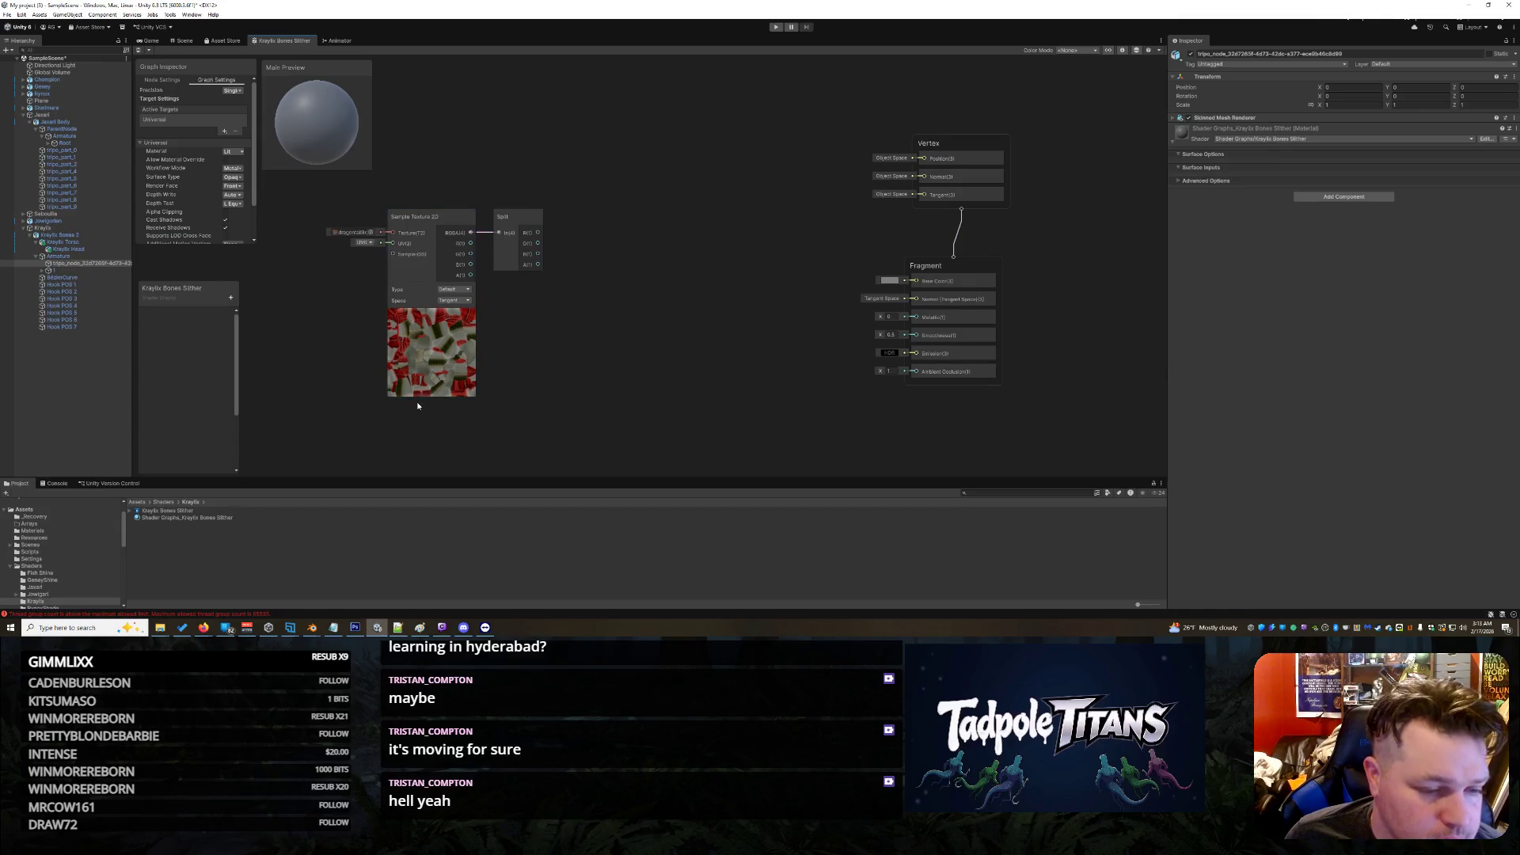
Step: Link Split's red channel to Base Color, then delete that link
scroll(411, 428, "up", 3)
scroll(612, 265, "down", 2)
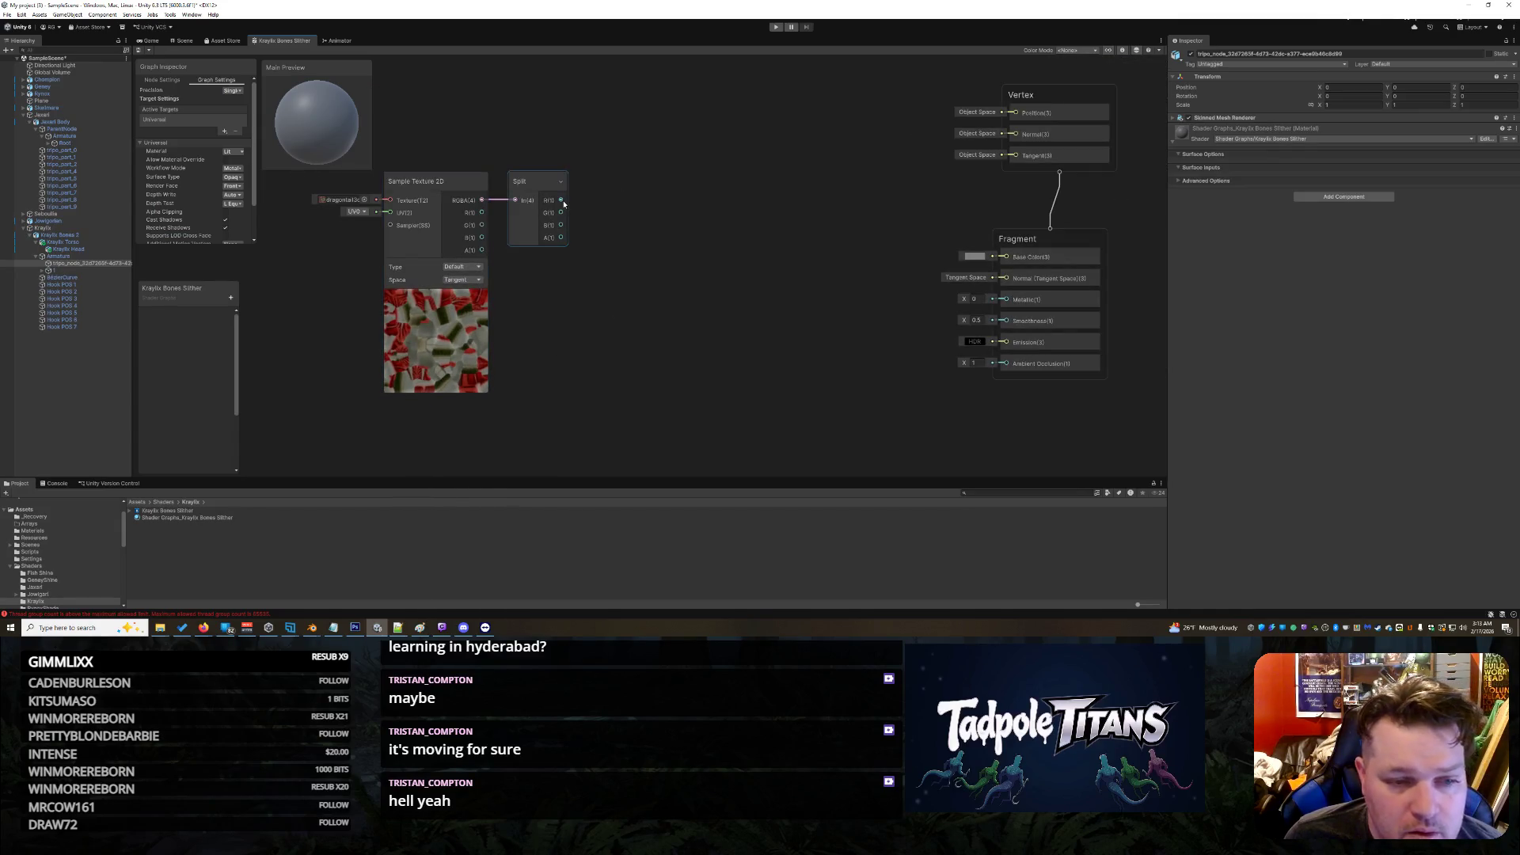
left_click_drag(560, 200, 1002, 262)
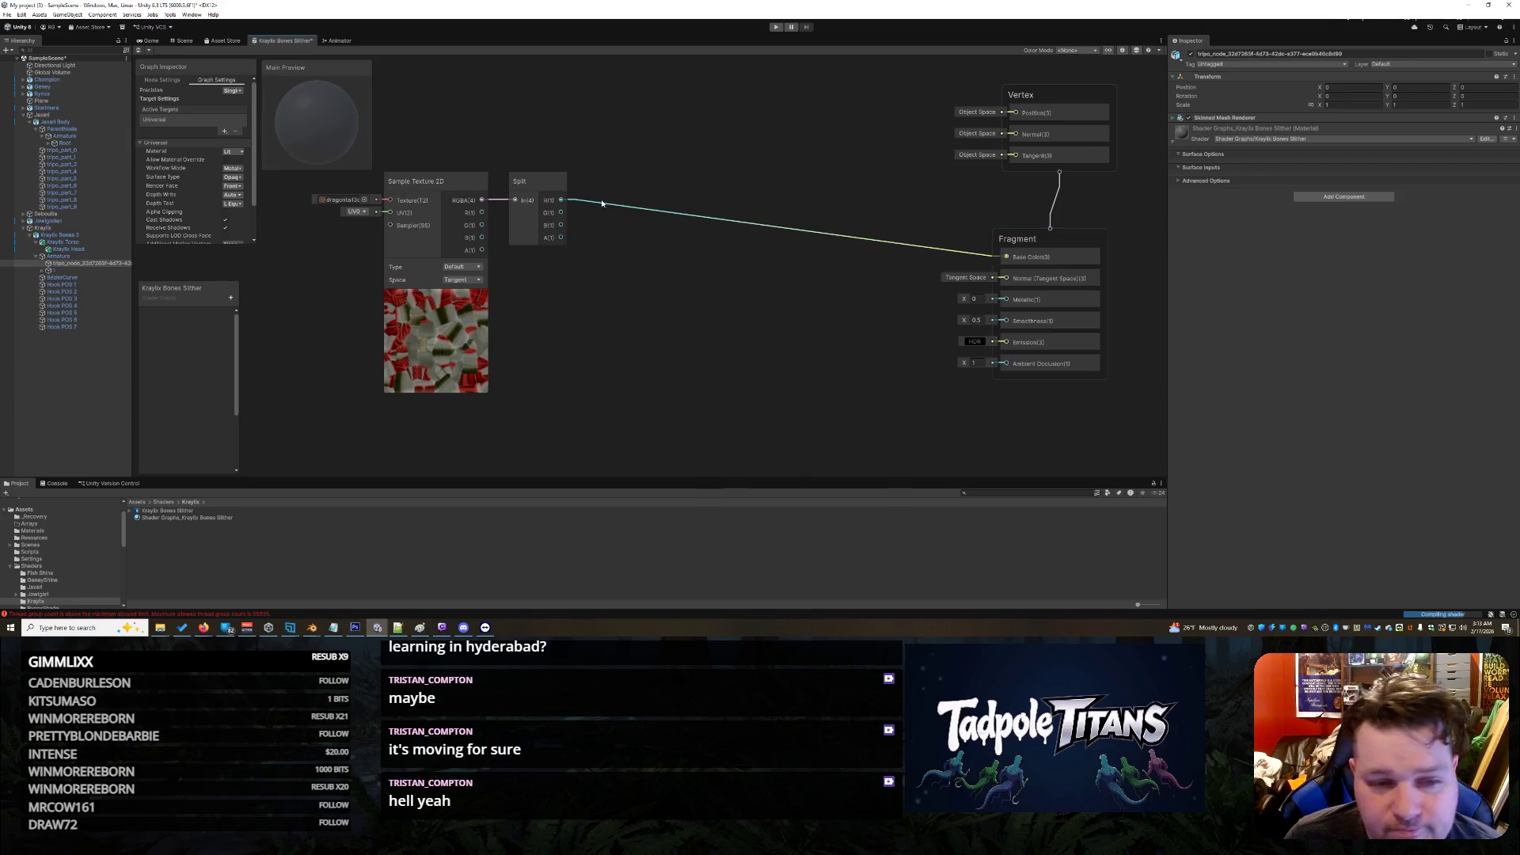
right_click(574, 202)
left_click(605, 267)
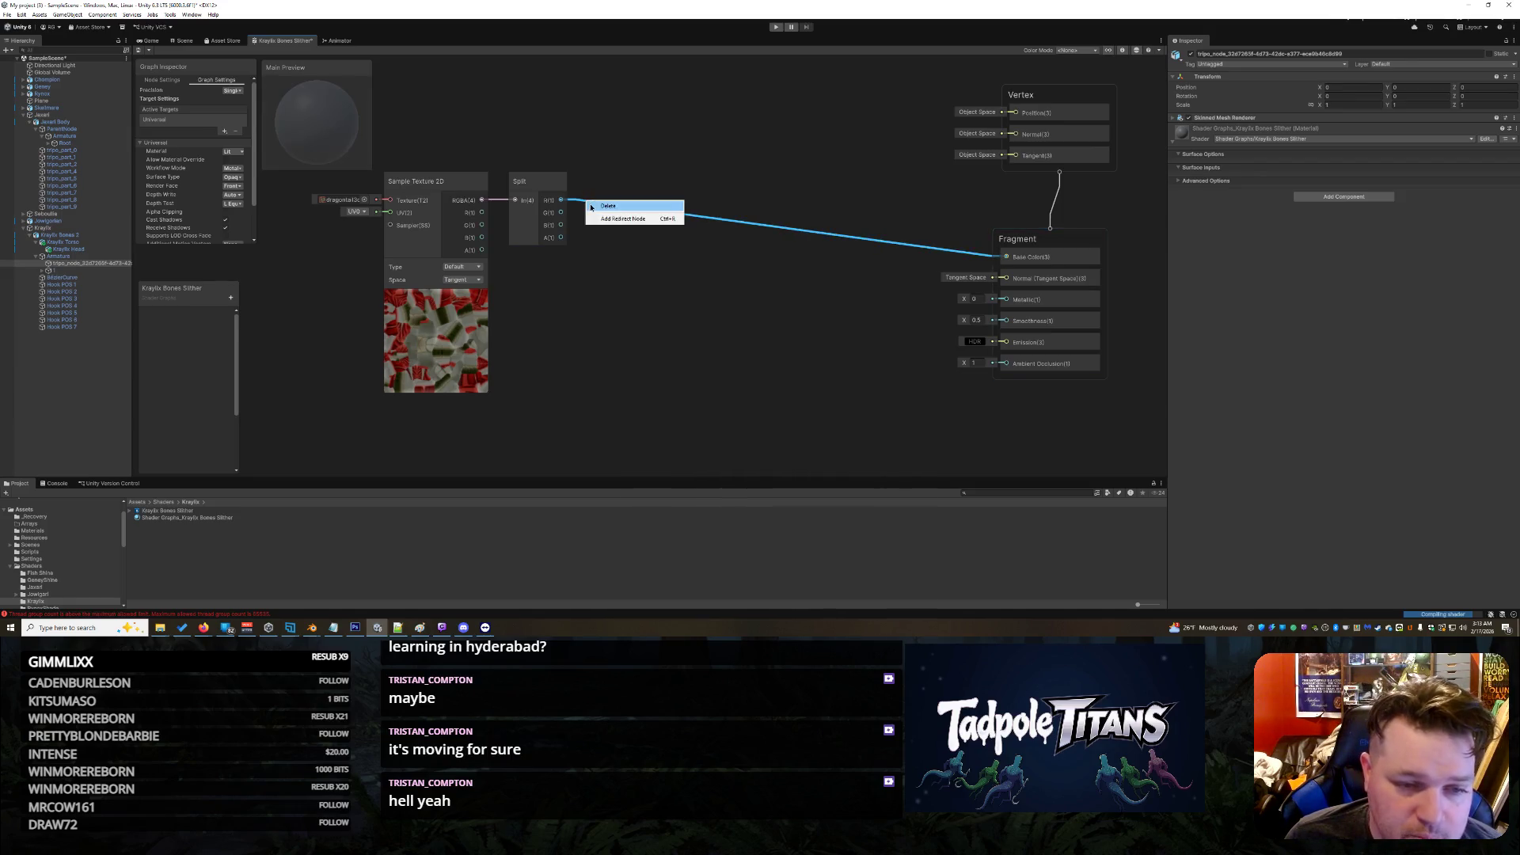
Step: Add a Combine node, searched as 'combi', beside the Split node
right_click(624, 239)
left_click(653, 244)
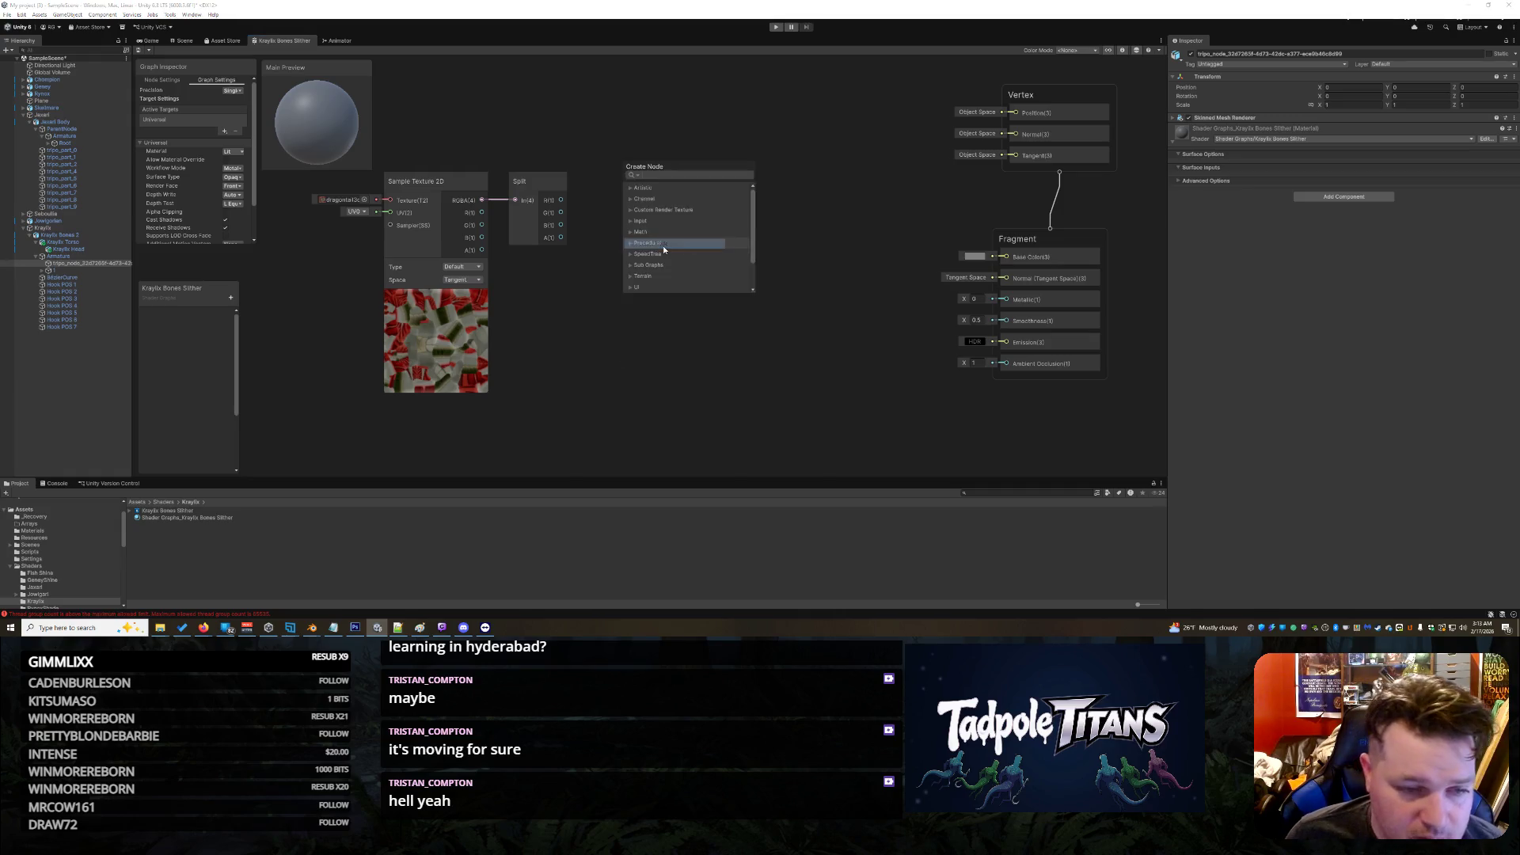
type("combi")
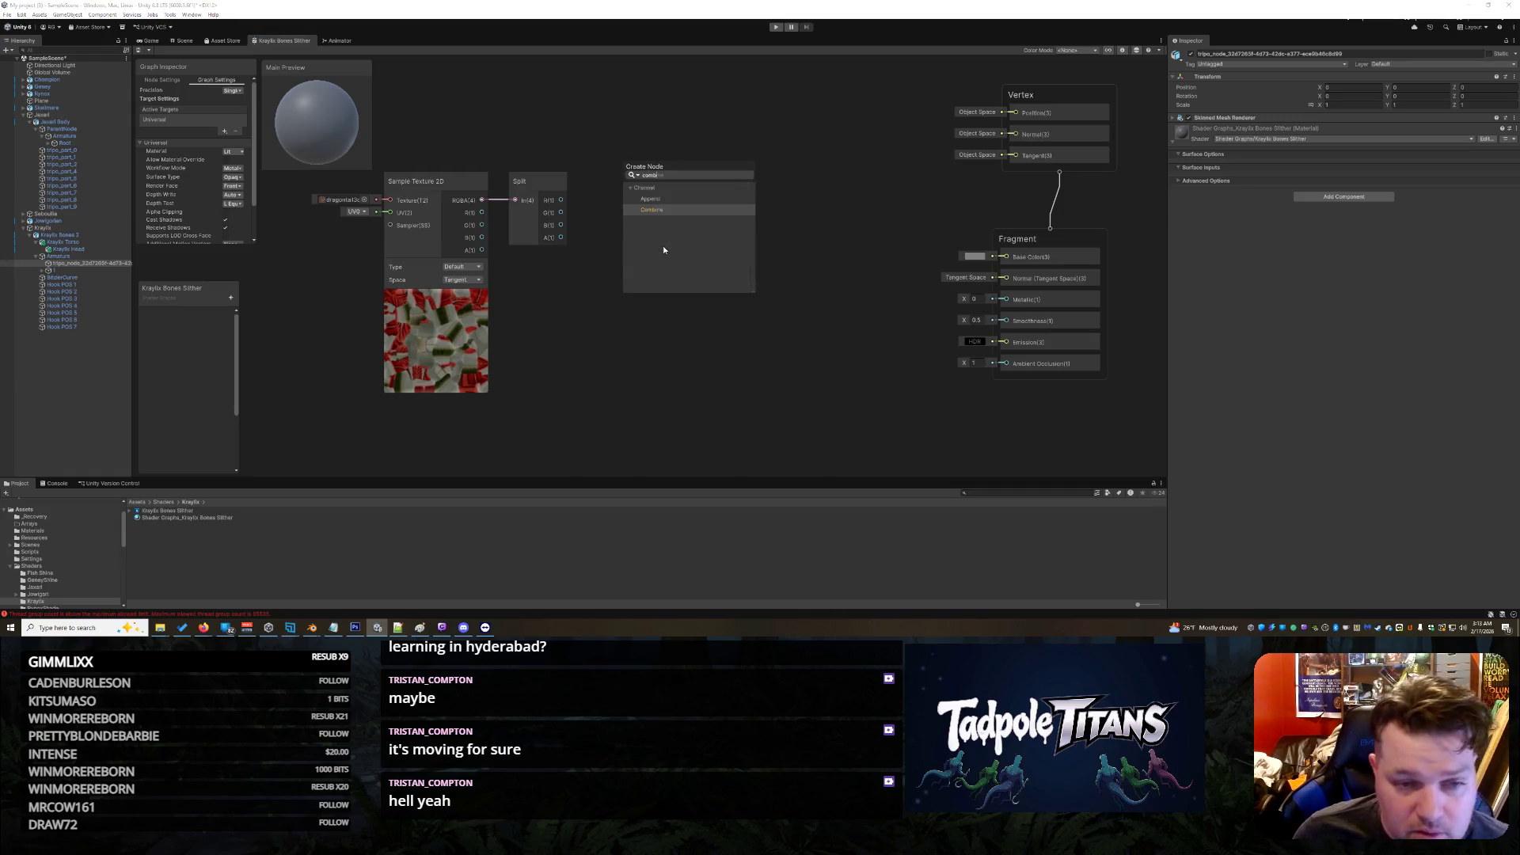
left_click(669, 209)
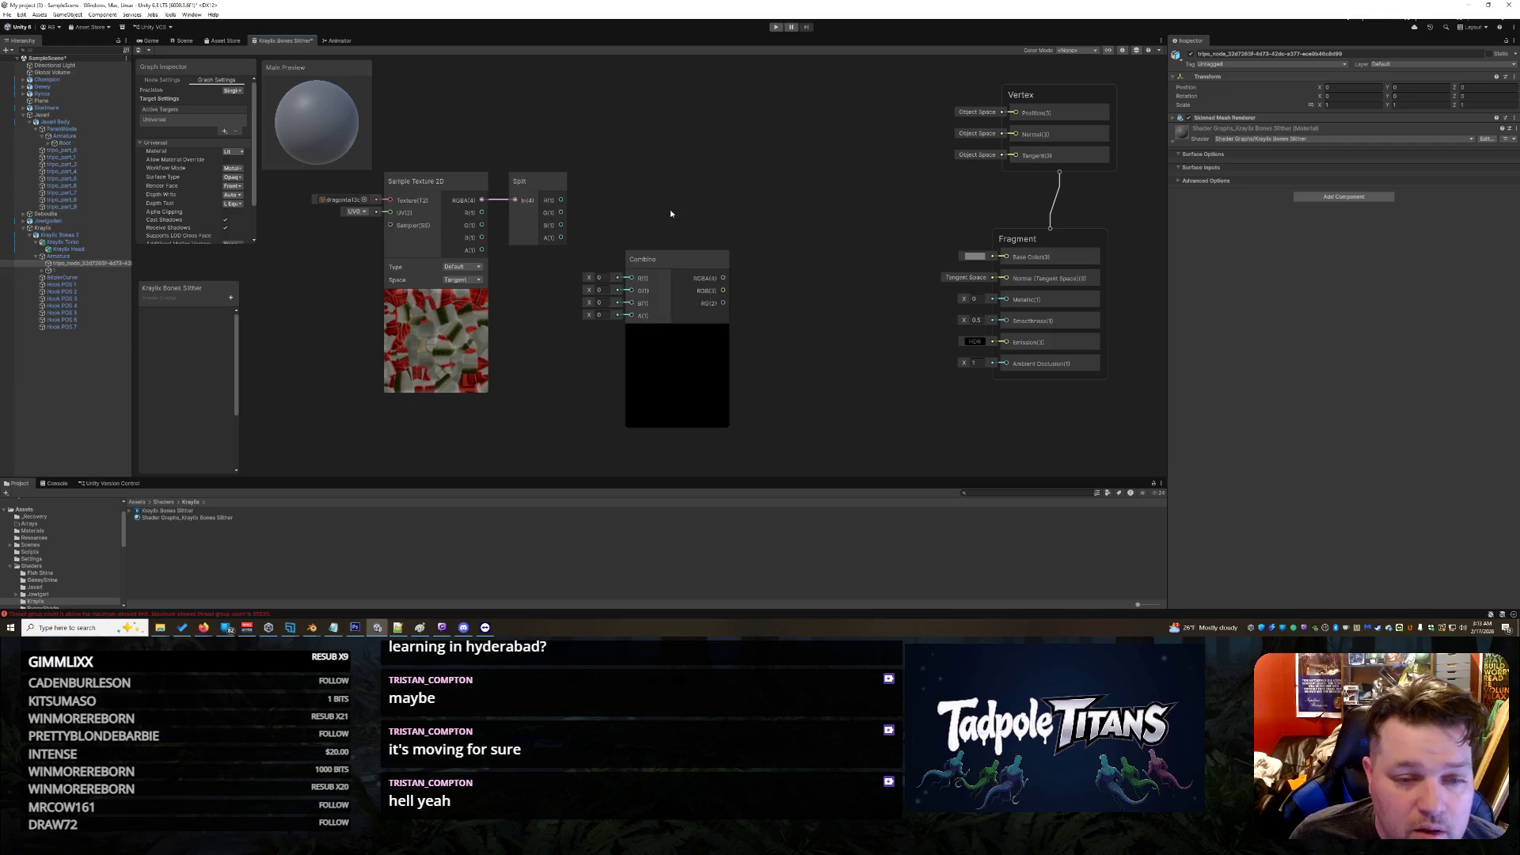
left_click_drag(675, 260, 754, 172)
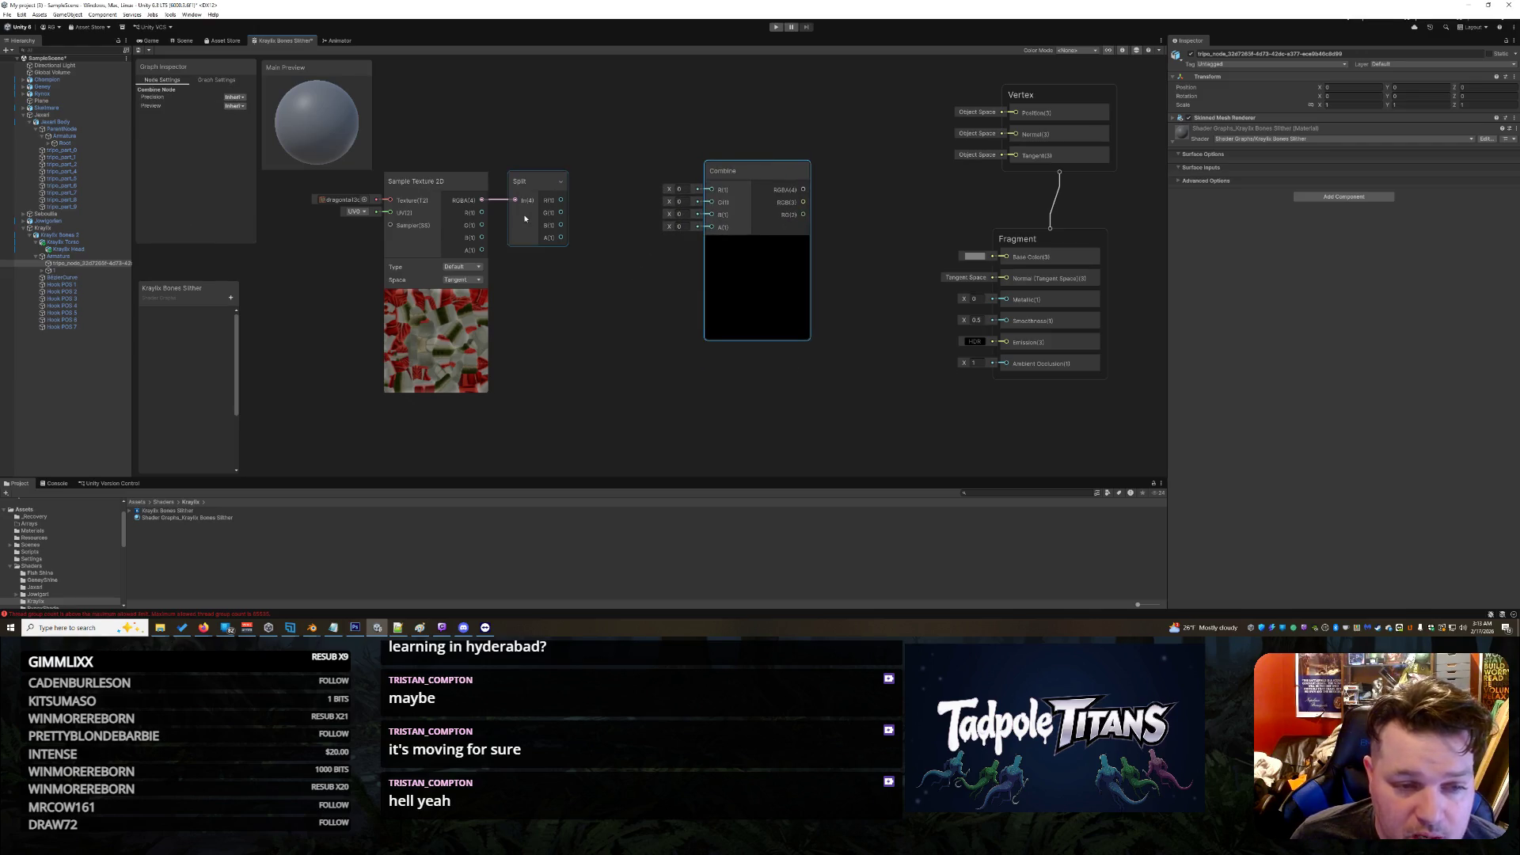
Step: Wire Split's R, G, B and A into Combine and Combine RGBA into Base Color, then save
left_click_drag(558, 203, 711, 190)
left_click_drag(560, 212, 711, 202)
left_click_drag(560, 224, 711, 214)
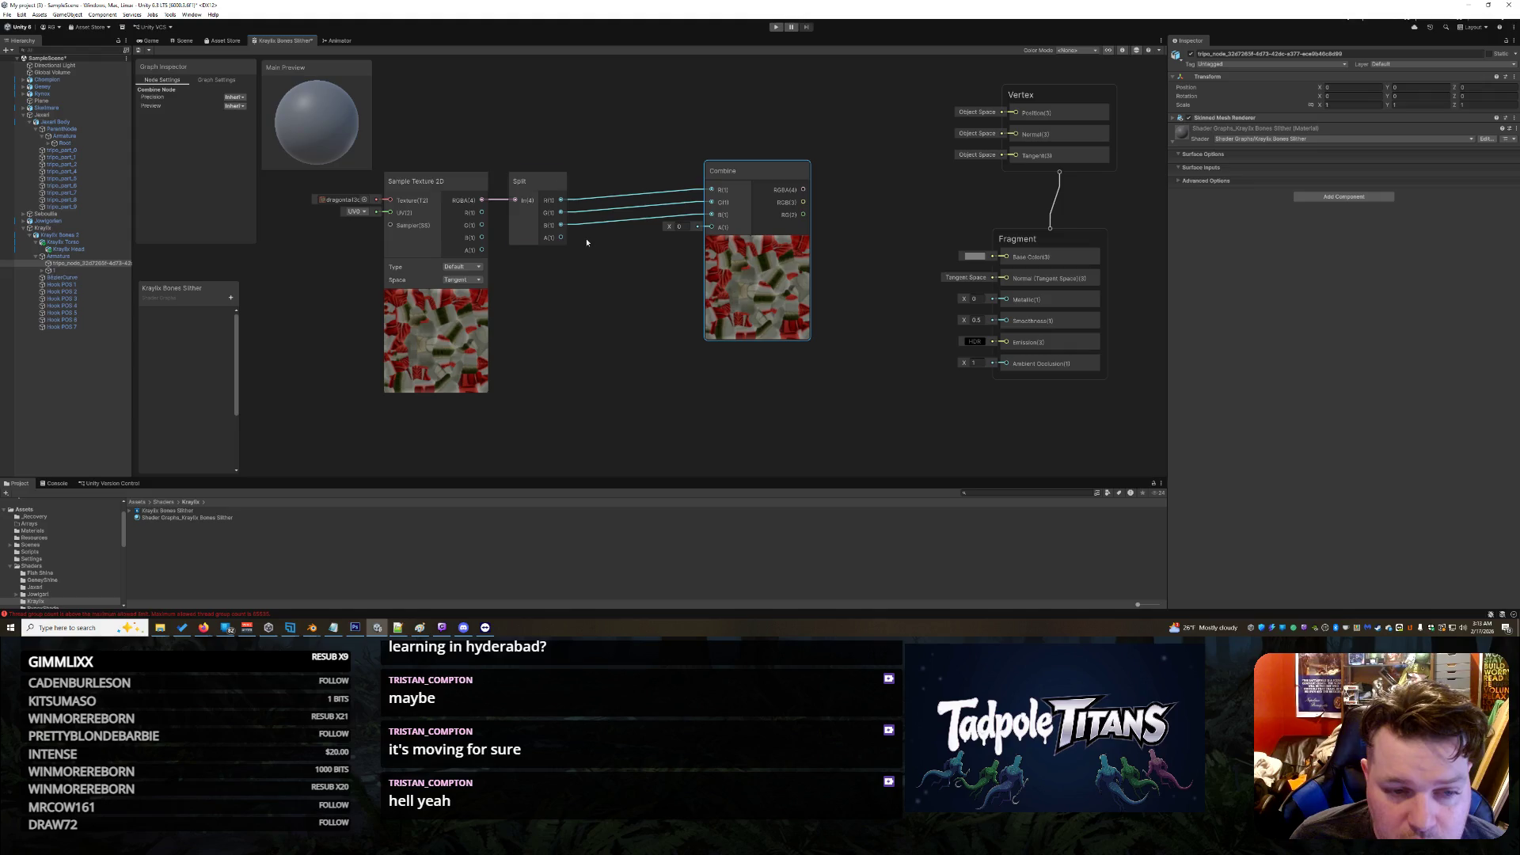
left_click_drag(564, 243, 711, 227)
left_click_drag(803, 193, 985, 266)
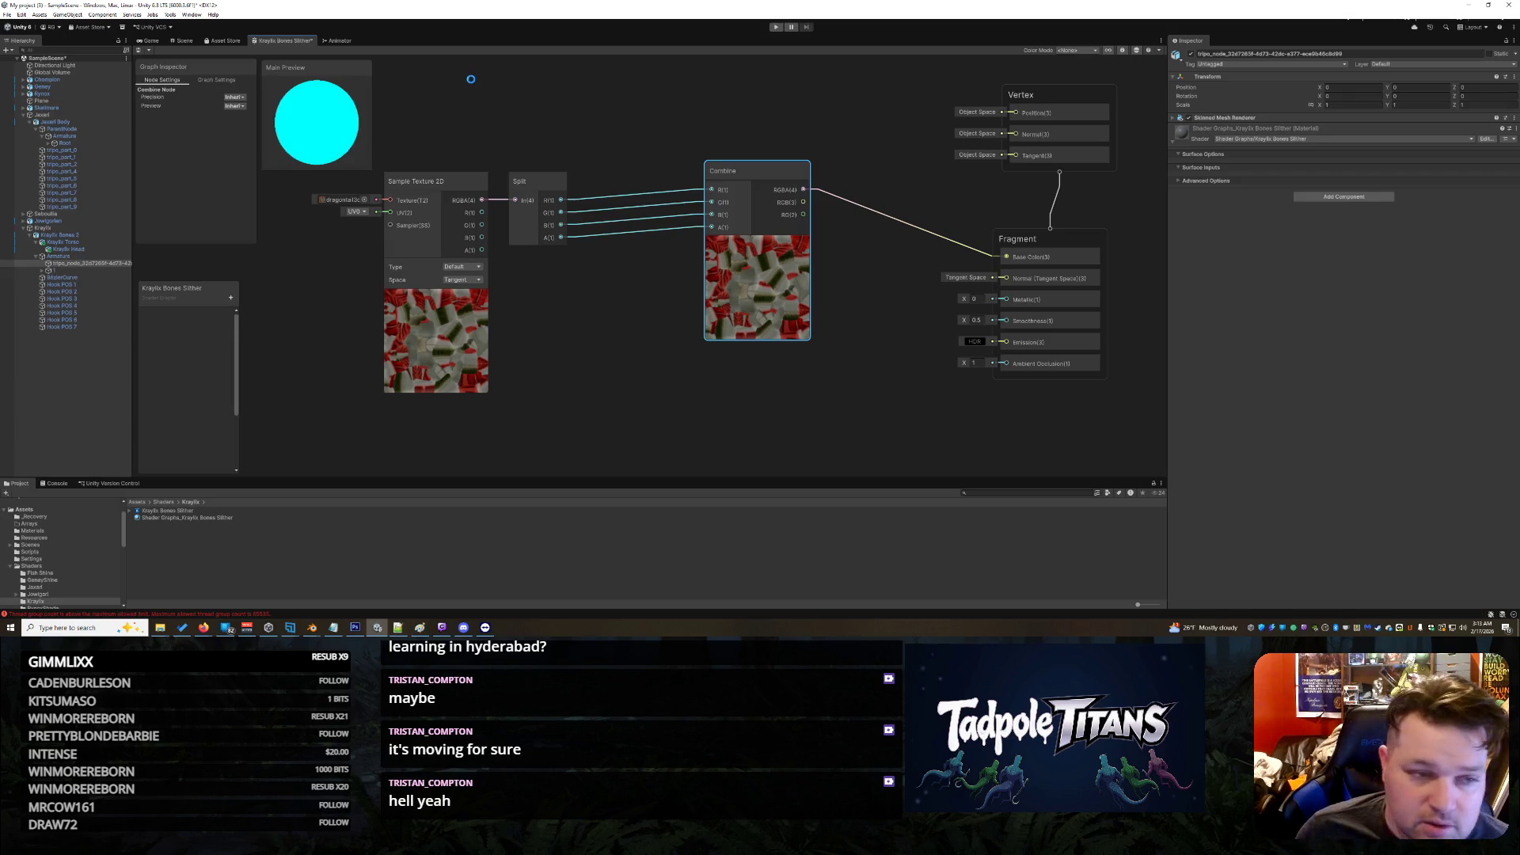
key("ctrl+s")
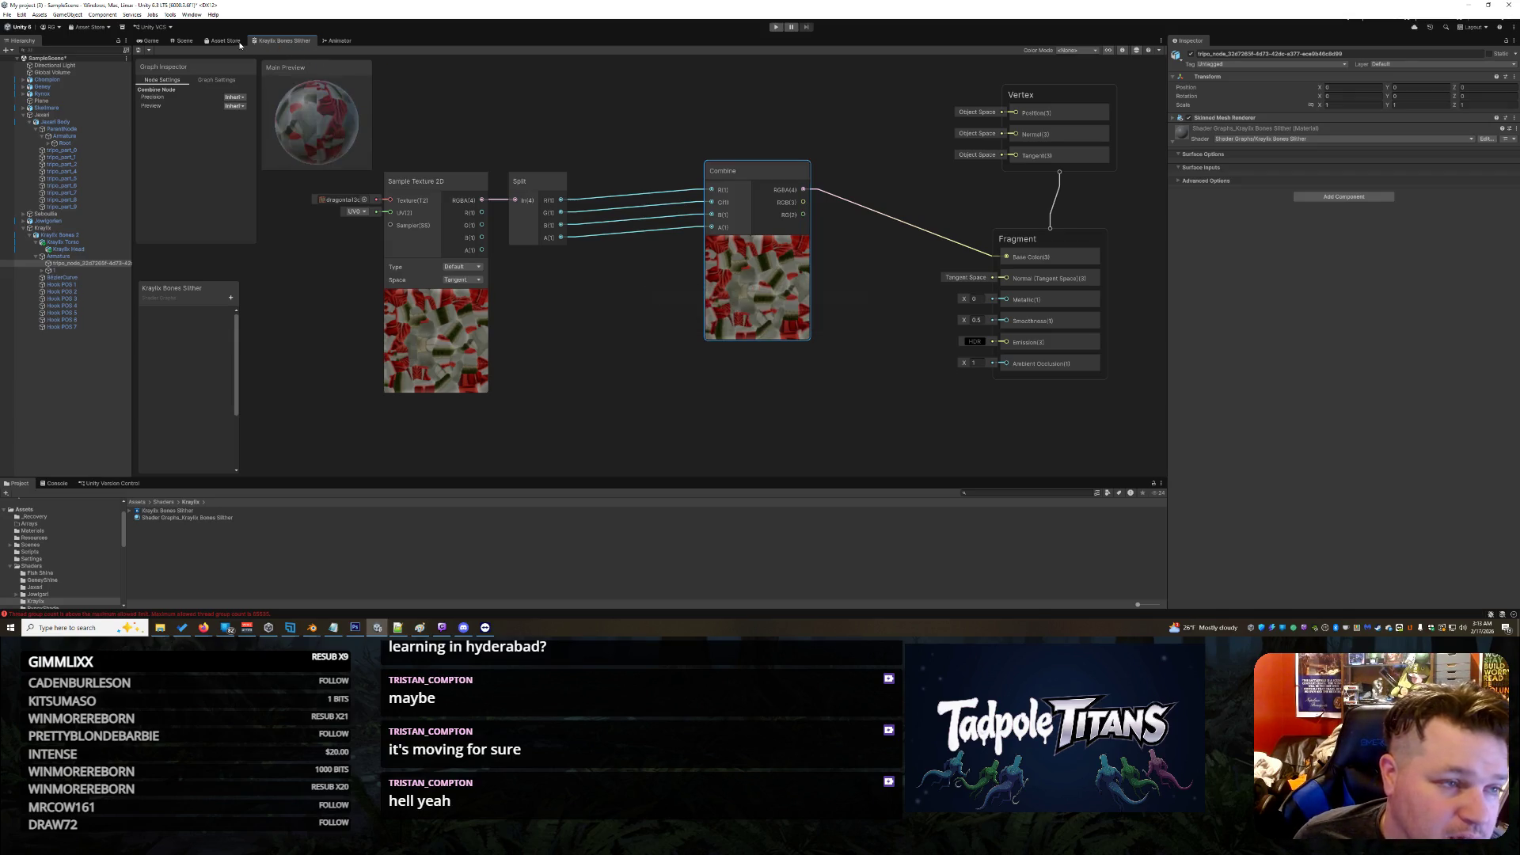
left_click(144, 42)
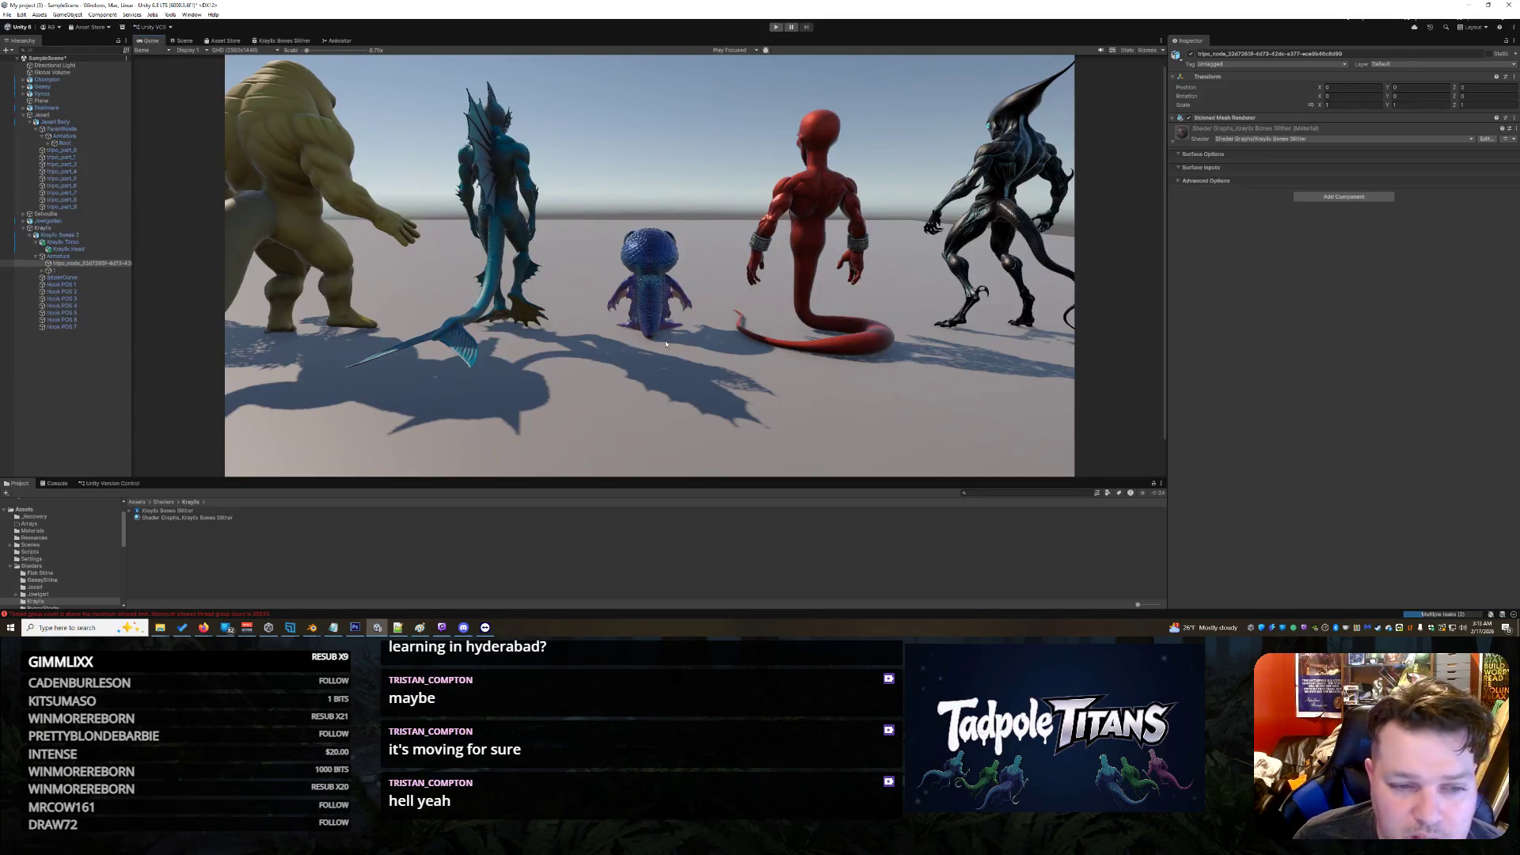
left_click(182, 40)
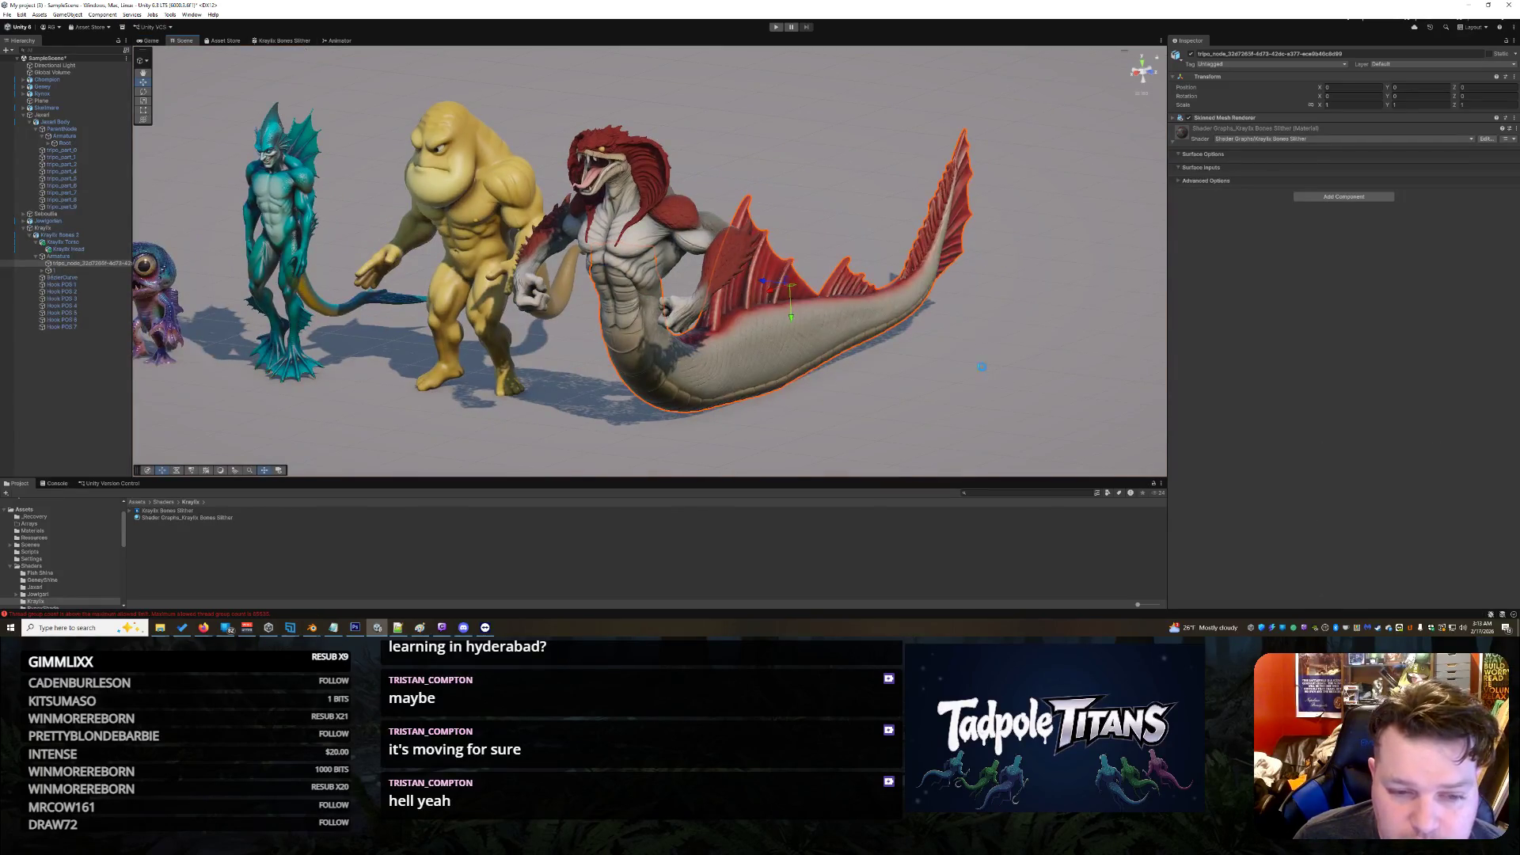
left_click(984, 367)
mouse_move(984, 366)
left_mouse_down()
mouse_move(901, 352)
mouse_move(978, 324)
mouse_move(994, 339)
mouse_move(654, 316)
mouse_move(1018, 320)
mouse_move(897, 362)
mouse_move(736, 349)
mouse_move(1091, 363)
mouse_move(834, 342)
mouse_move(807, 312)
mouse_move(1086, 338)
mouse_move(772, 328)
left_mouse_up()
left_click(766, 330)
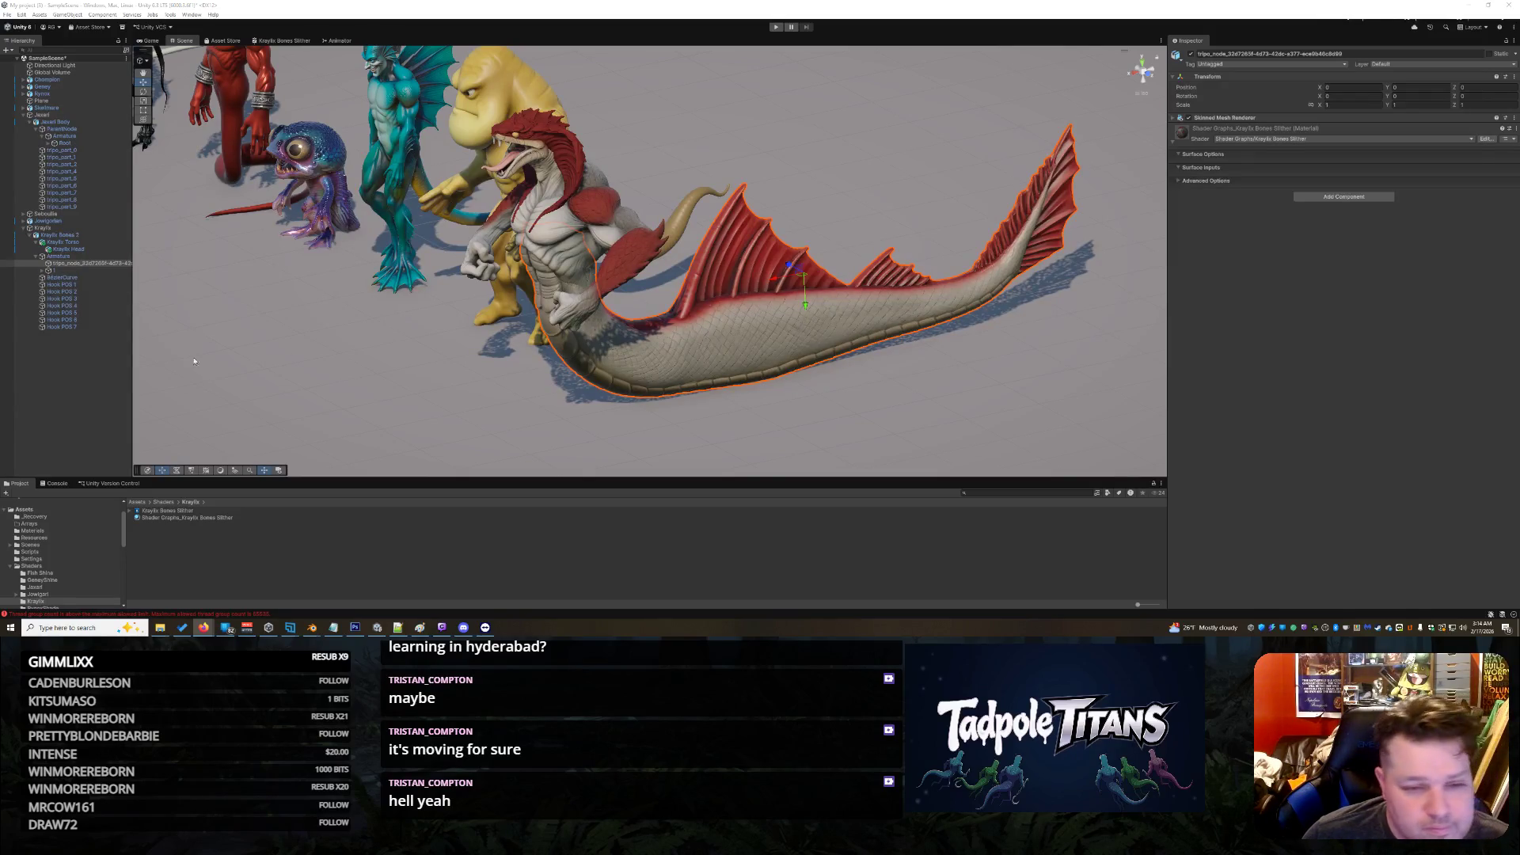
left_click(264, 41)
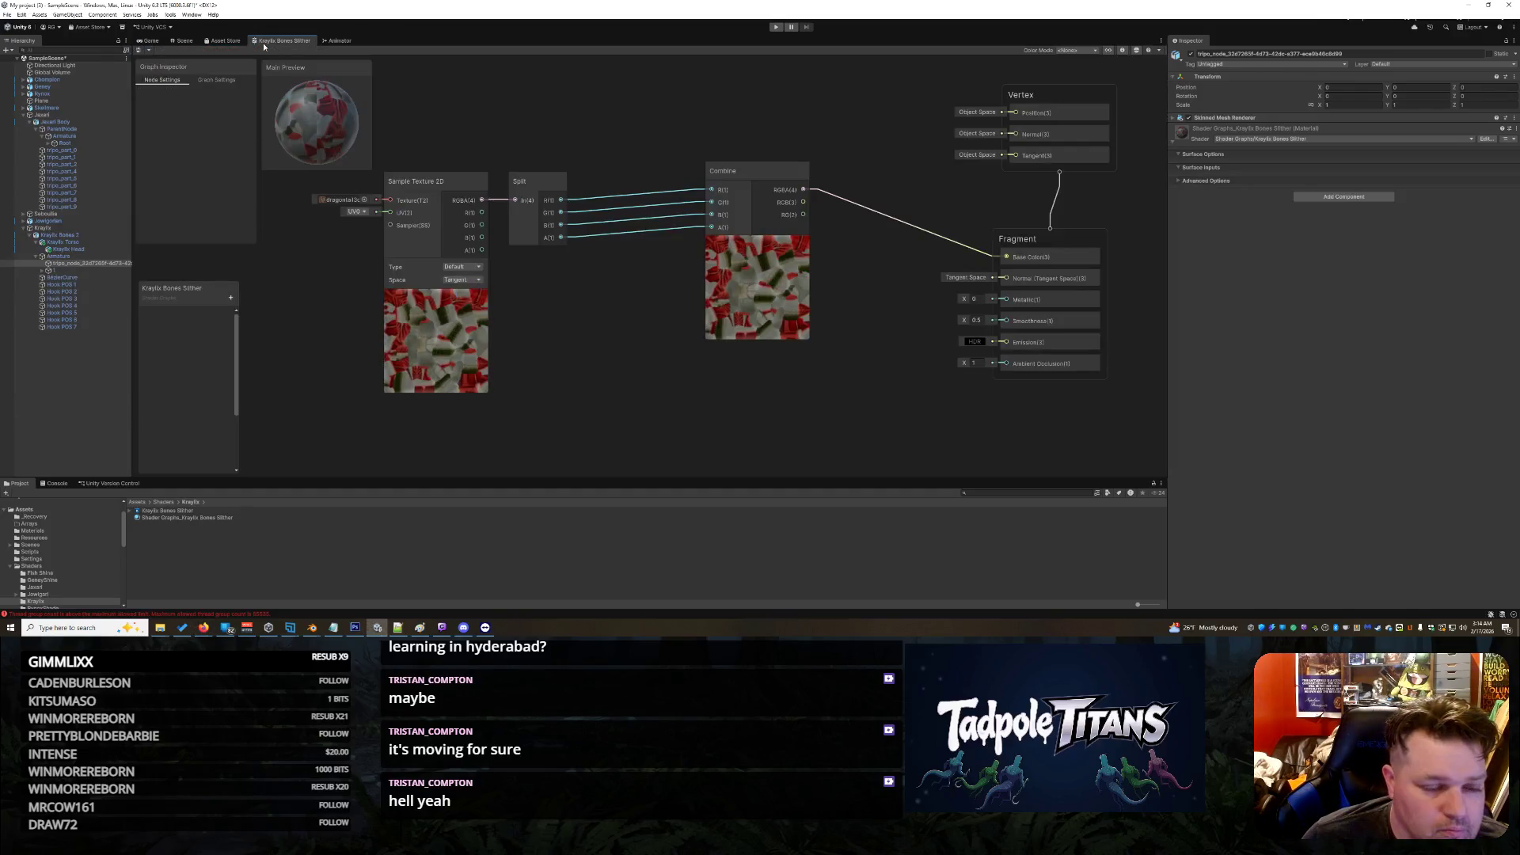
Step: Add a Saturation node to the graph and place it beside the Combine node
right_click(640, 332)
left_click(631, 336)
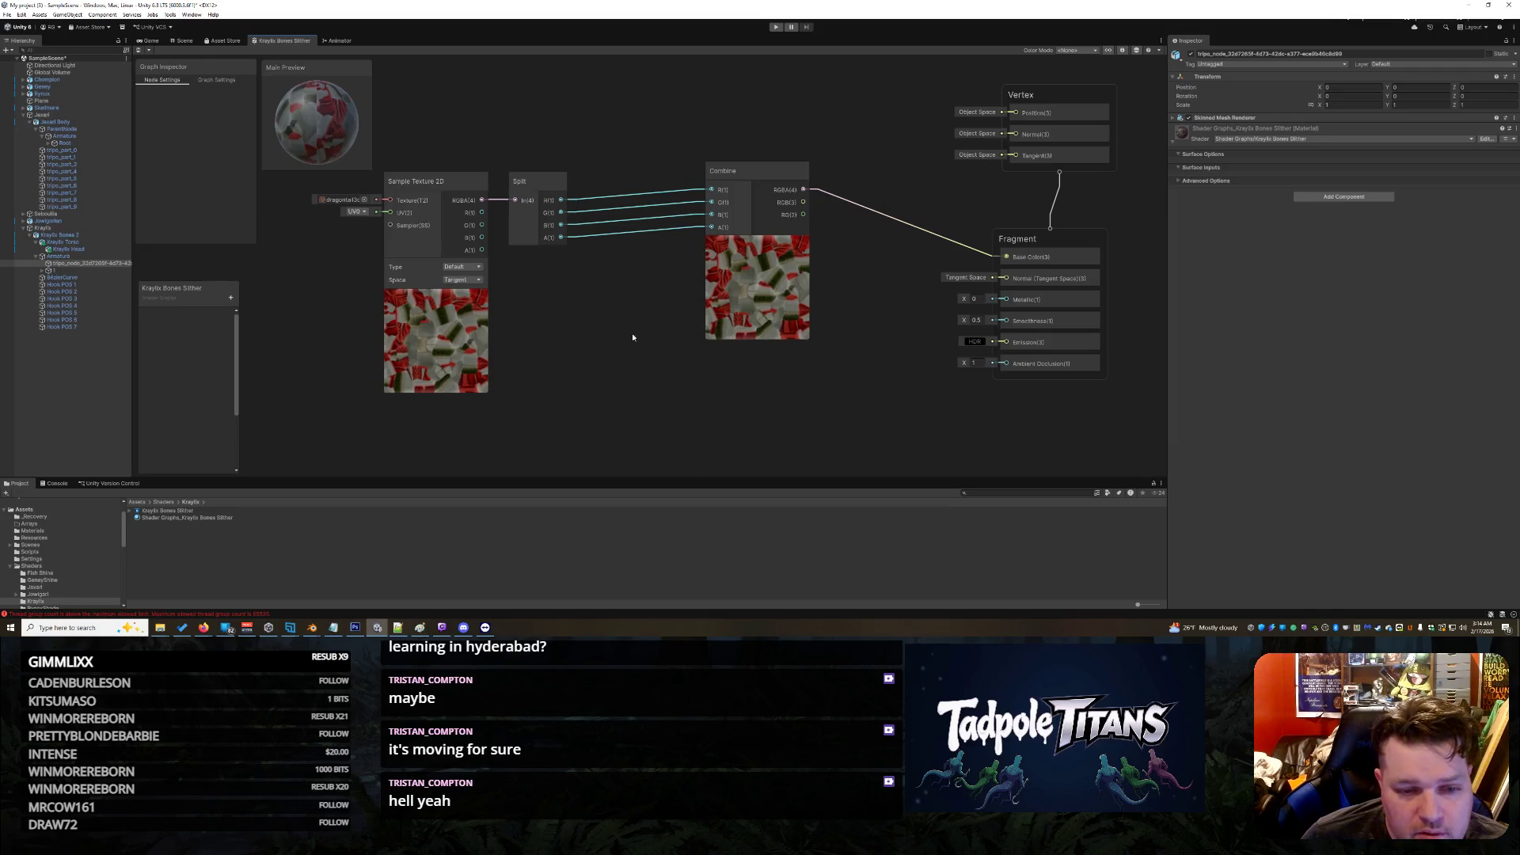
right_click(568, 323)
left_click(586, 331)
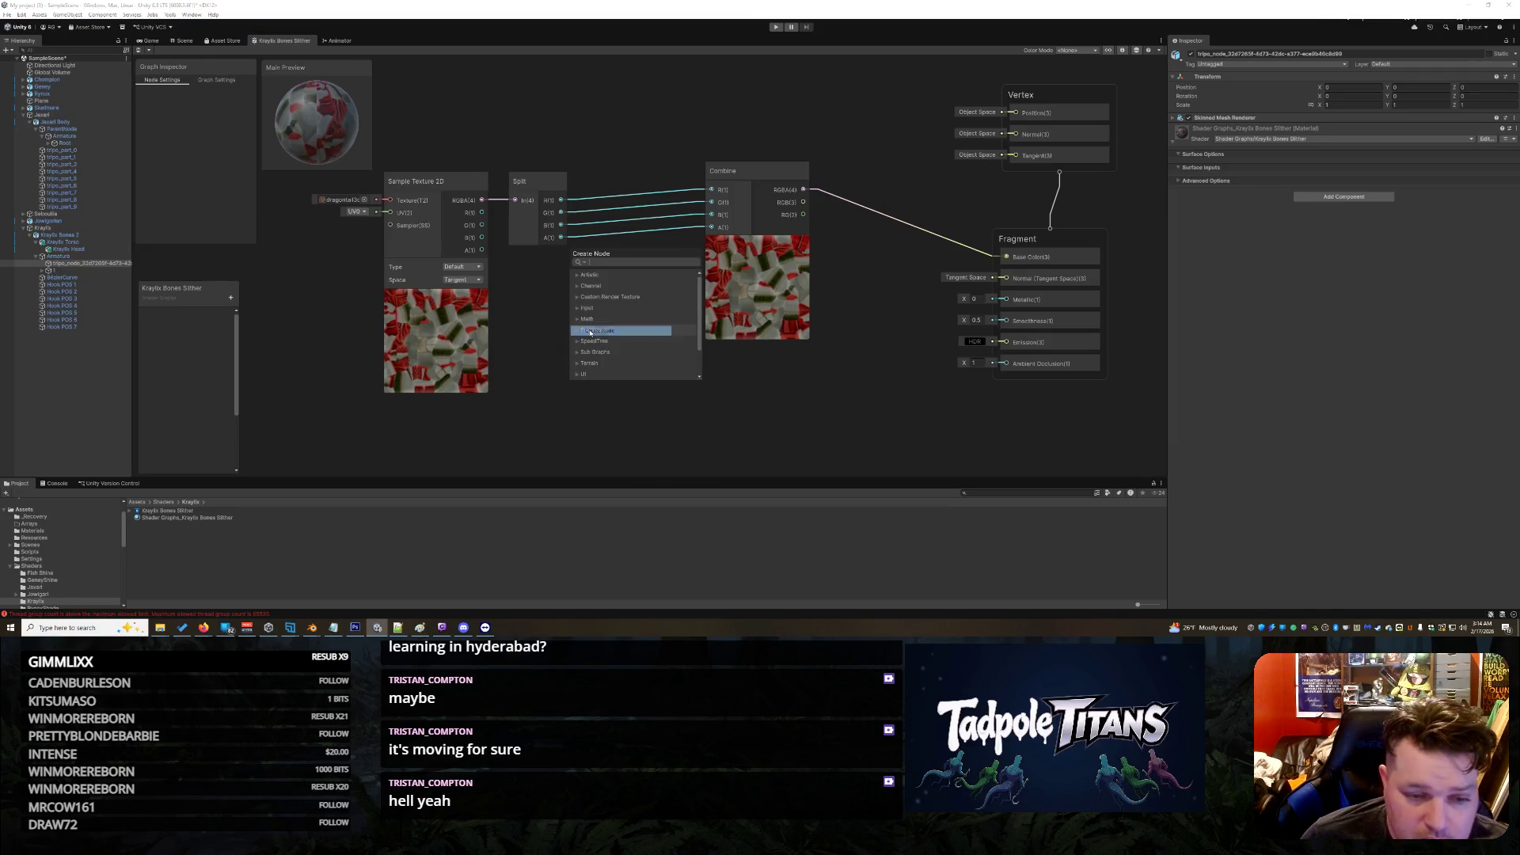
type("sat")
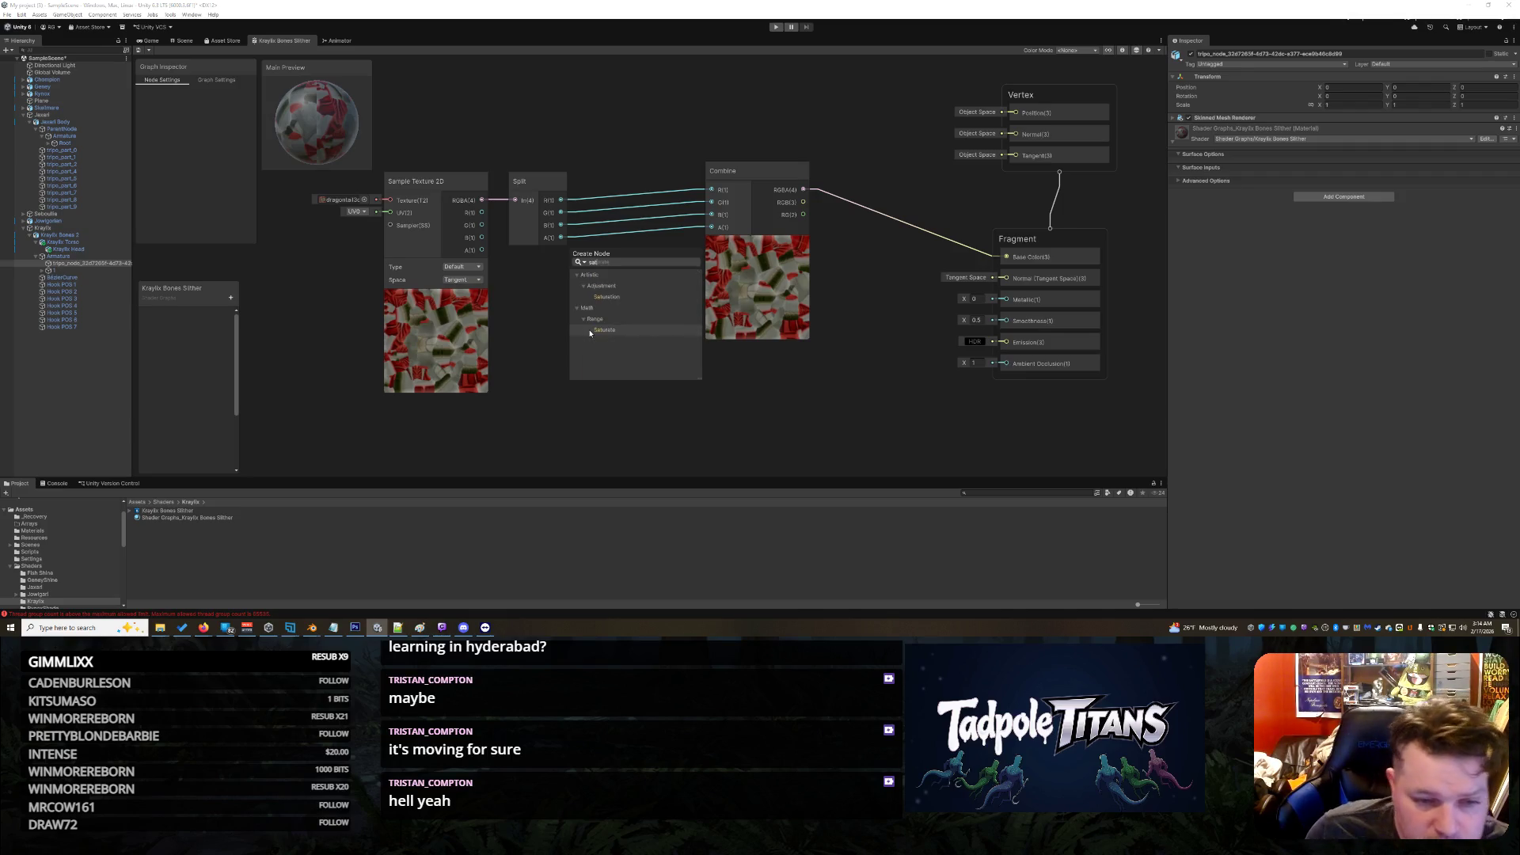
left_click(638, 296)
left_click_drag(637, 338, 672, 307)
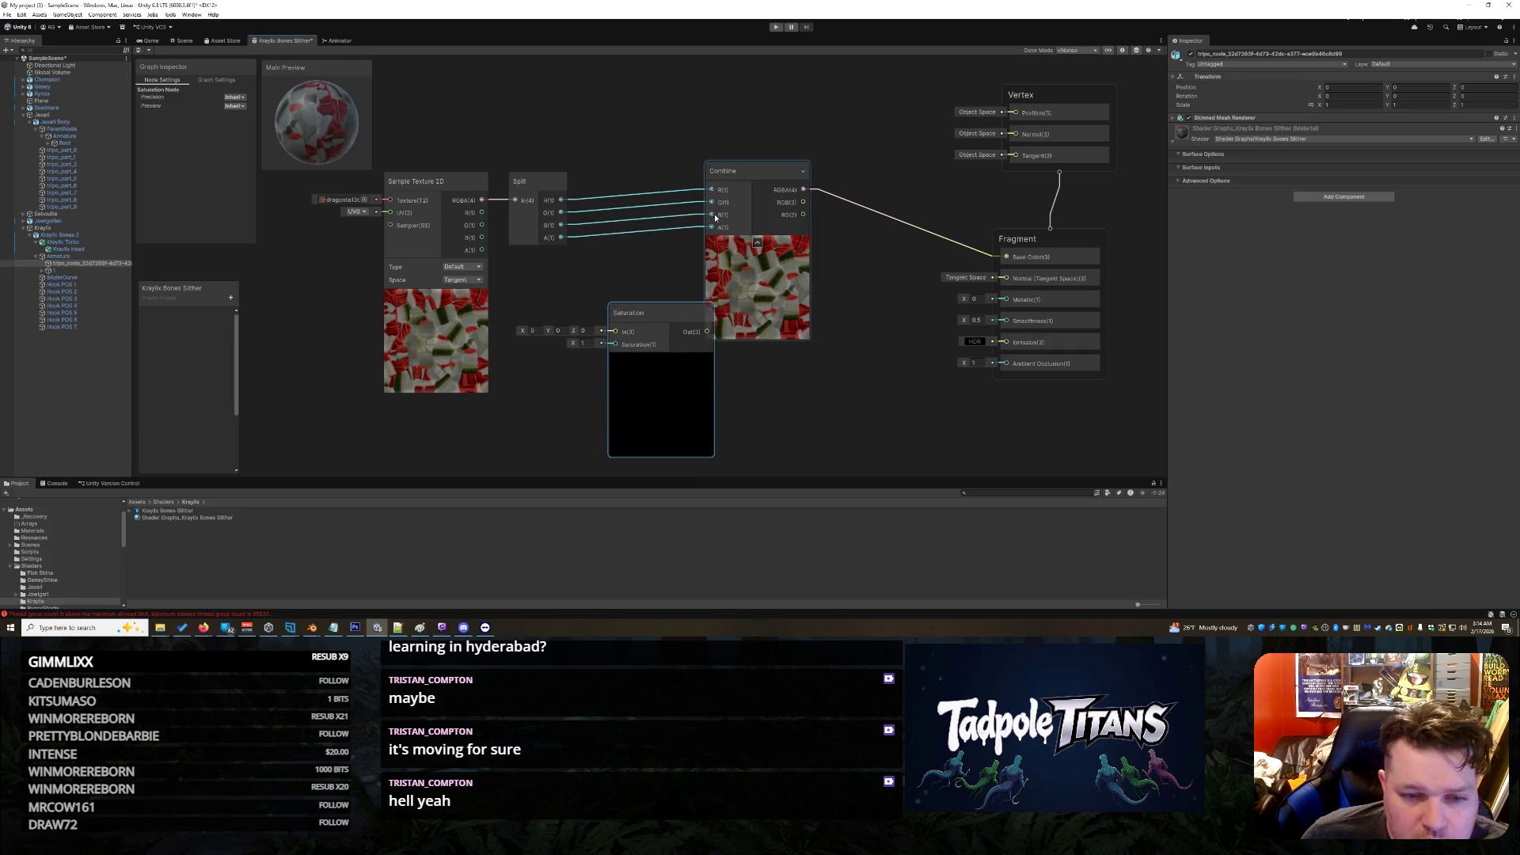
Step: Shift Sample Texture 2D, Split and Combine left, then wire Combine RGB through Saturation into Base Color
left_click_drag(438, 181, 353, 213)
left_click_drag(547, 181, 458, 233)
left_click_drag(759, 176, 587, 146)
mouse_move(675, 173)
left_mouse_down()
mouse_move(667, 306)
mouse_move(760, 245)
mouse_move(710, 331)
mouse_move(696, 328)
mouse_move(769, 287)
mouse_move(836, 165)
mouse_move(831, 132)
left_mouse_up()
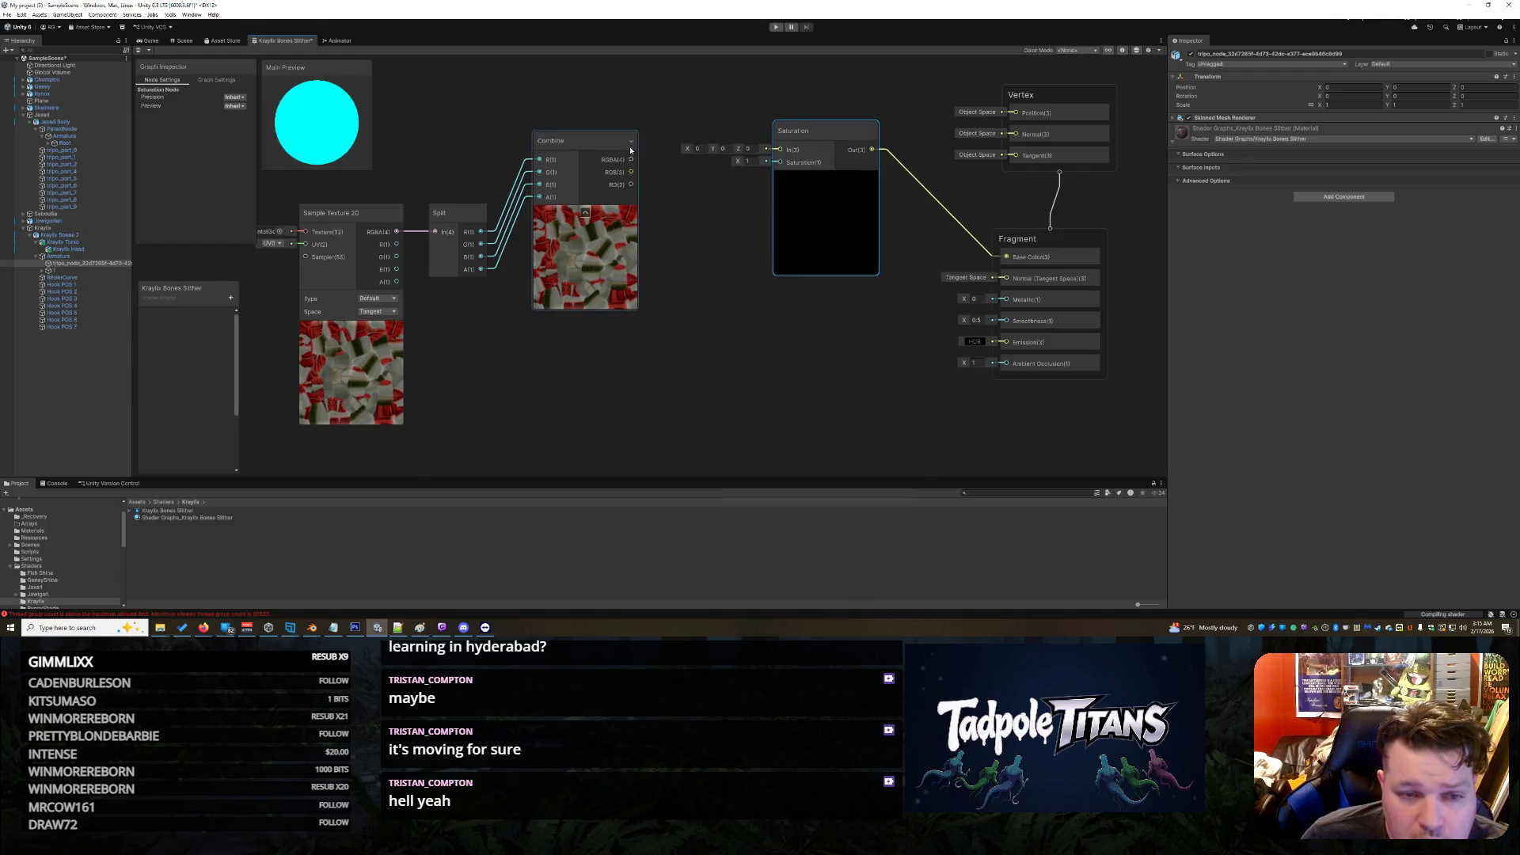
mouse_move(631, 172)
left_mouse_down()
mouse_move(825, 158)
mouse_move(790, 151)
left_mouse_up()
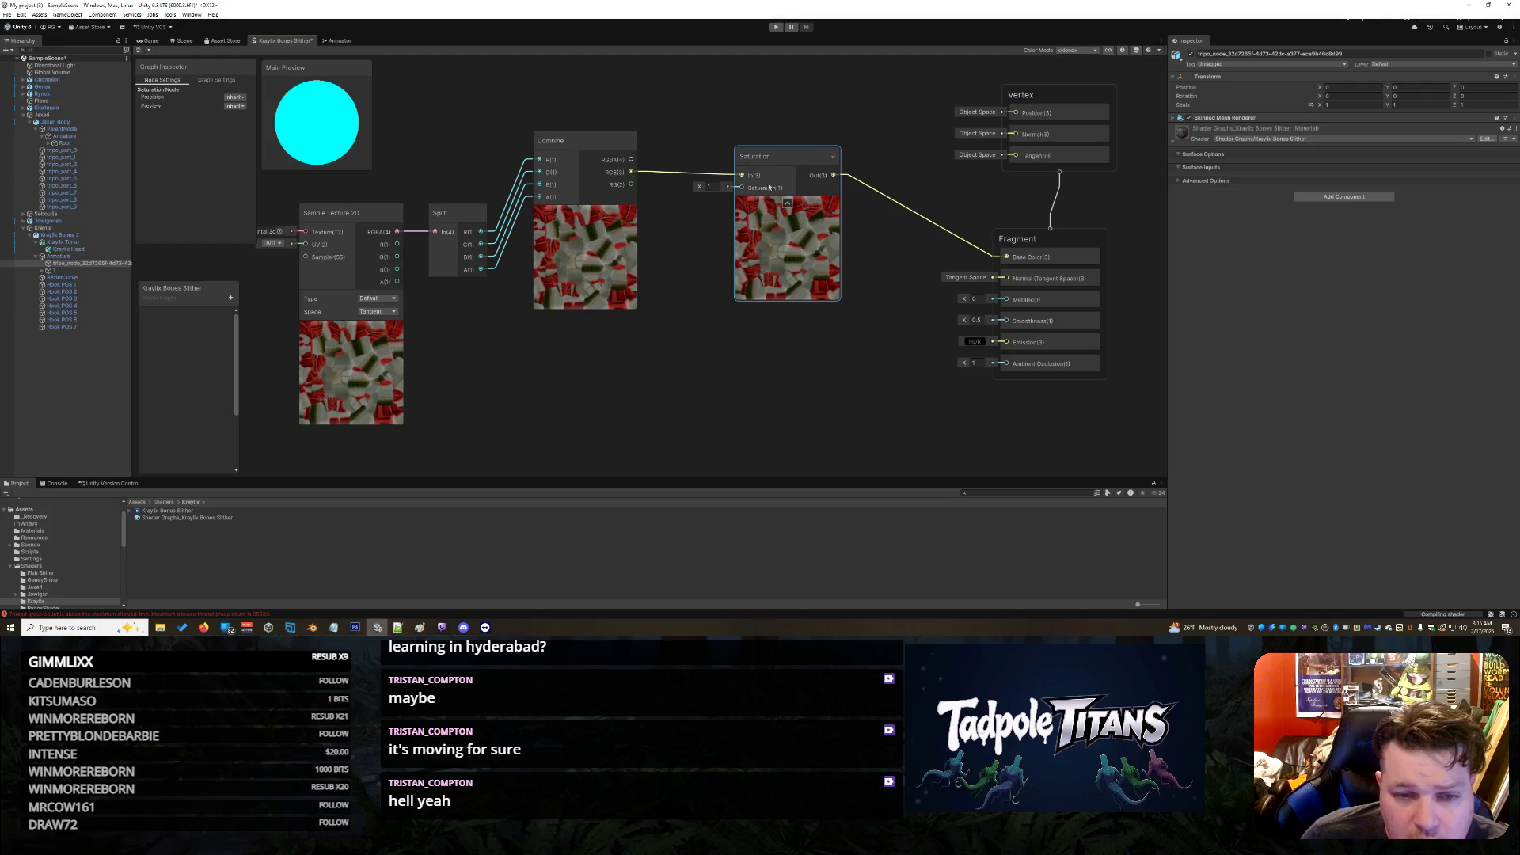
left_click(229, 298)
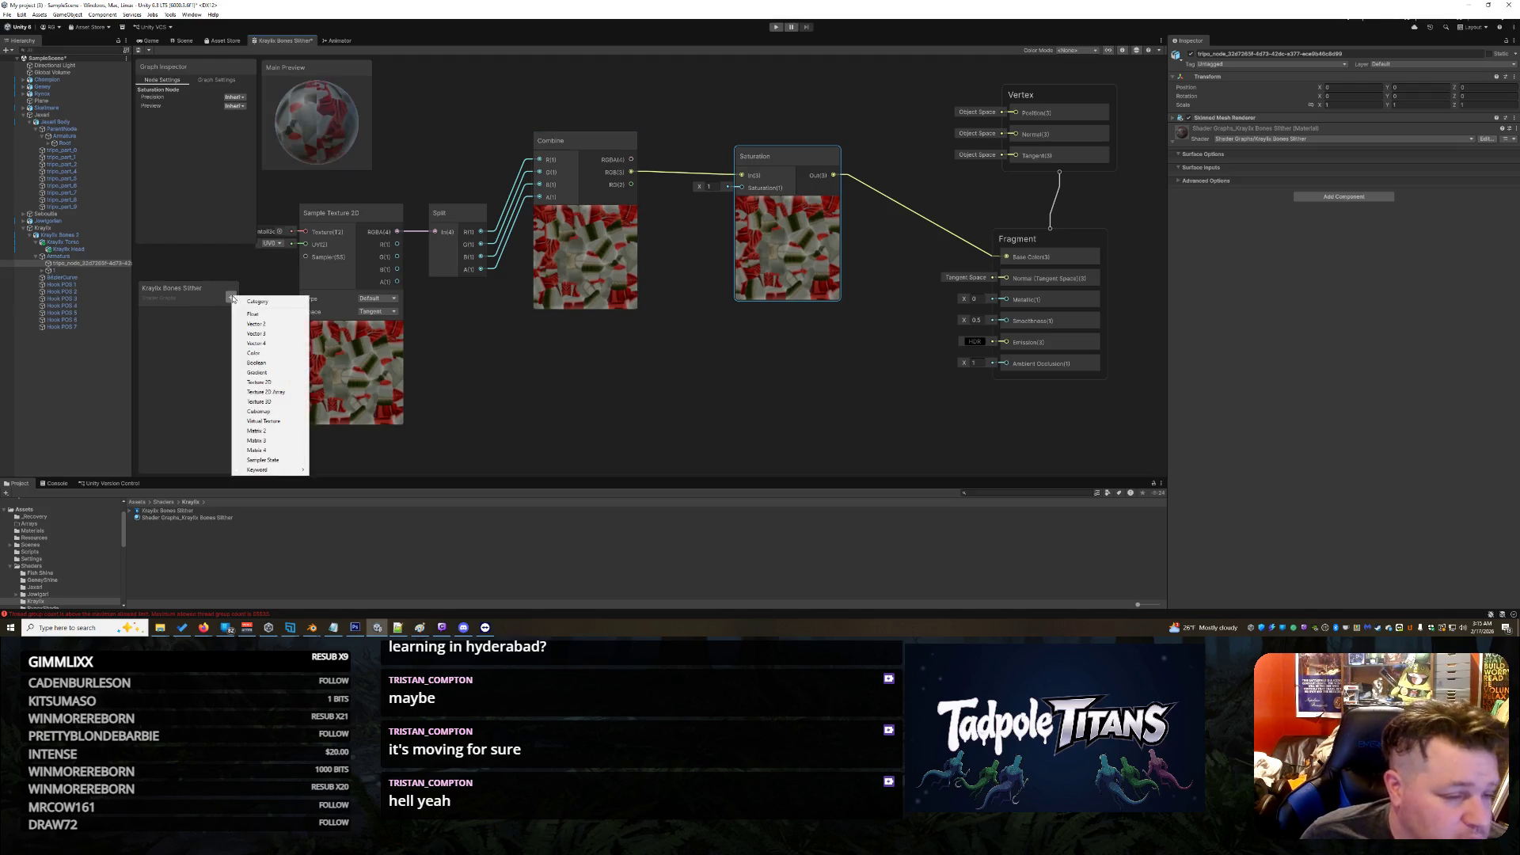
Step: Create a Blackboard property named Saturation and wire it into the Saturation node
left_click(263, 323)
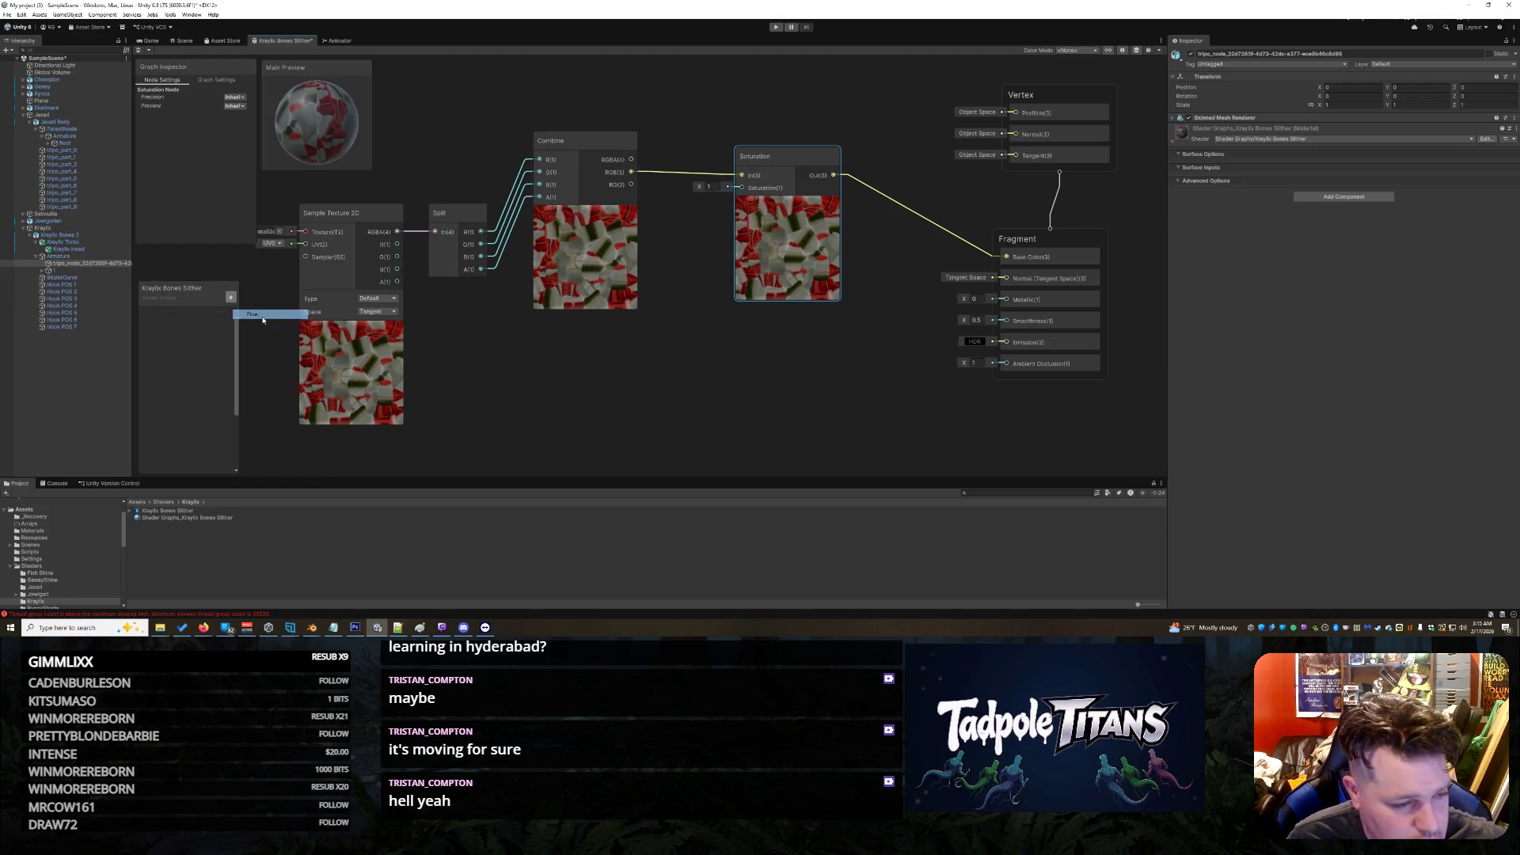
type("Saturation")
key("Return")
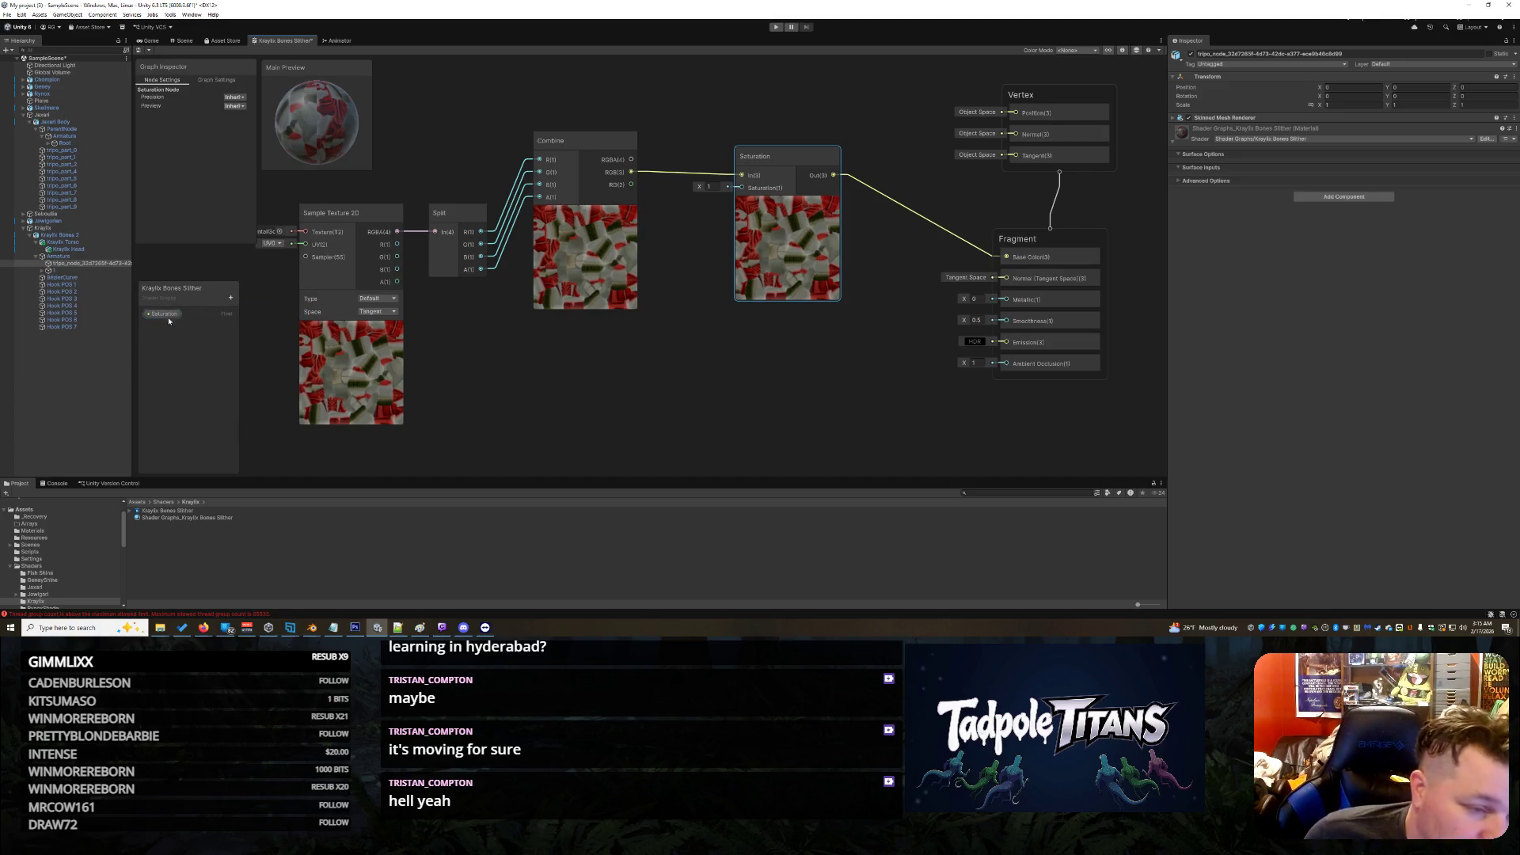
left_click(158, 313)
left_click_drag(695, 267, 741, 188)
left_click_drag(717, 267, 701, 210)
Step: Make the Saturation property a slider with default 1 and save the shader graph
left_click(170, 314)
left_click(235, 161)
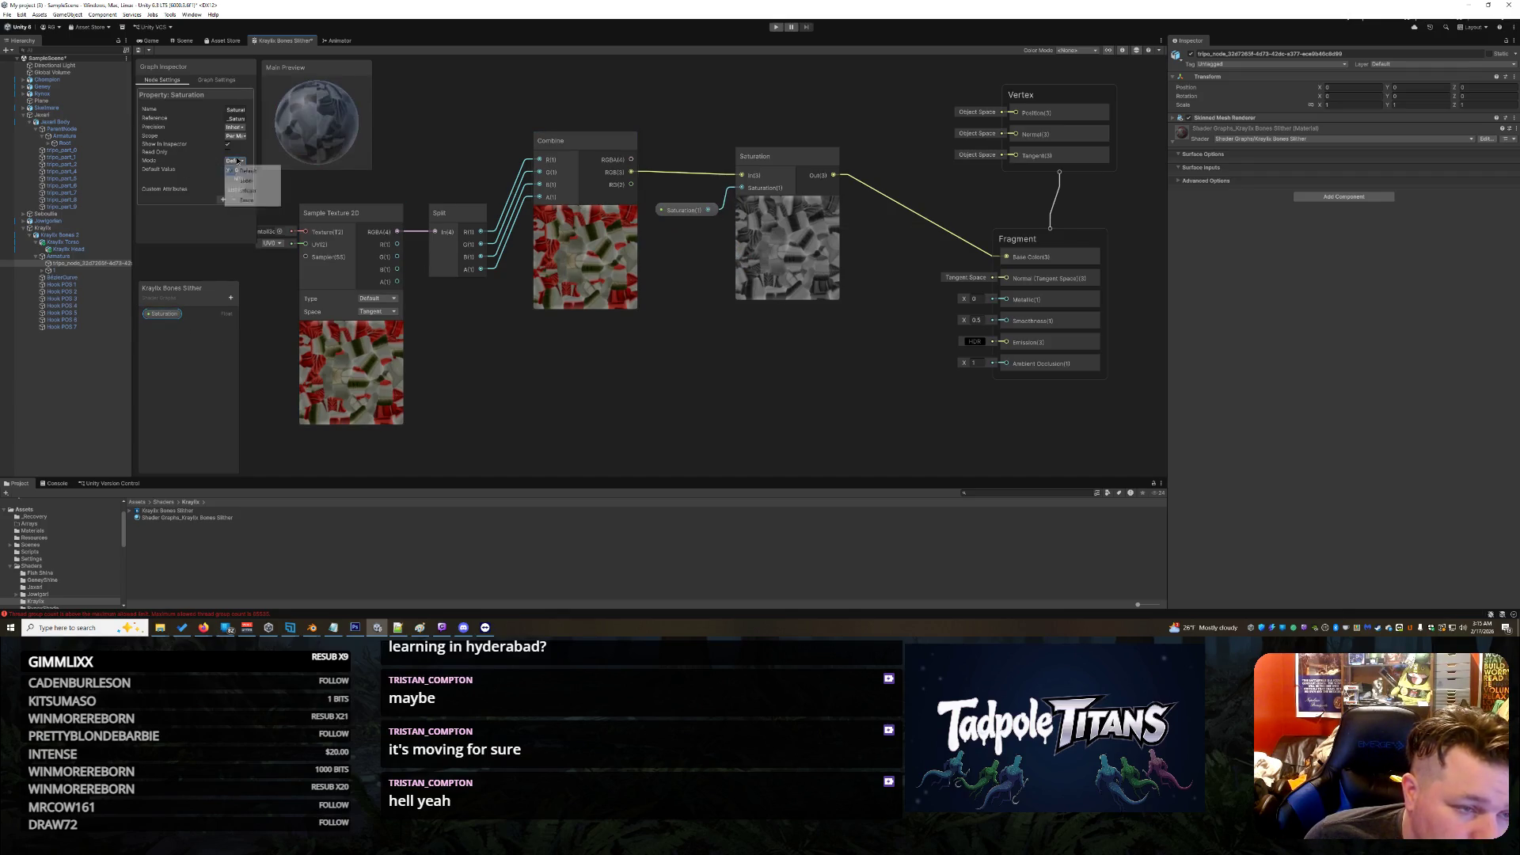
left_click(237, 175)
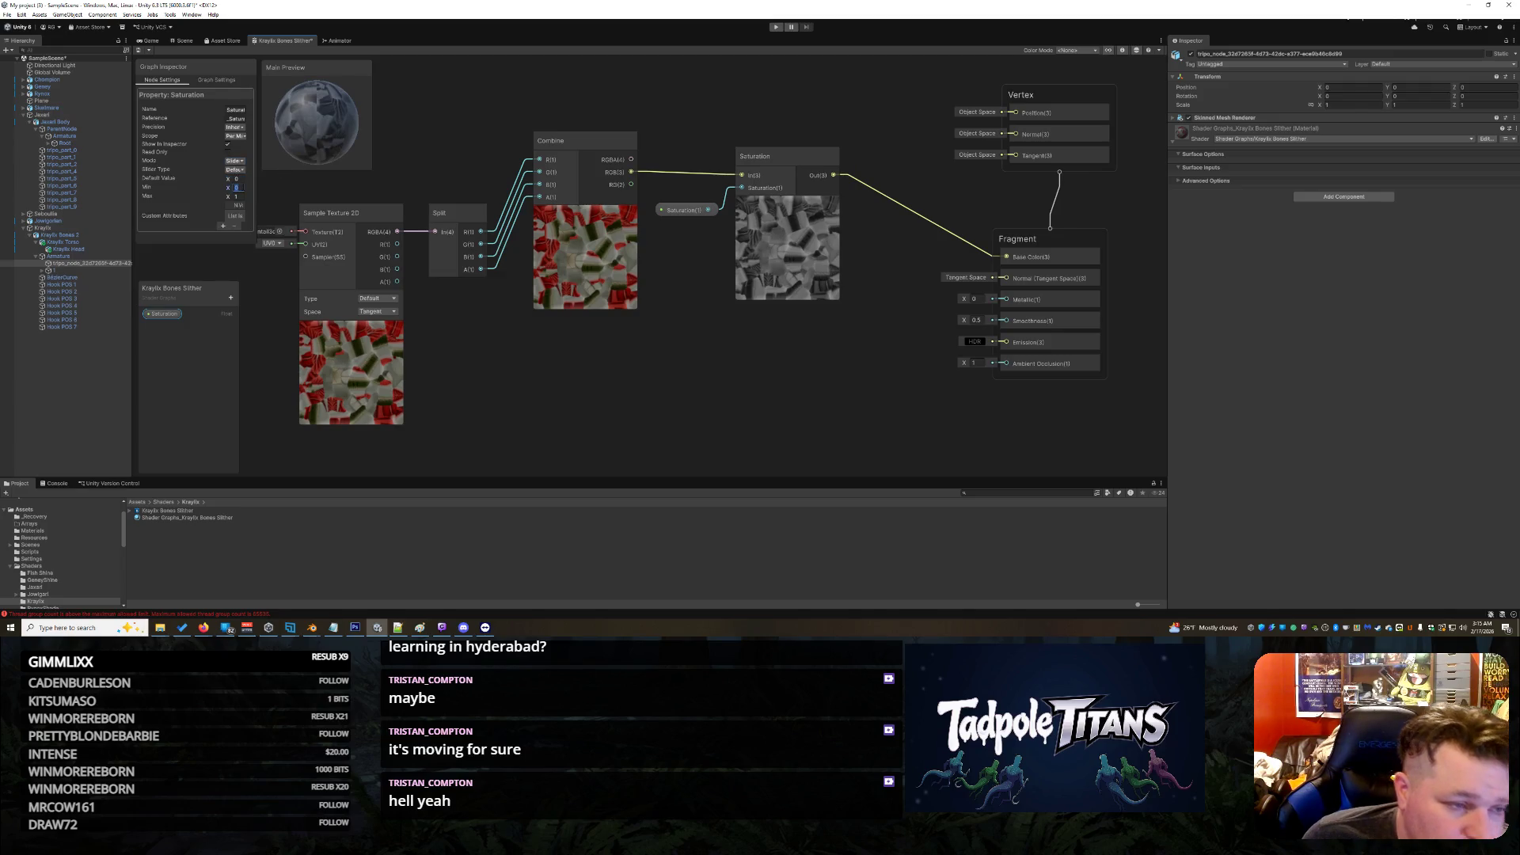
type("1")
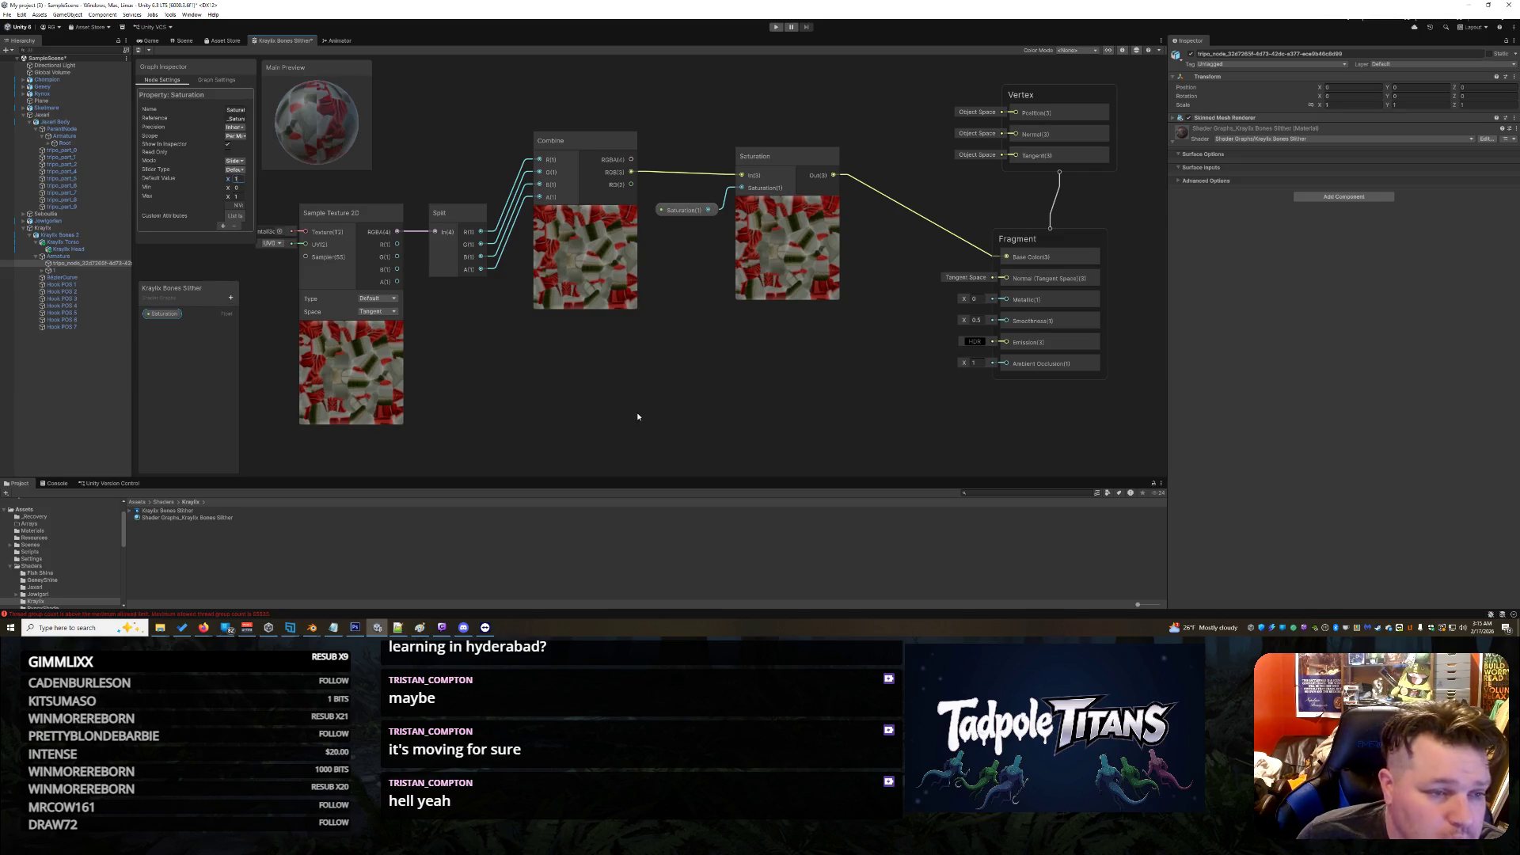
left_click(638, 415)
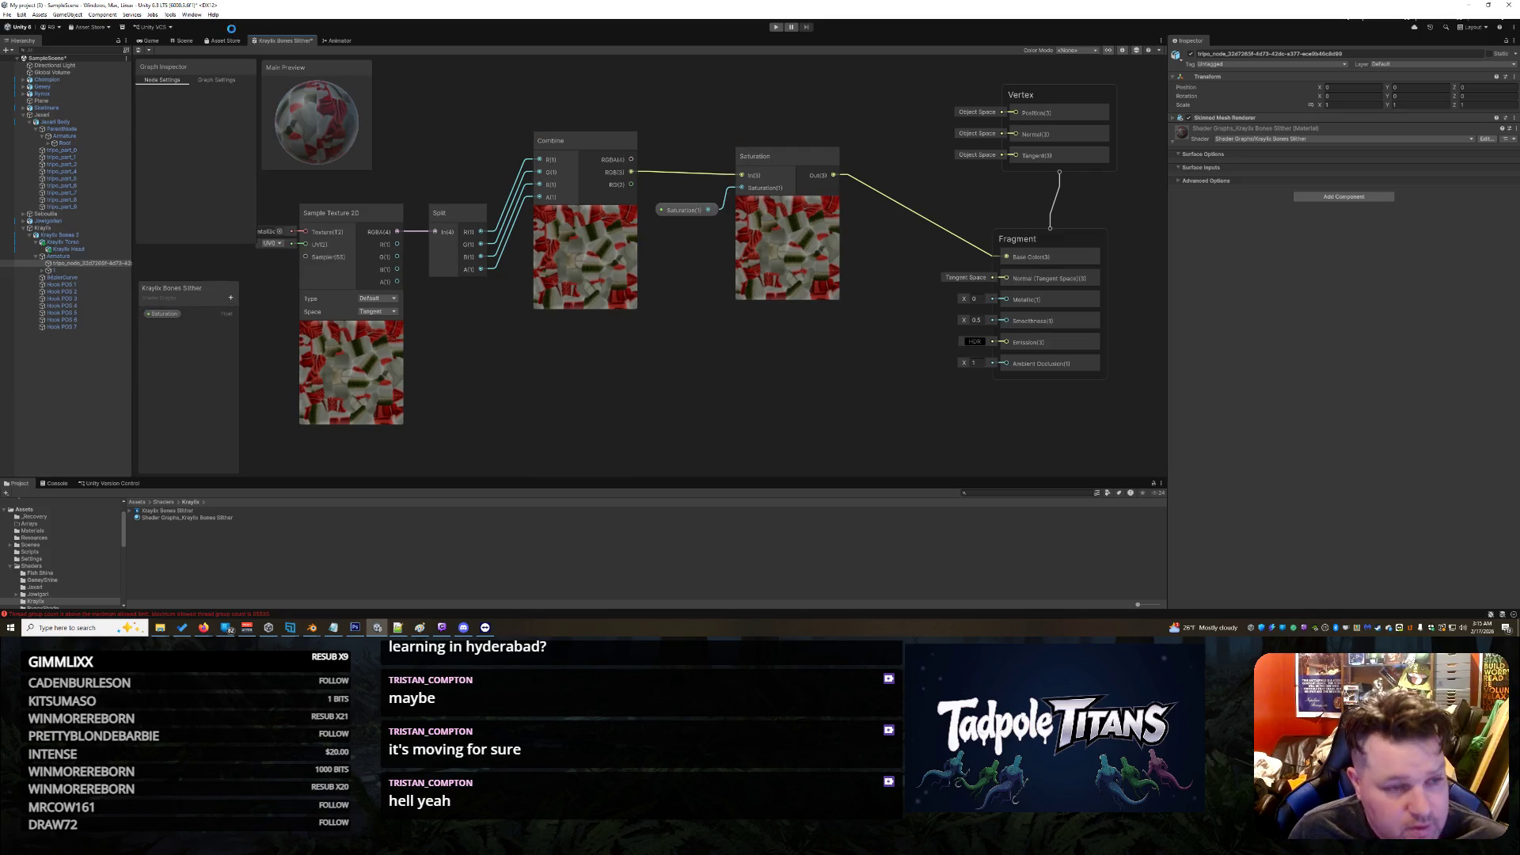
key("ctrl+s")
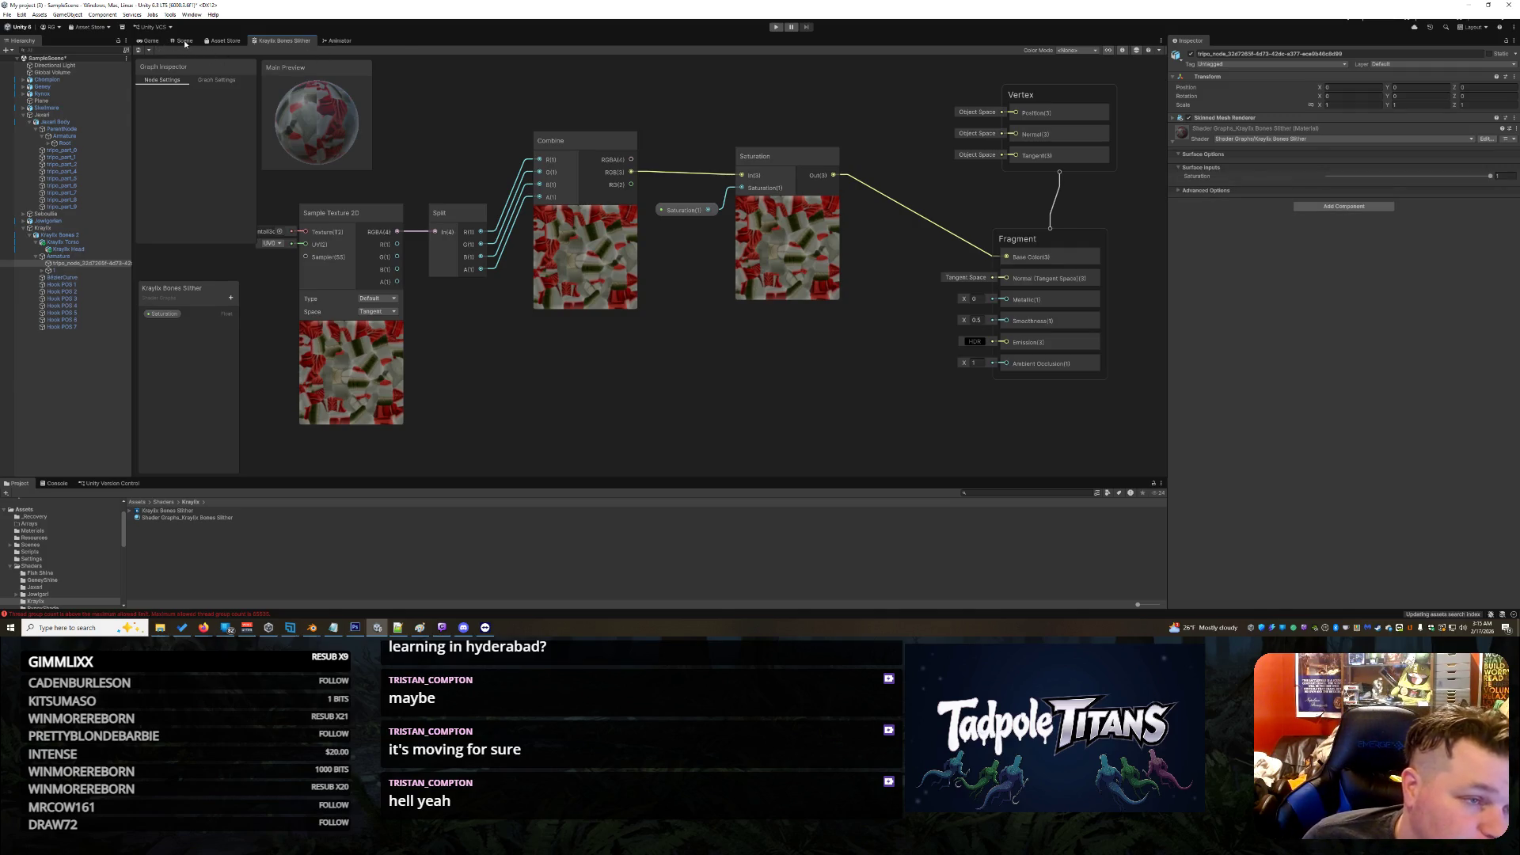
left_click(184, 41)
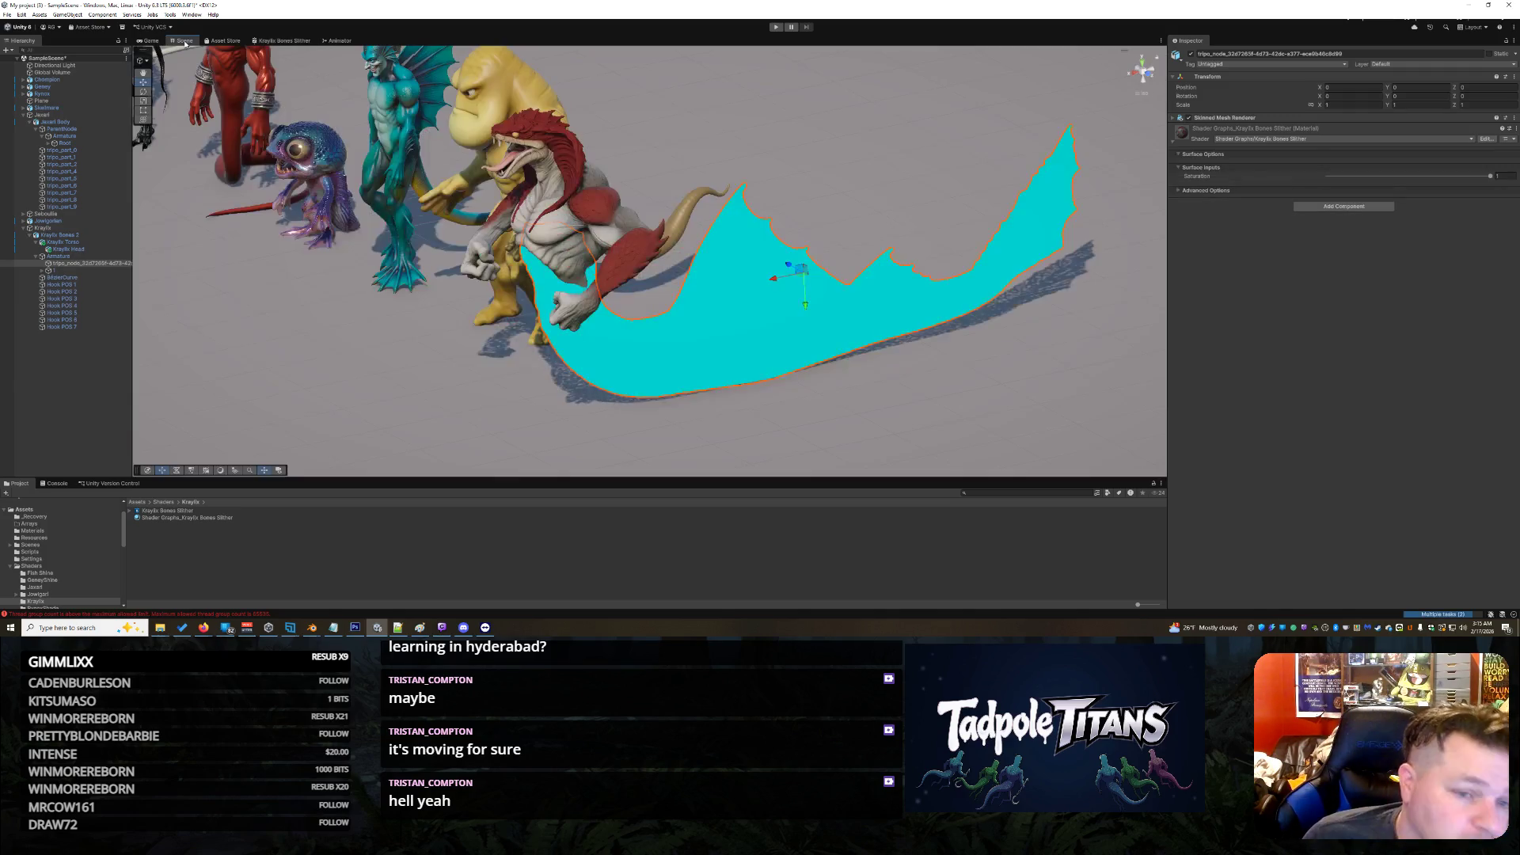
Step: Raise the serpent tail material's new Saturation slider in Advanced Options, turning its fins vivid red
left_click(981, 388)
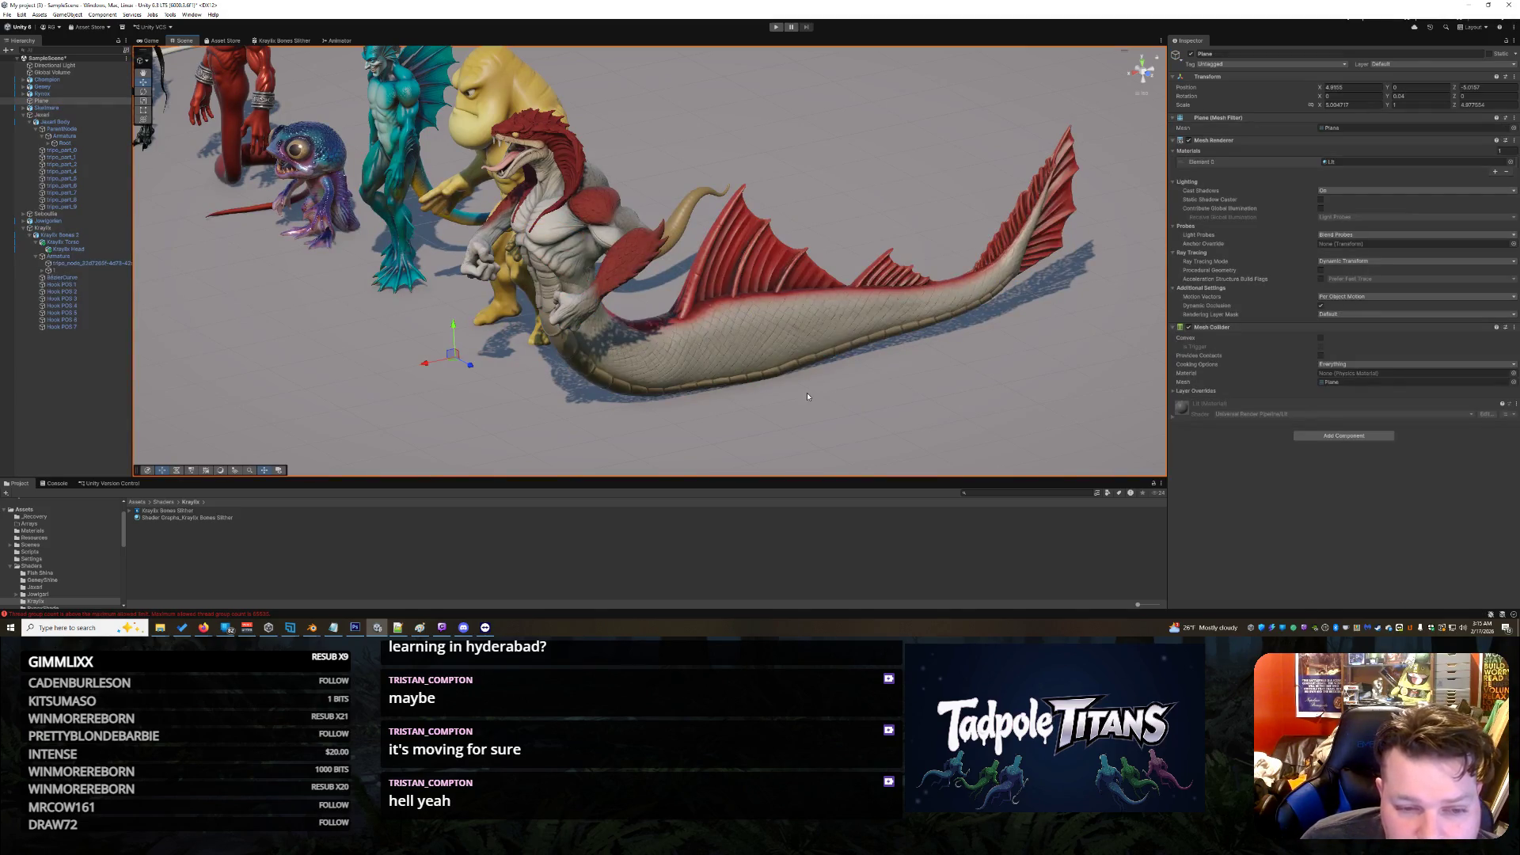
left_click(766, 343)
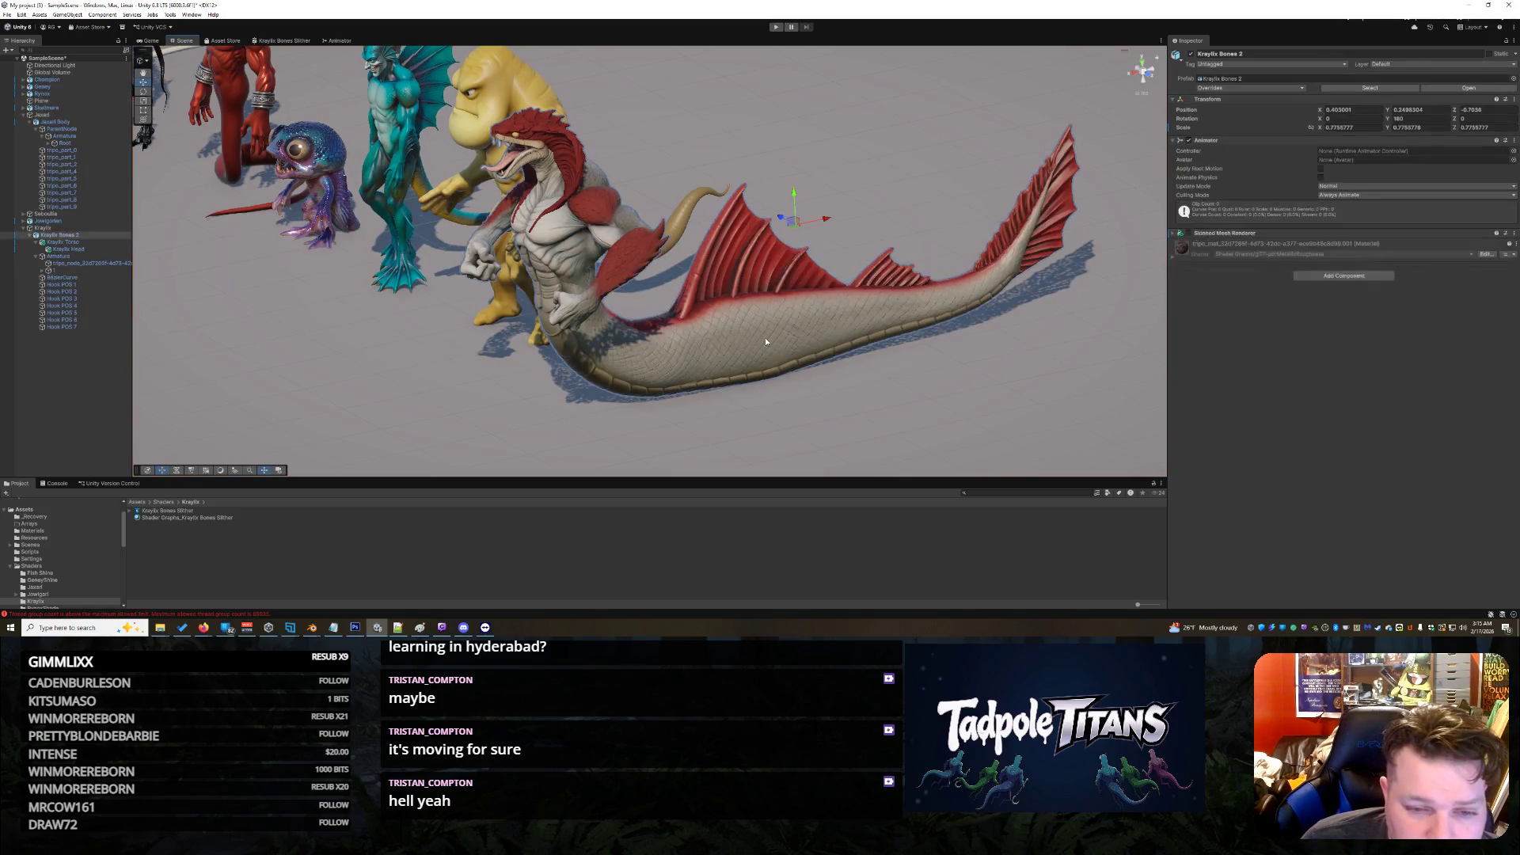
left_click(1174, 252)
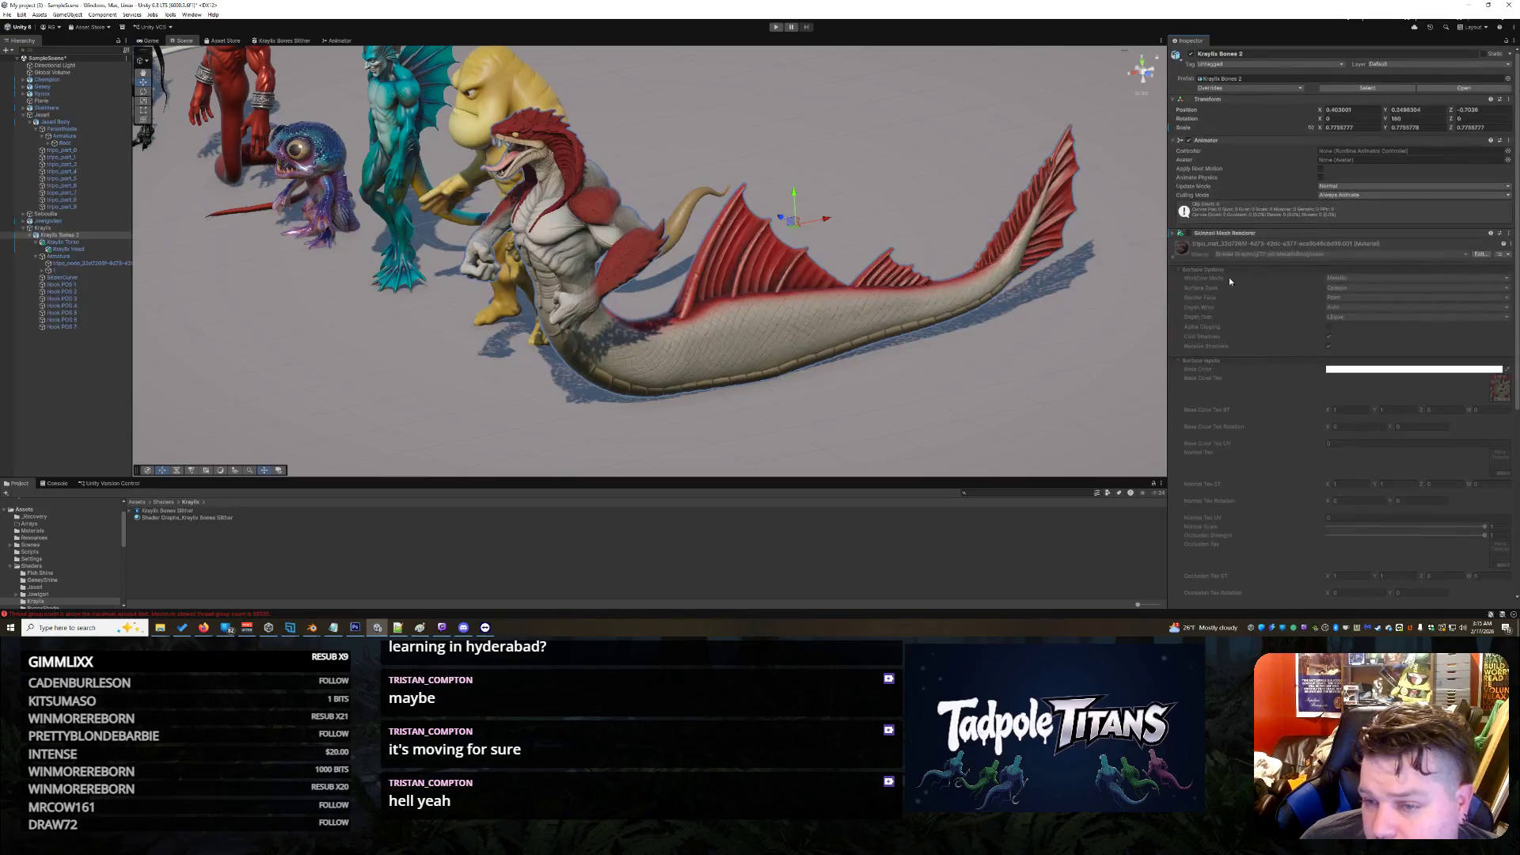
left_click(780, 338)
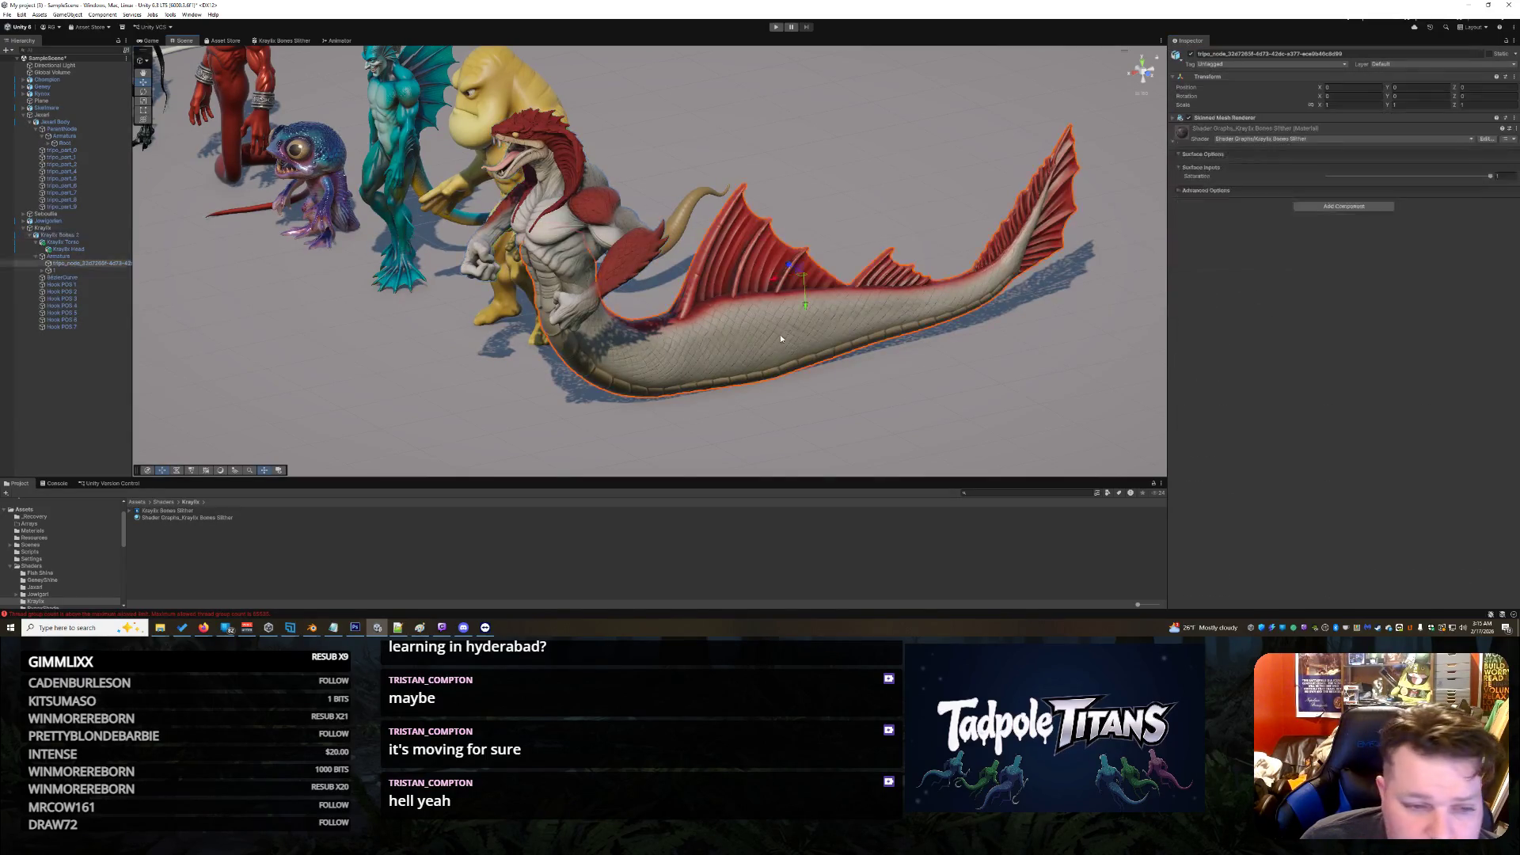
left_click(1178, 190)
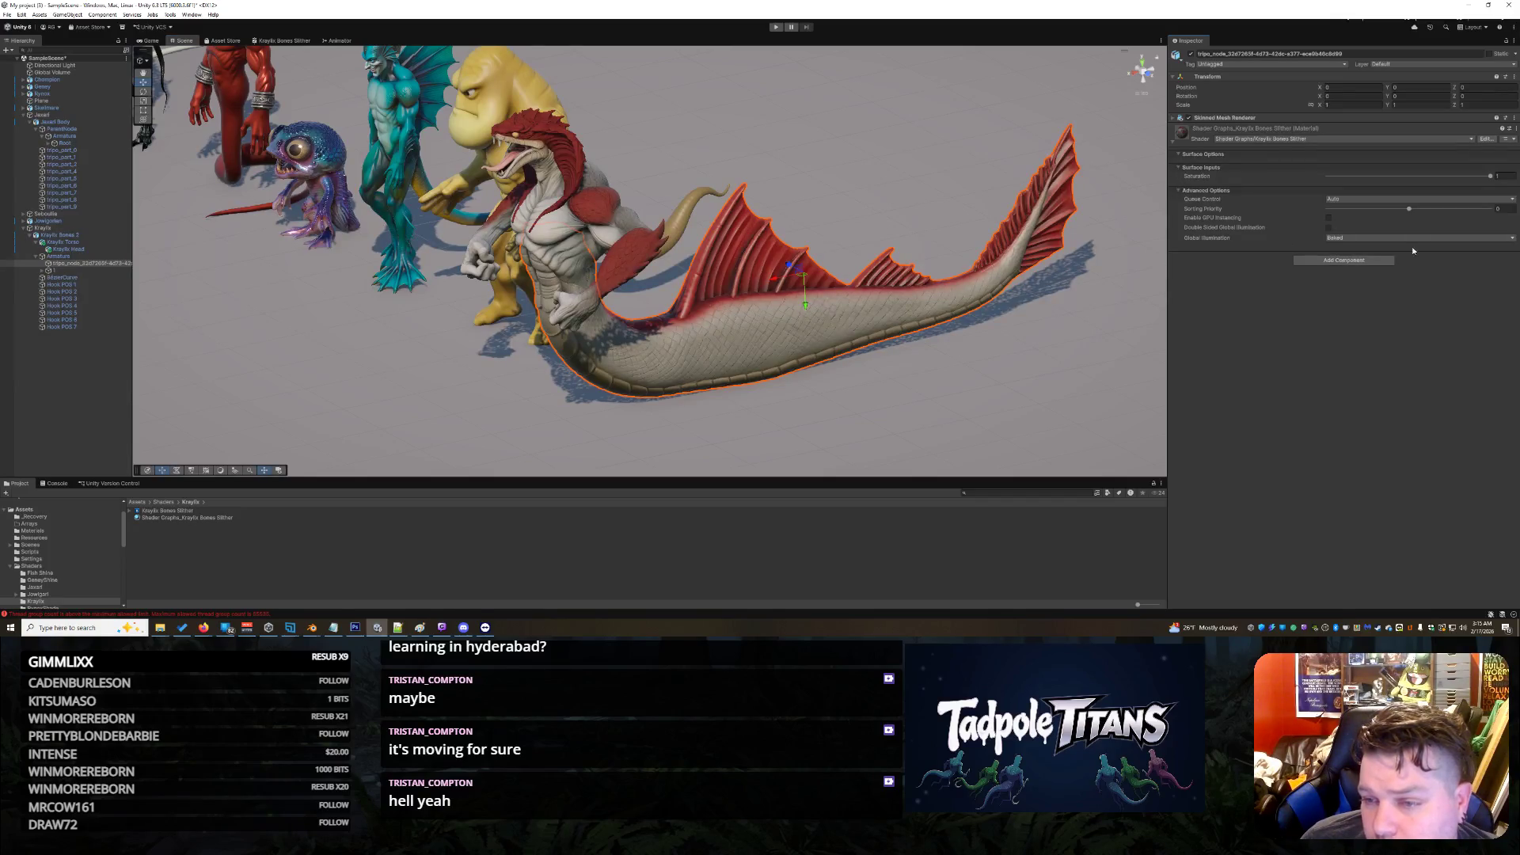
left_click(1490, 177)
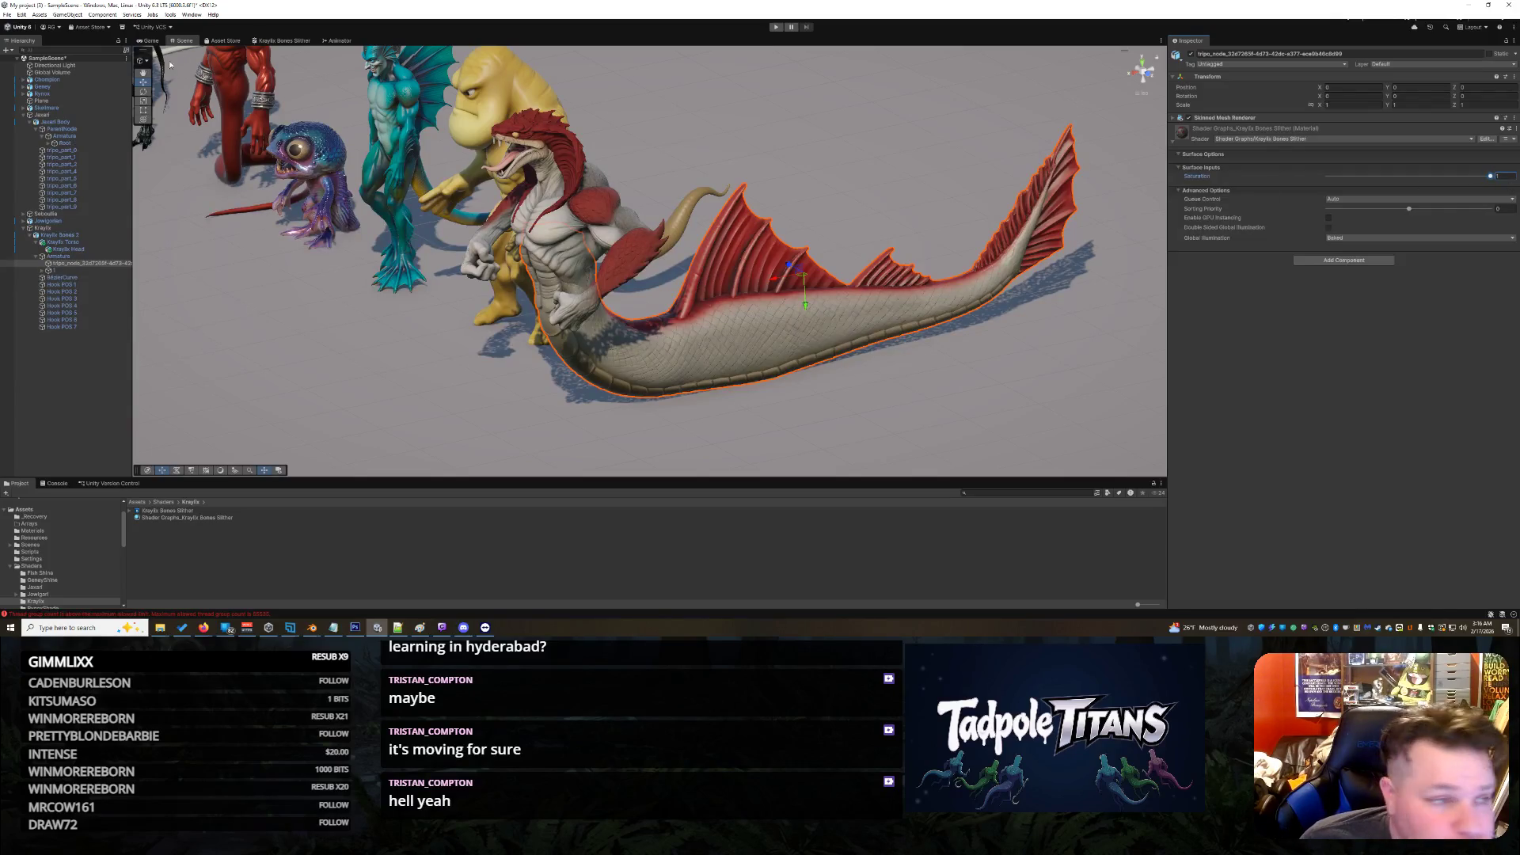
left_click(283, 40)
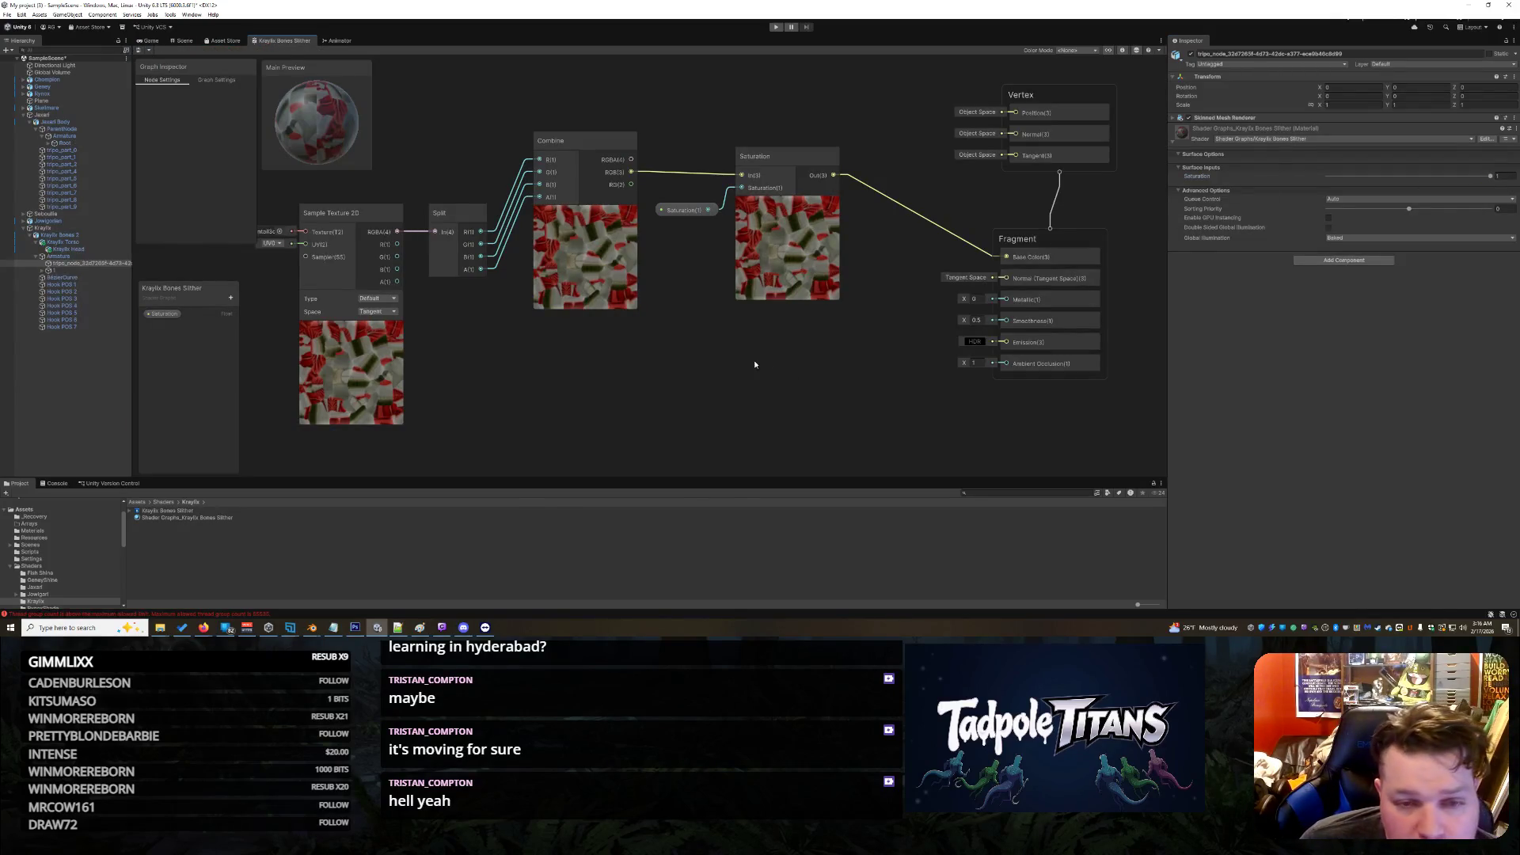
Step: Add a Multiply node and rearrange the Saturation node and property to fit it before Saturation
right_click(611, 376)
left_click(622, 378)
type("mult")
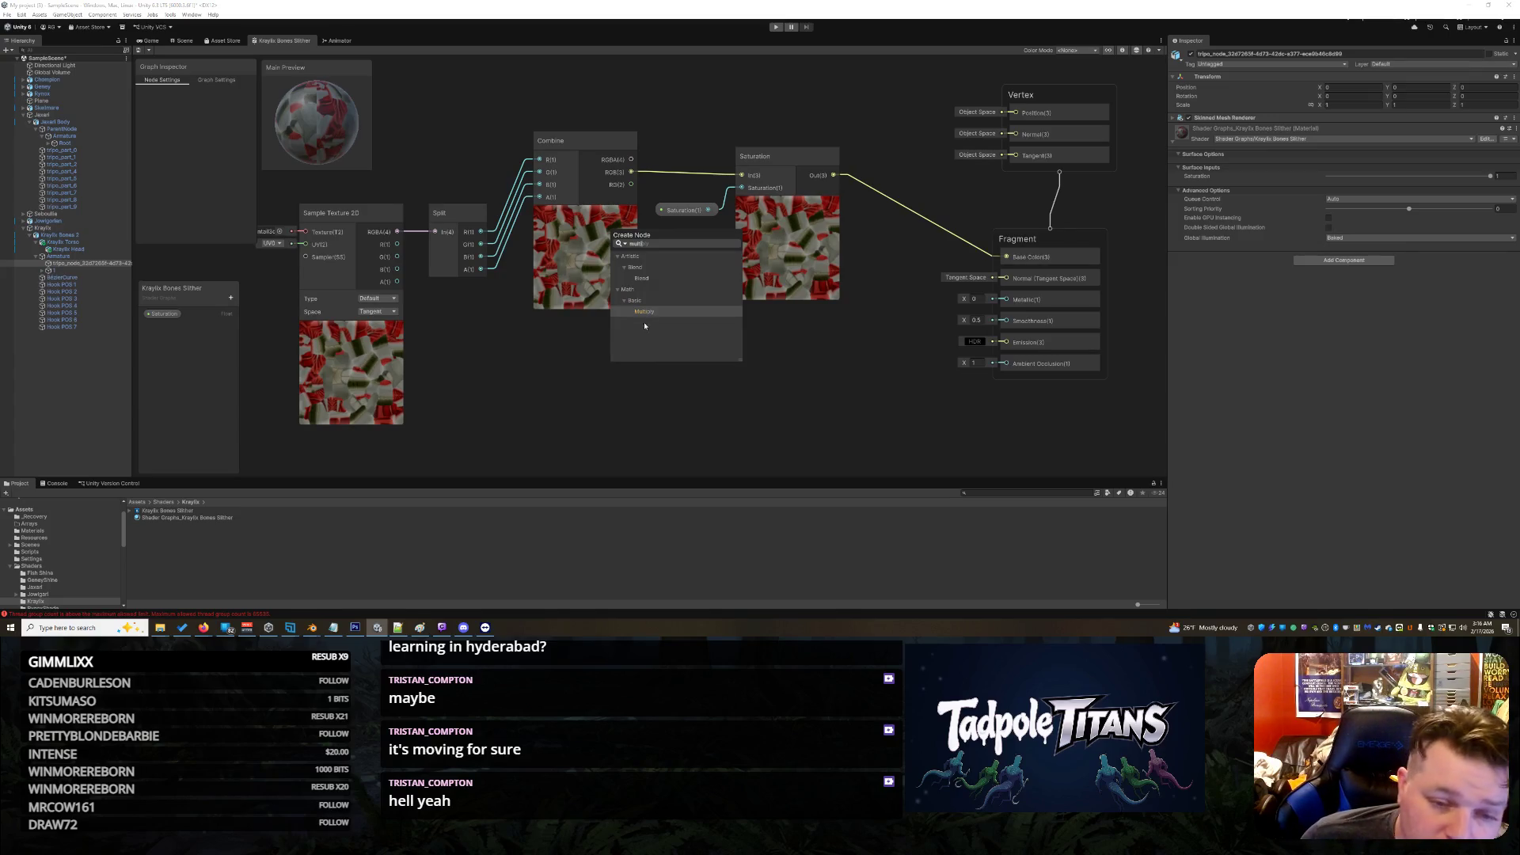
left_click(646, 311)
mouse_move(673, 395)
left_mouse_down()
mouse_move(715, 339)
mouse_move(704, 330)
mouse_move(725, 328)
left_mouse_up()
left_click_drag(759, 156, 848, 152)
mouse_move(676, 213)
left_mouse_down()
mouse_move(857, 342)
mouse_move(825, 372)
left_mouse_up()
left_click_drag(871, 156, 904, 150)
right_click(849, 363)
right_click(726, 273)
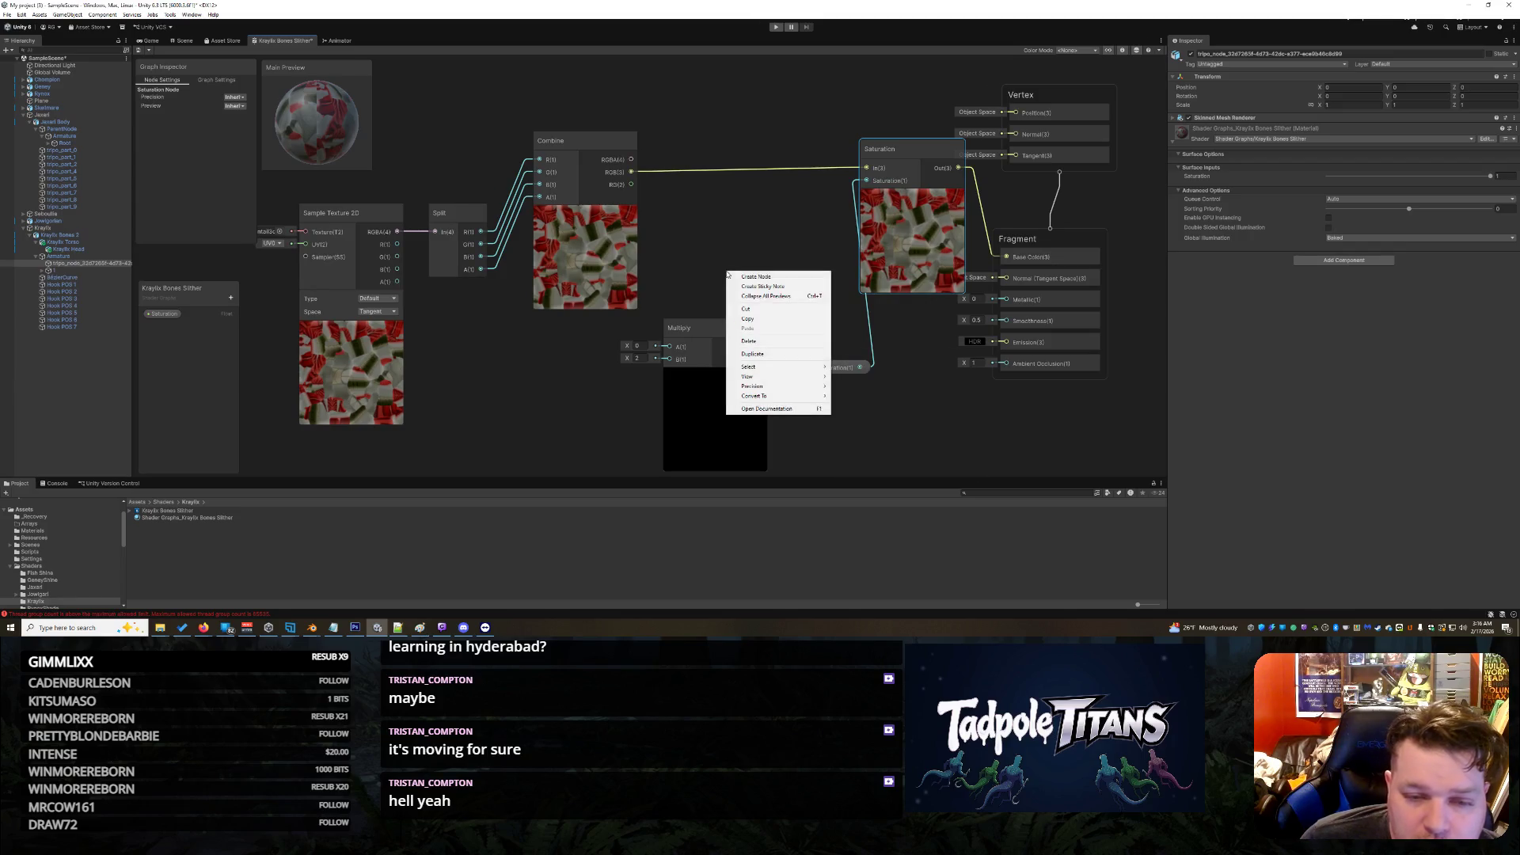
left_click(700, 279)
left_click_drag(688, 328, 708, 221)
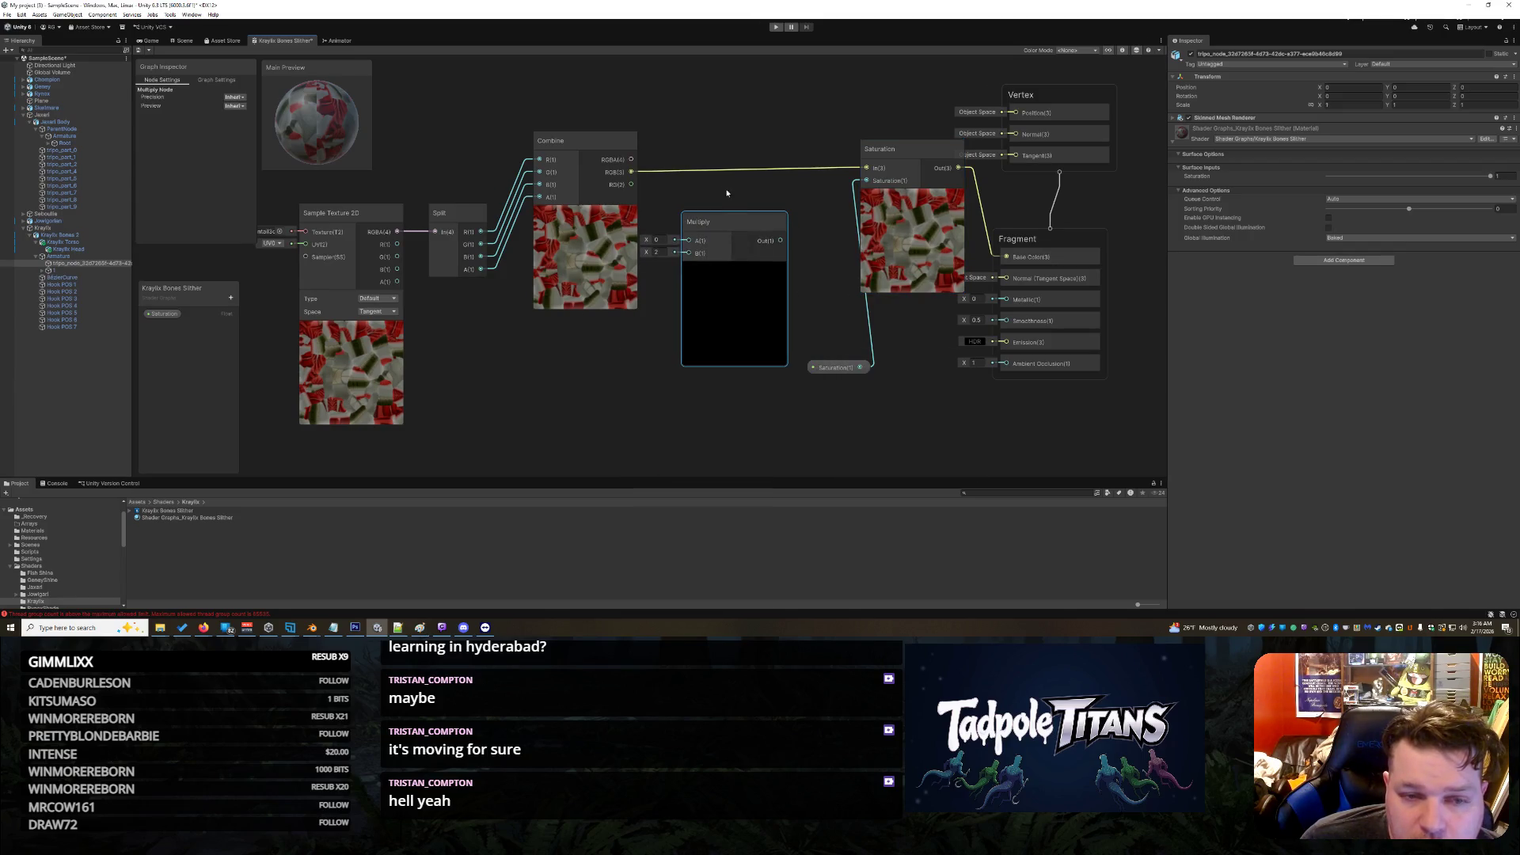
Step: Replace the Combine-to-Saturation wire with Combine RGB into Multiply A and Multiply Out into Saturation In
right_click(724, 170)
left_click(735, 180)
left_click_drag(630, 171, 687, 240)
left_click_drag(780, 240, 870, 169)
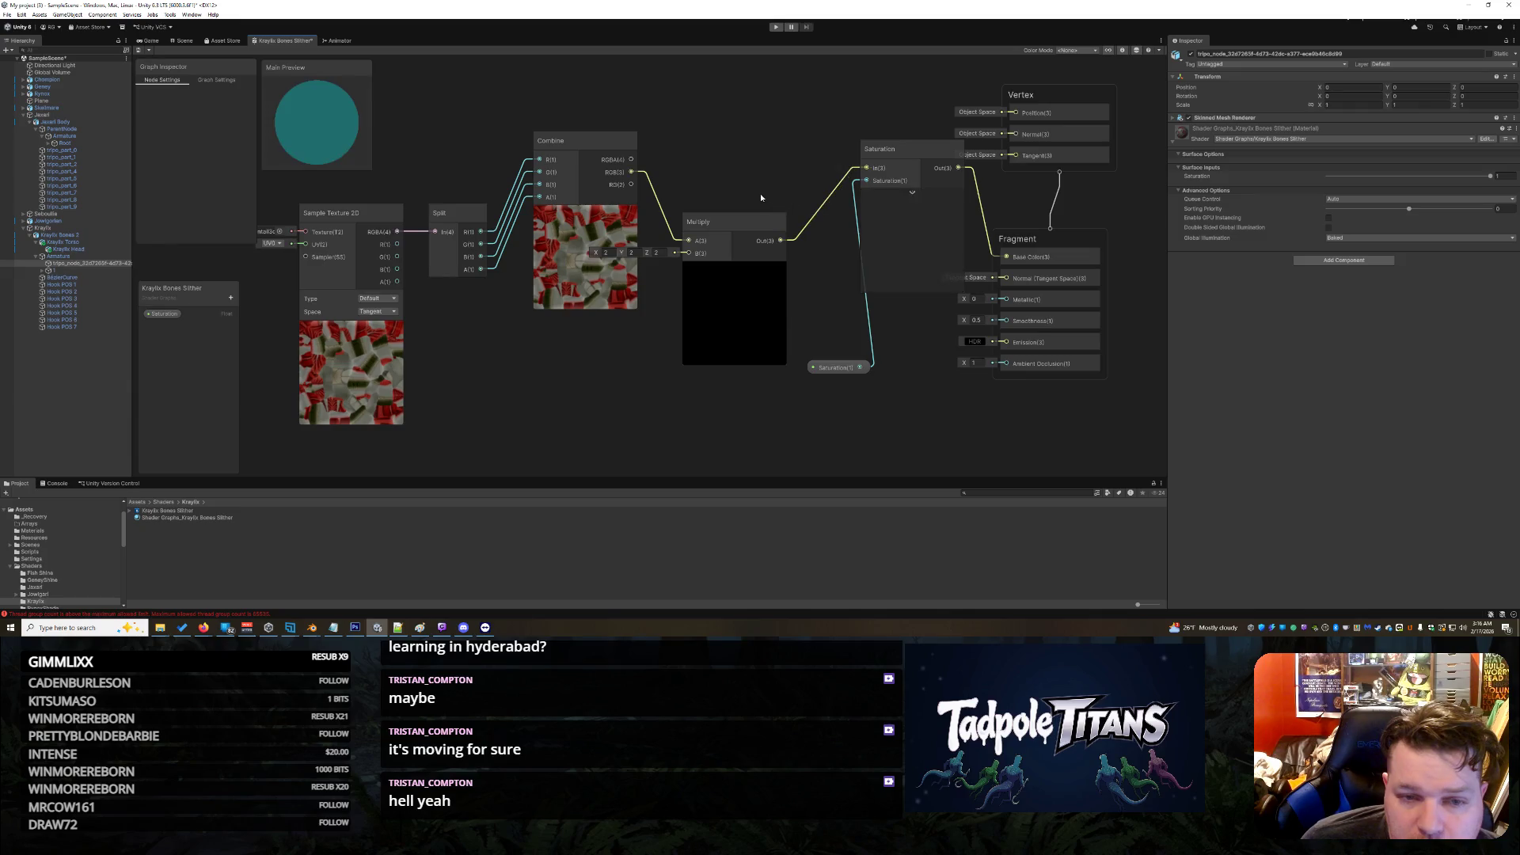
left_click_drag(742, 220, 805, 154)
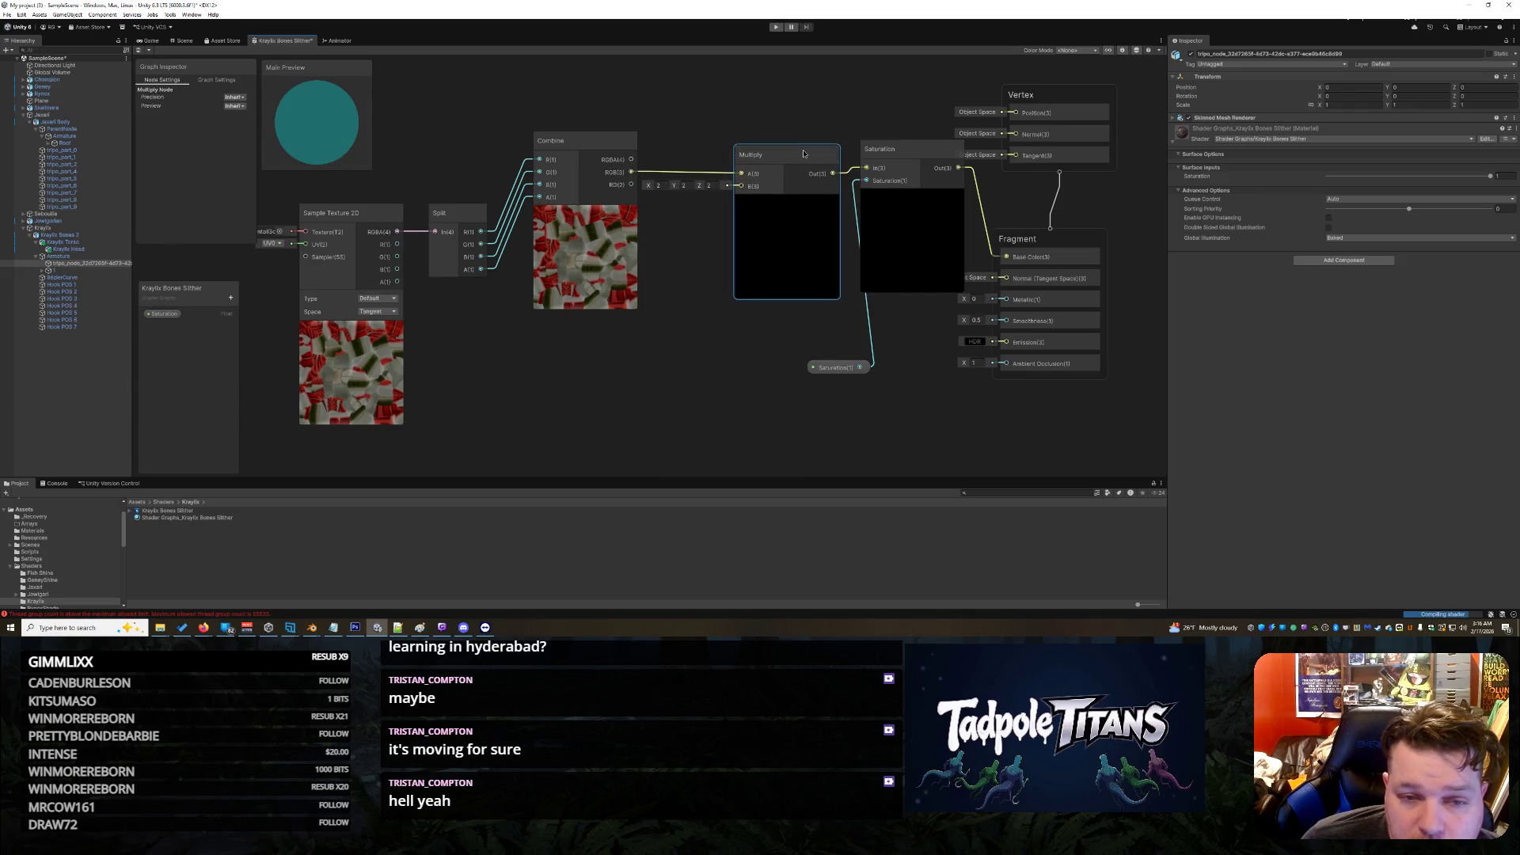
Step: Create a Float property named Brightness and connect it to the Multiply node's B input
left_click(230, 298)
left_click(273, 316)
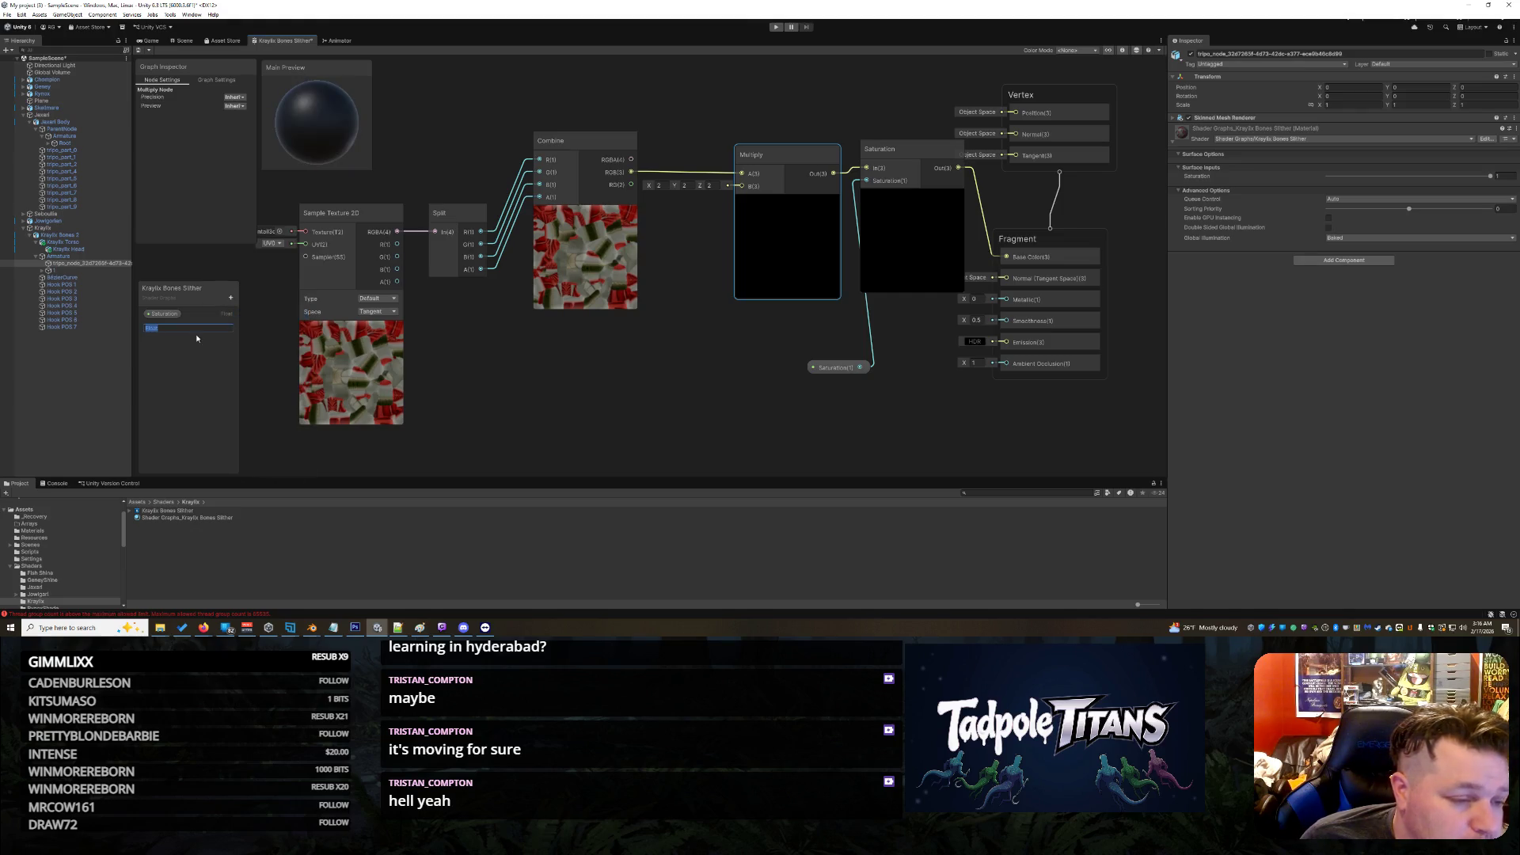
type("B")
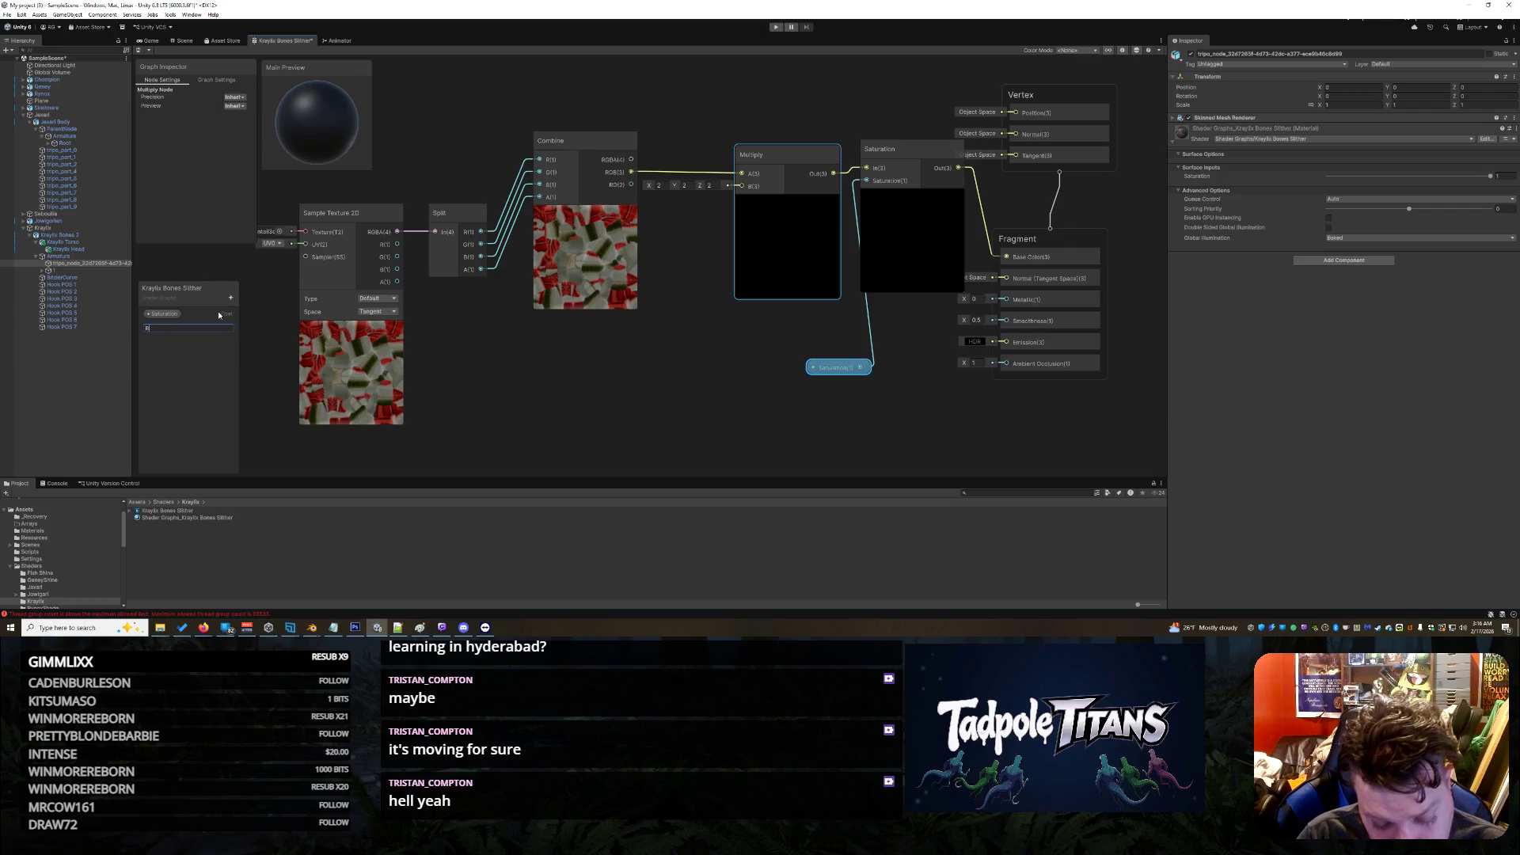
type("rightness")
key("Return")
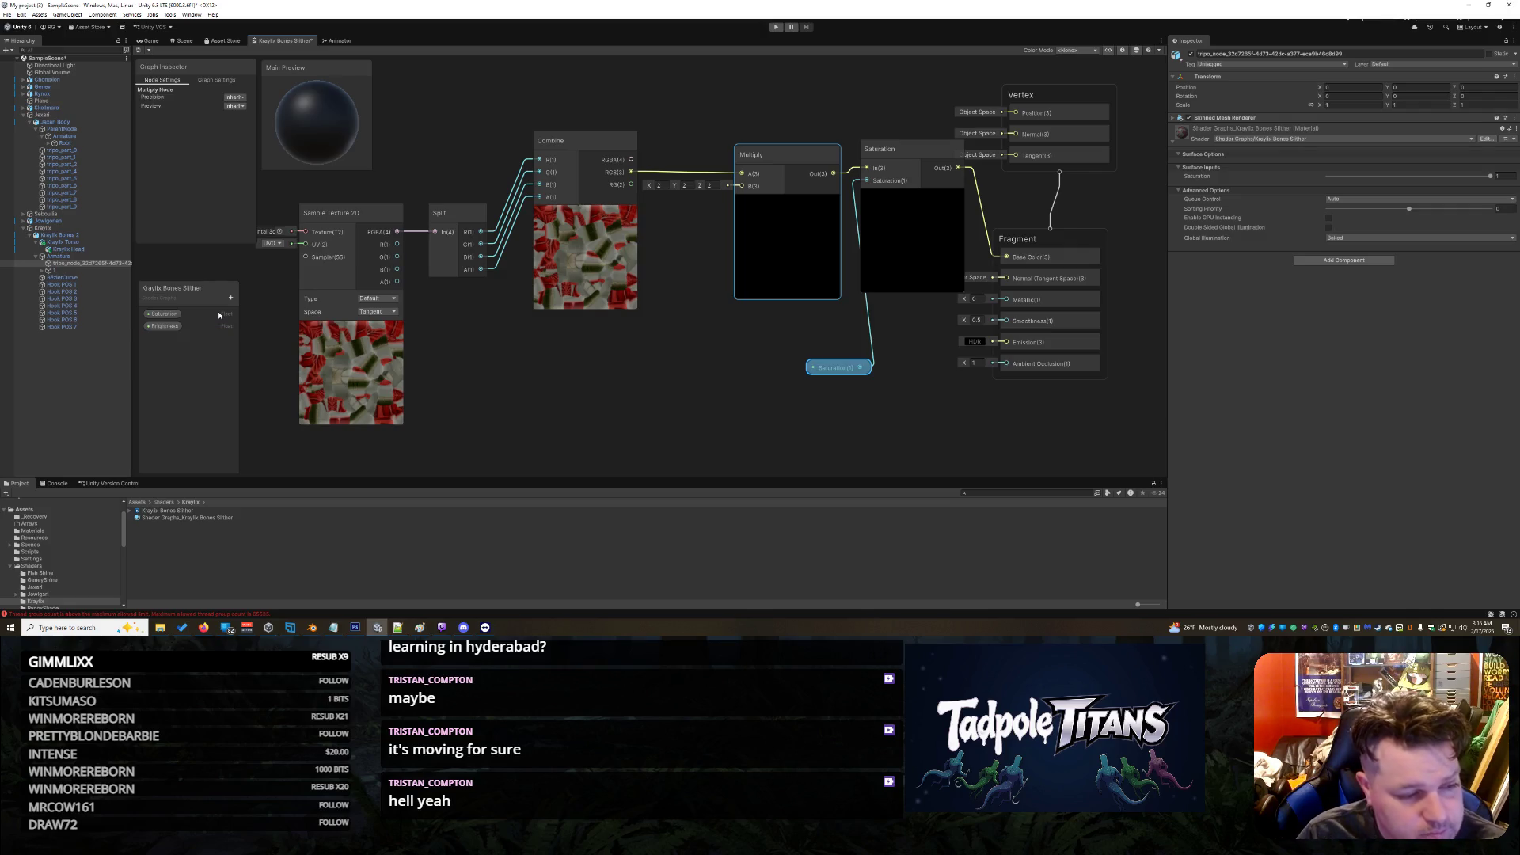
mouse_move(187, 328)
left_mouse_down()
mouse_move(779, 431)
mouse_move(656, 322)
mouse_move(751, 194)
mouse_move(741, 185)
left_mouse_up()
mouse_move(695, 327)
left_mouse_down()
mouse_move(721, 320)
mouse_move(702, 324)
left_mouse_up()
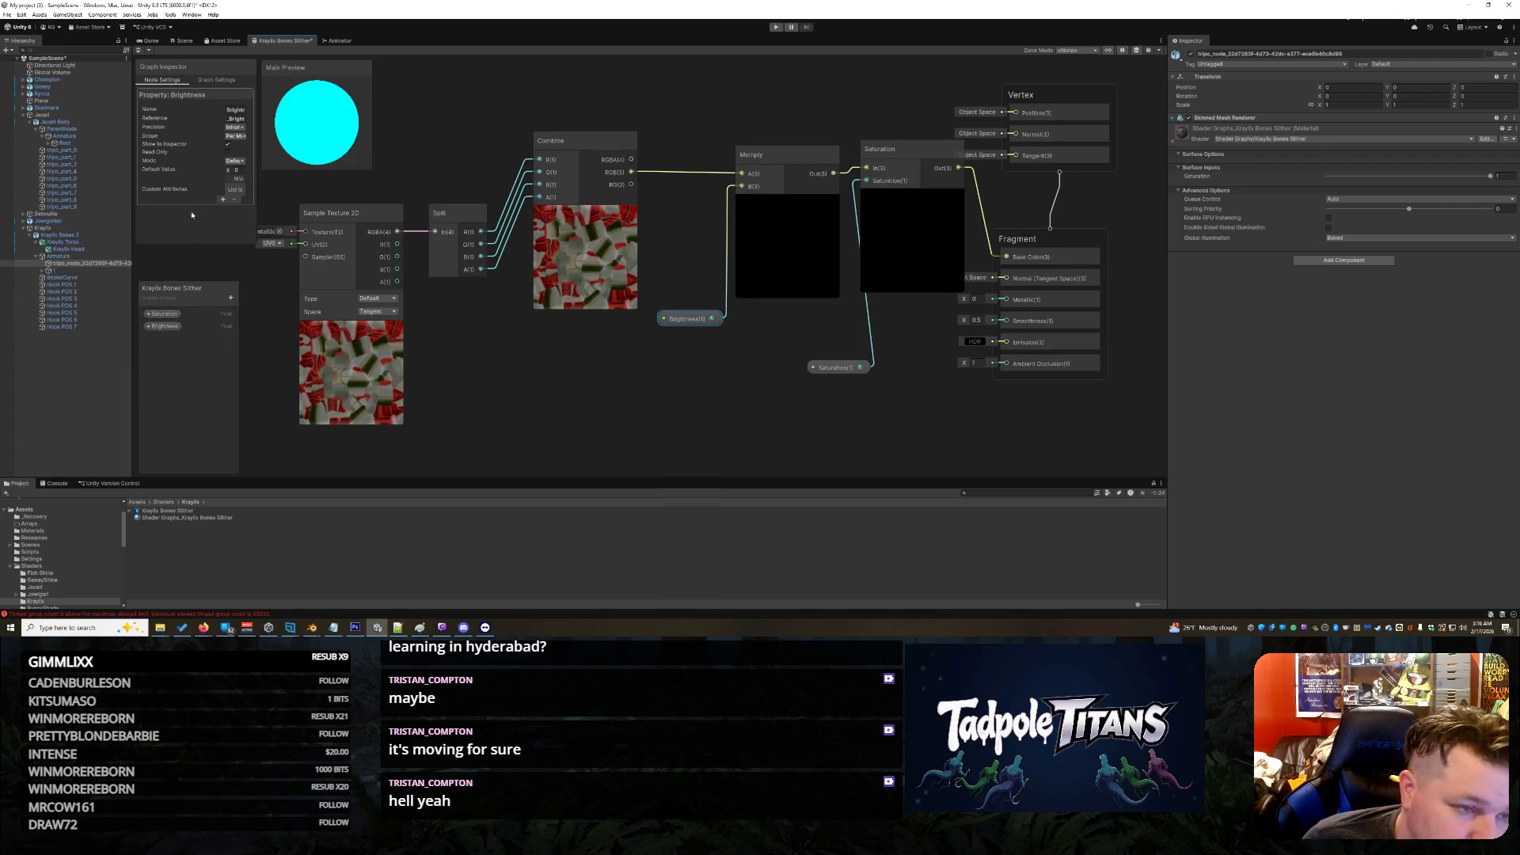
Step: Make Brightness a slider with default value 1 and move the Fragment node further right
left_click(237, 162)
left_click(246, 181)
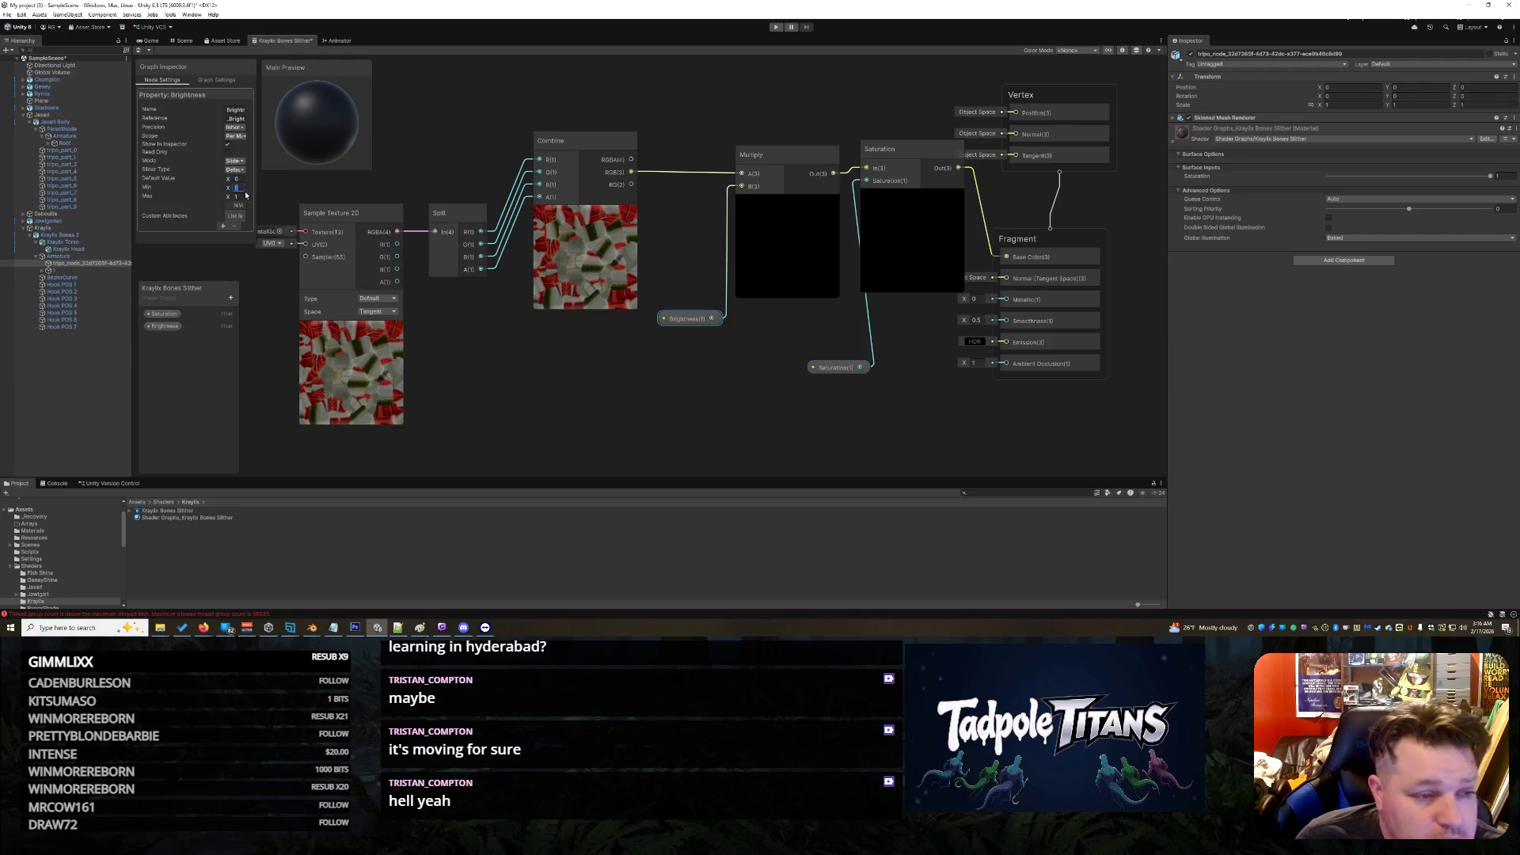
left_click(235, 178)
type("1")
key("Return")
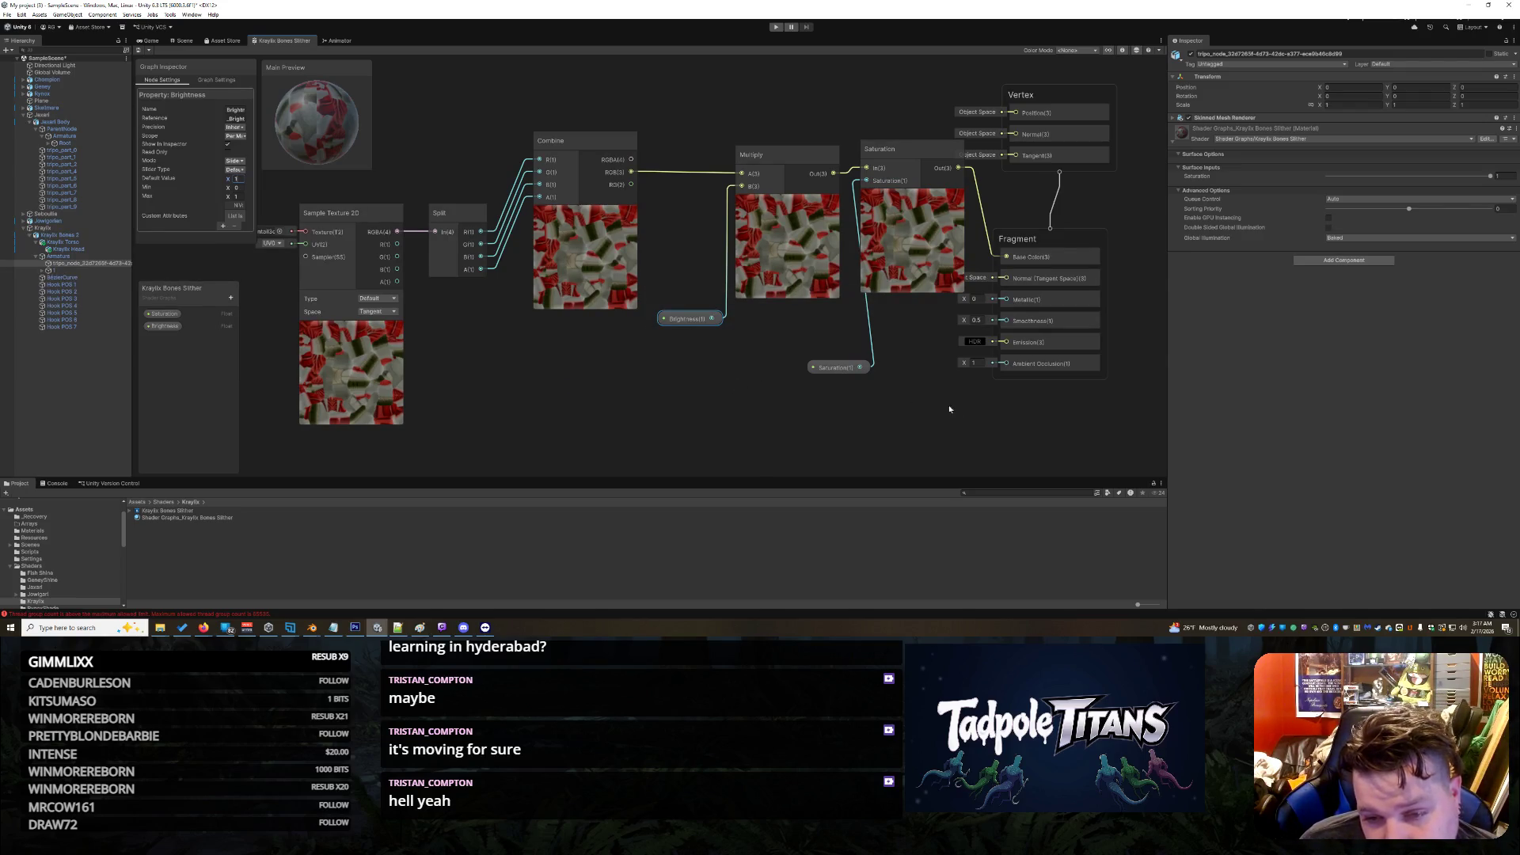
left_click_drag(1068, 241, 1084, 249)
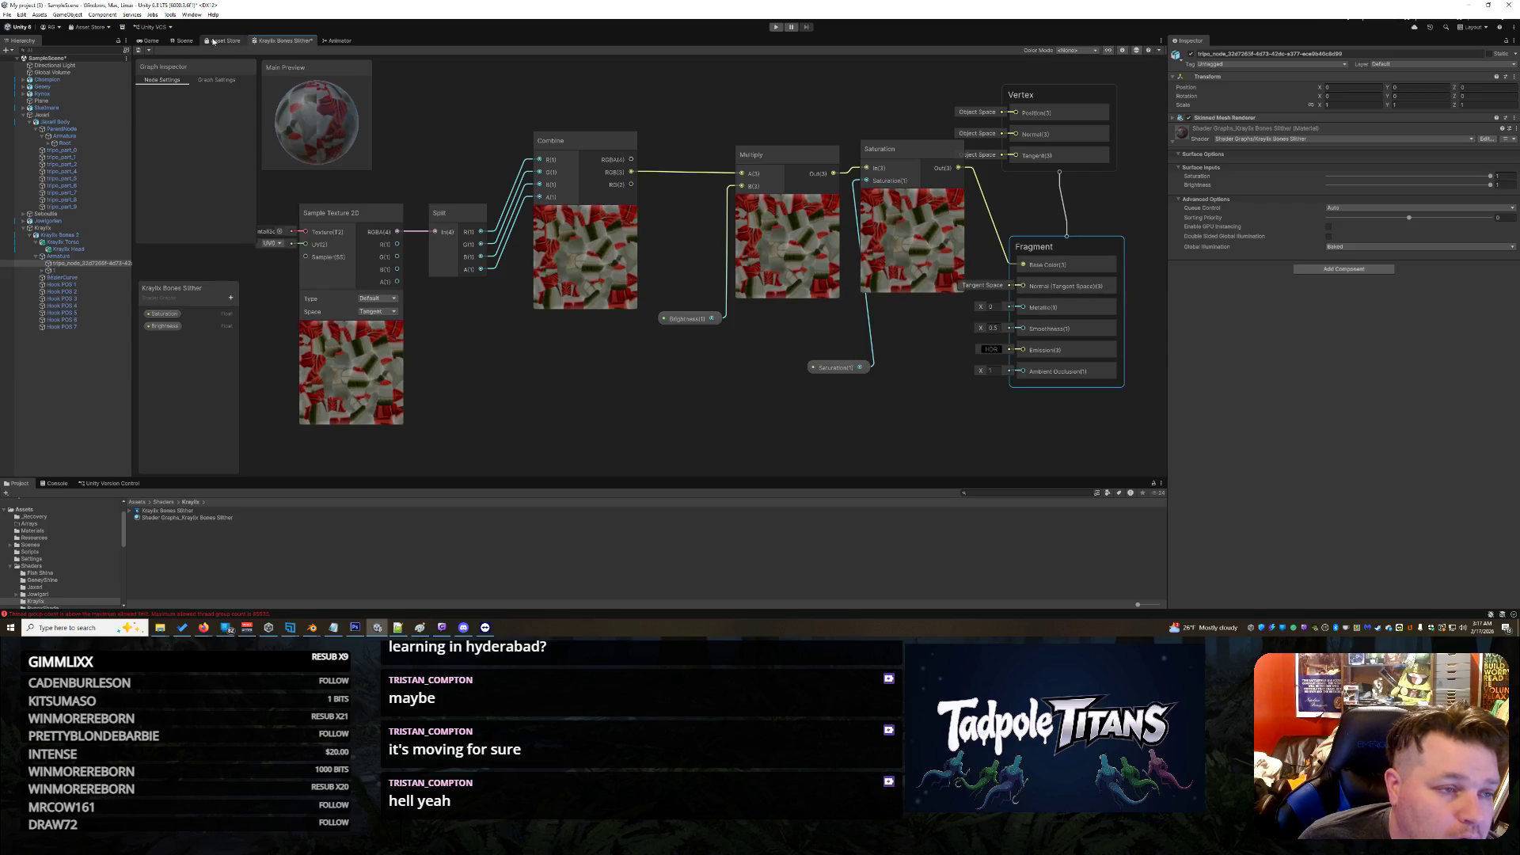
left_click(183, 40)
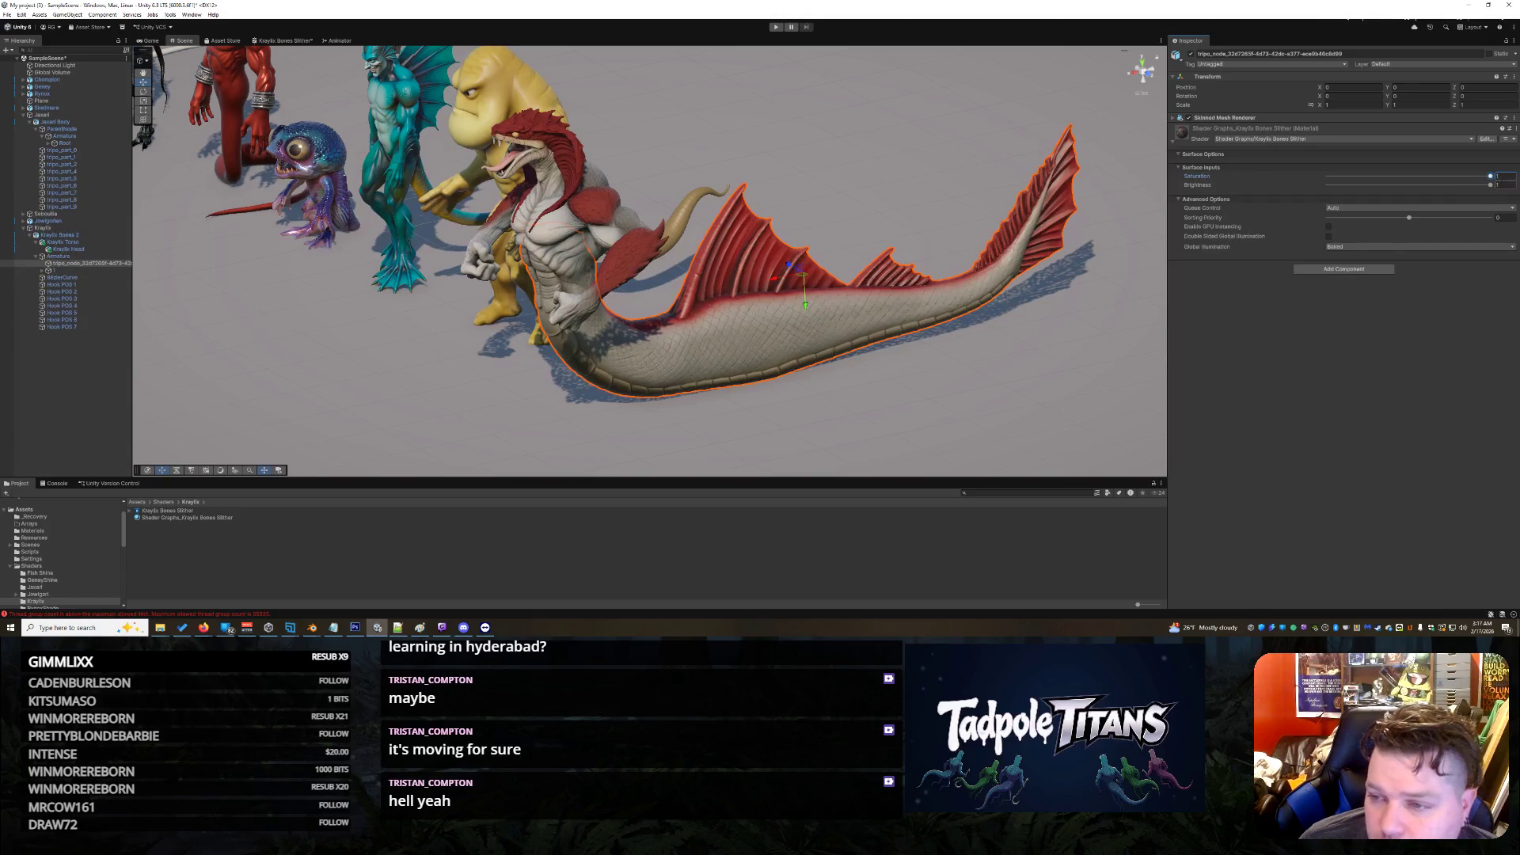
Step: Set the serpent tail material's Brightness to 1.552 after briefly trying 0.603
left_click(1490, 185)
mouse_move(1491, 185)
left_mouse_down()
mouse_move(1409, 187)
mouse_move(1492, 185)
left_mouse_up()
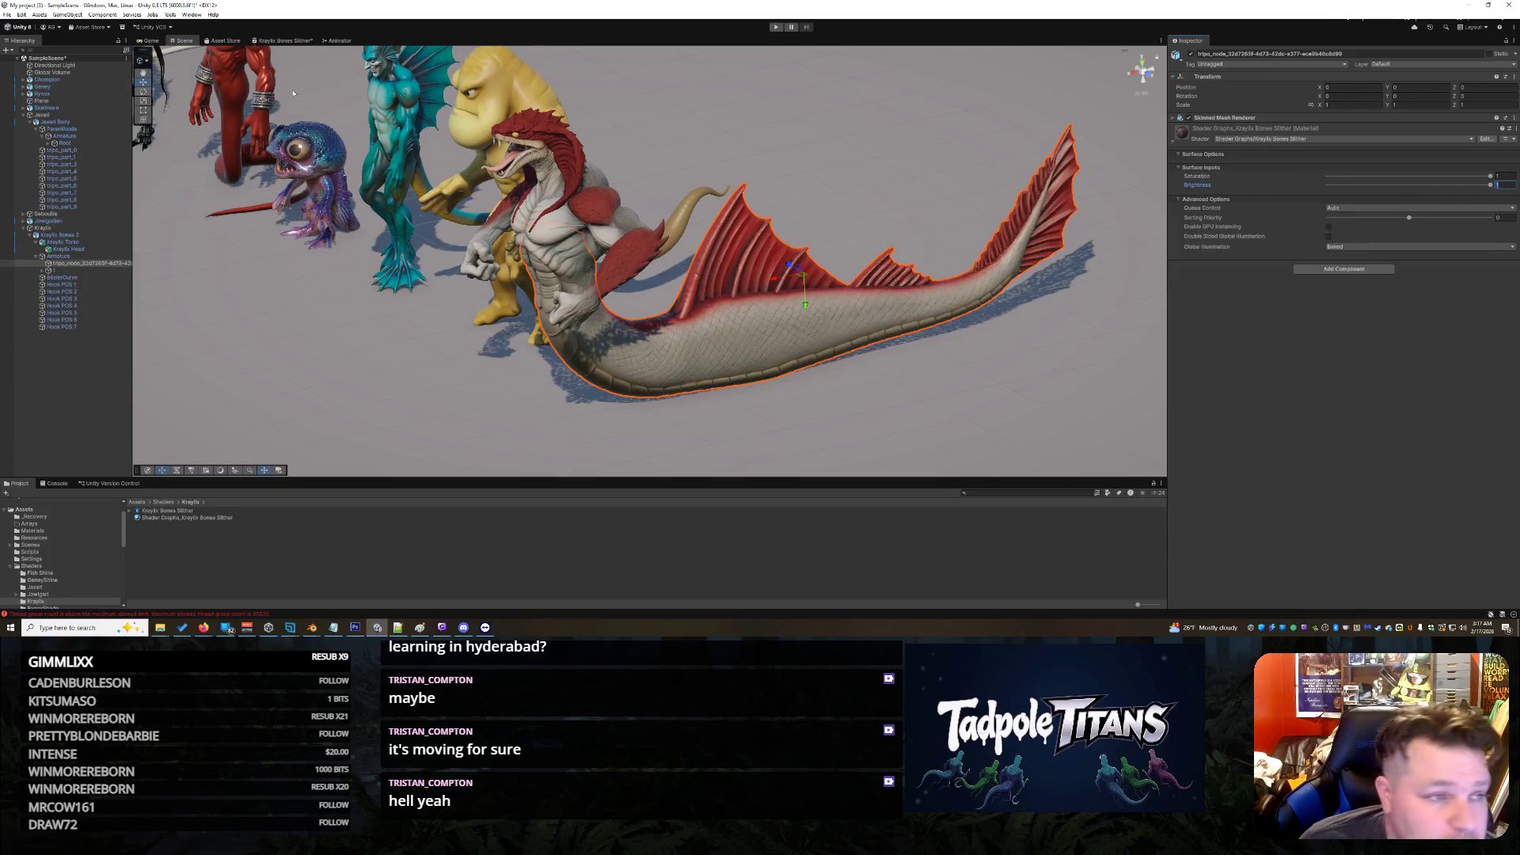
left_click(300, 39)
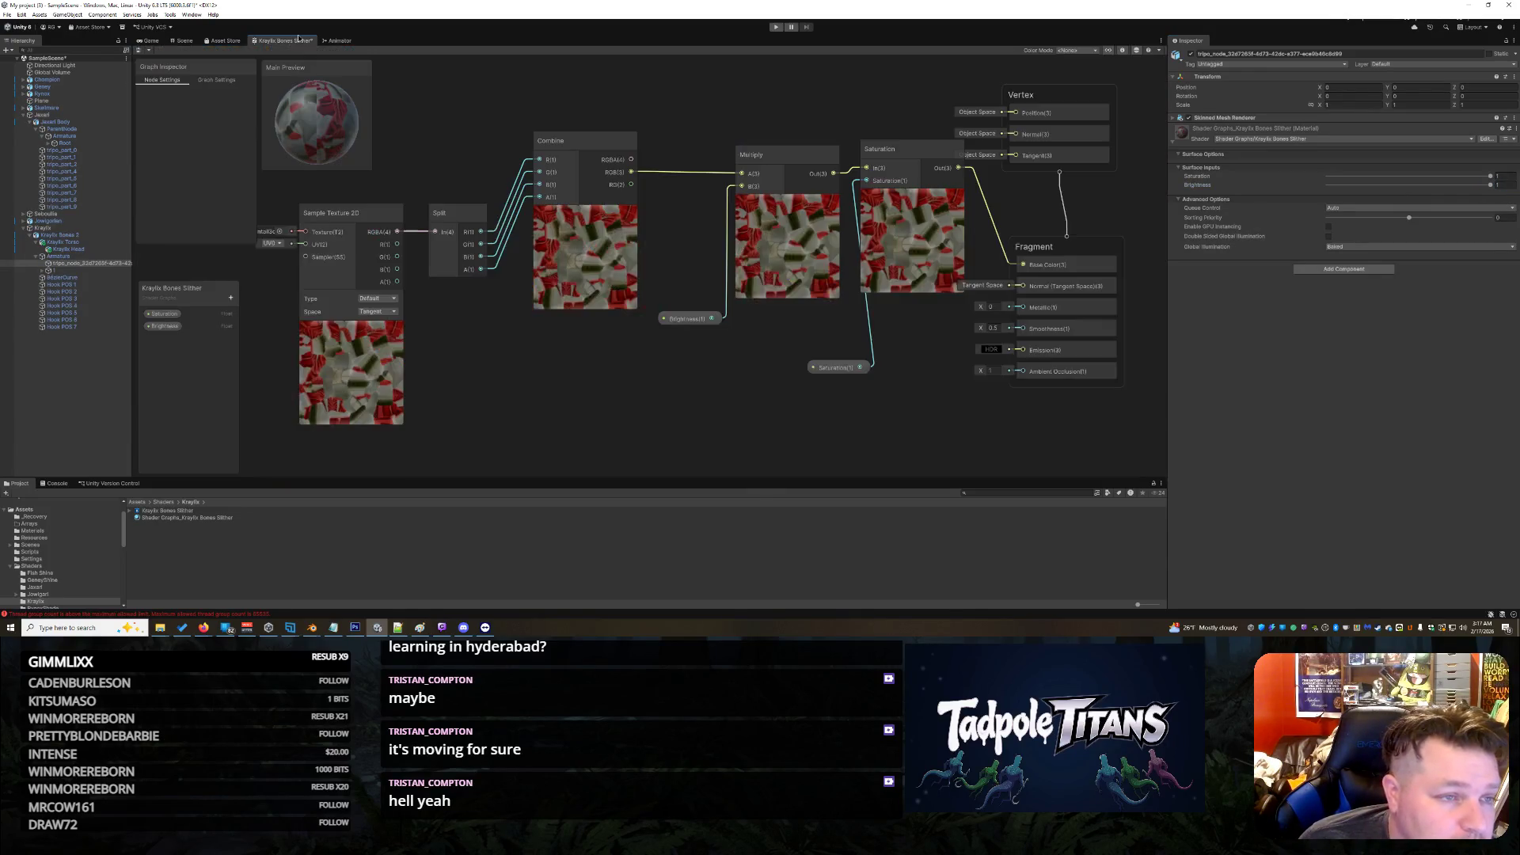
left_click(164, 325)
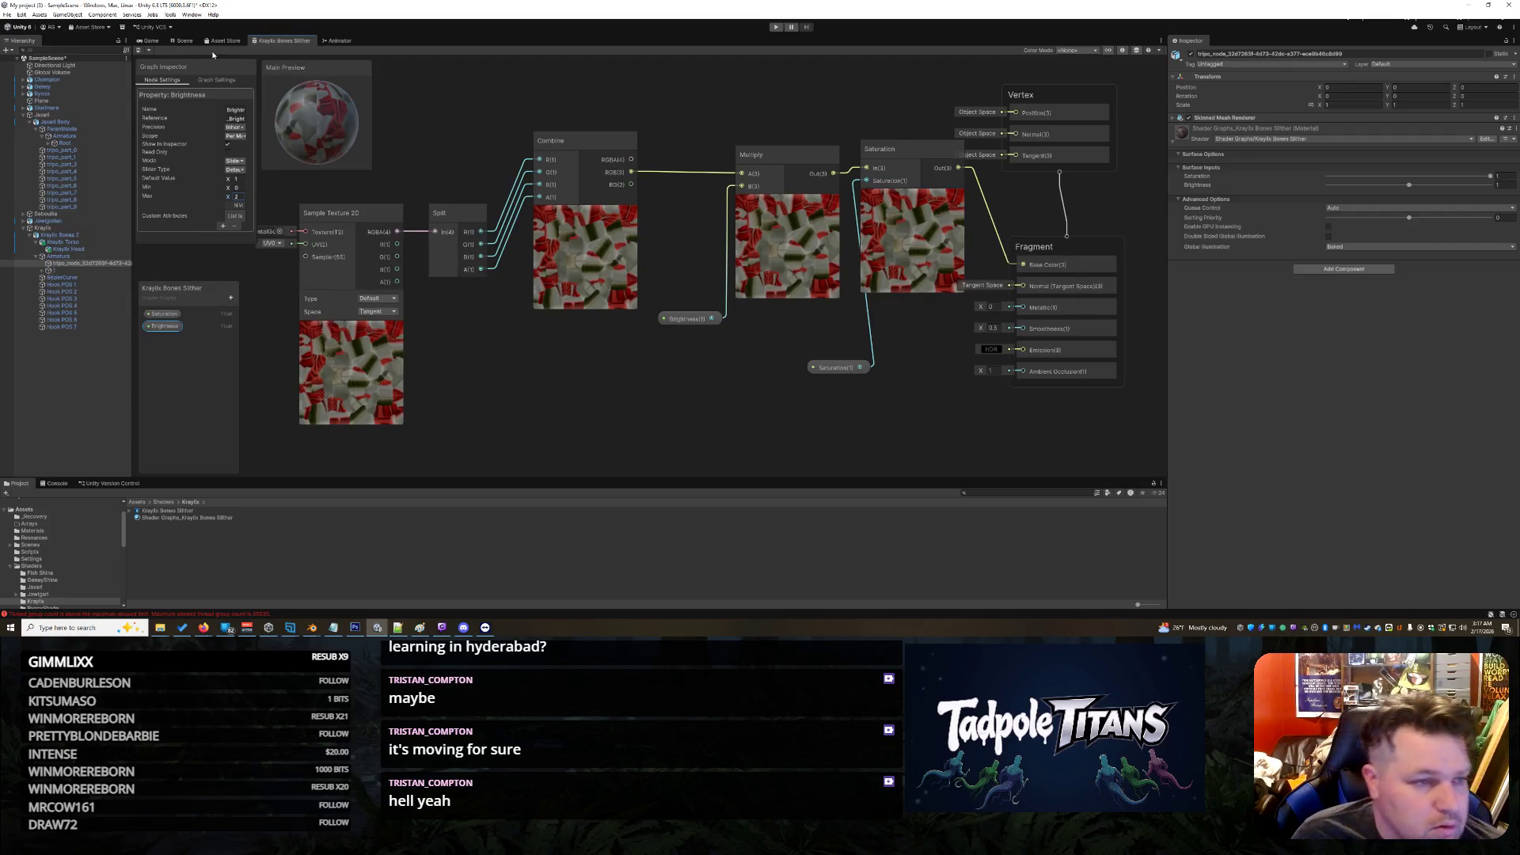
left_click(184, 40)
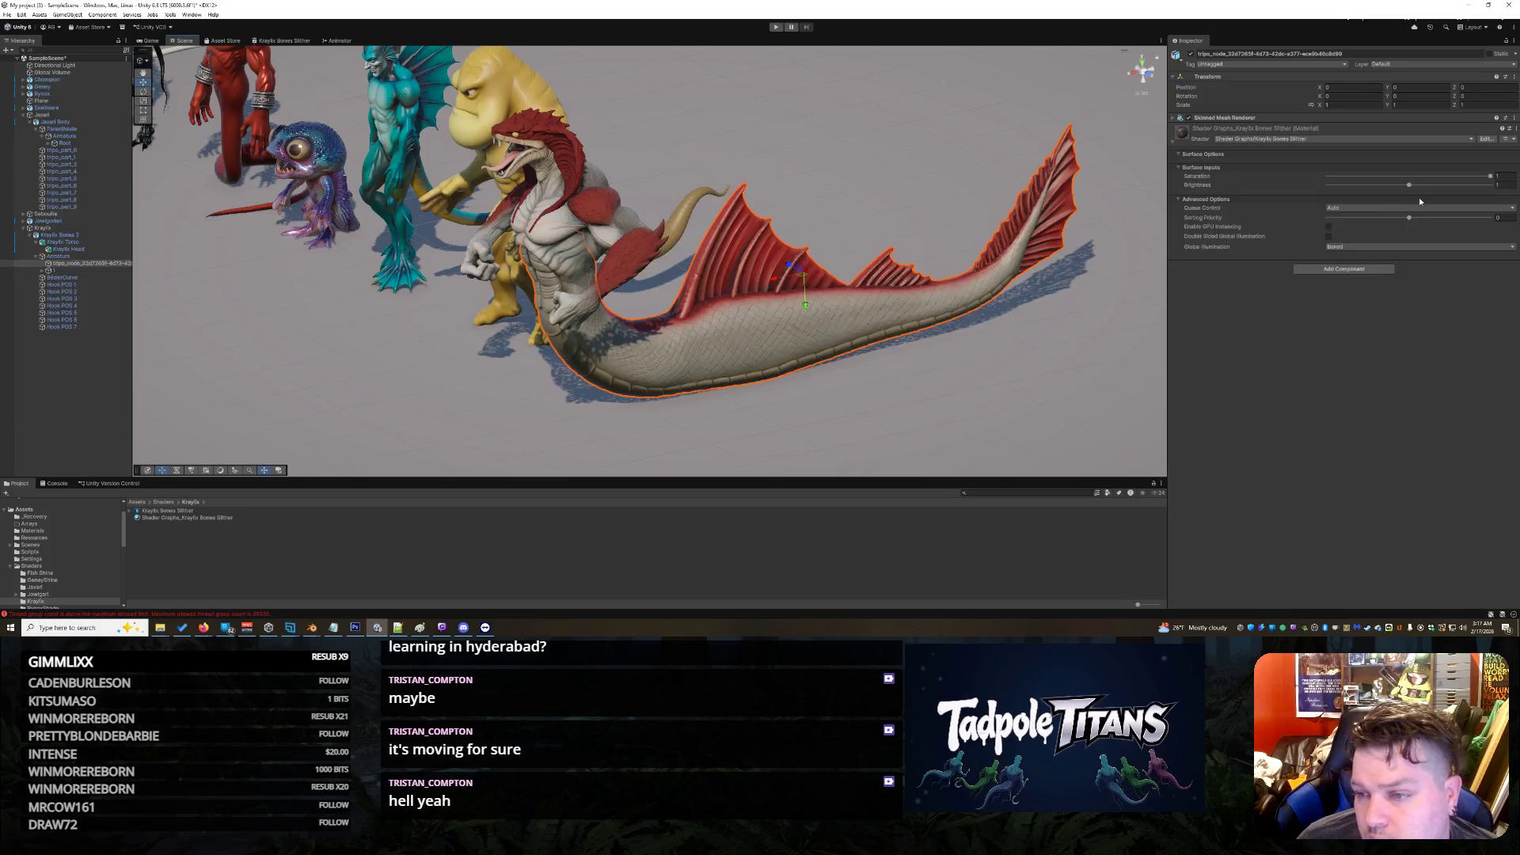
left_click_drag(1409, 185, 1481, 187)
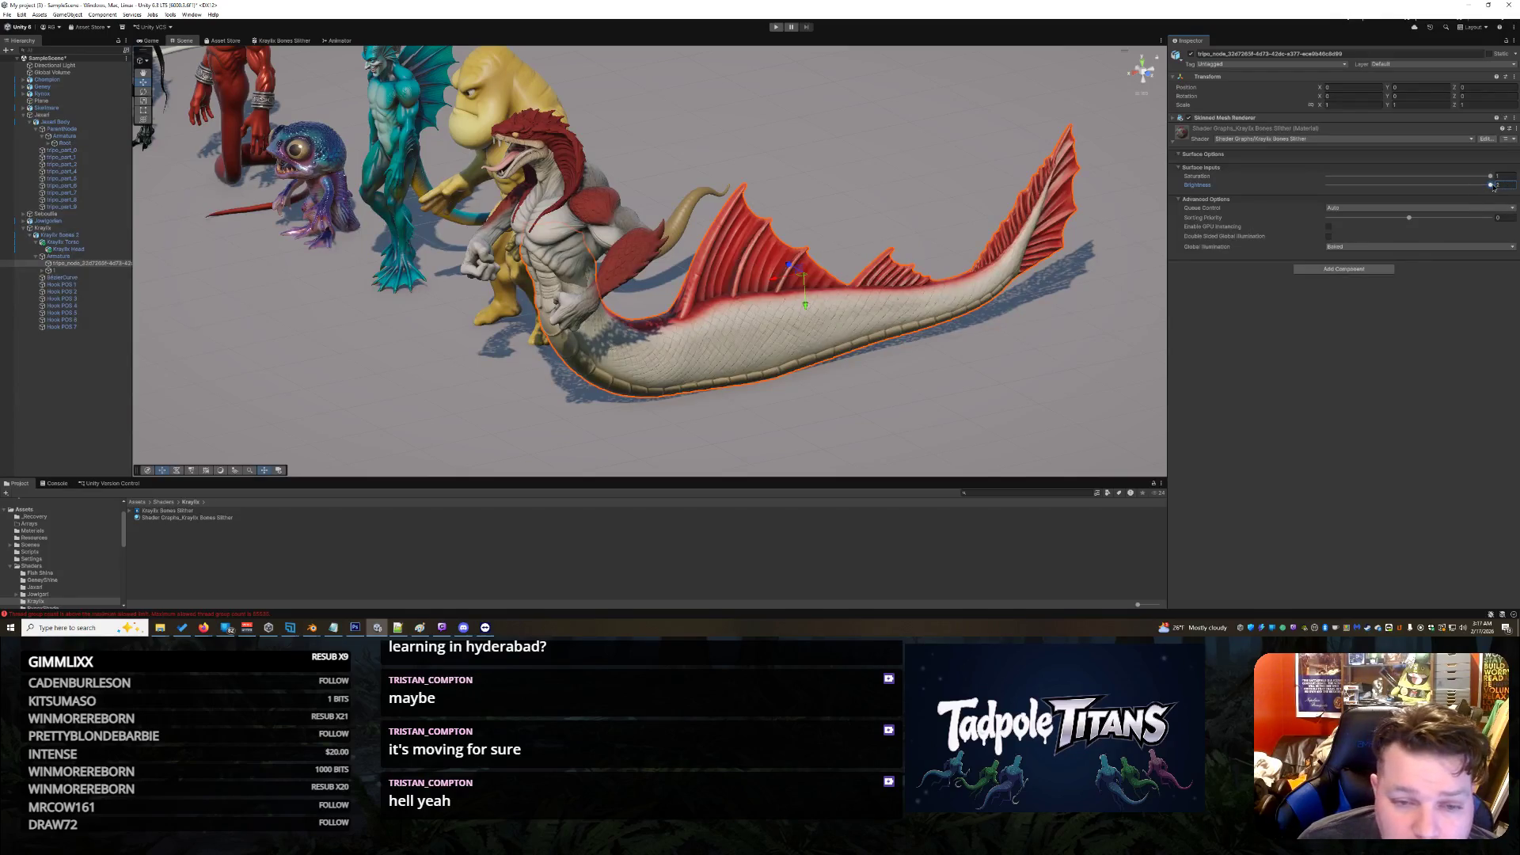
Step: Lower the serpent's material Saturation to 0.774 and view the lineup from the front
left_click(914, 435)
mouse_move(914, 436)
left_mouse_down()
mouse_move(932, 398)
mouse_move(1072, 373)
left_mouse_up()
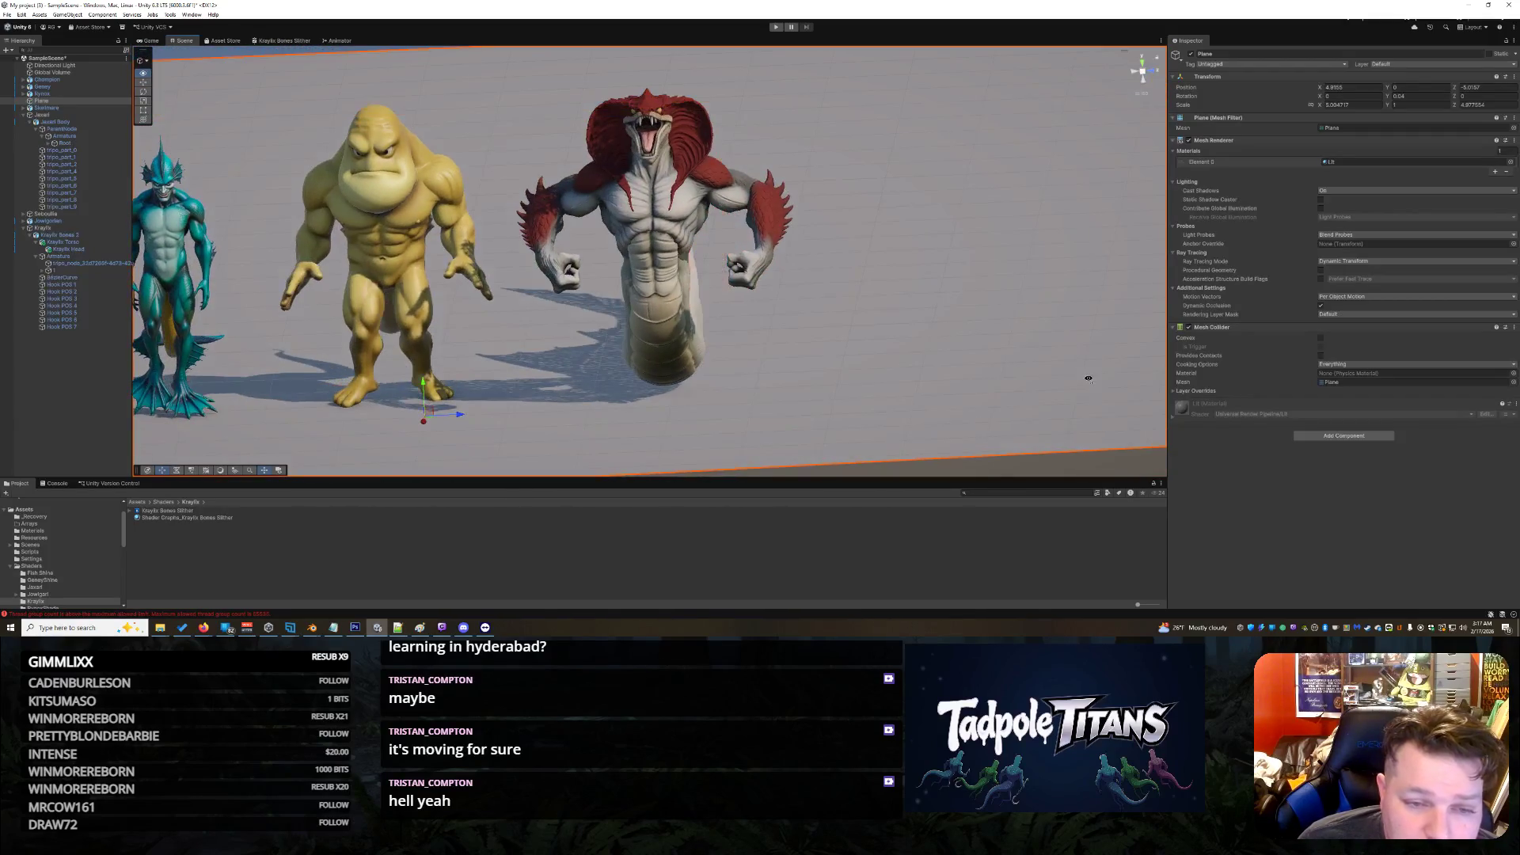
left_click_drag(949, 302, 1156, 285)
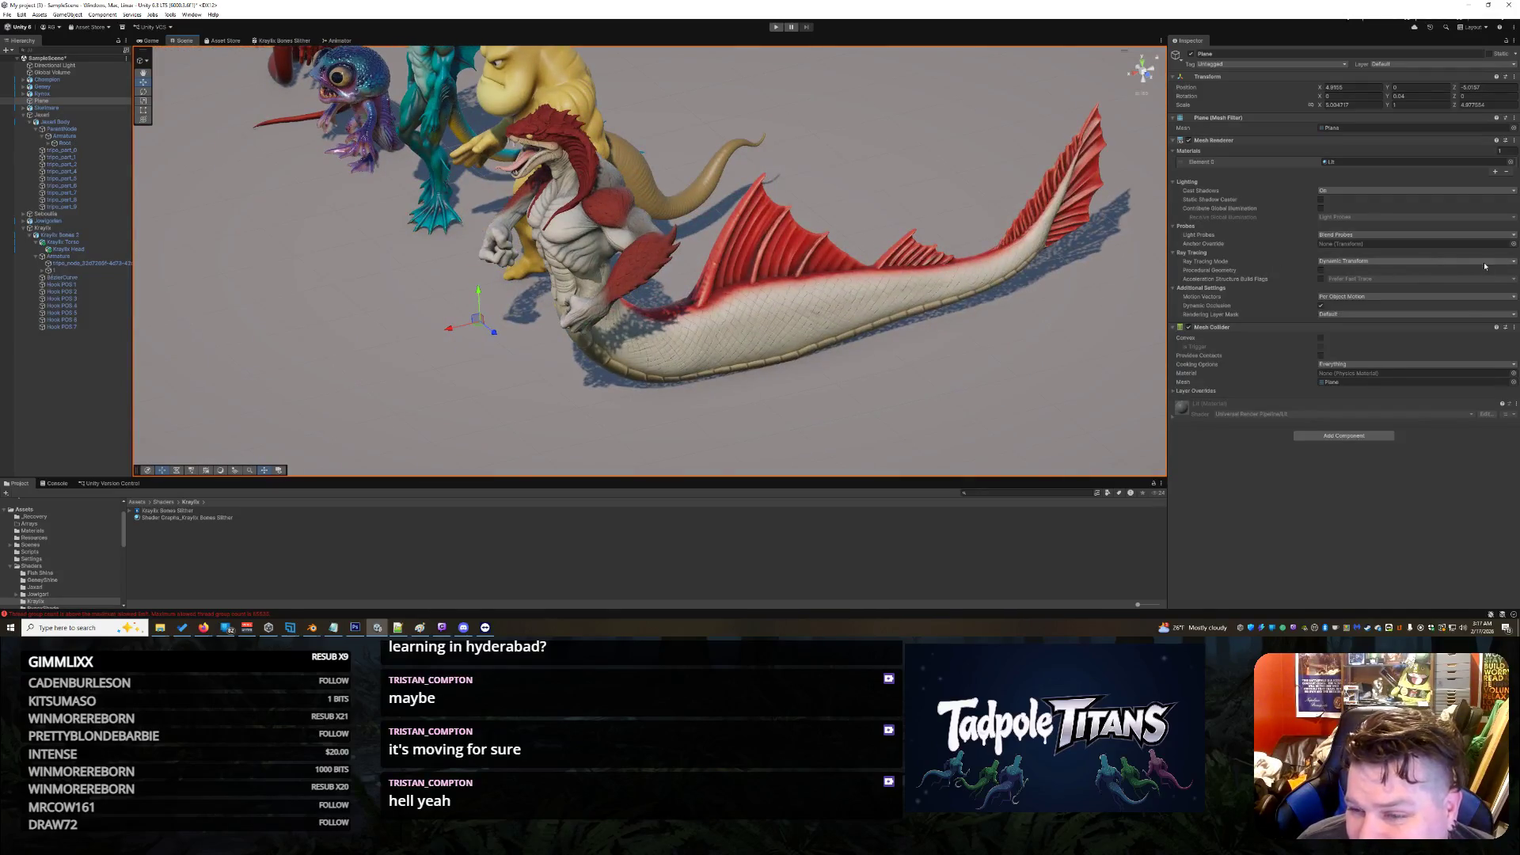
left_click(822, 308)
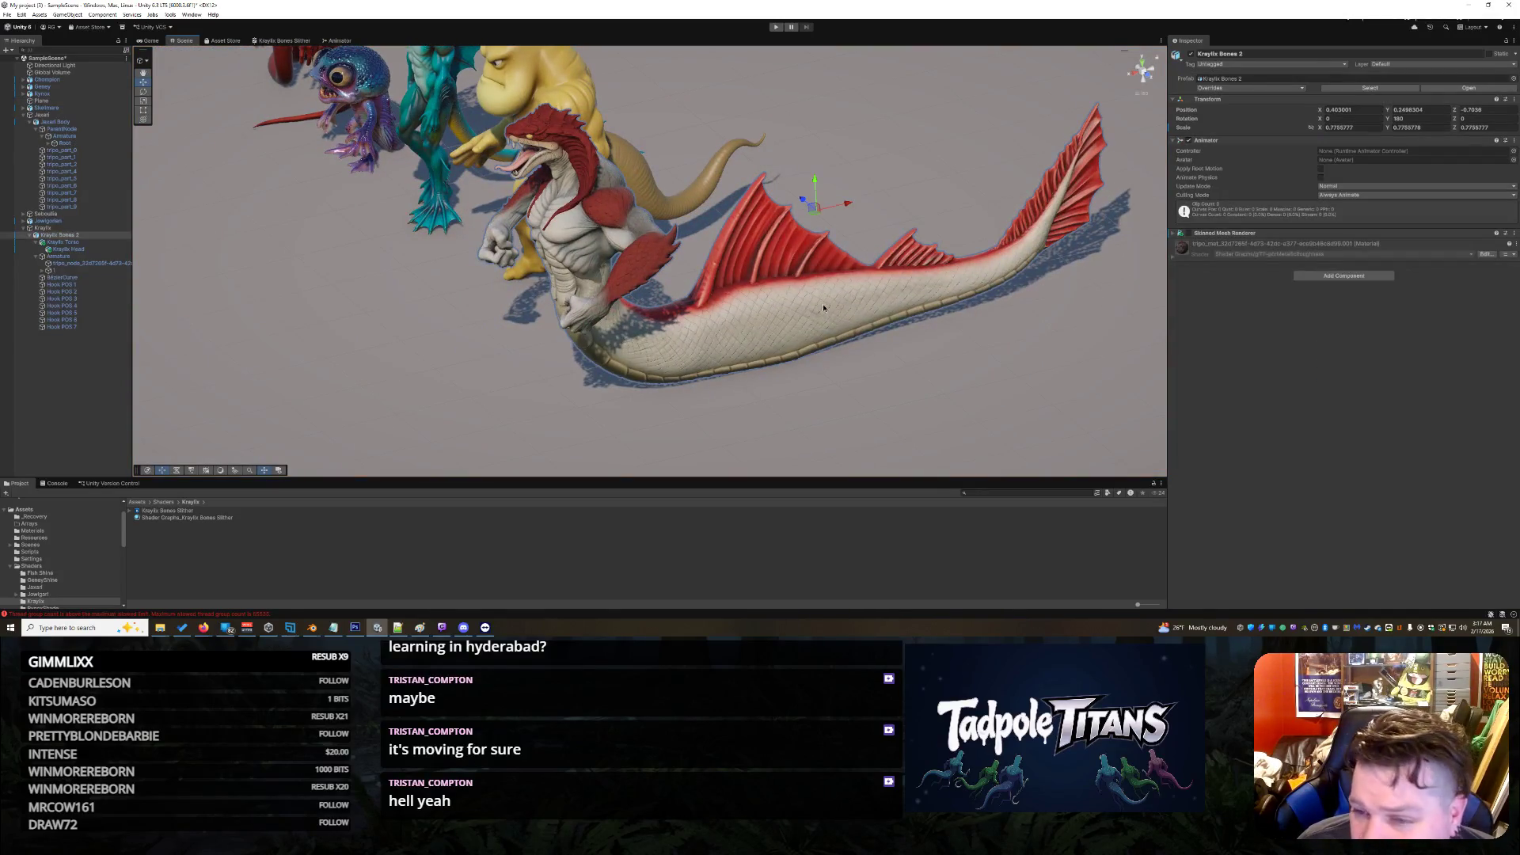
left_click(824, 307)
left_click_drag(1490, 177, 1426, 185)
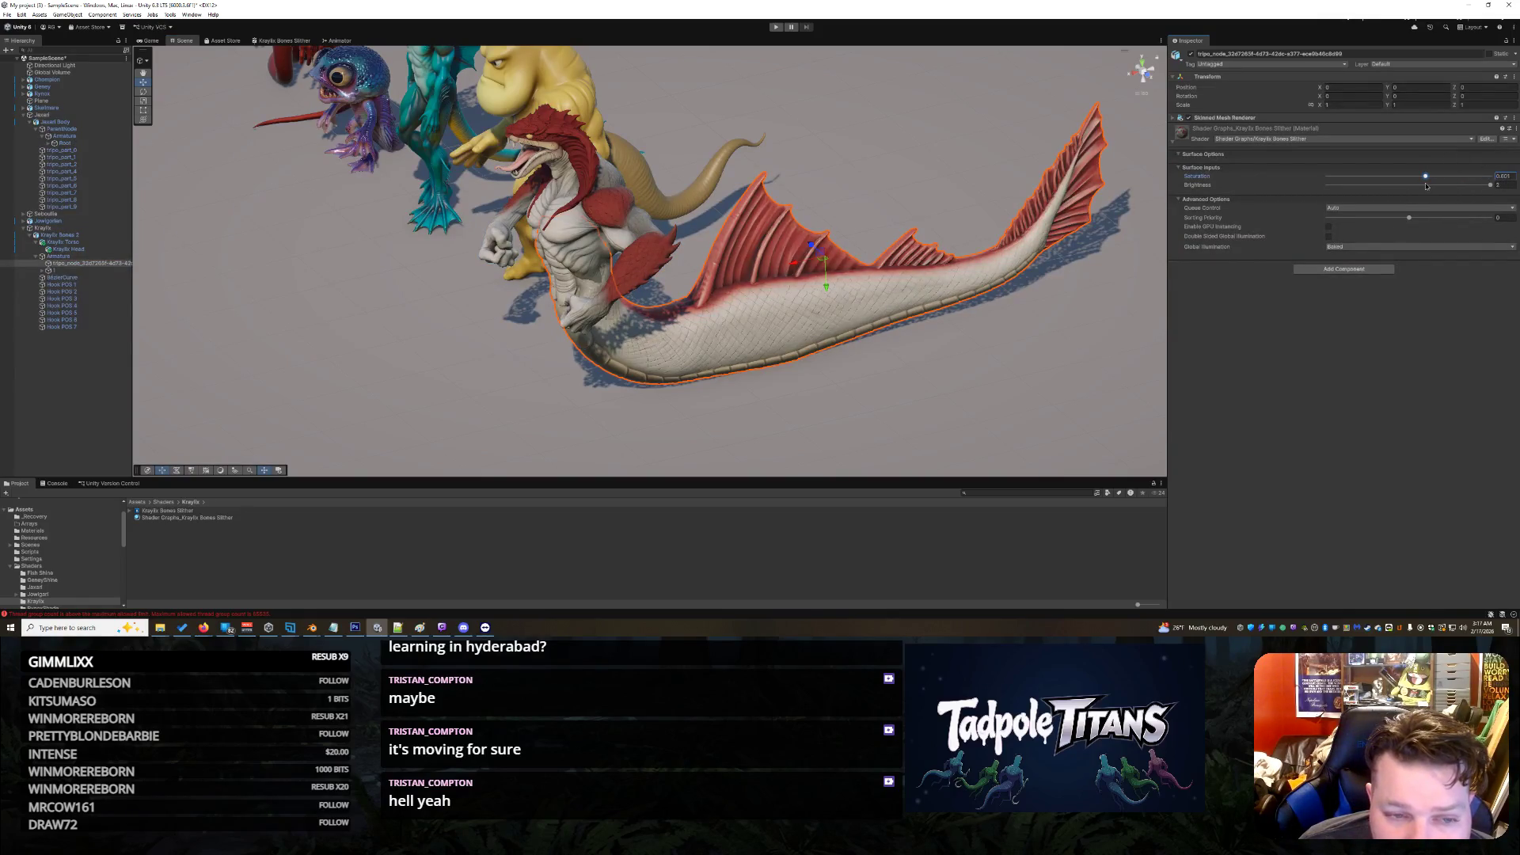
left_click(871, 416)
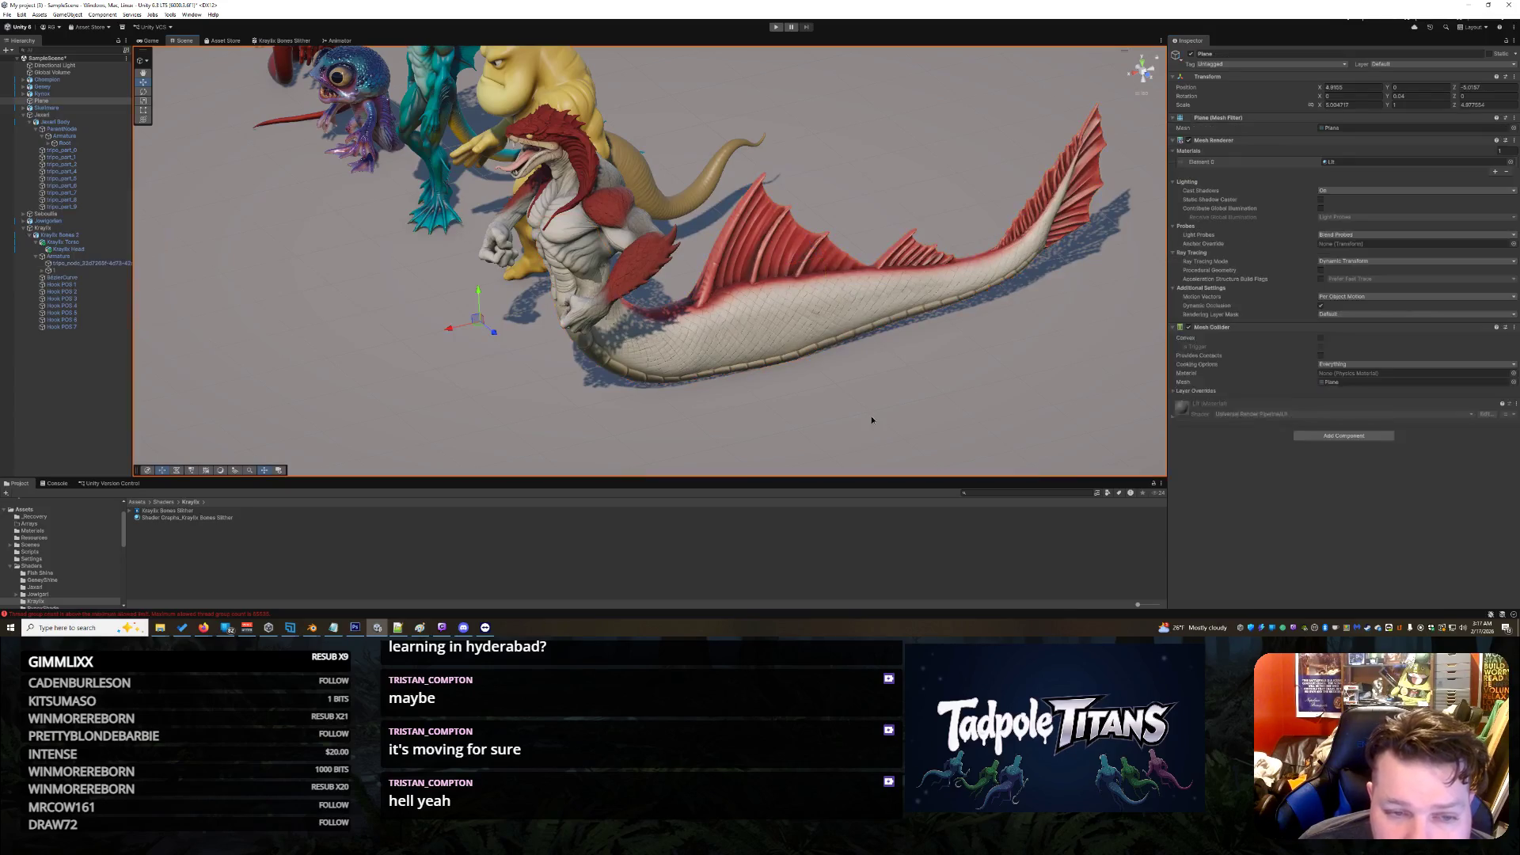
mouse_move(870, 413)
left_mouse_down()
mouse_move(1054, 369)
mouse_move(929, 342)
mouse_move(918, 291)
mouse_move(947, 292)
mouse_move(753, 292)
left_mouse_up()
left_click(941, 293)
left_click(947, 292)
left_click(753, 292)
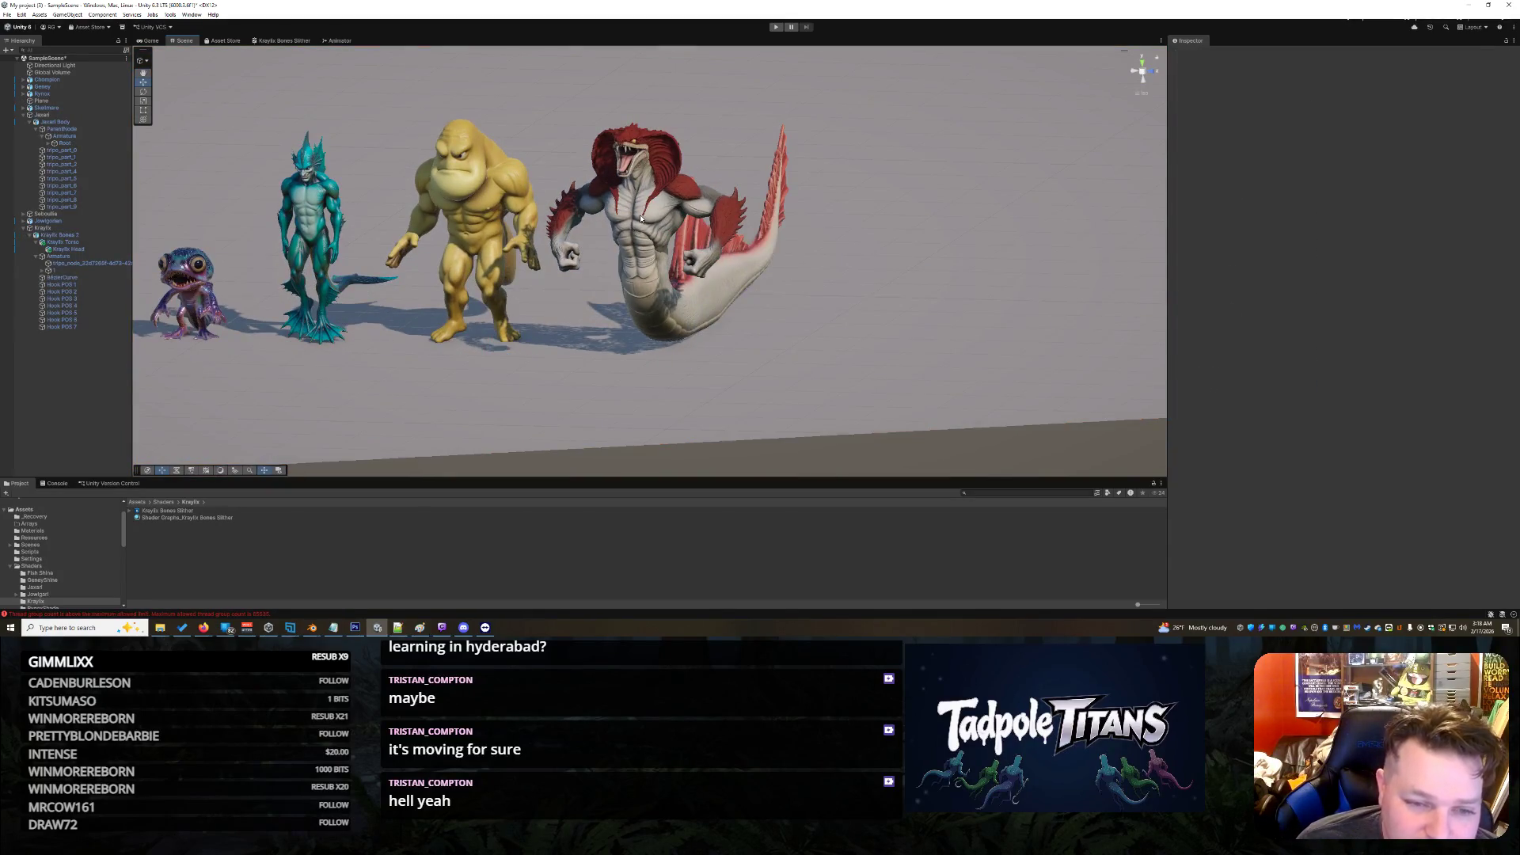
Step: Set the serpent's material Brightness to 1.596 and orbit around to inspect the tail
key("f")
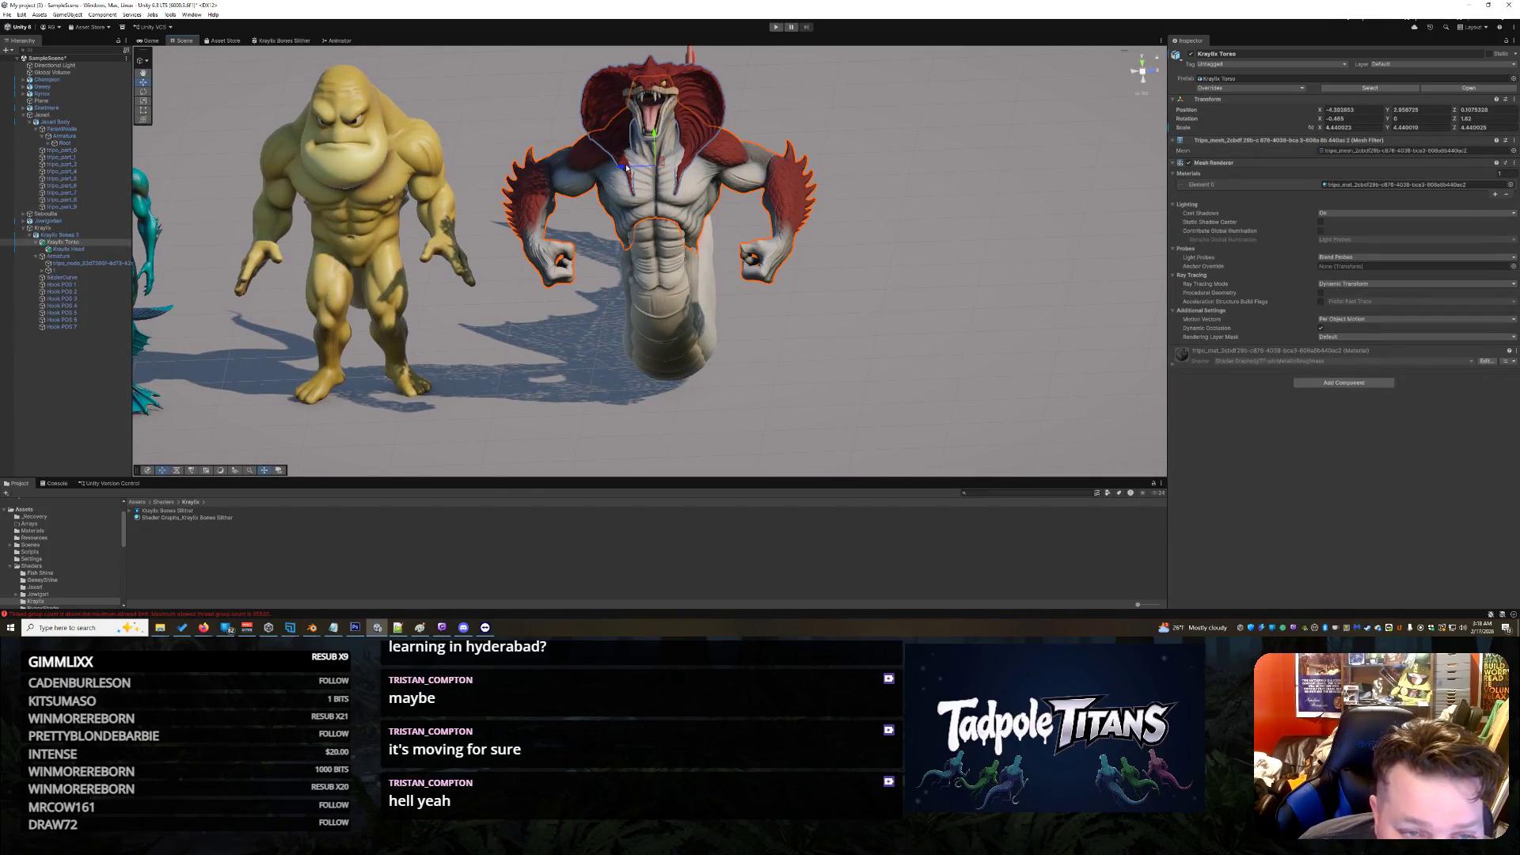
mouse_move(795, 194)
left_mouse_down()
mouse_move(882, 214)
mouse_move(698, 187)
left_mouse_up()
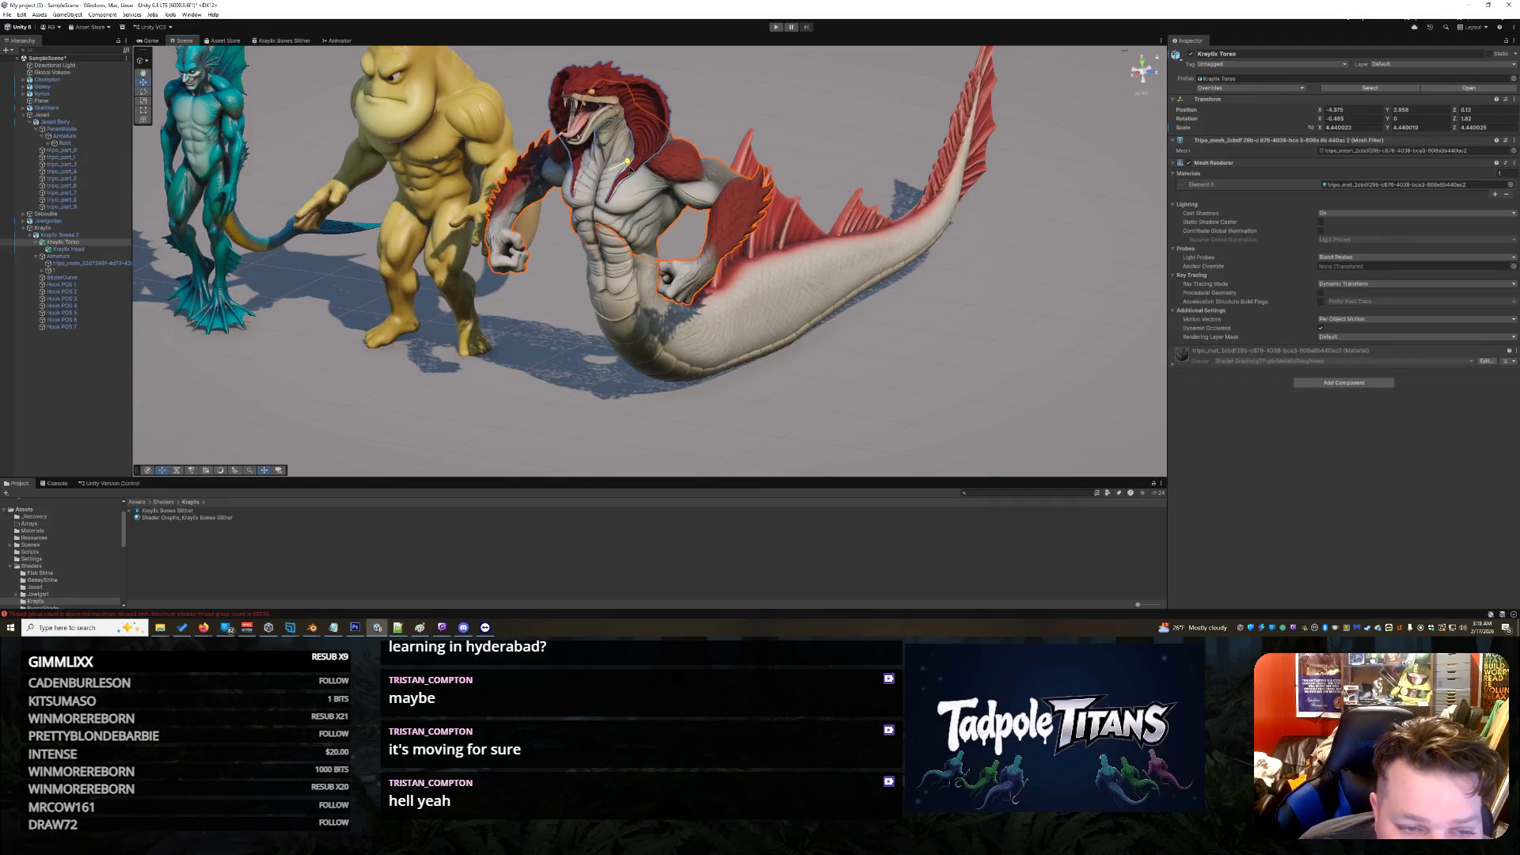
left_click(752, 396)
mouse_move(752, 397)
left_mouse_down()
mouse_move(777, 373)
mouse_move(506, 353)
mouse_move(801, 345)
left_mouse_up()
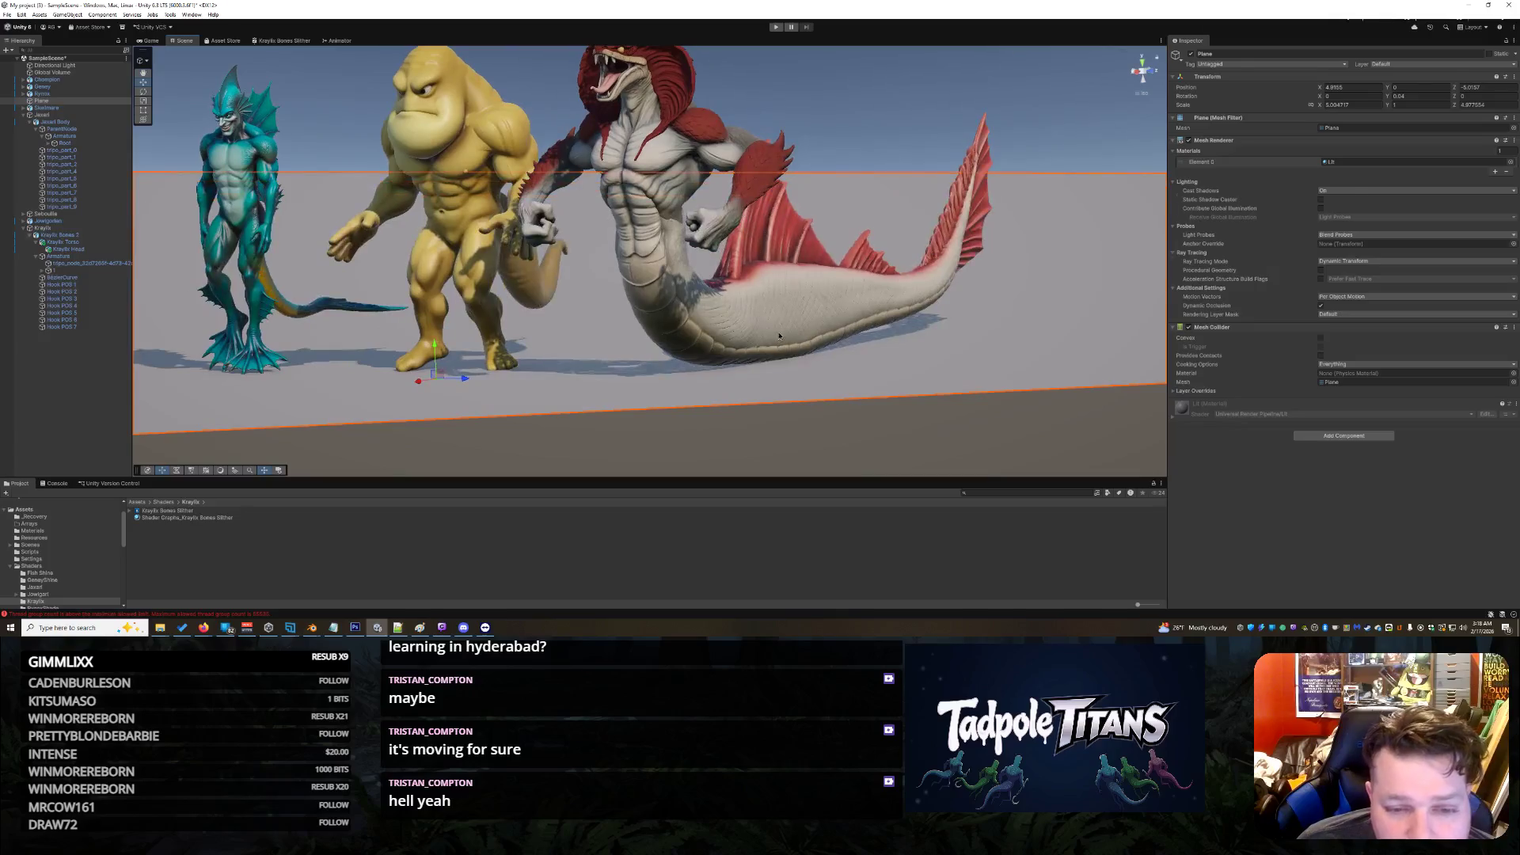
left_click(788, 340)
scroll(839, 316, "up", 3)
scroll(839, 317, "up", 2)
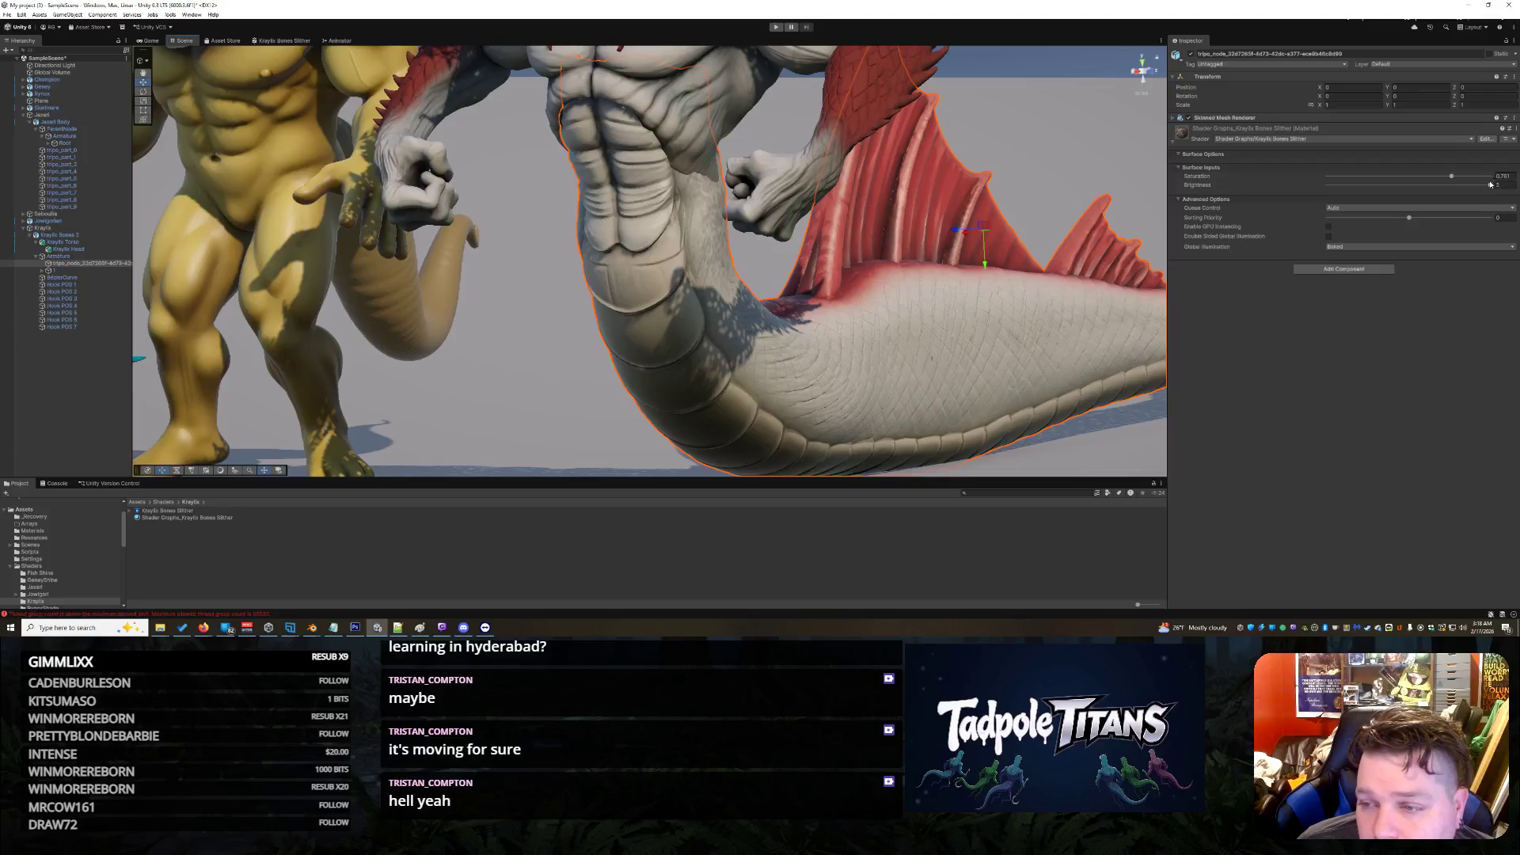
left_click_drag(1491, 186, 1459, 185)
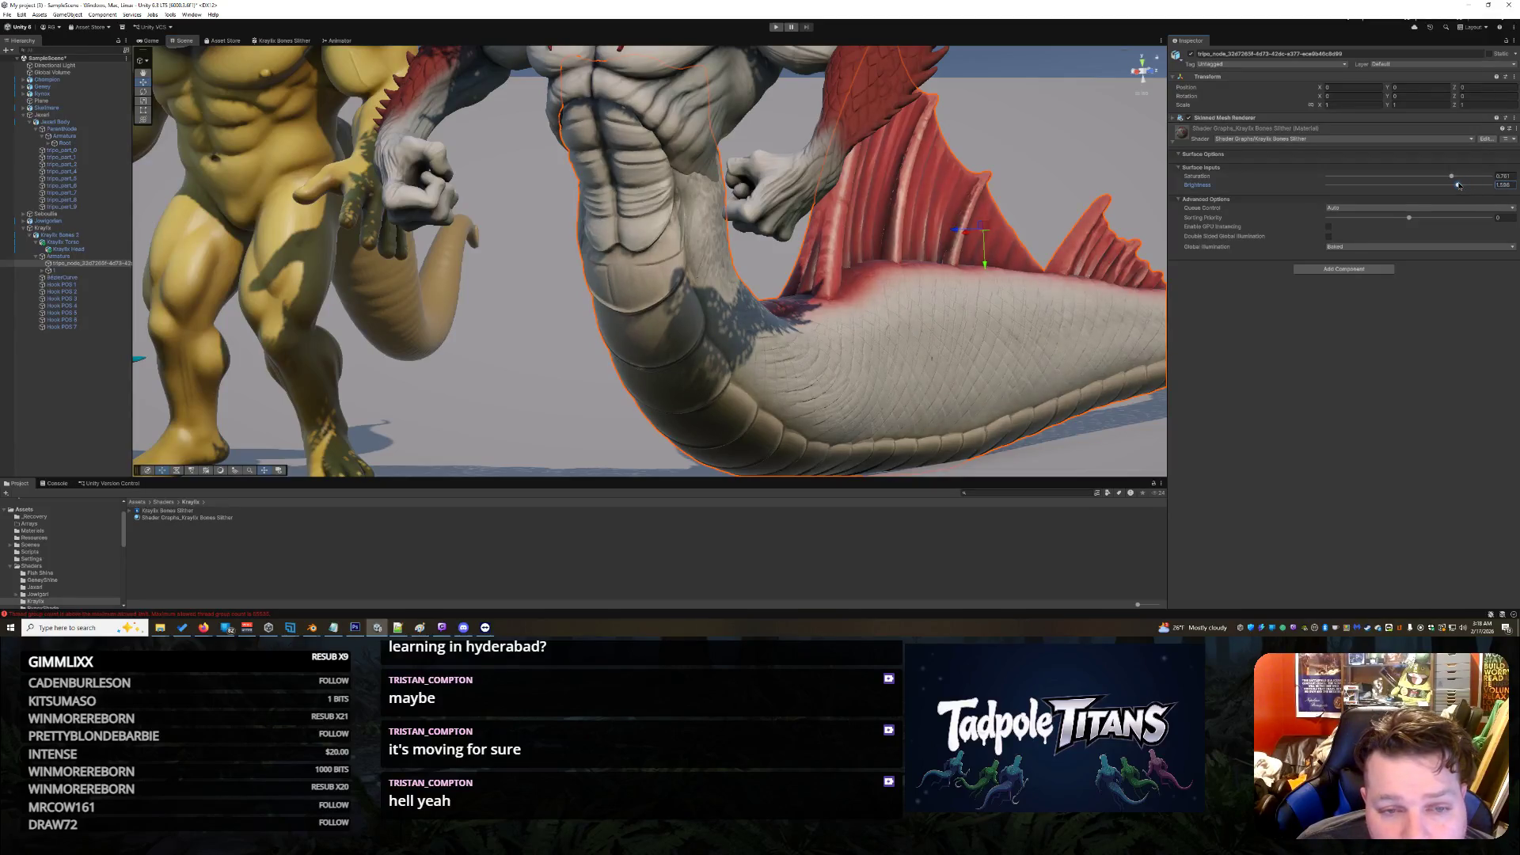
left_click(529, 401)
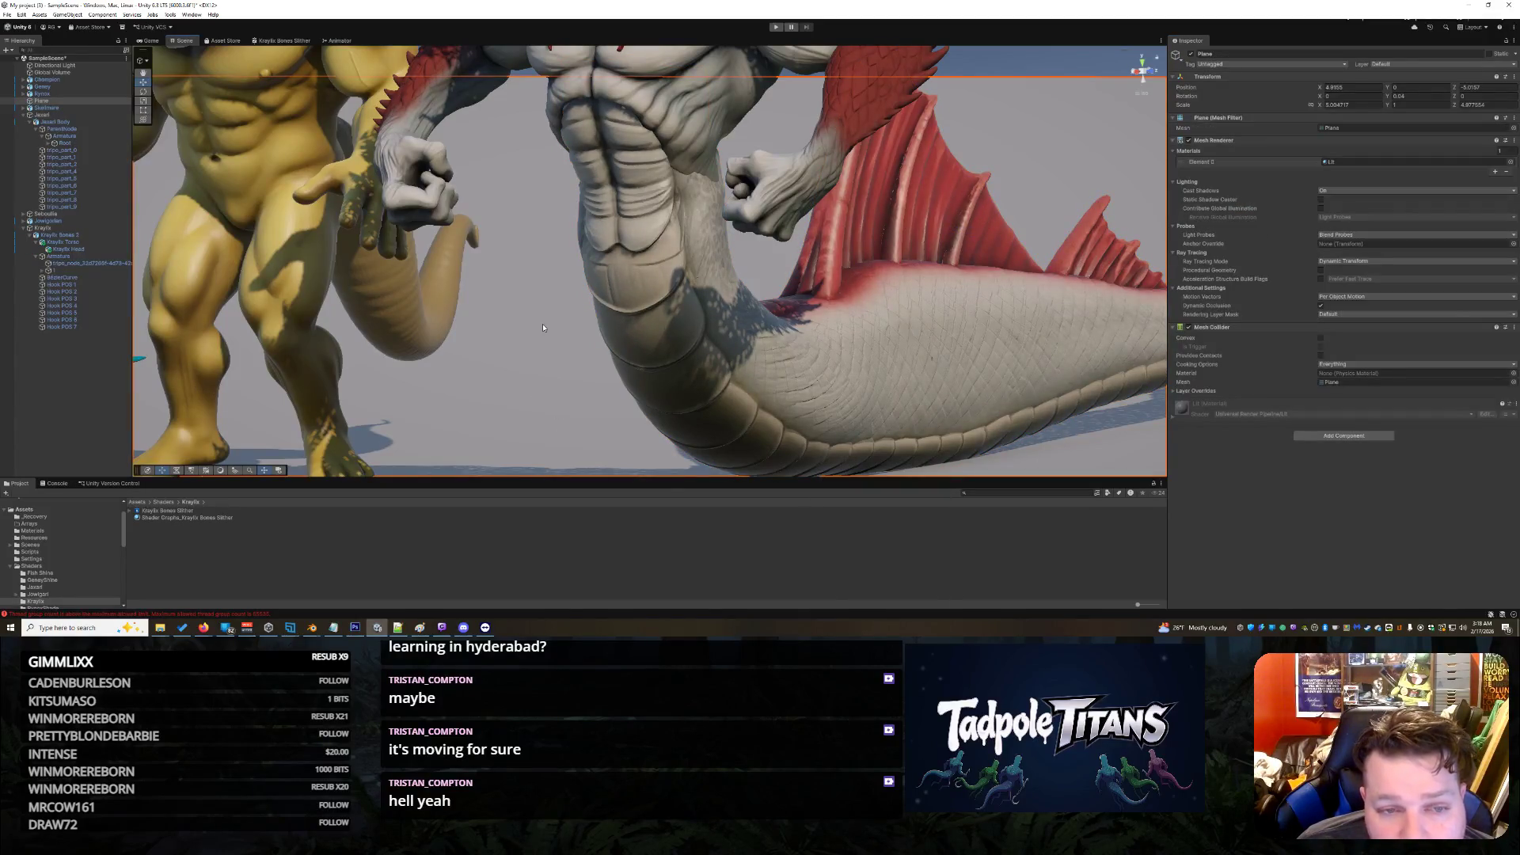
mouse_move(1061, 297)
left_mouse_down()
mouse_move(757, 410)
mouse_move(1138, 378)
mouse_move(1037, 395)
mouse_move(1007, 359)
mouse_move(885, 356)
mouse_move(957, 363)
left_mouse_up()
scroll(1035, 392, "down", 3)
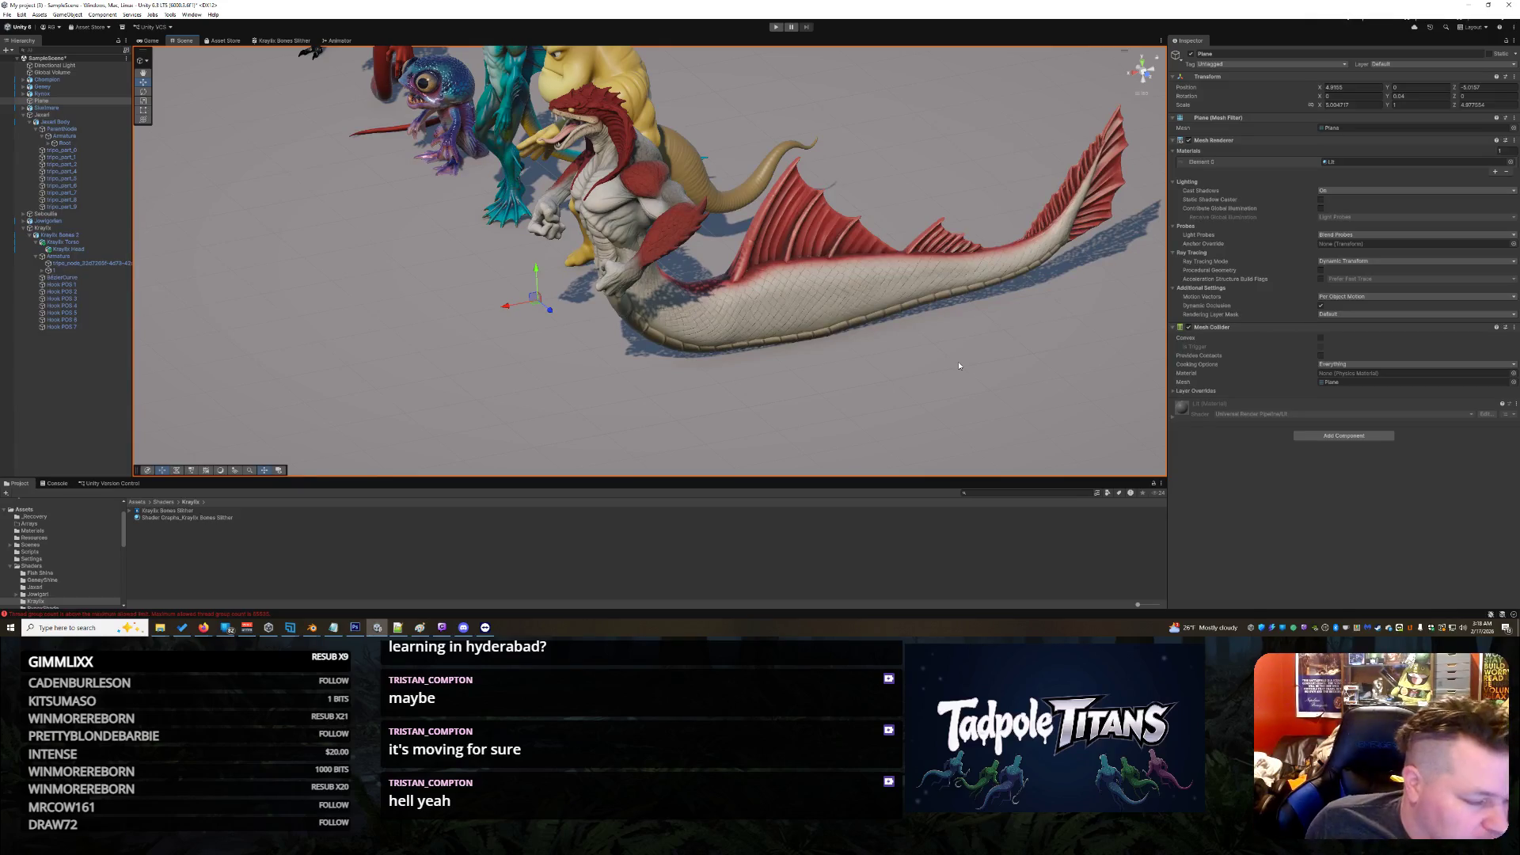
Step: Orbit in close to the serpent's fin and select its body mesh
left_click(203, 627)
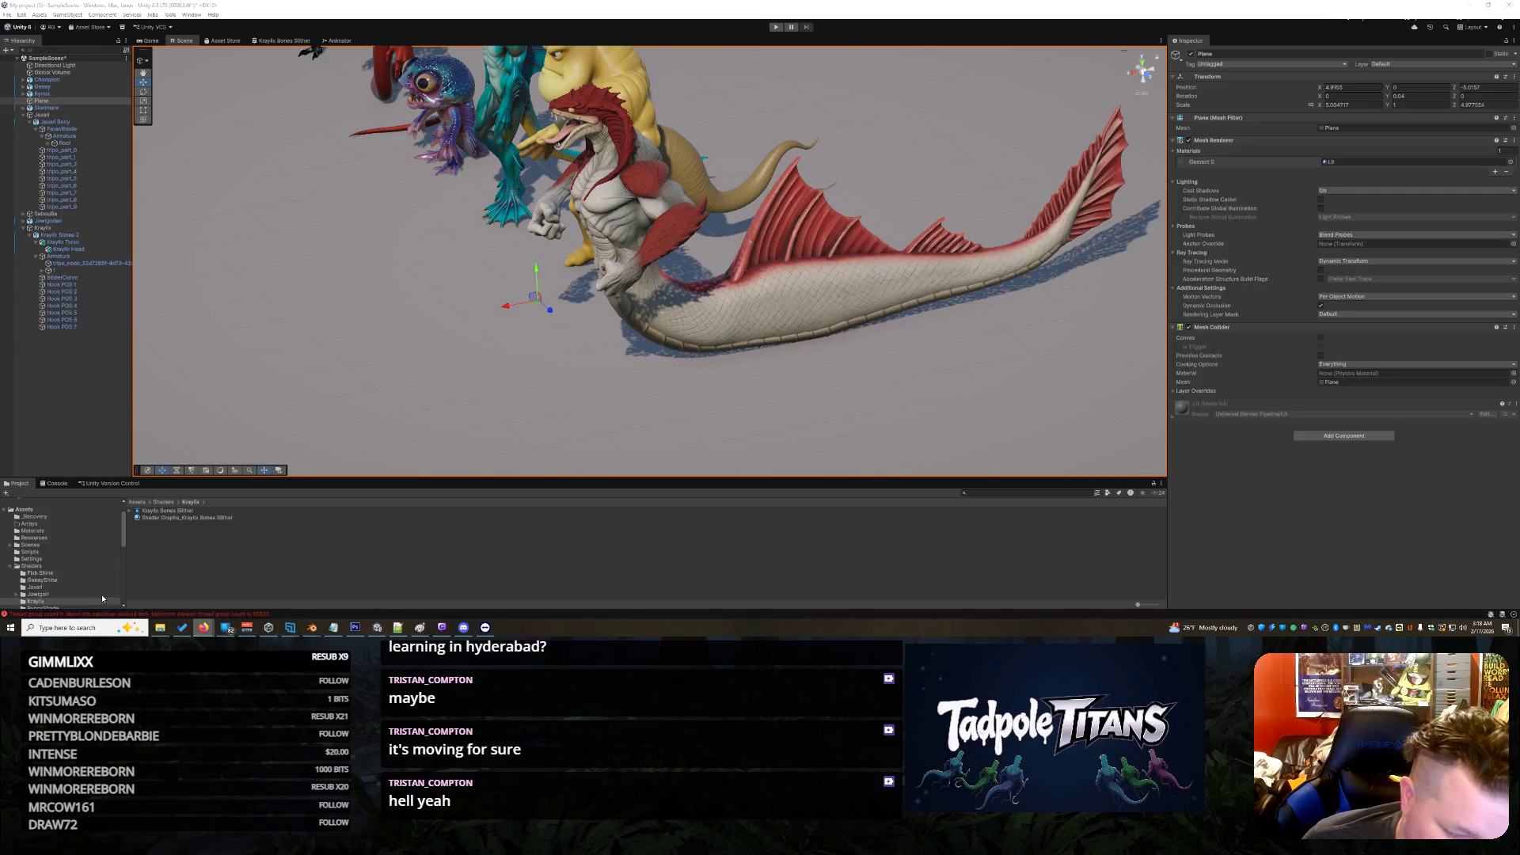
right_click(863, 353)
left_click(520, 347)
left_click_drag(551, 387, 632, 143)
mouse_move(728, 301)
left_mouse_down("alt")
mouse_move(902, 296)
mouse_move(934, 258)
mouse_move(880, 222)
left_mouse_up("alt")
scroll(984, 293, "up", 5)
left_click(880, 222)
left_click(886, 238)
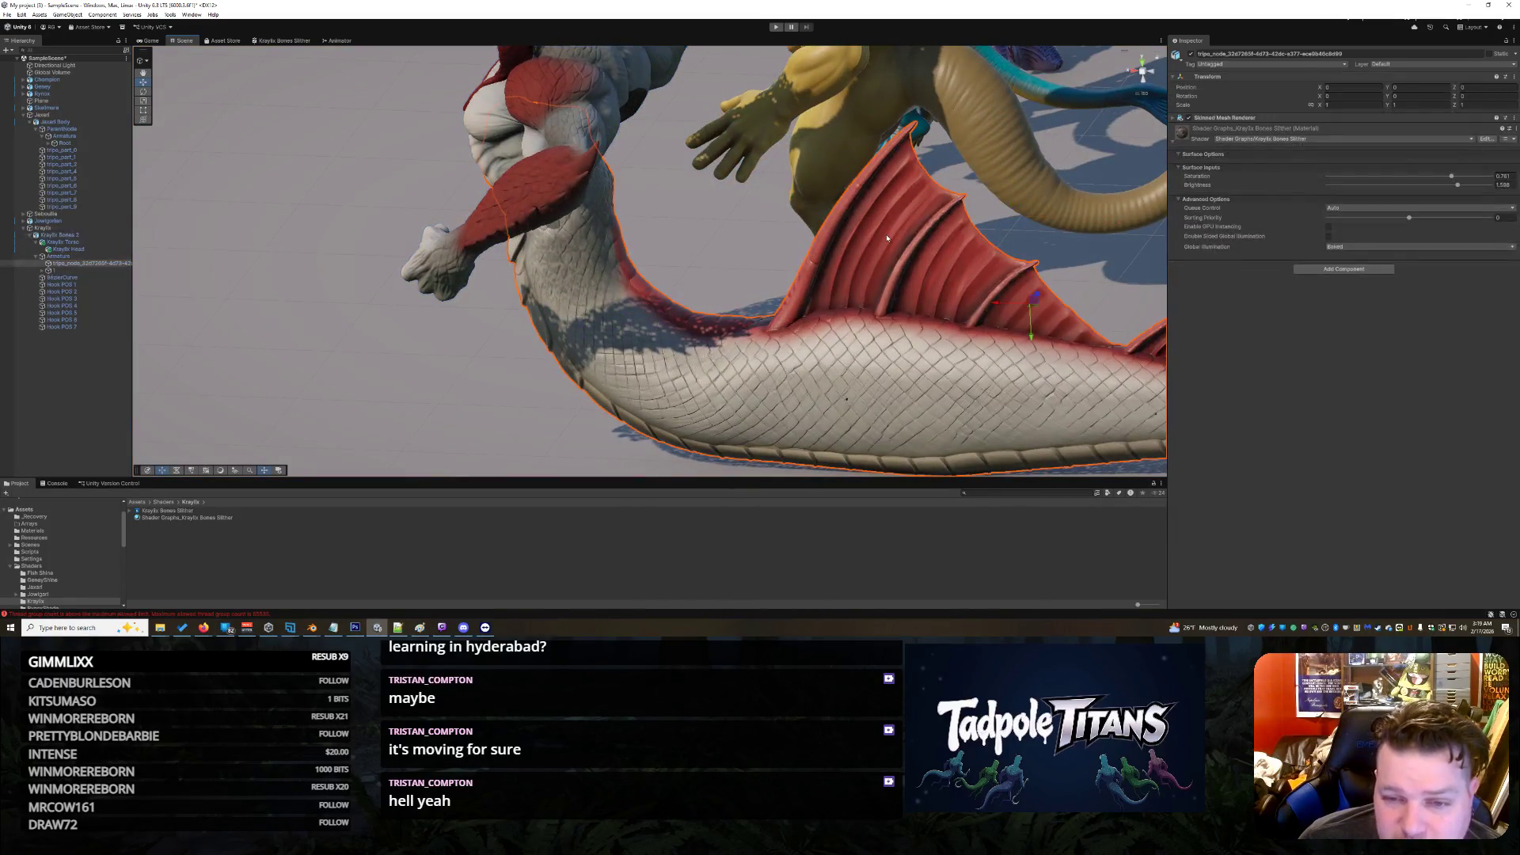
scroll(855, 309, "down", 3)
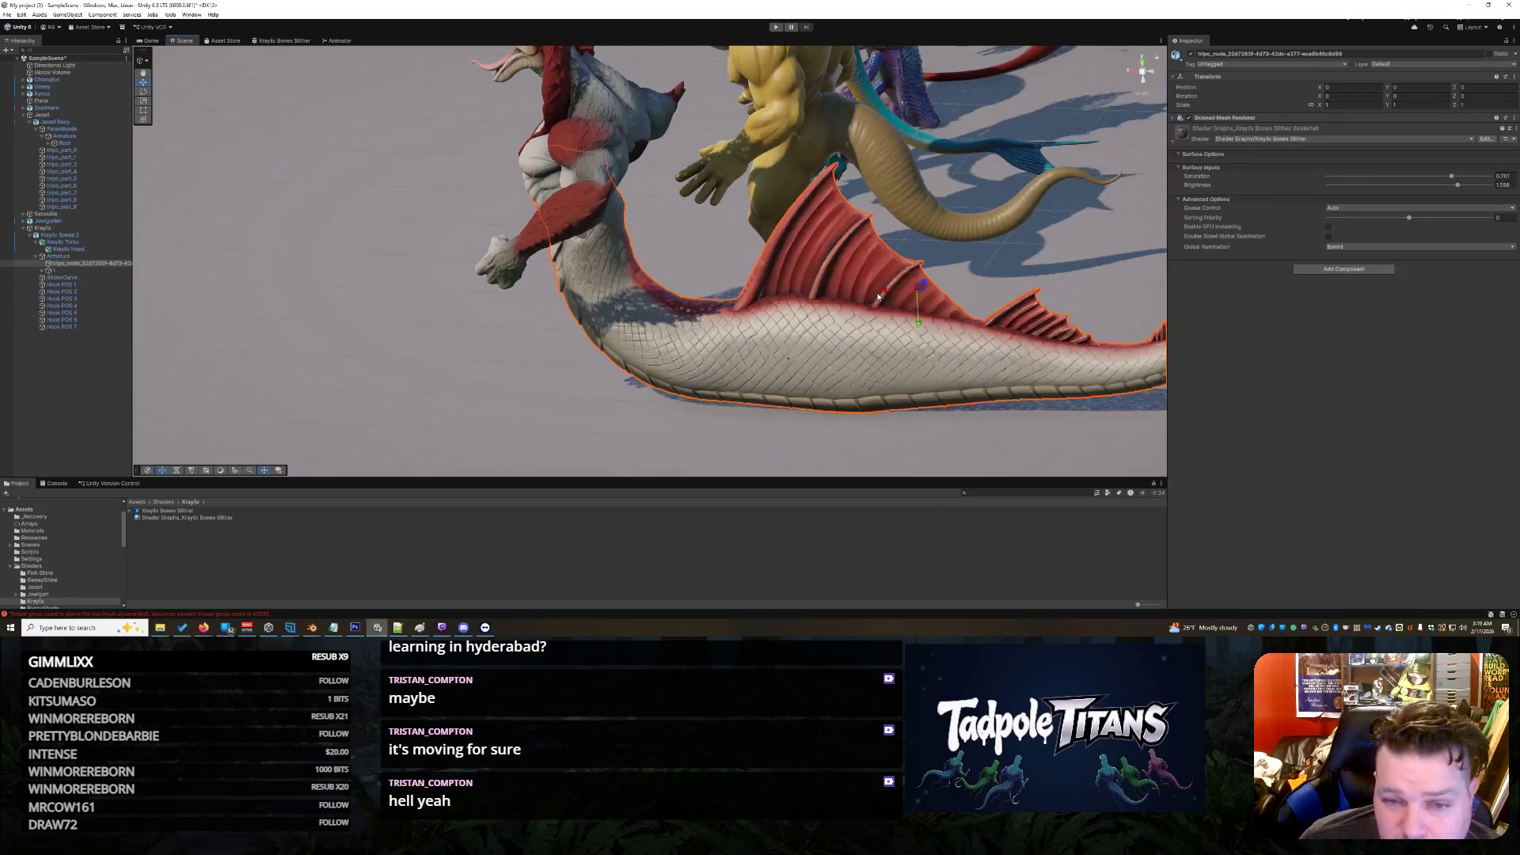
Step: Orbit to a low front view and select the fish-tailed Kraylix Bones 2 creature
left_click(561, 383)
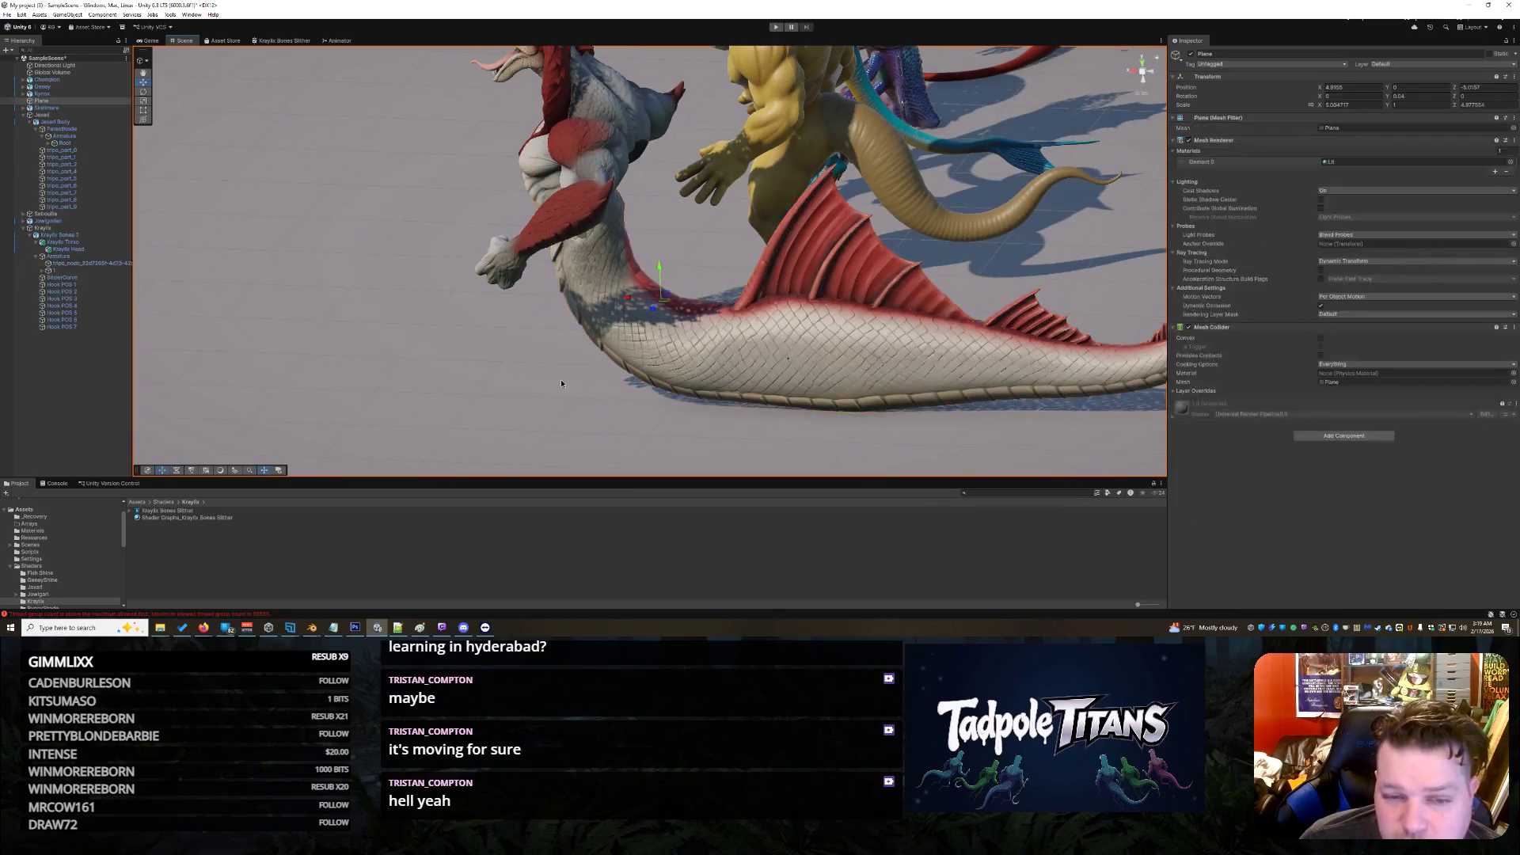
left_click_drag(562, 372, 692, 368)
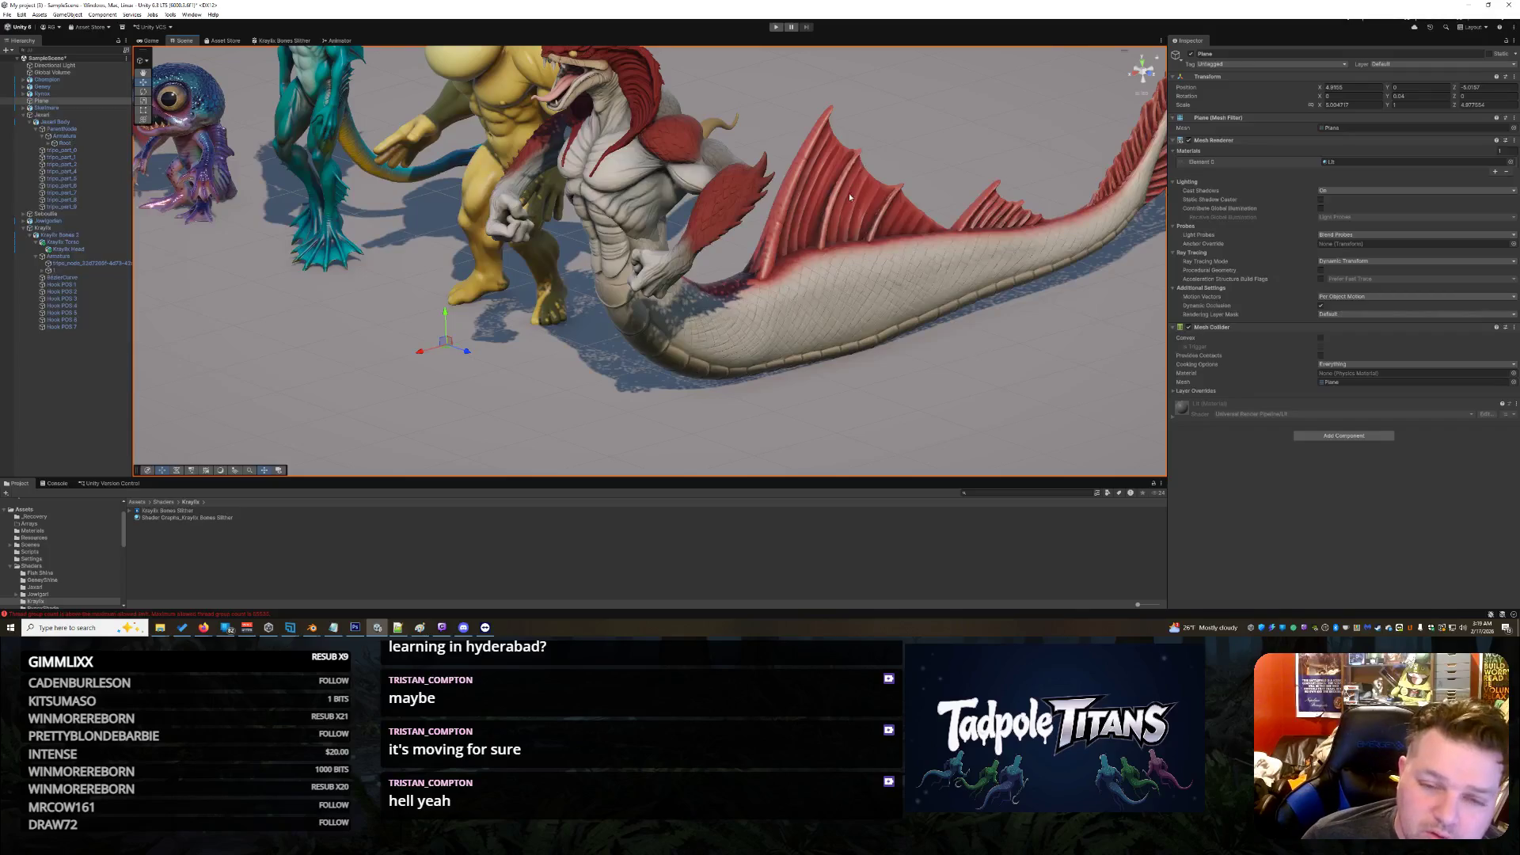
mouse_move(815, 209)
left_mouse_down()
mouse_move(782, 331)
mouse_move(747, 373)
left_mouse_up()
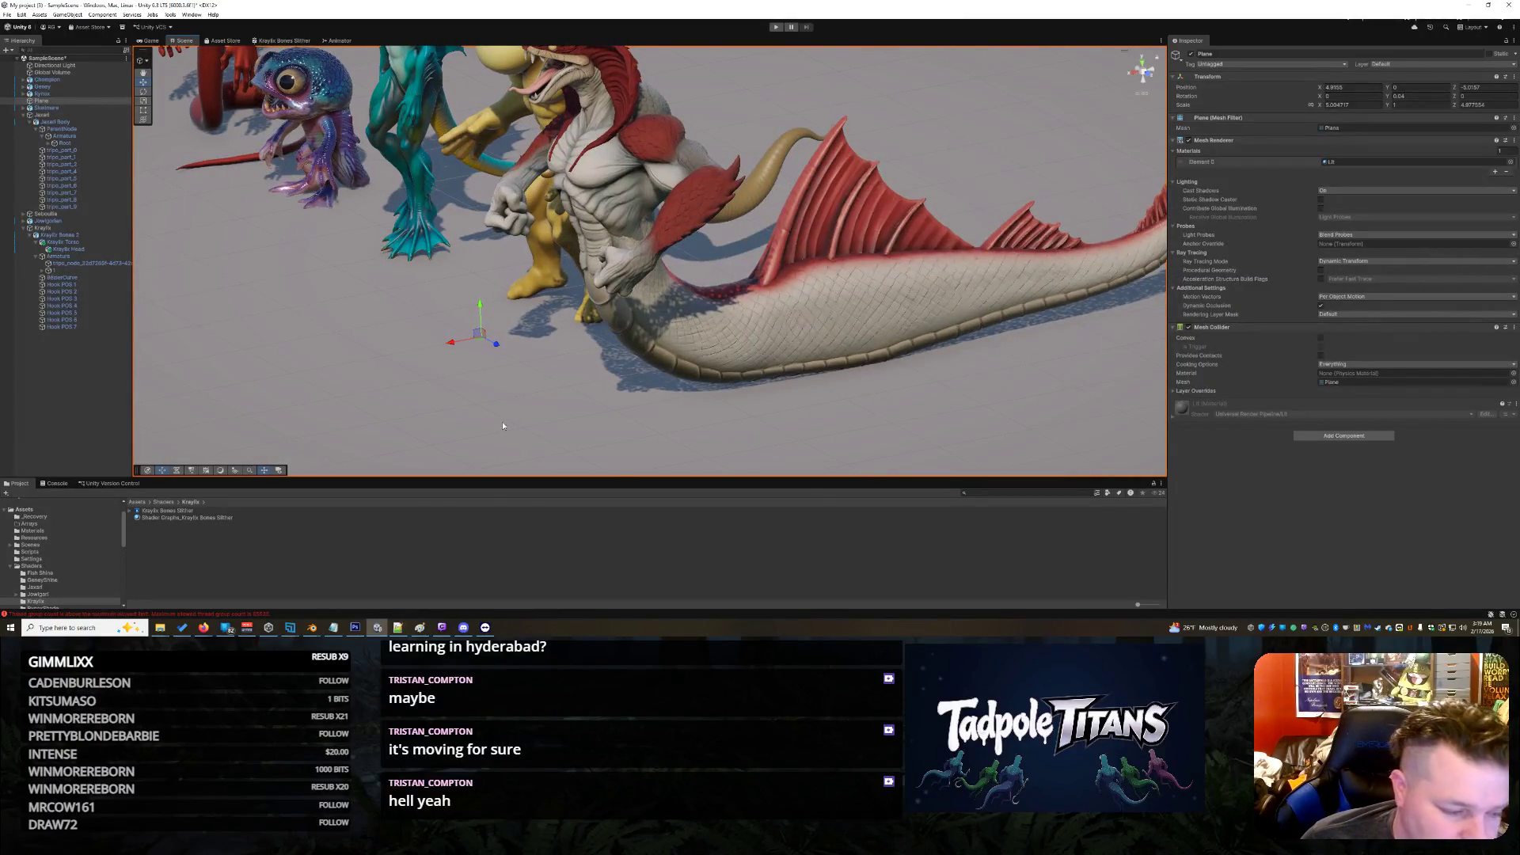
mouse_move(449, 394)
left_mouse_down()
mouse_move(732, 340)
mouse_move(567, 399)
left_mouse_up()
left_click(731, 340)
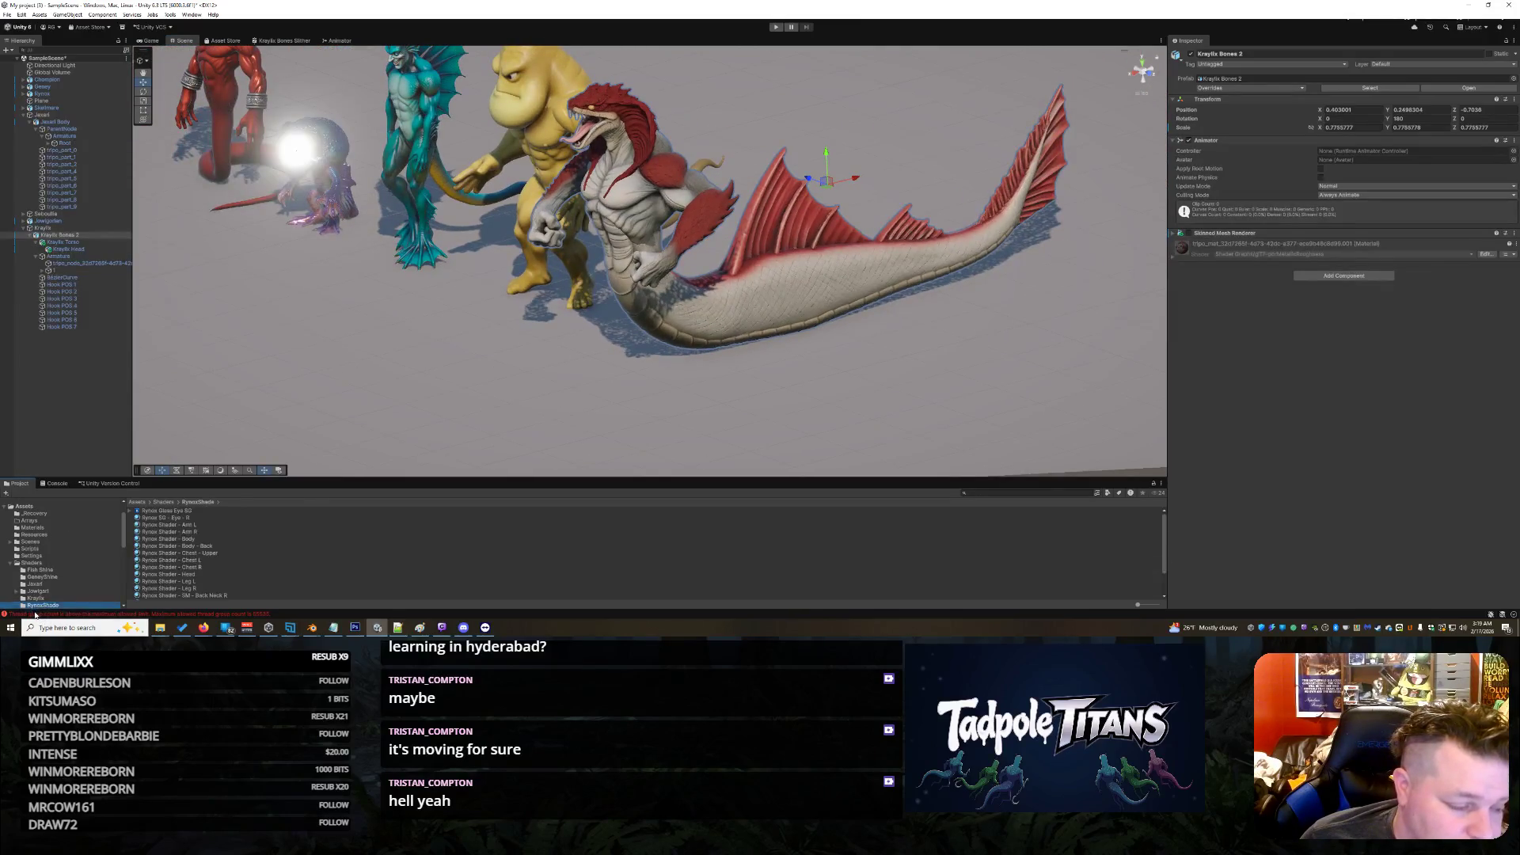
Step: Clear the console errors and orbit the view around the creature lineup
left_click(37, 611)
left_click(9, 493)
left_click(479, 377)
right_click(767, 432)
left_click(763, 389)
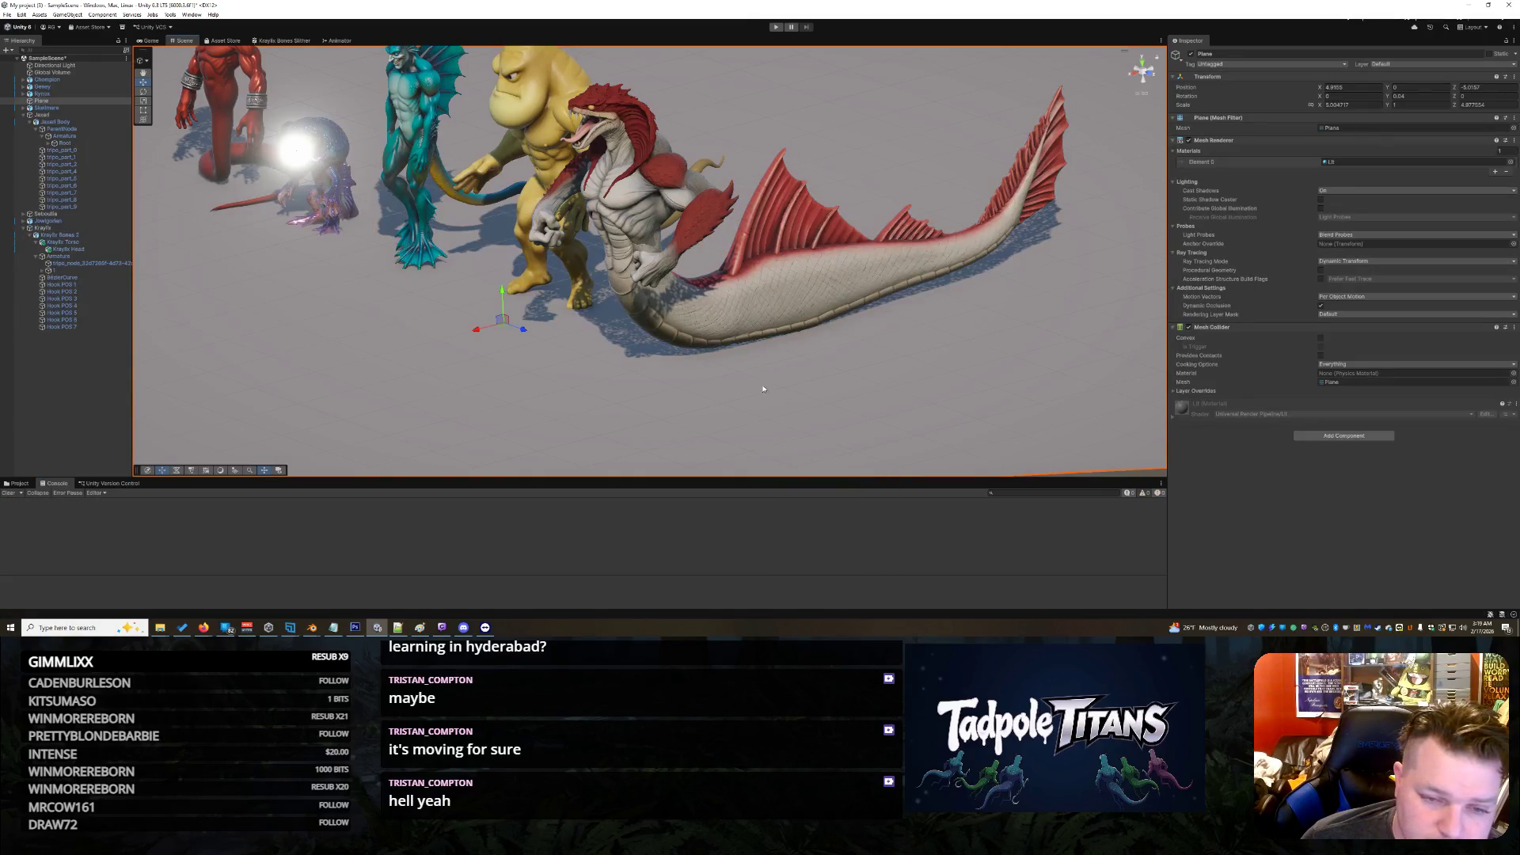
left_click(601, 200)
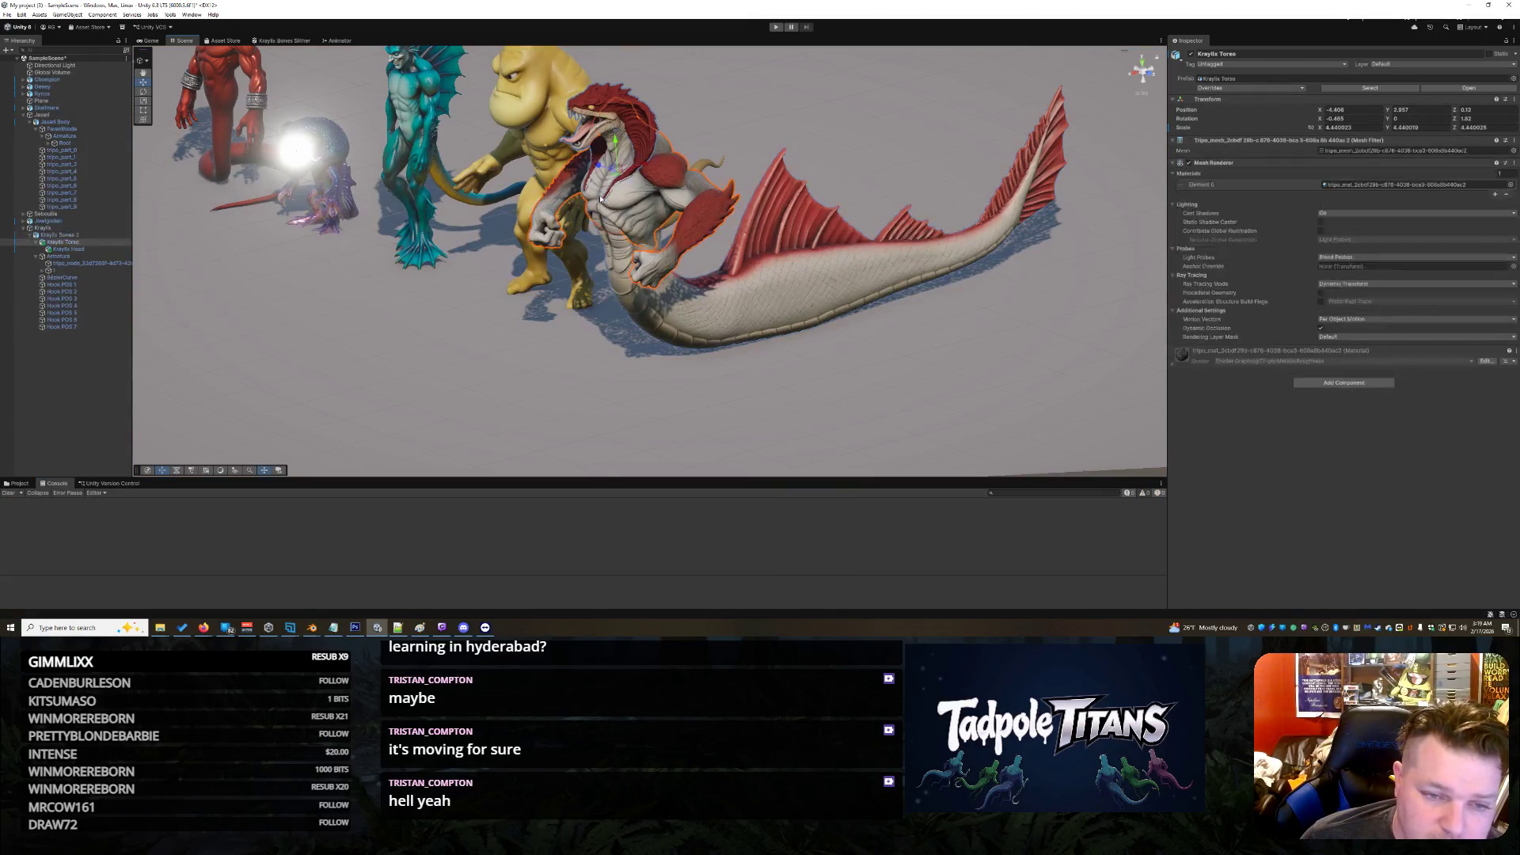
left_click(634, 421)
left_click_drag(634, 420, 667, 390)
scroll(839, 348, "up", 5)
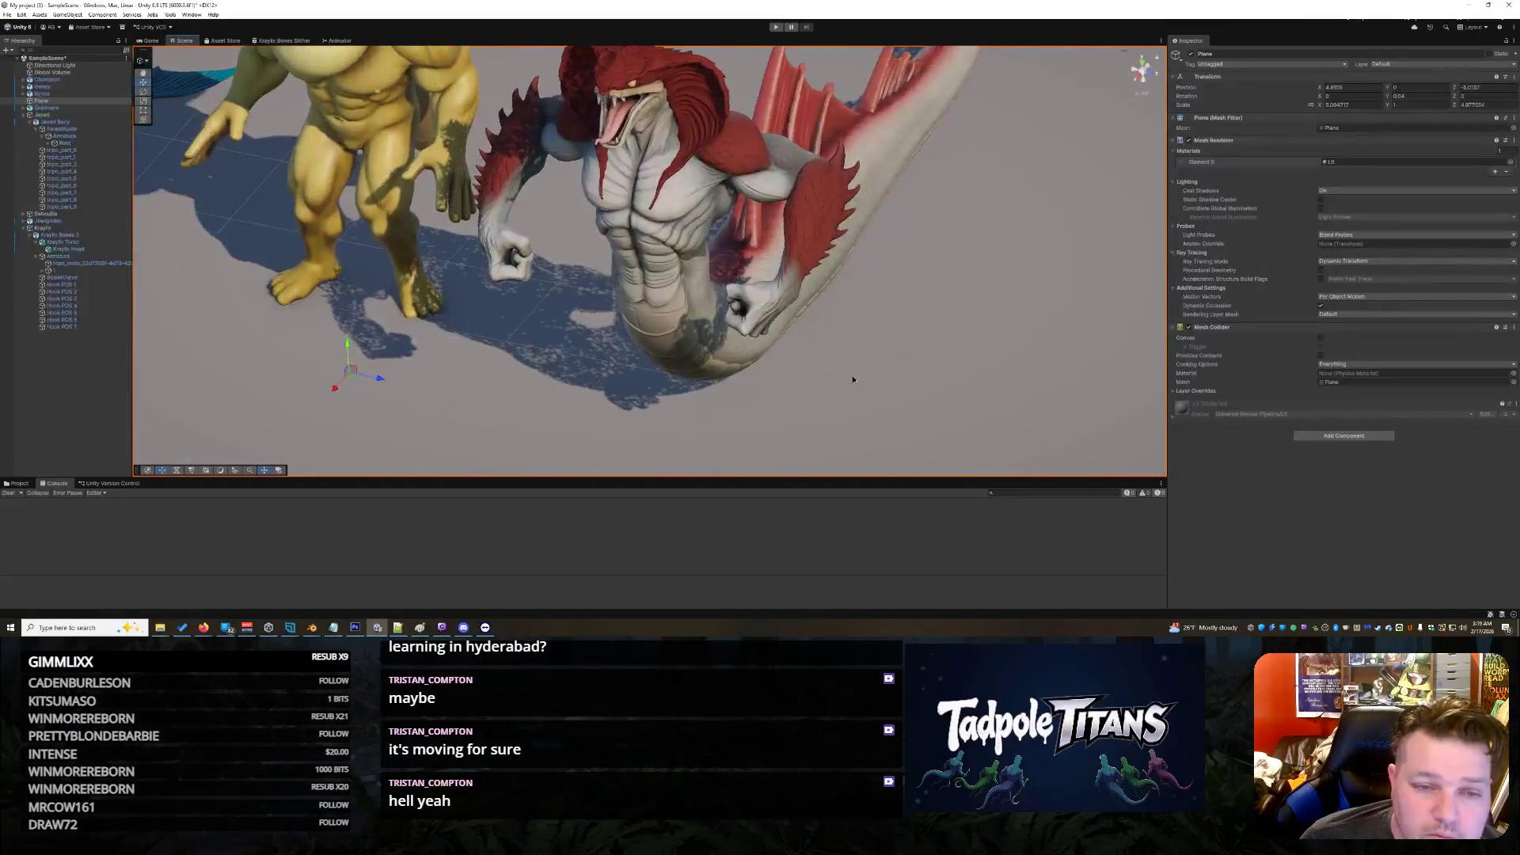
mouse_move(840, 367)
left_mouse_down()
mouse_move(882, 309)
mouse_move(852, 347)
mouse_move(433, 270)
mouse_move(929, 317)
left_mouse_up()
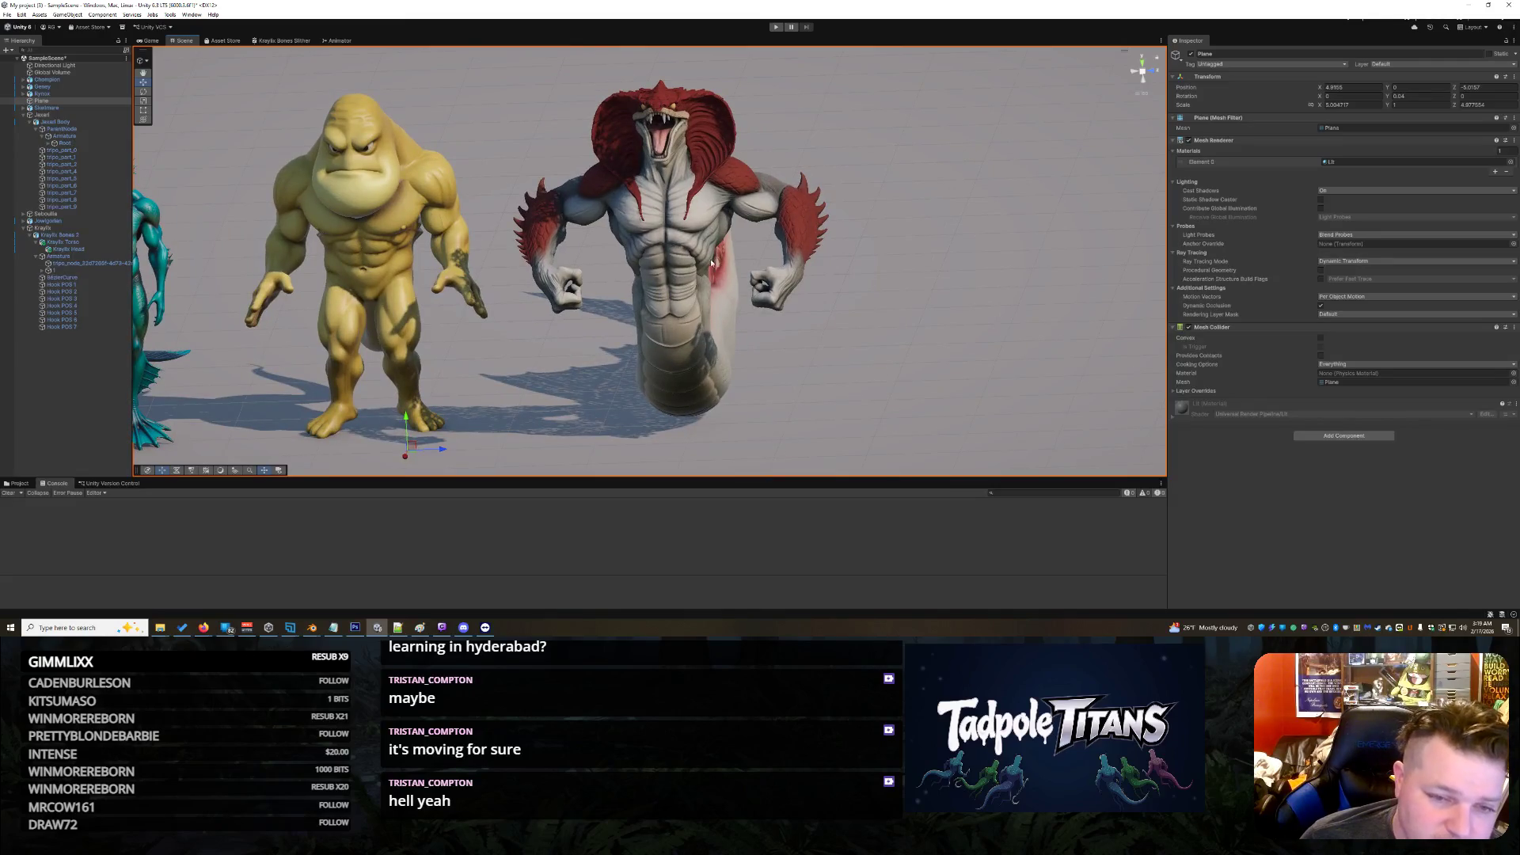
Step: Browse the Kraylix Torso hierarchy, expanding its Armature to select bone 1
left_click(646, 225)
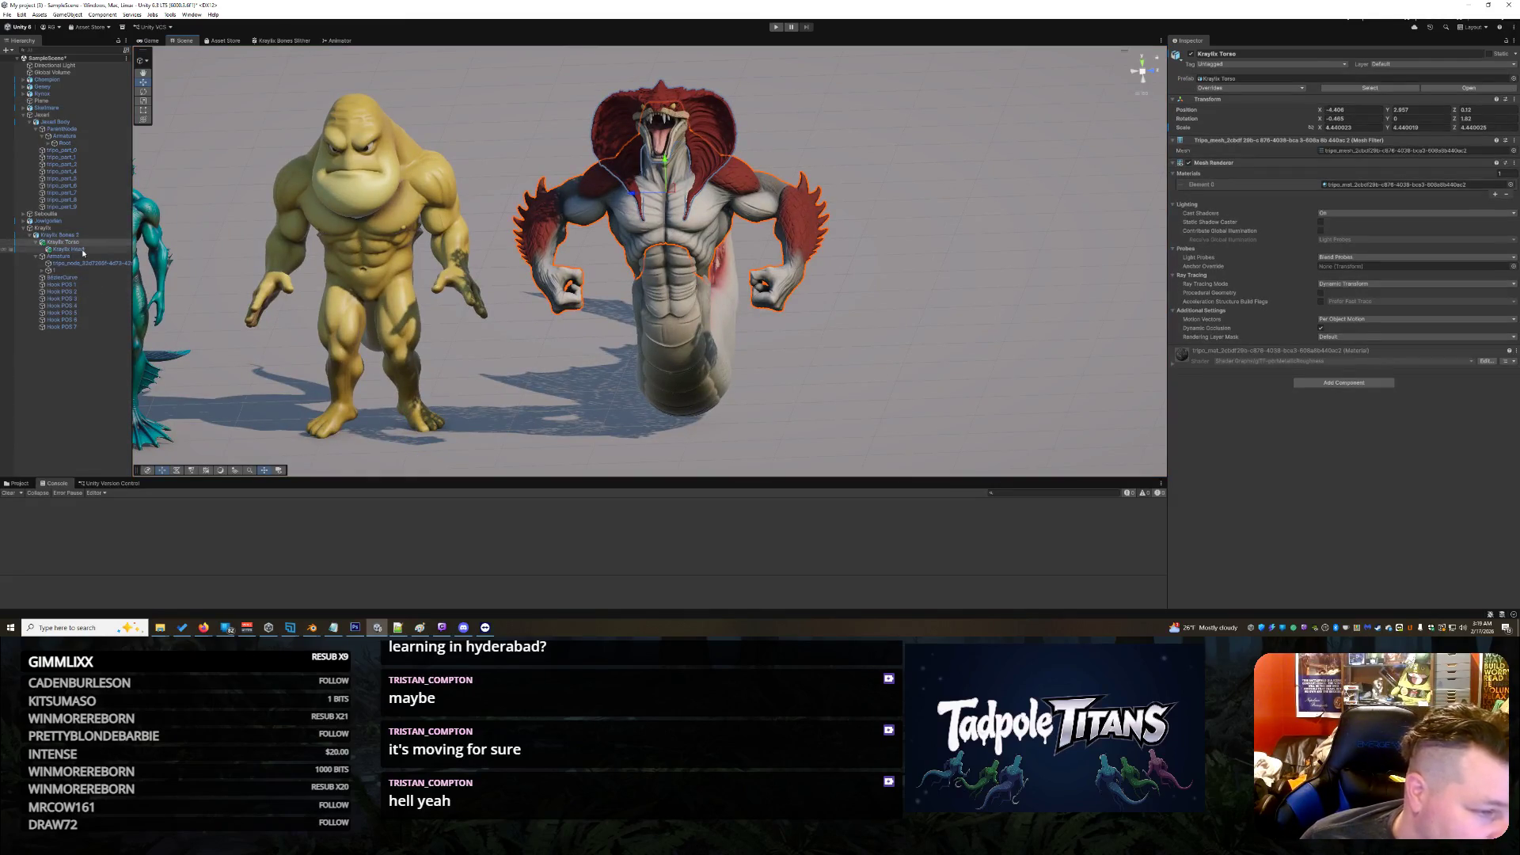
left_click(36, 241)
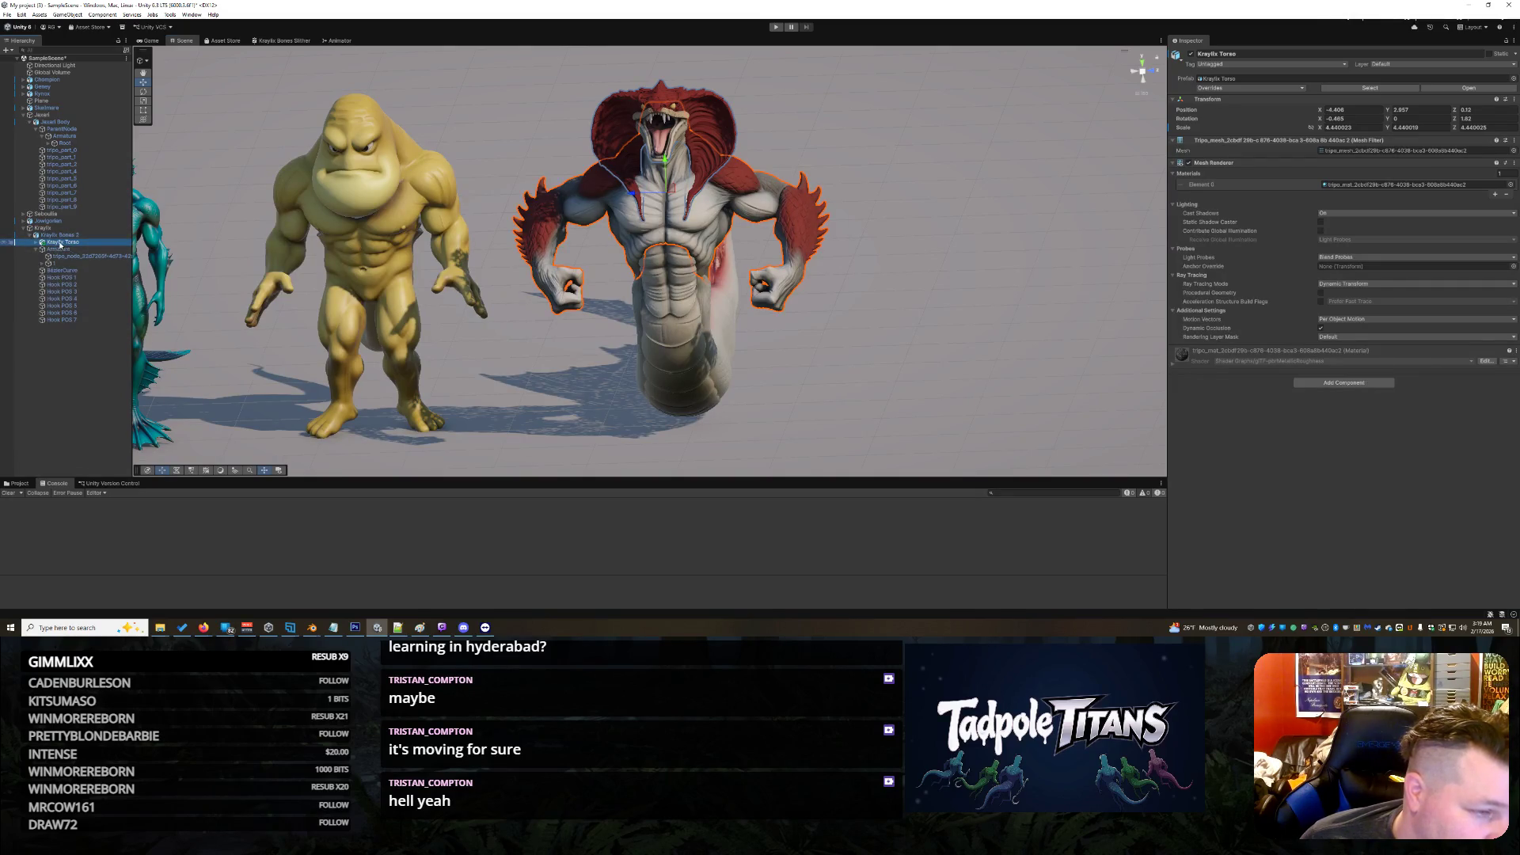
left_click(38, 250)
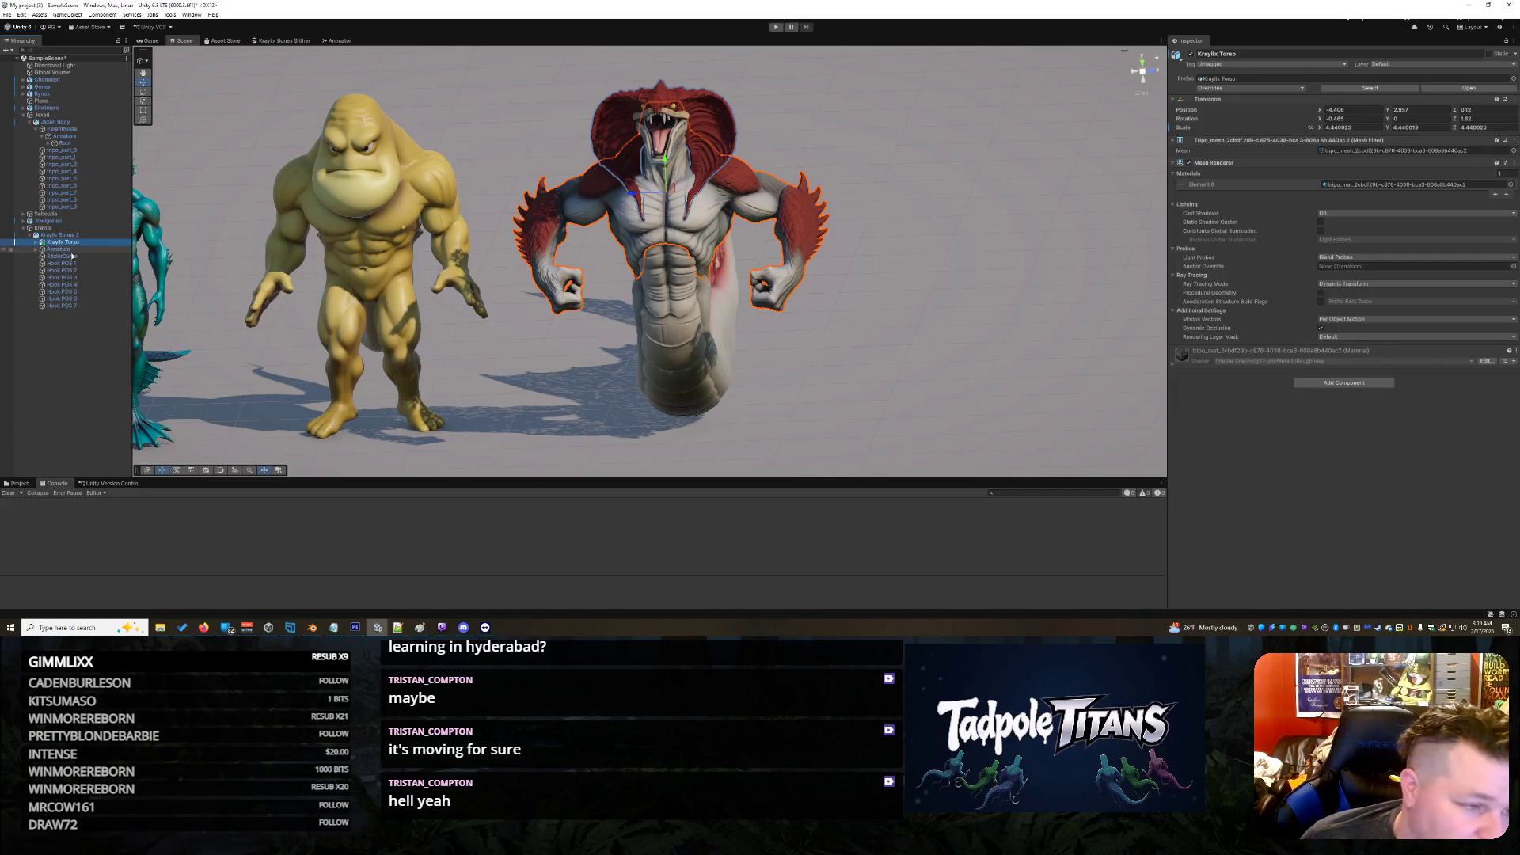
left_click(39, 250)
left_click(39, 251)
left_click(39, 256)
left_click(40, 263)
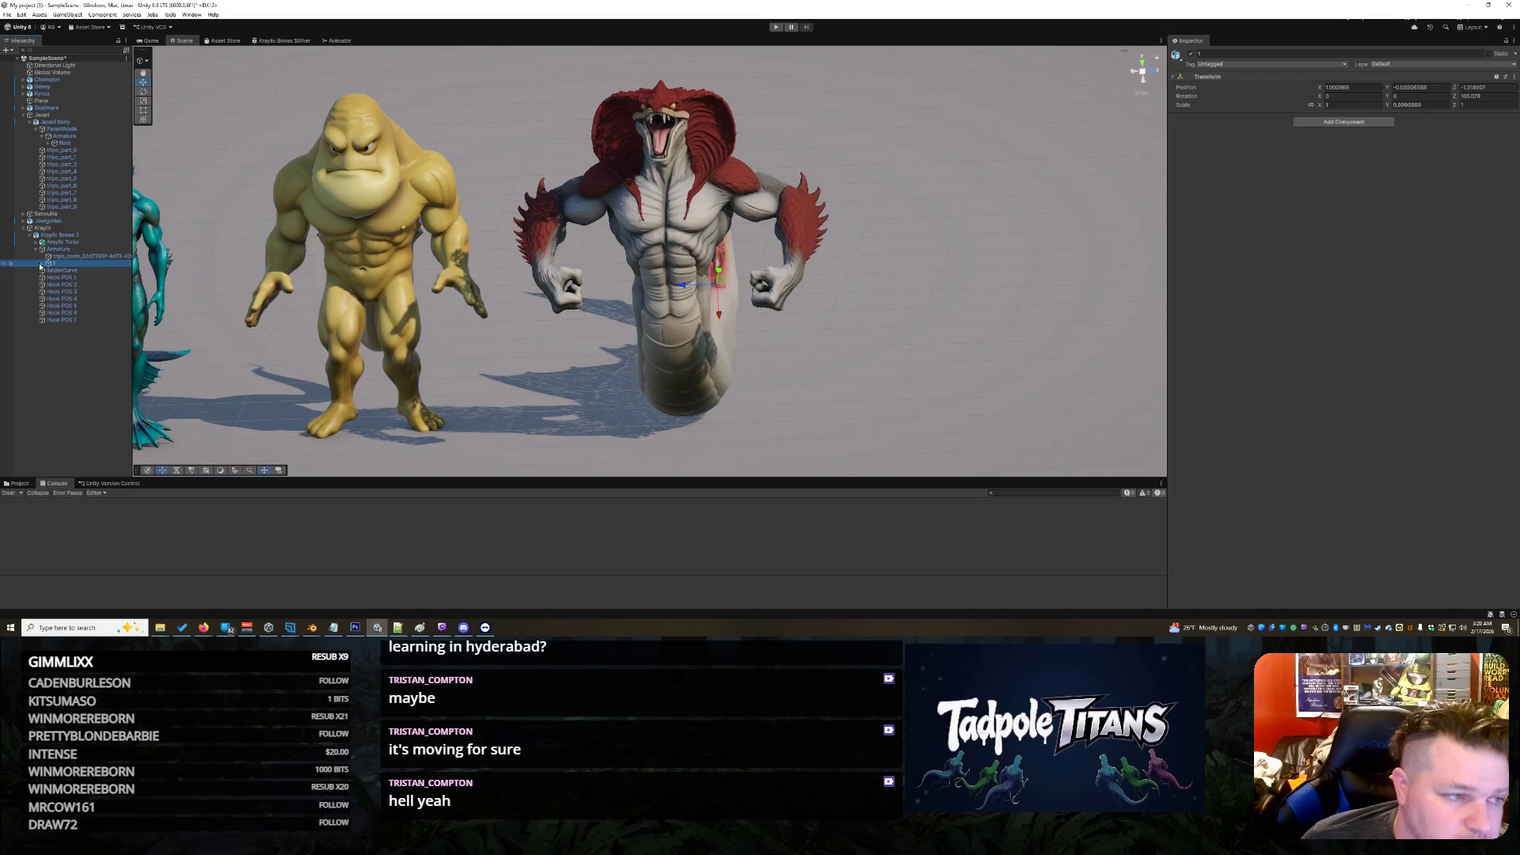
Step: Select Jexel Body's Root bone and expand it to show Hip, Pelvis, Waist and Spine
left_click(76, 122)
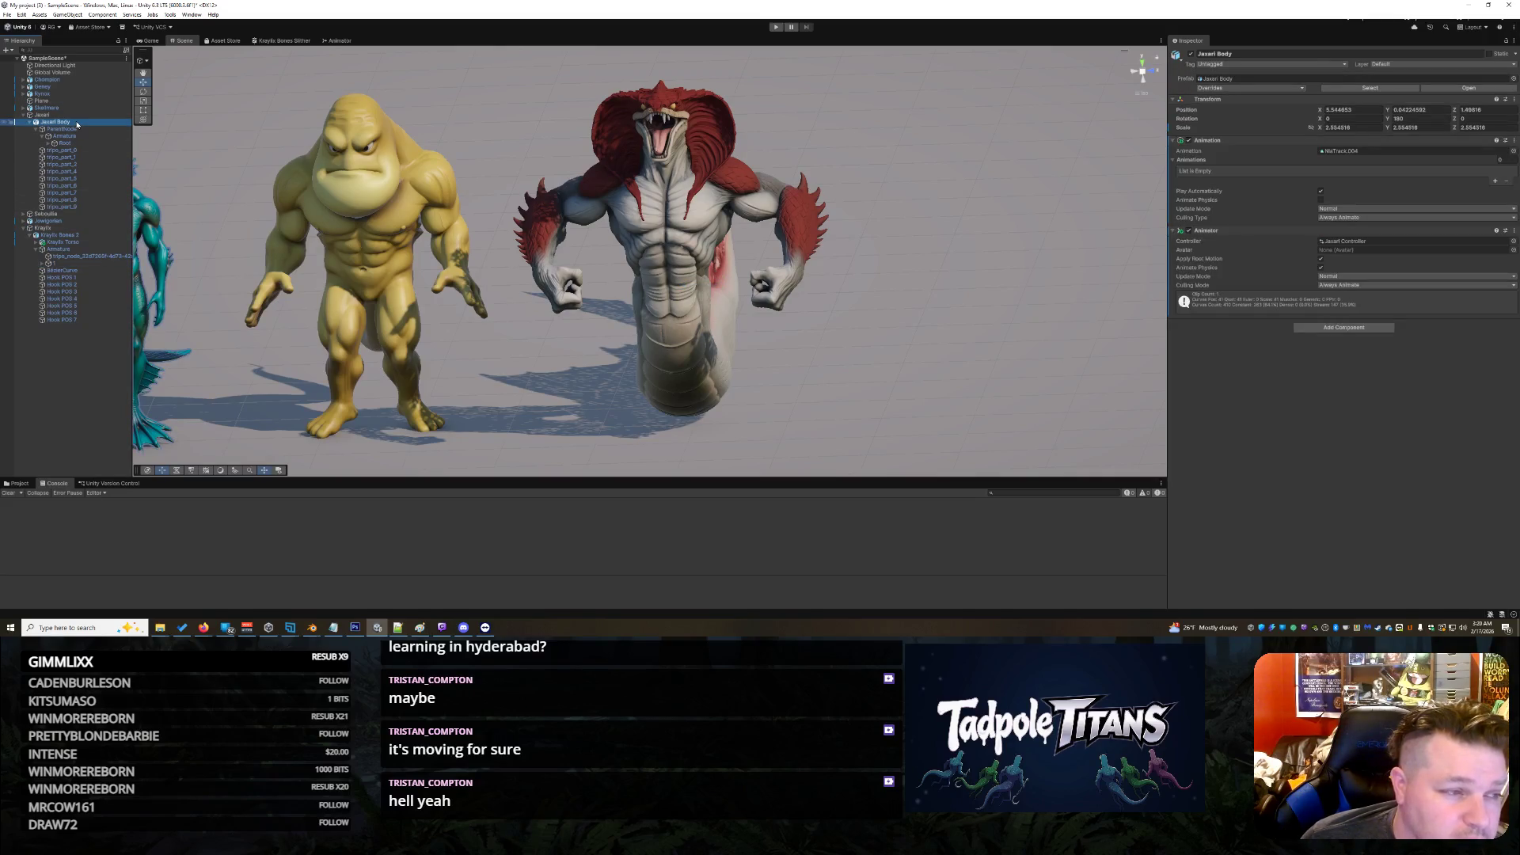
right_click(464, 227)
left_click(239, 177)
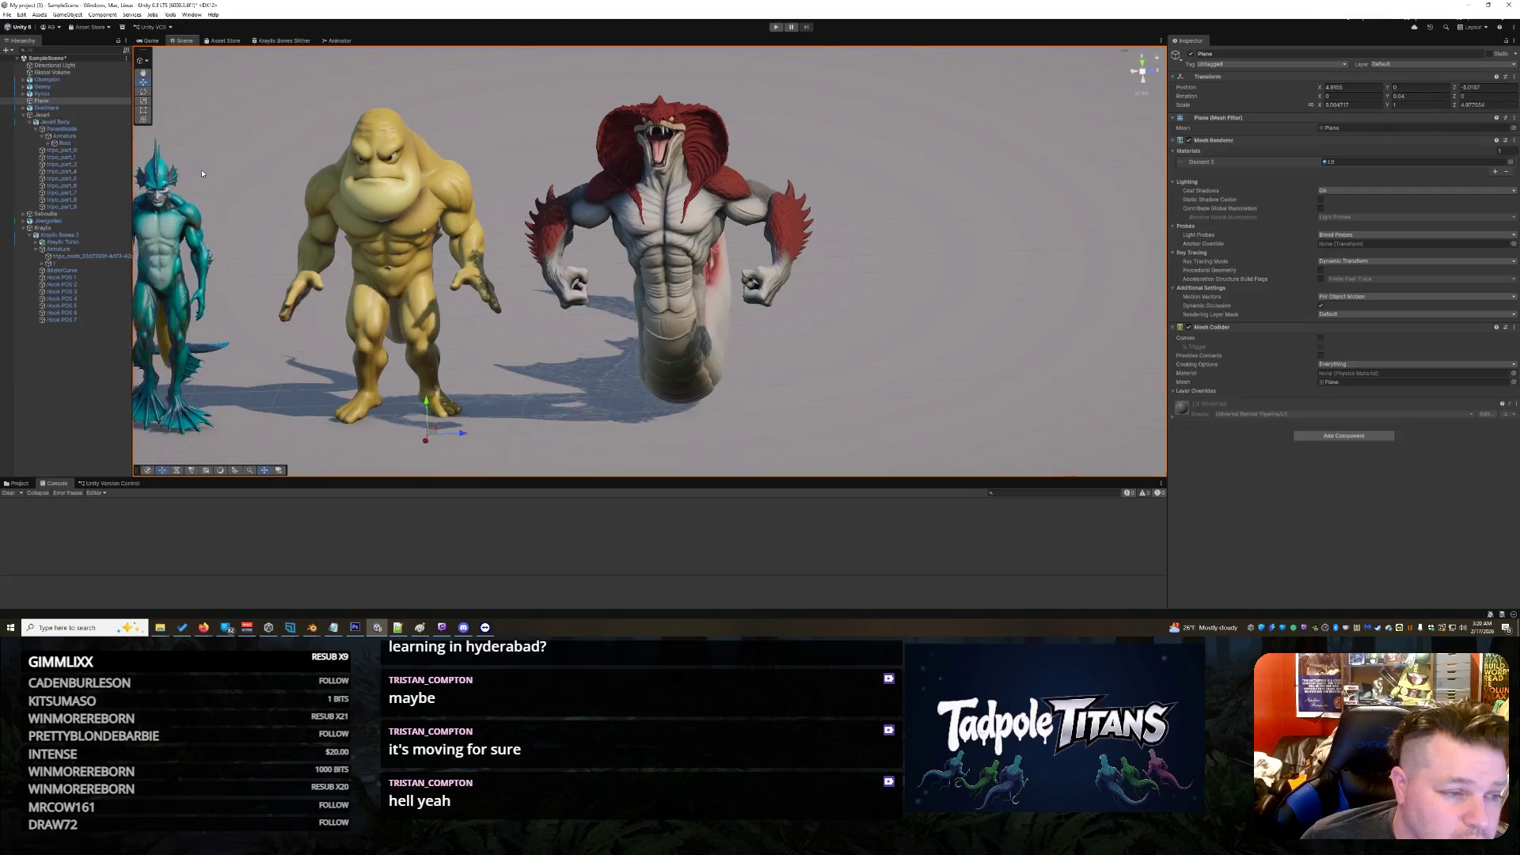
scroll(199, 175, "up", 3)
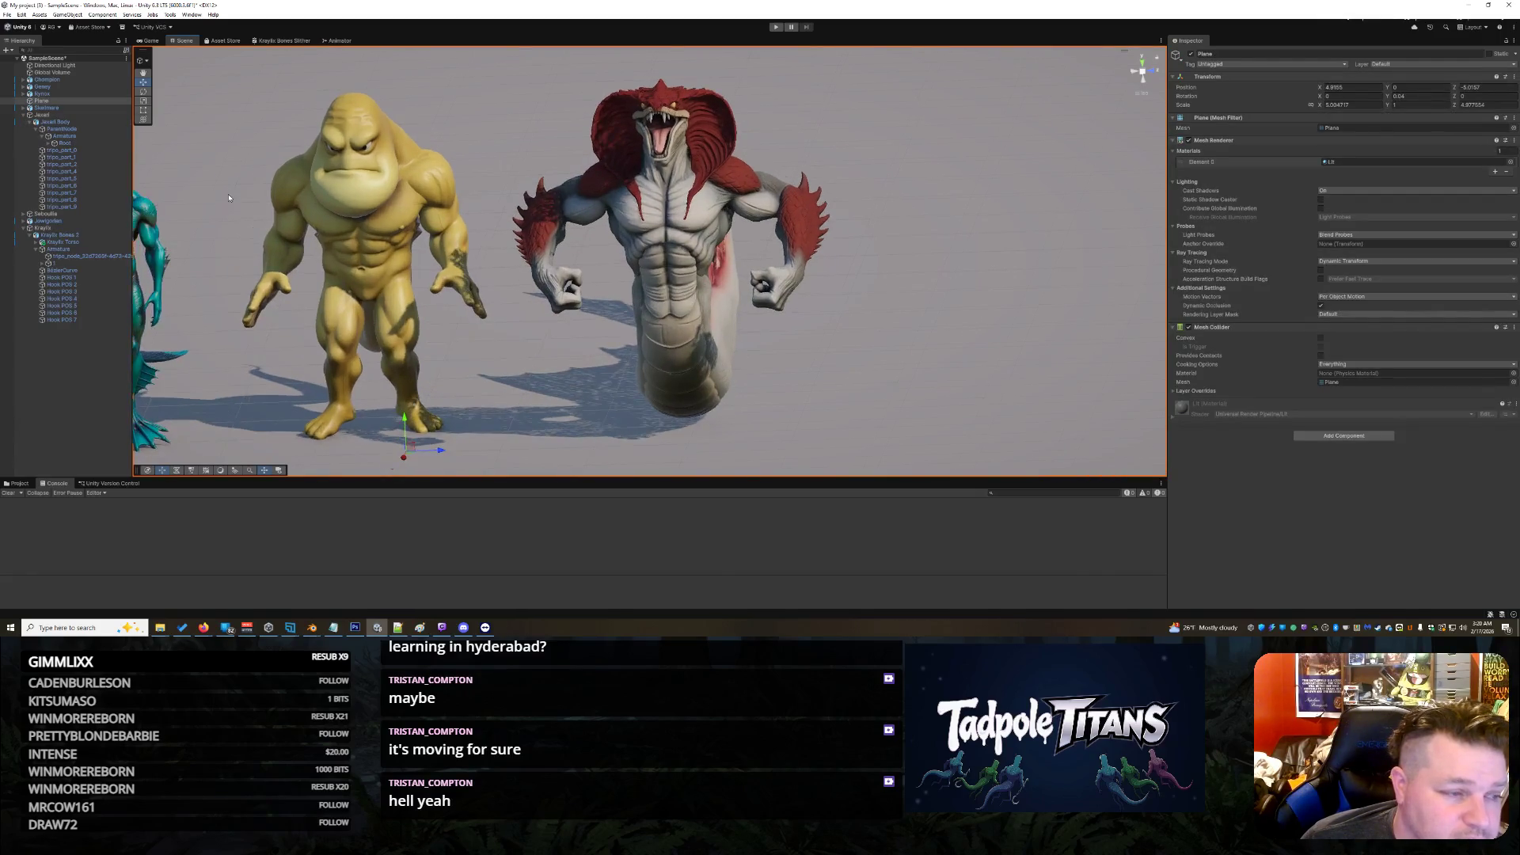
left_click(62, 242)
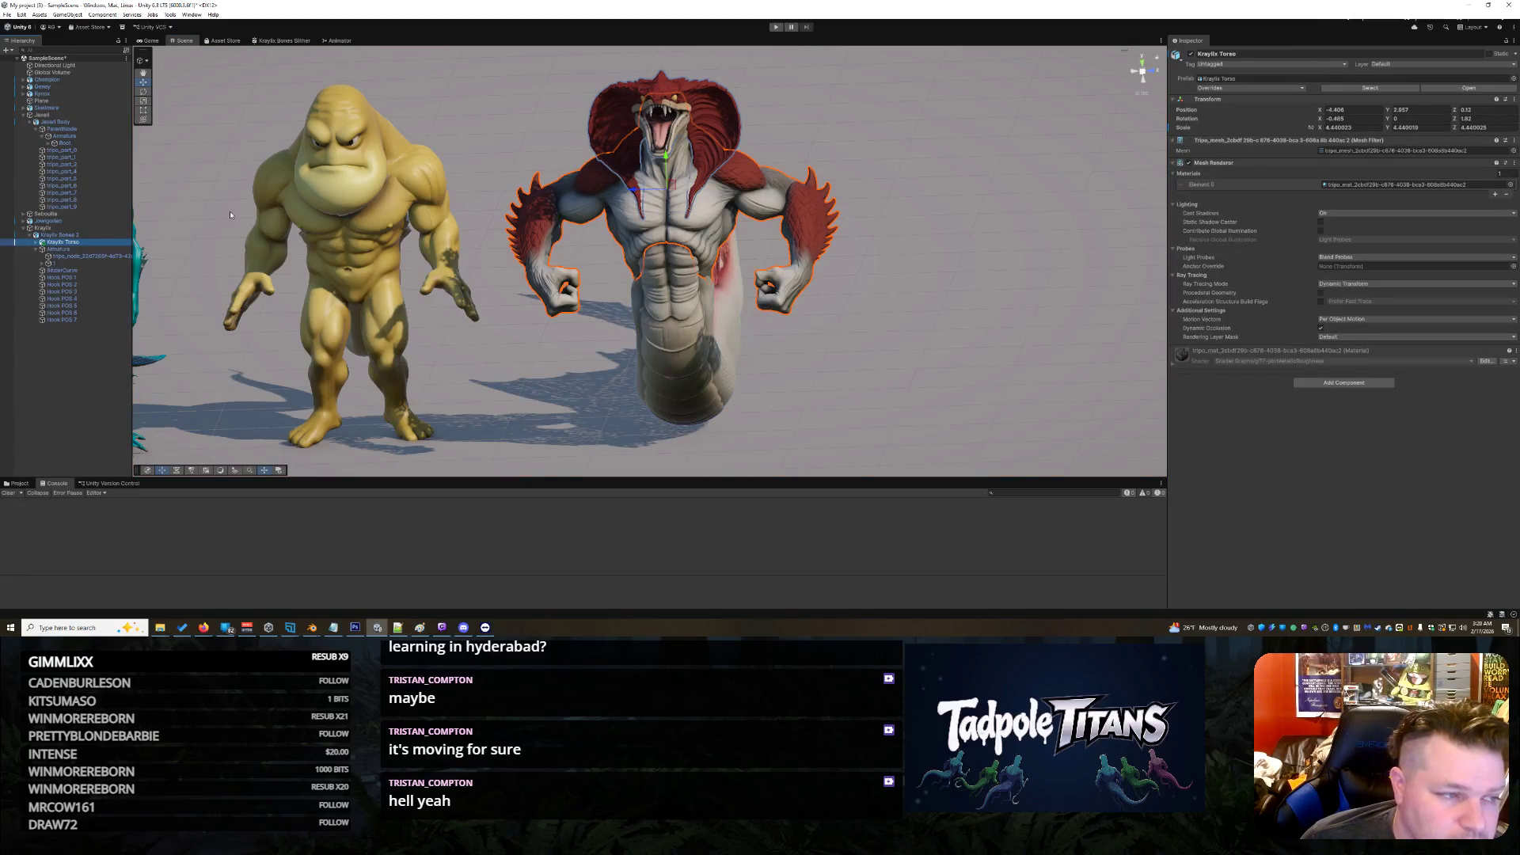
scroll(231, 215, "down", 2)
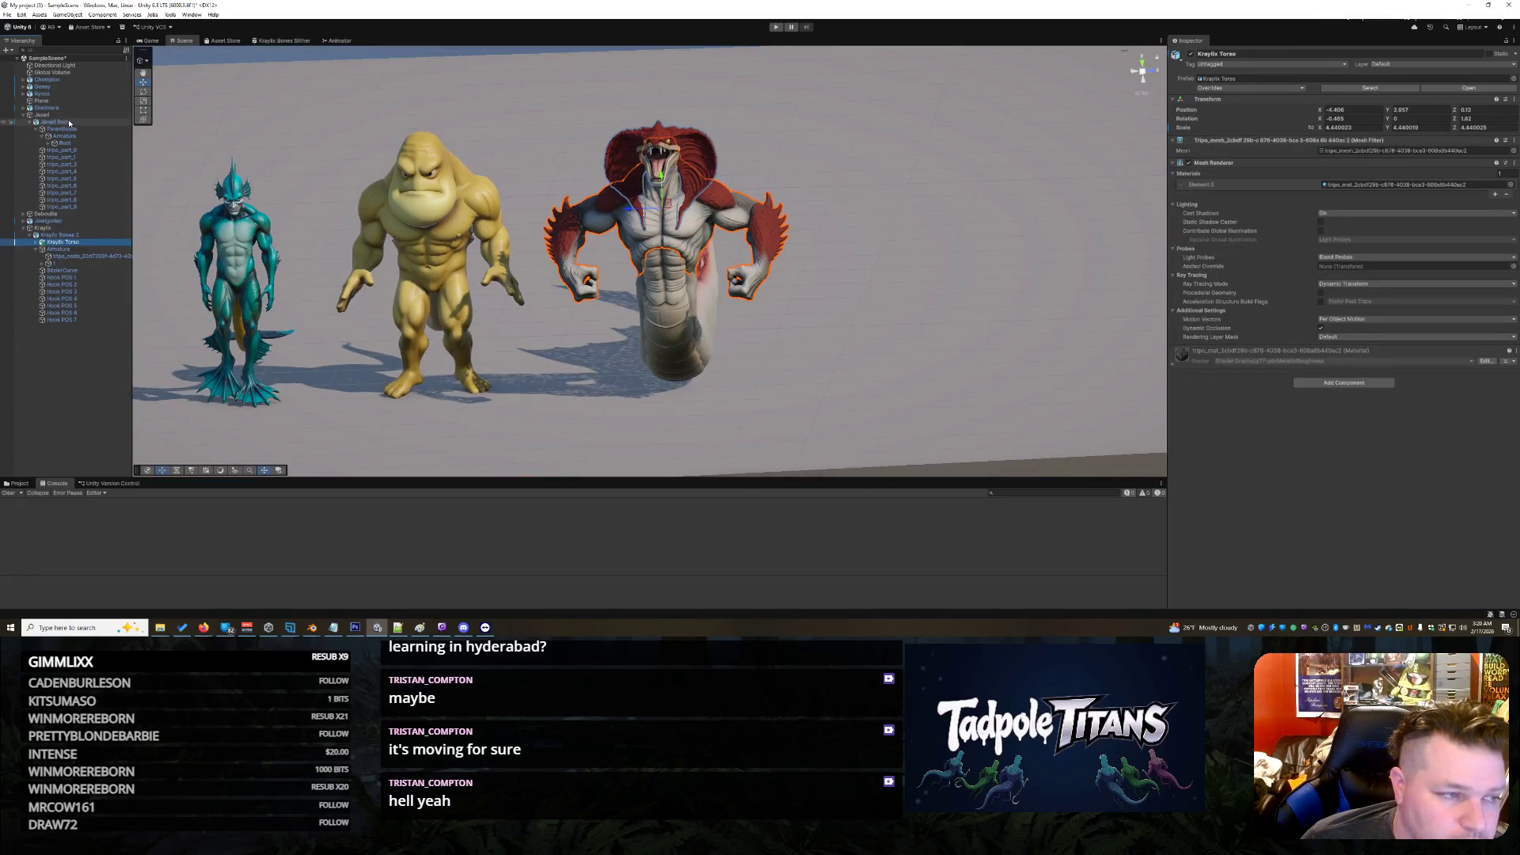
left_click(56, 143)
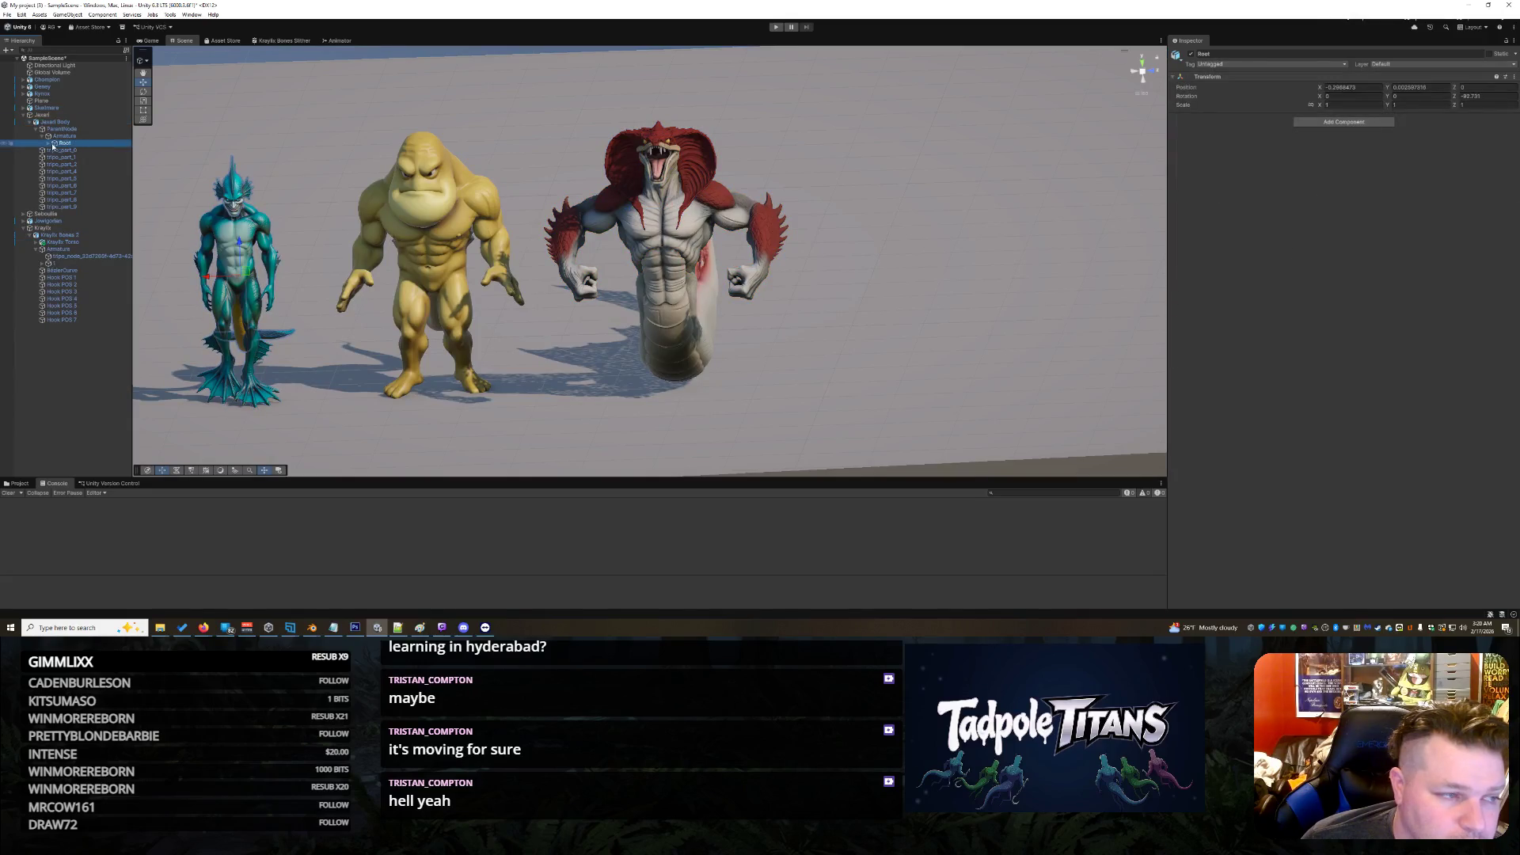
left_click(45, 144)
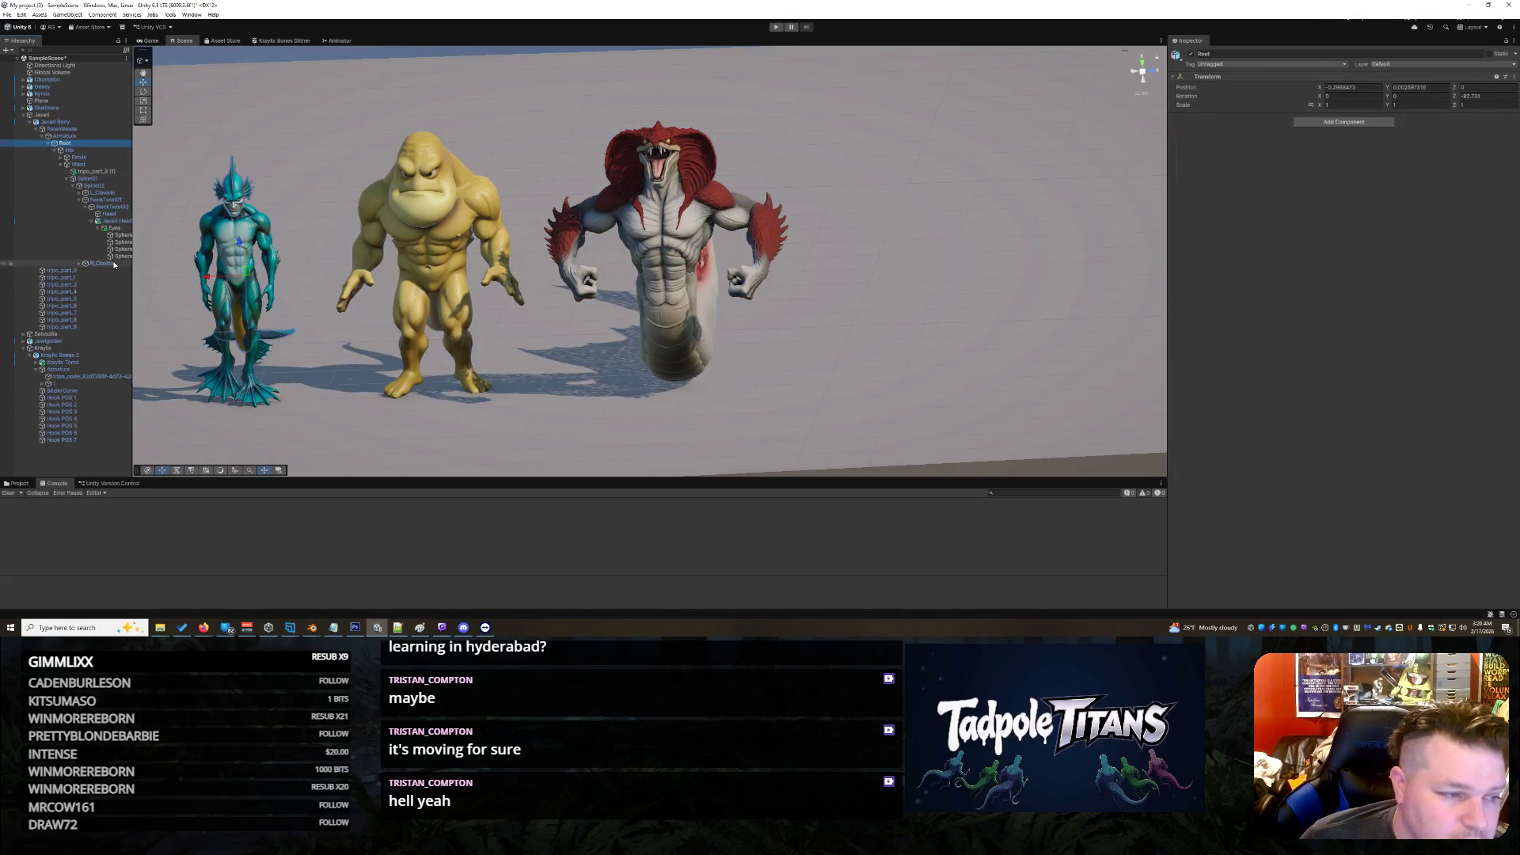
Step: Collapse the Jexel head and neck bones, then select and expand Kraylix Torso in the Hierarchy
left_click(93, 220)
left_click(87, 200)
left_click(107, 207)
left_click(86, 207)
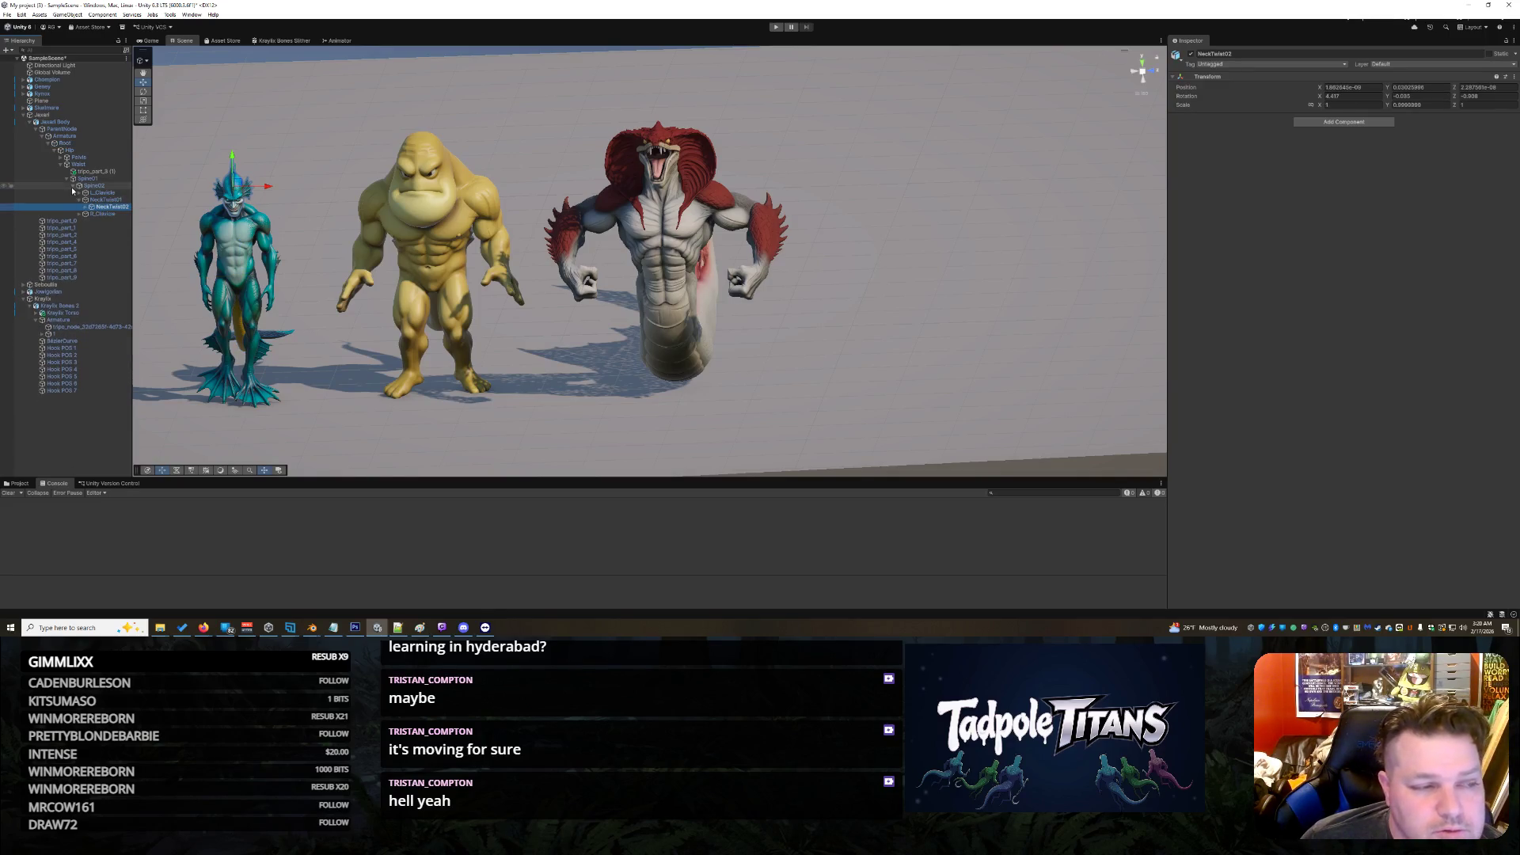
left_click(69, 185)
left_click(25, 115)
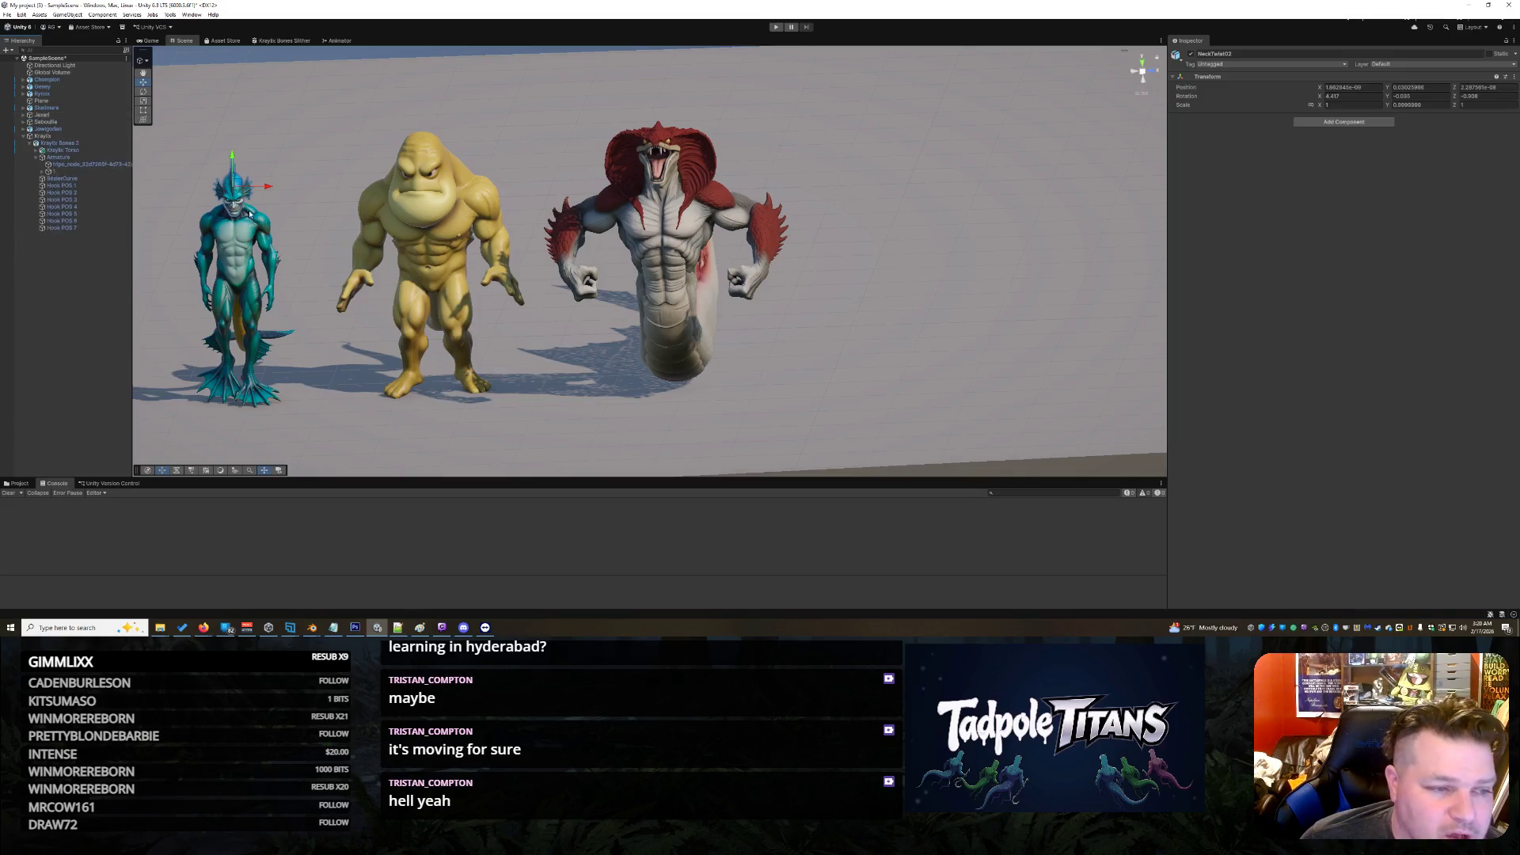
left_click(656, 218)
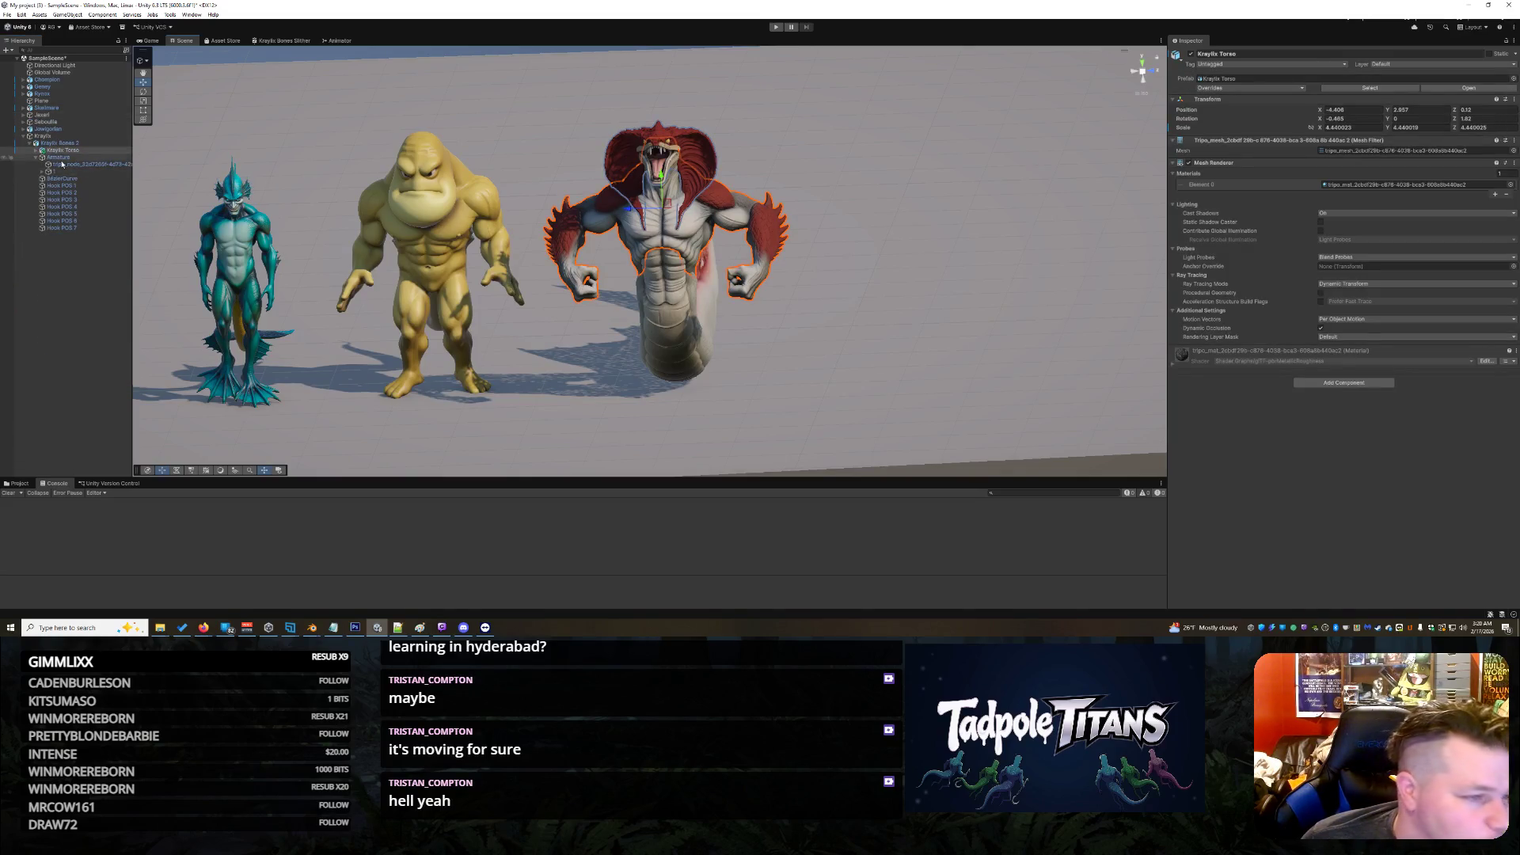
left_click(38, 151)
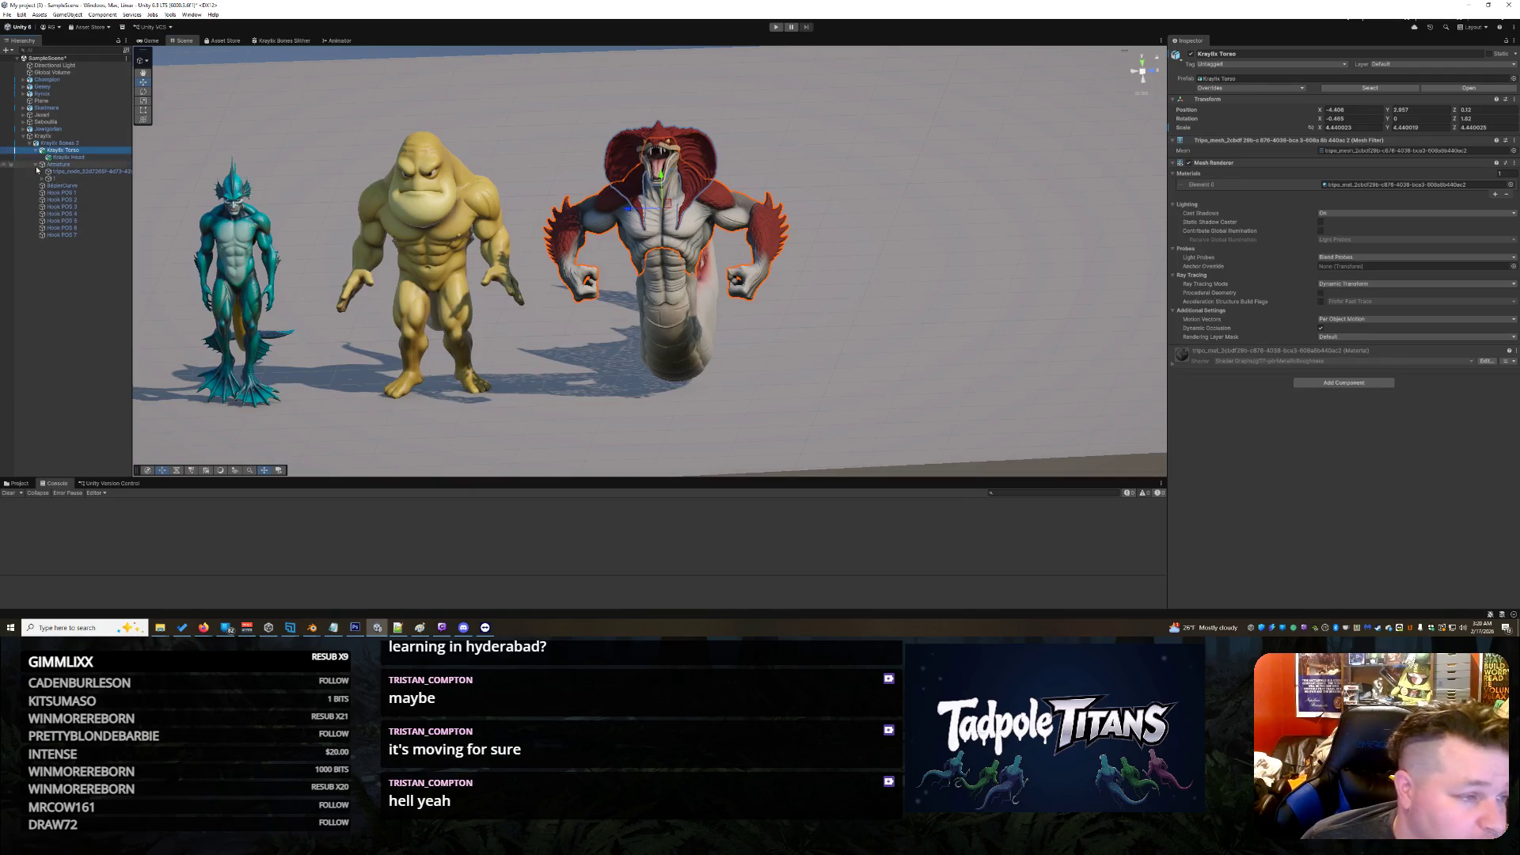
Step: Expand the tail Armature chain from bone 1 through bone 4
left_click(45, 178)
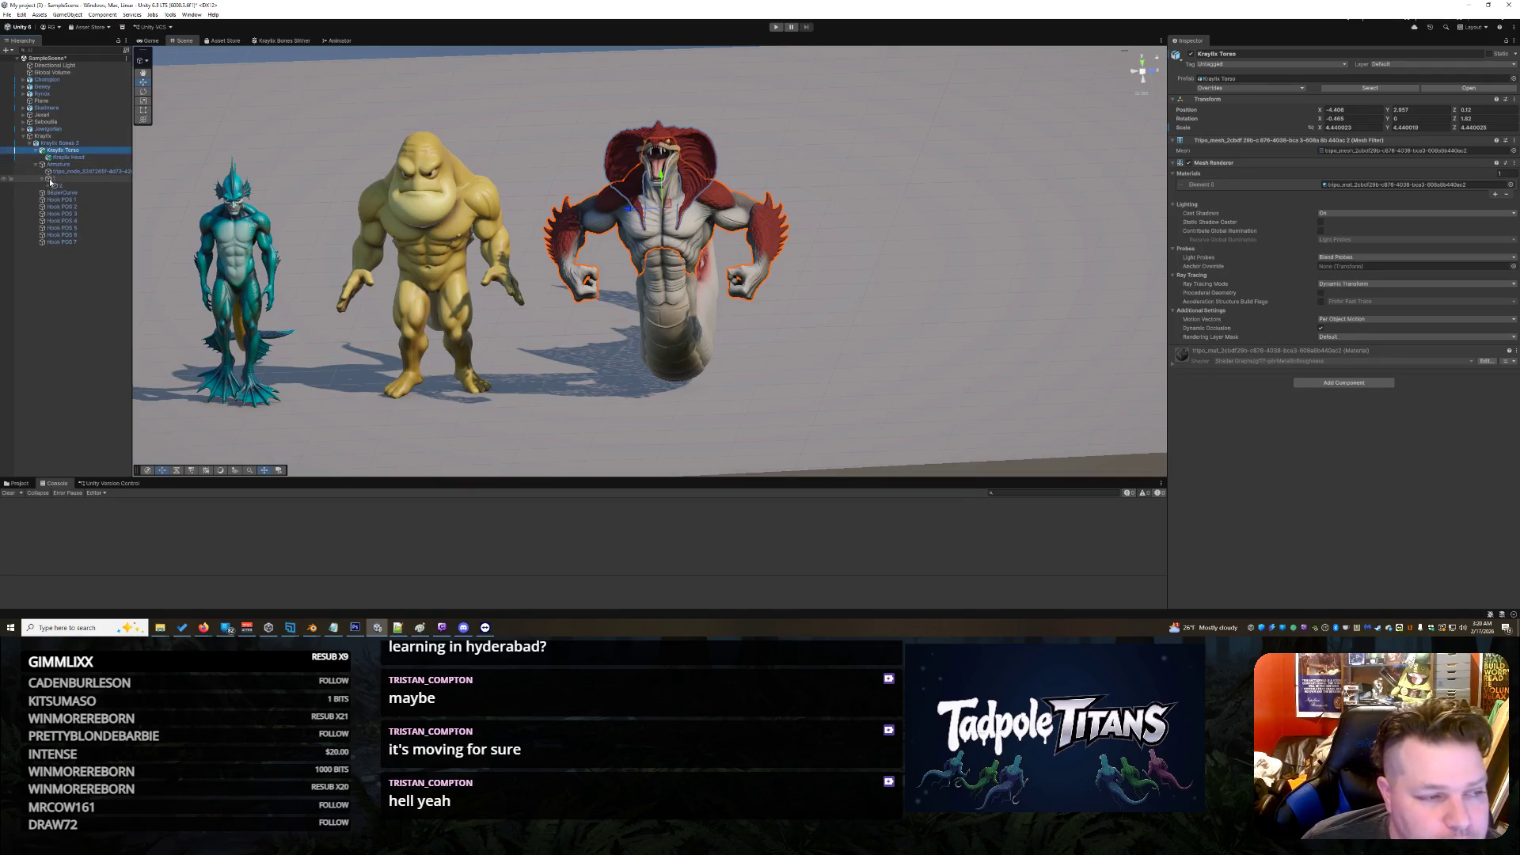
left_click(59, 185)
left_click(50, 179)
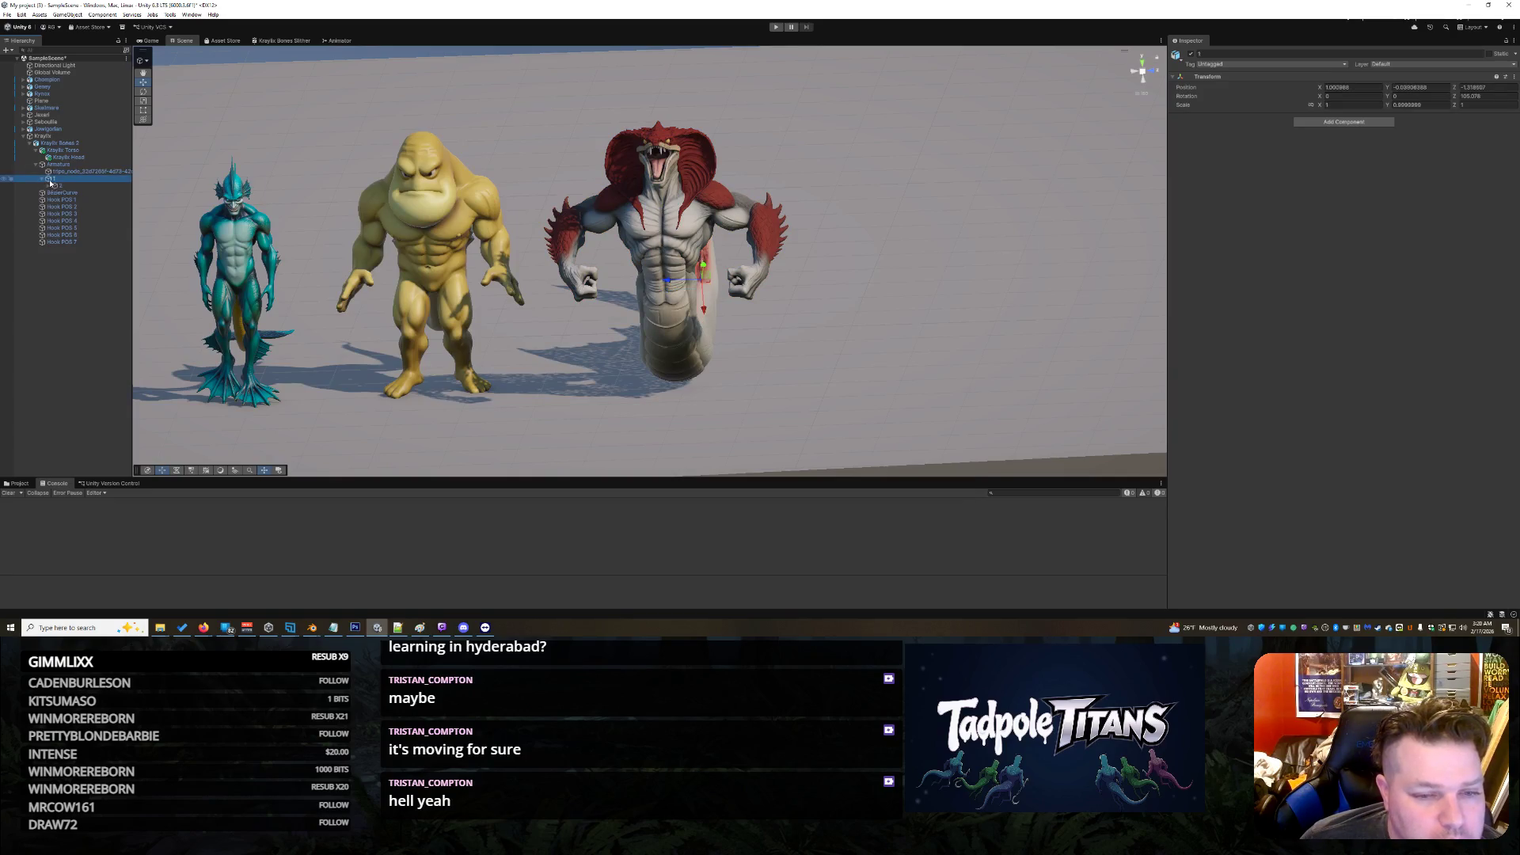
left_click_drag(832, 400, 318, 272)
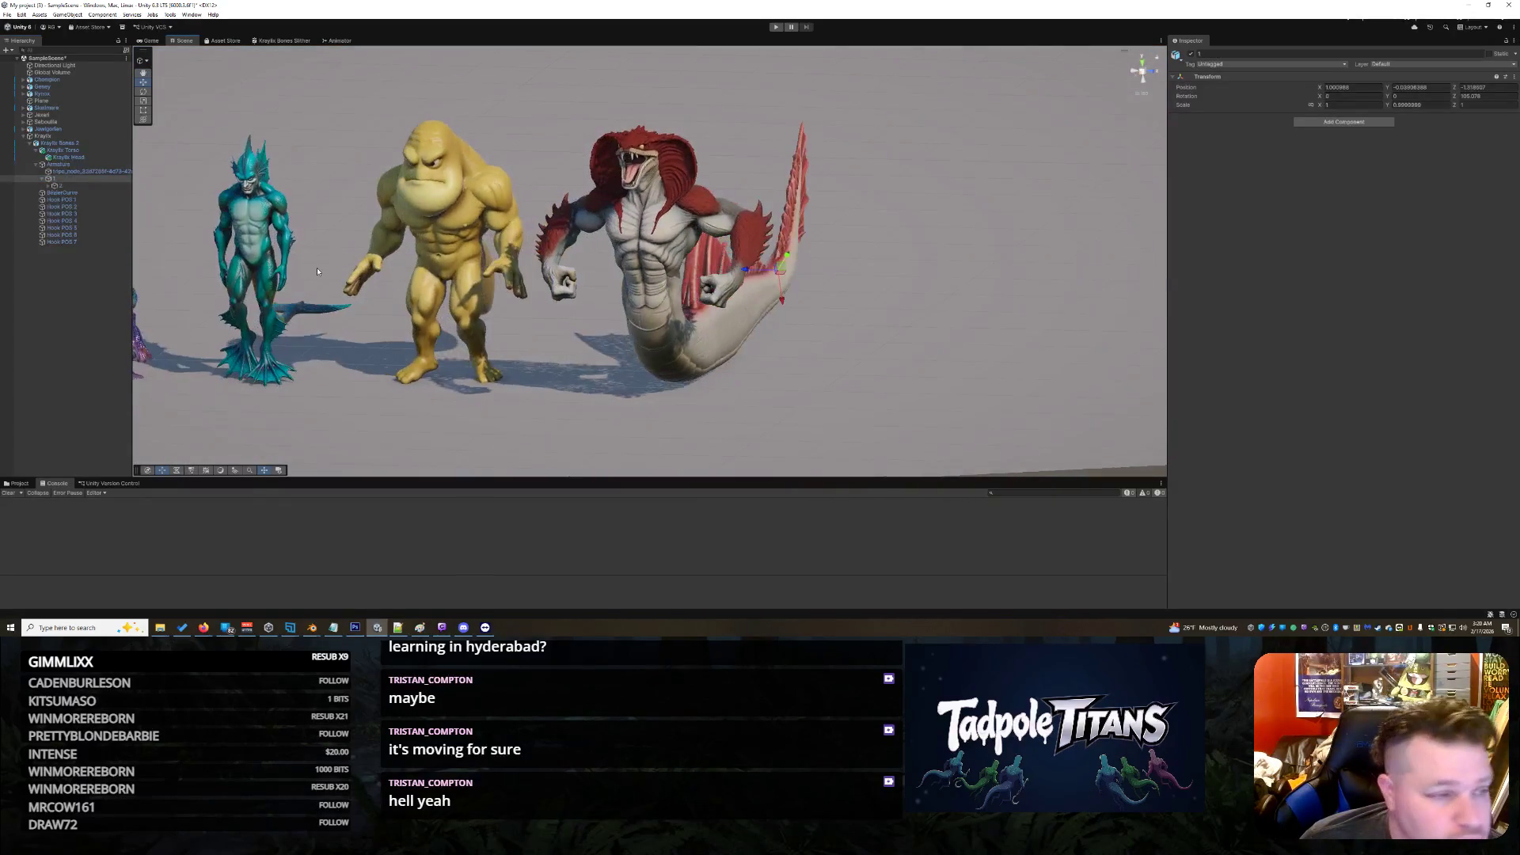
left_click(47, 186)
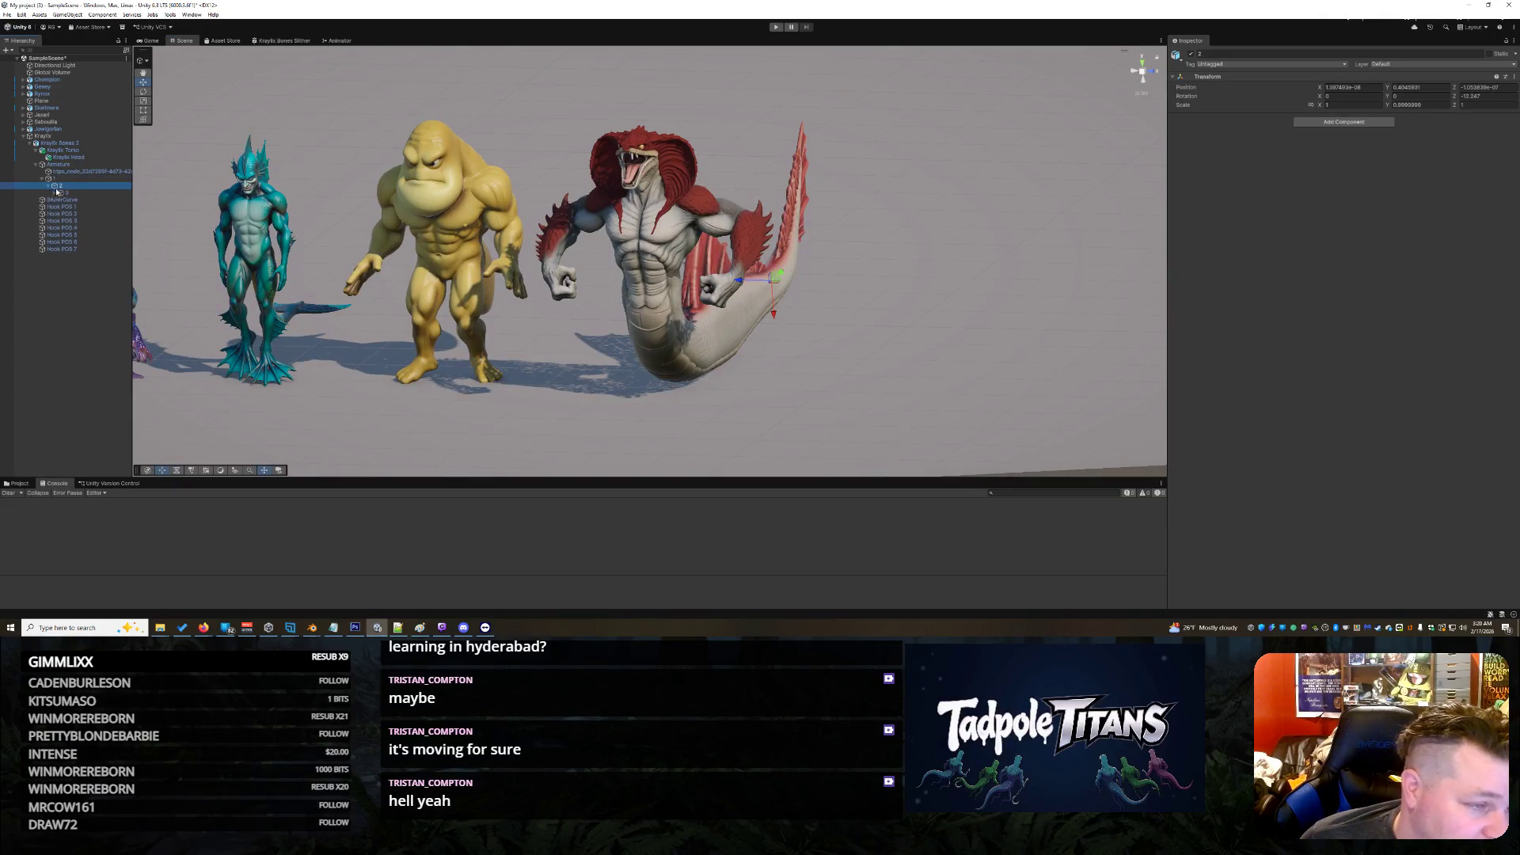
left_click(54, 192)
left_click(61, 199)
left_click(72, 199)
Step: Keep expanding the tail chain through bones 5 to 11
left_click(67, 208)
left_click(73, 207)
left_click(79, 214)
left_click(77, 222)
left_click(86, 228)
left_click(102, 235)
left_click(92, 235)
left_click(98, 242)
left_click(109, 250)
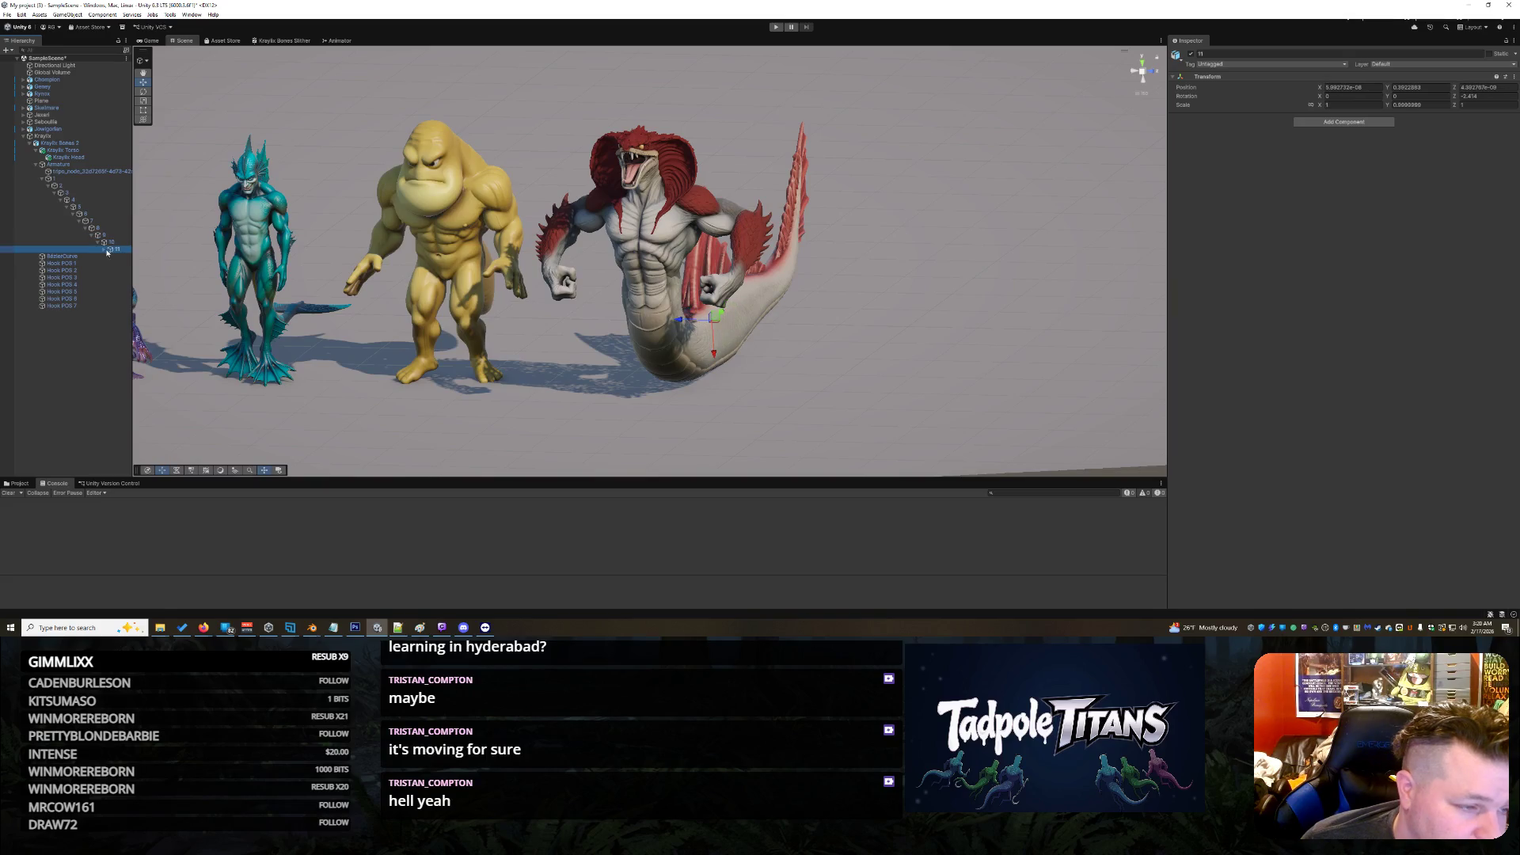
key("Up")
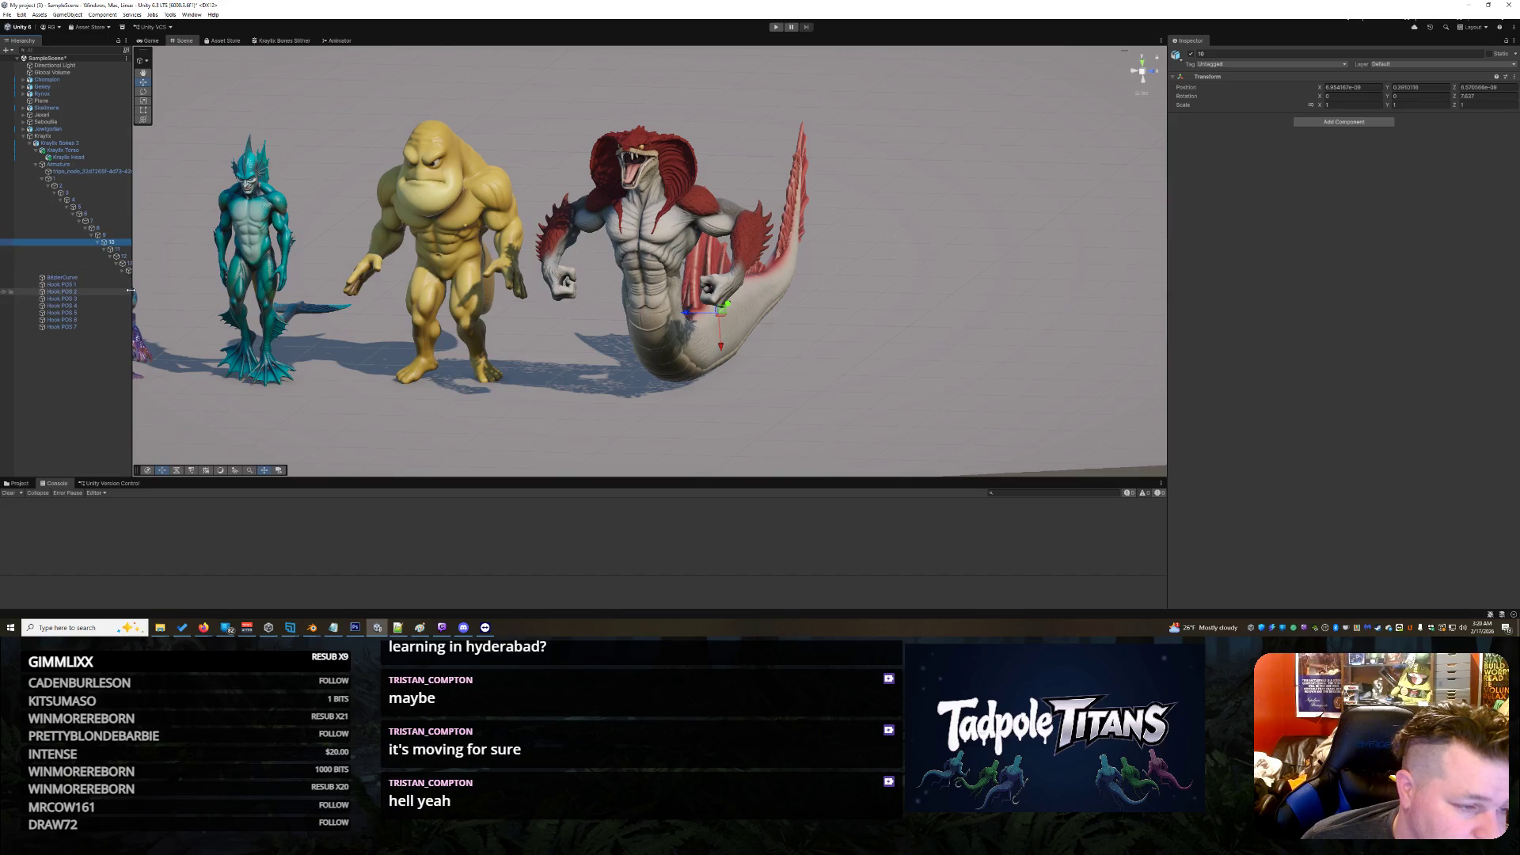
Step: Widen the Hierarchy, reveal bone 16, and drag Kraylix Torso onto it
left_click_drag(132, 296, 213, 297)
left_click(128, 277)
left_click(145, 284)
left_click_drag(62, 150, 154, 287)
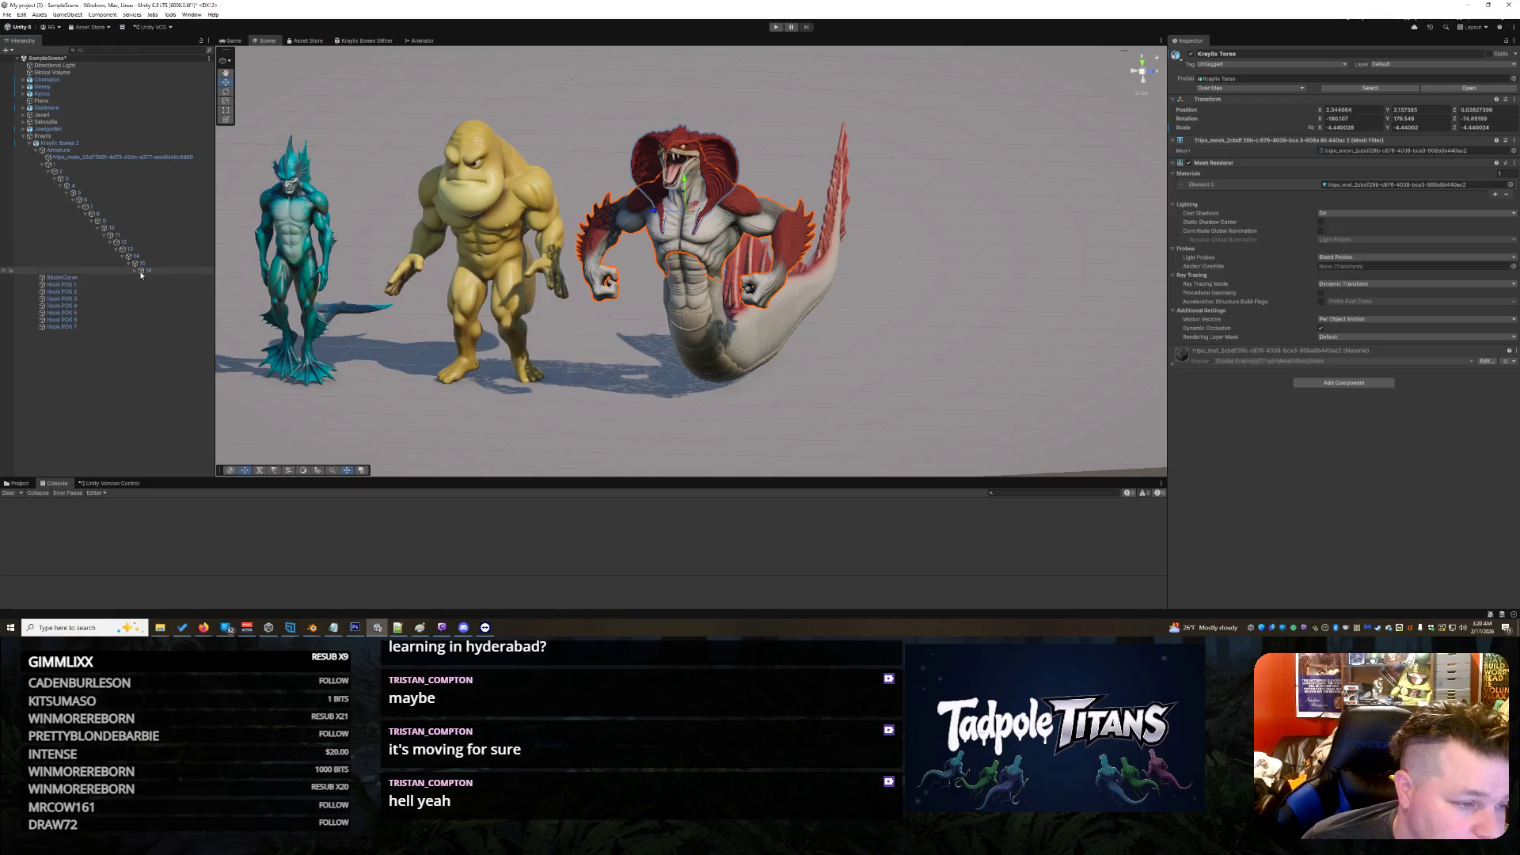
Step: Confirm Kraylix Torso sits under bone 16, tidy the Hierarchy, and select Kraylix Bones 2
left_click(150, 270)
right_click(641, 422)
left_click(632, 408)
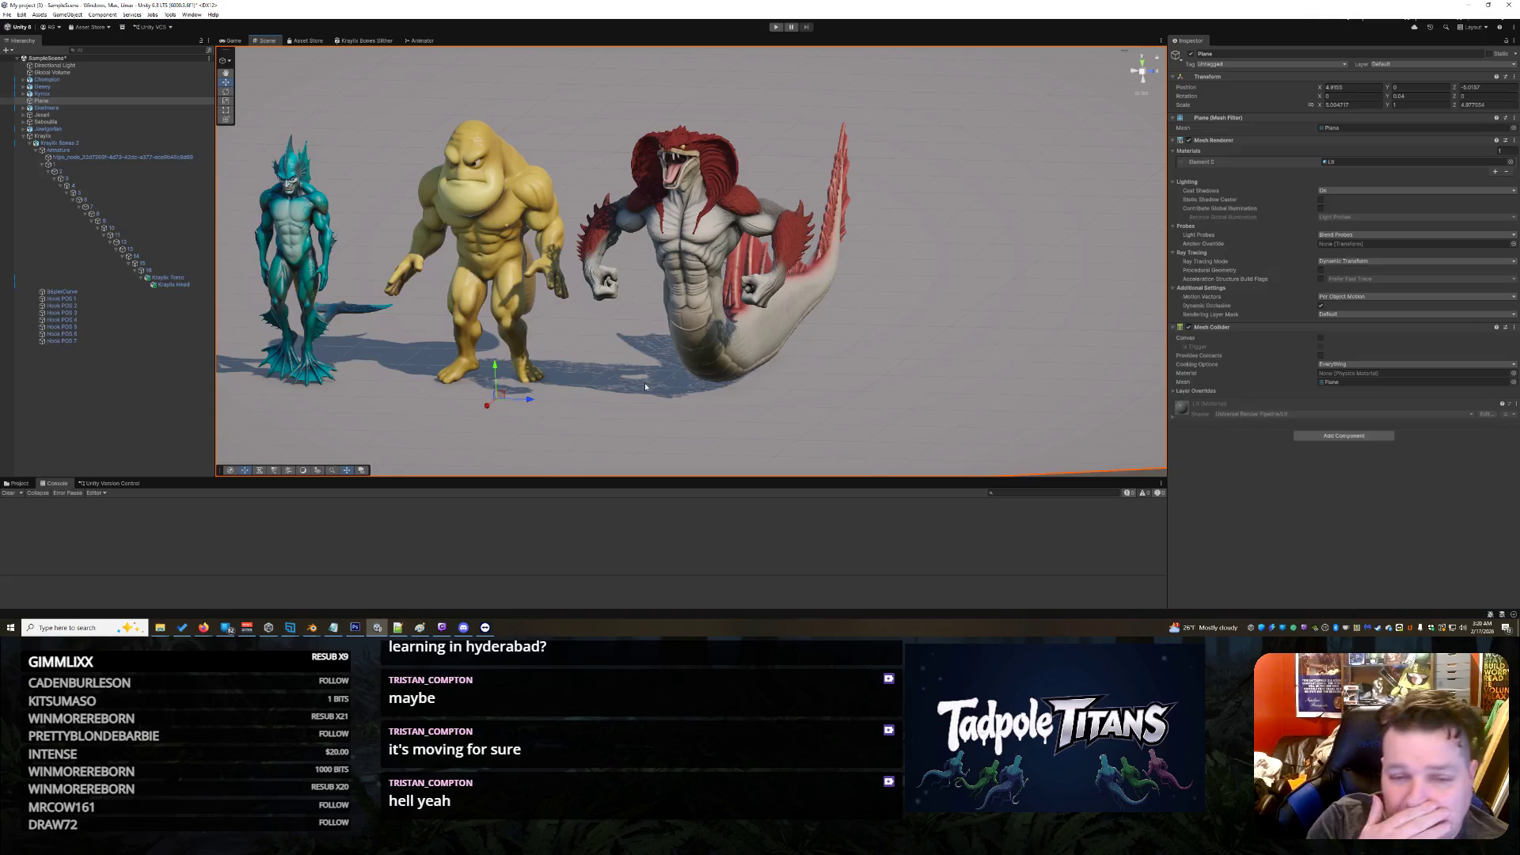
left_click(23, 136)
left_click(19, 482)
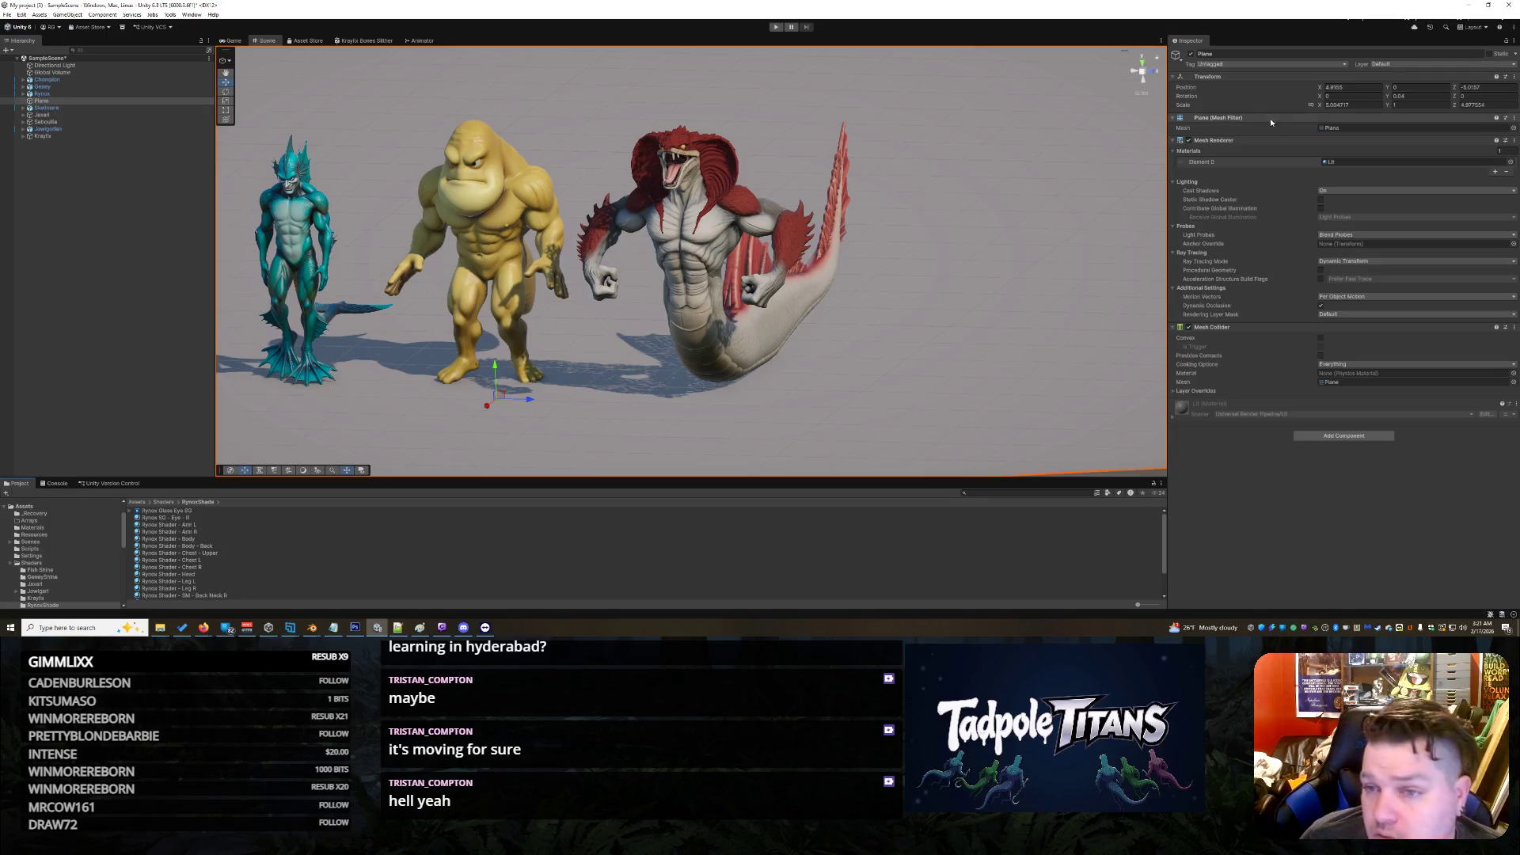
left_click(711, 331)
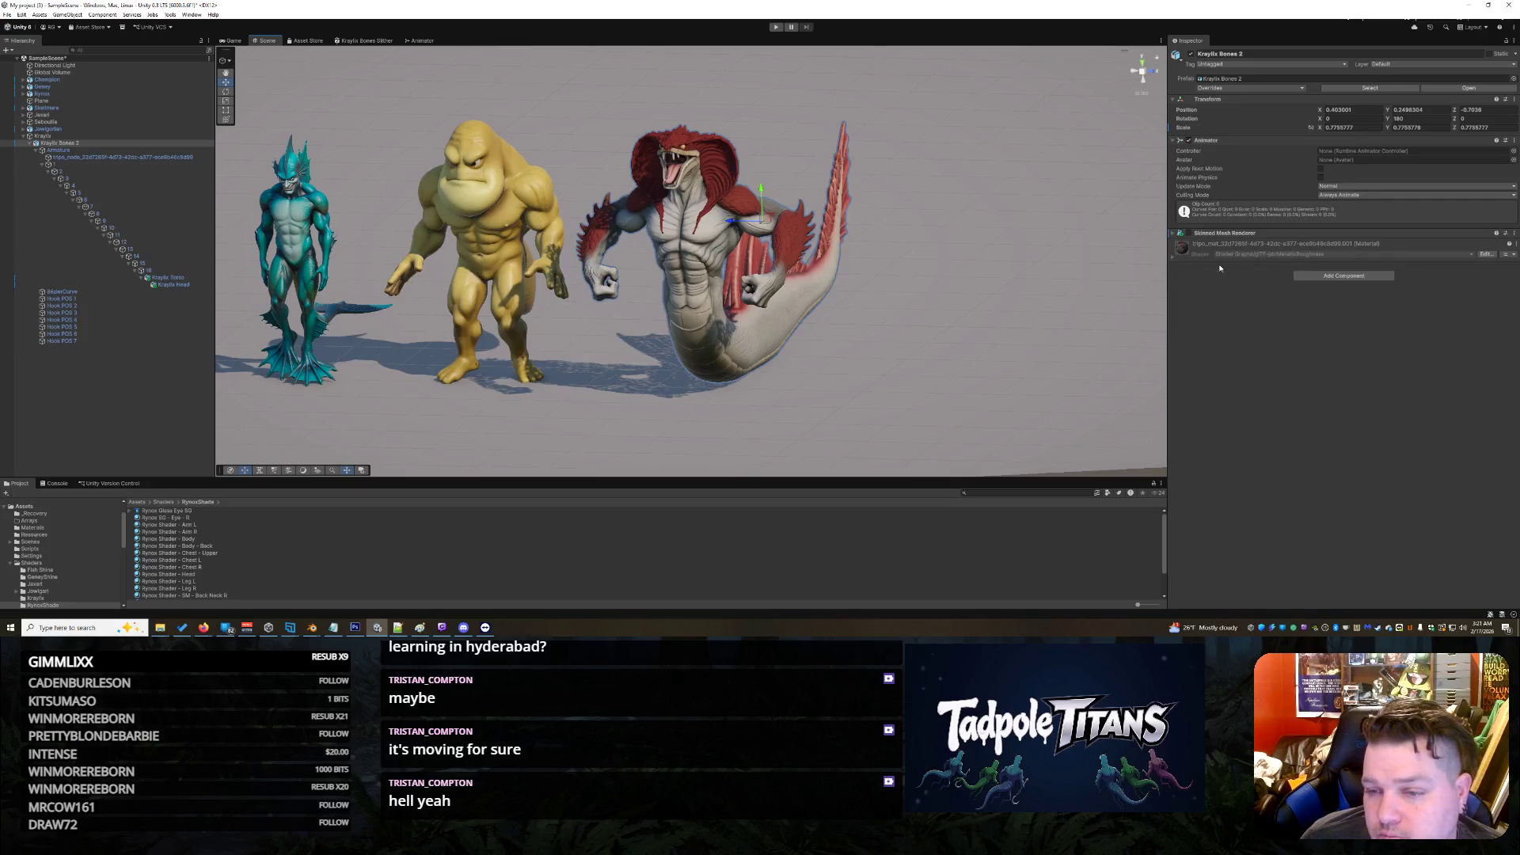
left_click(43, 164)
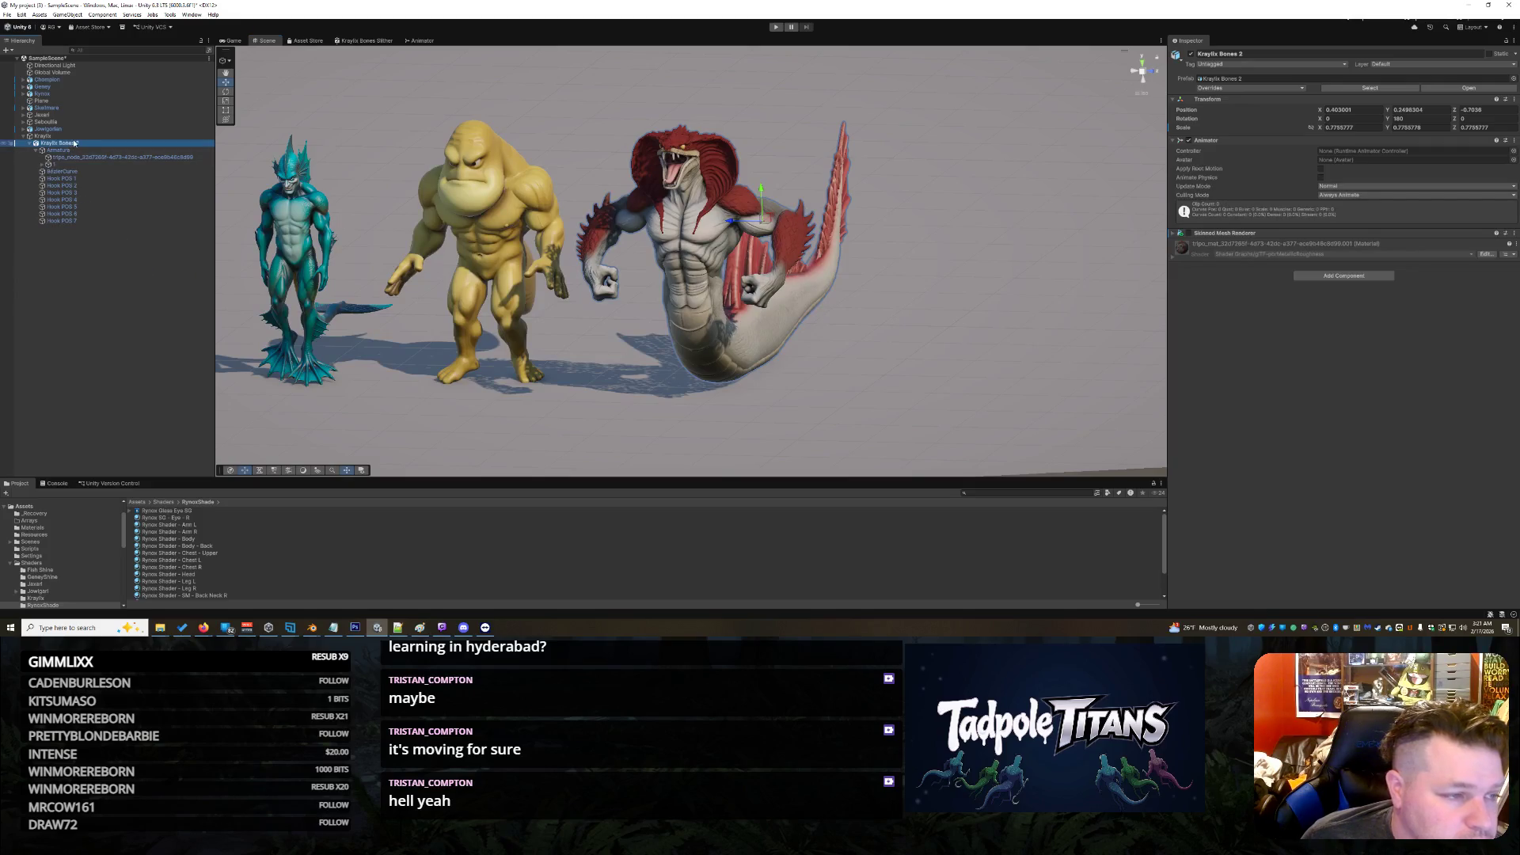
left_click(255, 553)
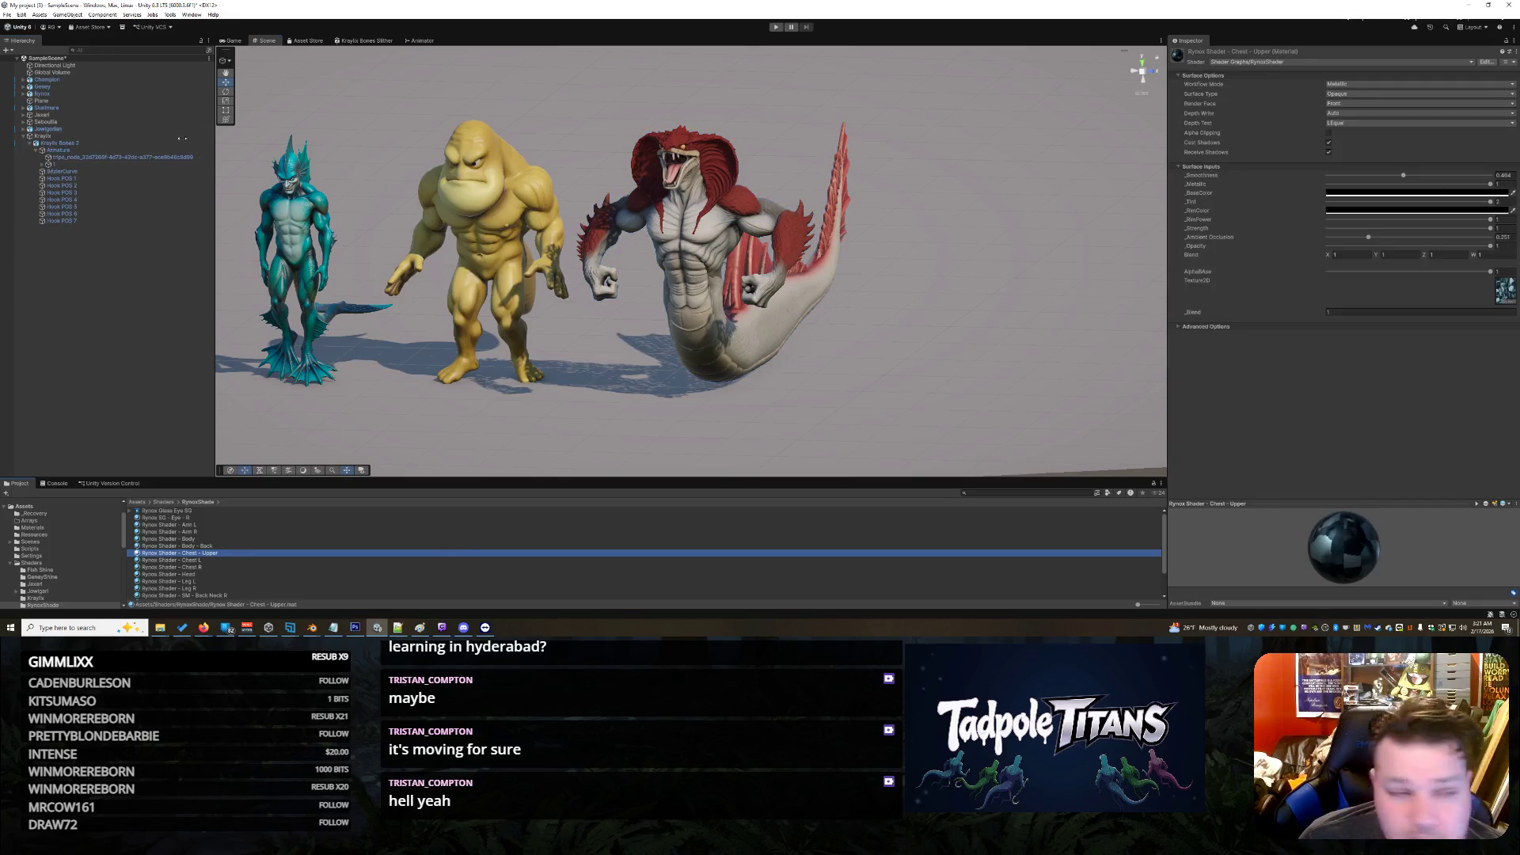
left_click(63, 143)
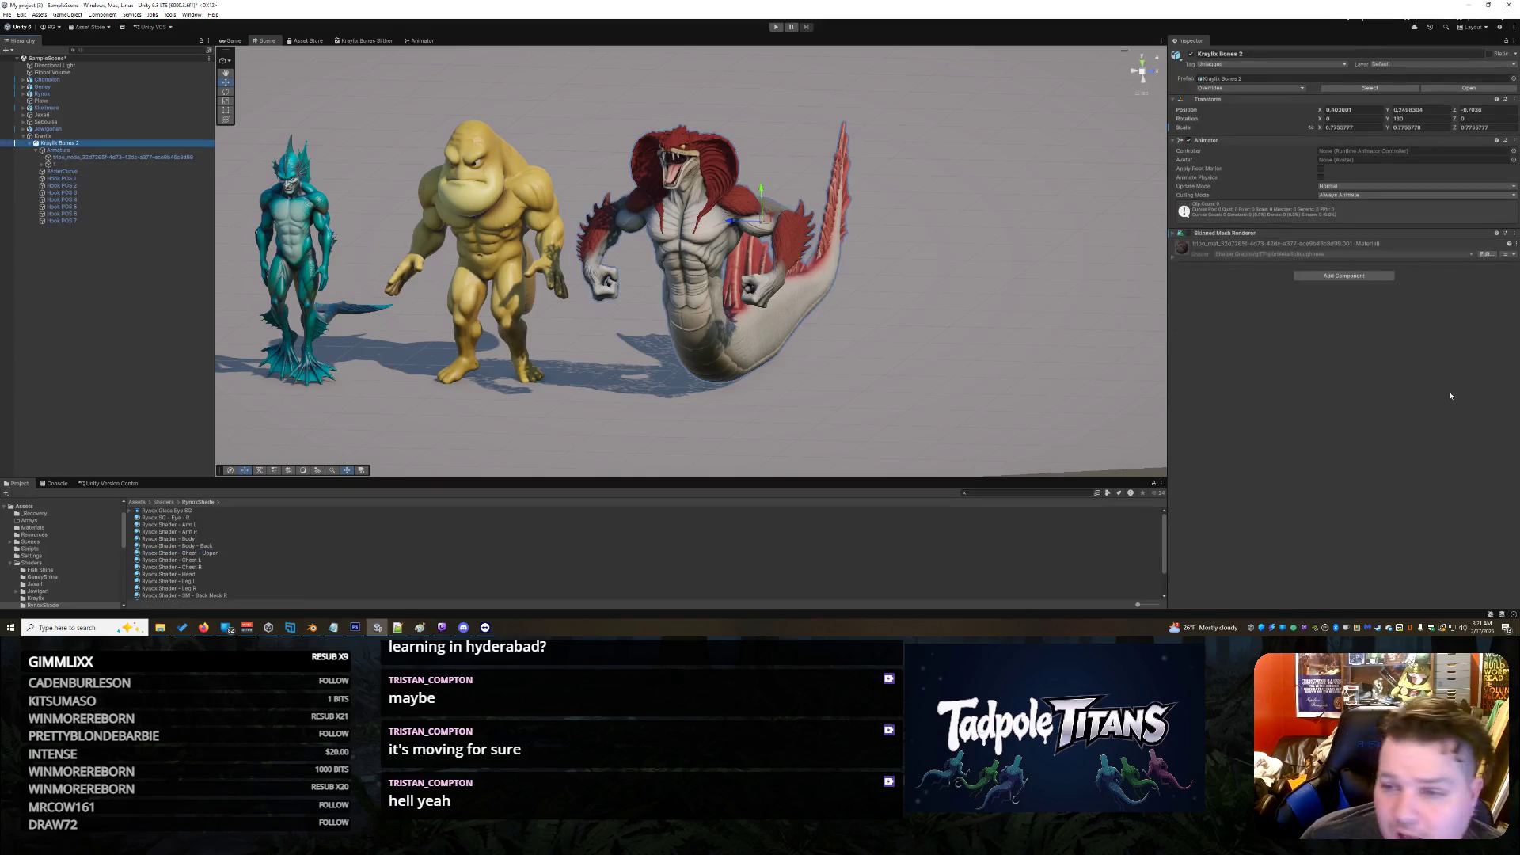
Step: Add an Animation component to Kraylix Bones 2 after dismissing the duplicate Animator warning
left_click(1319, 277)
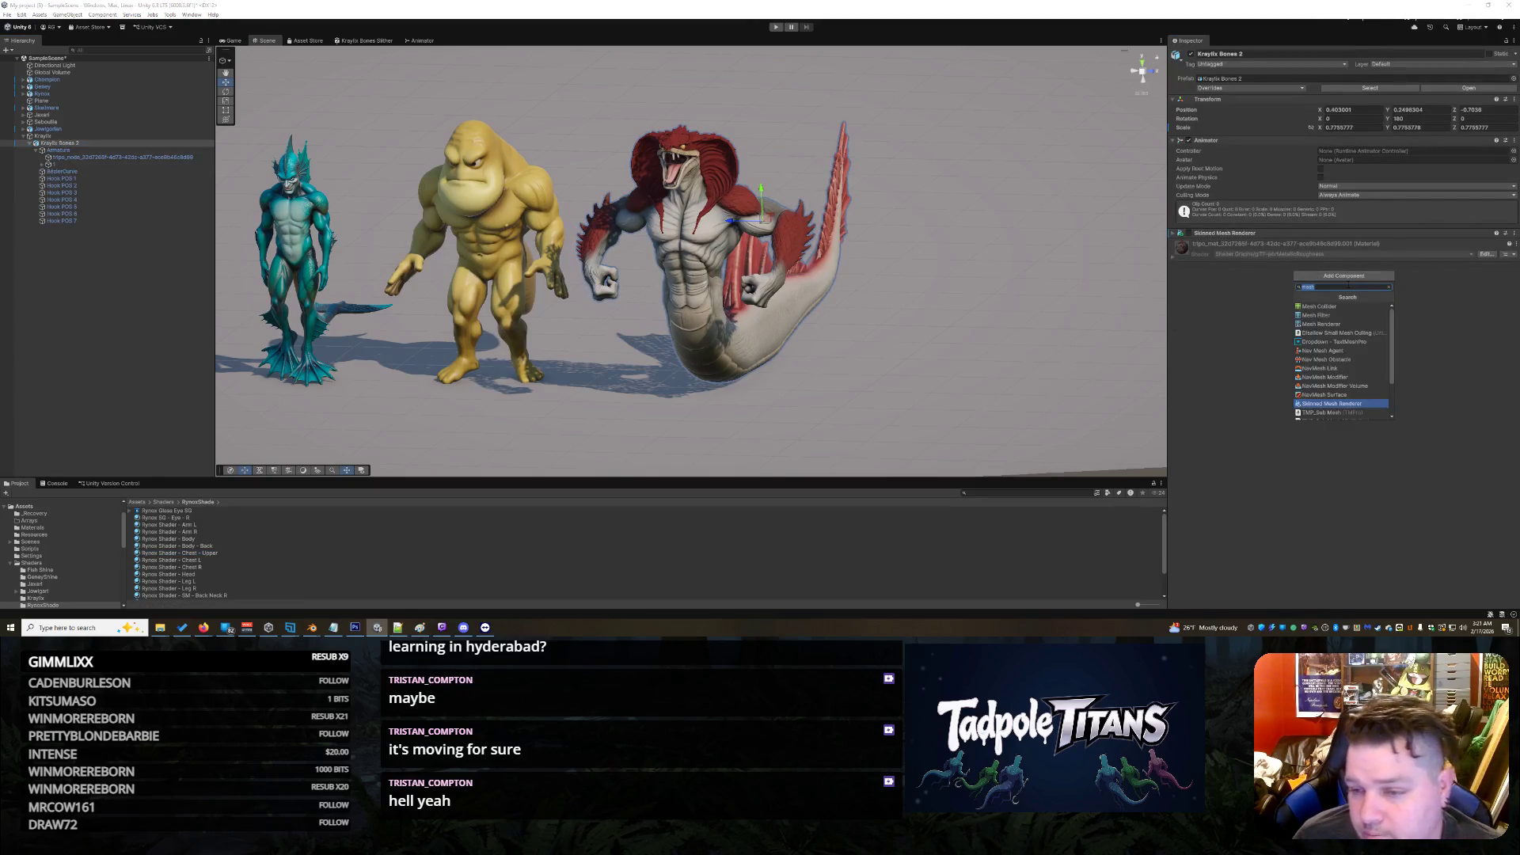
type("anim")
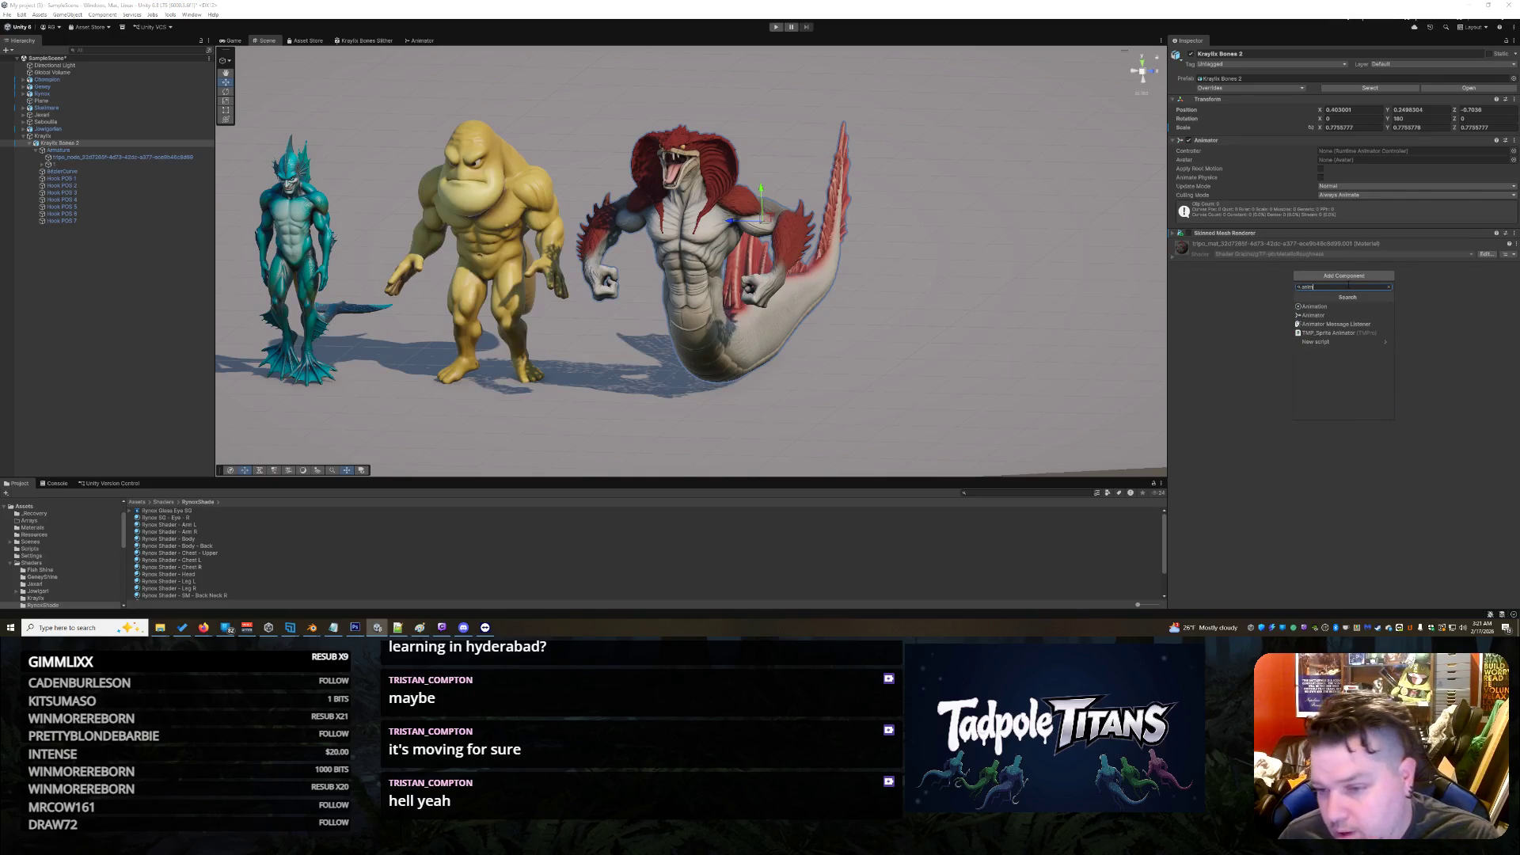
left_click(1331, 315)
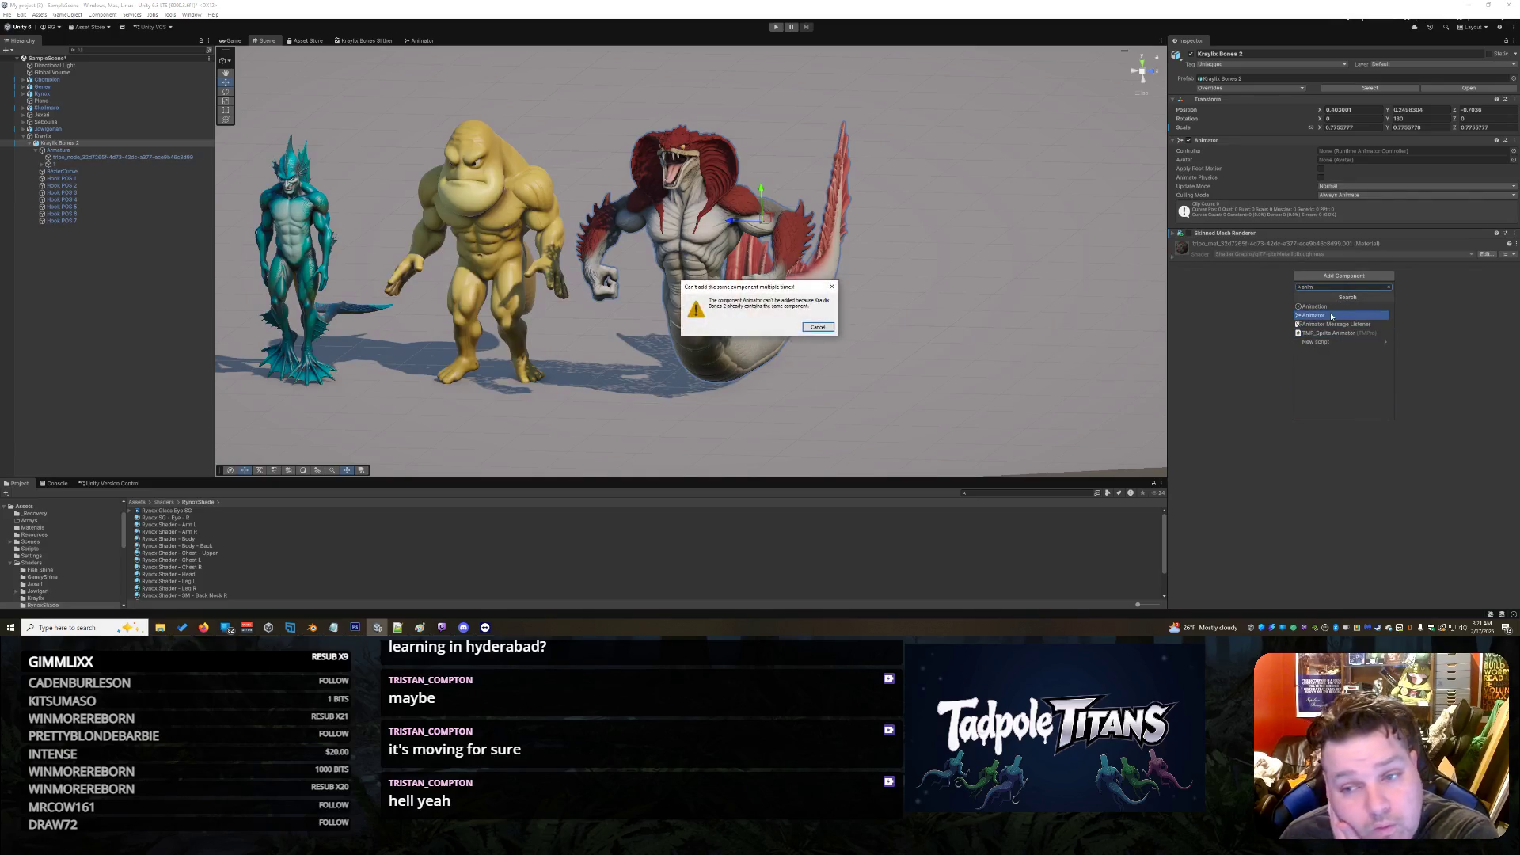
left_click(817, 326)
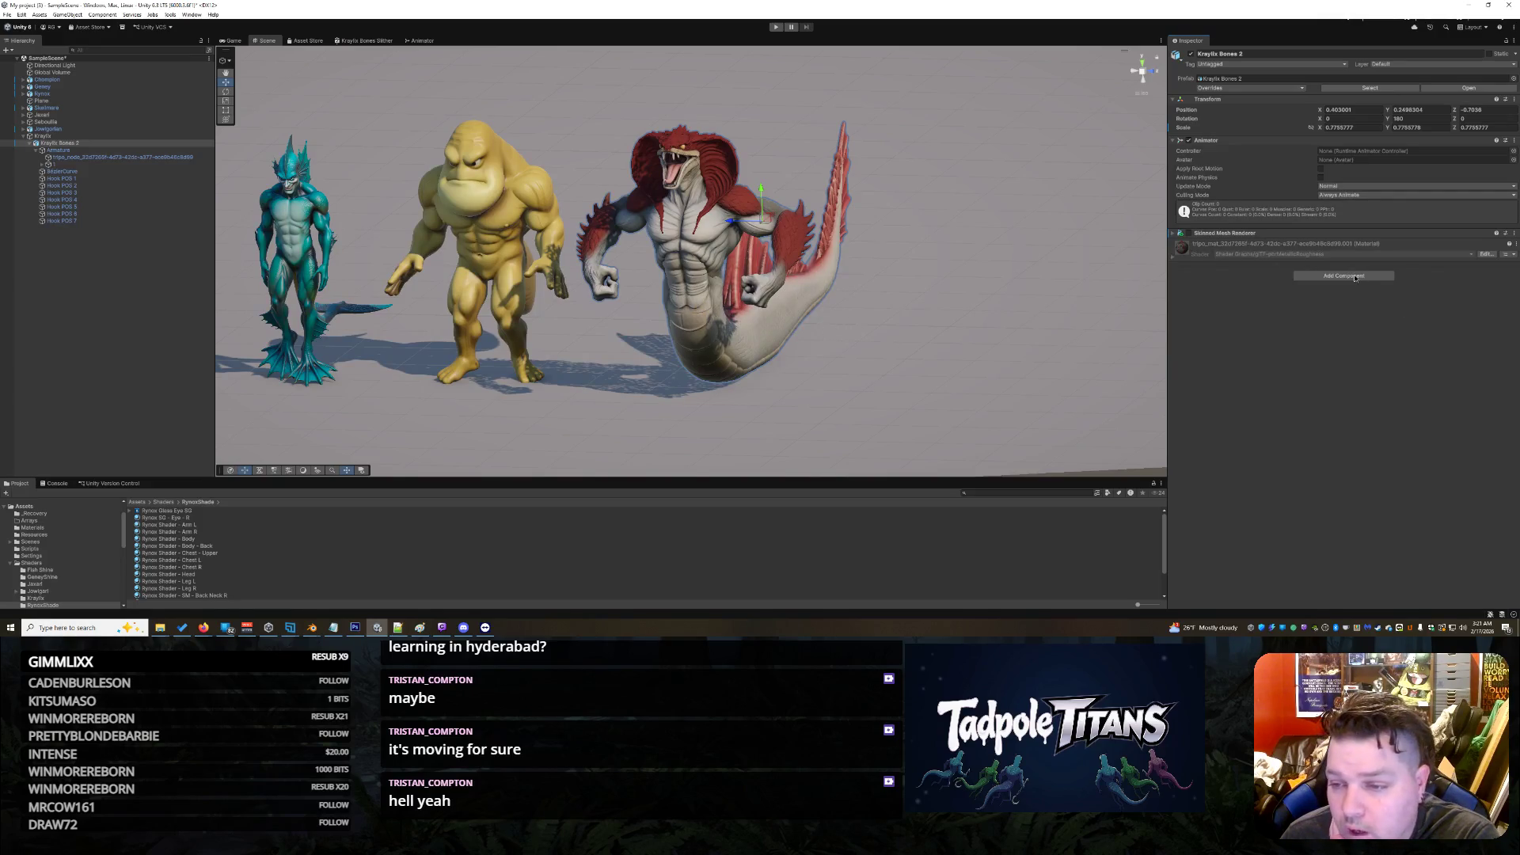
left_click(1354, 278)
left_click(1353, 308)
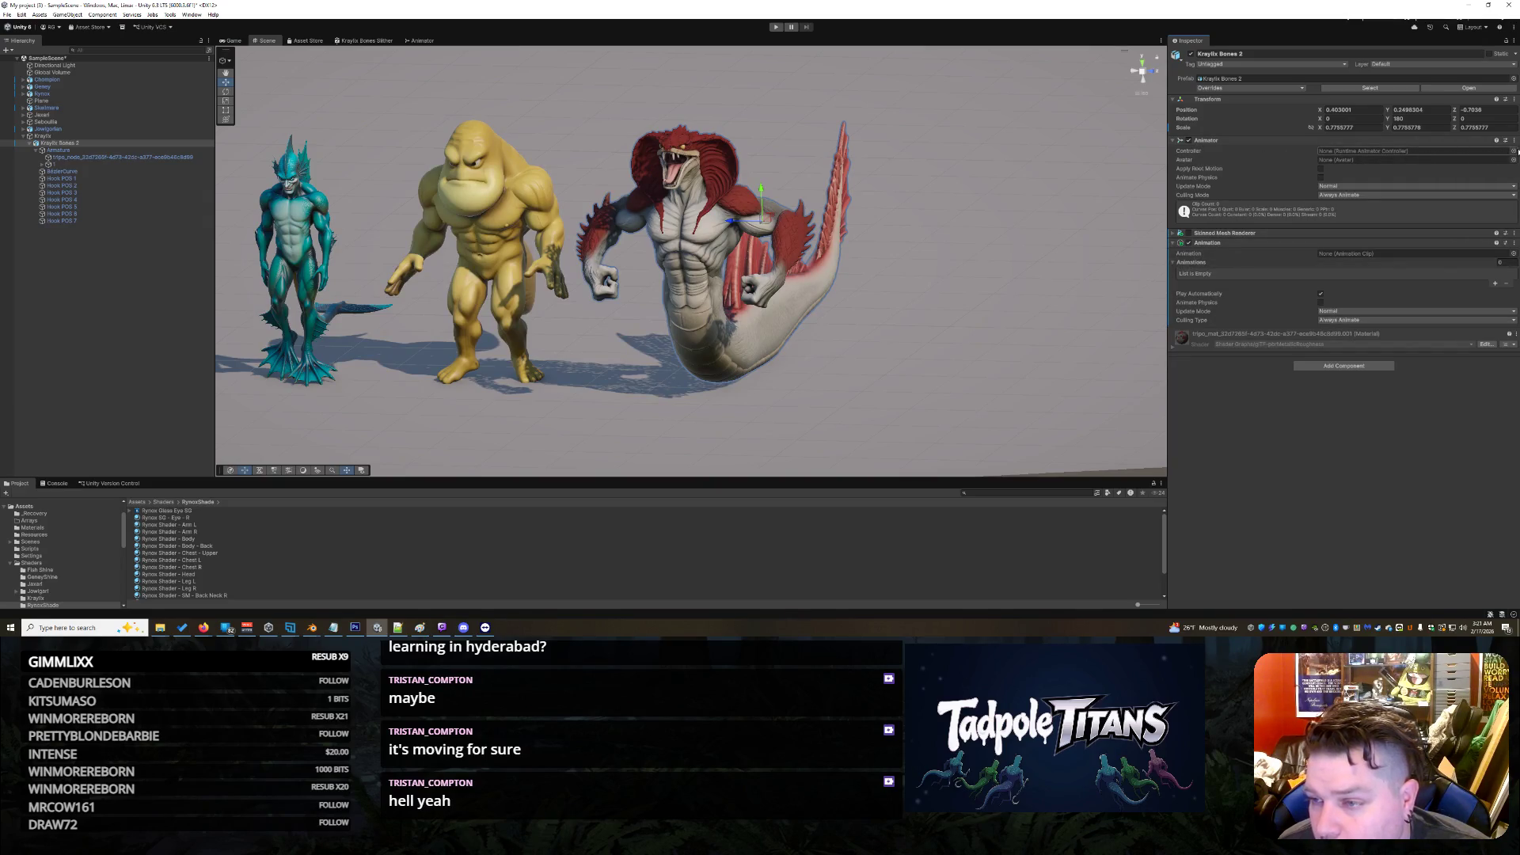
Step: Assign Kraylix Animation Controller, enable Apply Root Motion, and set Action as the default clip
left_click(1512, 151)
double_click(626, 141)
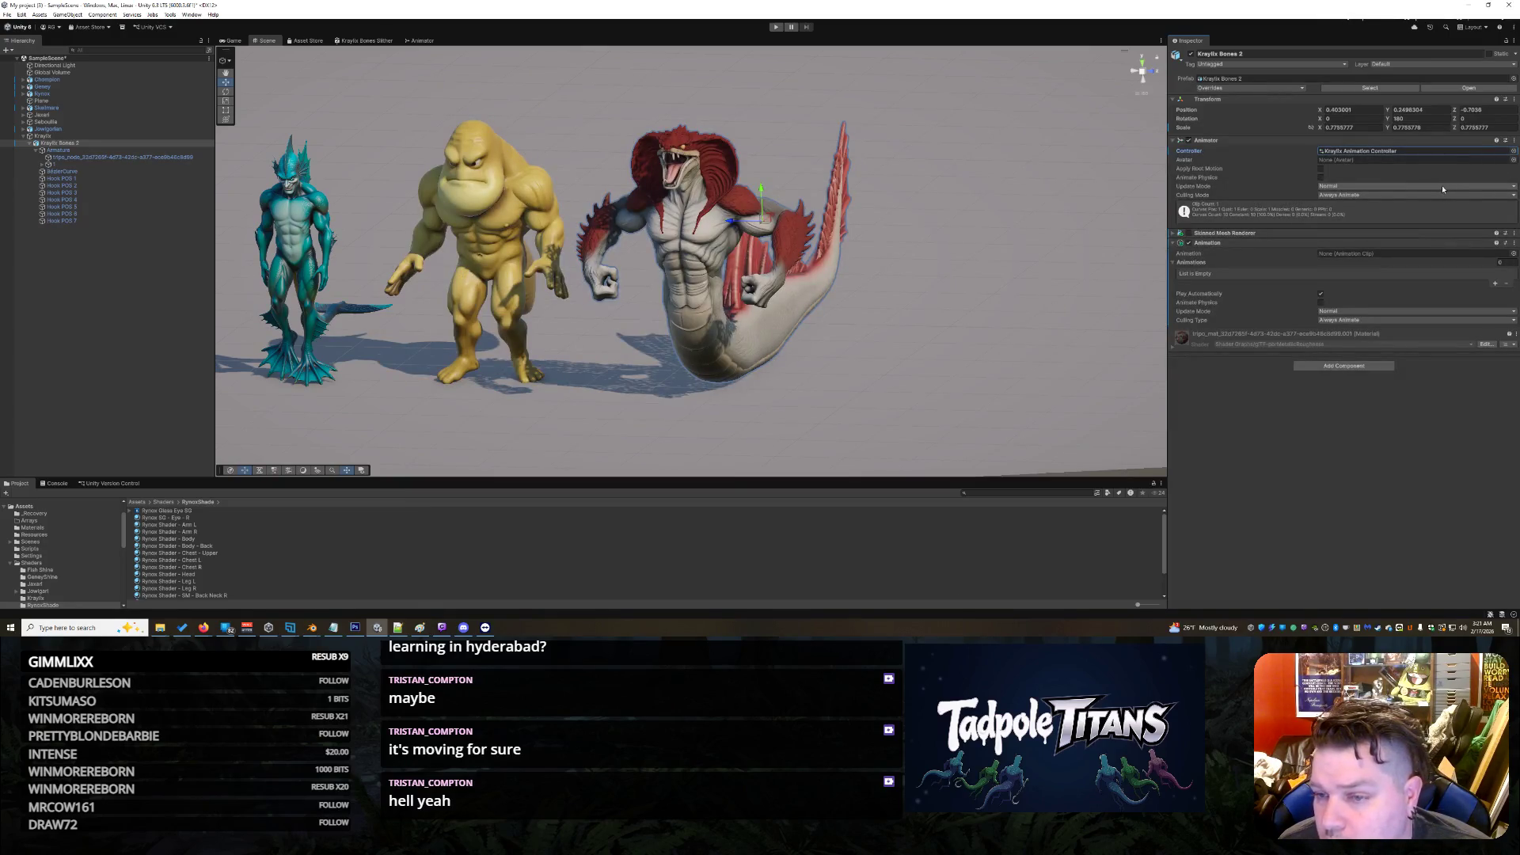
left_click(1320, 169)
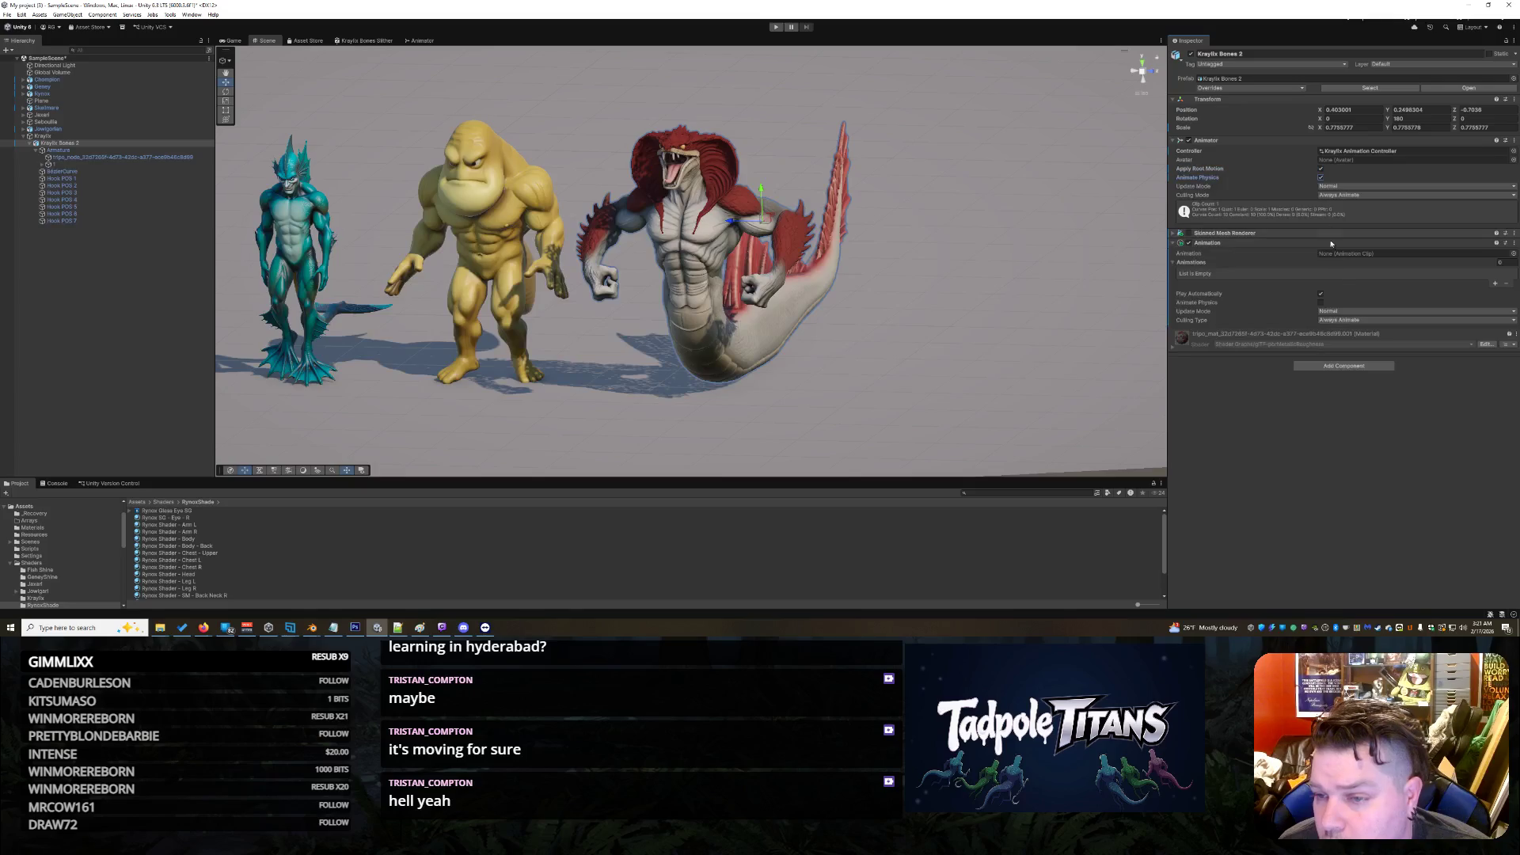
left_click(1512, 253)
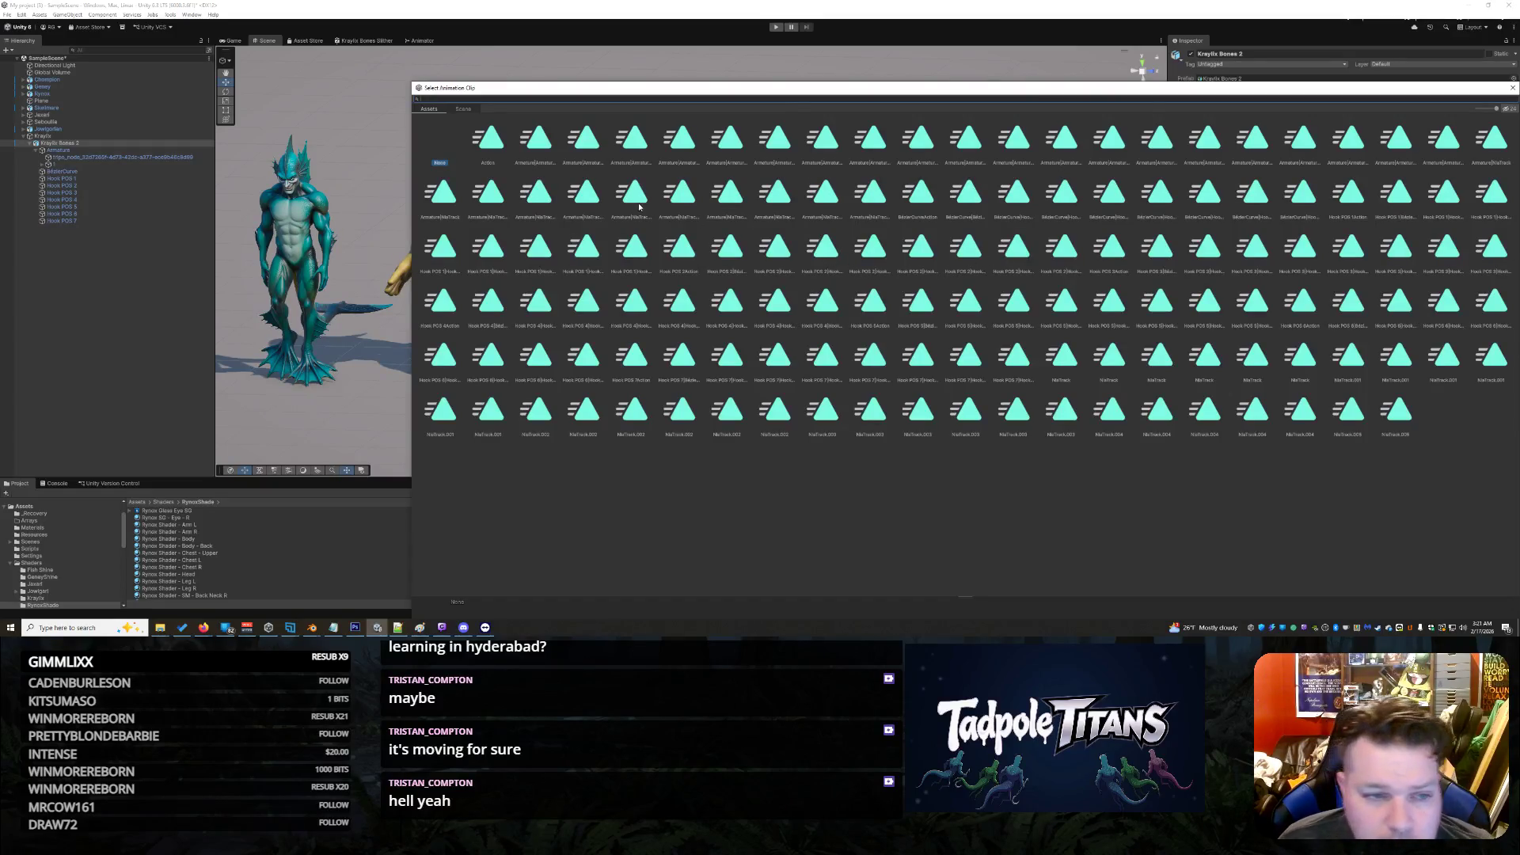
left_click(491, 140)
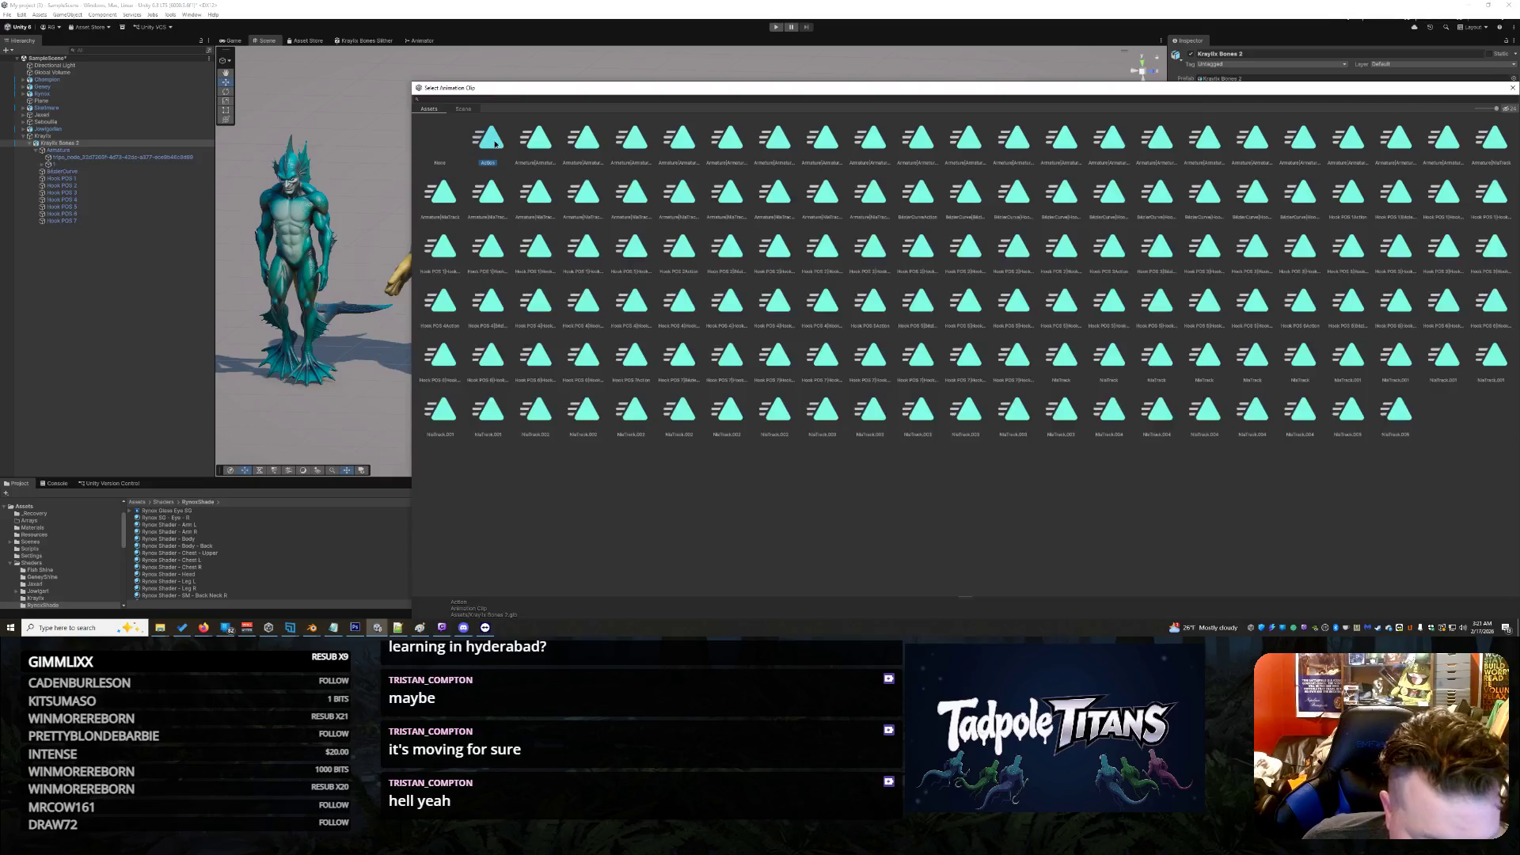
double_click(495, 143)
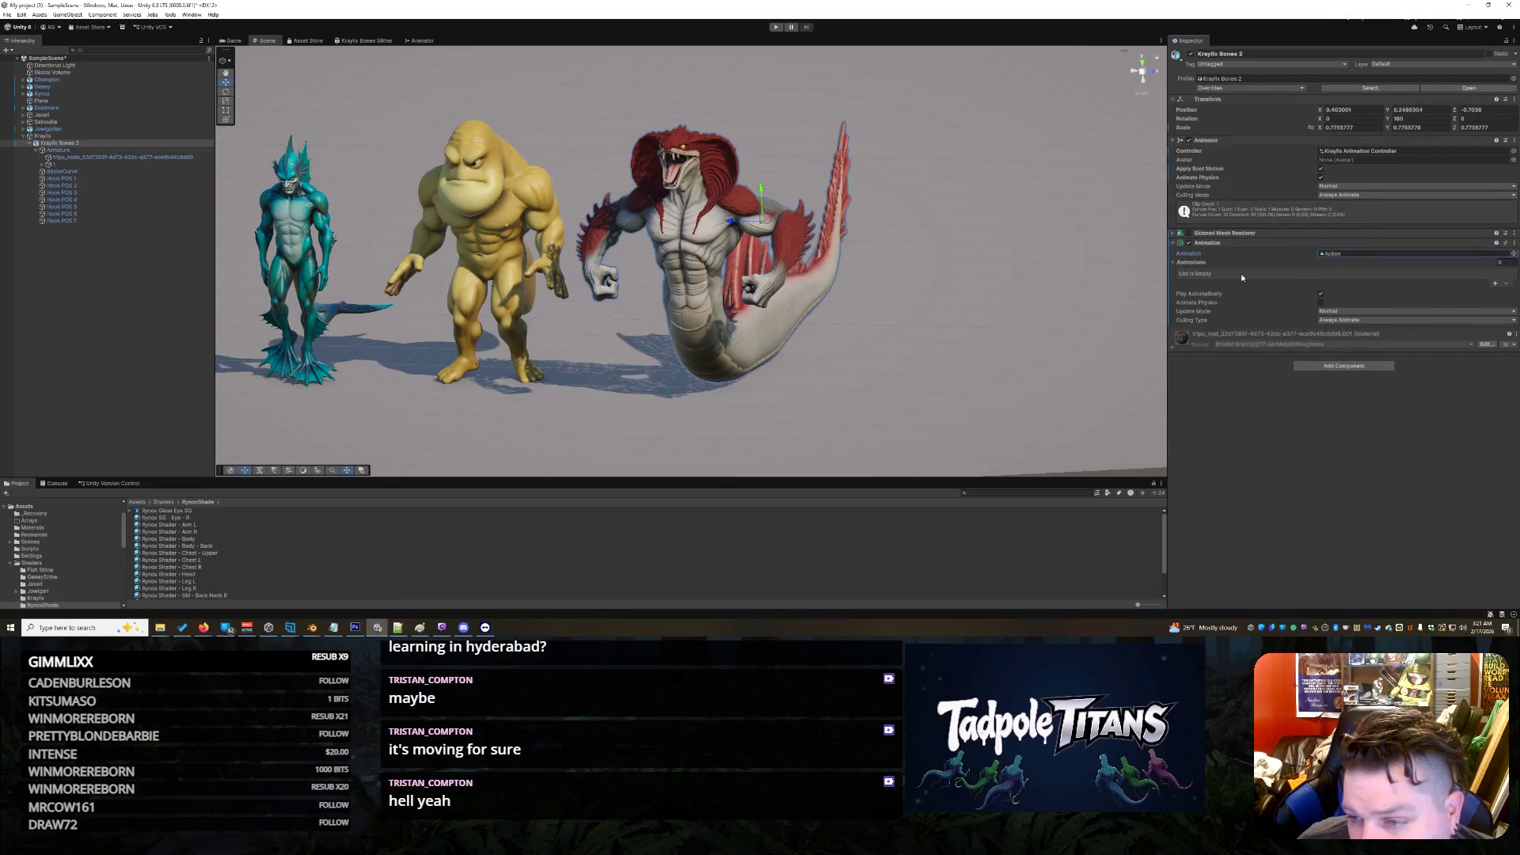
Step: Add a second slot to the Animations list and assign the Action clip to it
left_click(1494, 283)
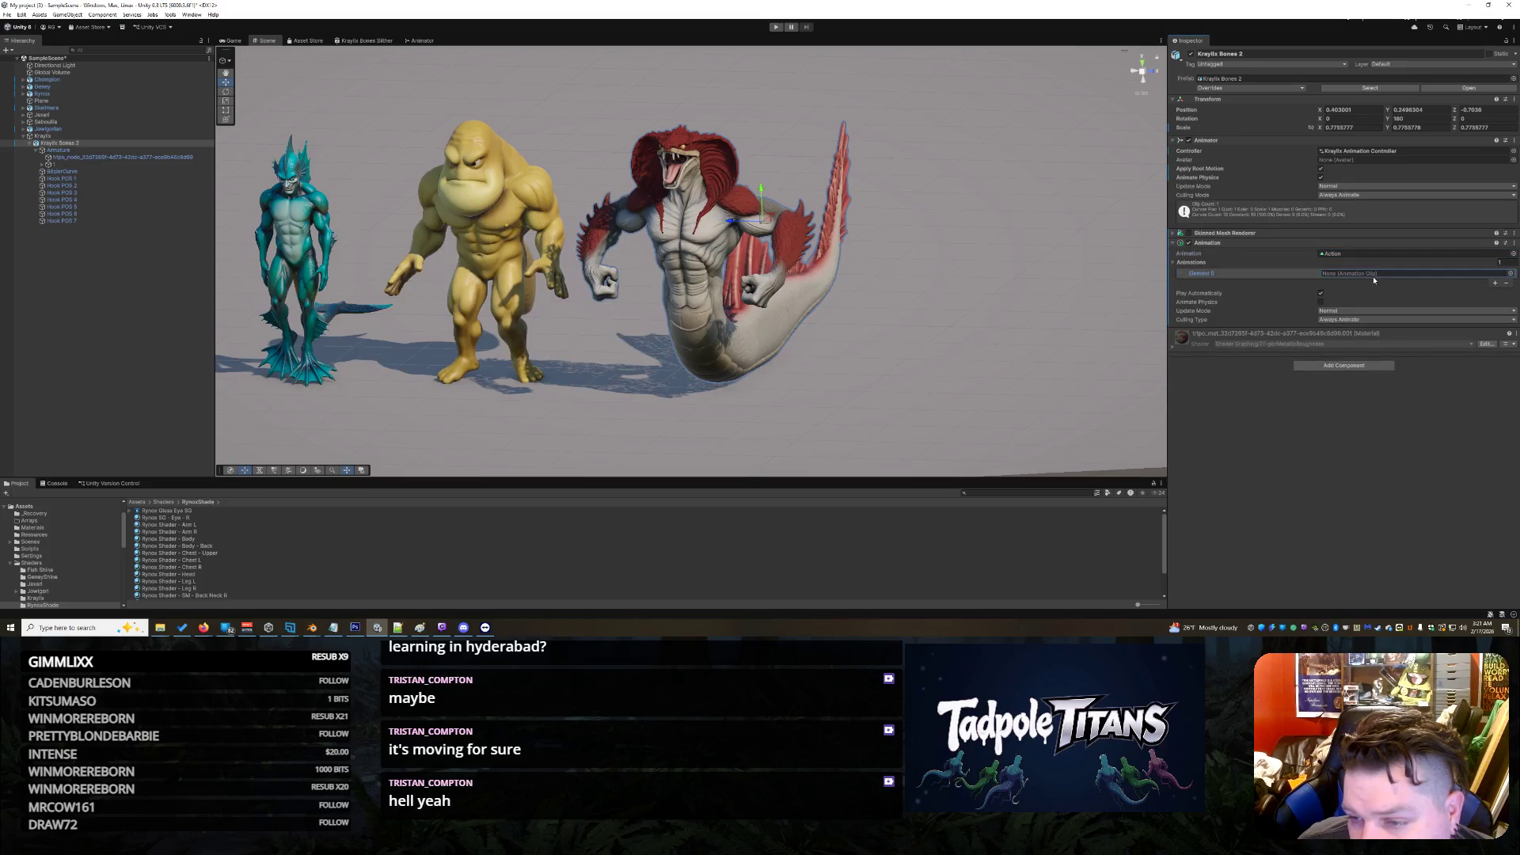
left_click(1509, 273)
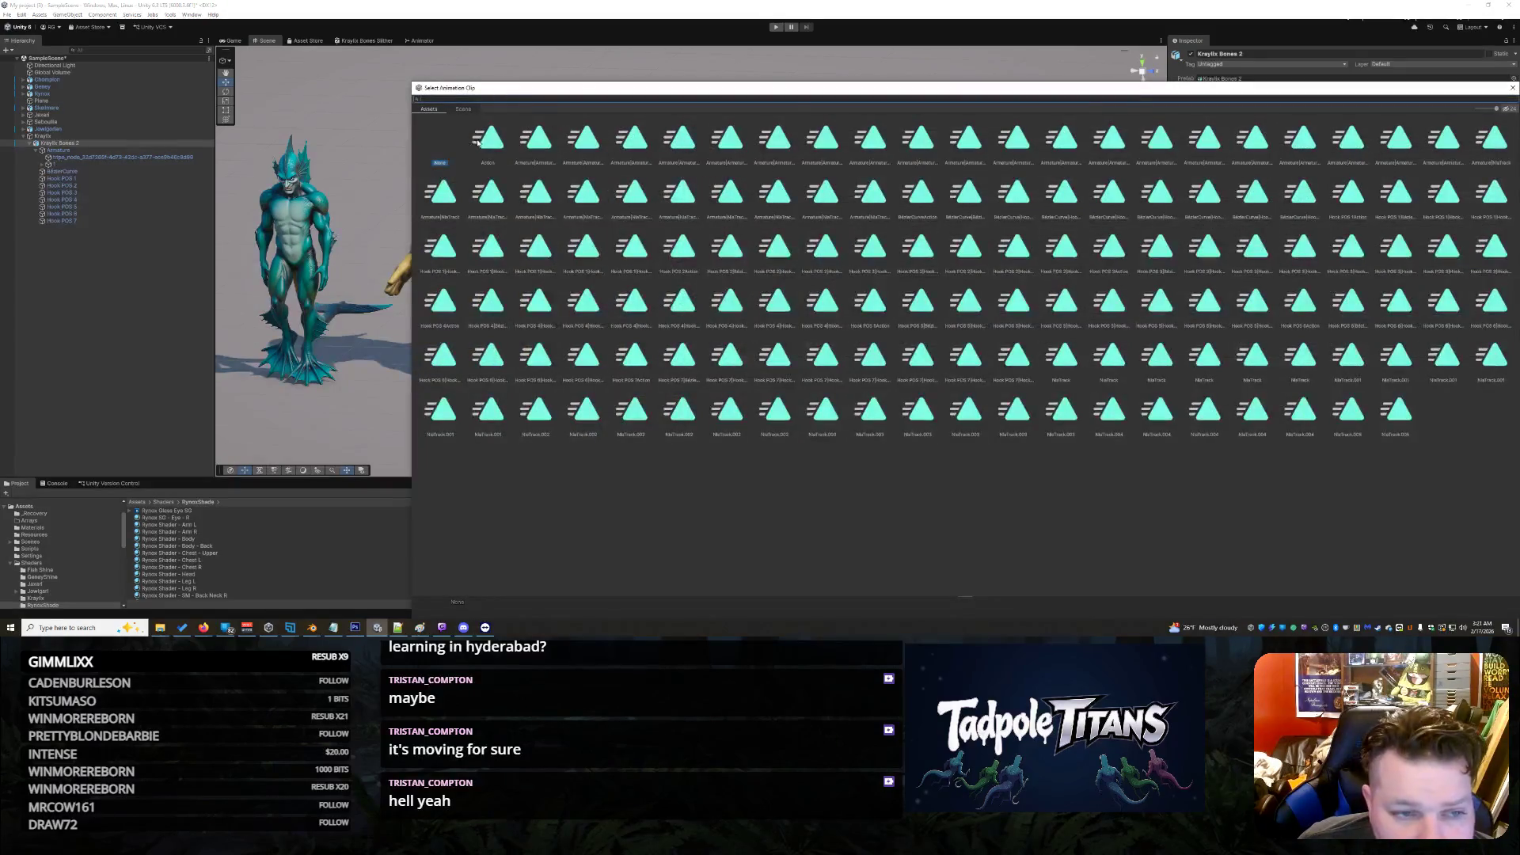
double_click(491, 143)
left_click(168, 525)
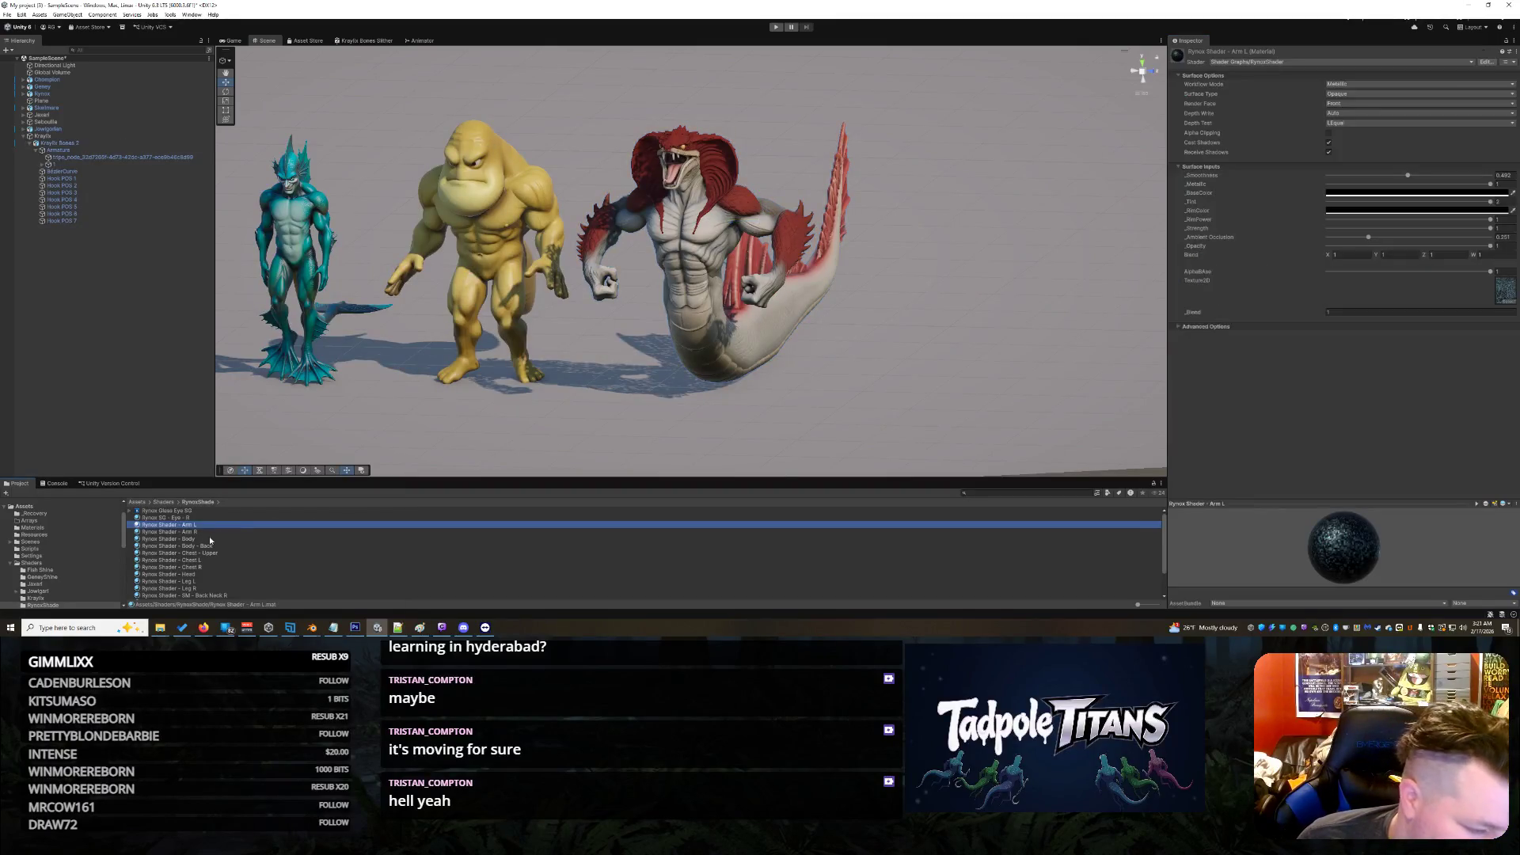
left_click(24, 506)
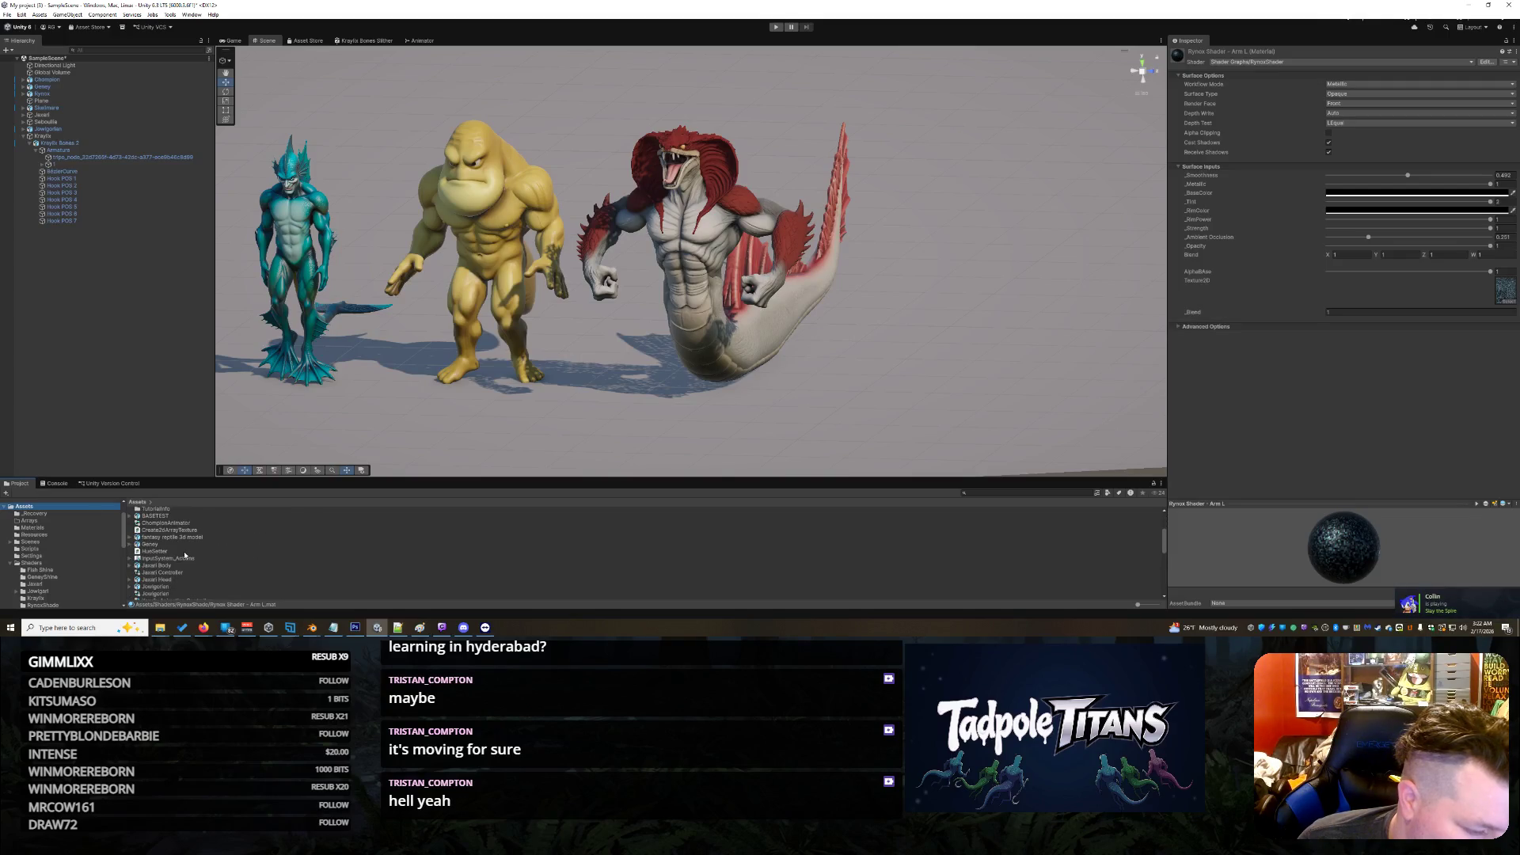
scroll(185, 557, "down", 2)
double_click(176, 547)
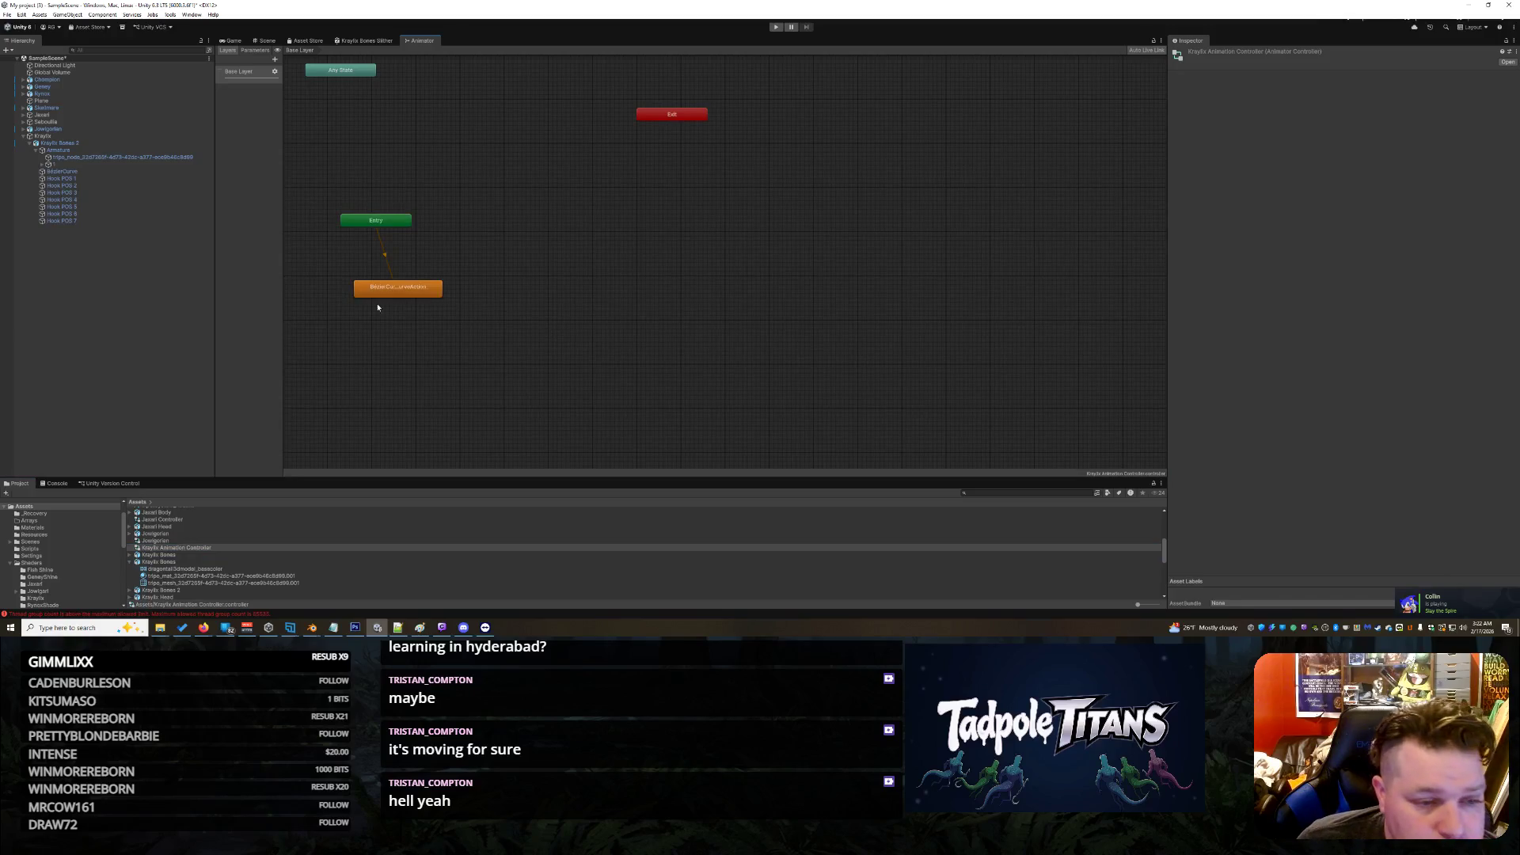
Step: Set the BézierCurveAction state's Motion to the Action clip
left_click(380, 290)
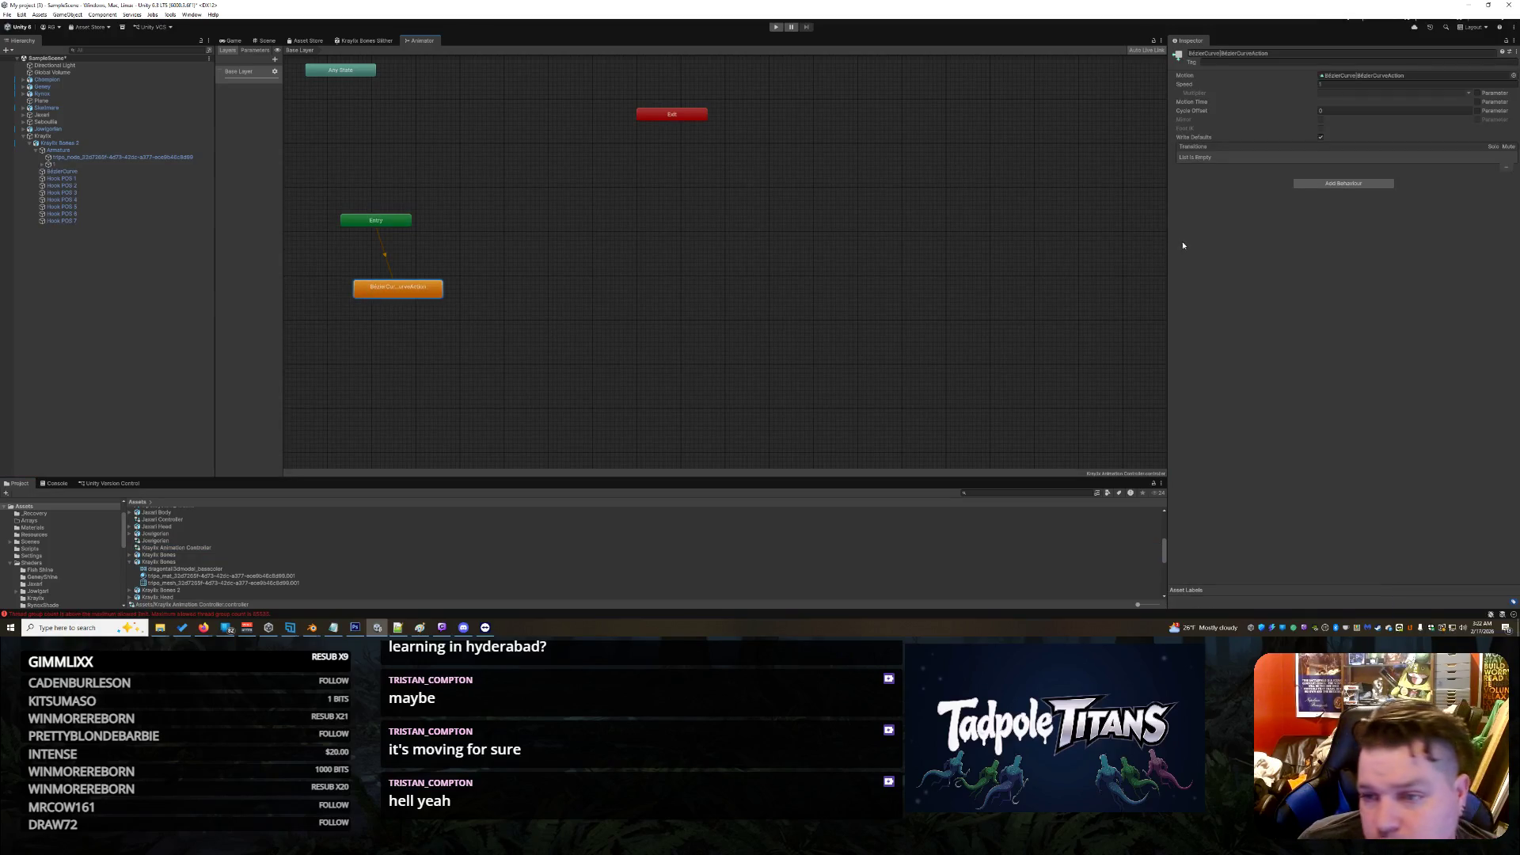
left_click(1512, 75)
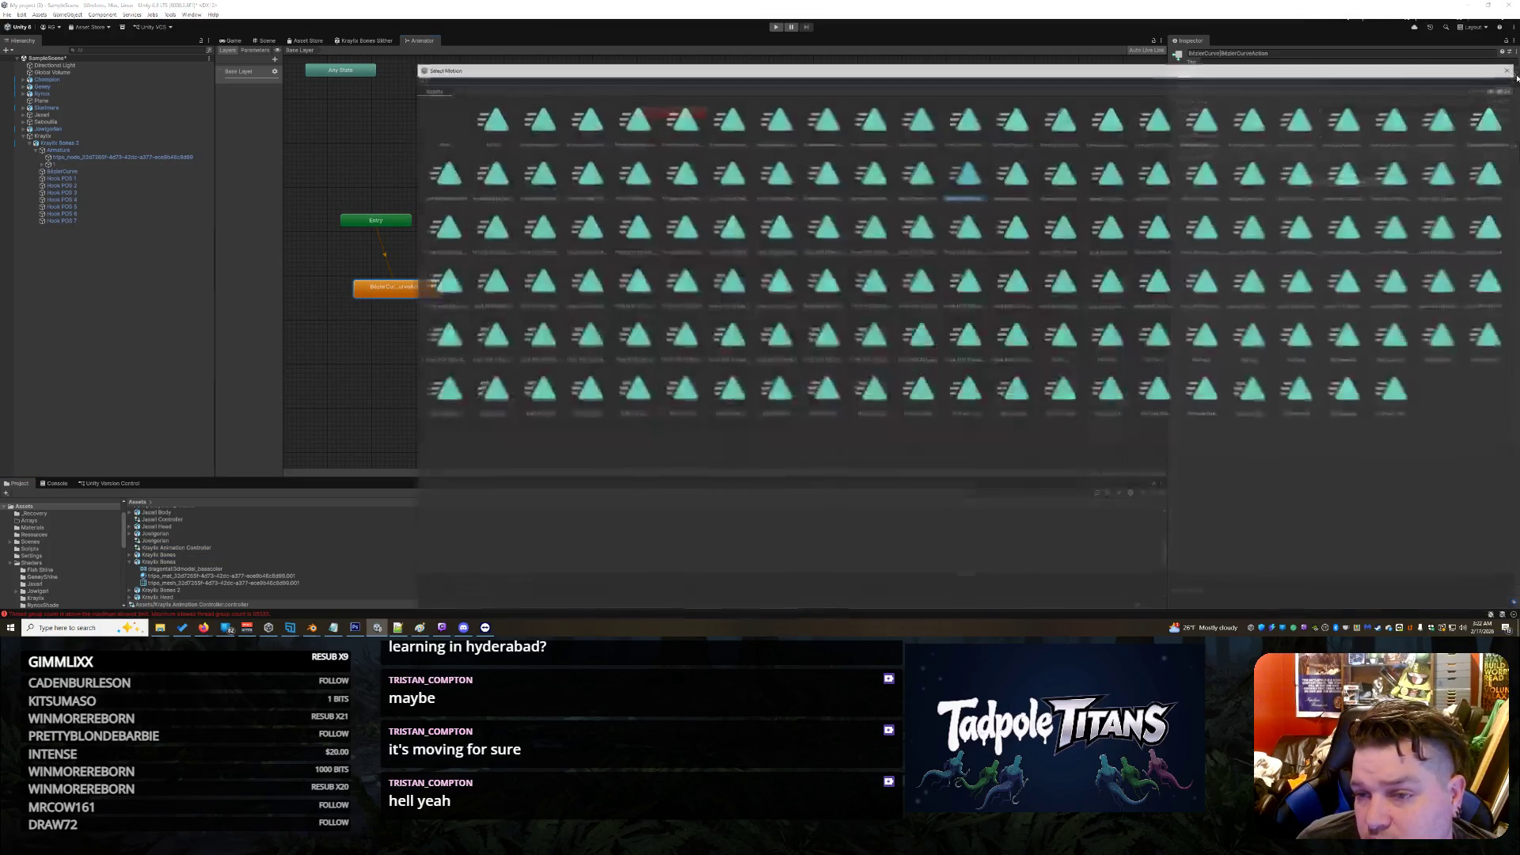
double_click(486, 119)
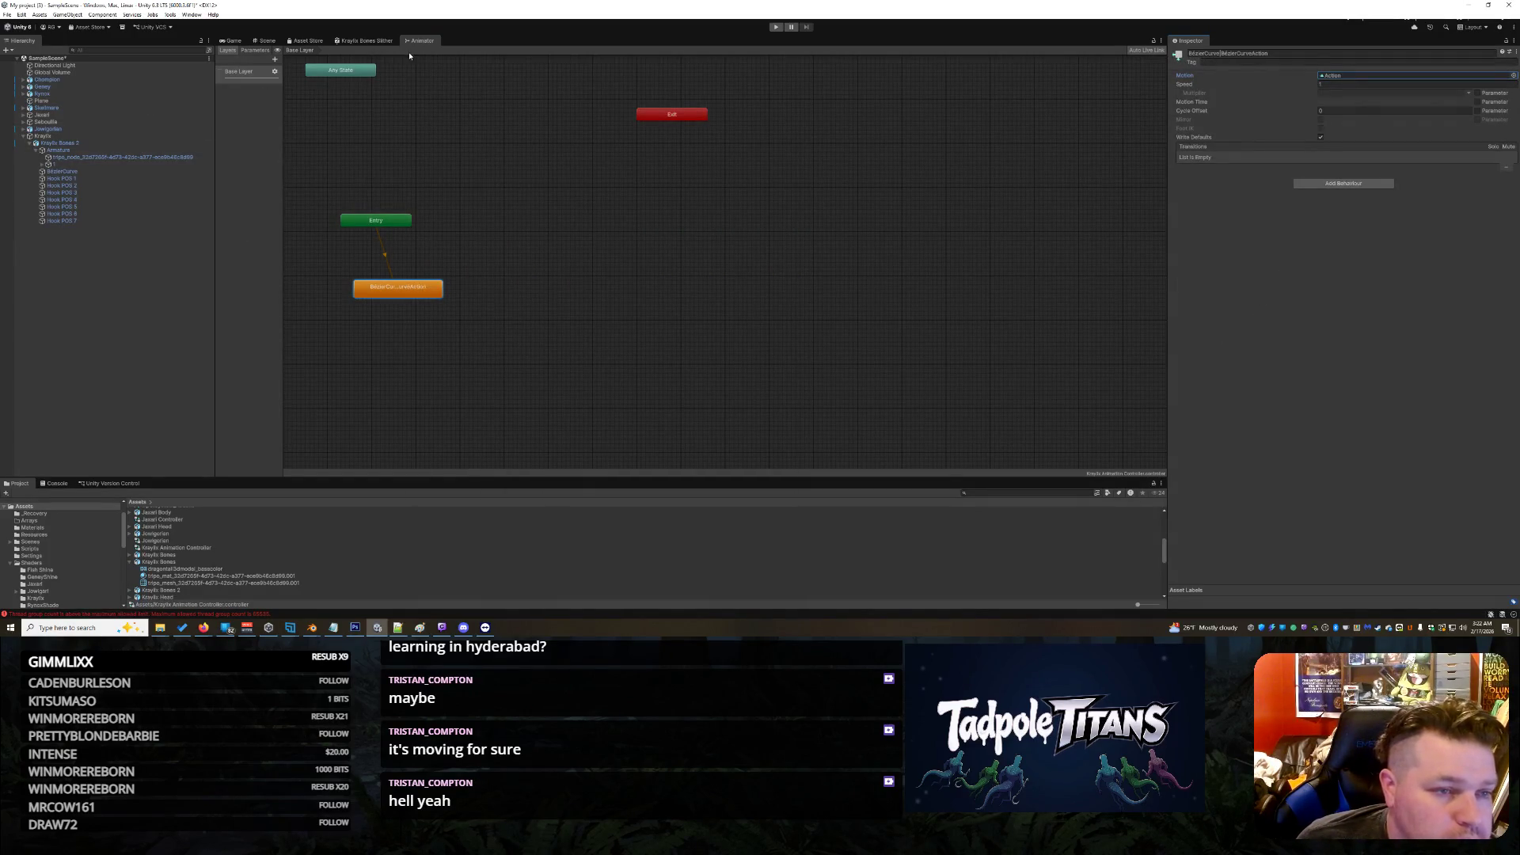
left_click(336, 41)
left_click(266, 40)
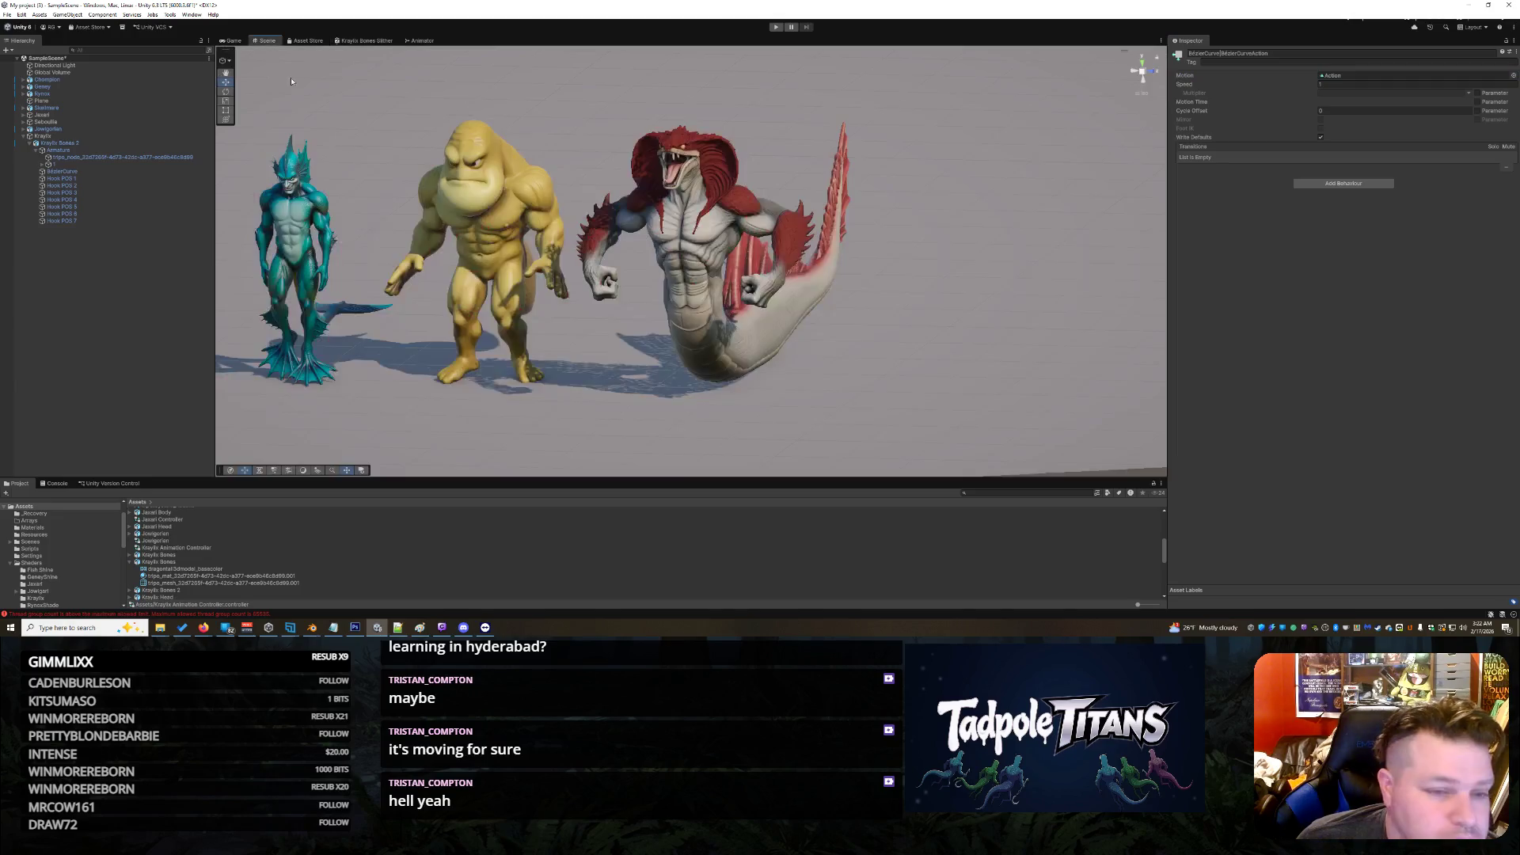
Step: Review the Action clip's properties, then switch to the Game view and enter play mode
left_click(158, 562)
left_click(181, 548)
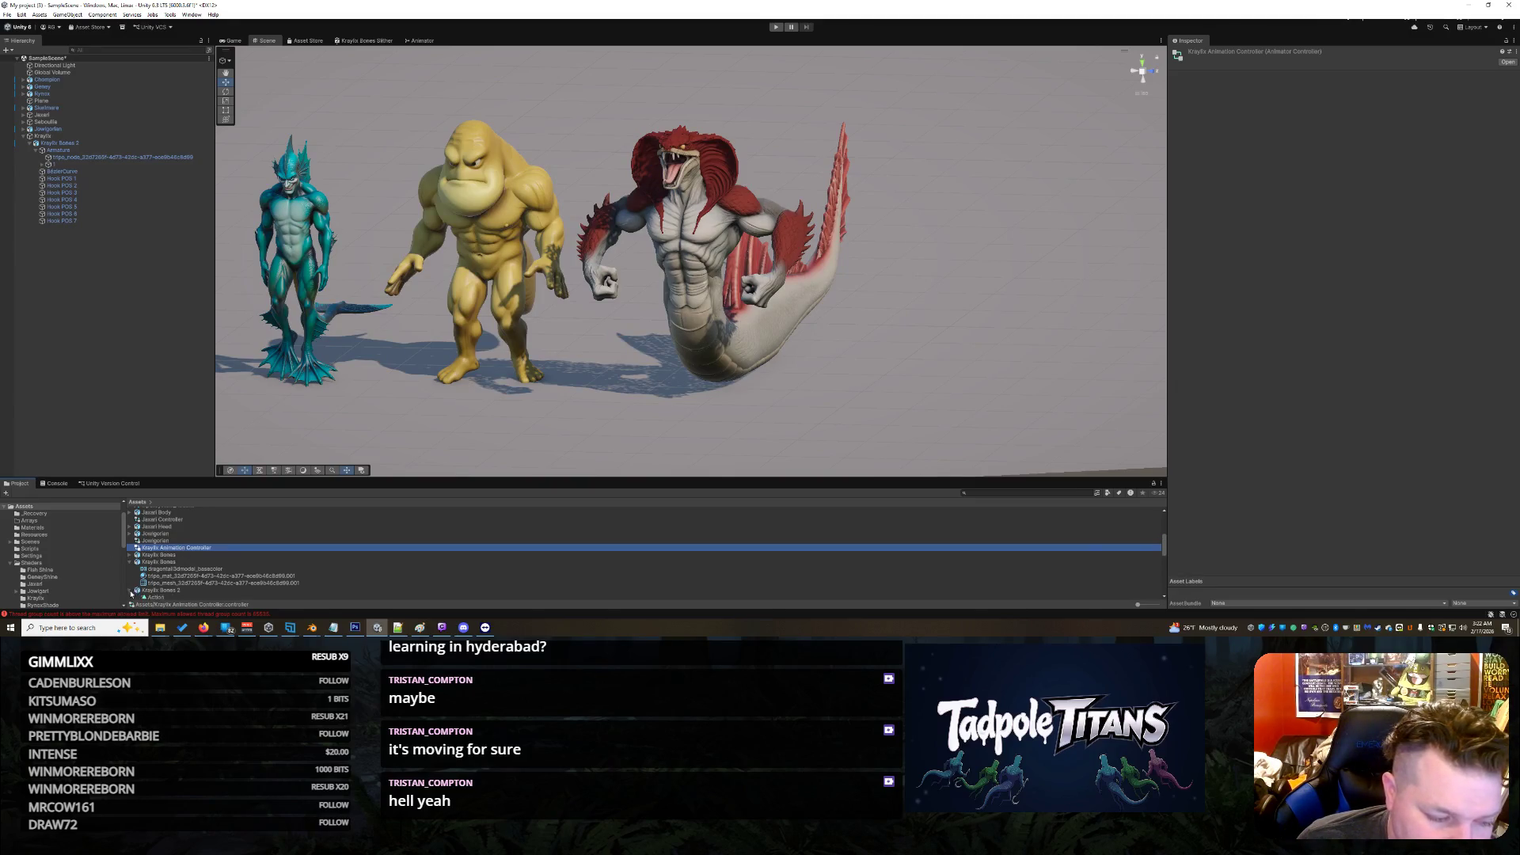
scroll(131, 593, "down", 2)
left_click(152, 544)
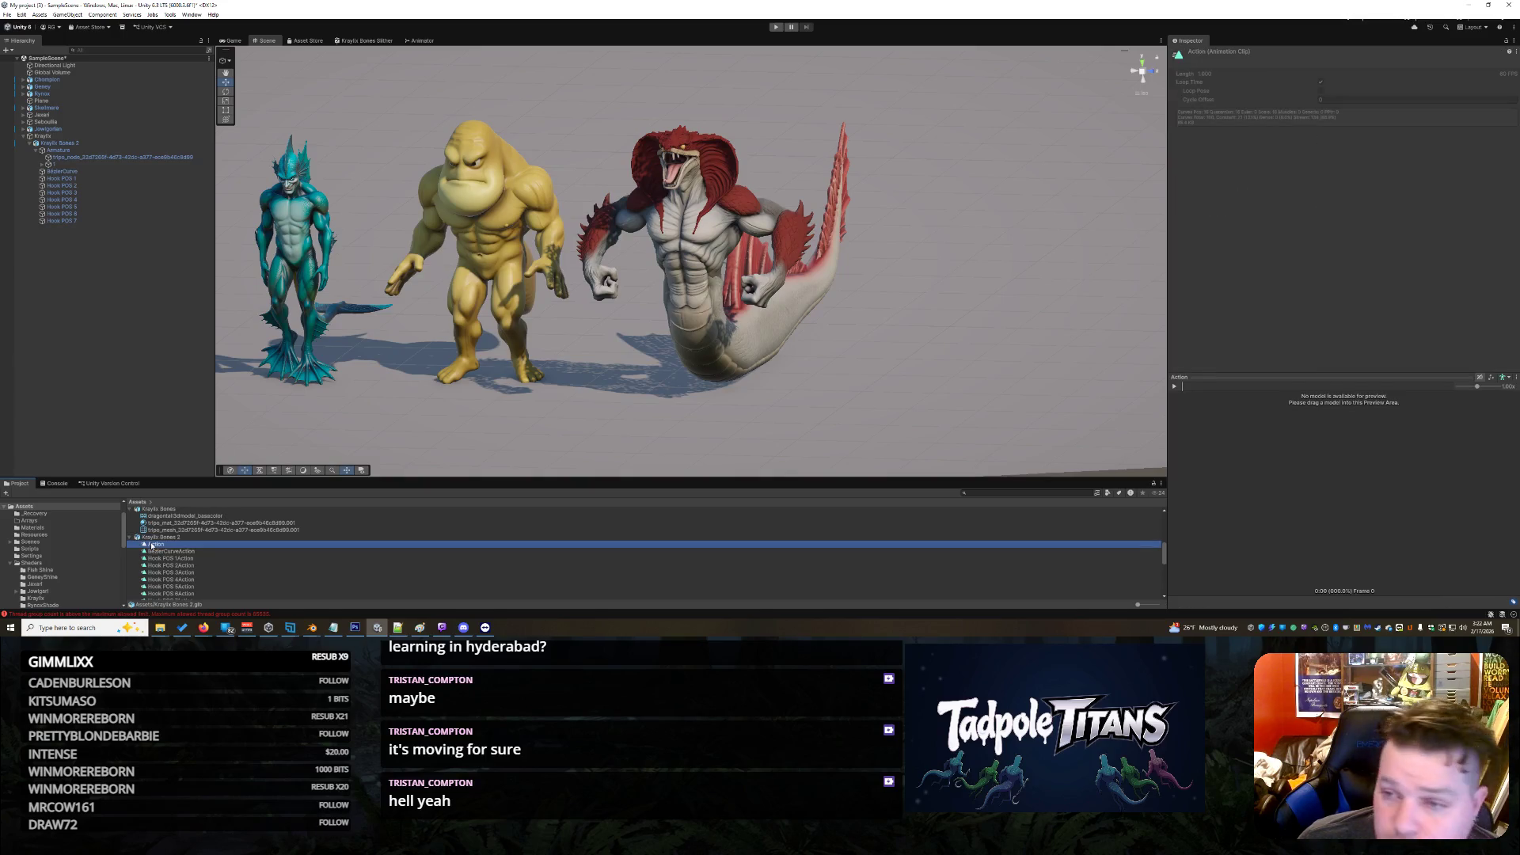
right_click(152, 545)
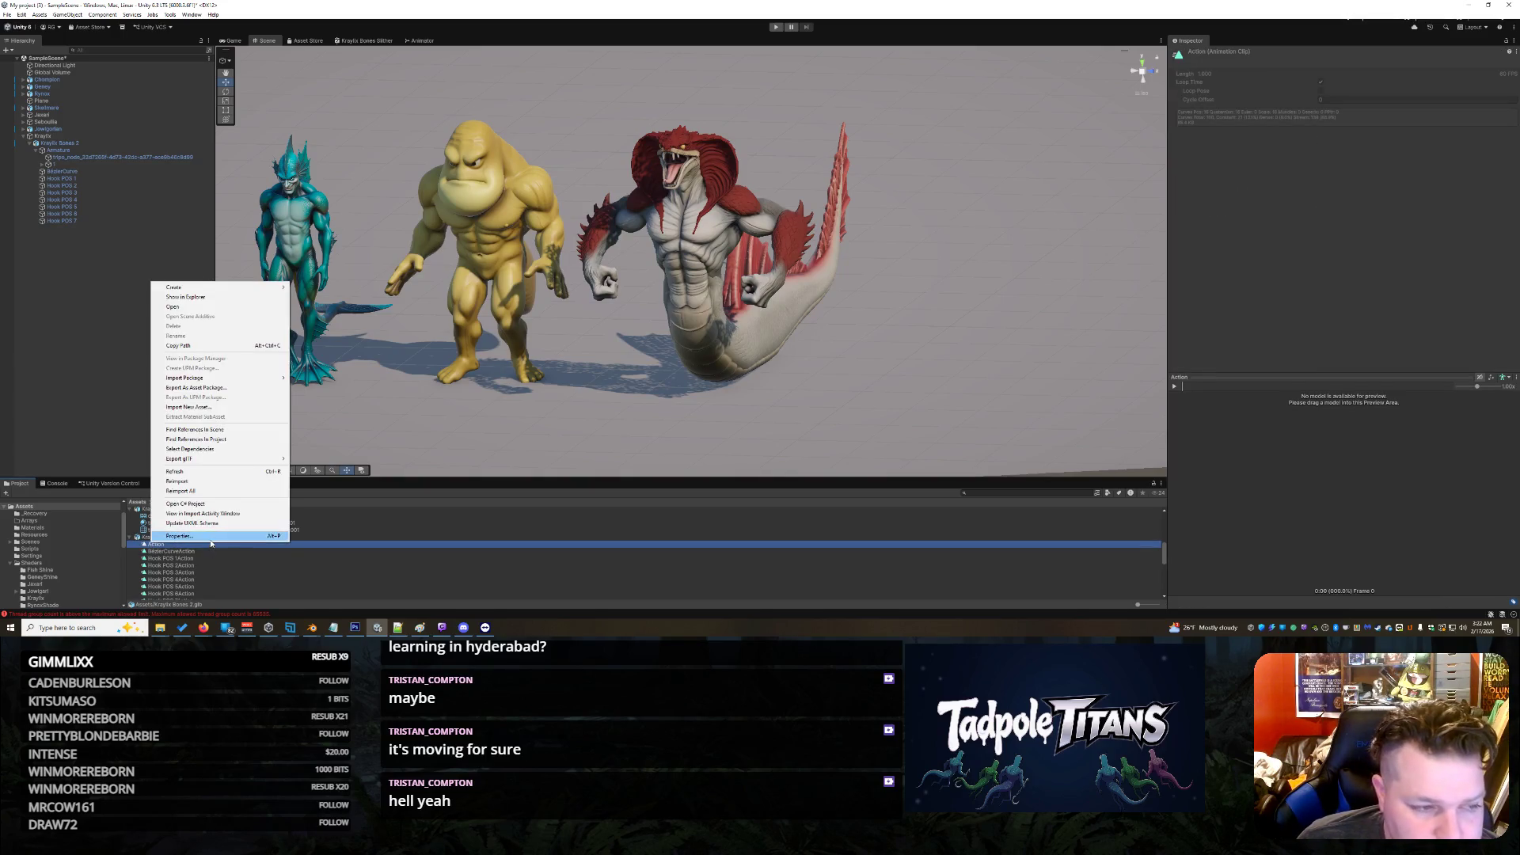
left_click(222, 536)
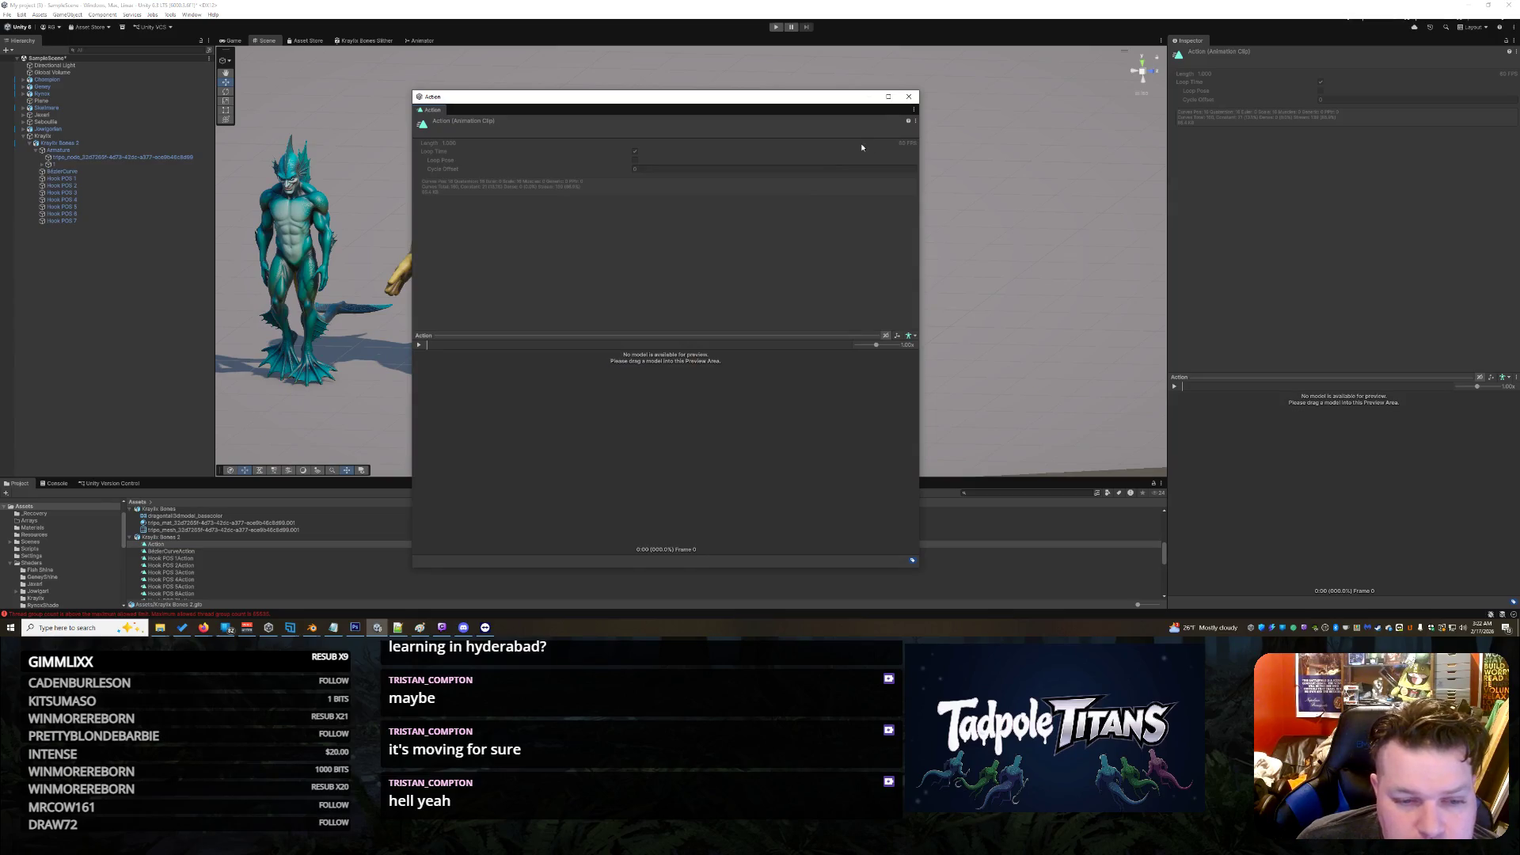
left_click(915, 97)
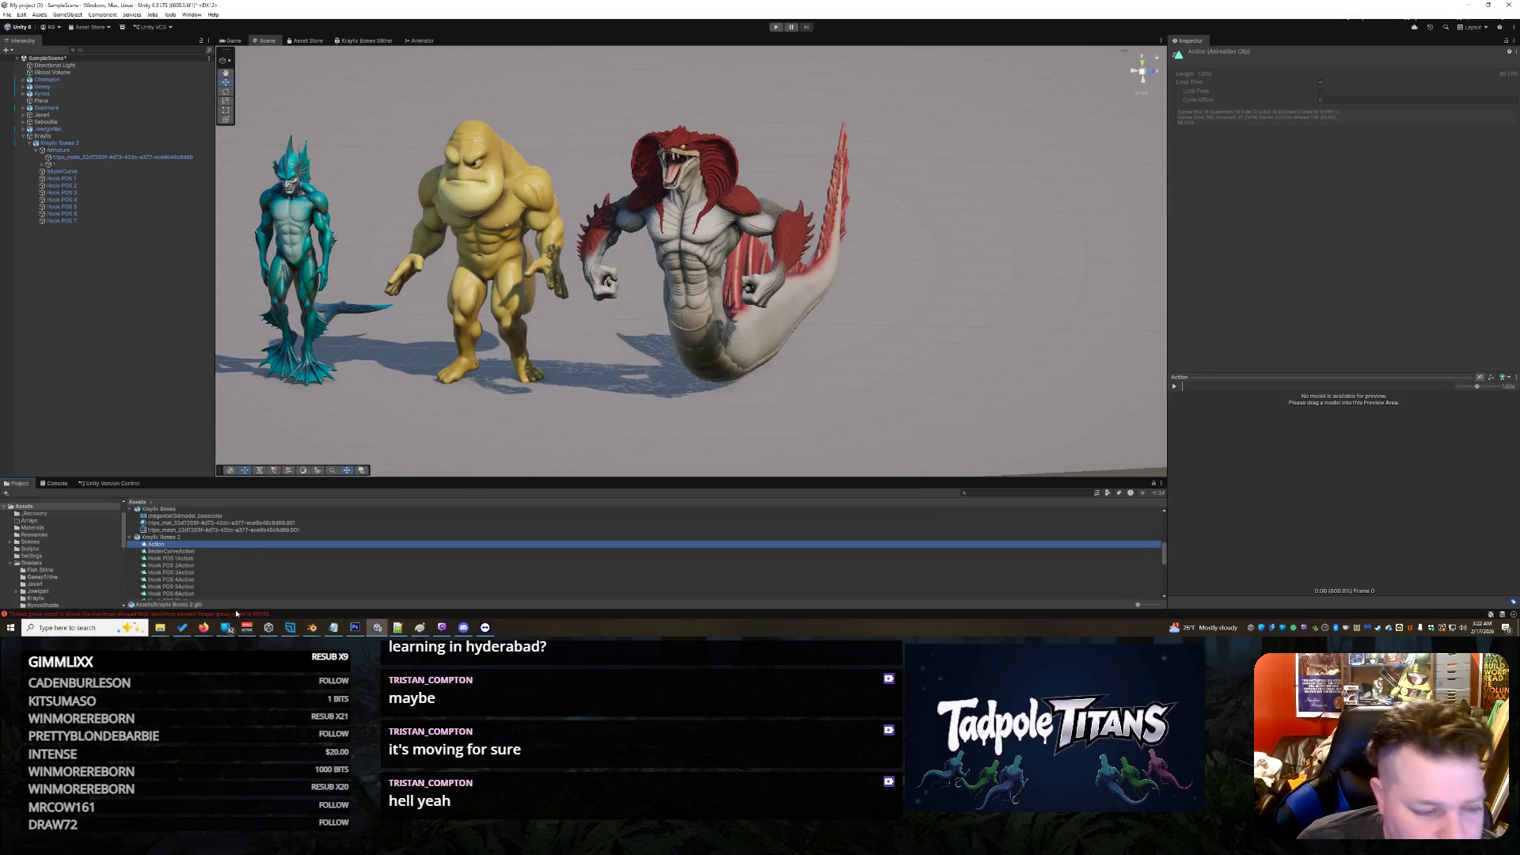
left_click(241, 40)
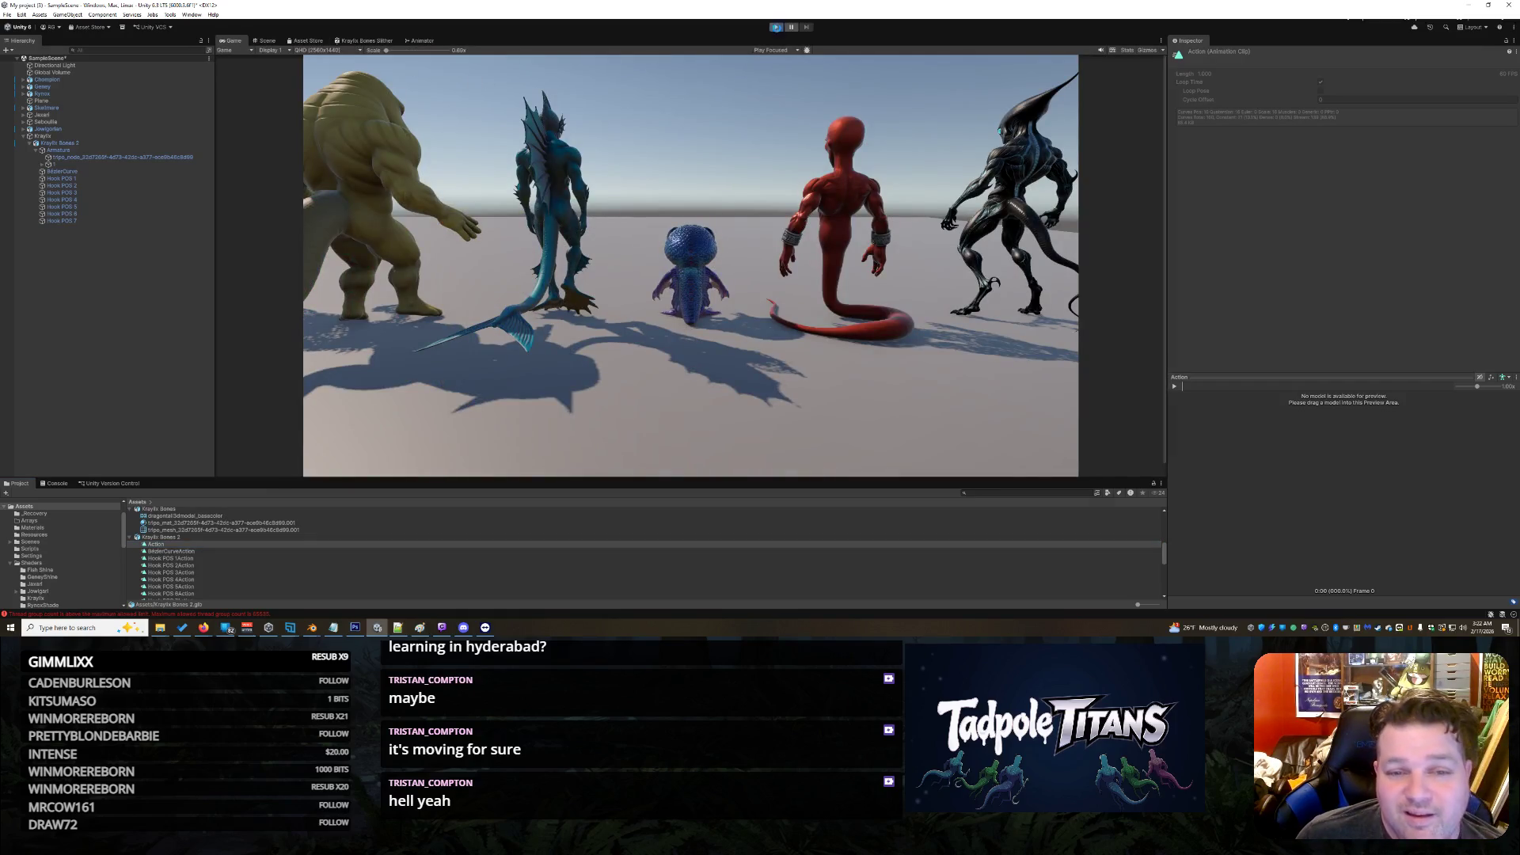
left_click(776, 28)
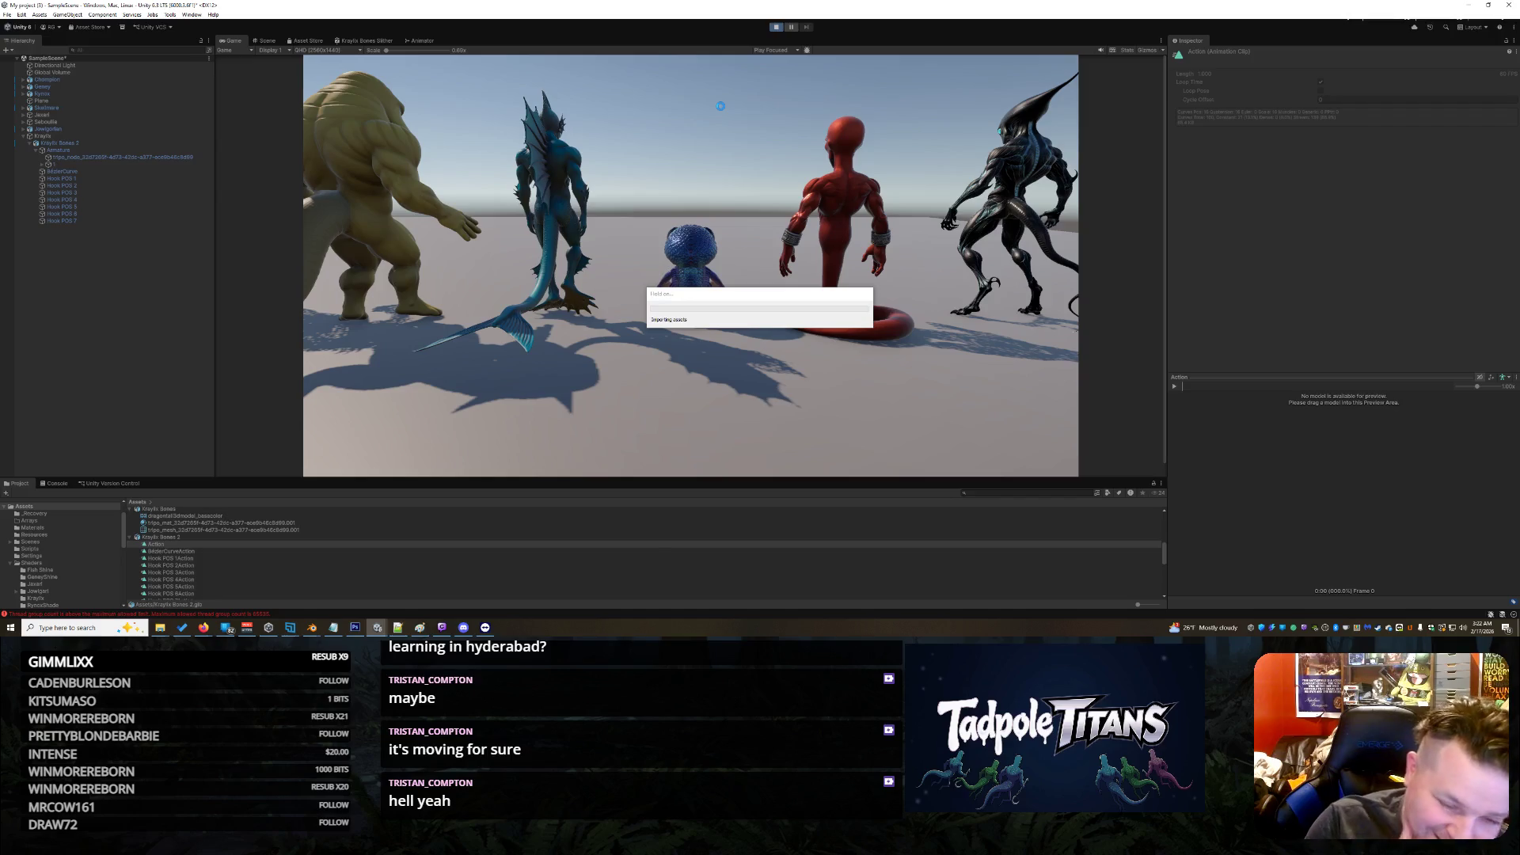
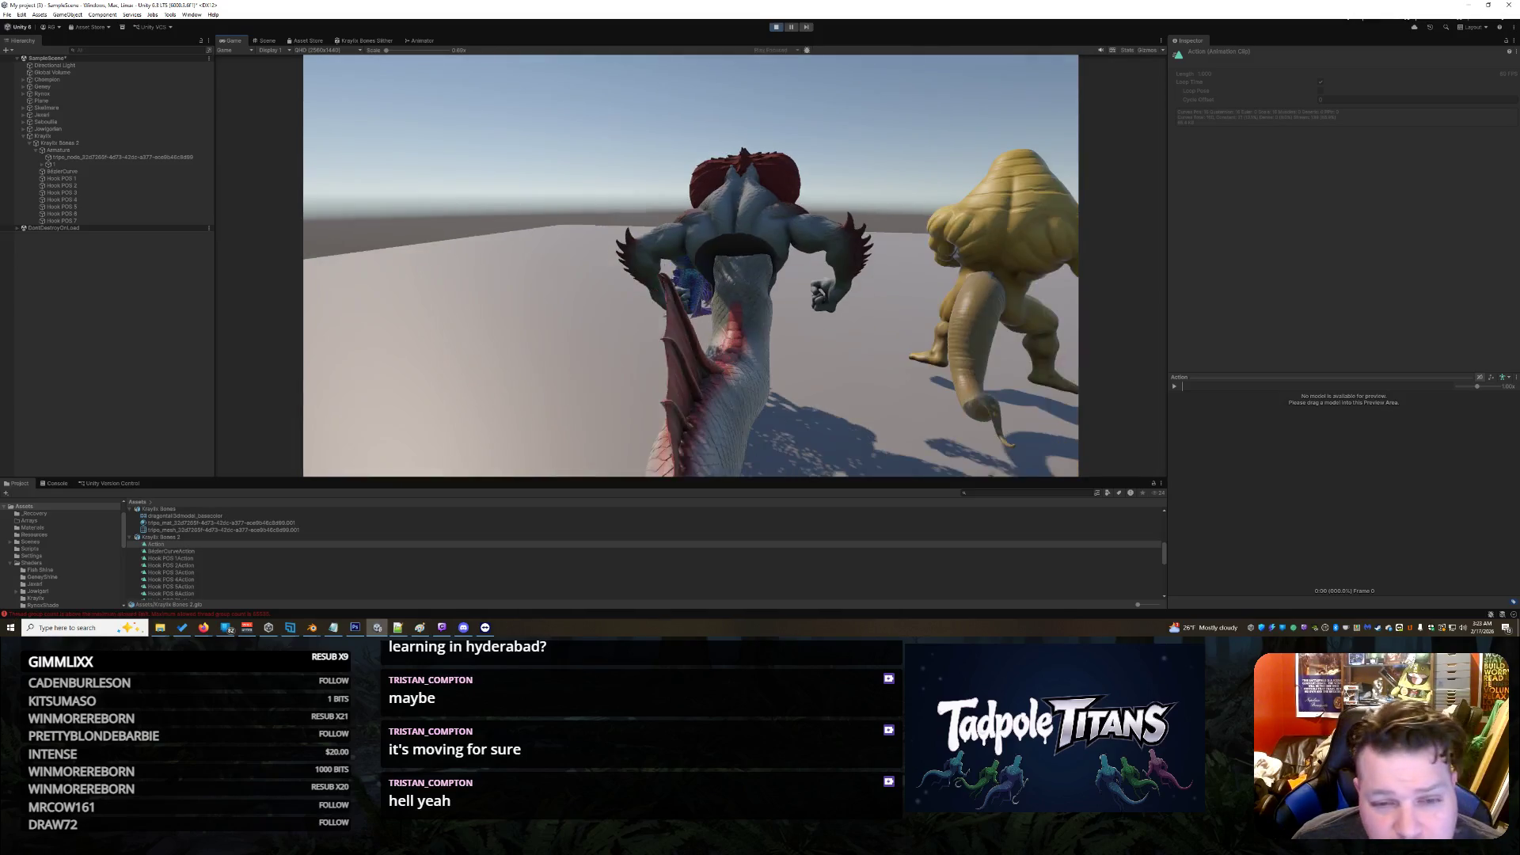
Step: Exit Play mode and return to the Scene view, orbiting around the lined-up creatures
key("ctrl+p")
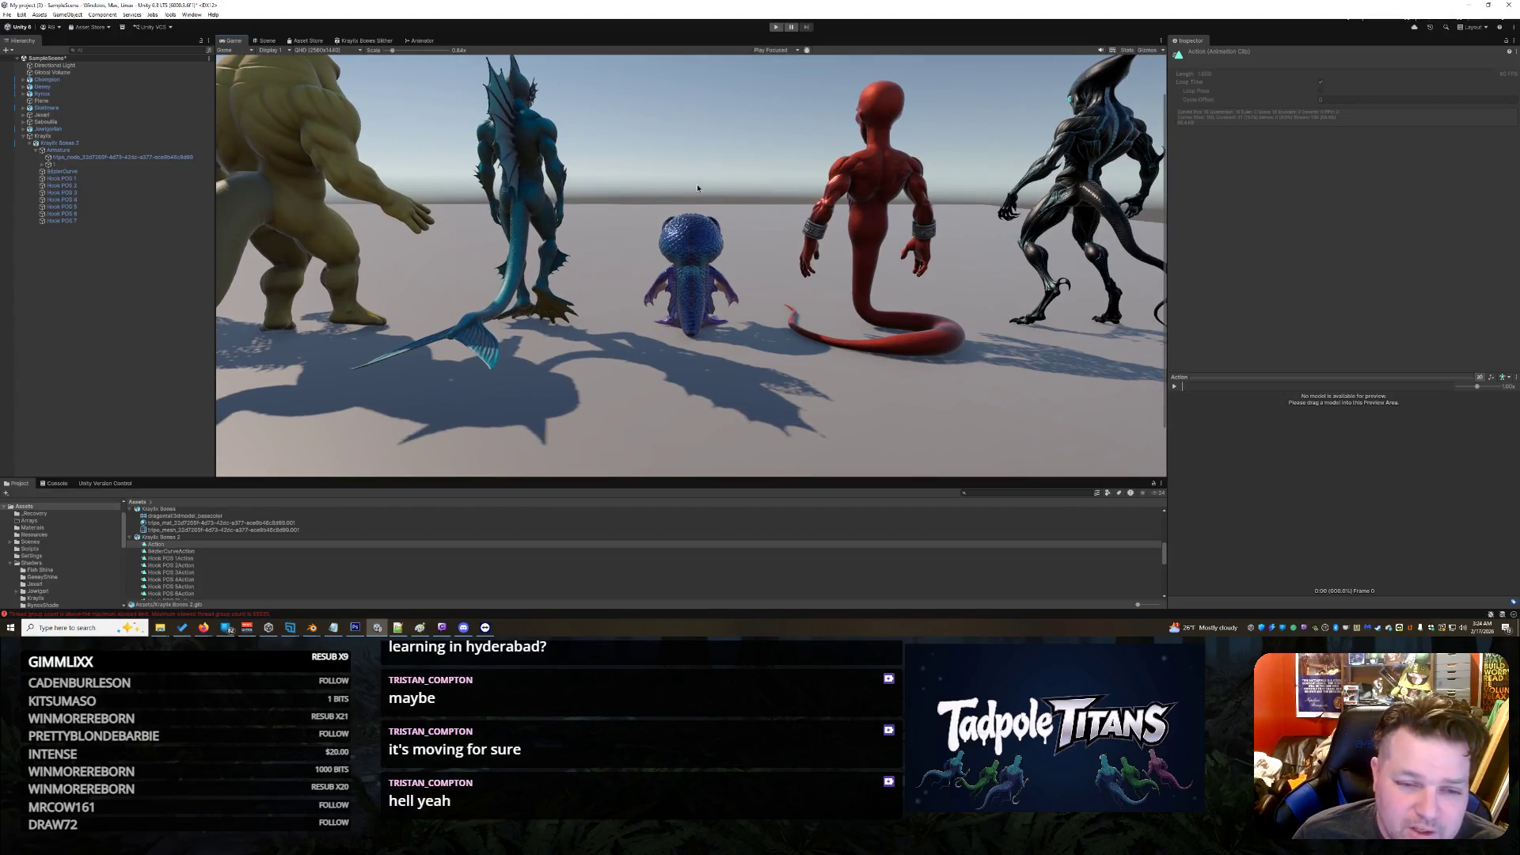
scroll(680, 194, "up", 5)
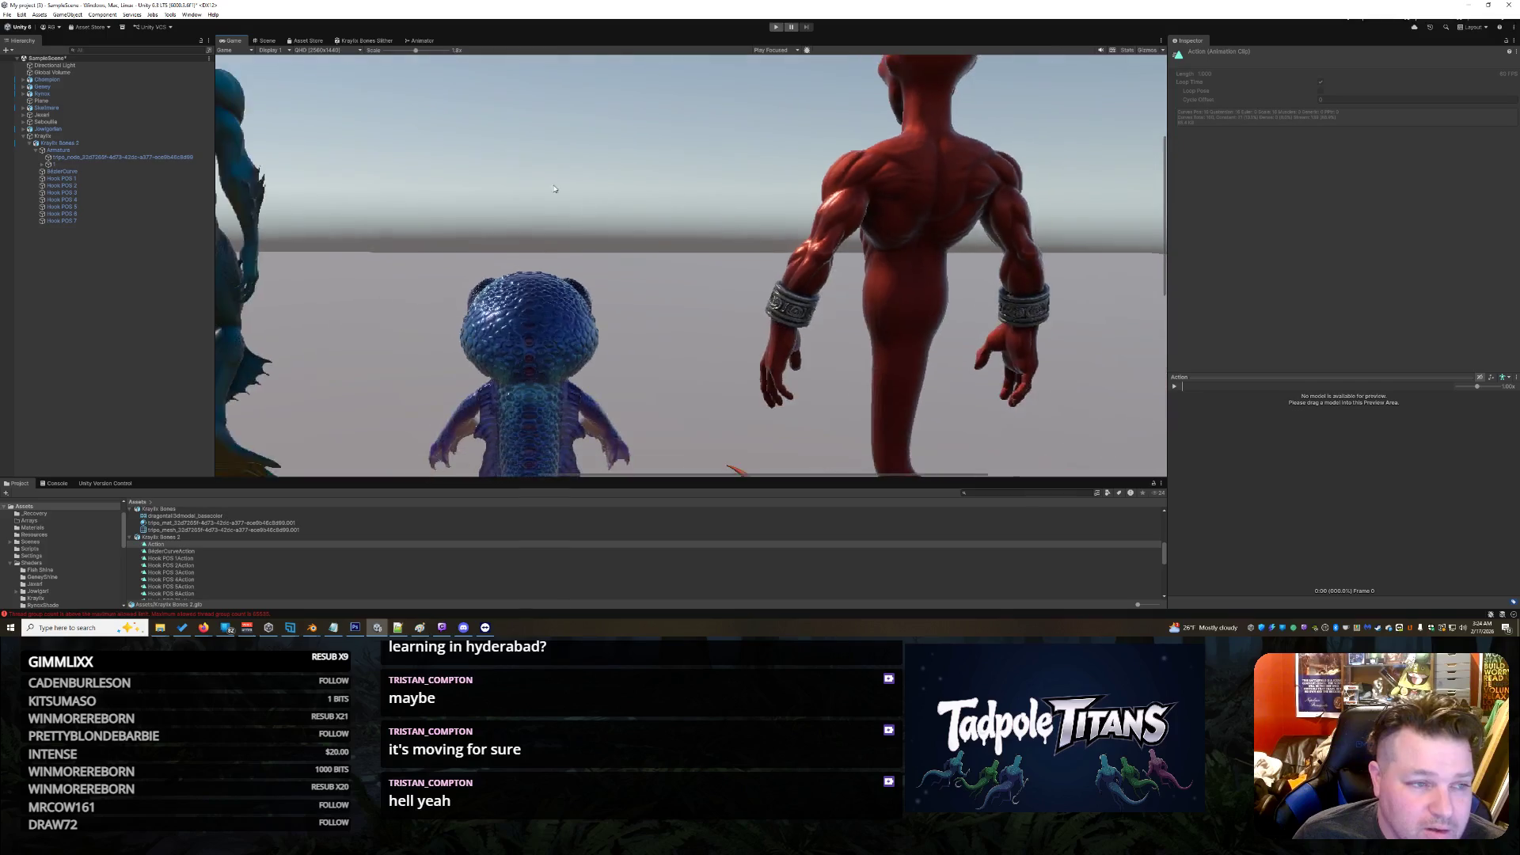
scroll(566, 192, "down", 5)
scroll(641, 225, "up", 5)
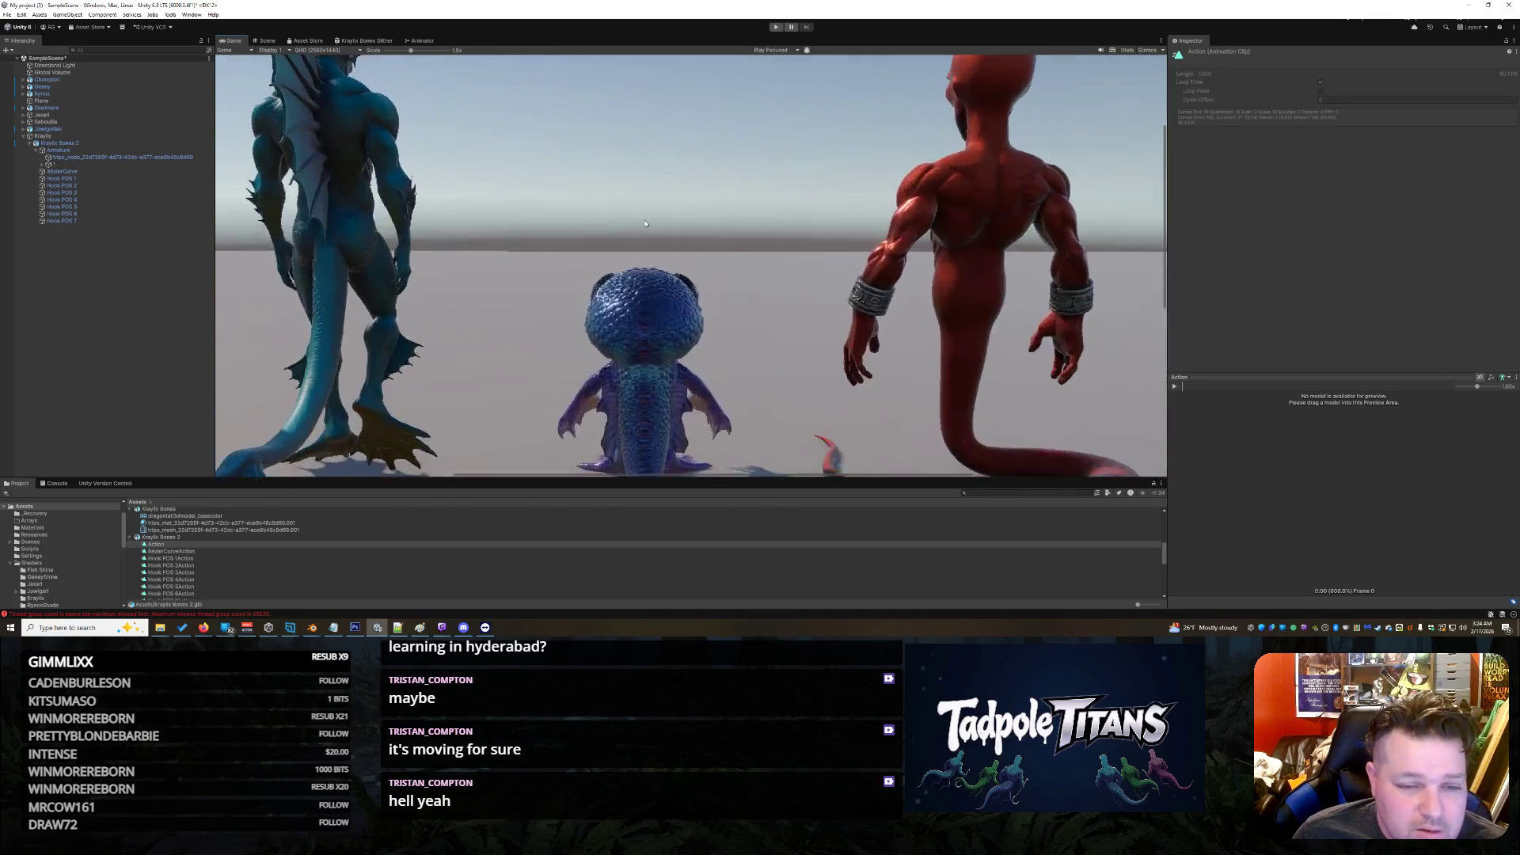
scroll(653, 245, "up", 5)
scroll(665, 313, "down", 5)
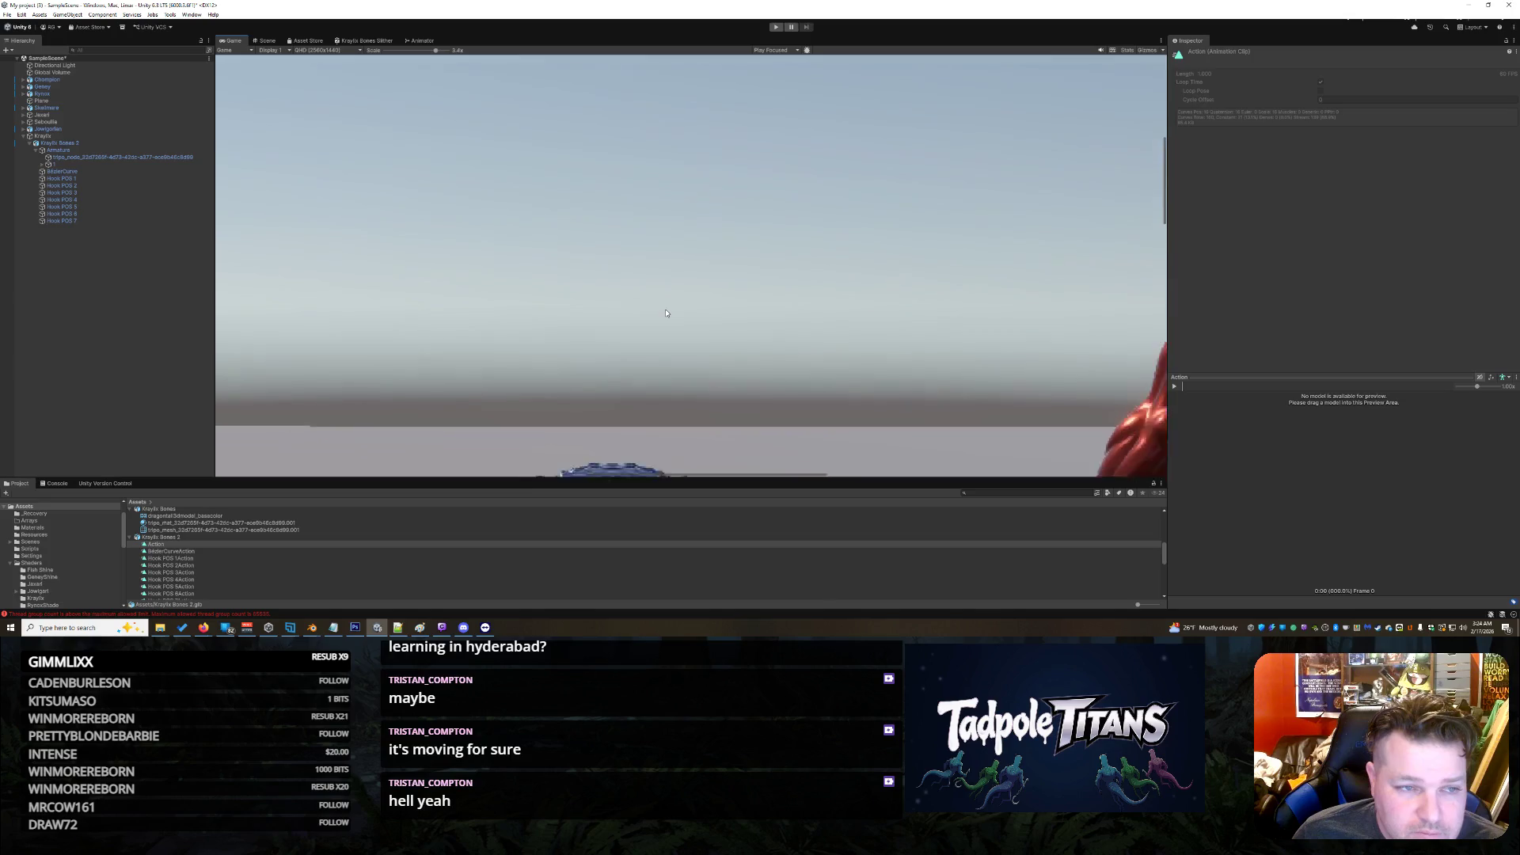
scroll(664, 310, "down", 3)
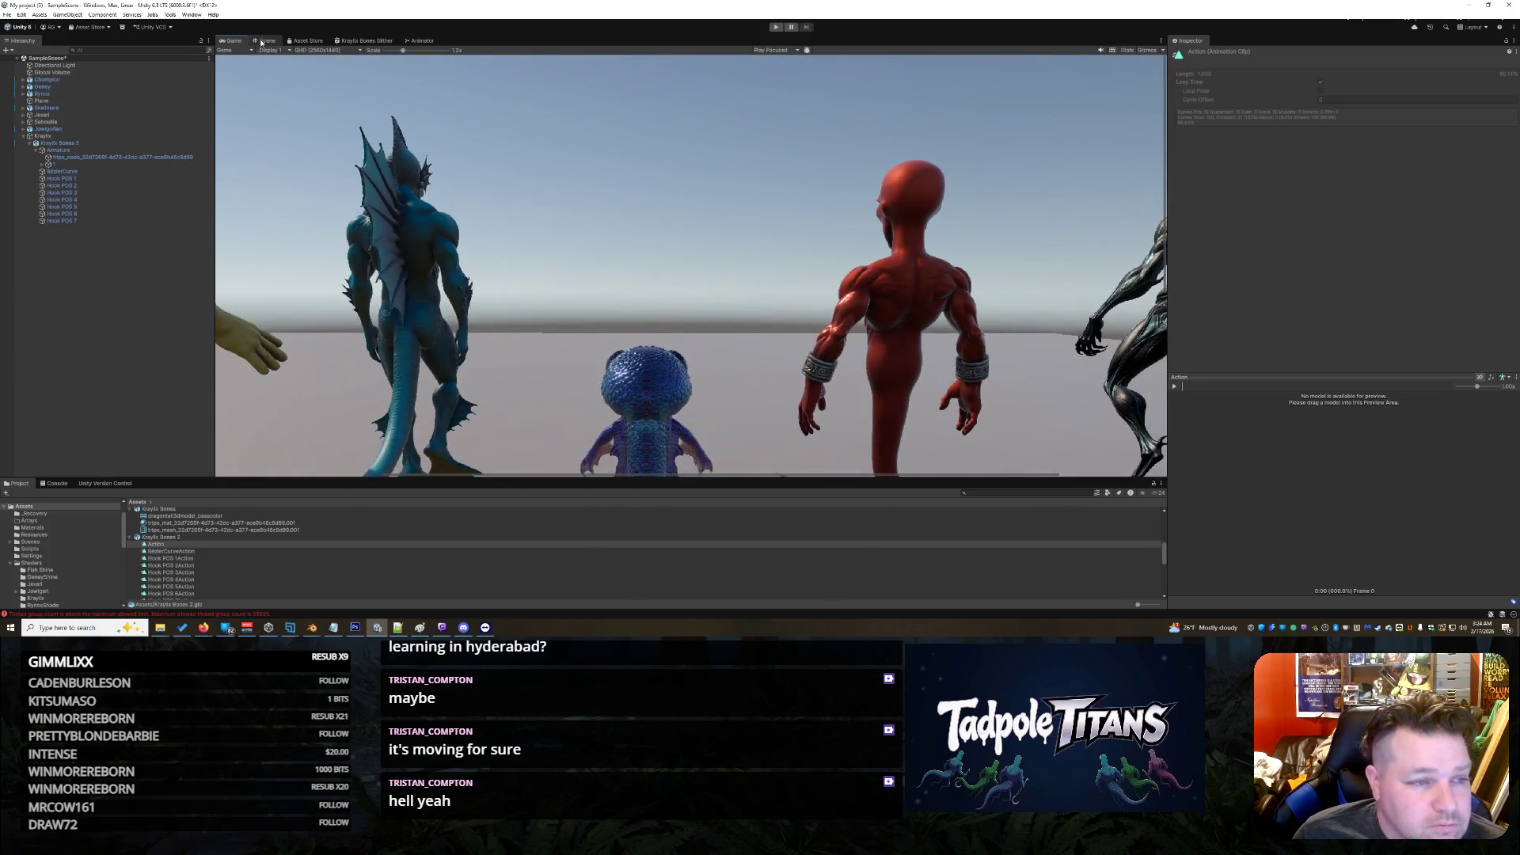
left_click(261, 42)
mouse_move(783, 315)
left_mouse_down()
mouse_move(896, 366)
mouse_move(937, 361)
left_mouse_up()
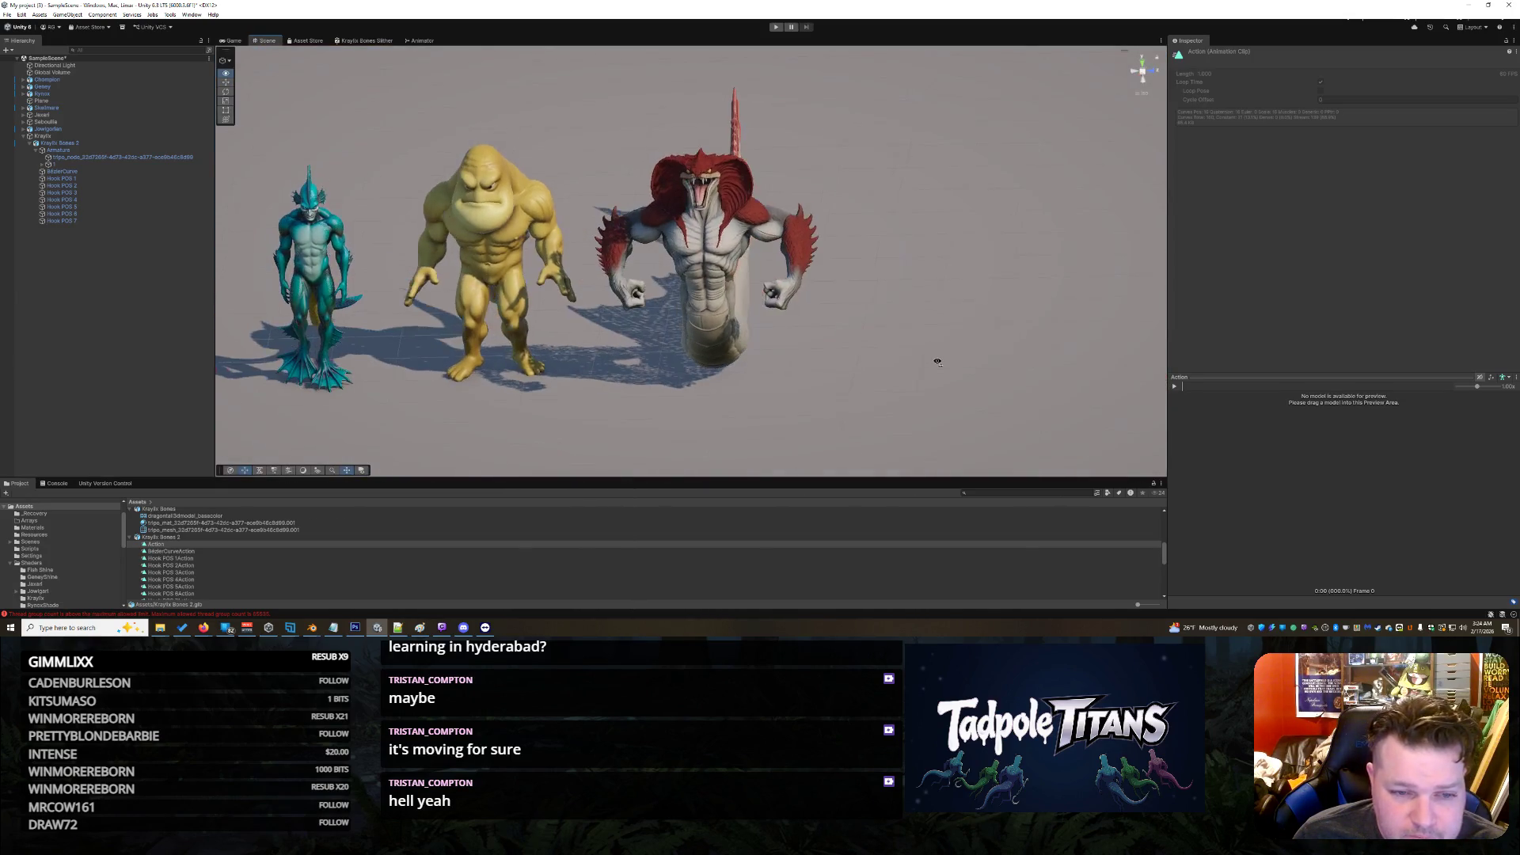
Step: Lower the whole Kraylix creature slightly on the Y axis, to about -0.07
left_click(697, 186)
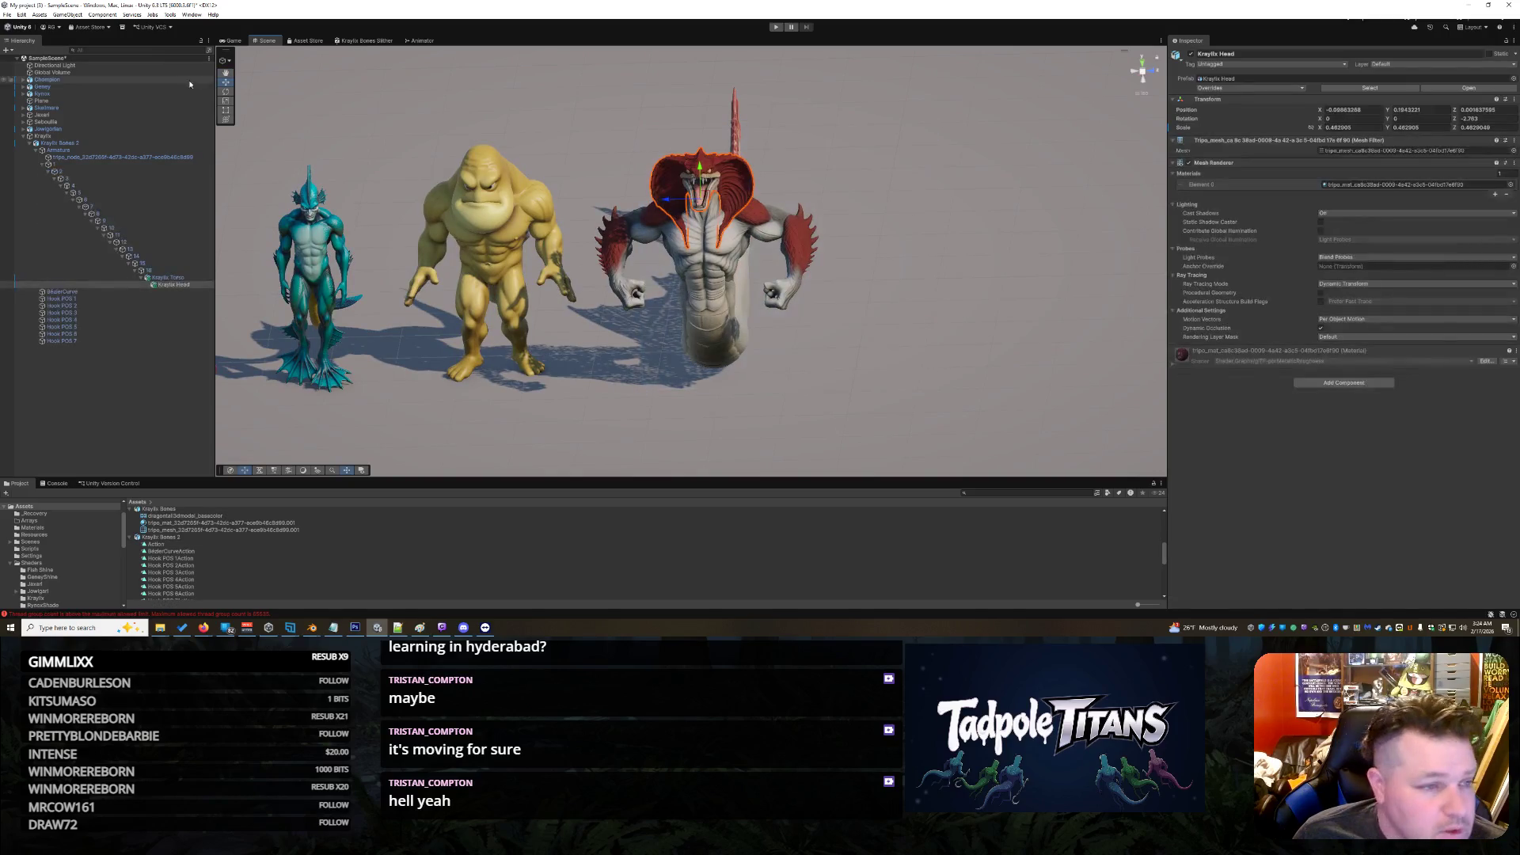
left_click(44, 136)
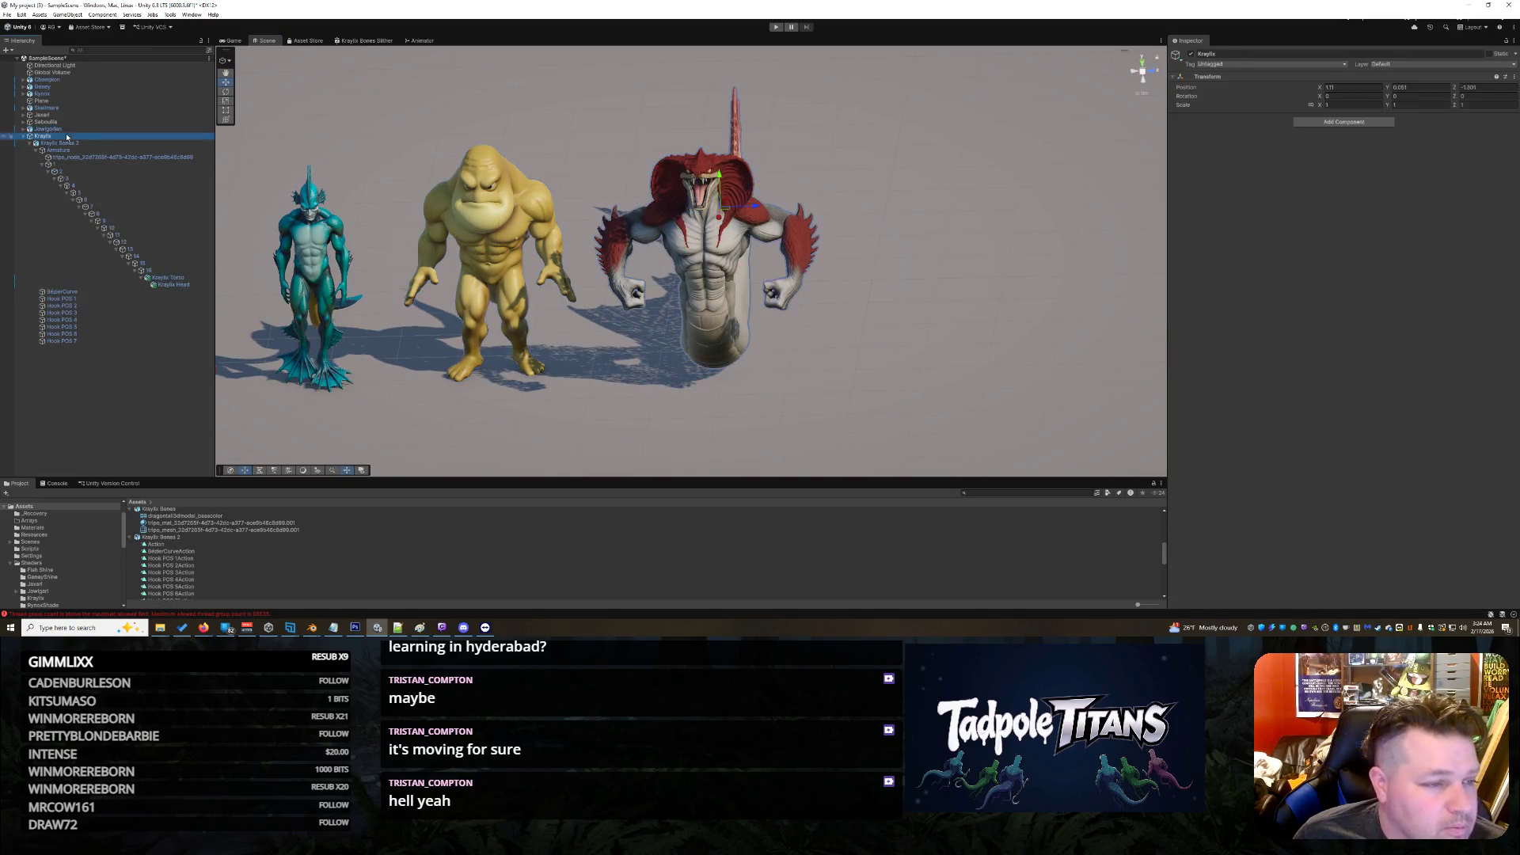
left_click(228, 84)
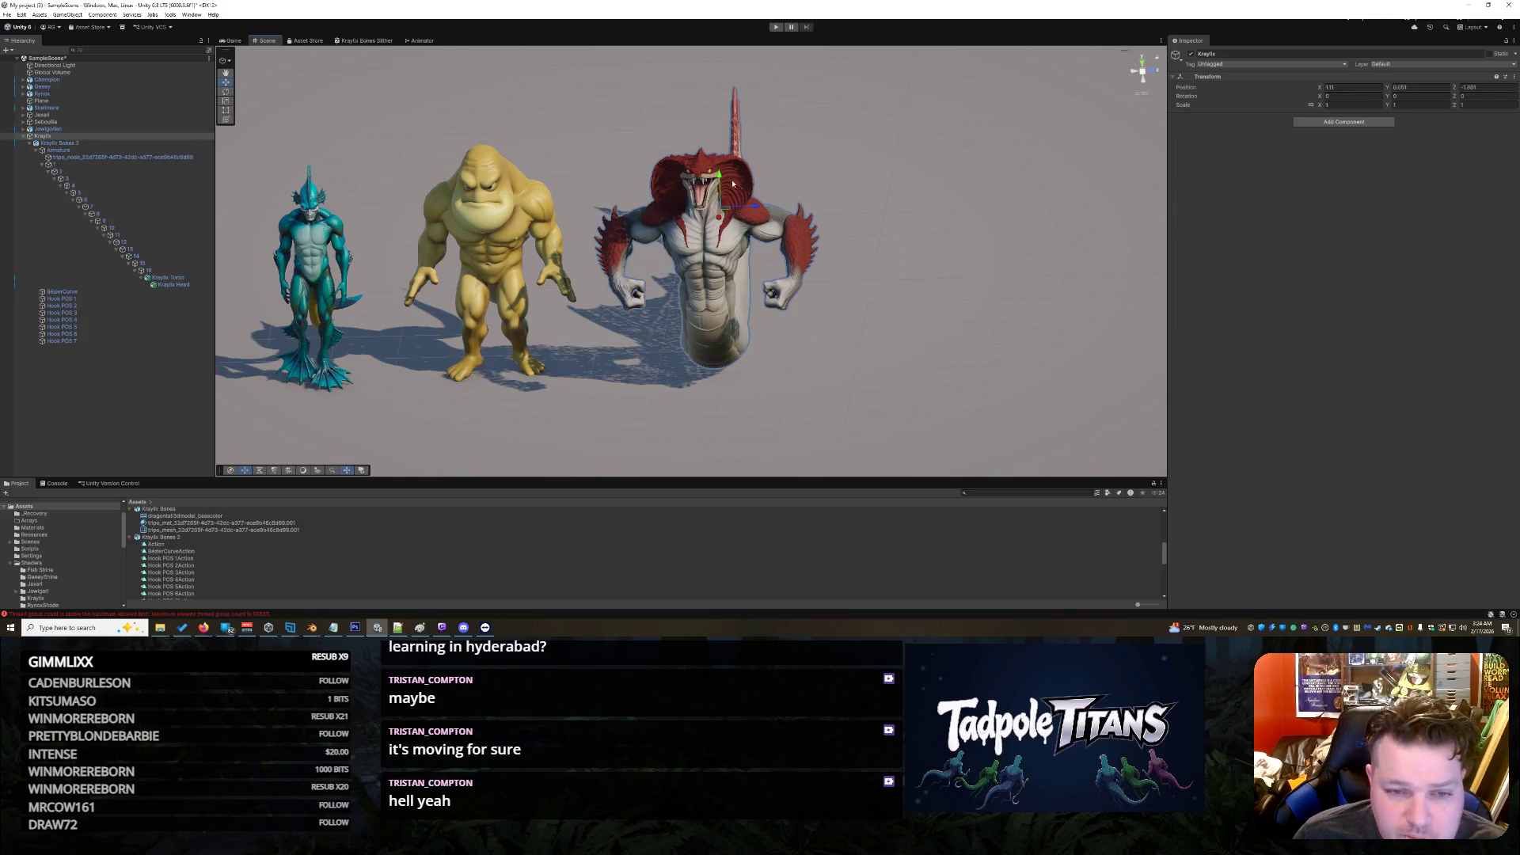
left_click_drag(721, 179, 724, 187)
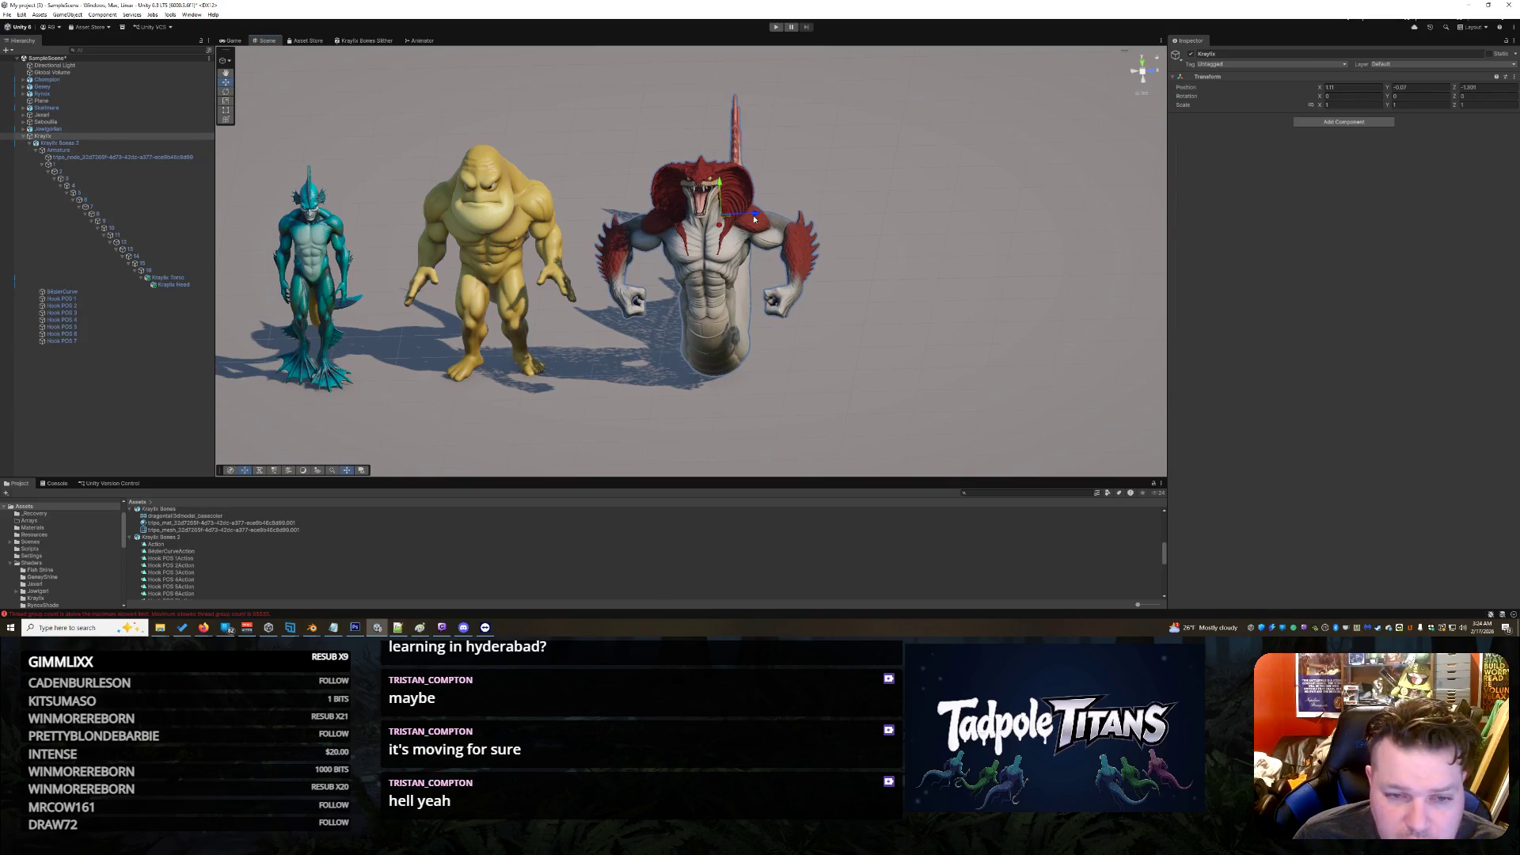
scroll(752, 216, "down", 2)
Step: Orbit down onto the red-crested creature and collapse the Kraylix Bones 2 folder
left_click(908, 364)
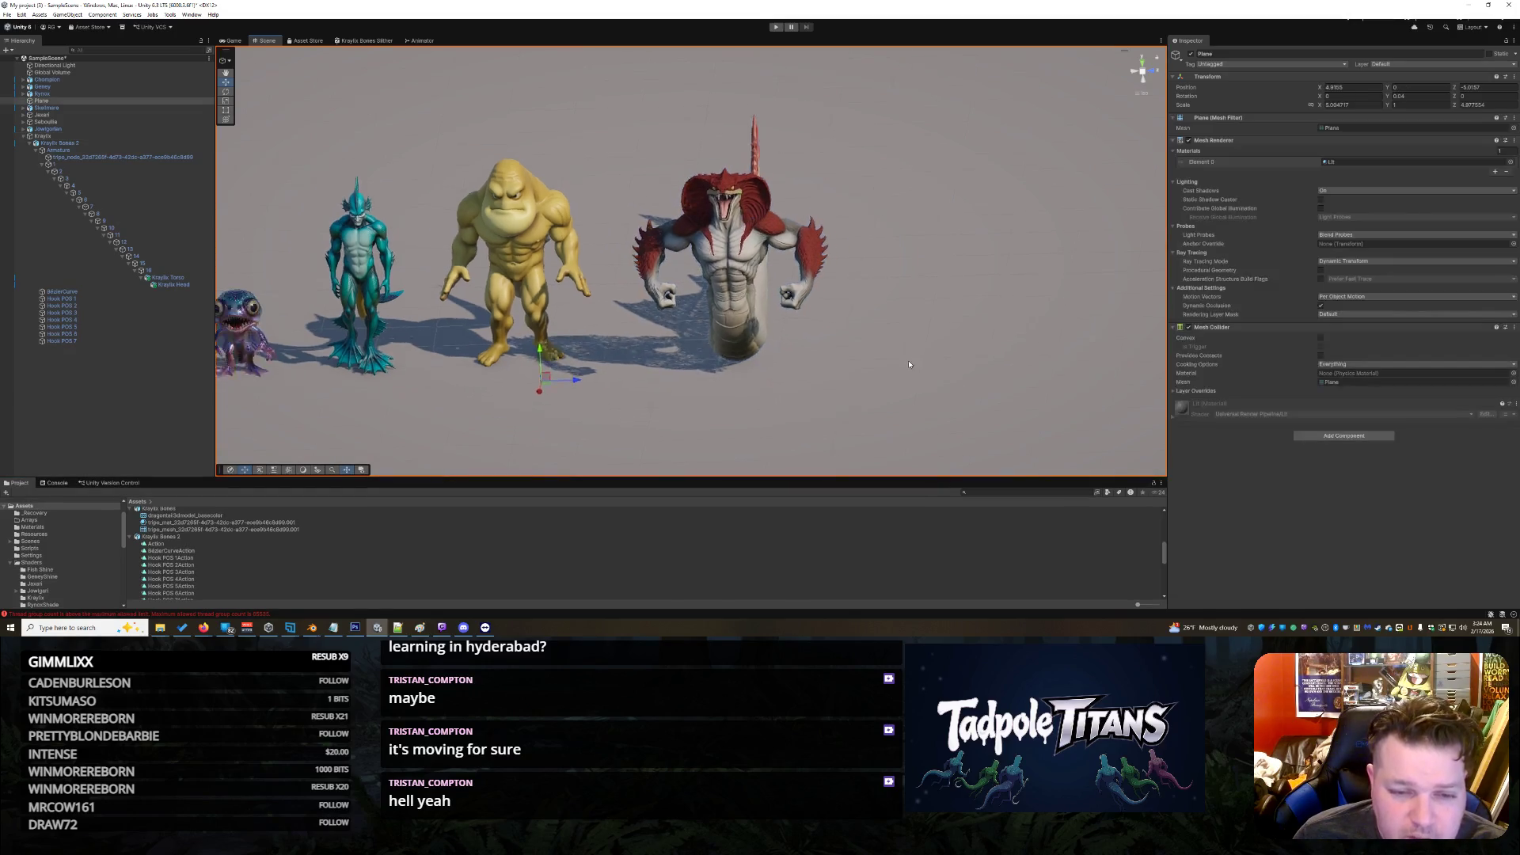
scroll(660, 349, "down", 4)
mouse_move(703, 378)
left_mouse_down("alt")
mouse_move(520, 355)
mouse_move(553, 348)
left_mouse_up("alt")
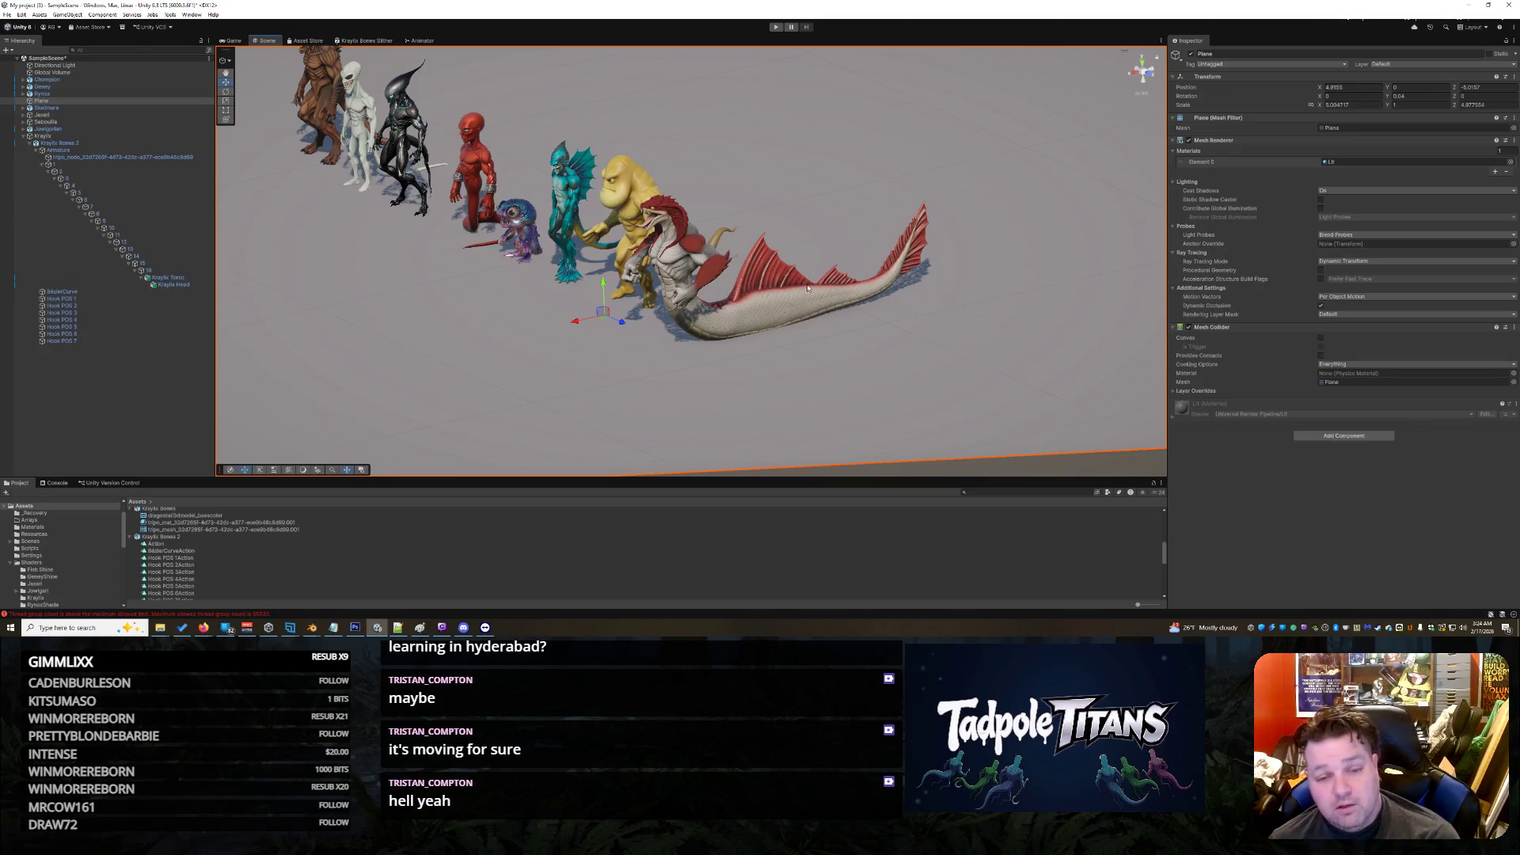
scroll(742, 362, "up", 5)
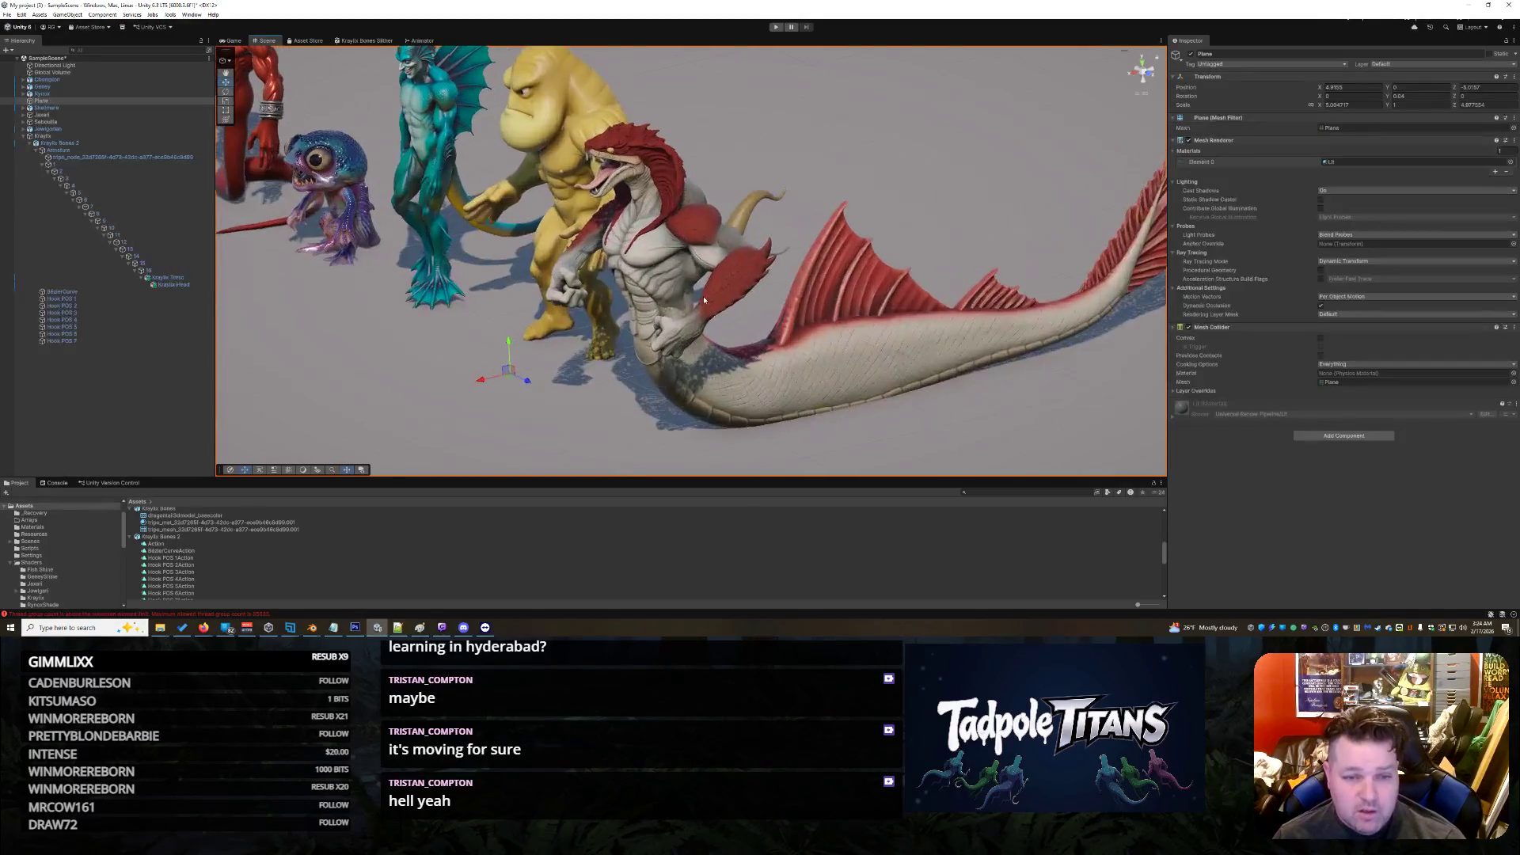
scroll(634, 145, "up", 8)
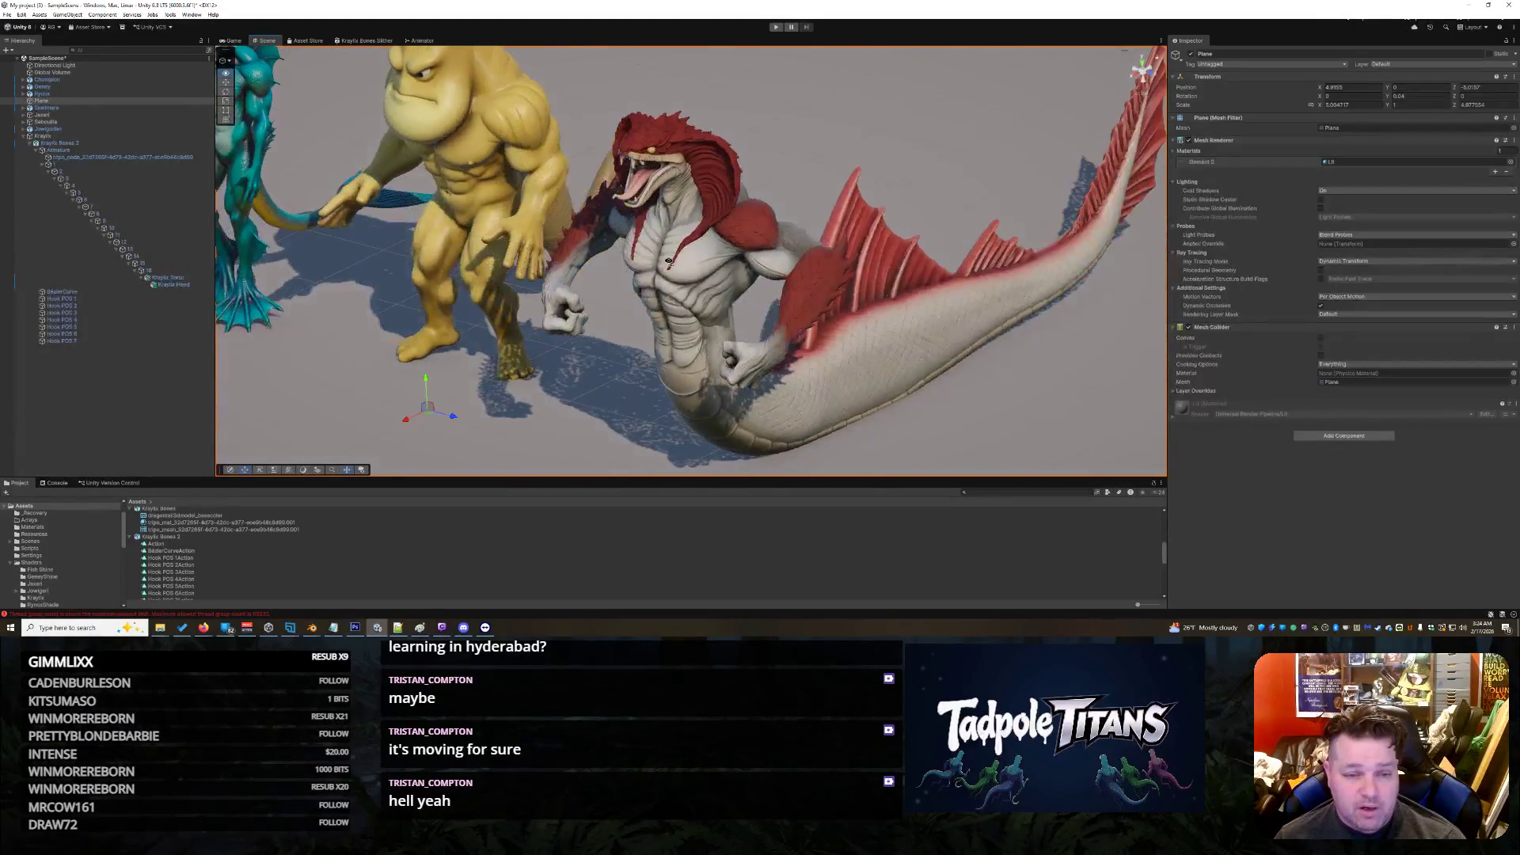
mouse_move(682, 242)
left_mouse_down()
mouse_move(690, 267)
mouse_move(695, 222)
left_mouse_up()
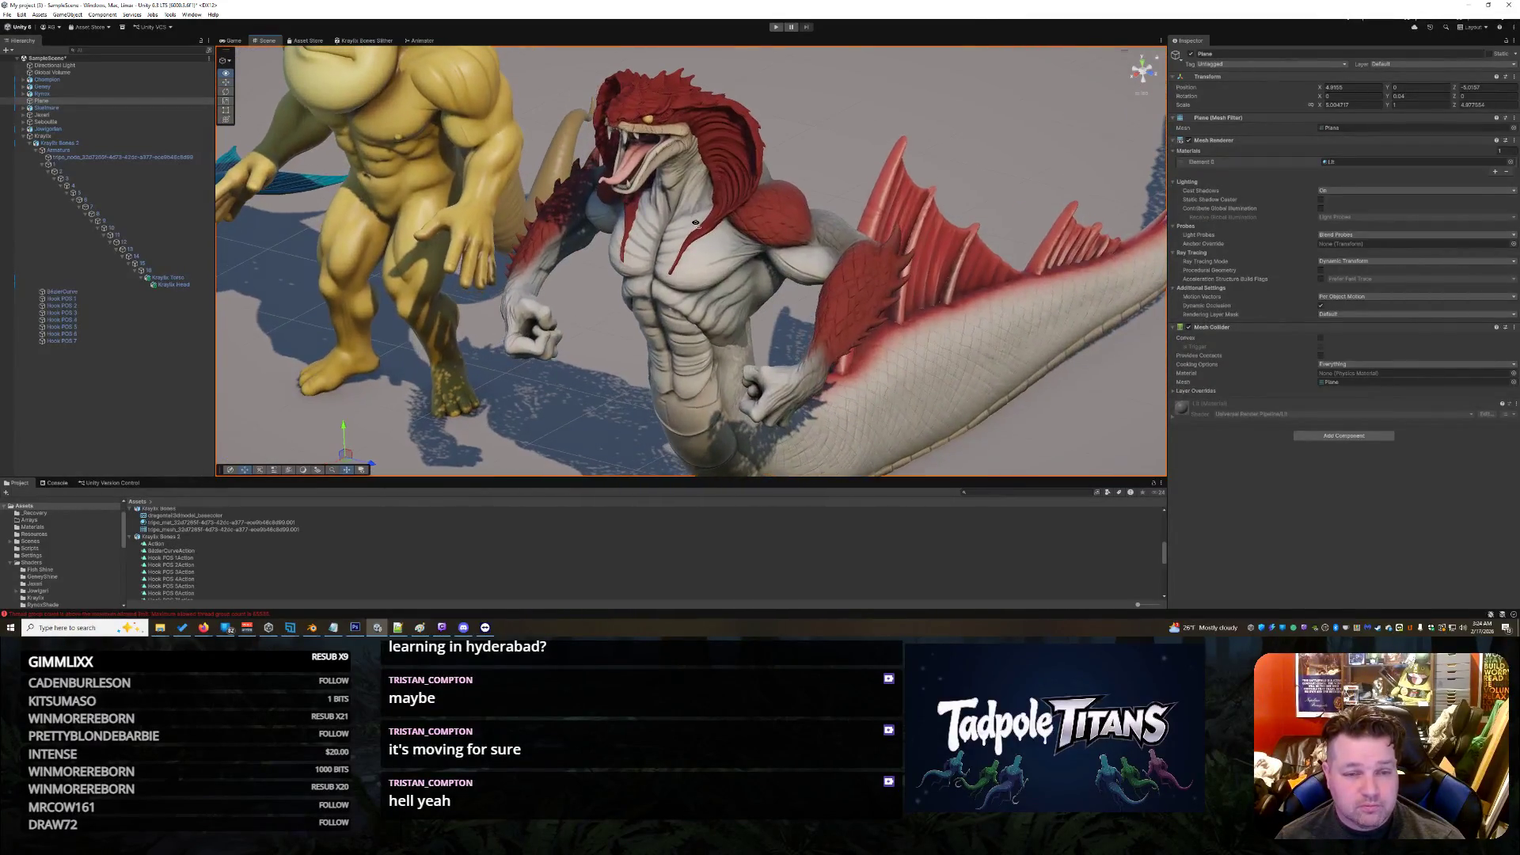
left_click(136, 537)
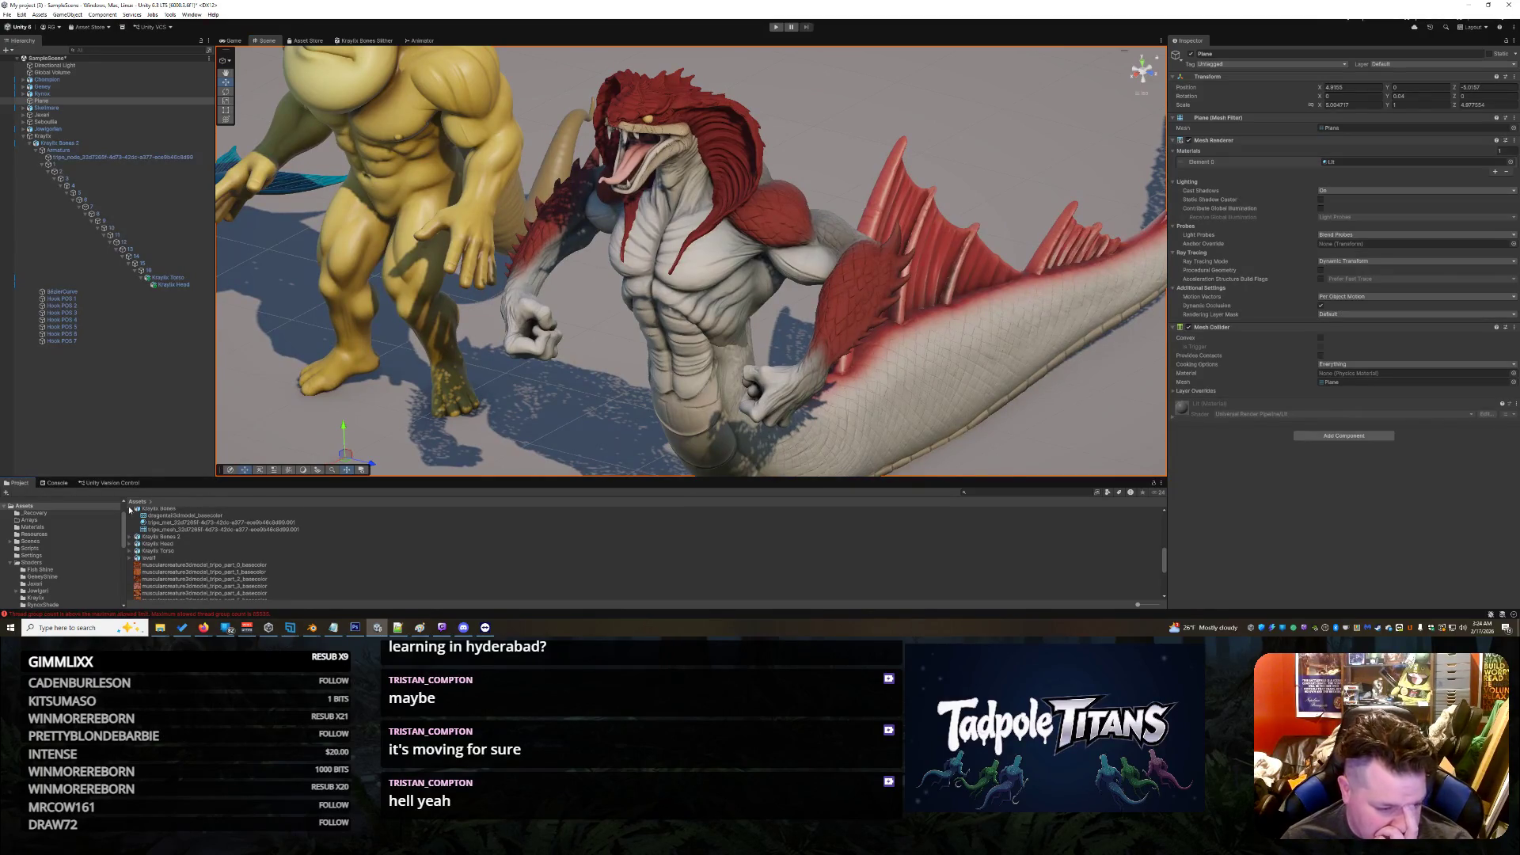
Step: Browse the Project shader folders to reach Shaders/RynoxShade
left_click(41, 577)
left_click(49, 591)
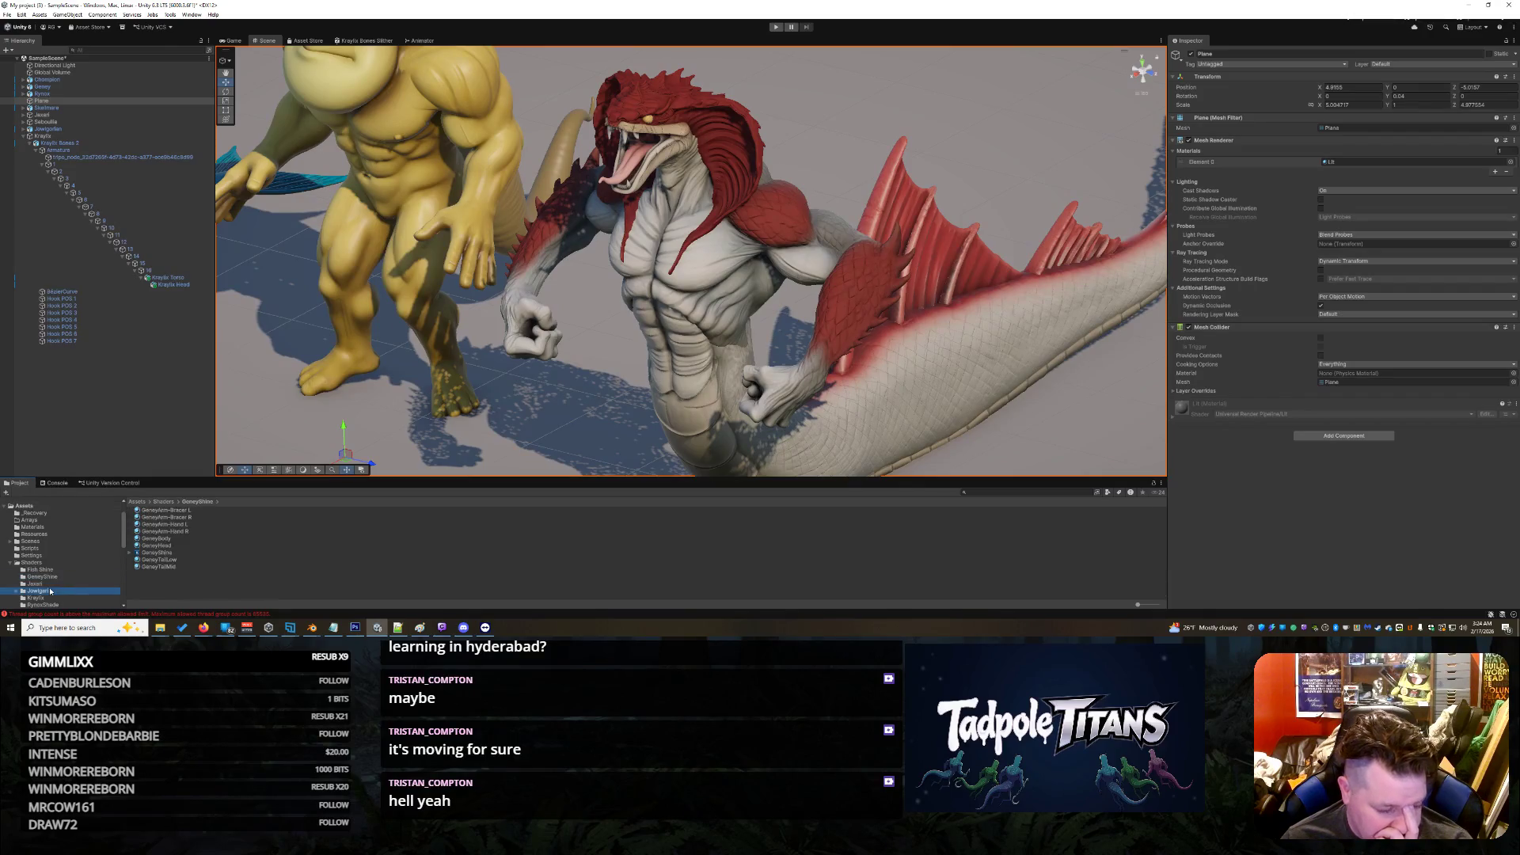
scroll(49, 587, "down", 3)
left_click(61, 546)
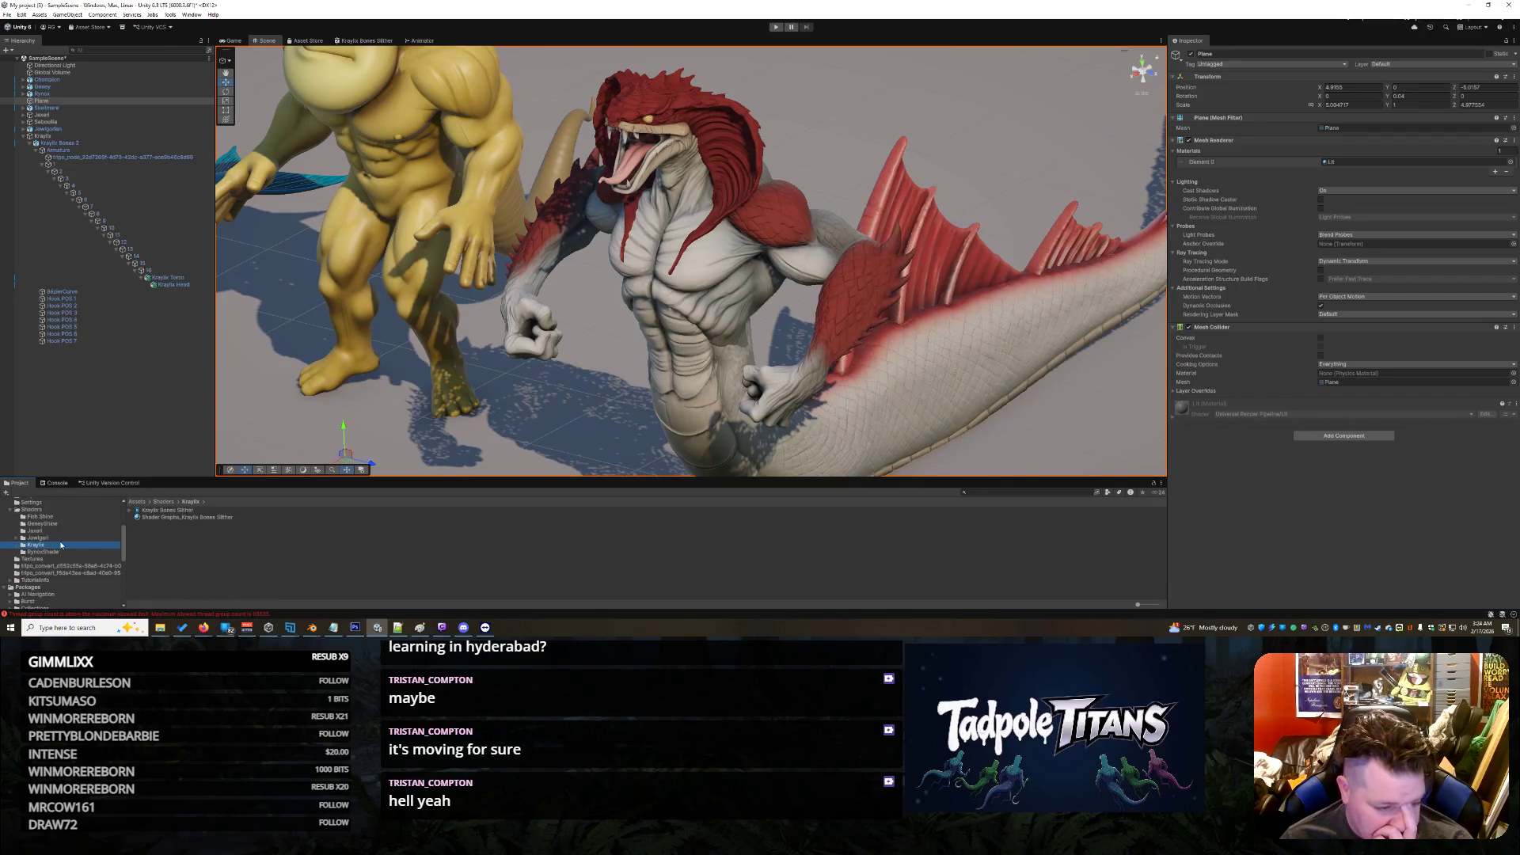
left_click(58, 552)
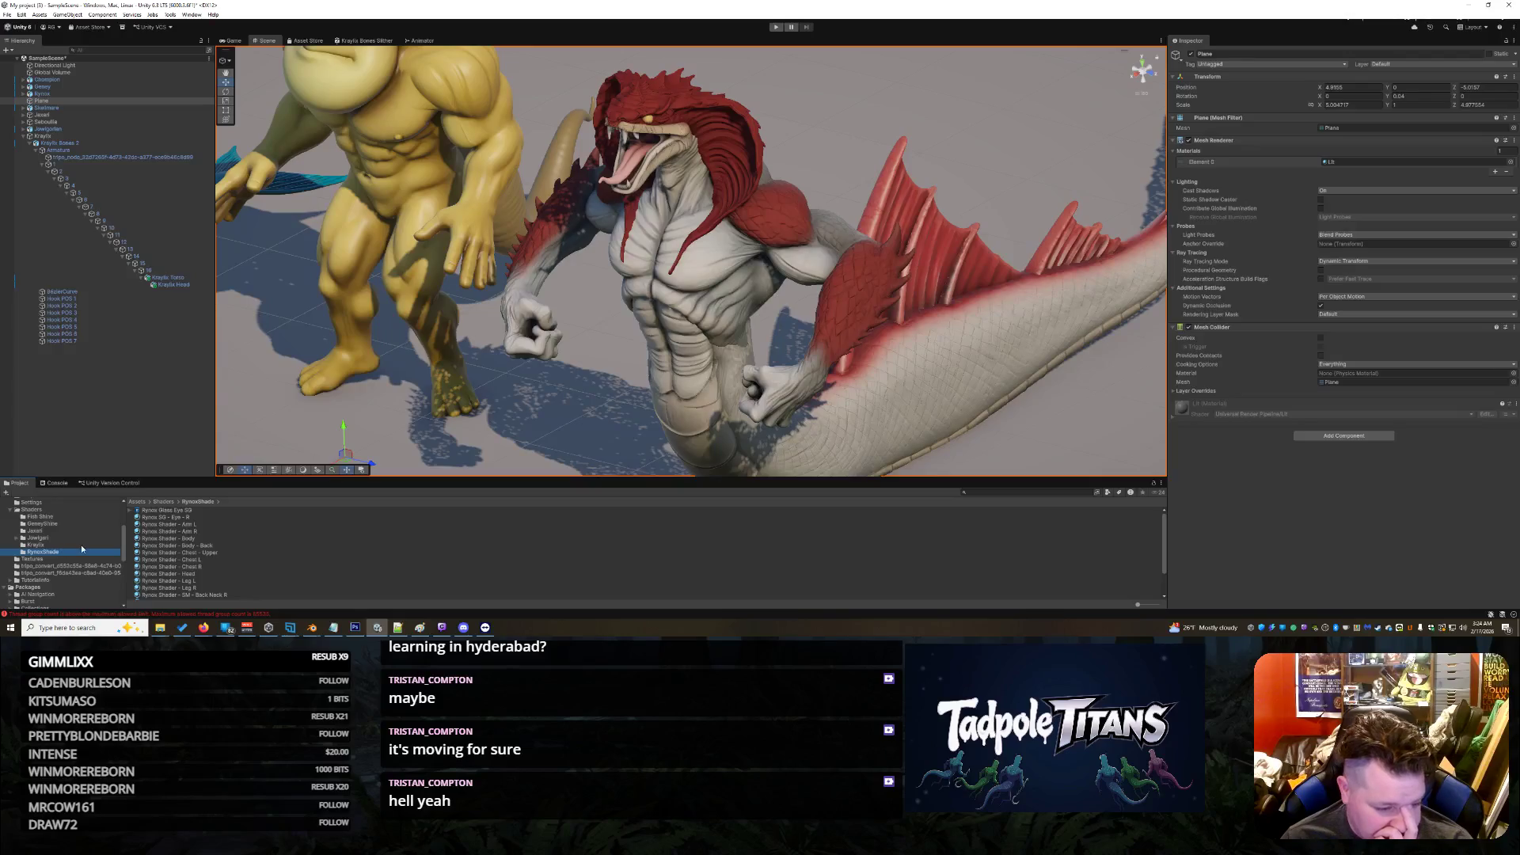
left_click(41, 538)
left_click(34, 530)
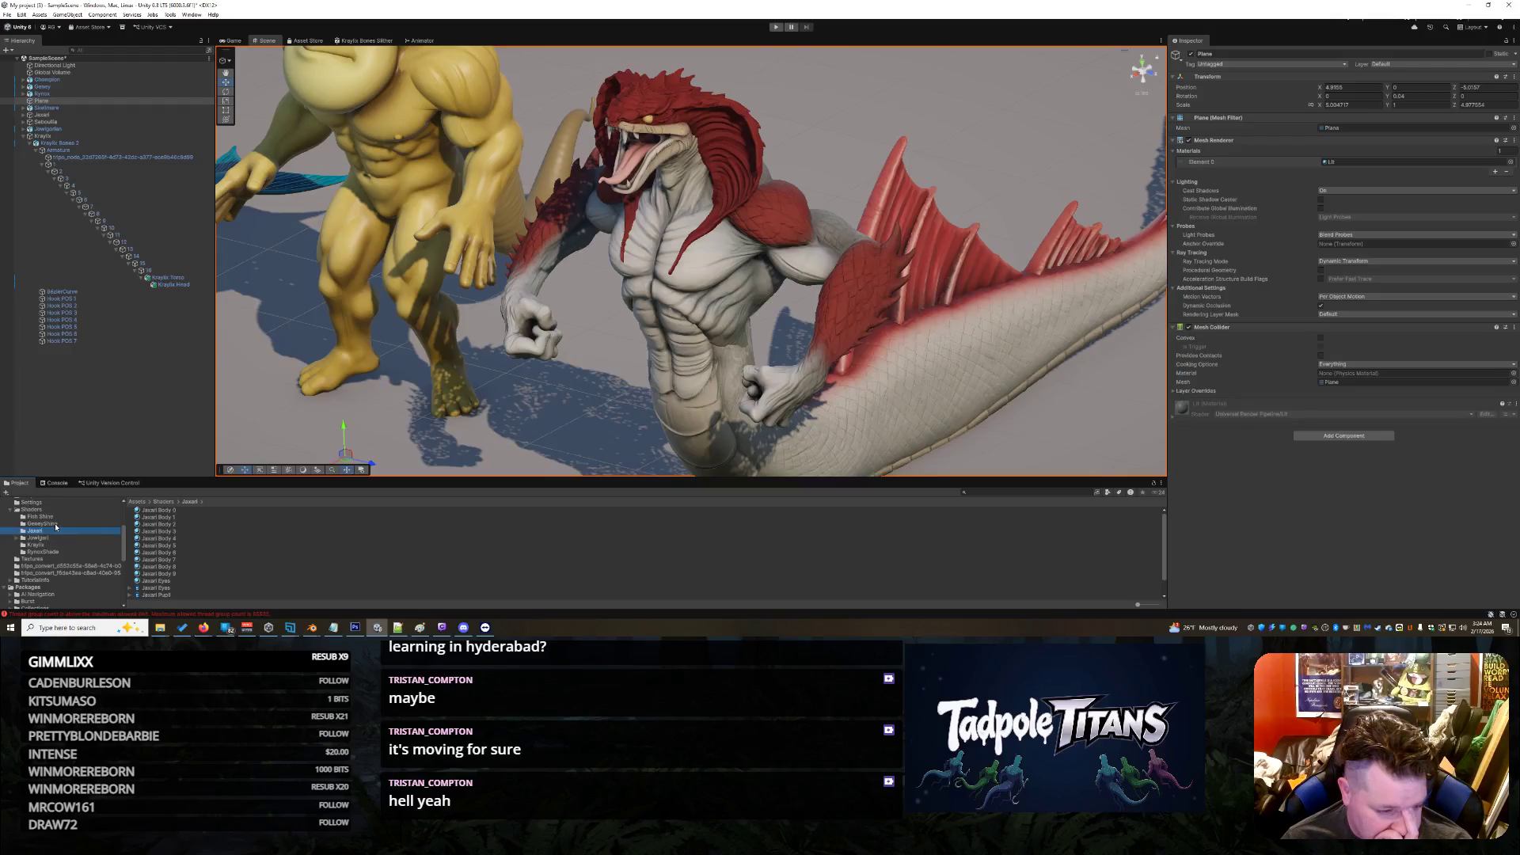
left_click(49, 551)
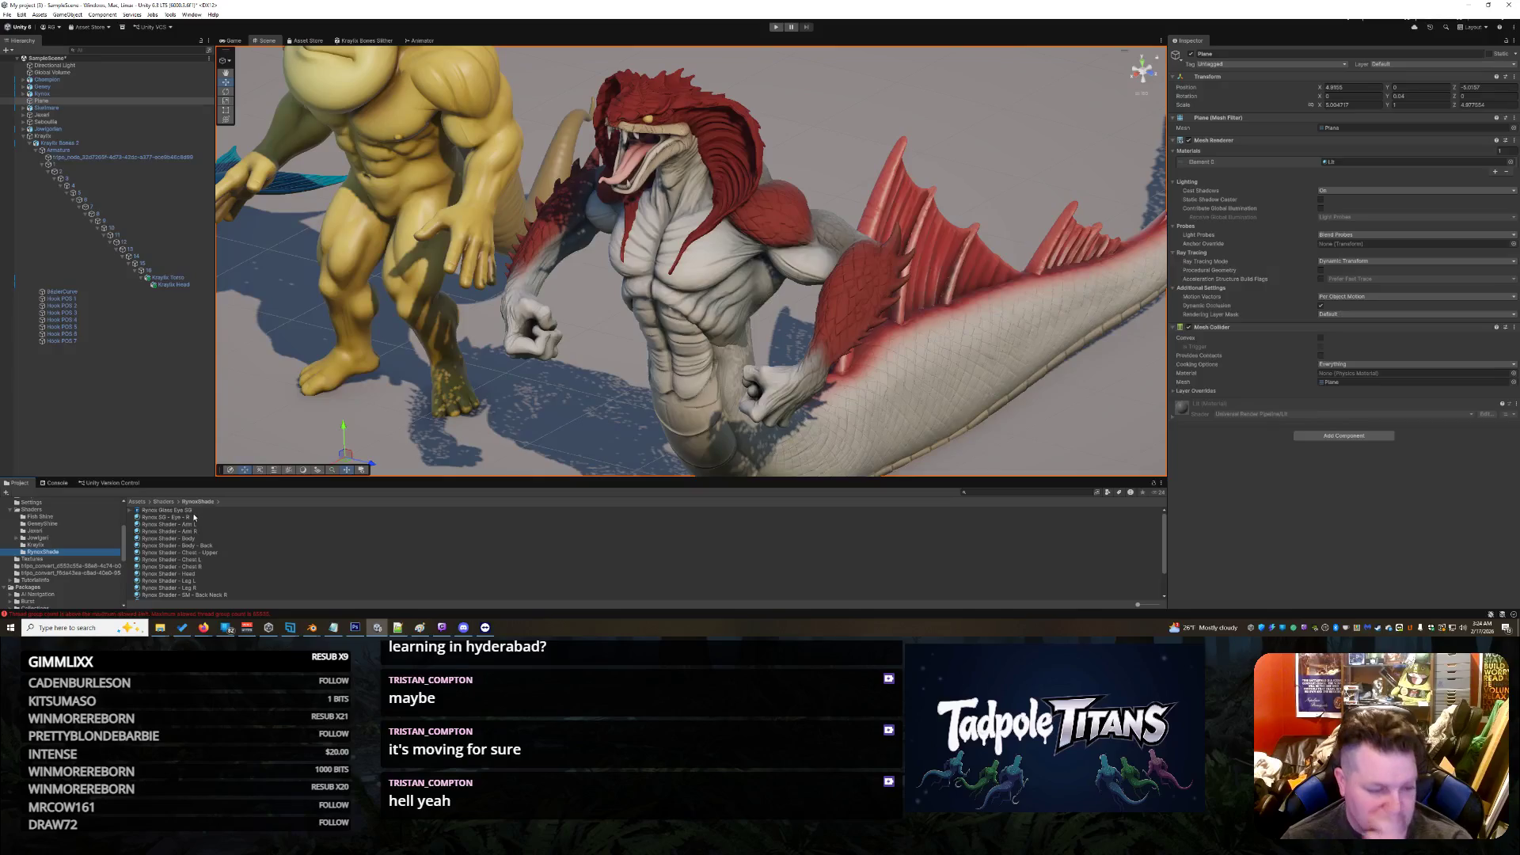
Step: Duplicate Rynox Glass Eye SG and start renaming the copy, typing 'Kral'
left_click(174, 510)
right_click(182, 510)
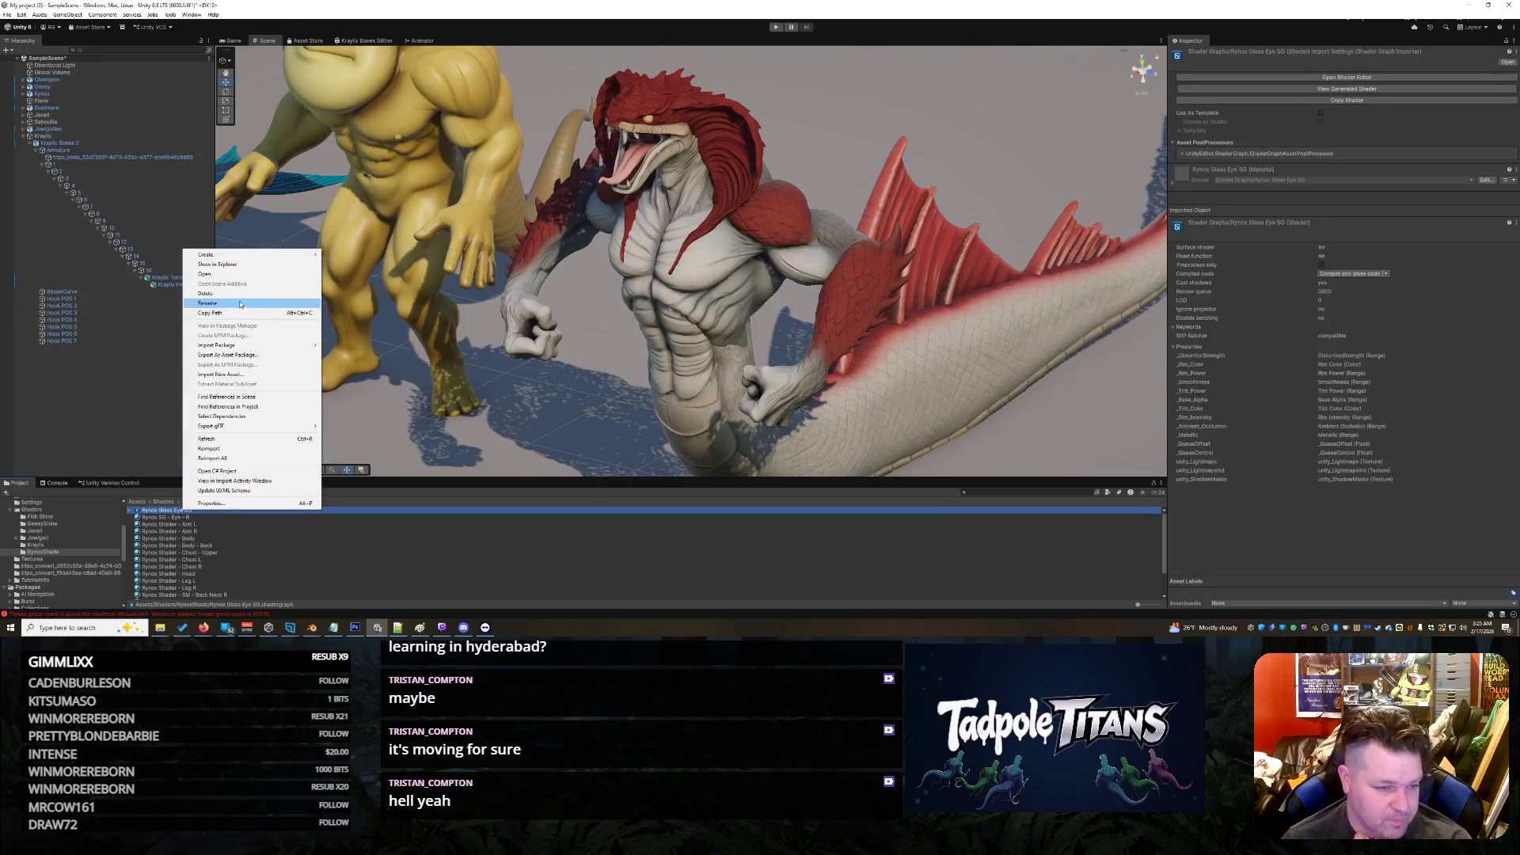
left_click(182, 552)
left_click(250, 512)
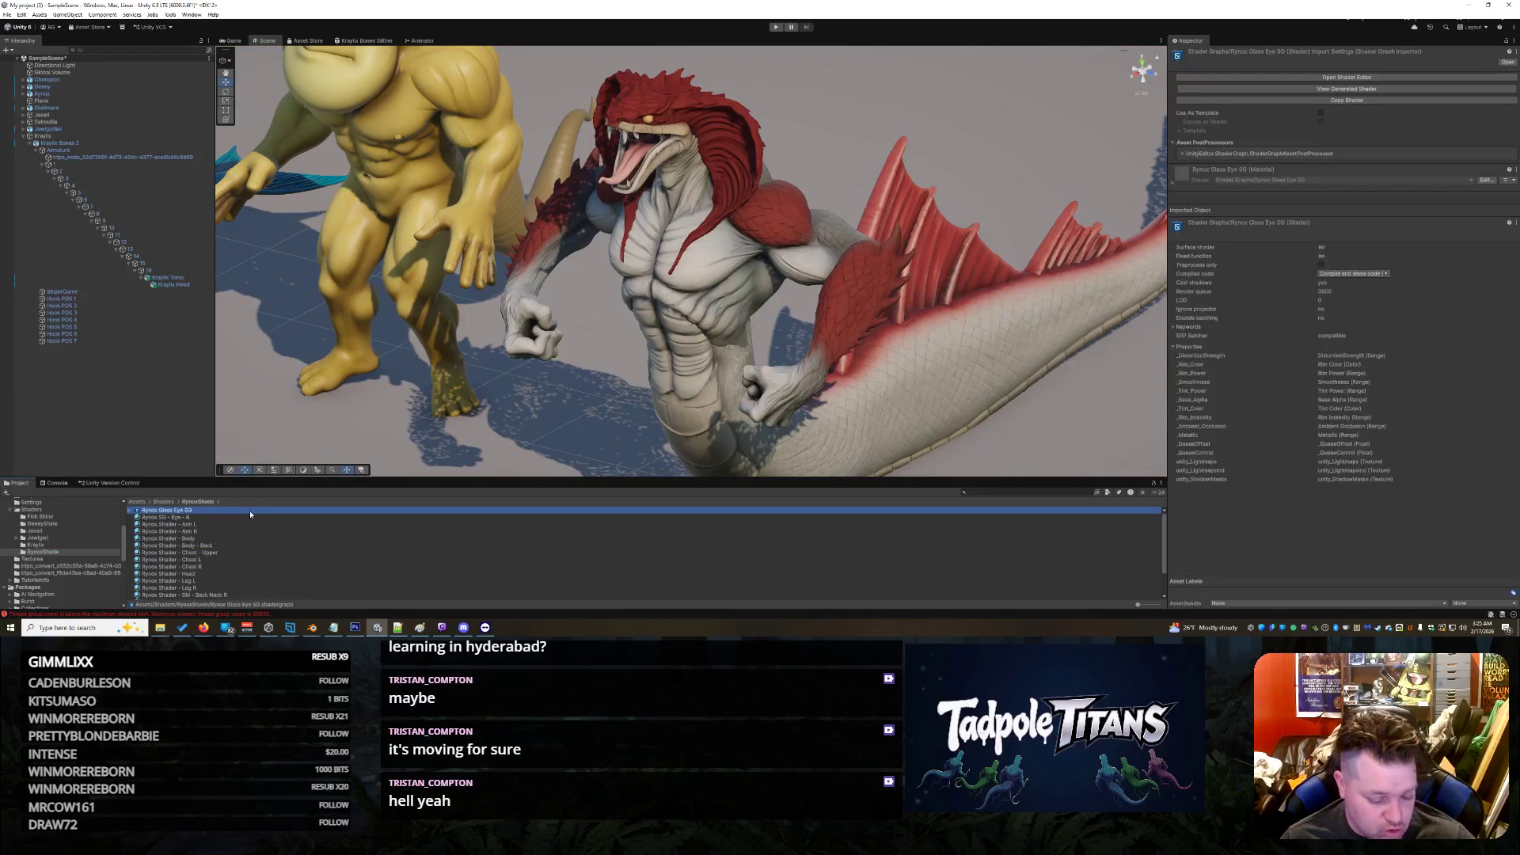
key("ctrl+d")
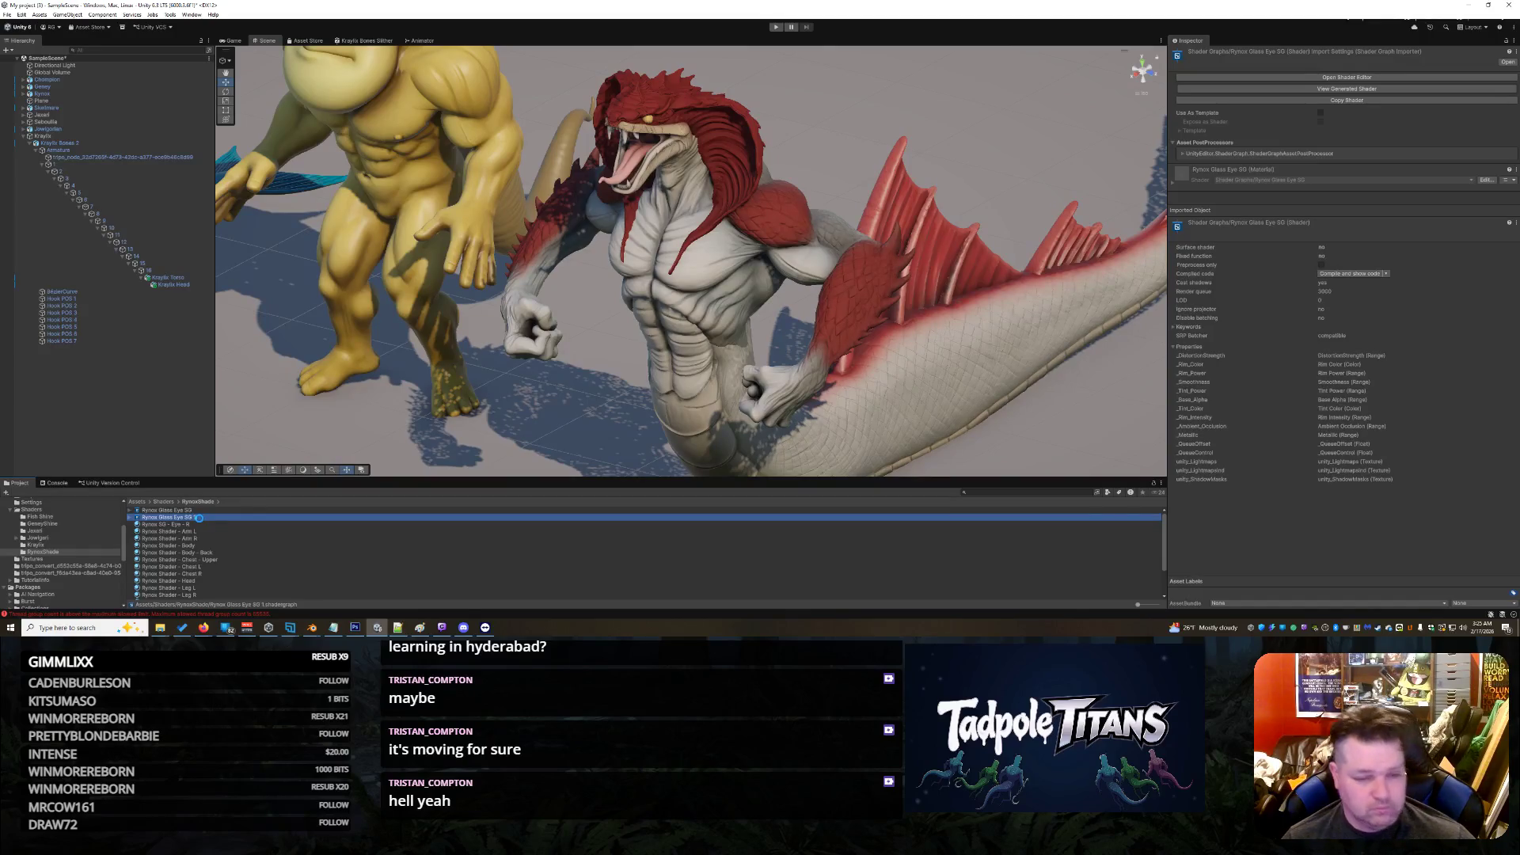
key("F2")
type("Kral")
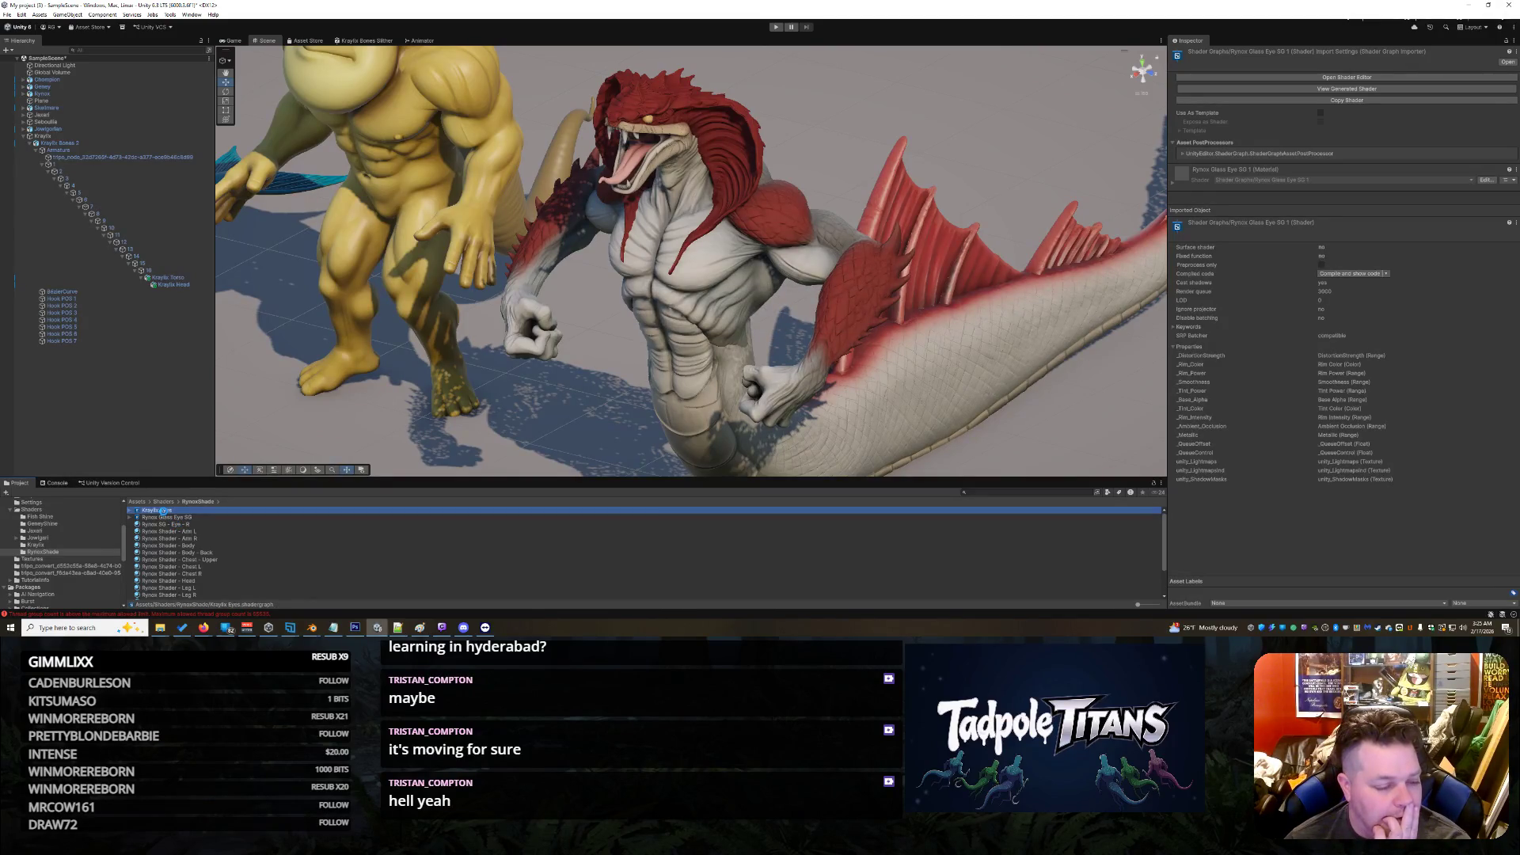
Step: Open the Kraylix shaders folder, orbit and zoom onto Kraylix's head, and select Kraylix Head
left_click(36, 546)
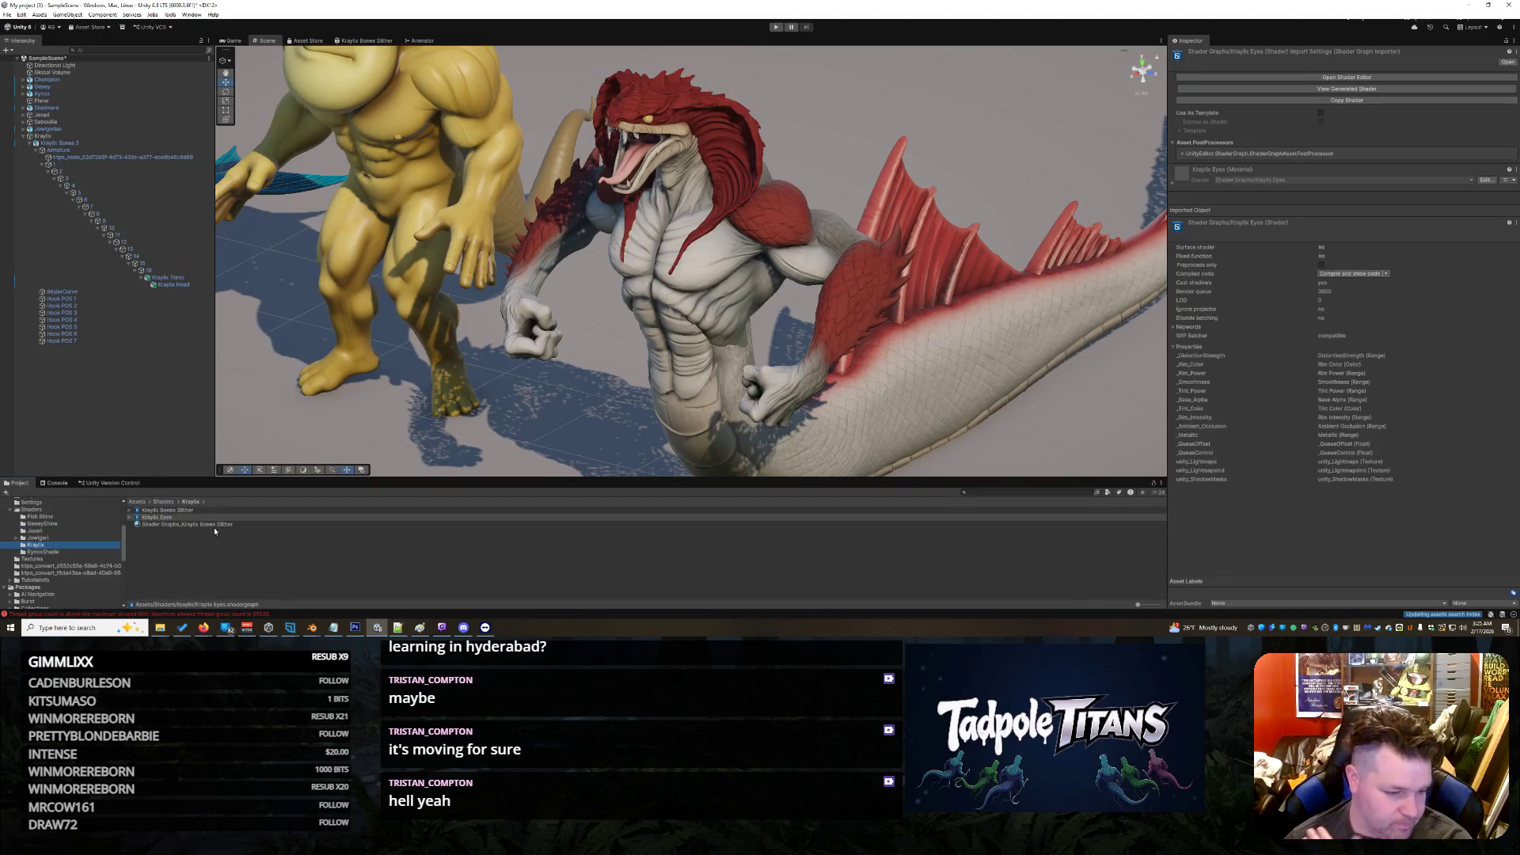
scroll(841, 177, "up", 2)
scroll(841, 178, "up", 3)
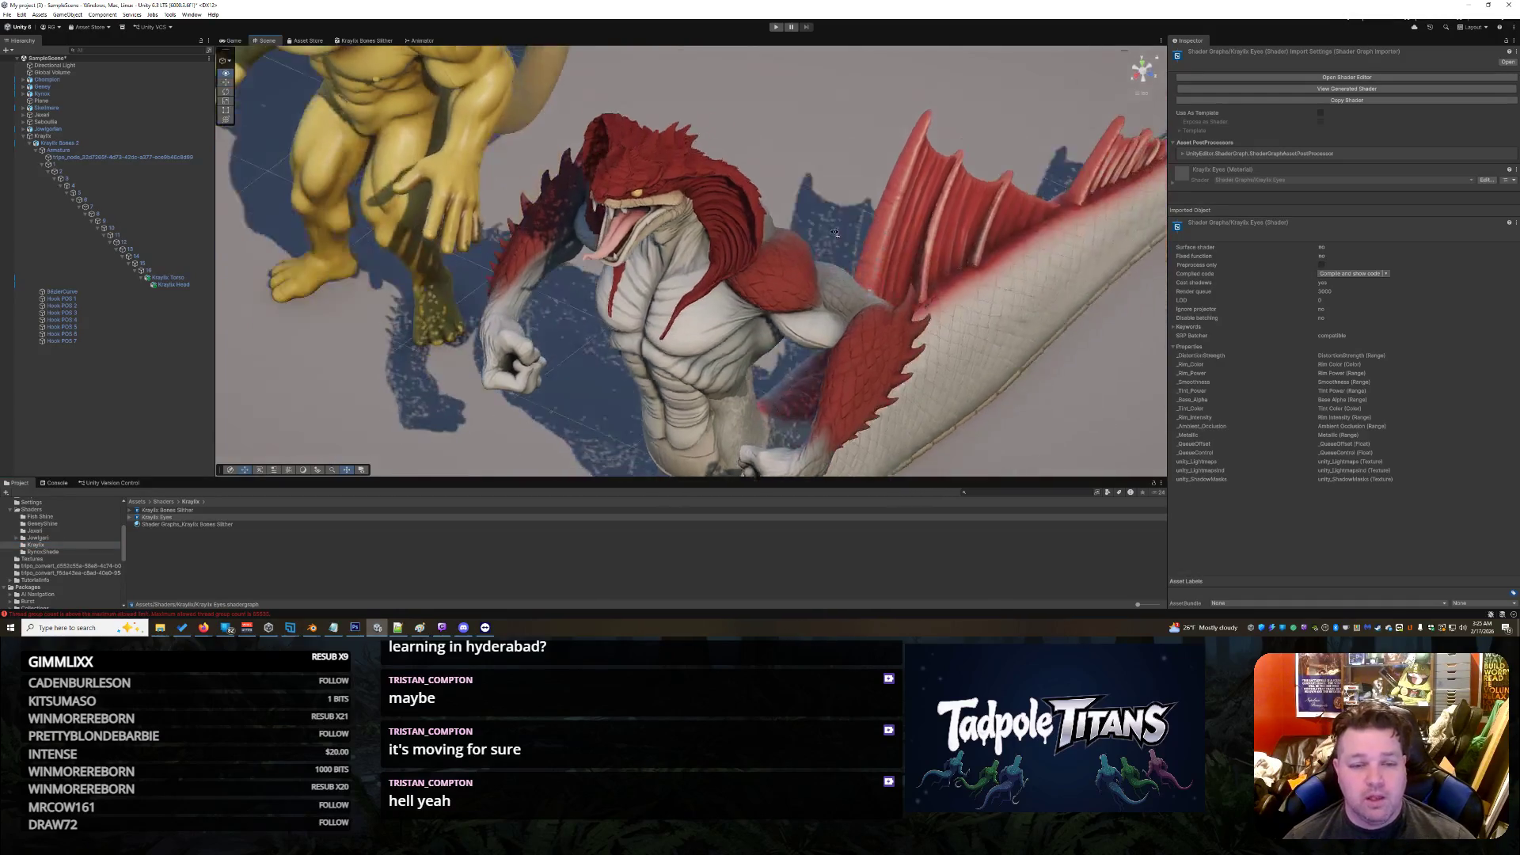
mouse_move(791, 196)
left_mouse_down()
mouse_move(789, 277)
mouse_move(776, 259)
mouse_move(729, 264)
left_mouse_up()
scroll(730, 264, "up", 5)
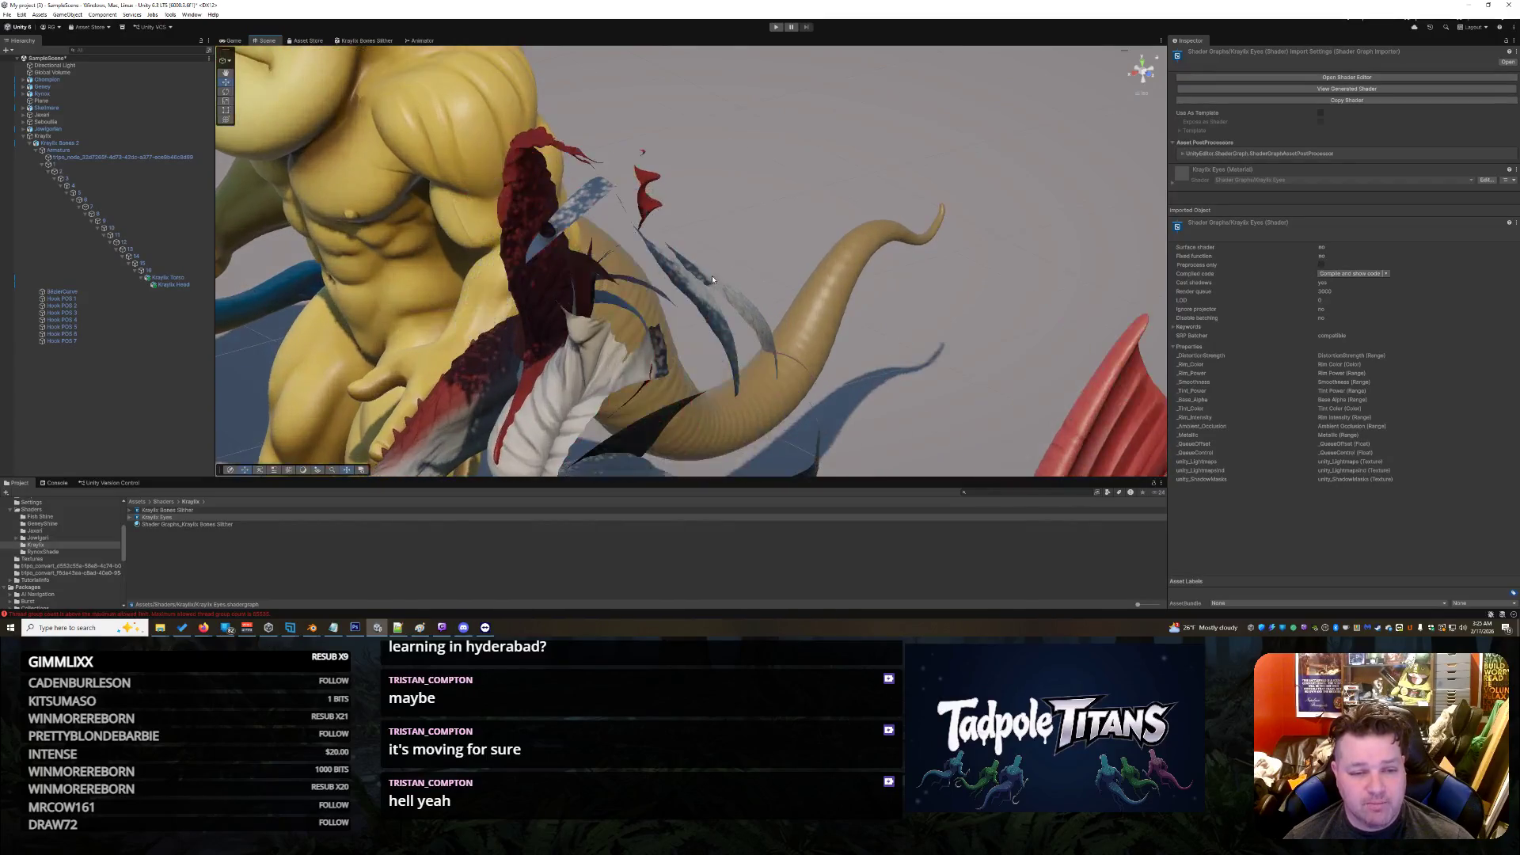
scroll(735, 268, "down", 8)
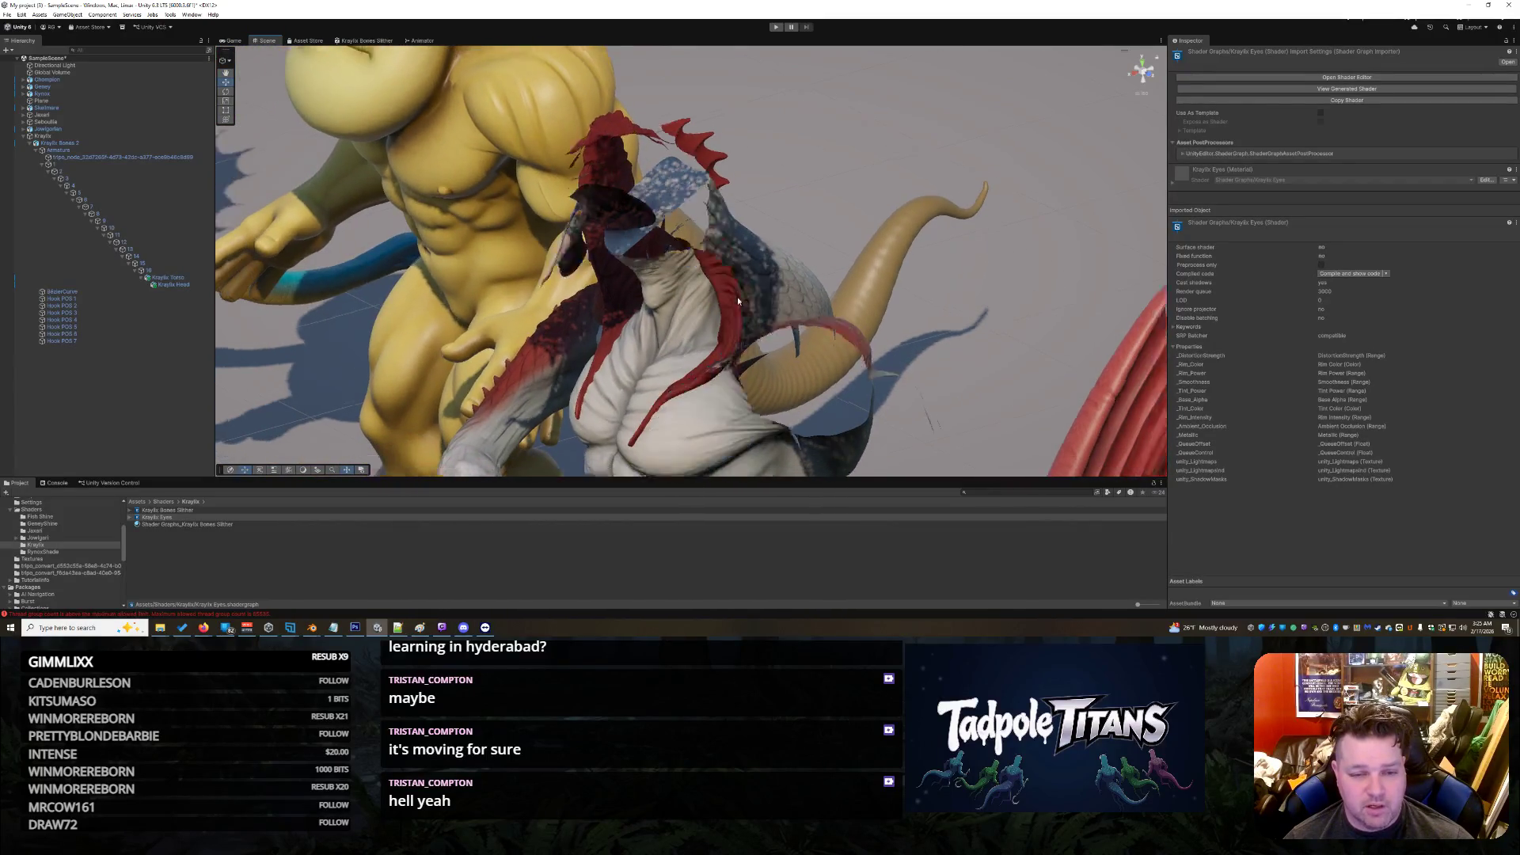
mouse_move(752, 263)
left_mouse_down()
mouse_move(936, 198)
mouse_move(872, 248)
mouse_move(815, 329)
mouse_move(819, 297)
mouse_move(791, 326)
mouse_move(828, 231)
mouse_move(820, 245)
left_mouse_up()
scroll(820, 246, "up", 3)
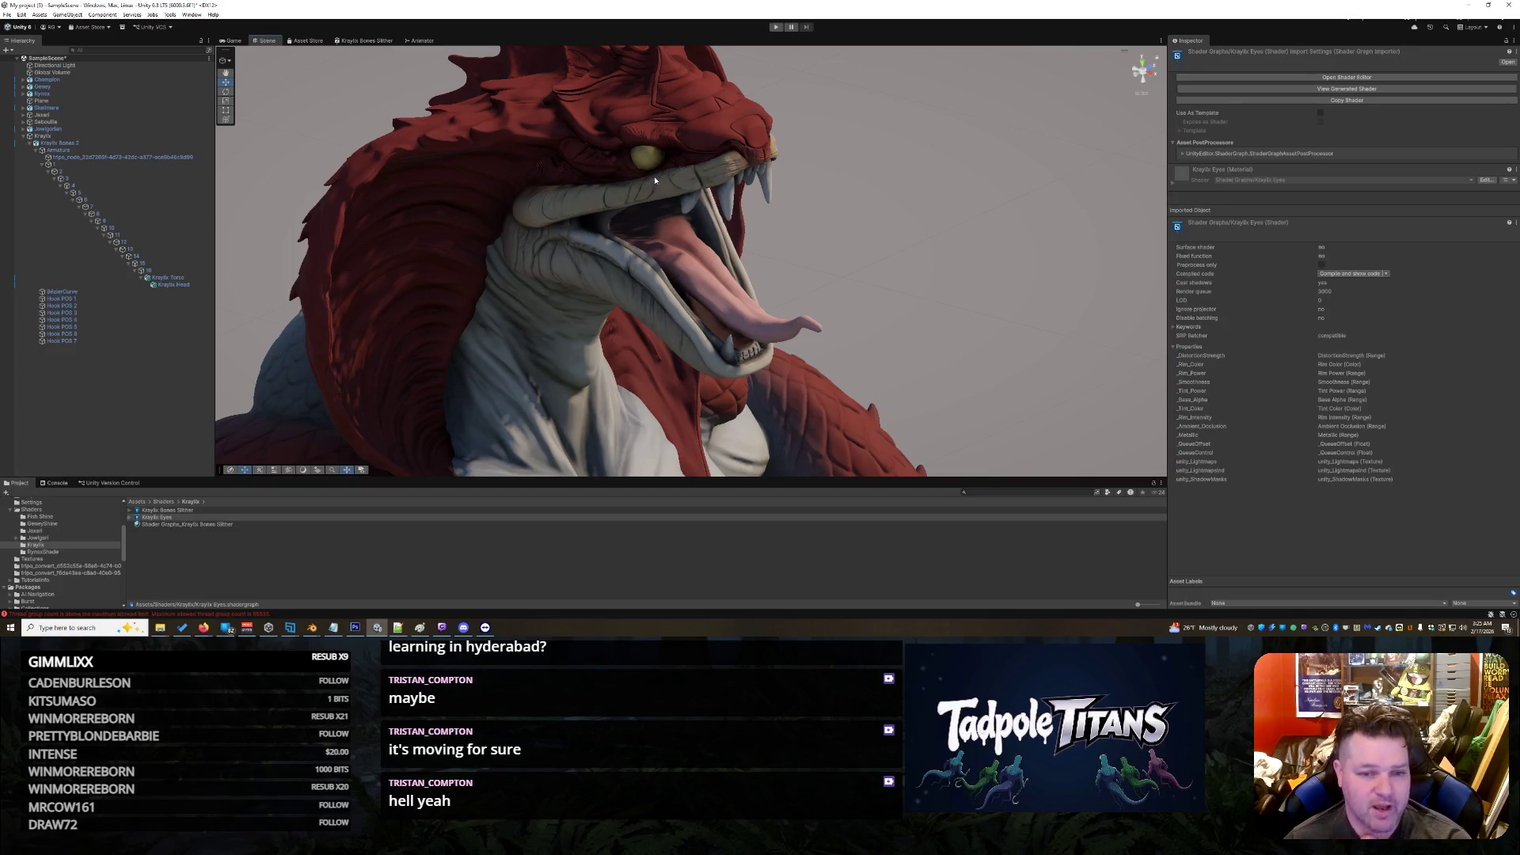
scroll(654, 180, "up", 2)
left_click_drag(665, 179, 668, 186)
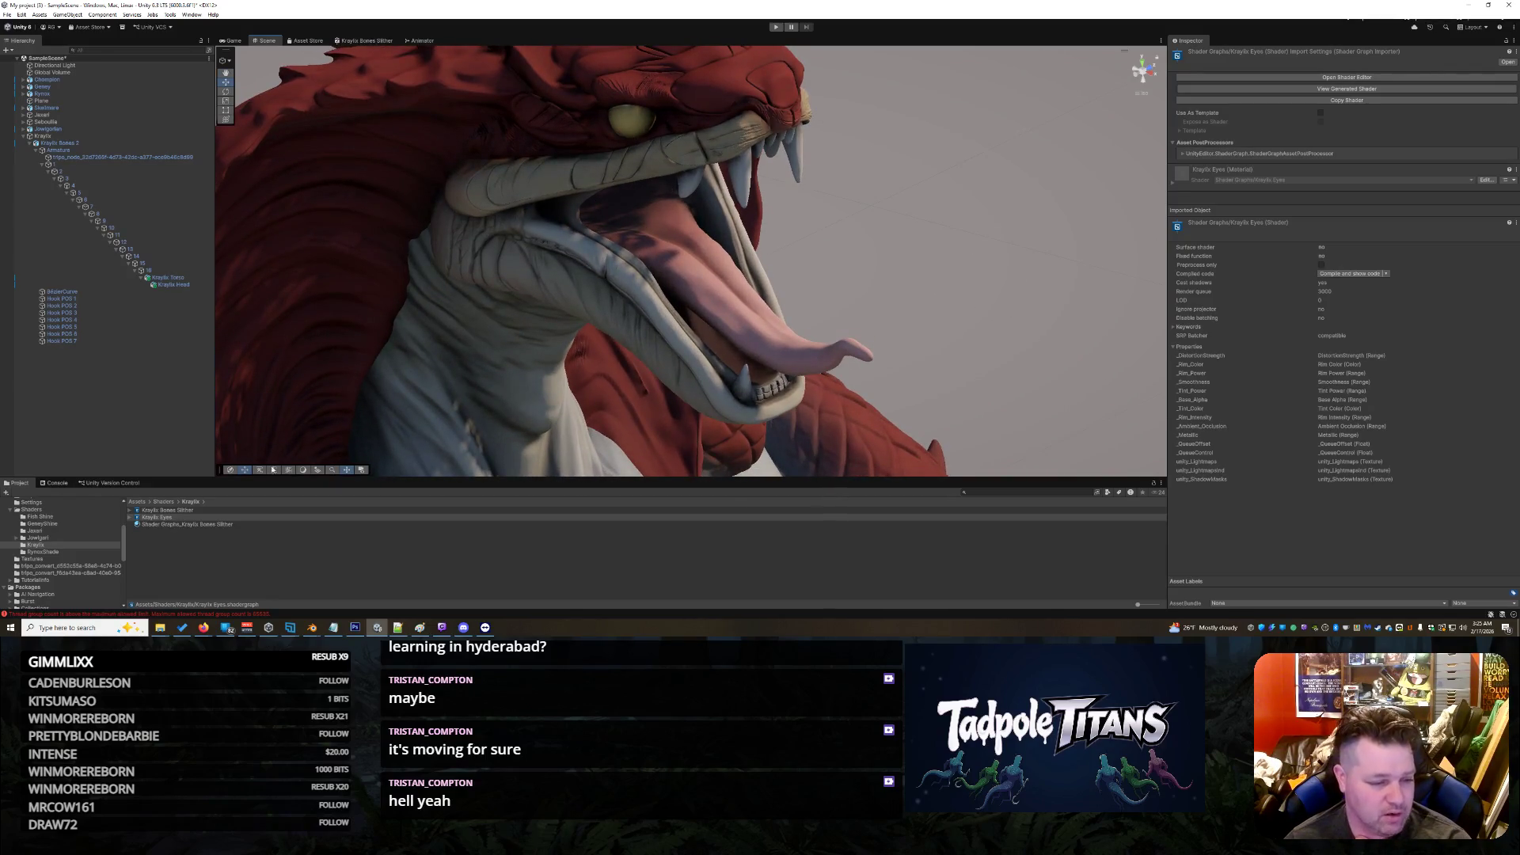
left_click(169, 284)
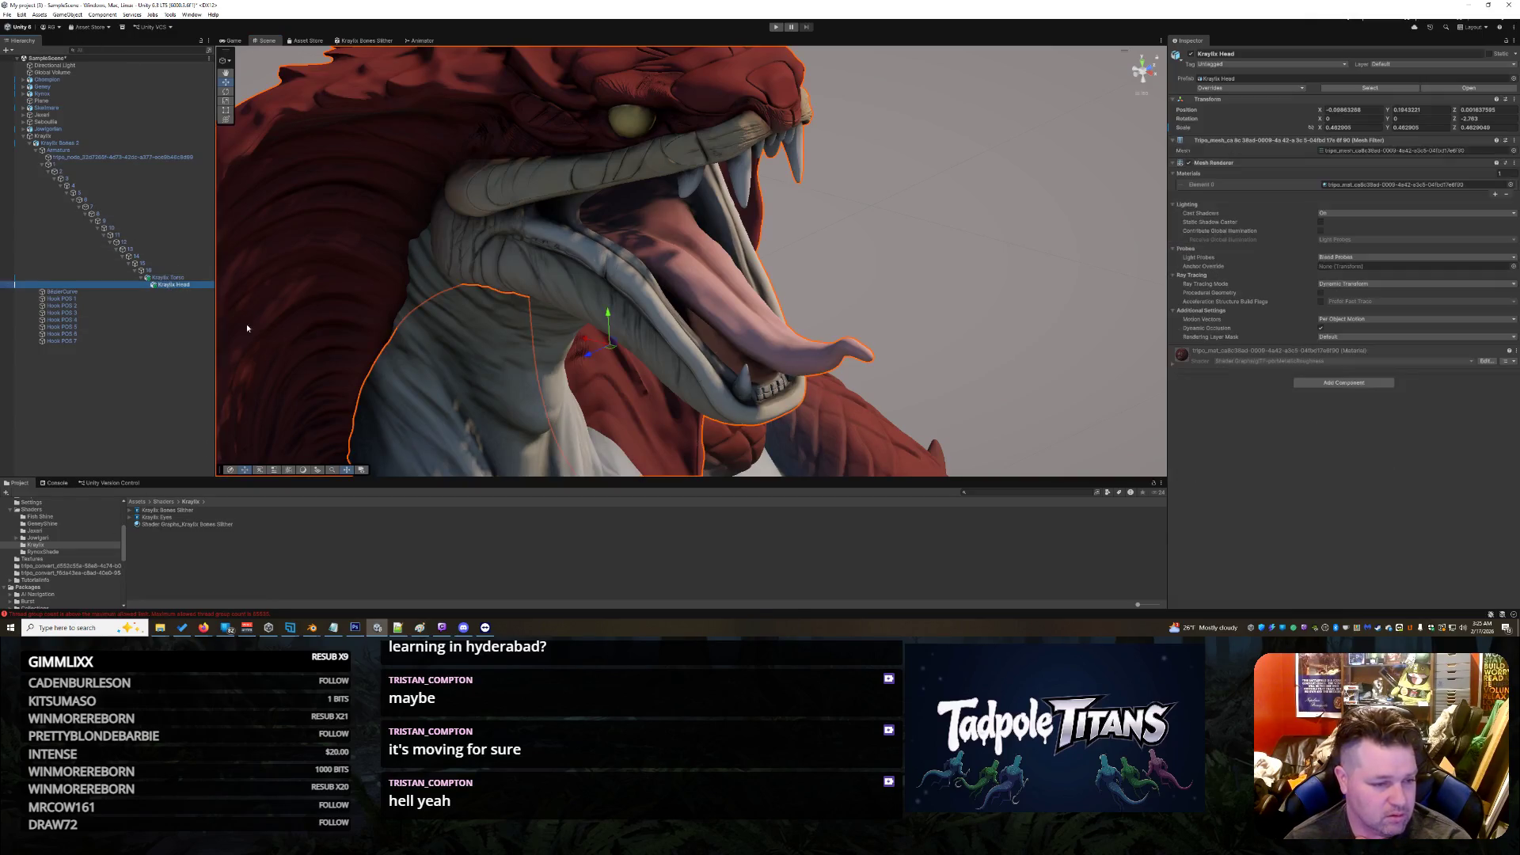
Step: Create a 3D Sphere as a child of Kraylix Head
left_click(167, 279)
right_click(166, 282)
right_click(155, 284)
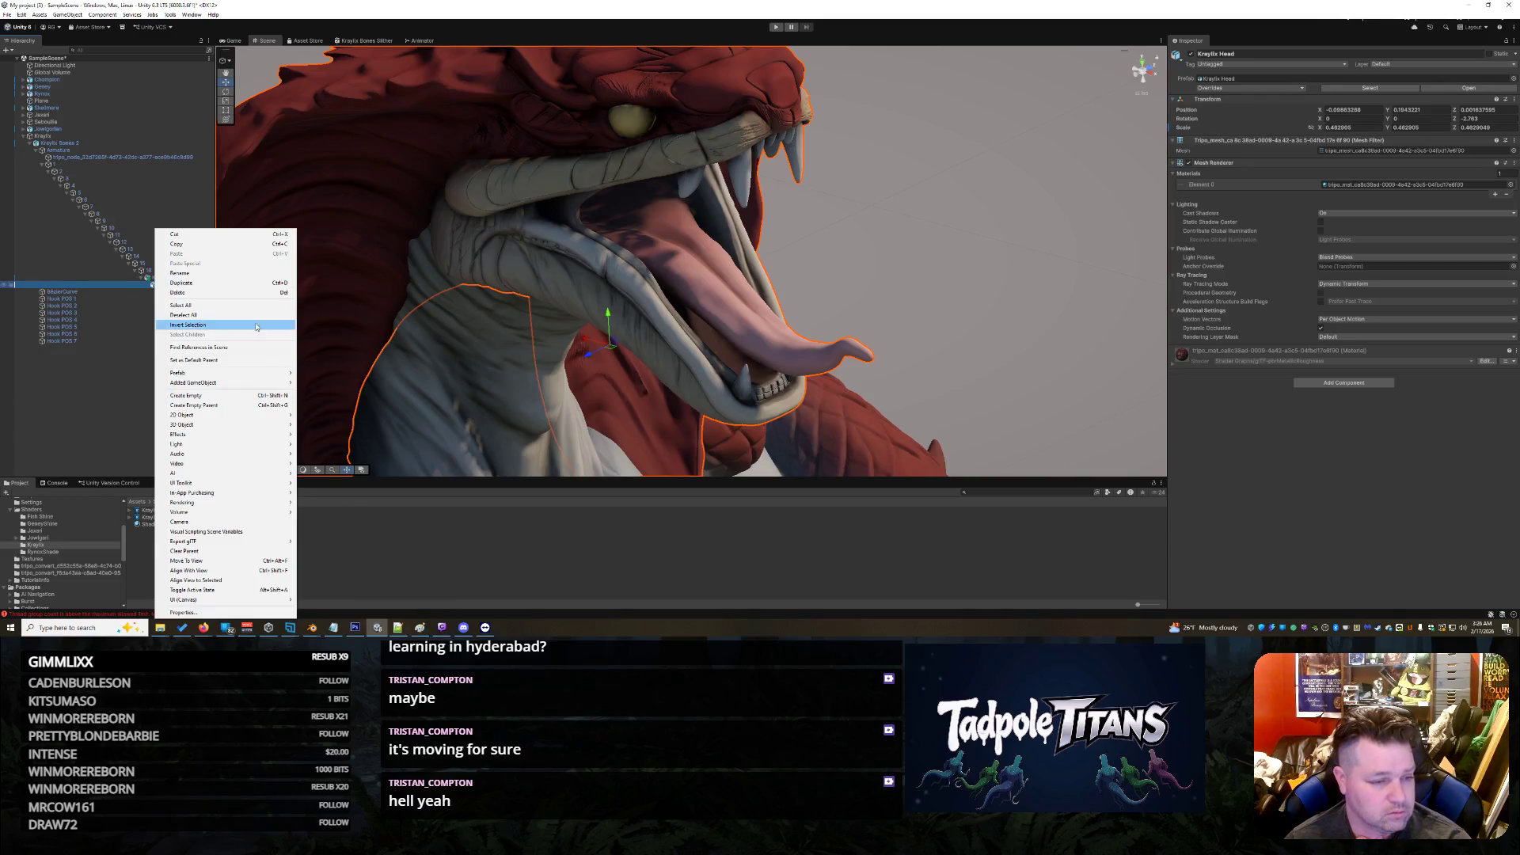
mouse_move(261, 425)
left_click(318, 433)
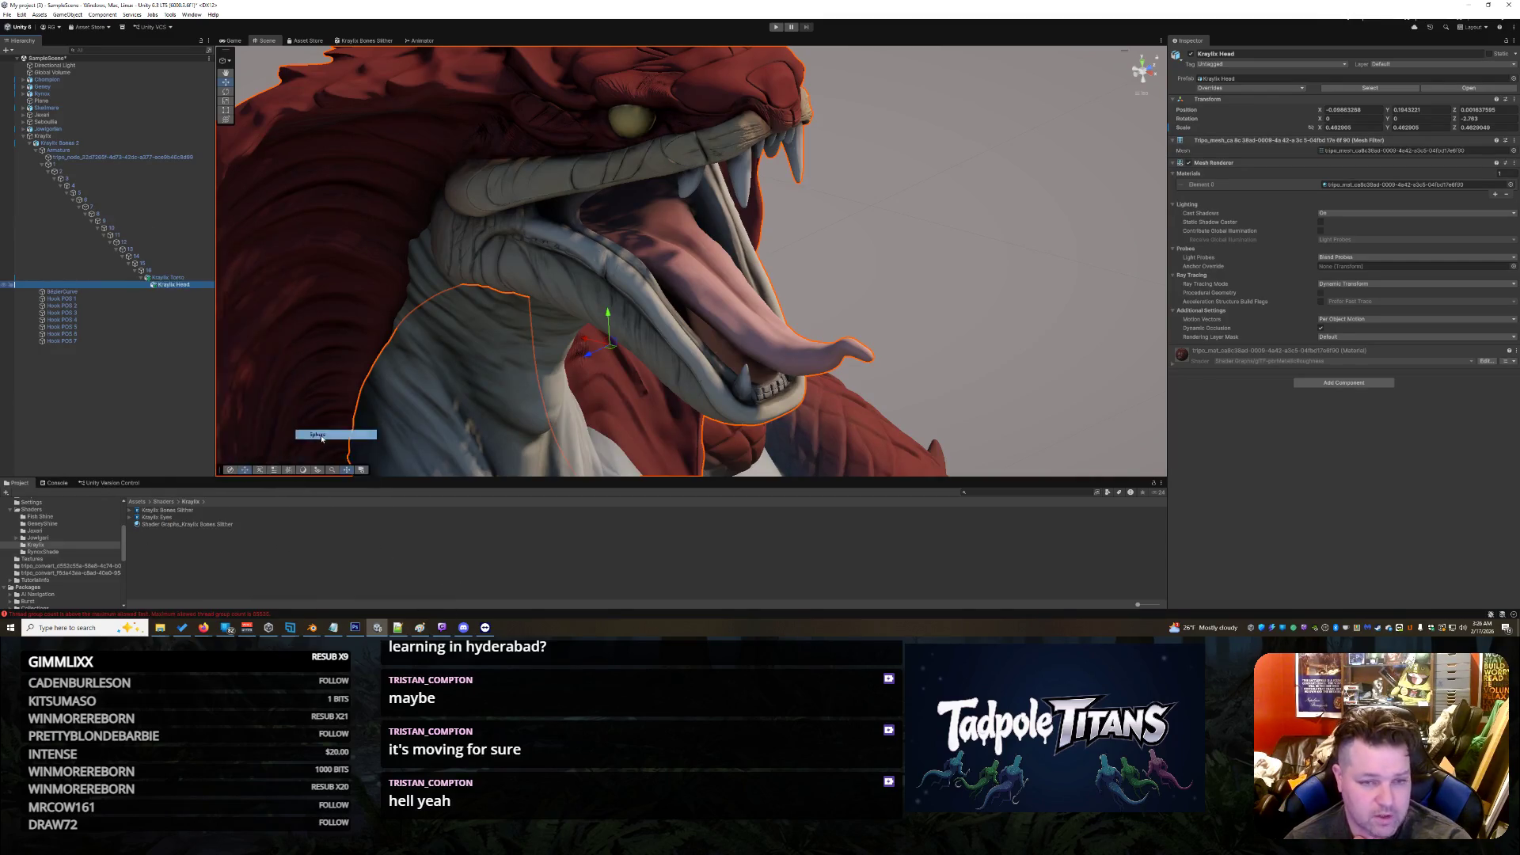
Step: Scale the sphere down to eye size
left_click(226, 102)
mouse_move(610, 350)
left_mouse_down()
mouse_move(532, 311)
mouse_move(609, 312)
mouse_move(576, 137)
mouse_move(492, 168)
mouse_move(544, 212)
mouse_move(524, 199)
mouse_move(508, 231)
left_mouse_up()
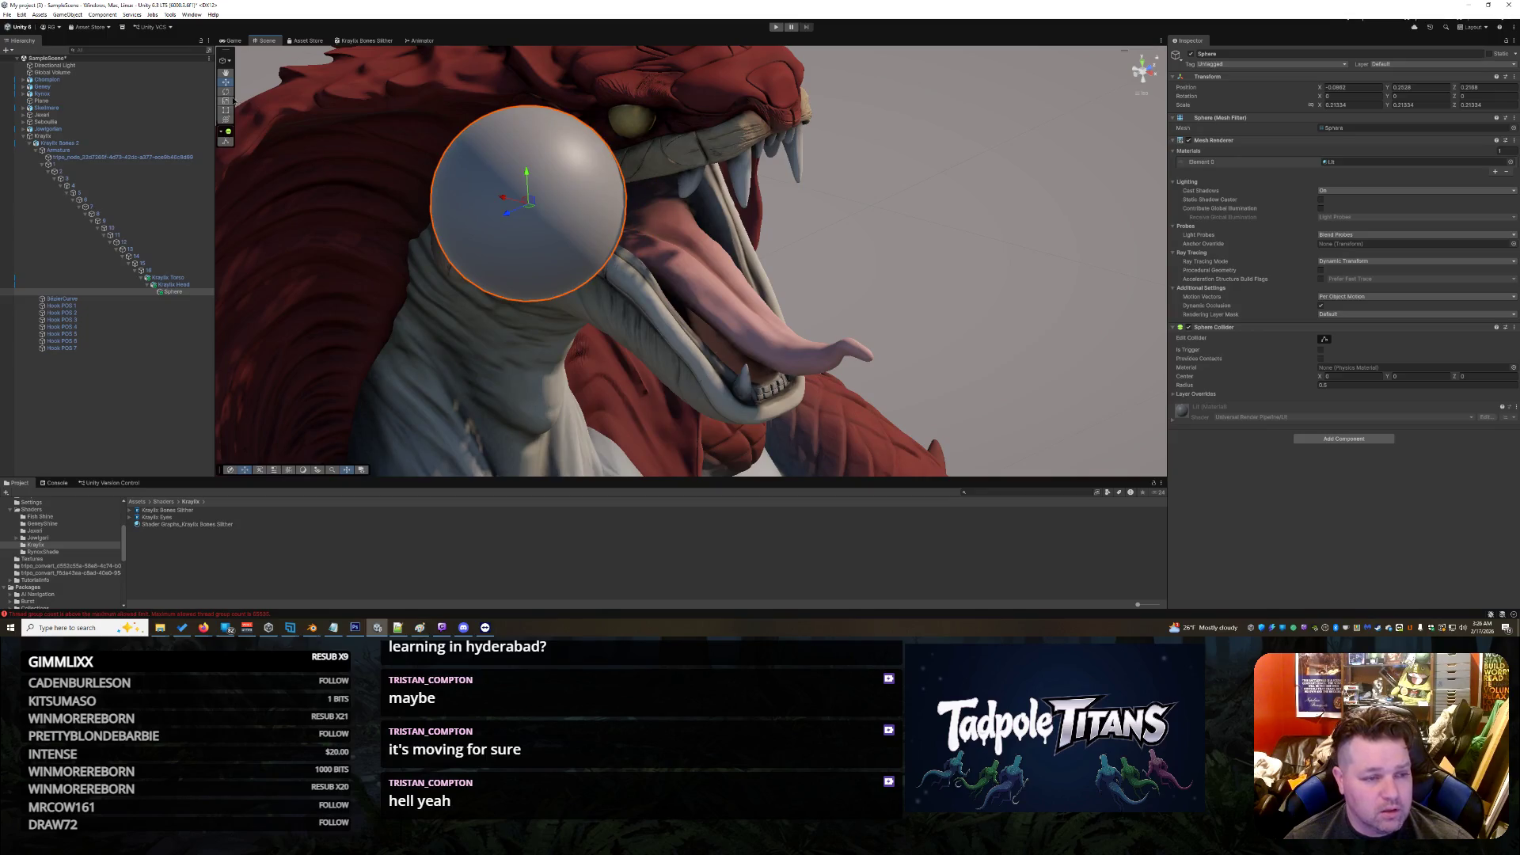
key("r")
left_click_drag(532, 202, 592, 305)
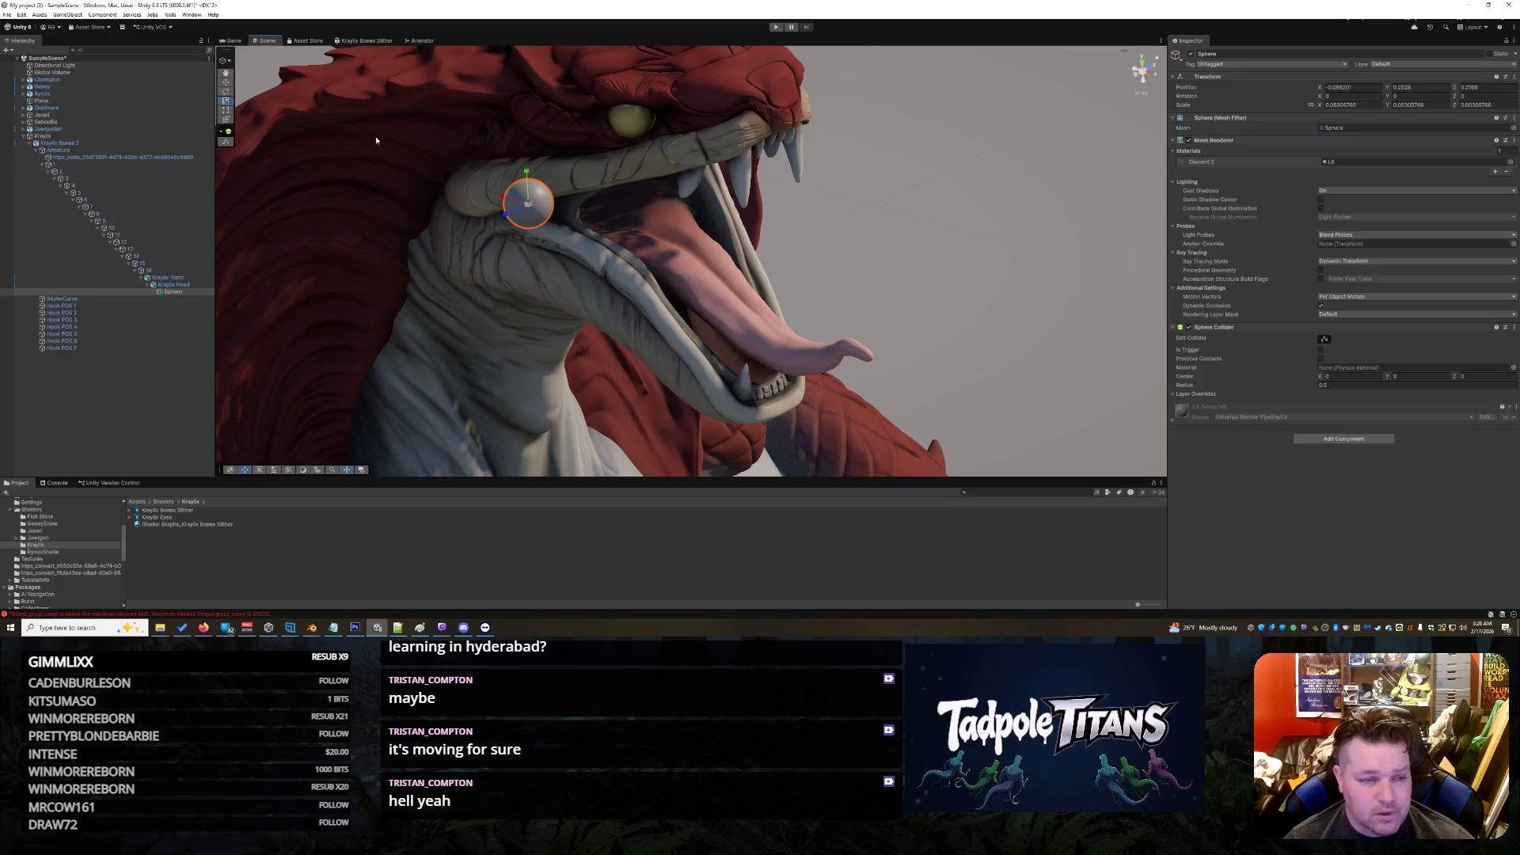
Step: Move the sphere up into the serpent's eye socket
key("w")
mouse_move(511, 218)
left_mouse_down()
mouse_move(629, 124)
mouse_move(629, 106)
mouse_move(588, 150)
mouse_move(580, 132)
mouse_move(624, 130)
left_mouse_up()
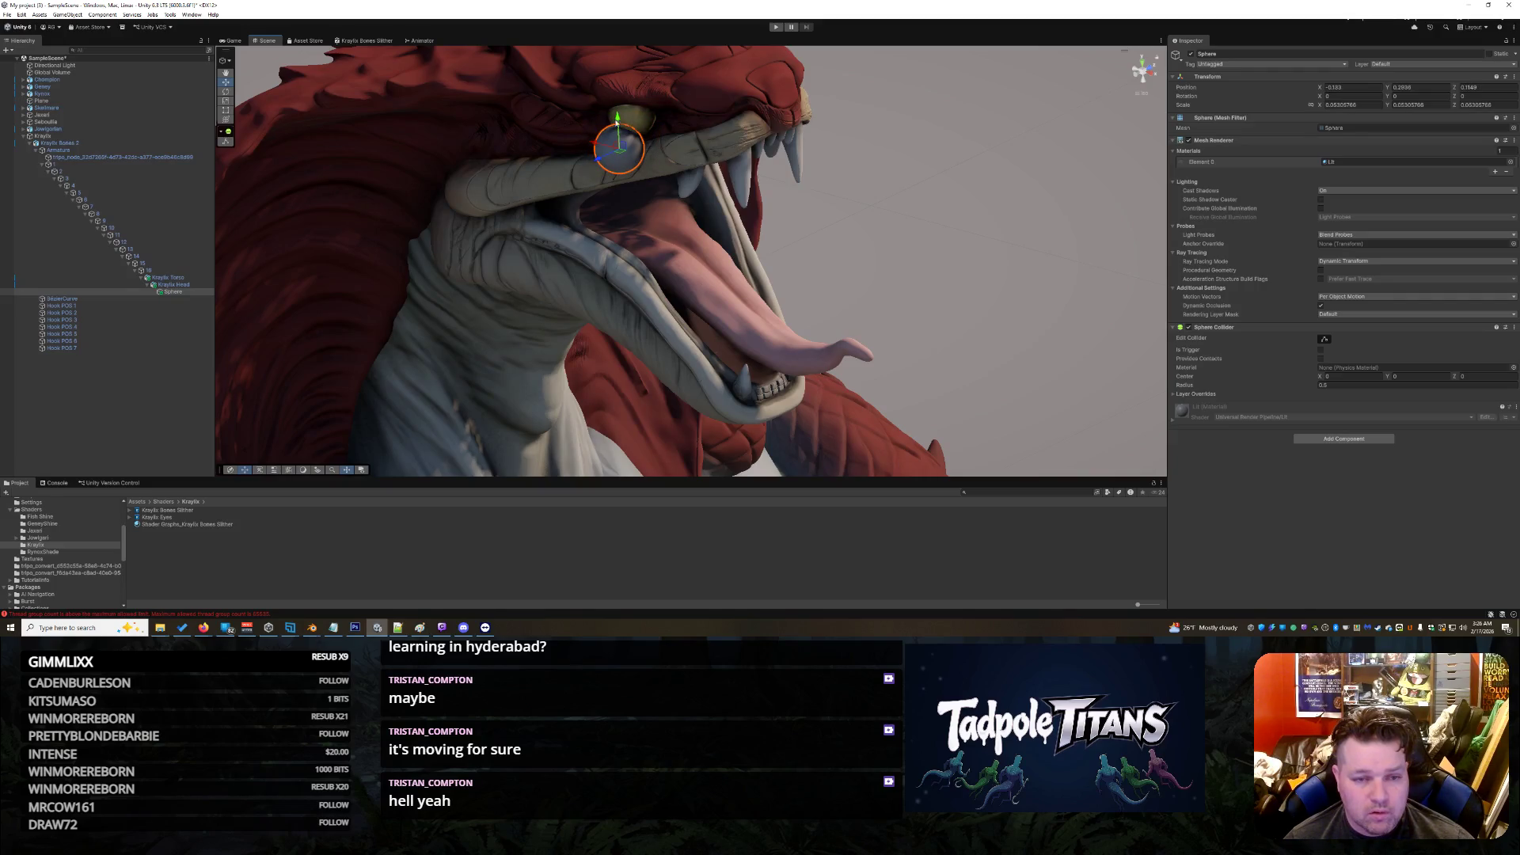
left_click(610, 116)
left_click(624, 150)
mouse_move(619, 118)
left_mouse_down()
mouse_move(617, 97)
mouse_move(612, 138)
mouse_move(629, 116)
mouse_move(615, 131)
mouse_move(611, 117)
left_mouse_up()
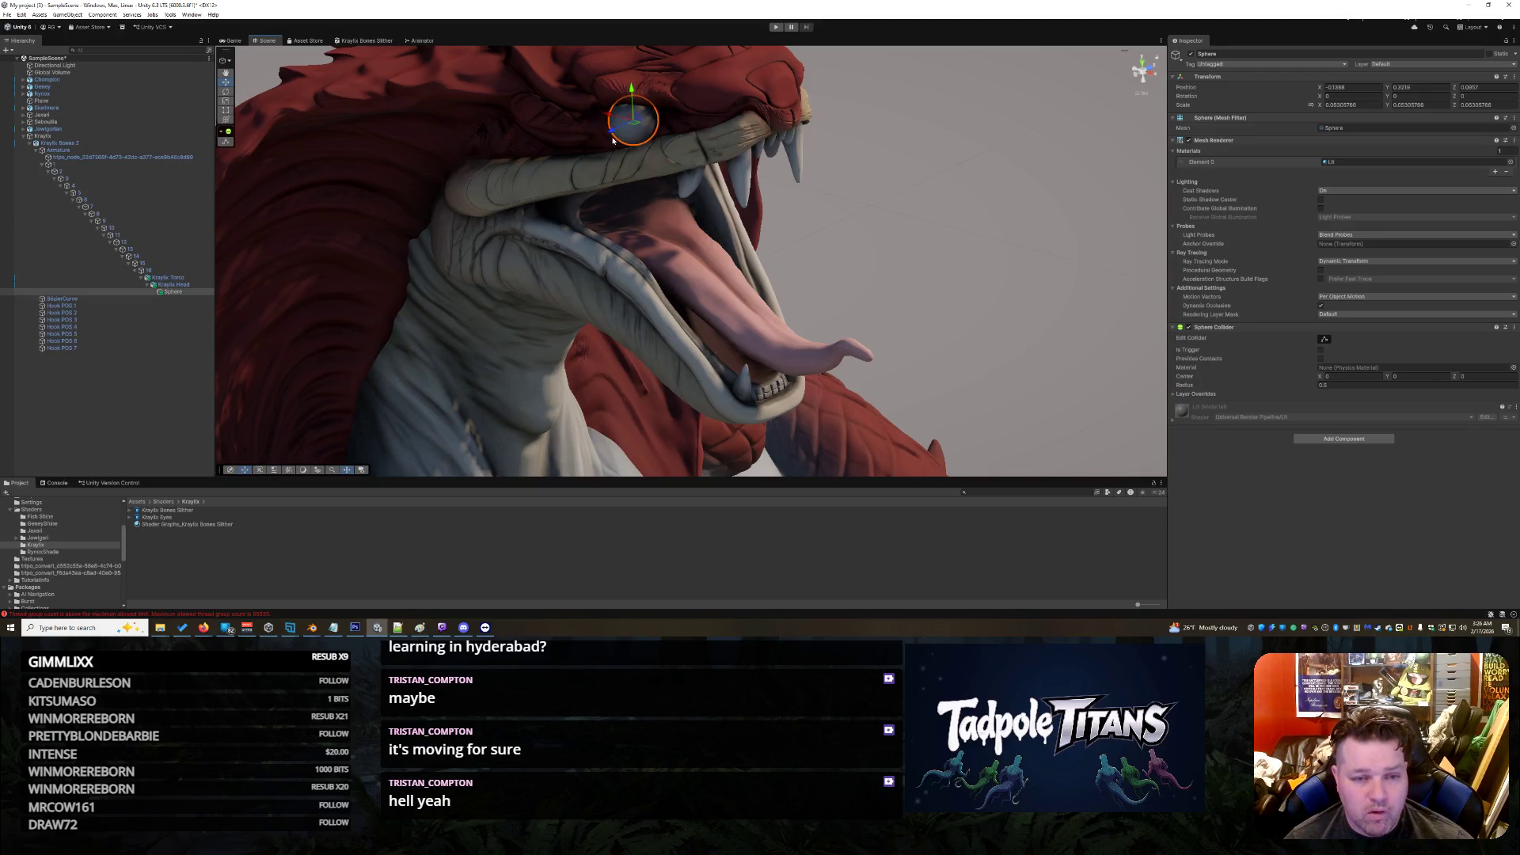
left_click(613, 140)
right_click(880, 199)
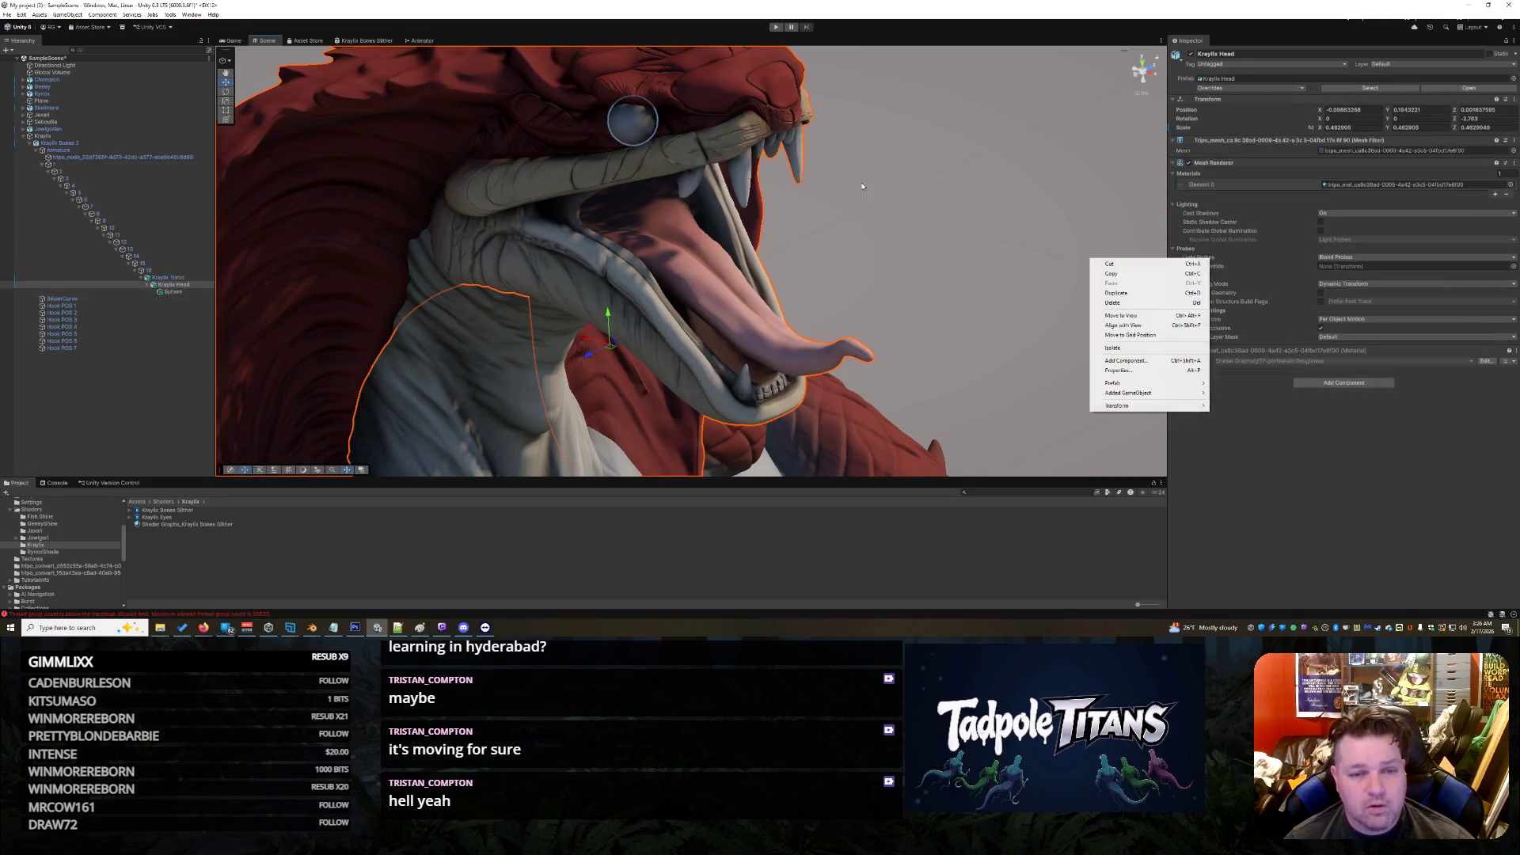
Step: Create a material from the Kraylix Eyes shader graph, keeping its default name
left_click(880, 198)
left_click(642, 125)
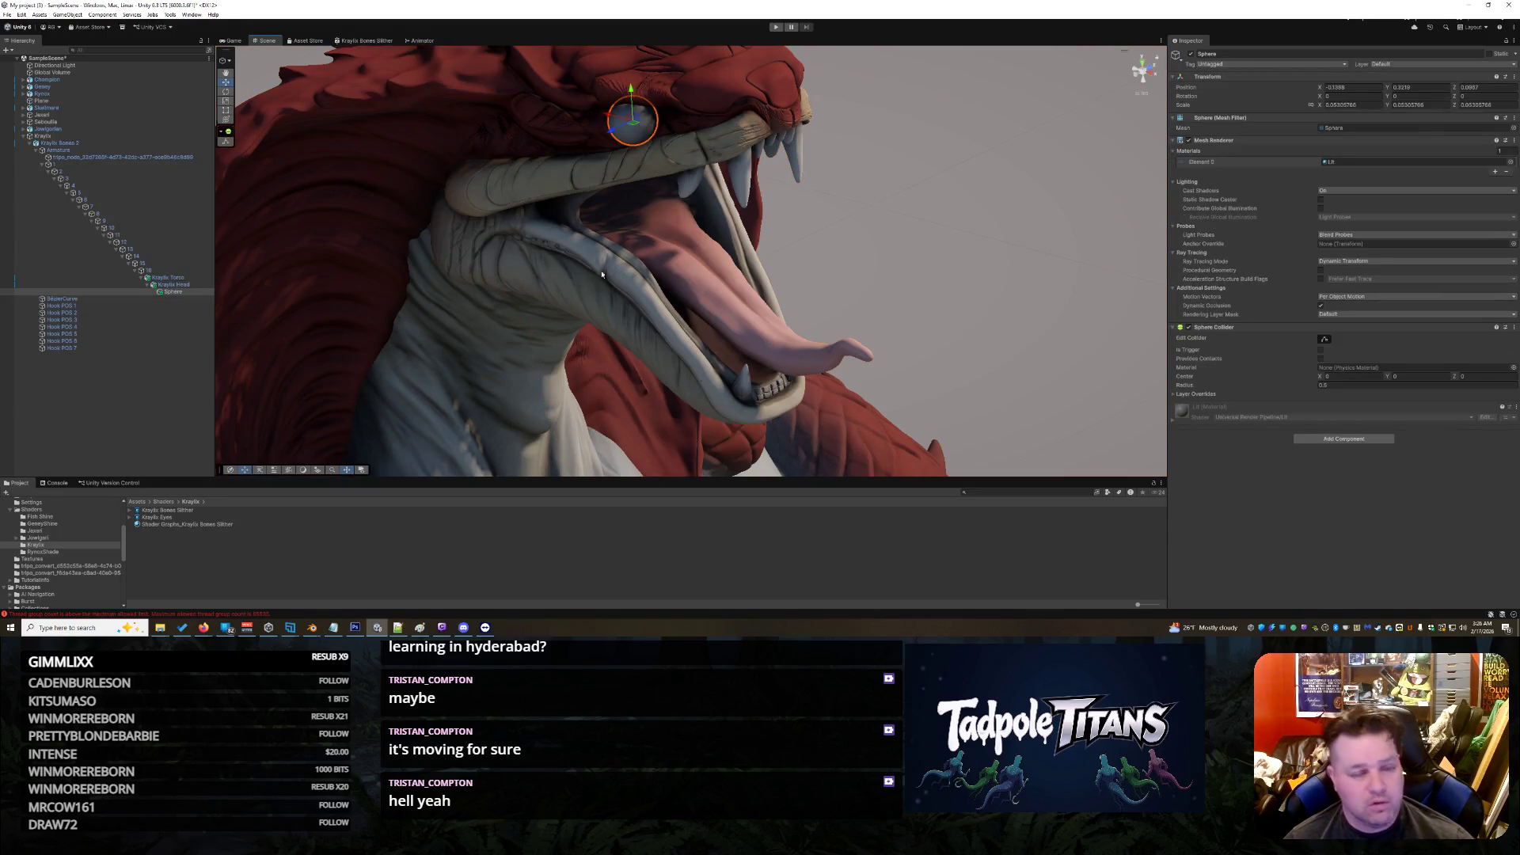
left_click(252, 539)
left_click(162, 518)
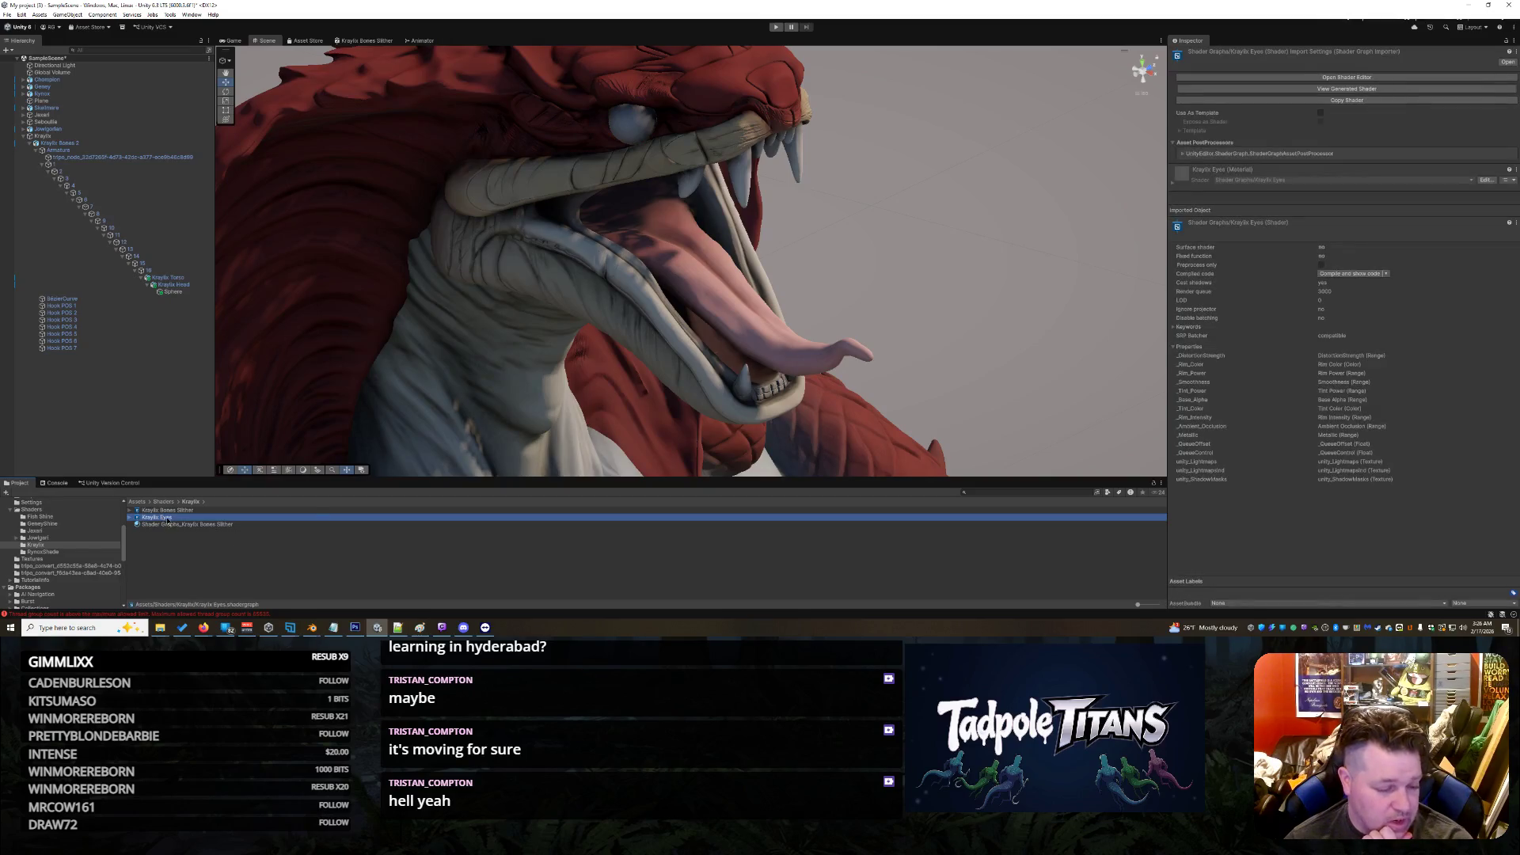
right_click(169, 523)
mouse_move(285, 262)
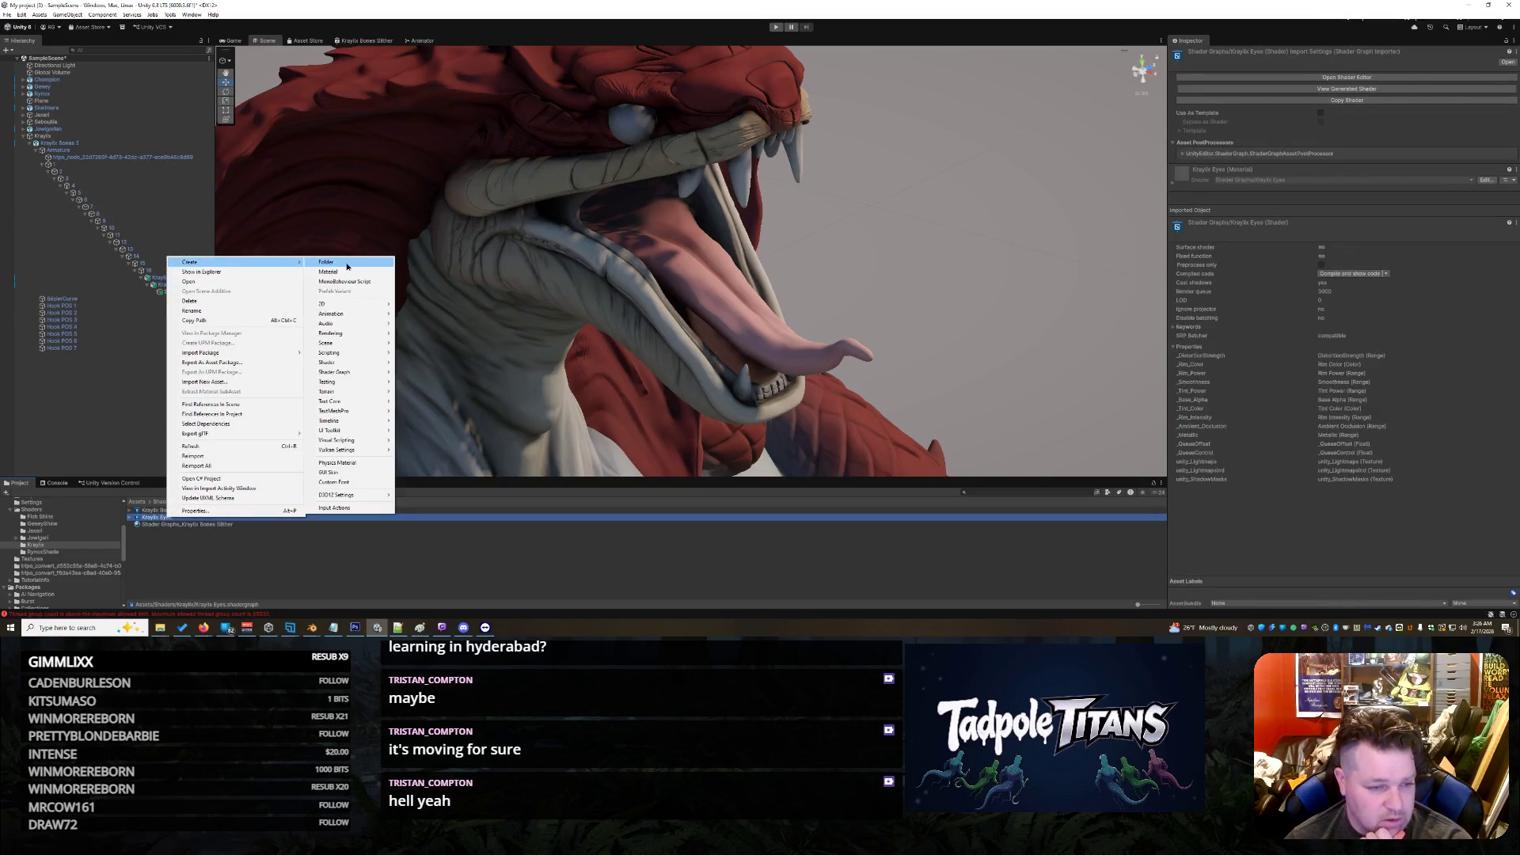
left_click(345, 272)
key("Return")
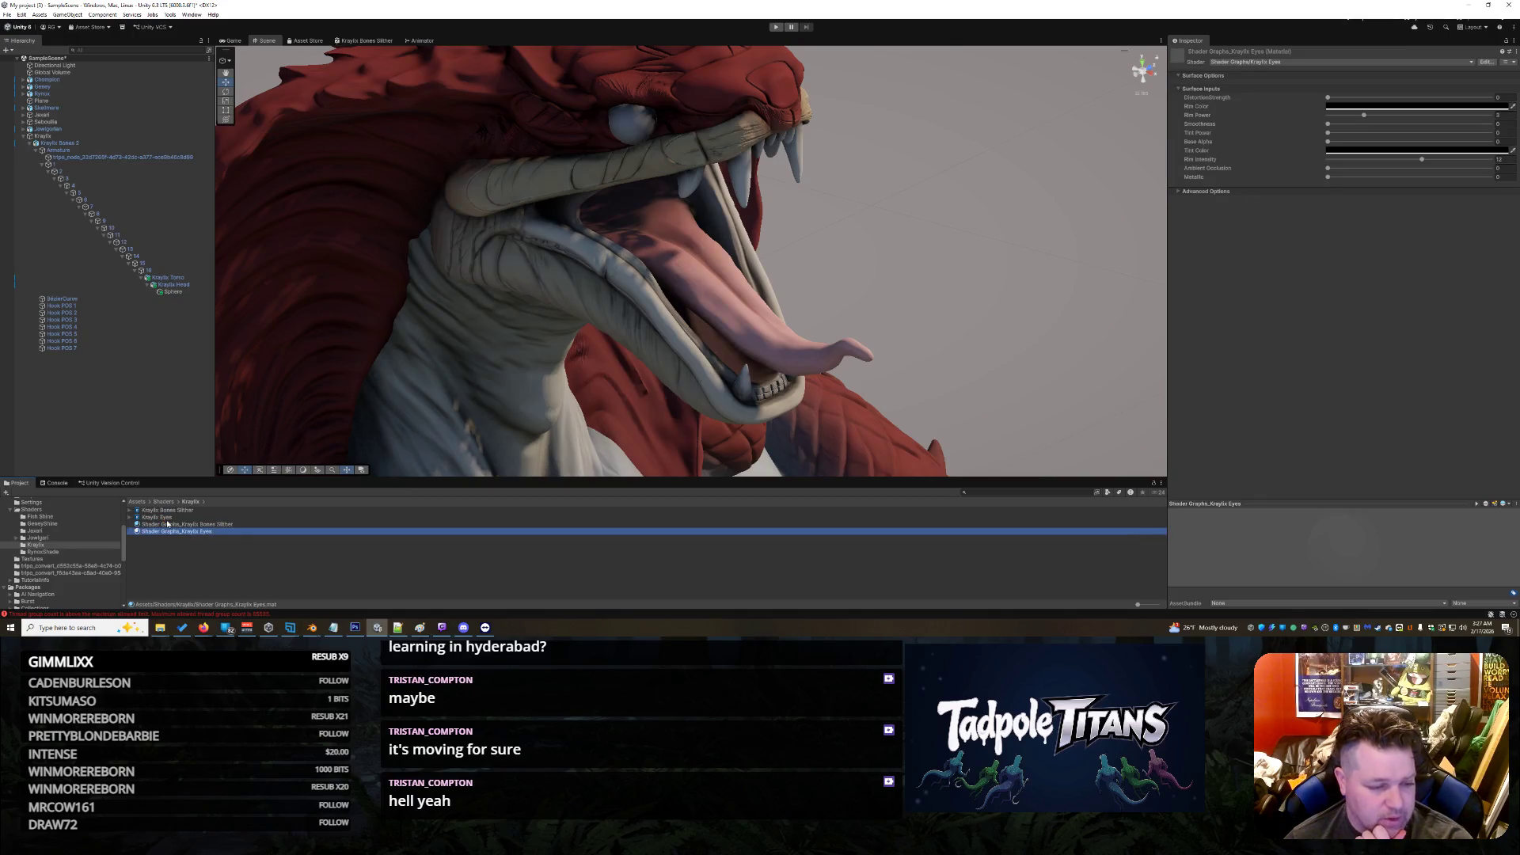
Step: Close the Kraylix Bones Slither graph and apply the Shader Graphs_Kraylix Eyes material to the eye sphere
left_click(162, 518)
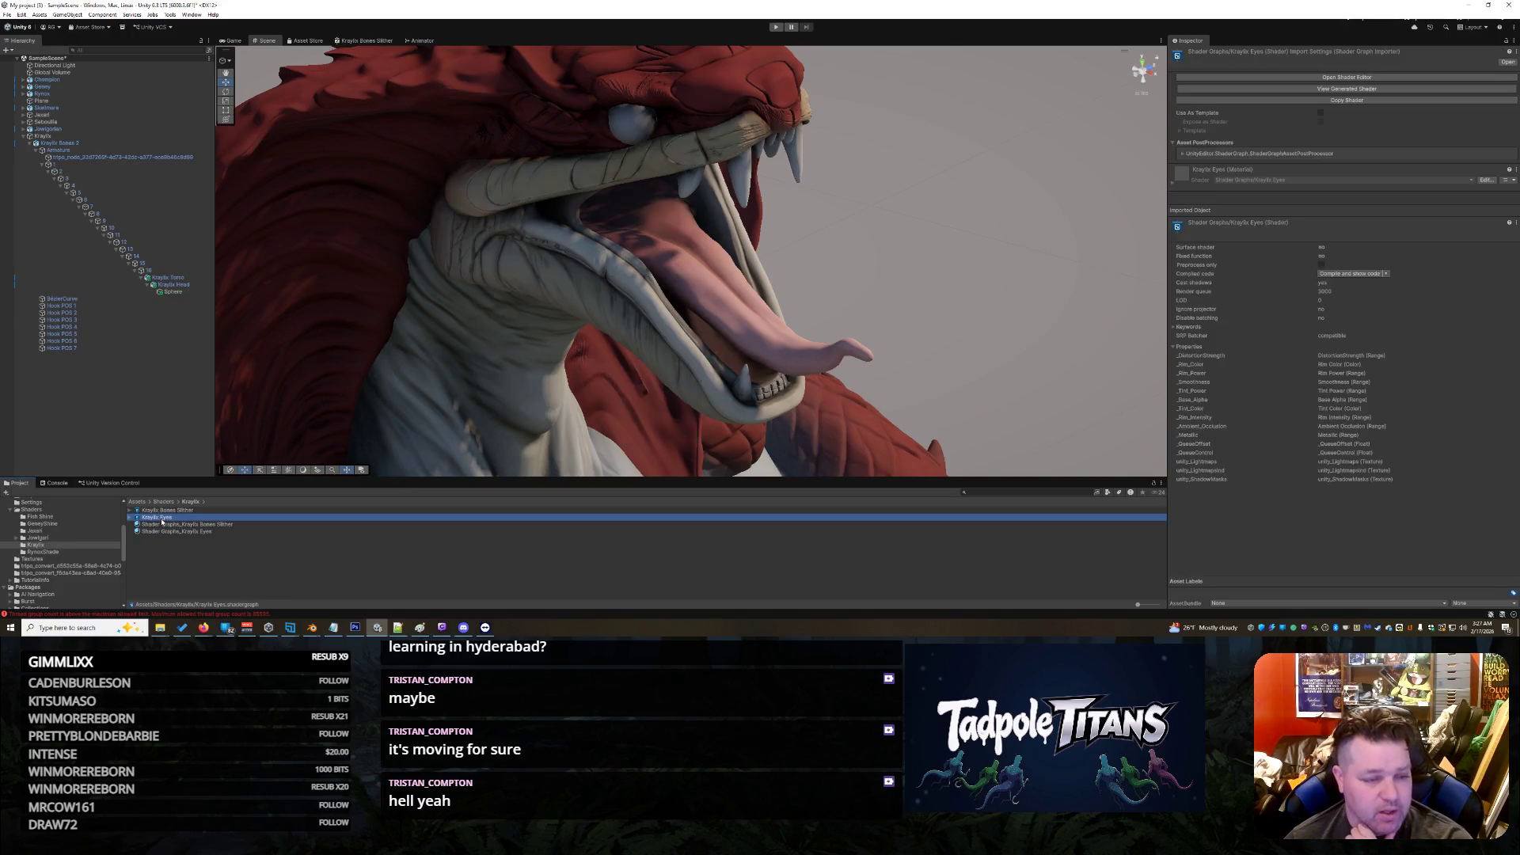
right_click(377, 41)
left_click(401, 55)
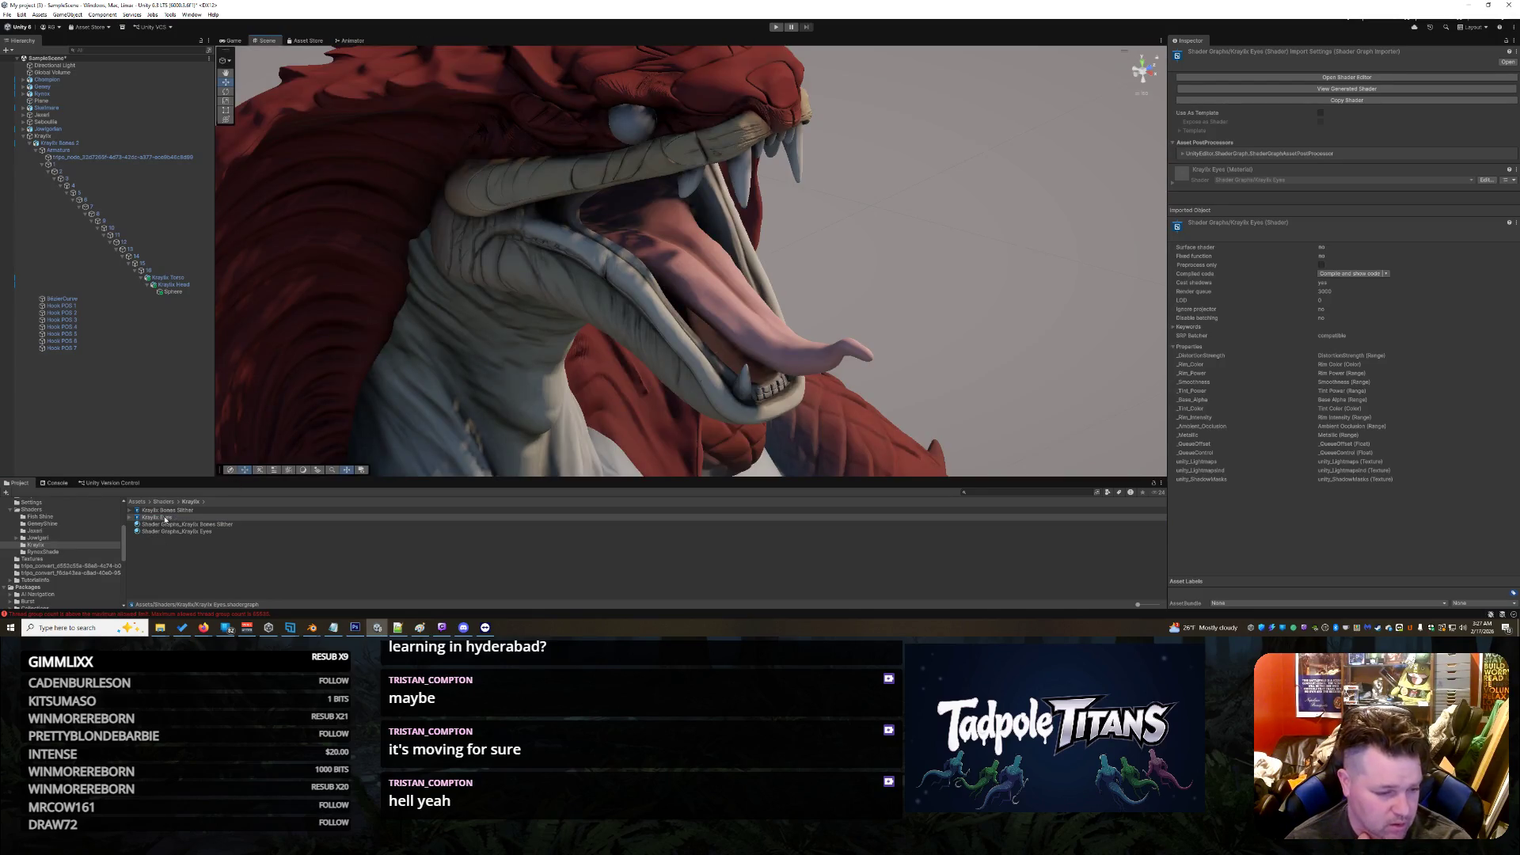
left_click(187, 524)
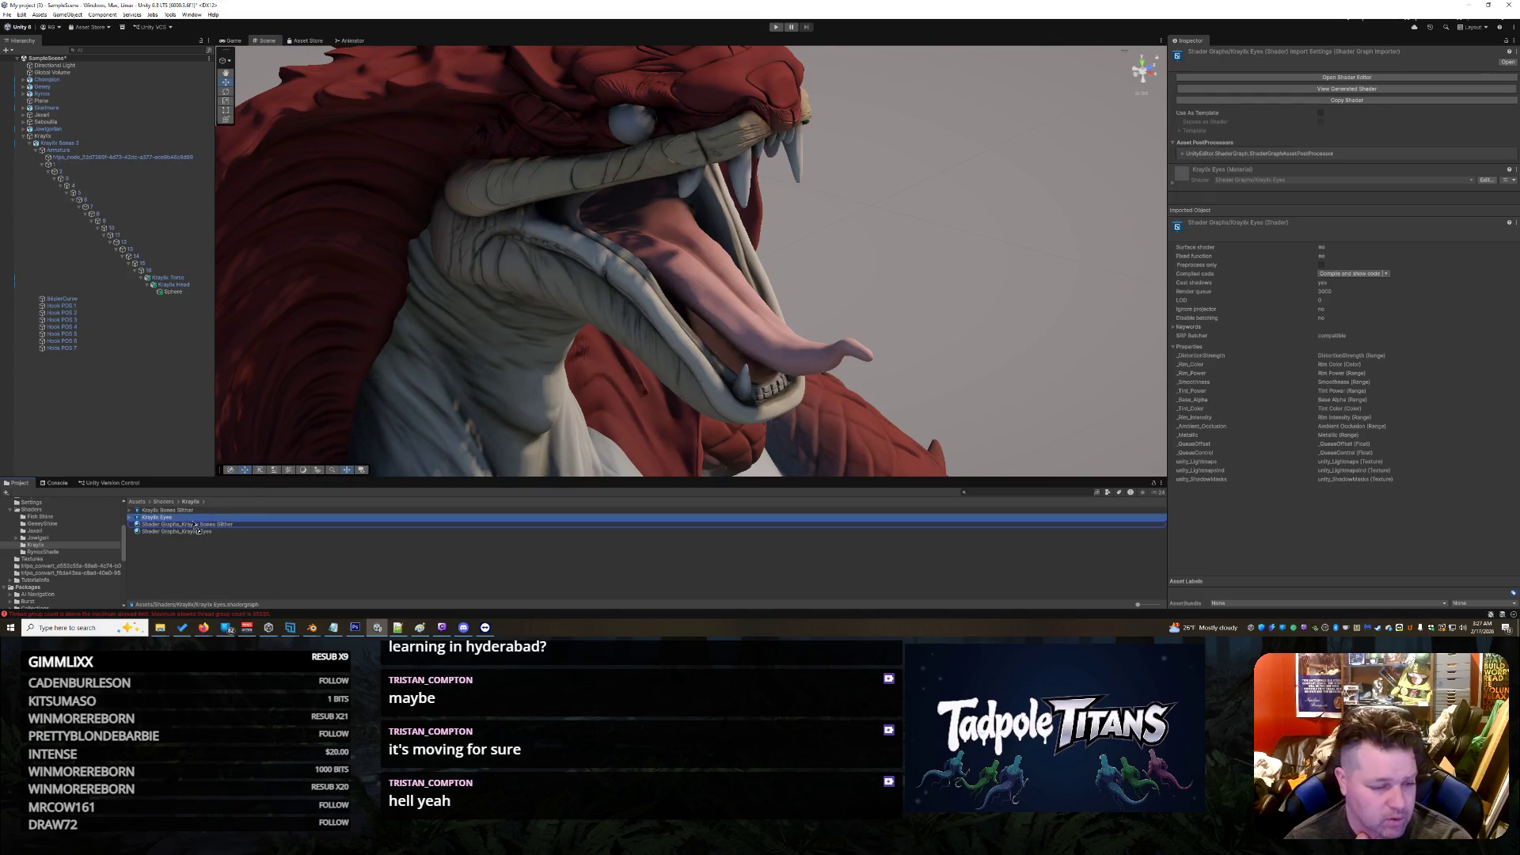
left_click(202, 531)
mouse_move(202, 535)
left_mouse_down()
mouse_move(478, 356)
mouse_move(554, 198)
mouse_move(633, 123)
left_mouse_up()
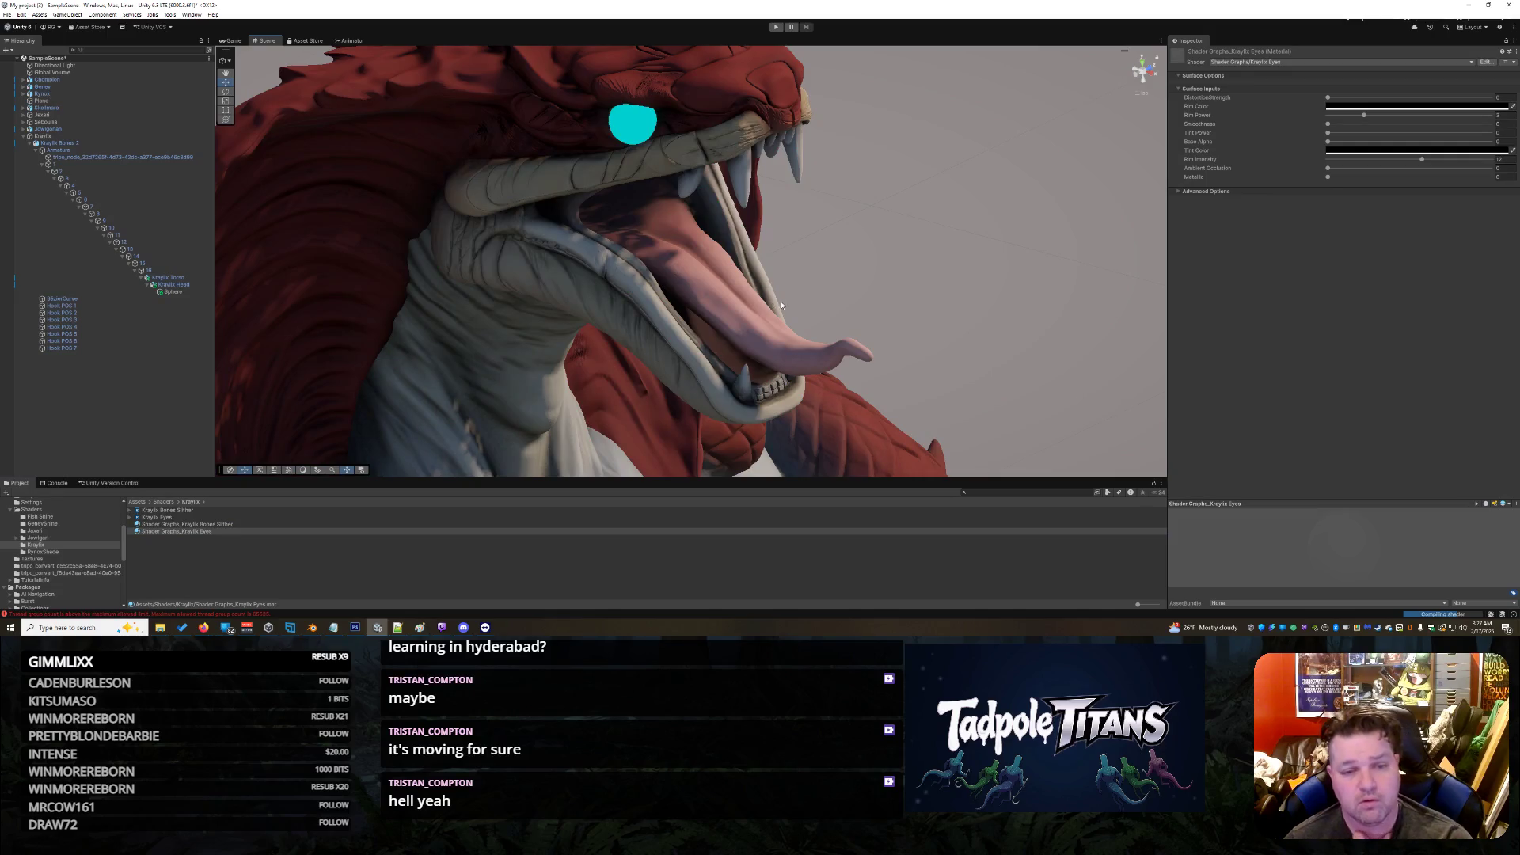
Step: Select the eye sphere, expand its Kraylix Eyes material inputs, and open the Rim Color picker
left_click(640, 137)
left_click(846, 216)
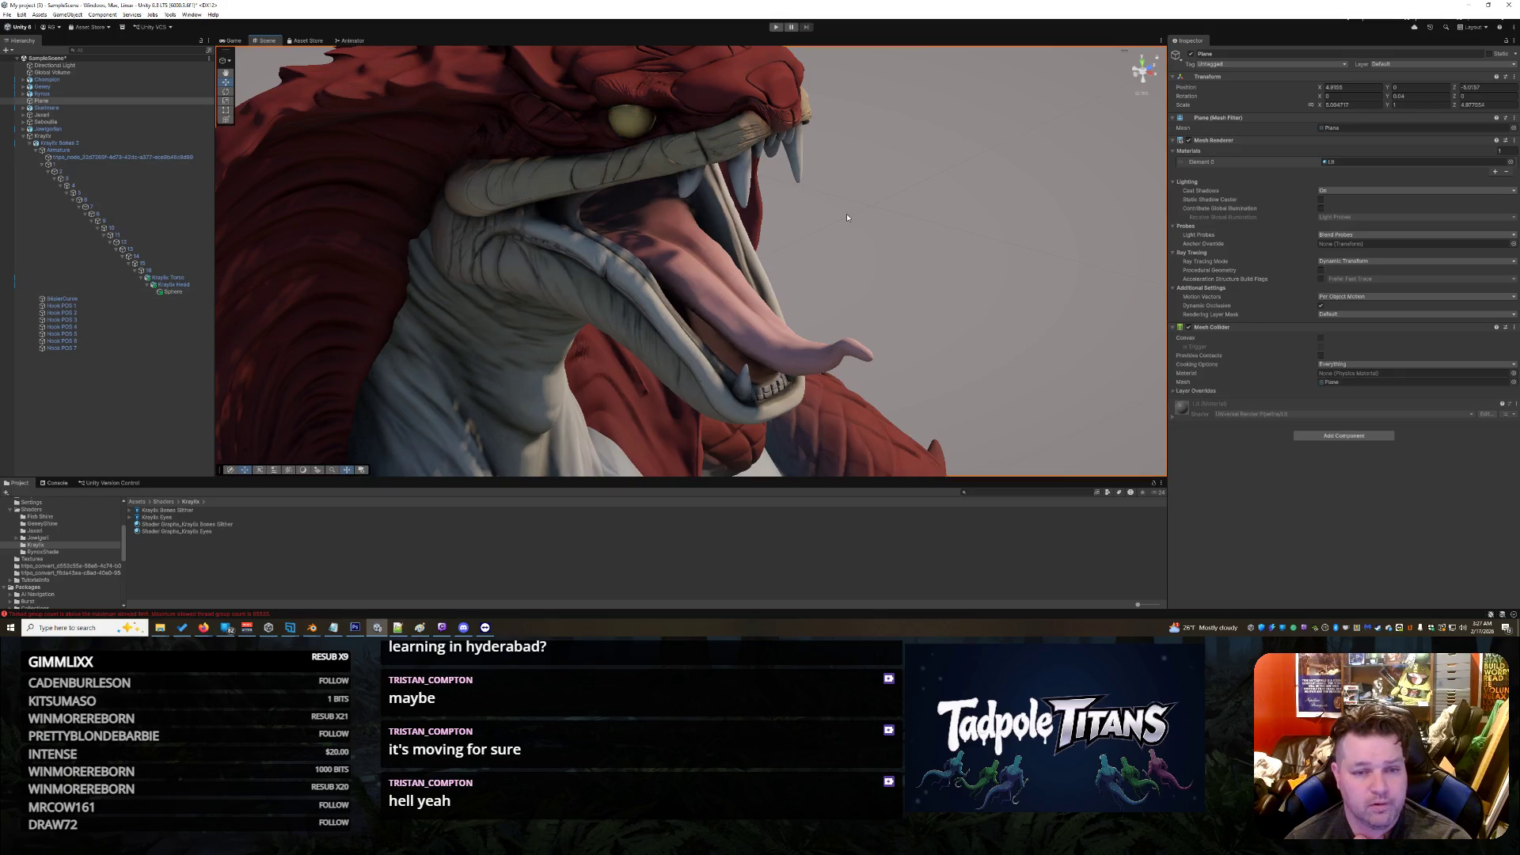
left_click(625, 133)
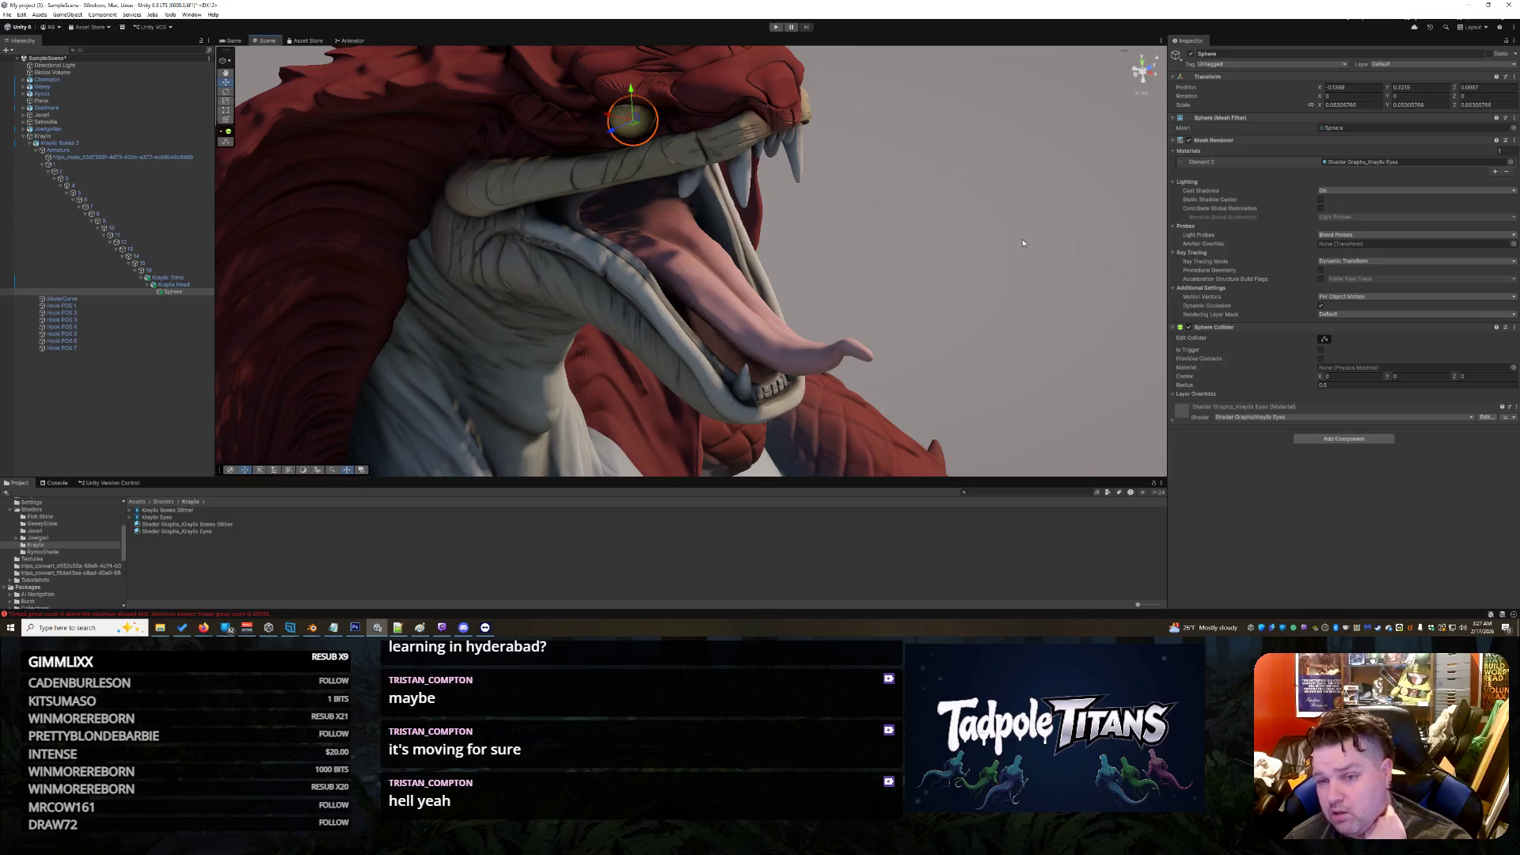
left_click(643, 139)
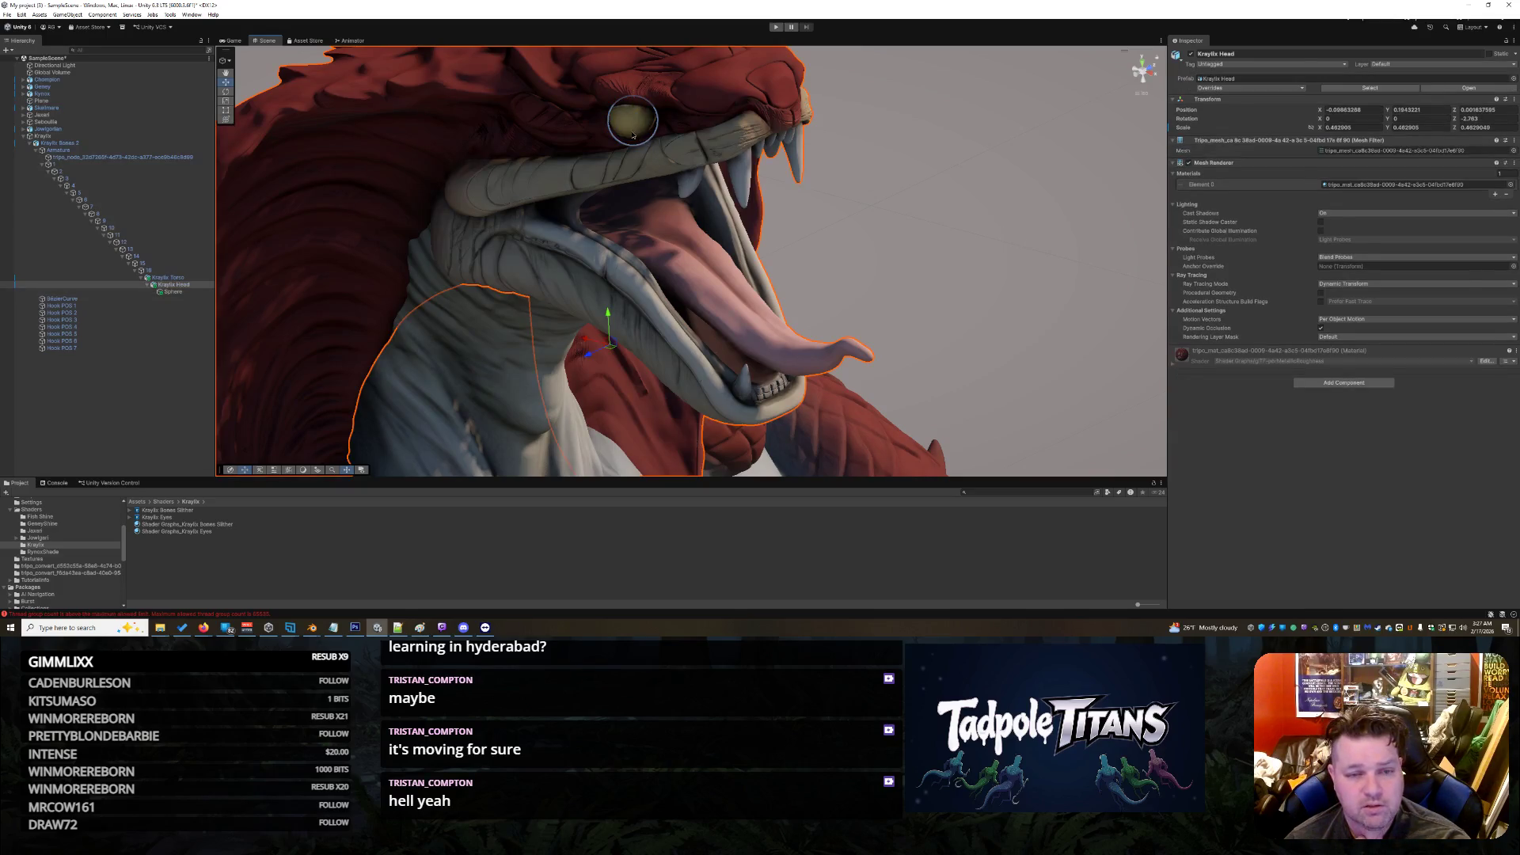
left_click(632, 134)
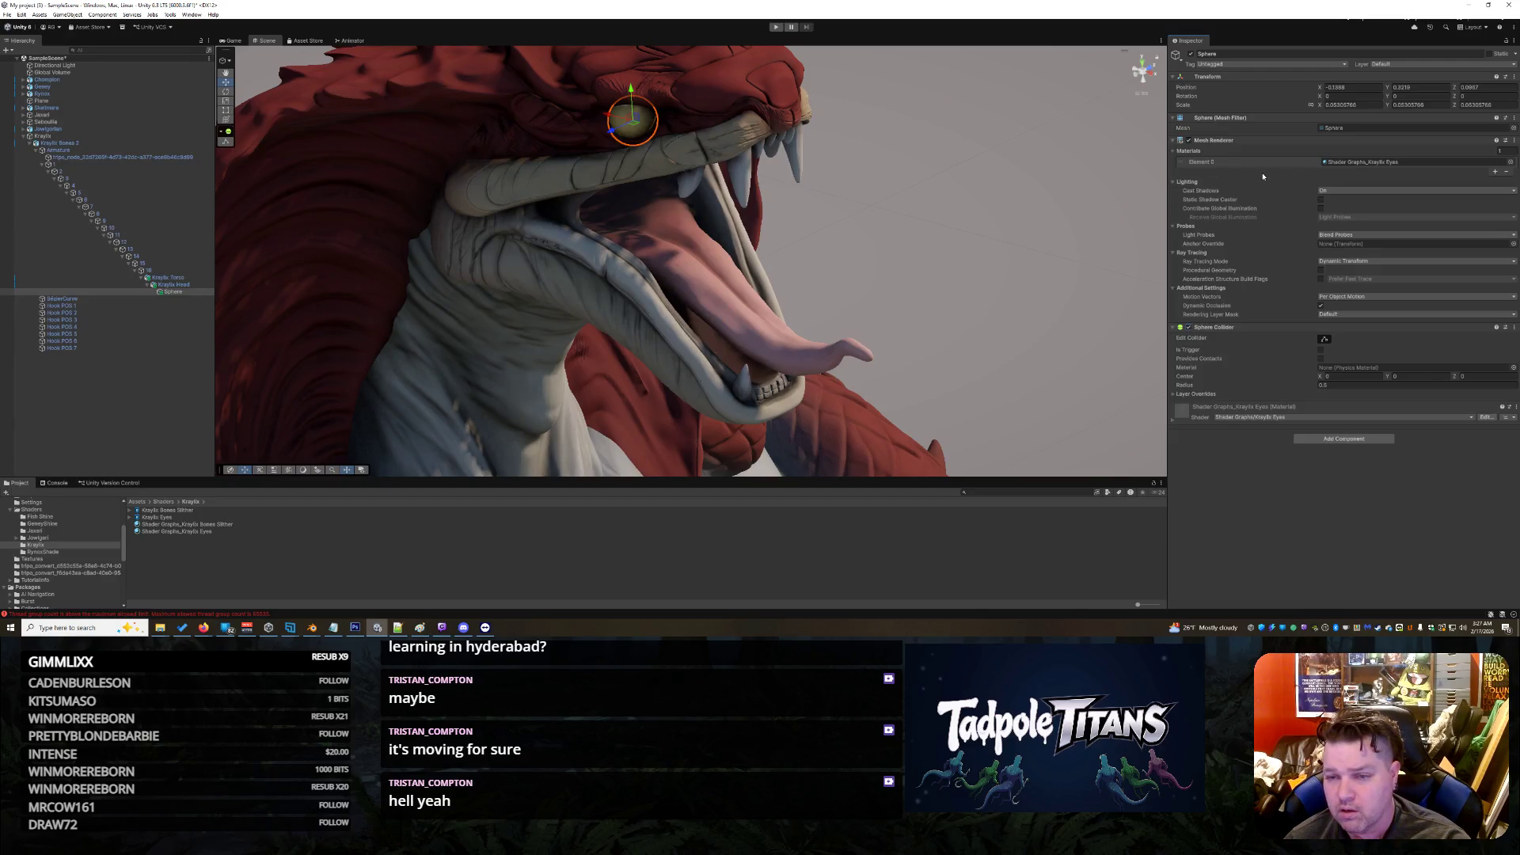
left_click(1173, 424)
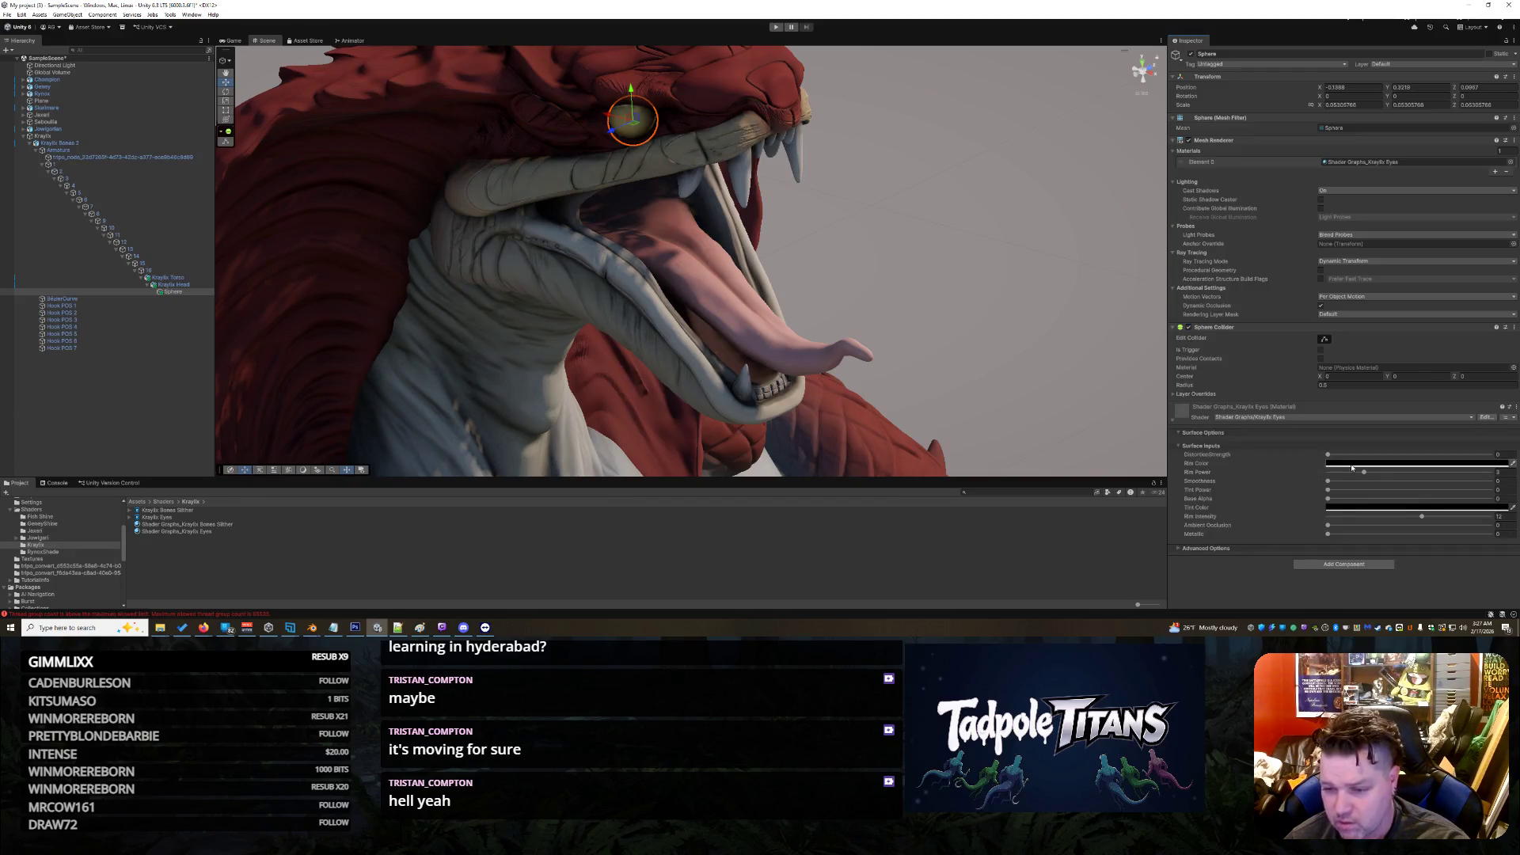
left_click(1347, 465)
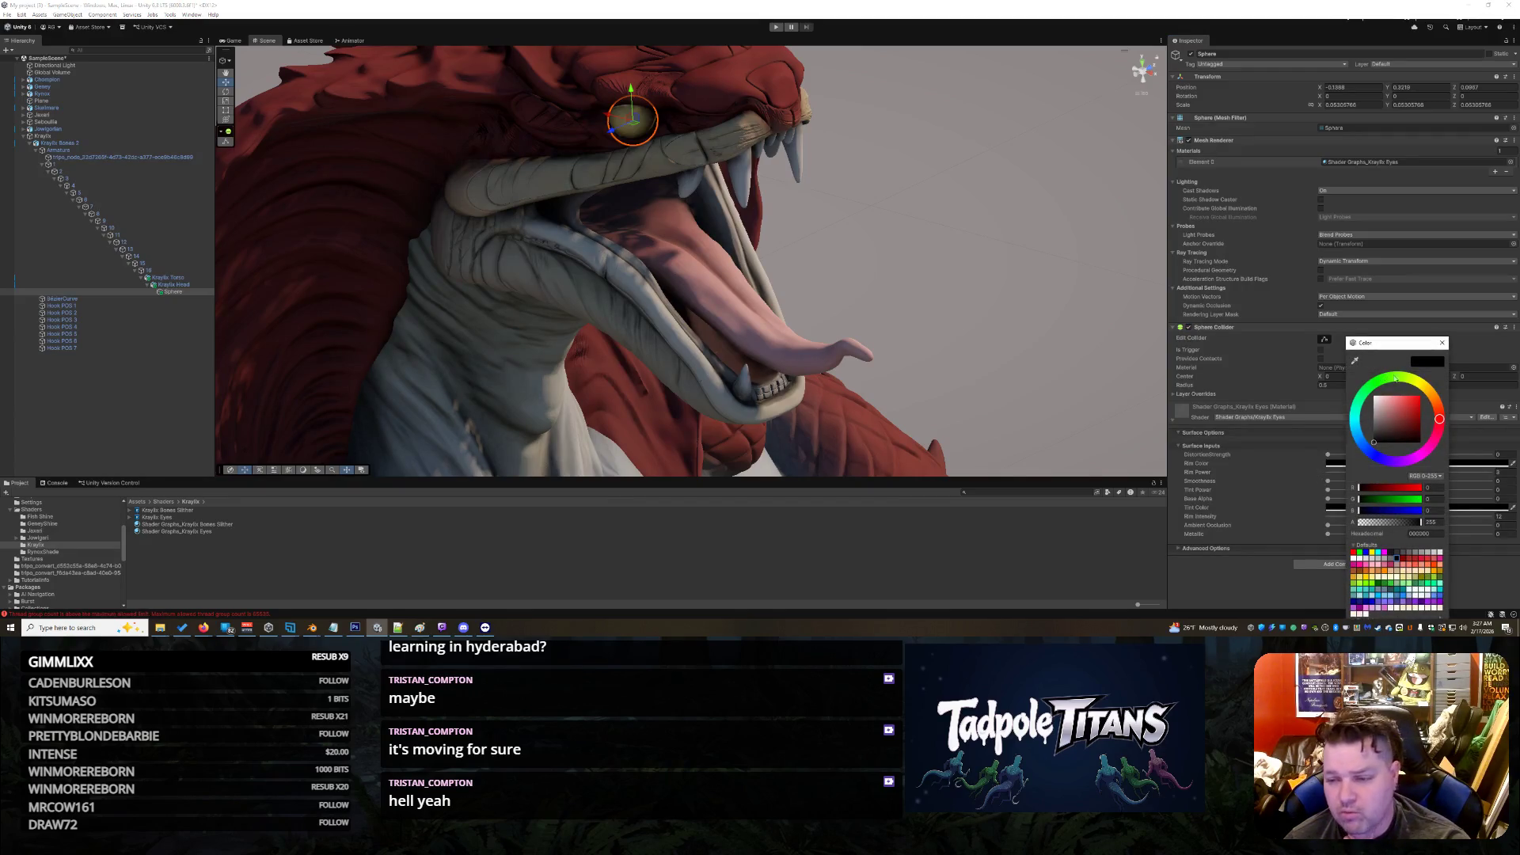
Step: Set the rim colour to a soft bright yellow, Rim Power about 2.5, Rim Intensity about 6.9
left_click(1419, 389)
left_click(1419, 401)
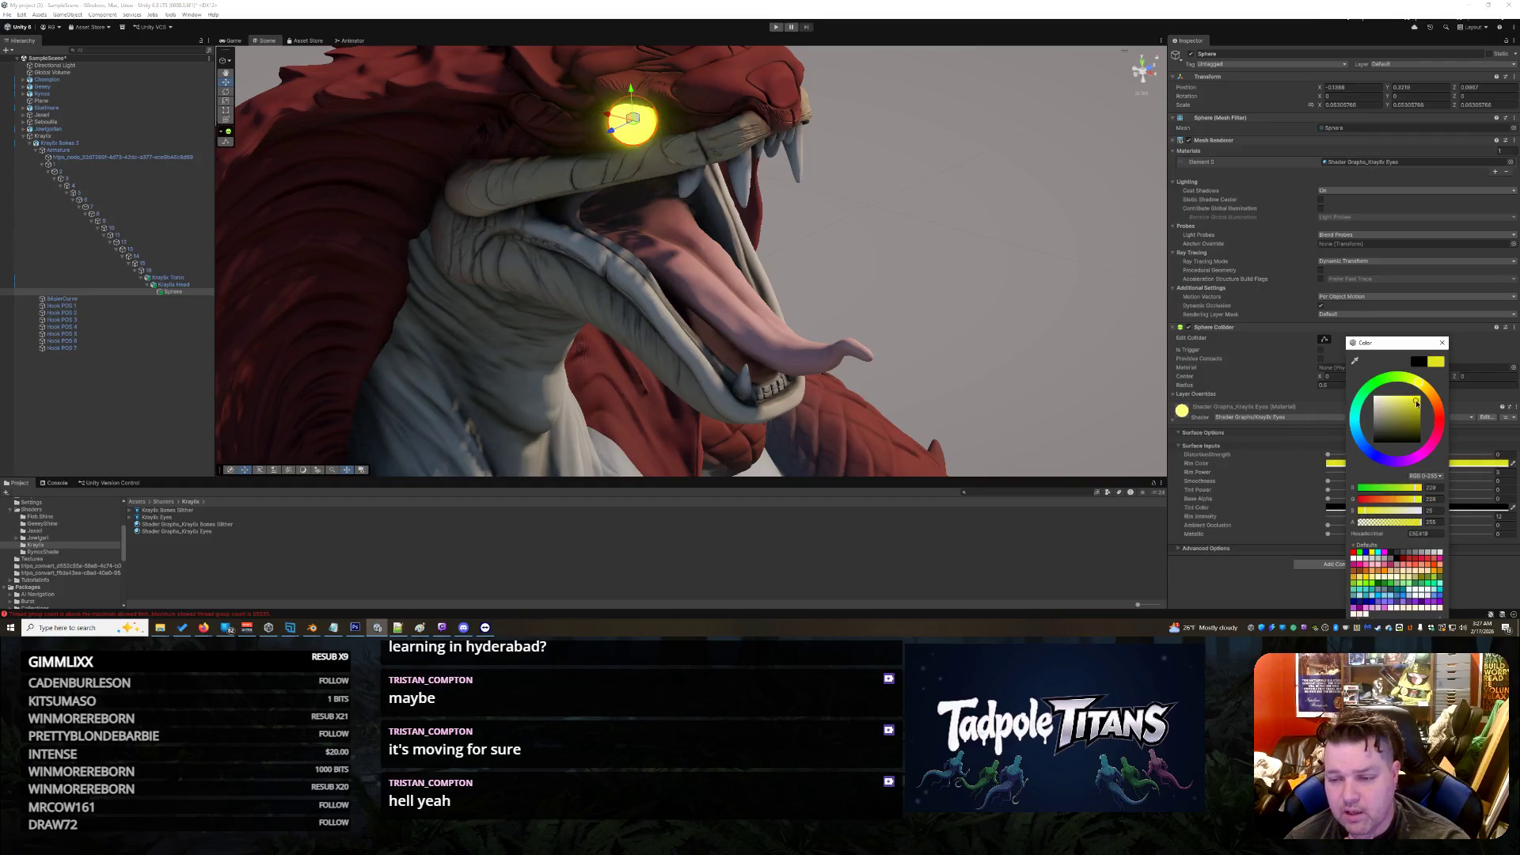
left_click_drag(1419, 403, 1417, 413)
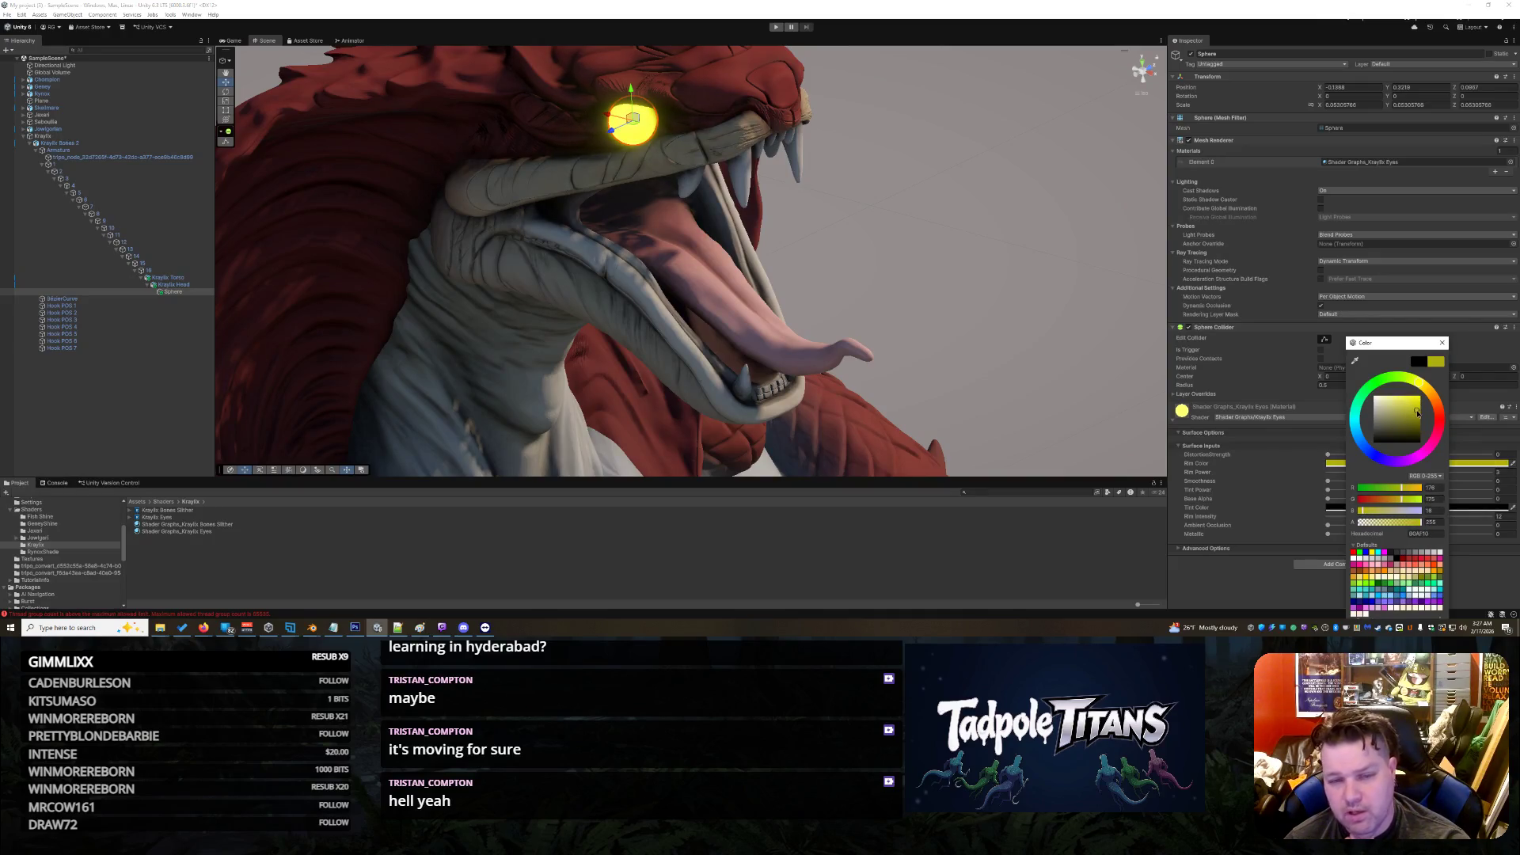
left_click(1302, 380)
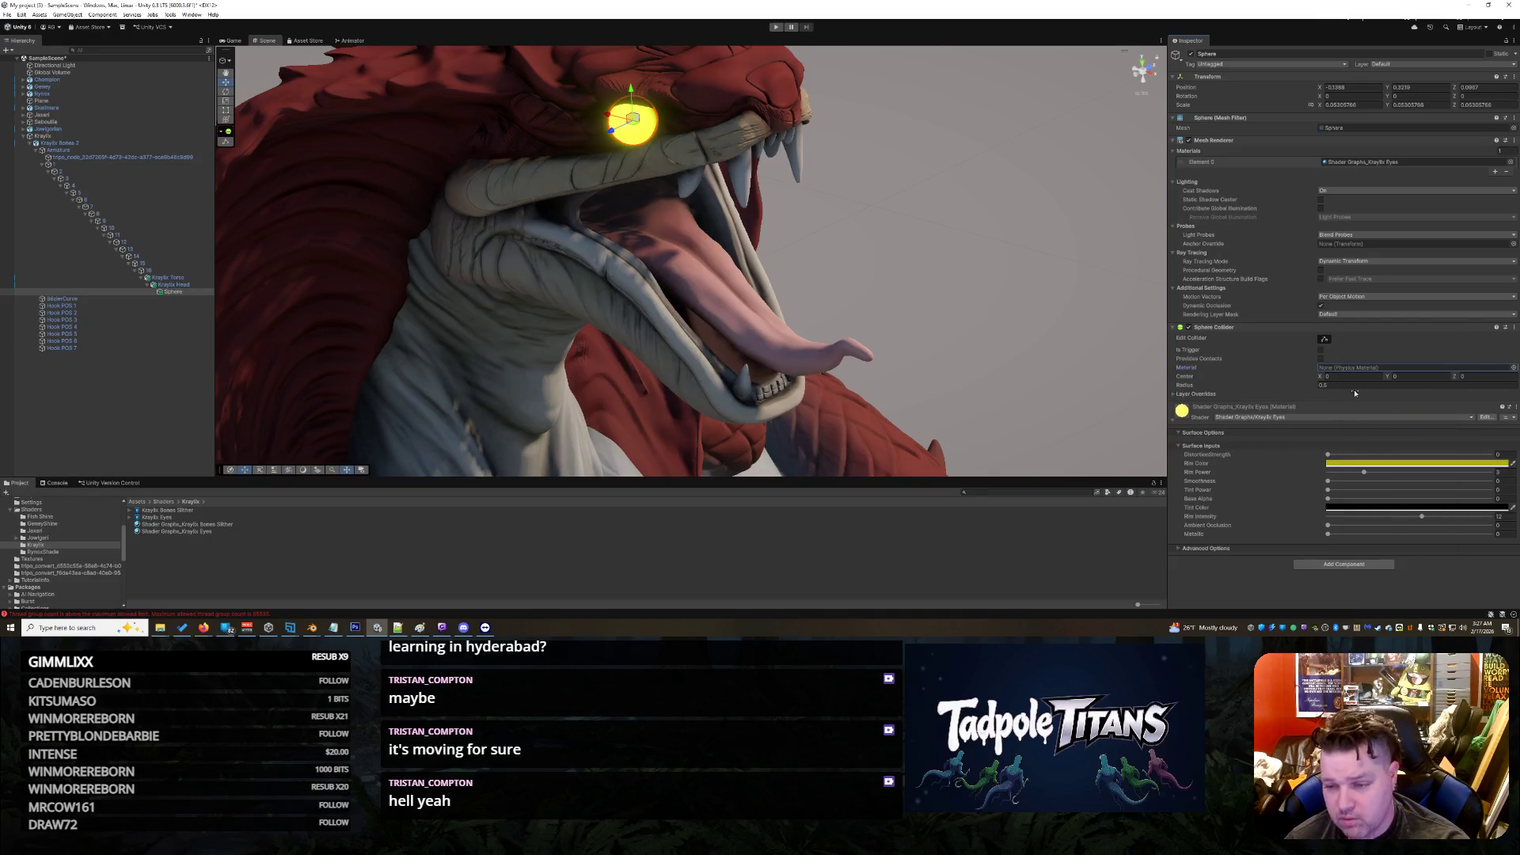
left_click(1367, 472)
left_click_drag(1405, 479, 1355, 484)
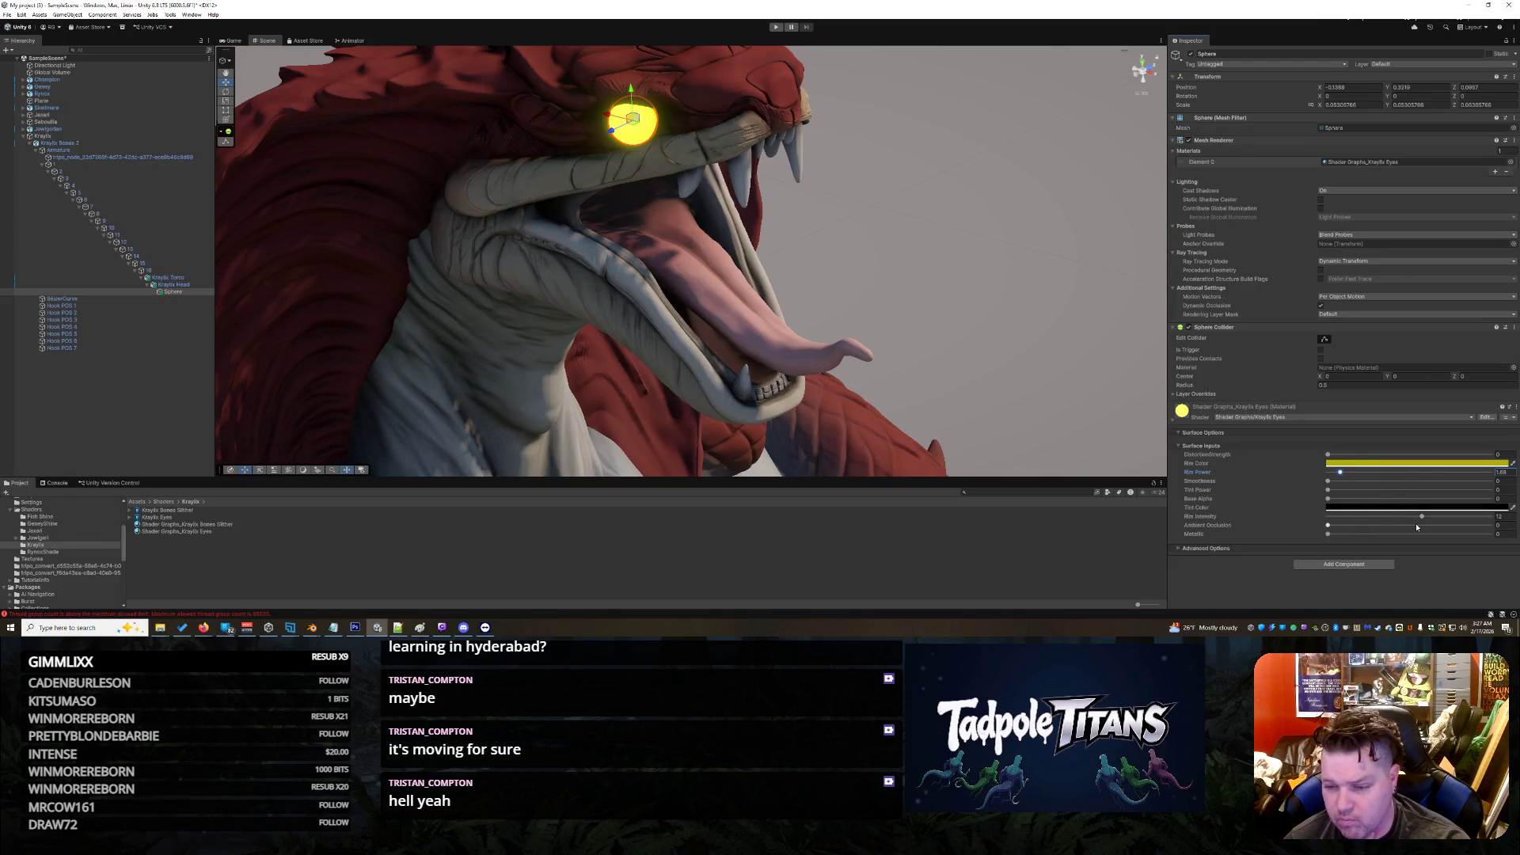
mouse_move(1421, 520)
left_mouse_down()
mouse_move(1328, 520)
mouse_move(1376, 518)
mouse_move(1351, 518)
left_mouse_up()
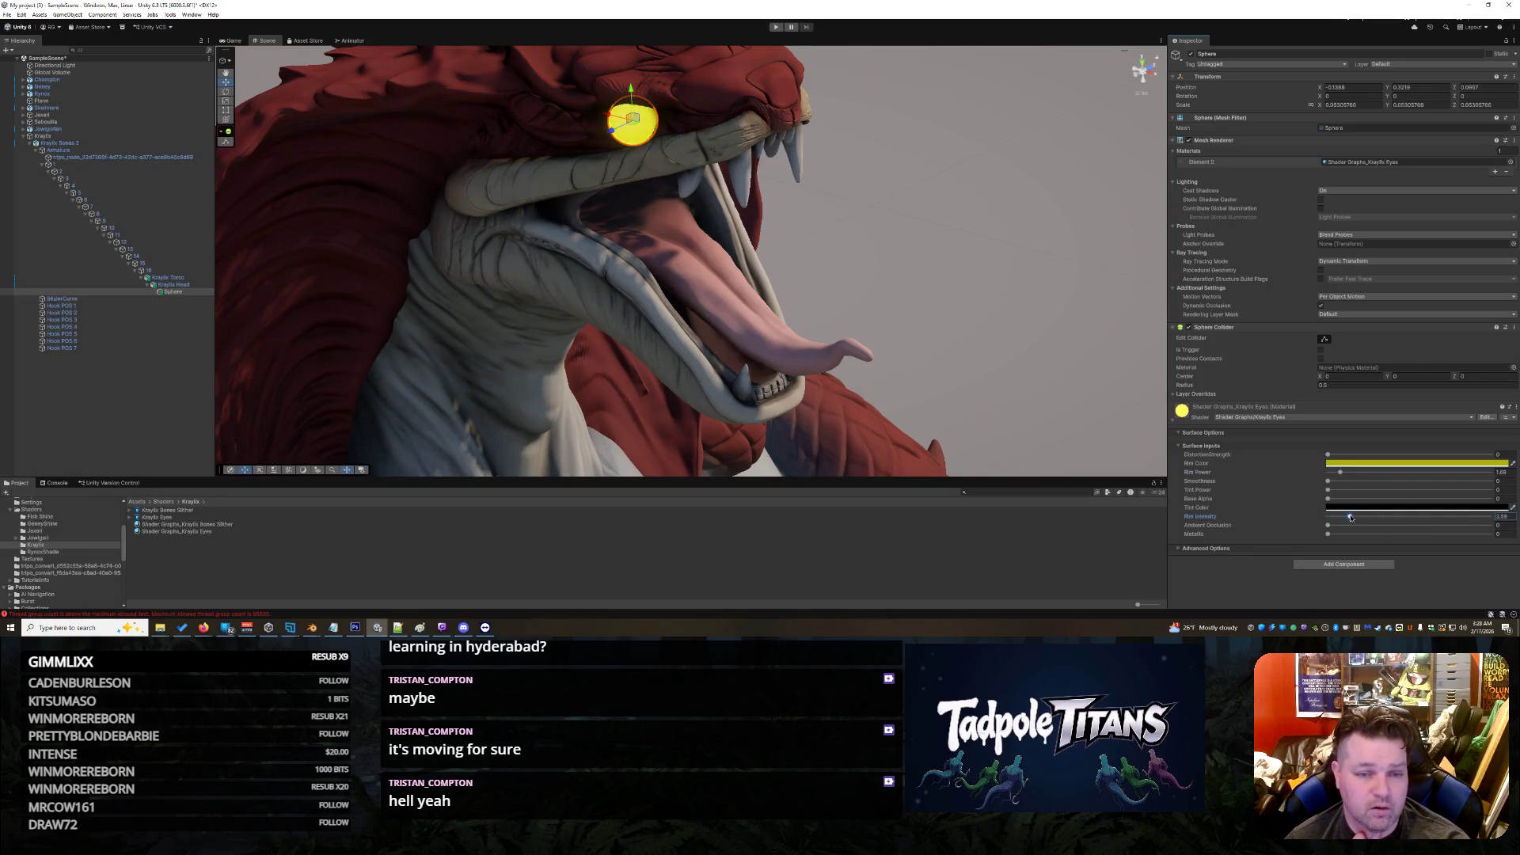
Step: Raise the eye's DistortionStrength, Smoothness, Base Alpha and Metallic values from zero
left_click_drag(1338, 455, 1447, 463)
left_click(1337, 480)
left_click_drag(1410, 489, 1427, 490)
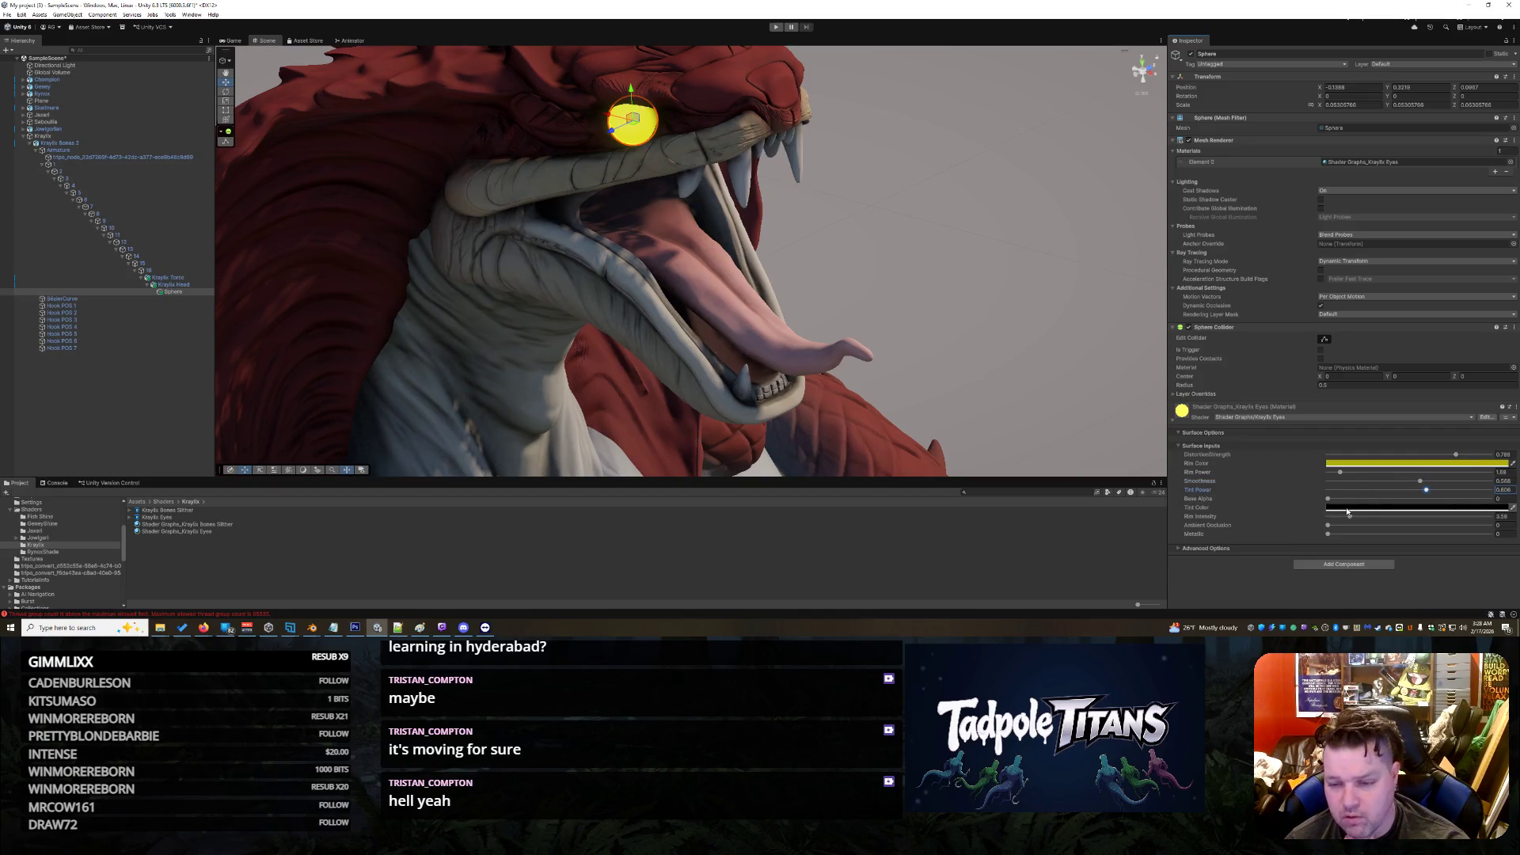
left_click_drag(1325, 499, 1425, 499)
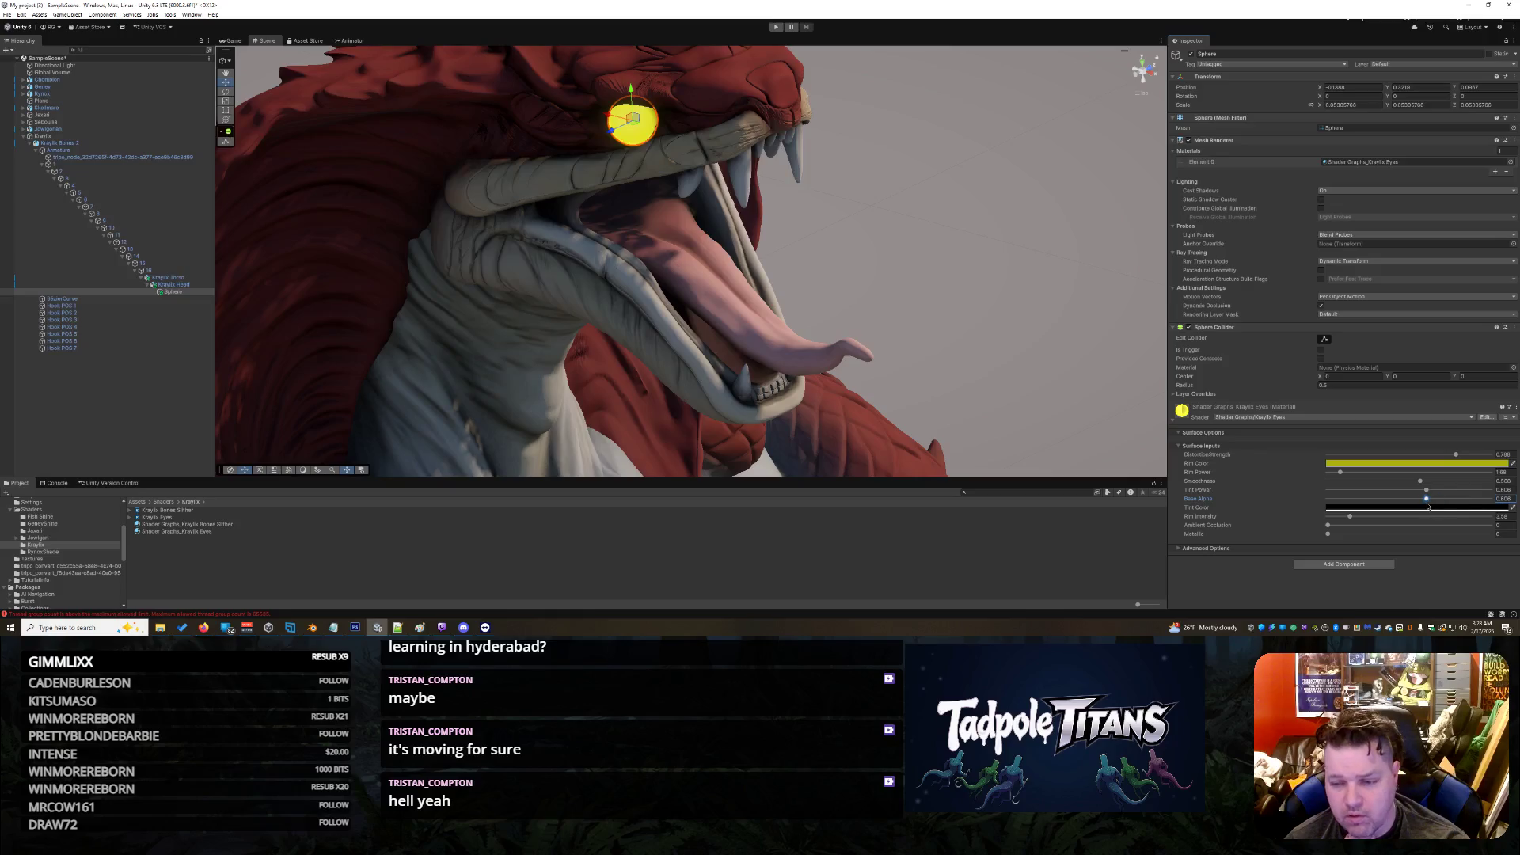
left_click_drag(1327, 535, 1471, 525)
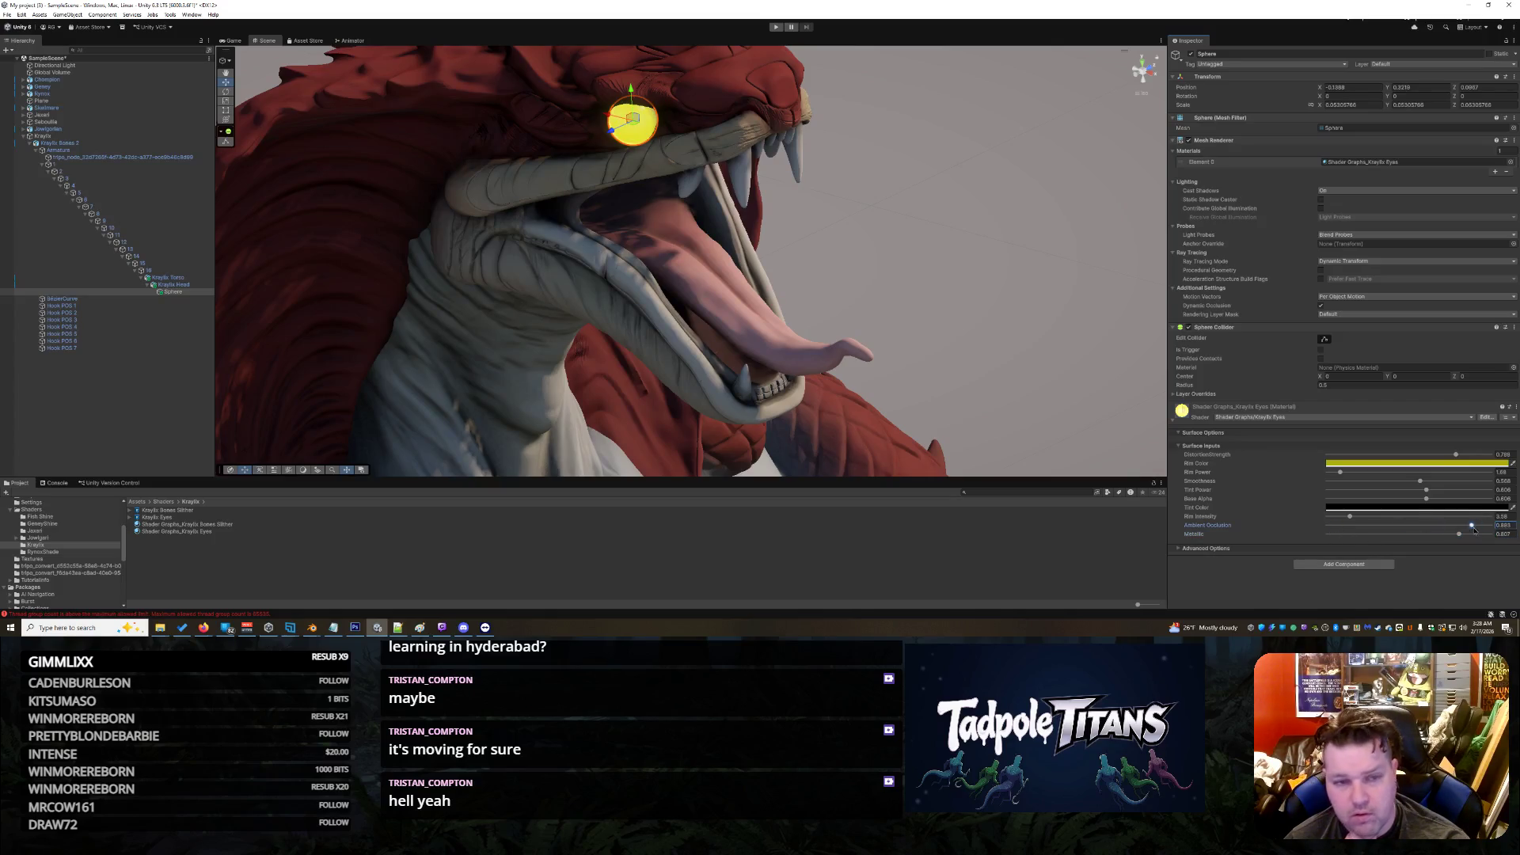
Step: Preview the glowing eye from a frontal head close-up, then reselect the eye sphere
left_click(1006, 250)
mouse_move(960, 261)
left_mouse_down()
mouse_move(1020, 190)
mouse_move(909, 169)
mouse_move(901, 252)
mouse_move(1028, 198)
mouse_move(890, 231)
mouse_move(928, 230)
left_mouse_up()
right_click(866, 183)
left_click(657, 125)
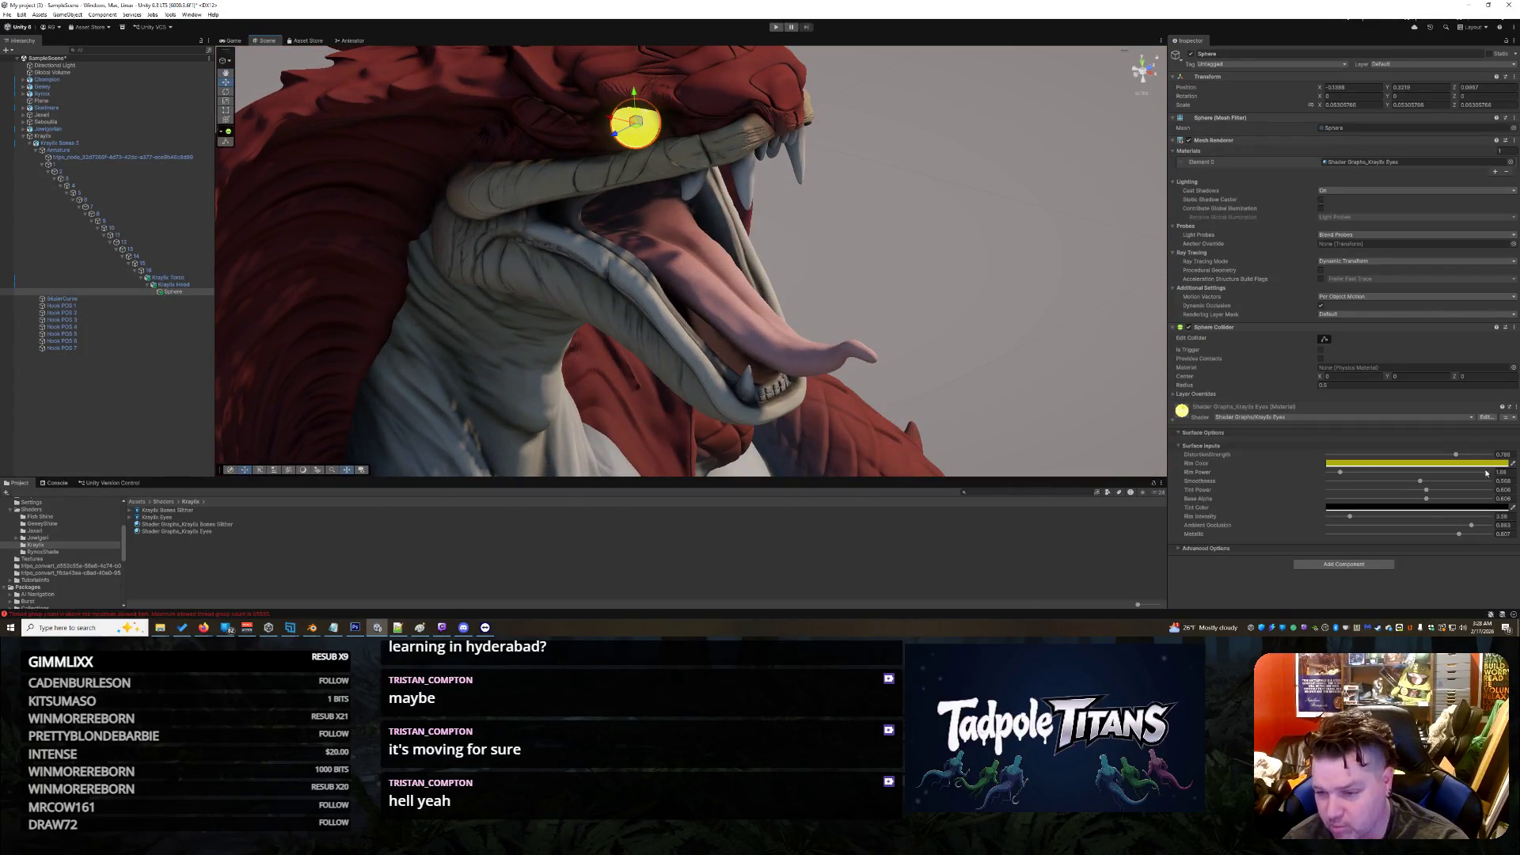
left_click(1488, 463)
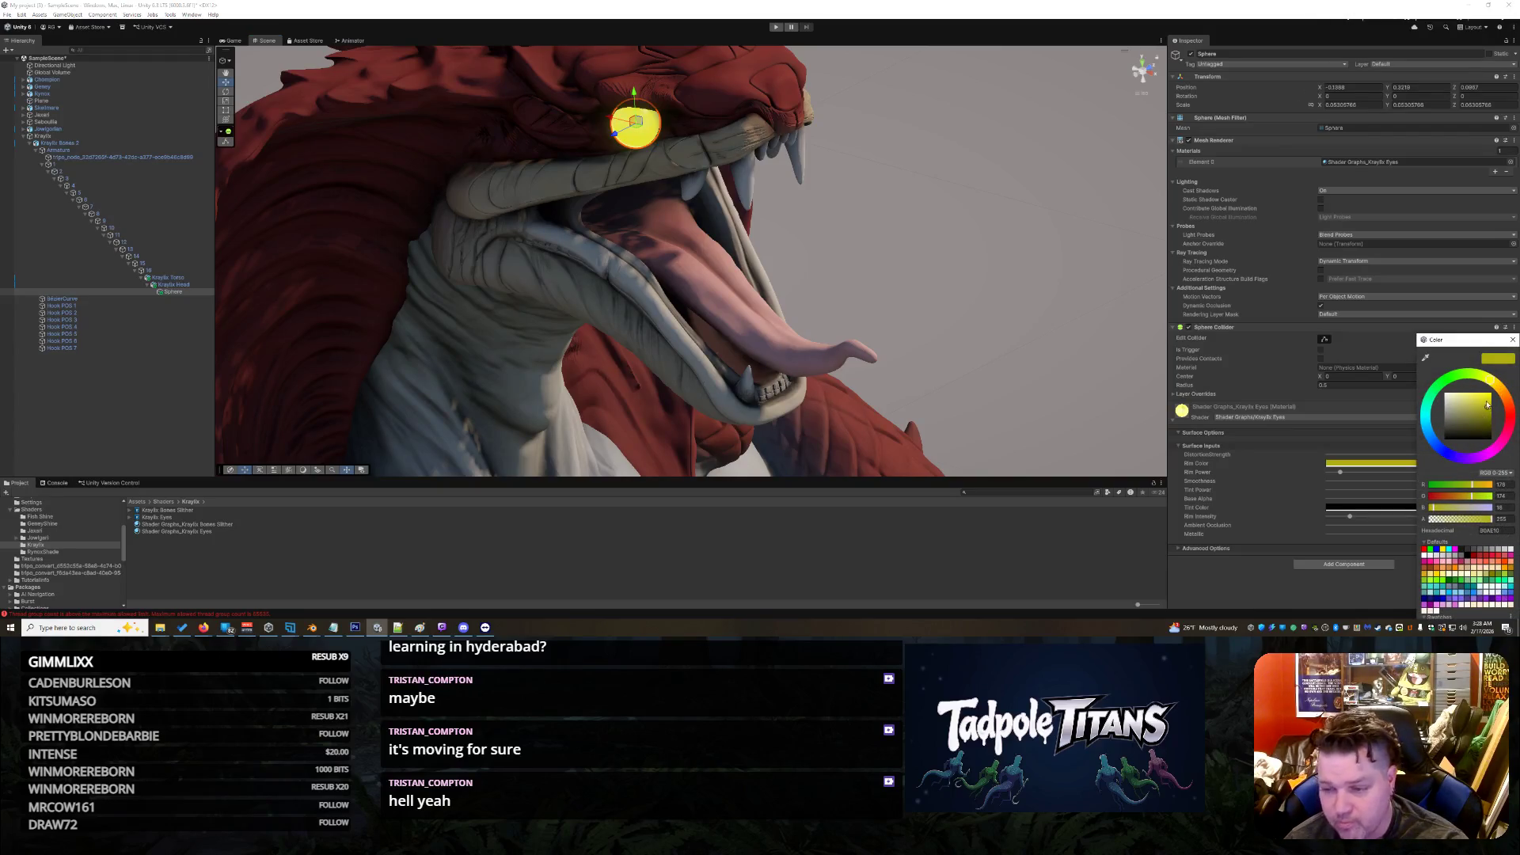
Step: Brighten the eye's rim colour to a lighter yellow
left_click_drag(1487, 404, 1486, 402)
left_click(949, 380)
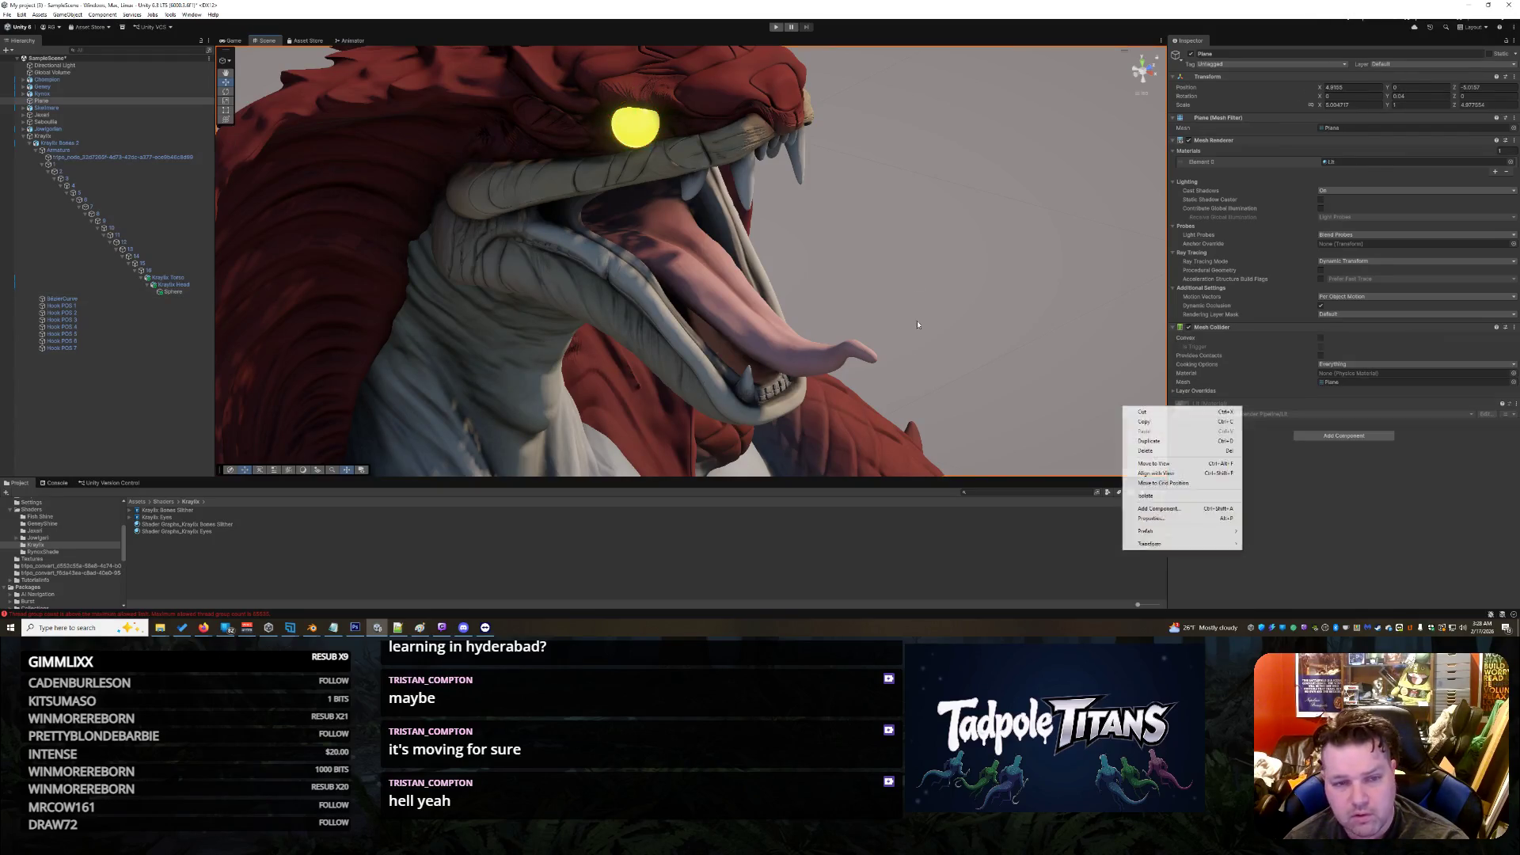
left_click(664, 136)
right_click(848, 190)
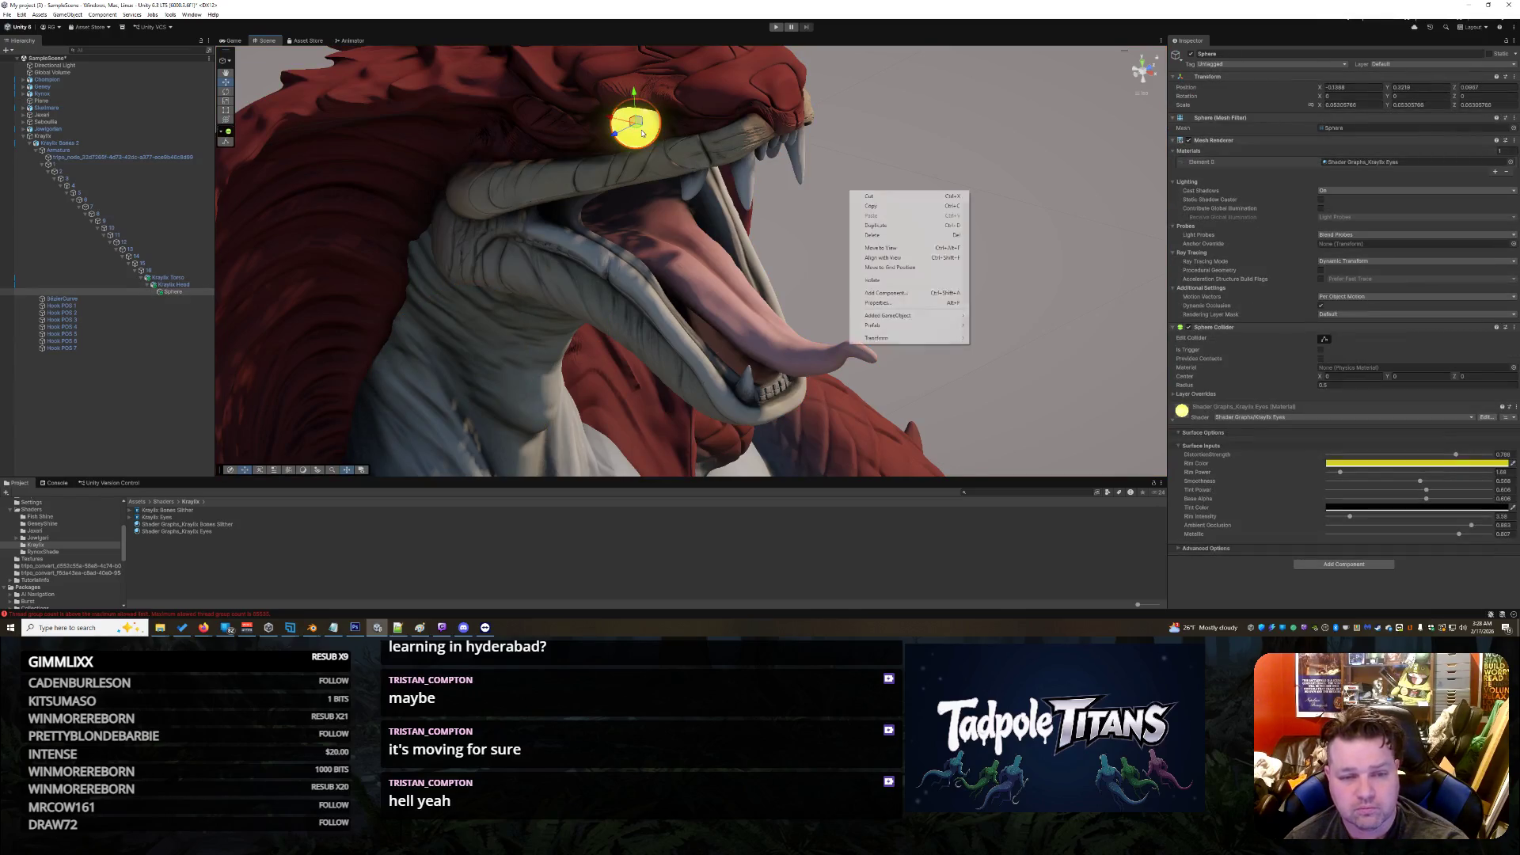
Step: Raise Rim Power, set DistortionStrength to about 0.65, increase Metallic, and preview the head
mouse_move(1341, 474)
left_mouse_down()
mouse_move(1312, 509)
mouse_move(1338, 507)
left_mouse_up()
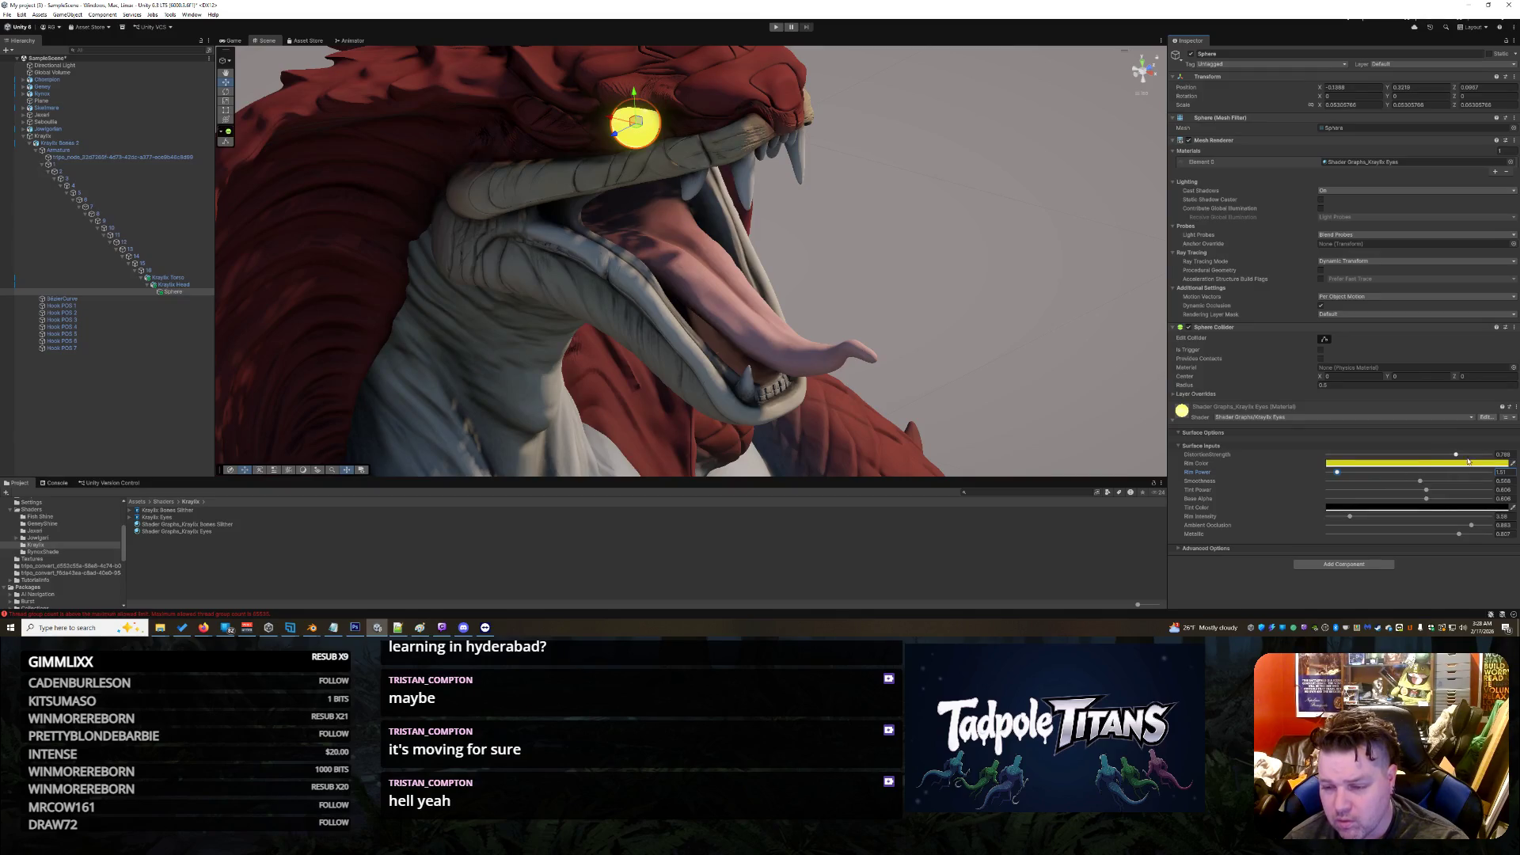
mouse_move(1458, 457)
left_mouse_down()
mouse_move(1501, 458)
mouse_move(1400, 466)
left_mouse_up()
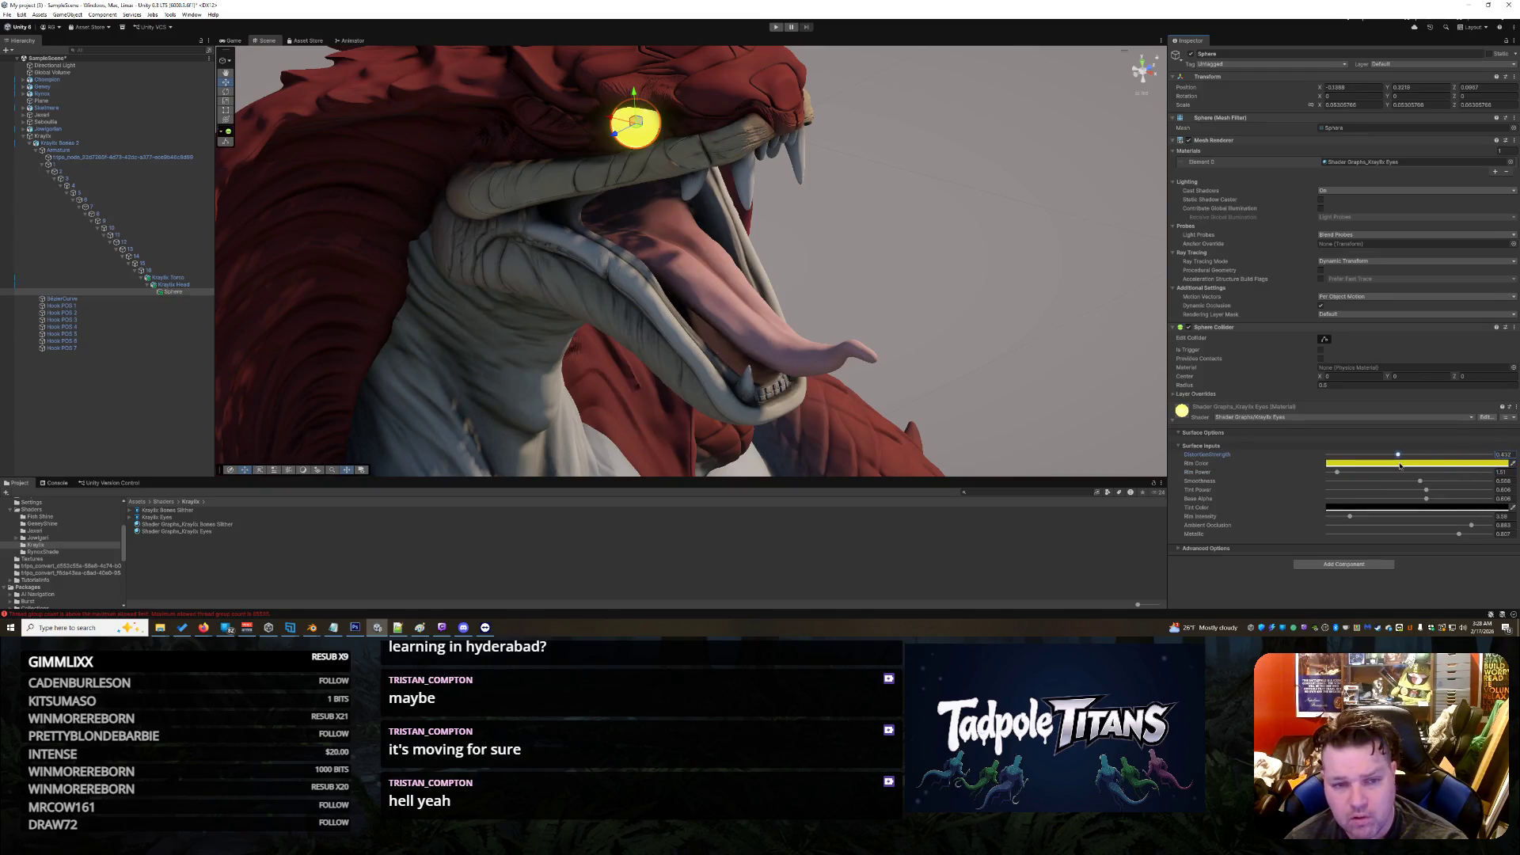
left_click_drag(1460, 535, 1469, 534)
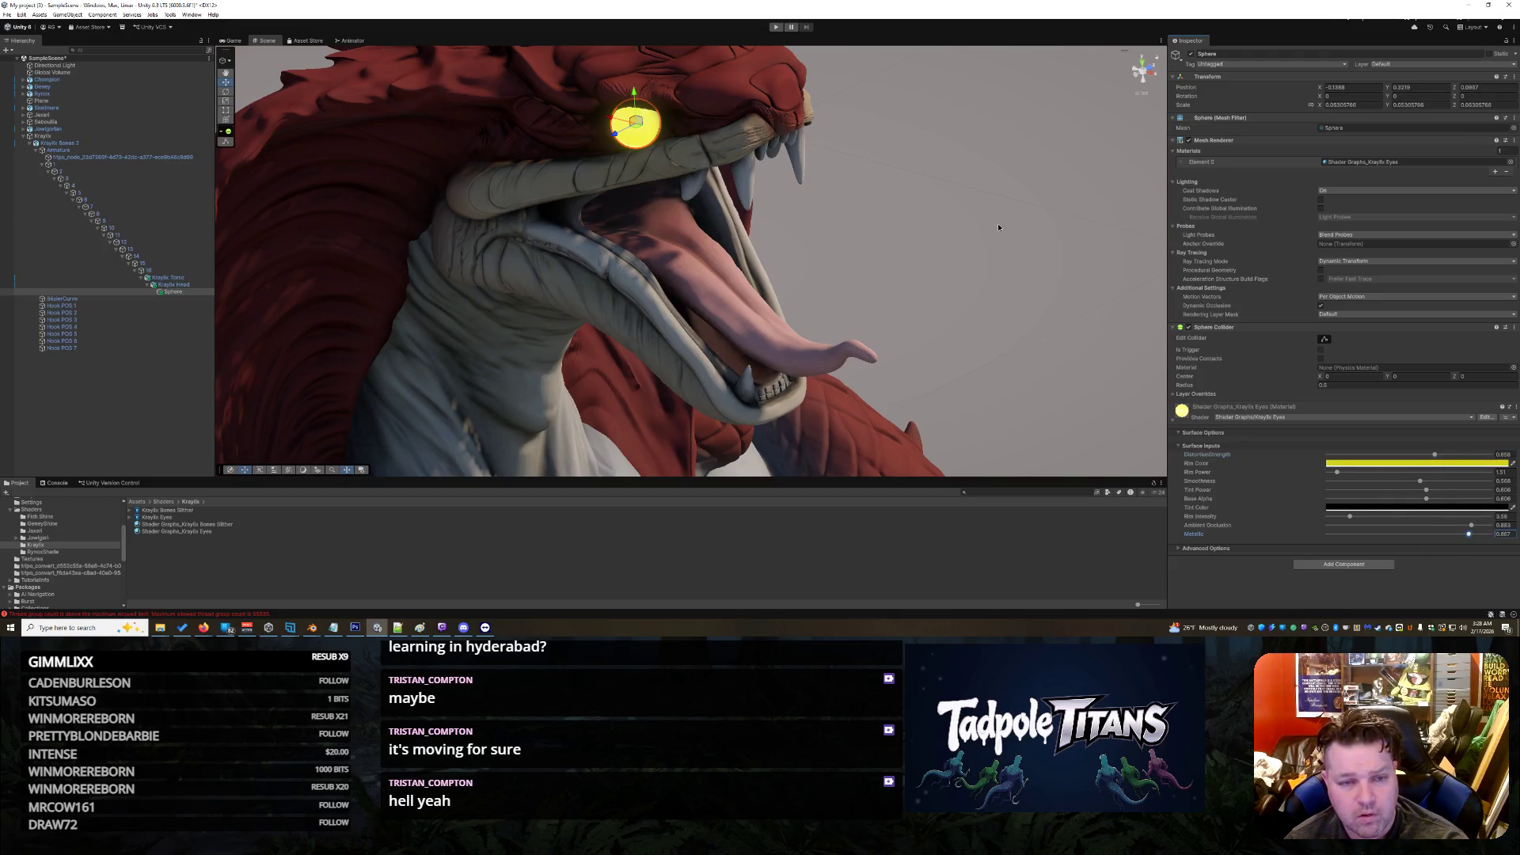
left_click(872, 170)
scroll(873, 169, "up", 3)
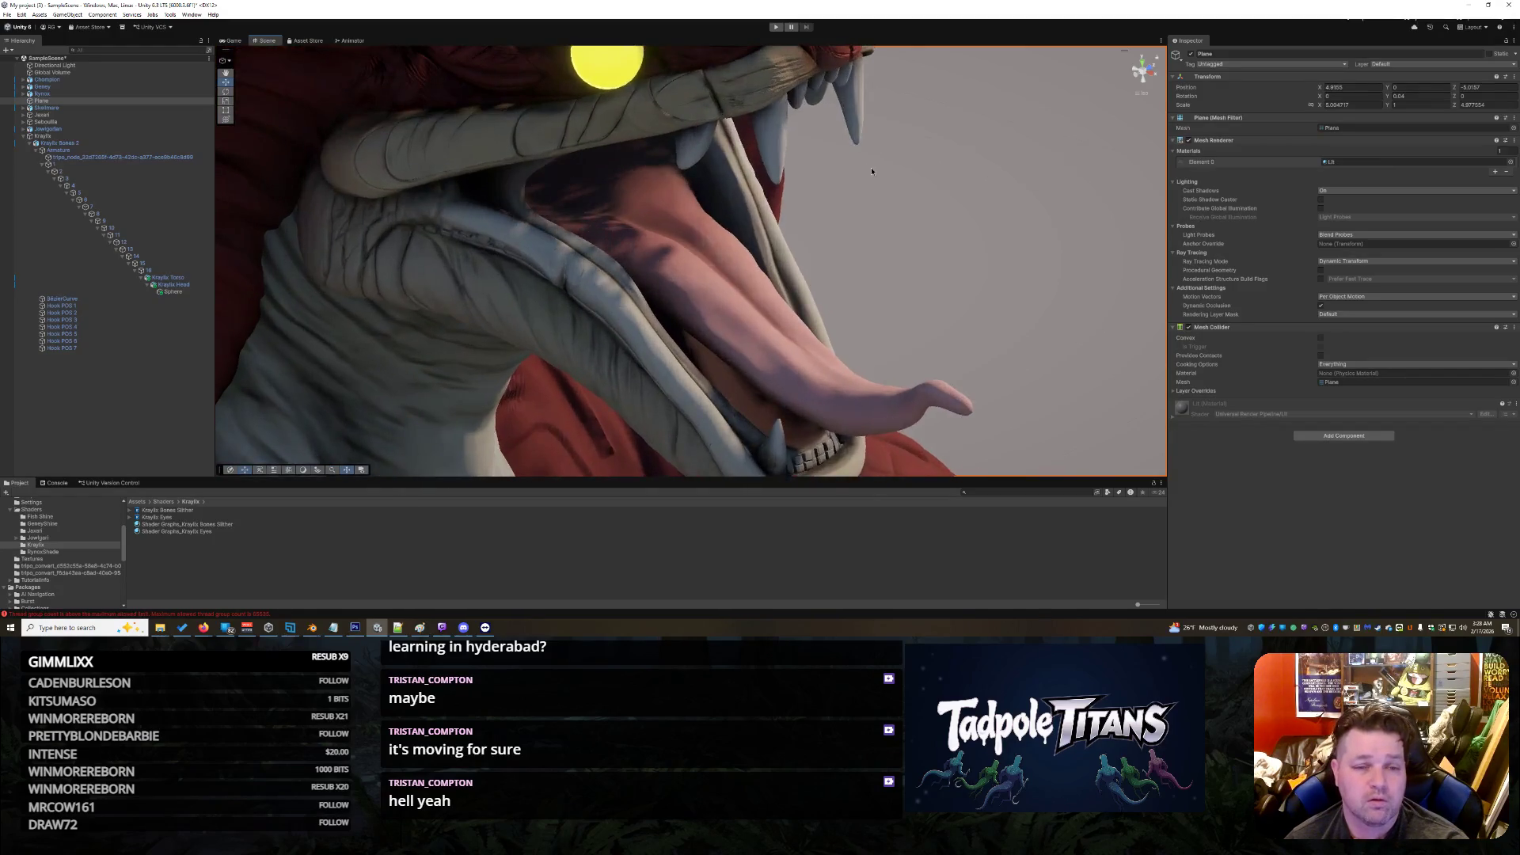
mouse_move(872, 174)
left_mouse_down()
mouse_move(1005, 315)
mouse_move(966, 329)
mouse_move(963, 313)
left_mouse_up()
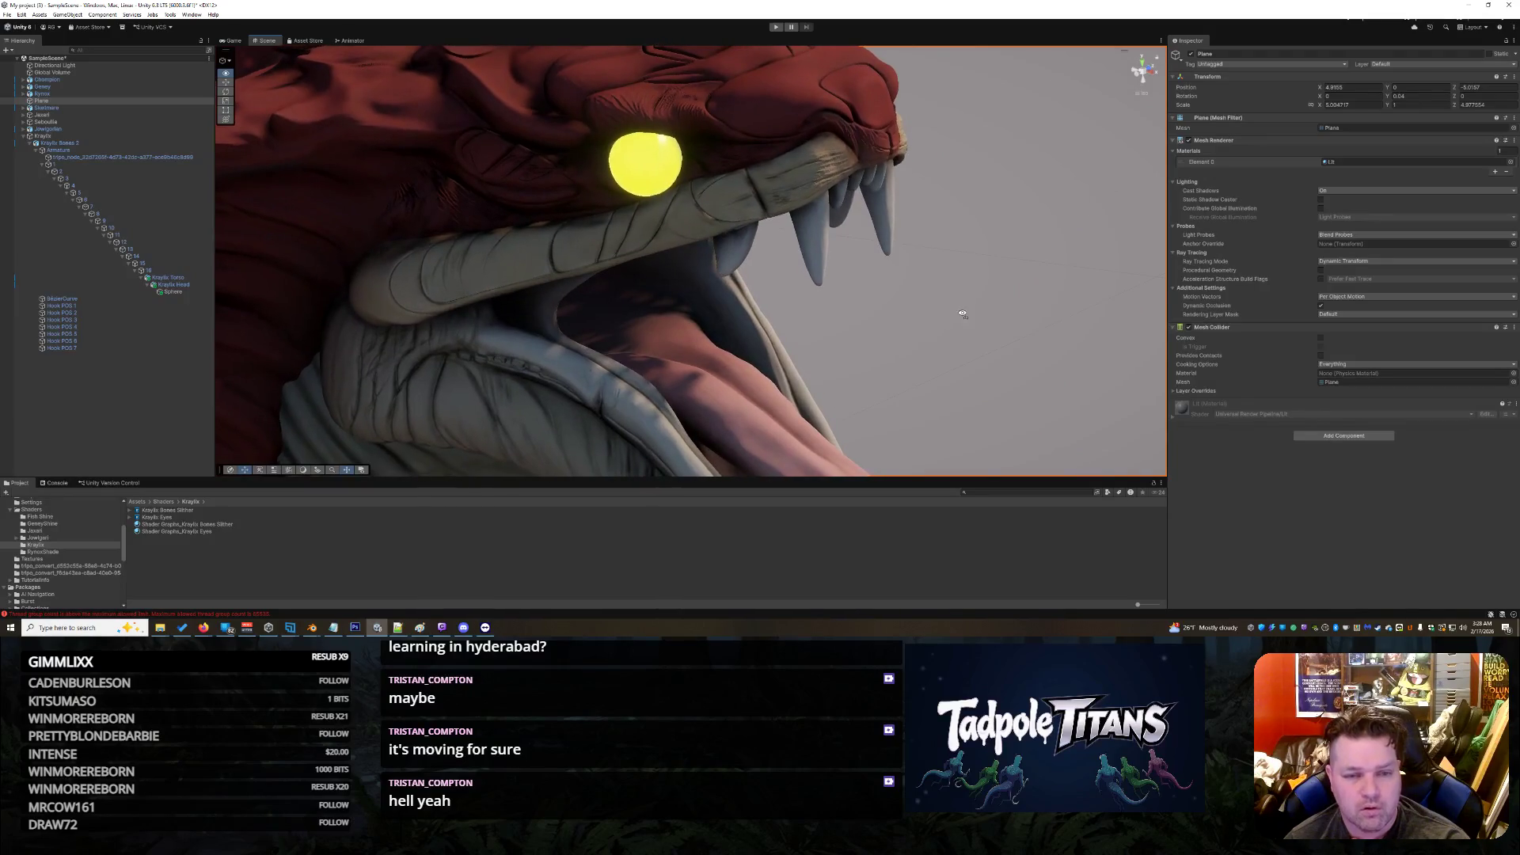
left_click(663, 166)
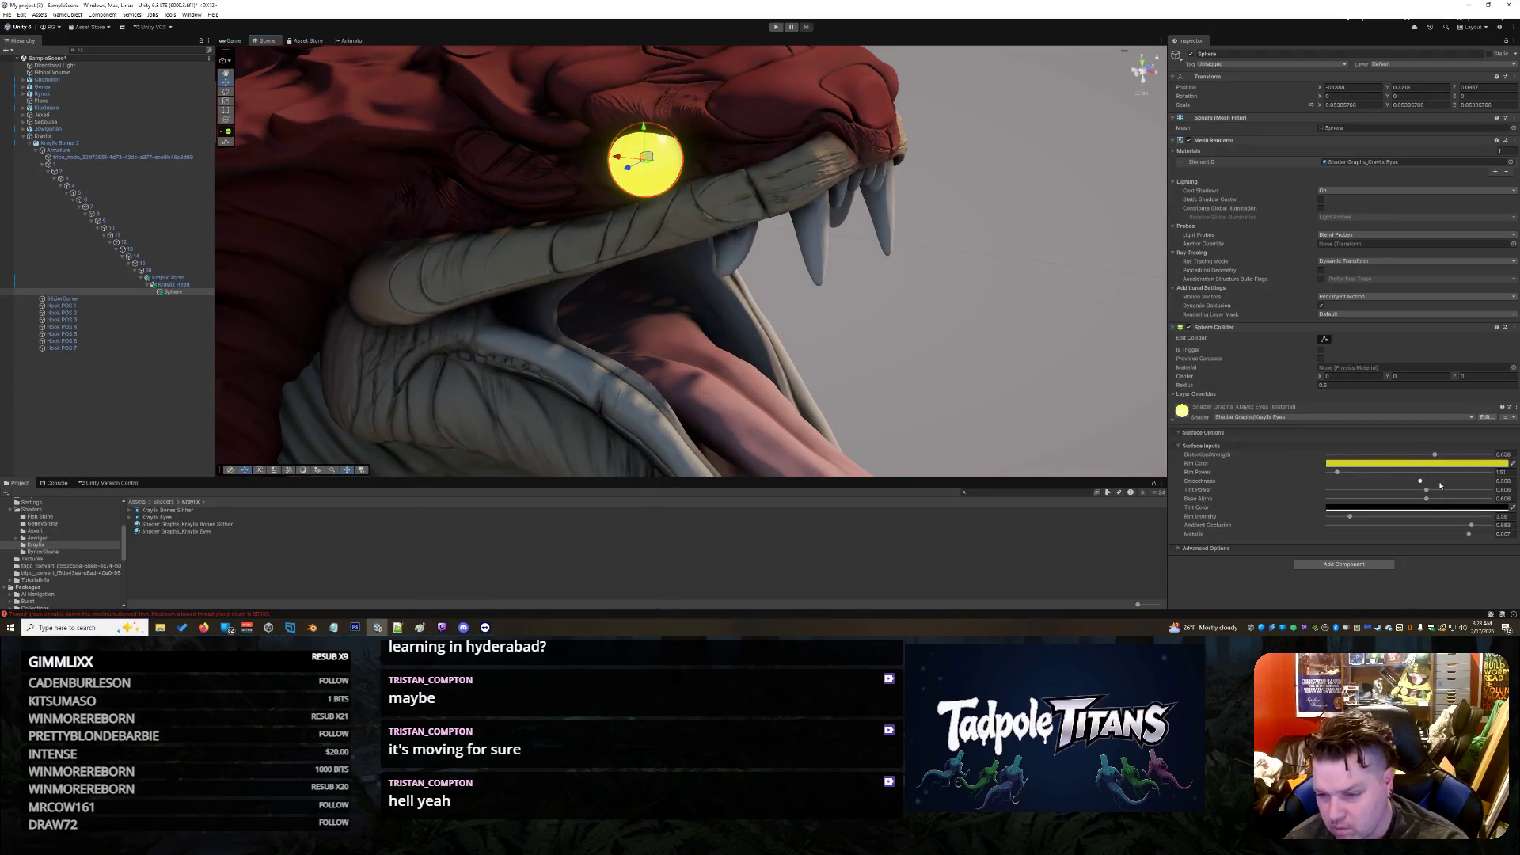
Step: Raise Base Alpha slightly, make the tint colour orange, and set Rim Intensity to about 1
left_click_drag(1426, 500, 1440, 500)
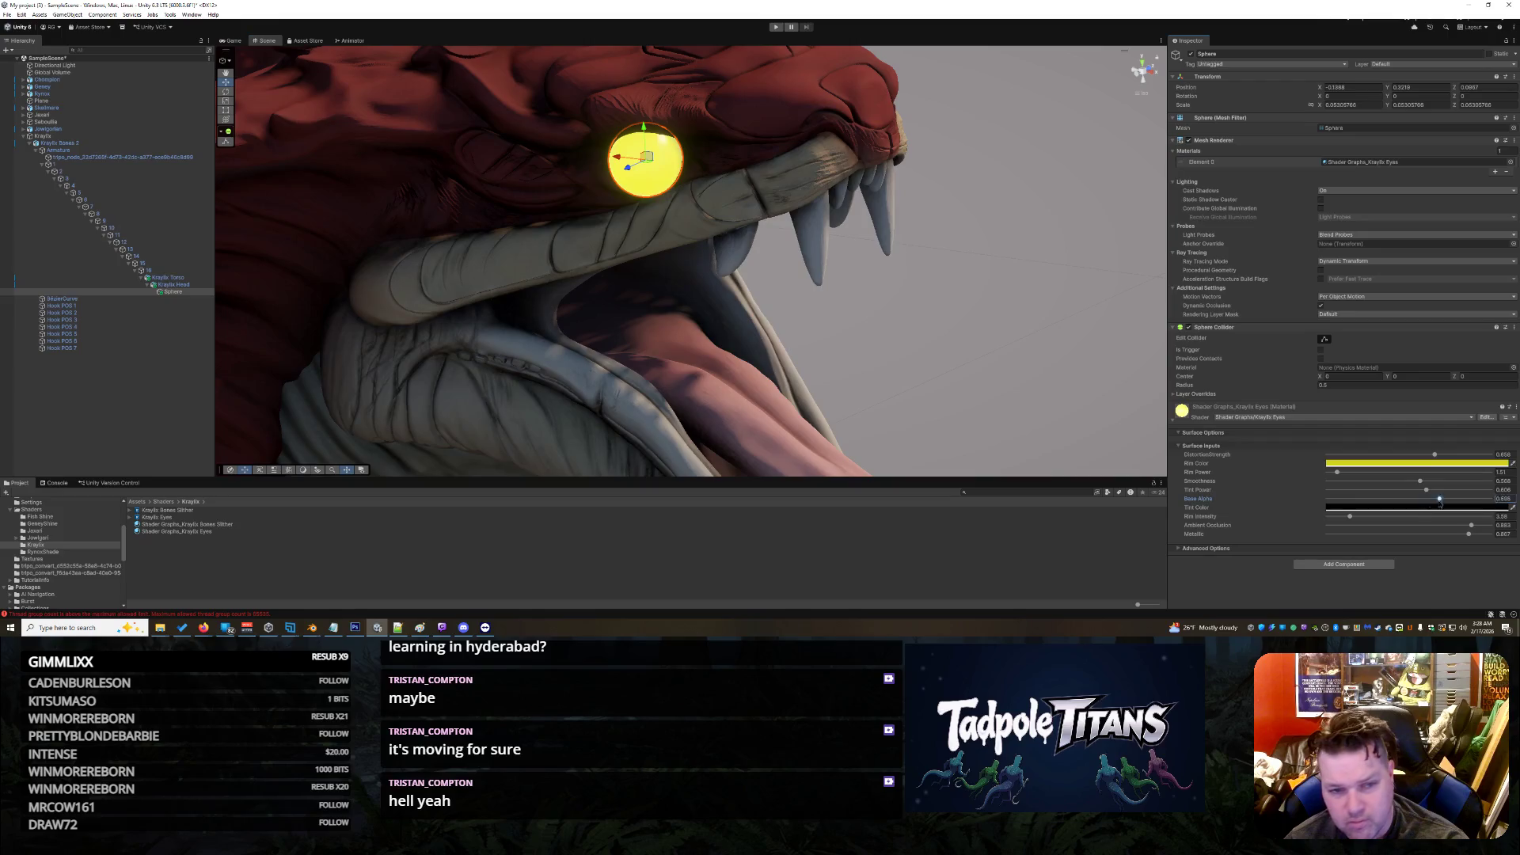
left_click(1396, 508)
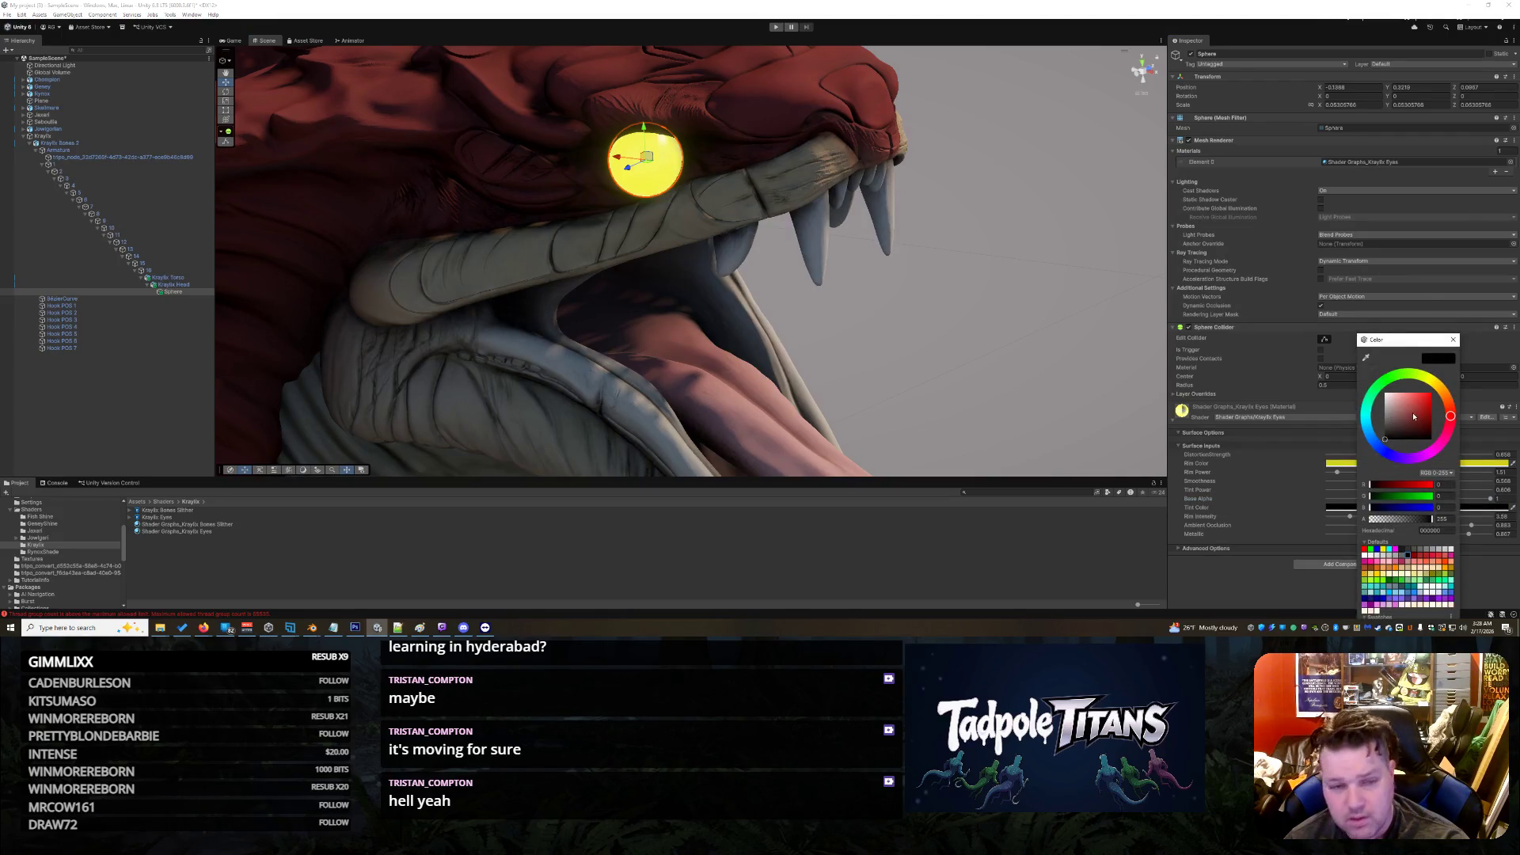
left_click_drag(1414, 418, 1438, 380)
left_click(1439, 390)
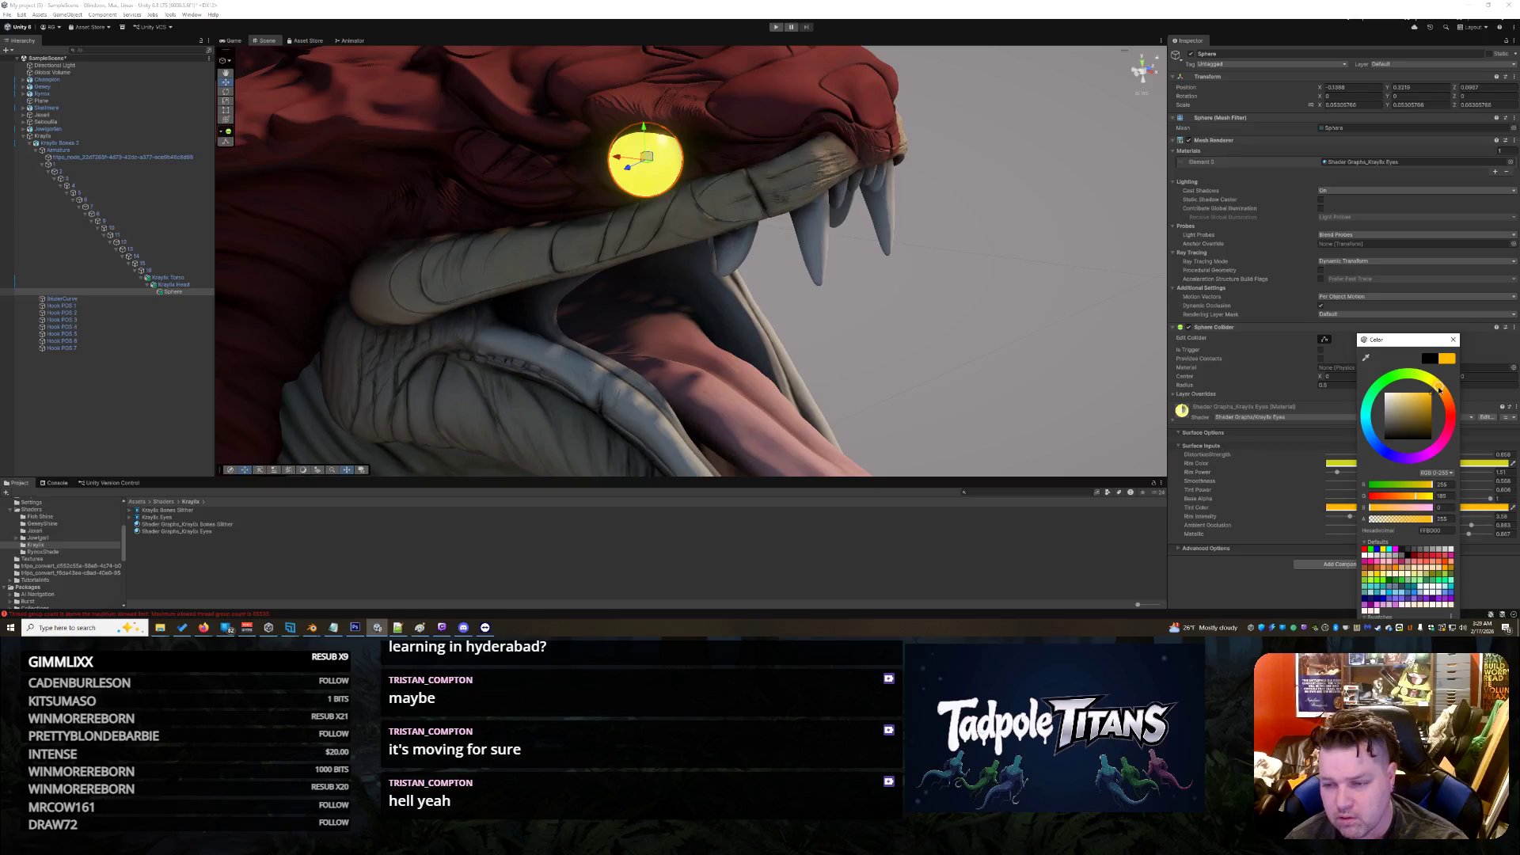
left_click(1493, 571)
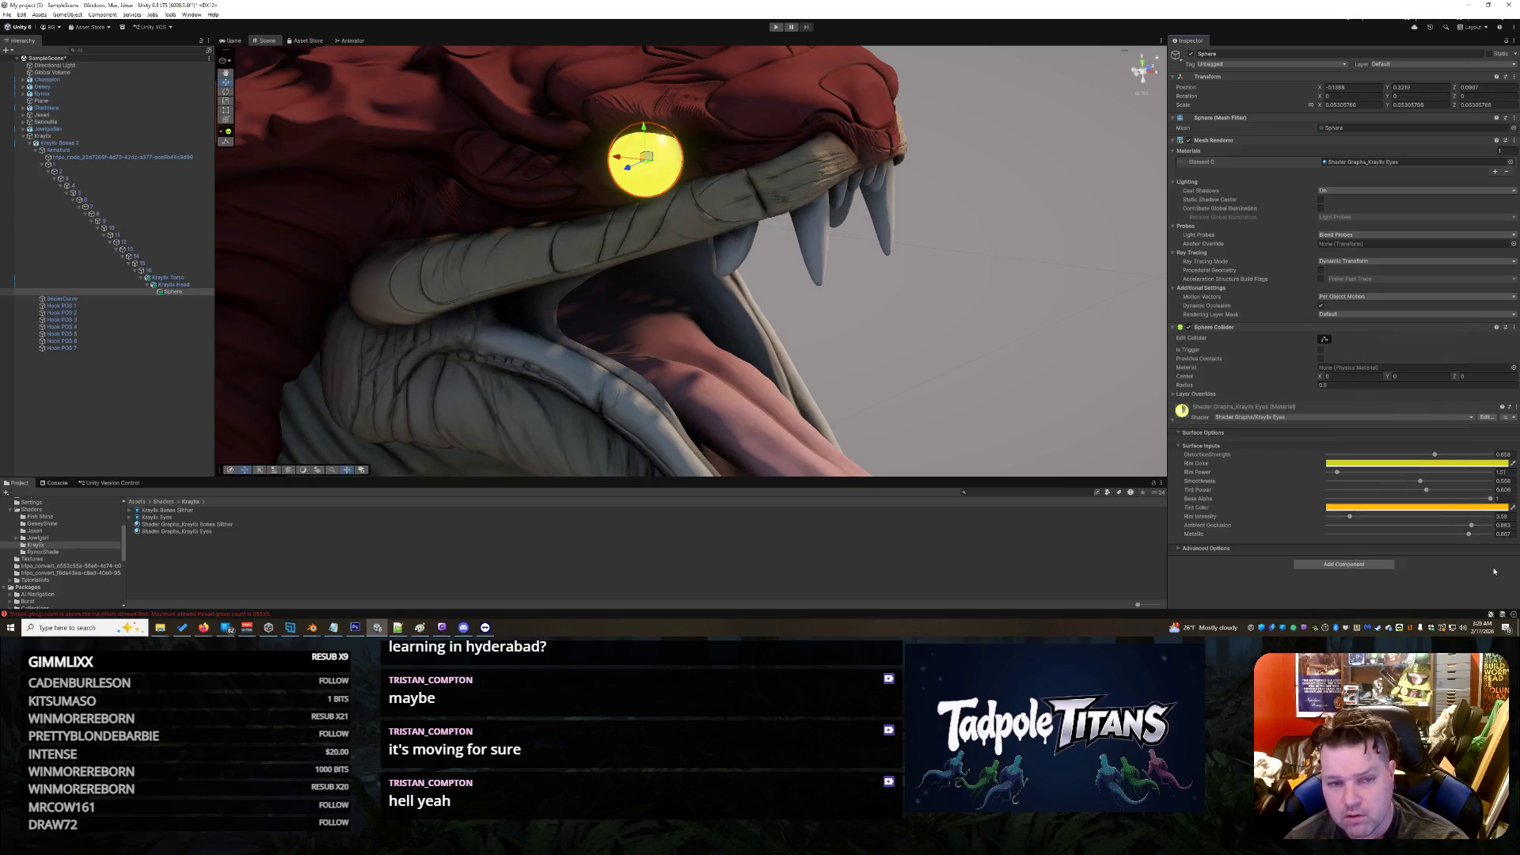
mouse_move(1350, 522)
left_mouse_down()
mouse_move(1448, 530)
mouse_move(1330, 534)
left_mouse_up()
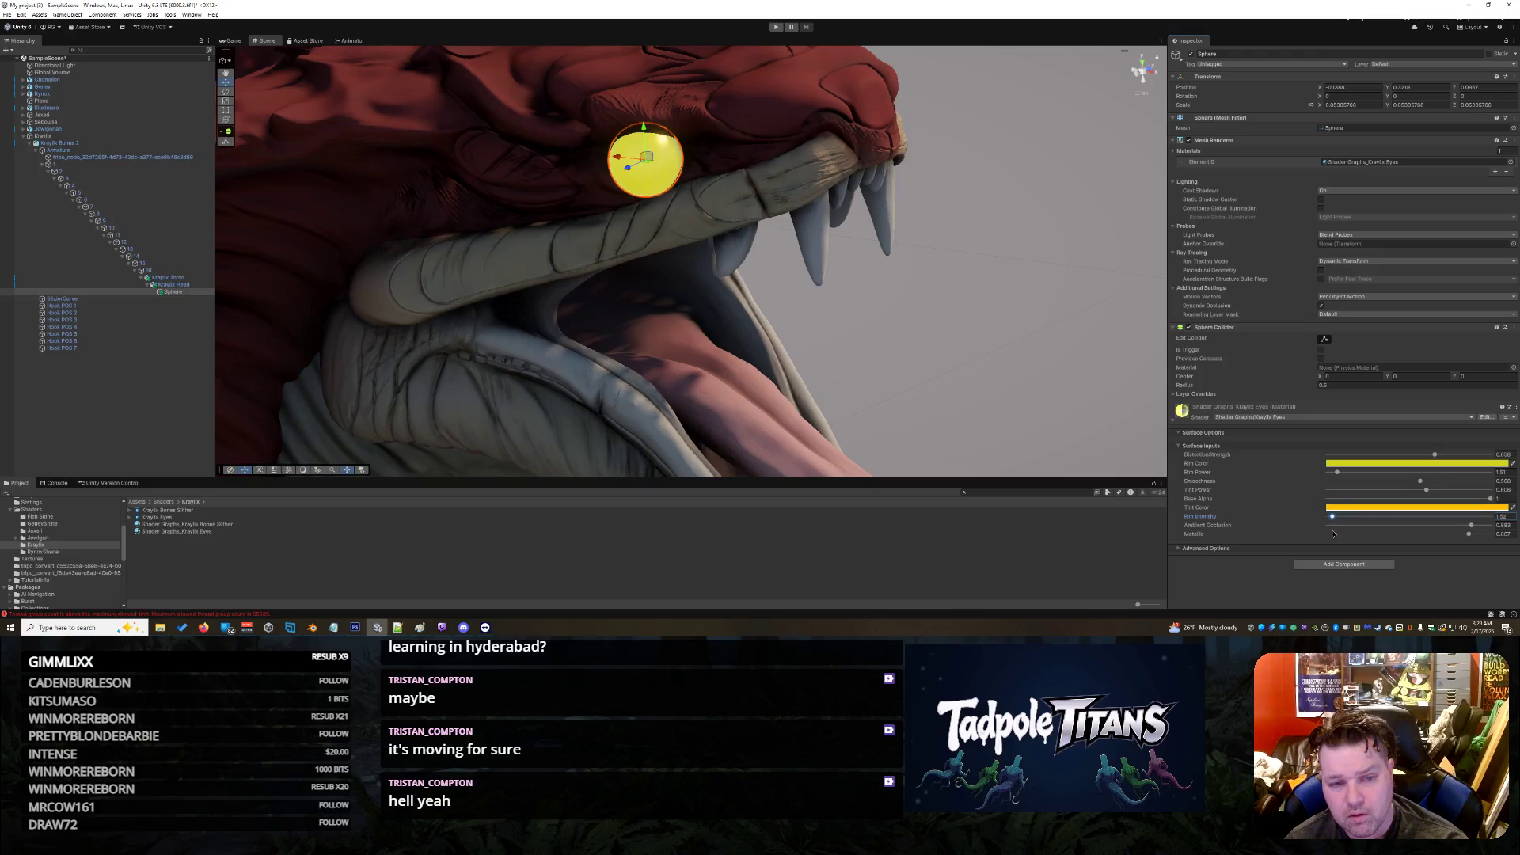
Step: Drop the eye's Tint Power to nearly zero and preview the result
left_click(967, 324)
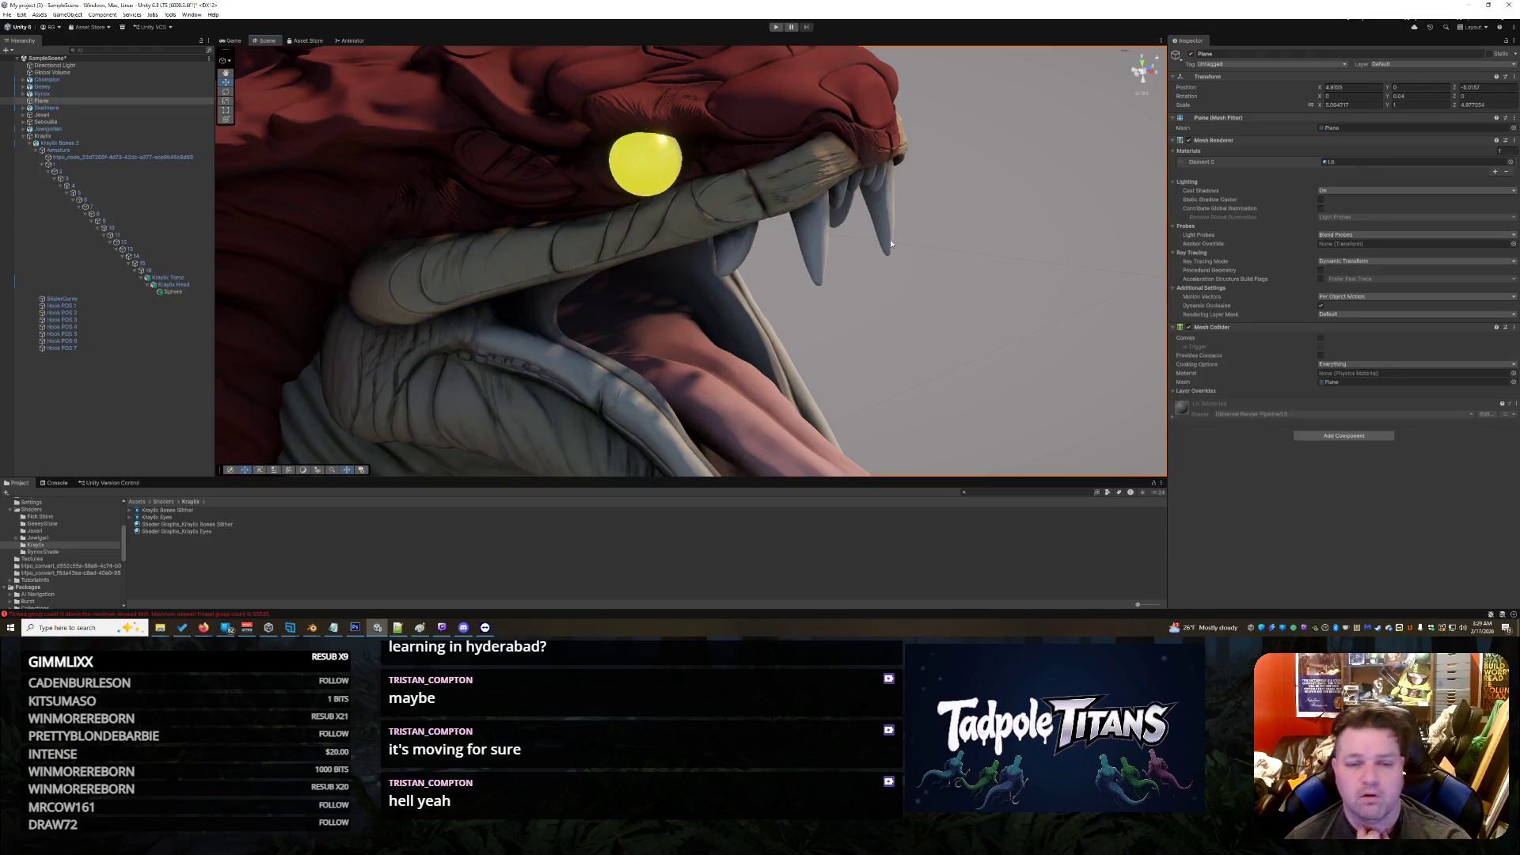
left_click(666, 161)
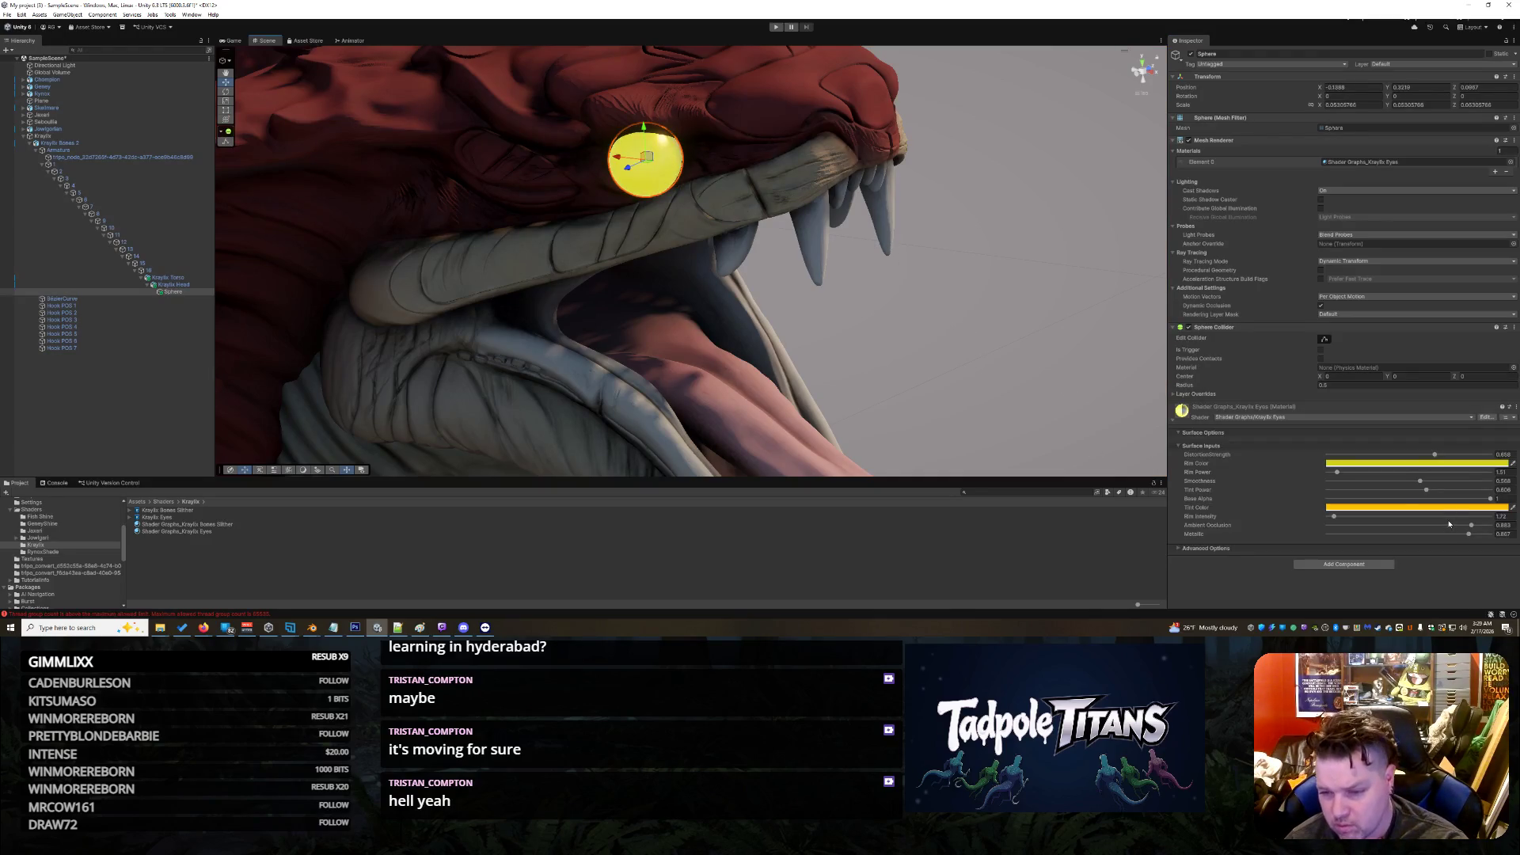
left_click_drag(1427, 490, 1387, 505)
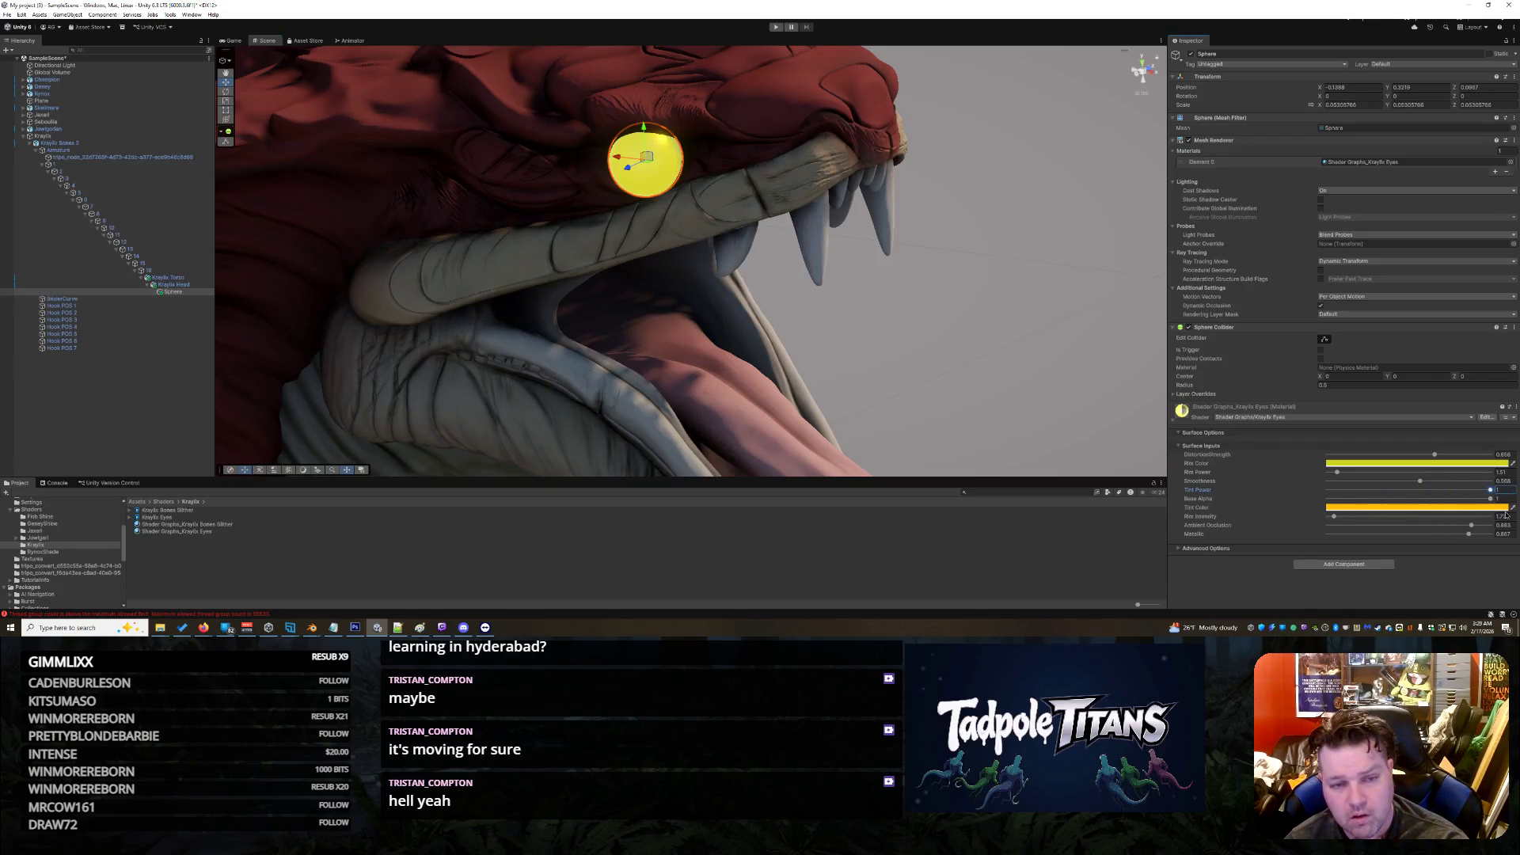
left_click_drag(1506, 515, 1326, 512)
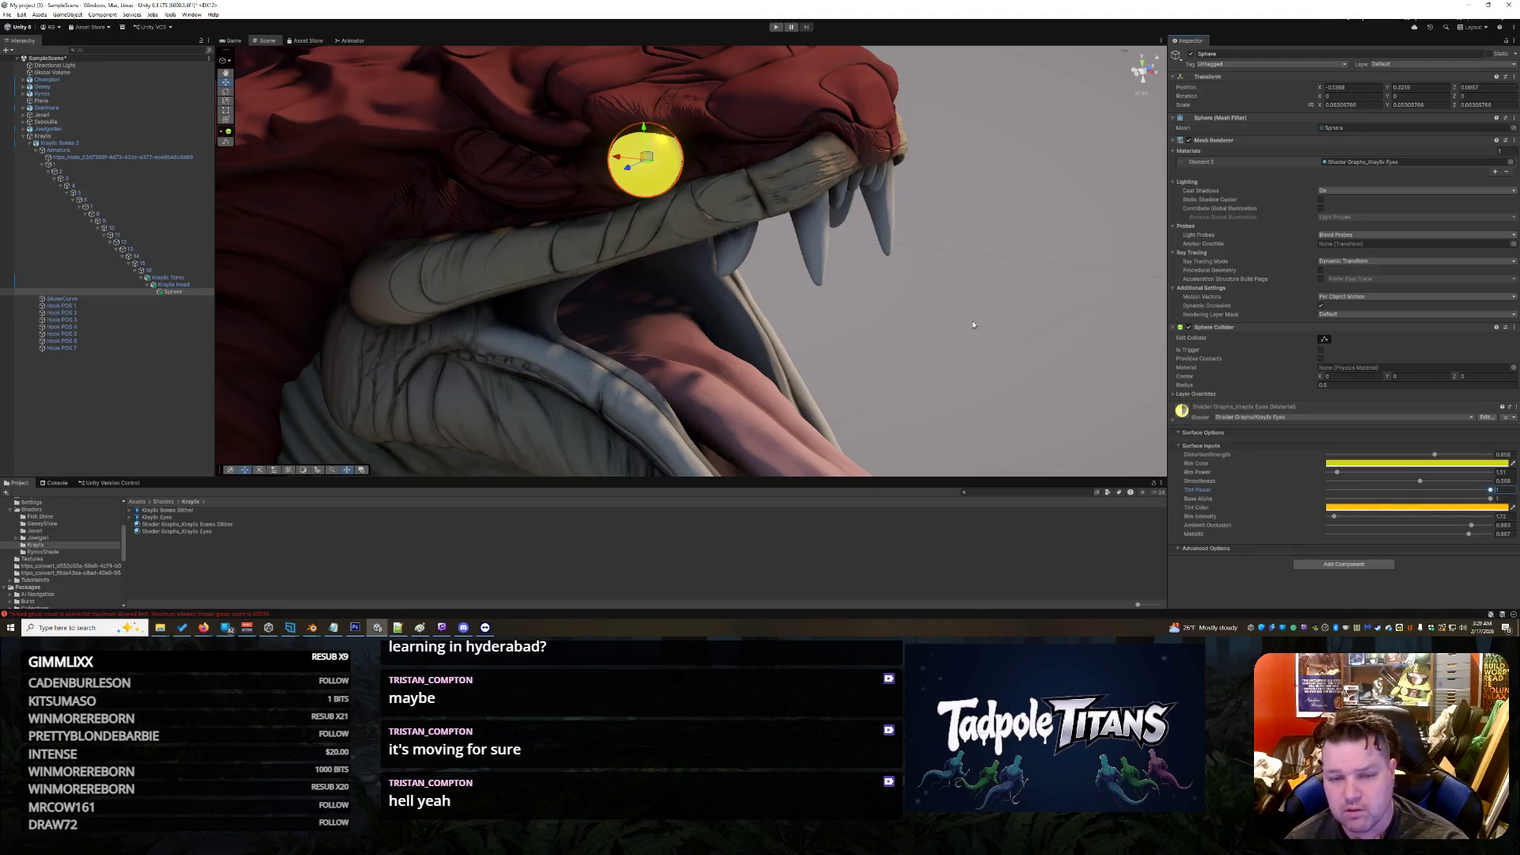
left_click(646, 173)
left_click(648, 173)
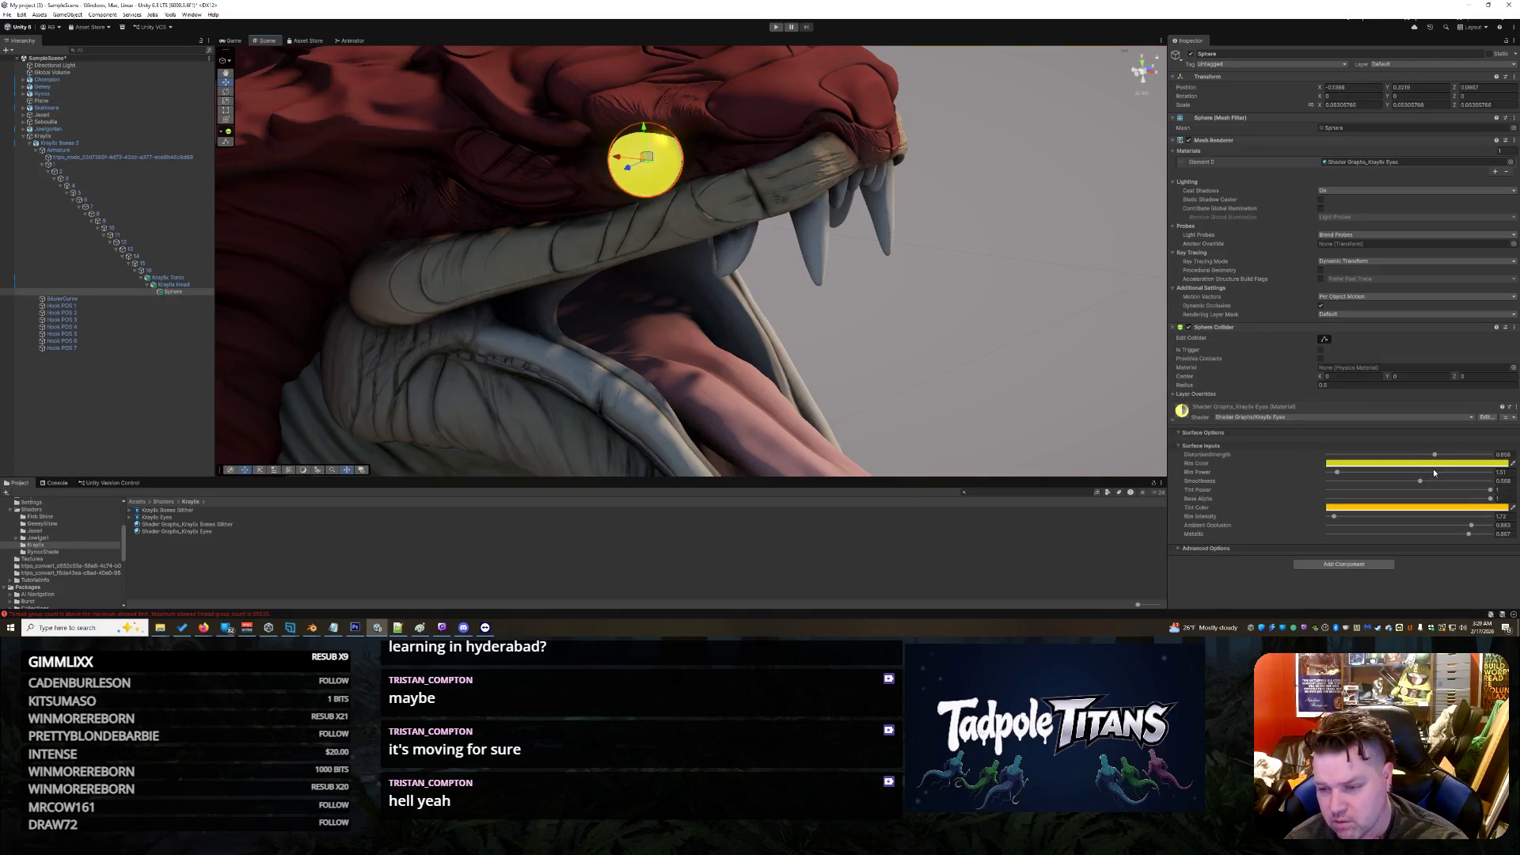
Step: Darken the rim colour to a muted yellow and shift the tint to a deeper orange
left_click(1434, 464)
left_click_drag(1482, 401, 1478, 412)
left_click(990, 394)
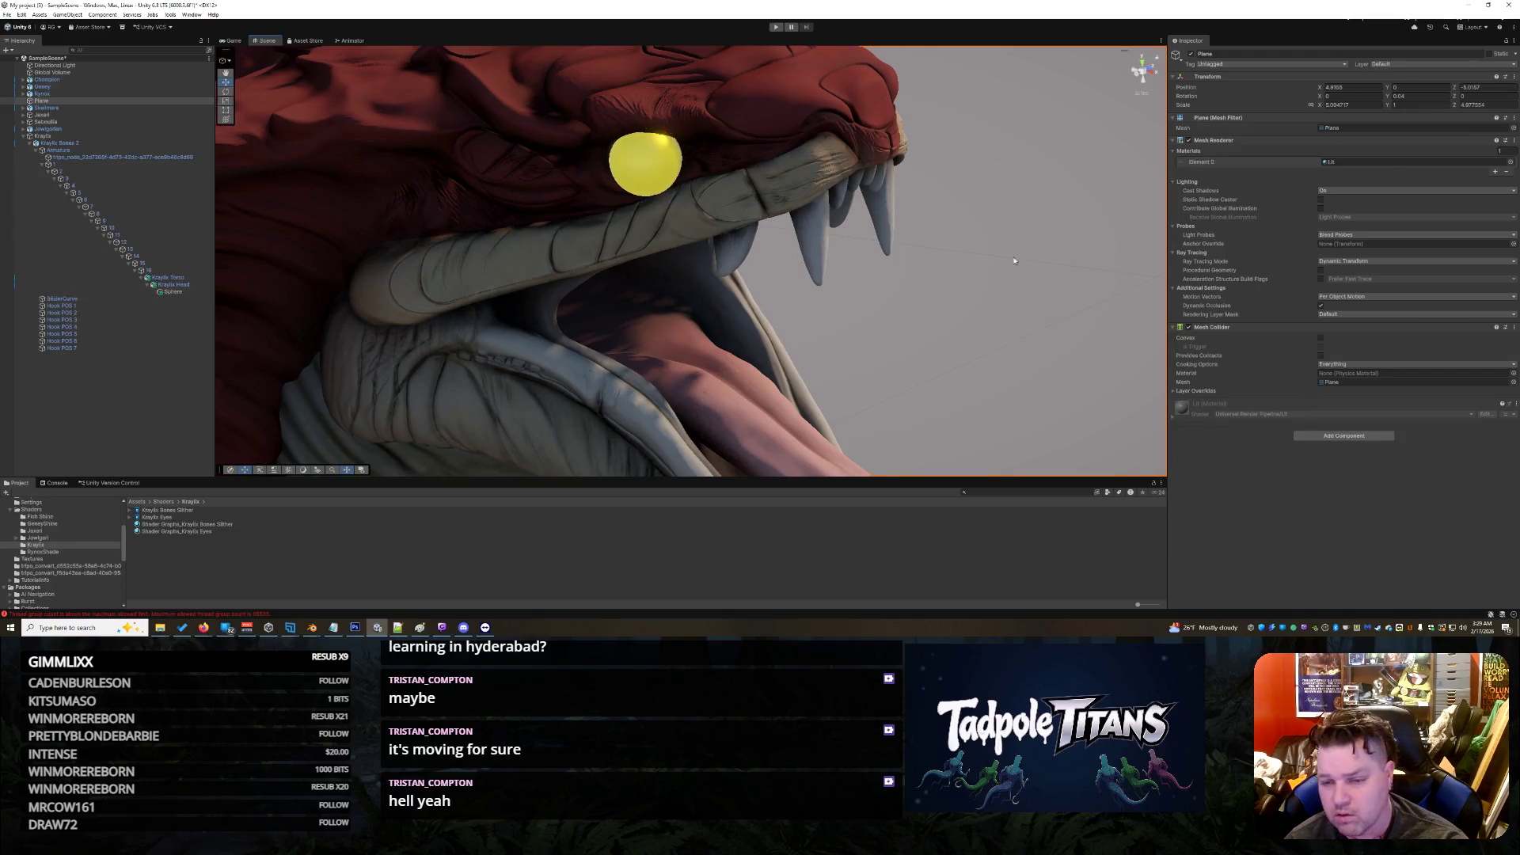
left_click(668, 170)
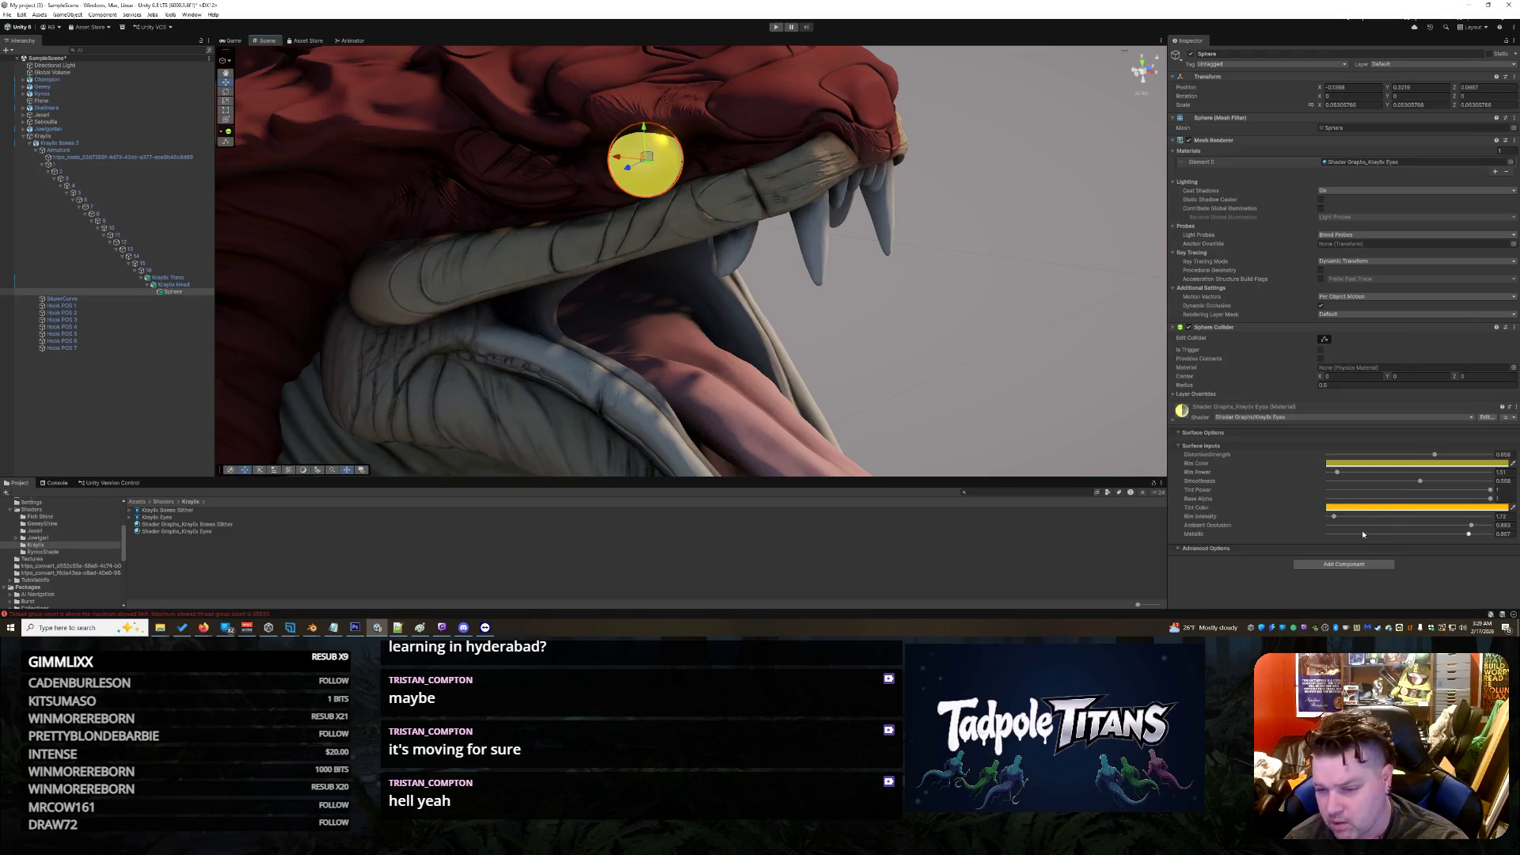
left_click(1417, 507)
left_click_drag(1439, 389, 1455, 400)
left_click(1269, 371)
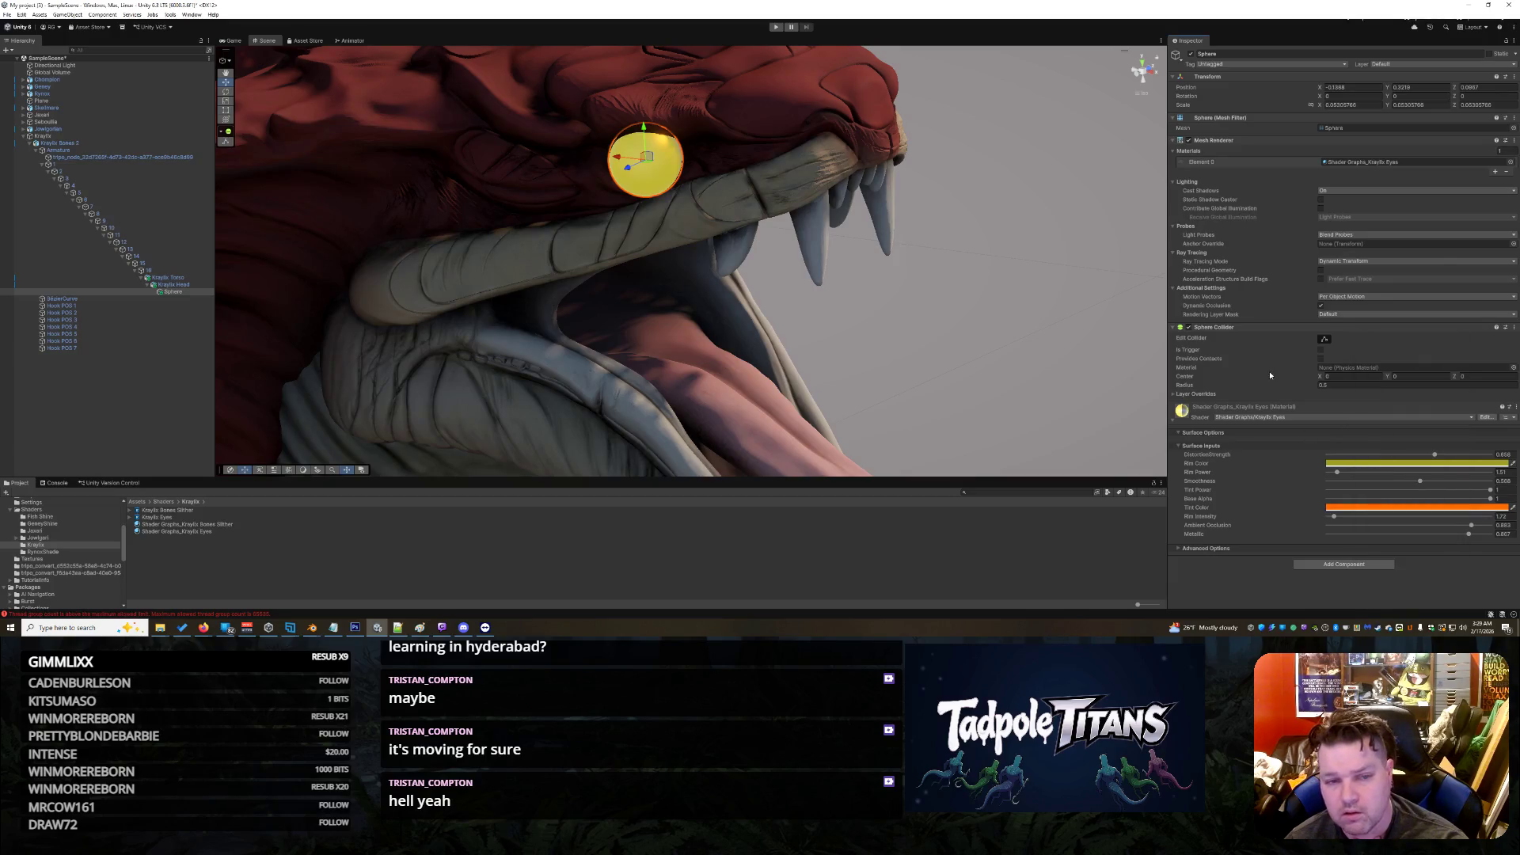
left_click(781, 208)
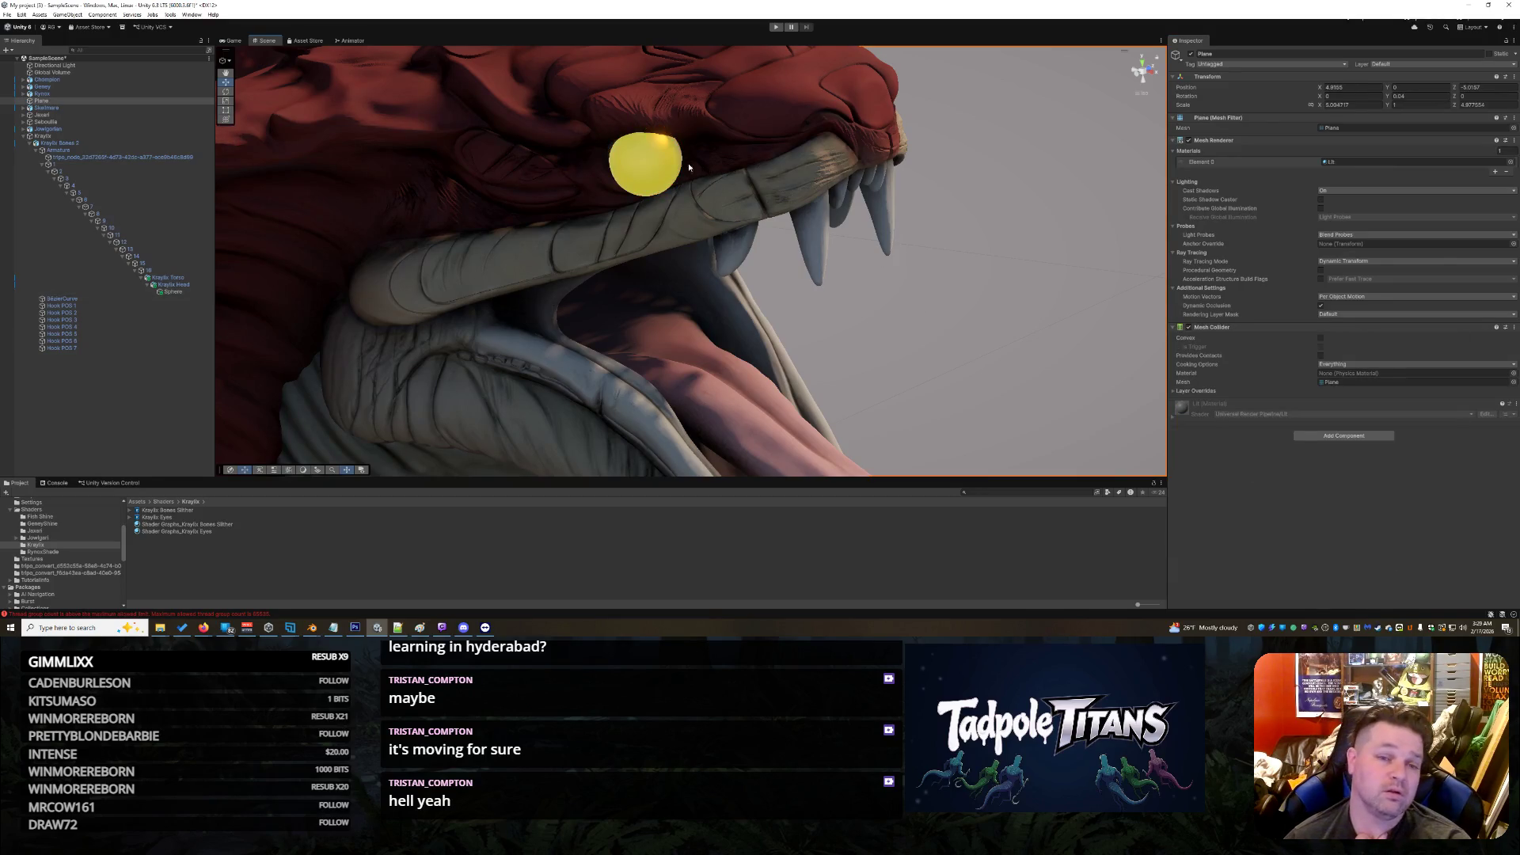
left_click(646, 162)
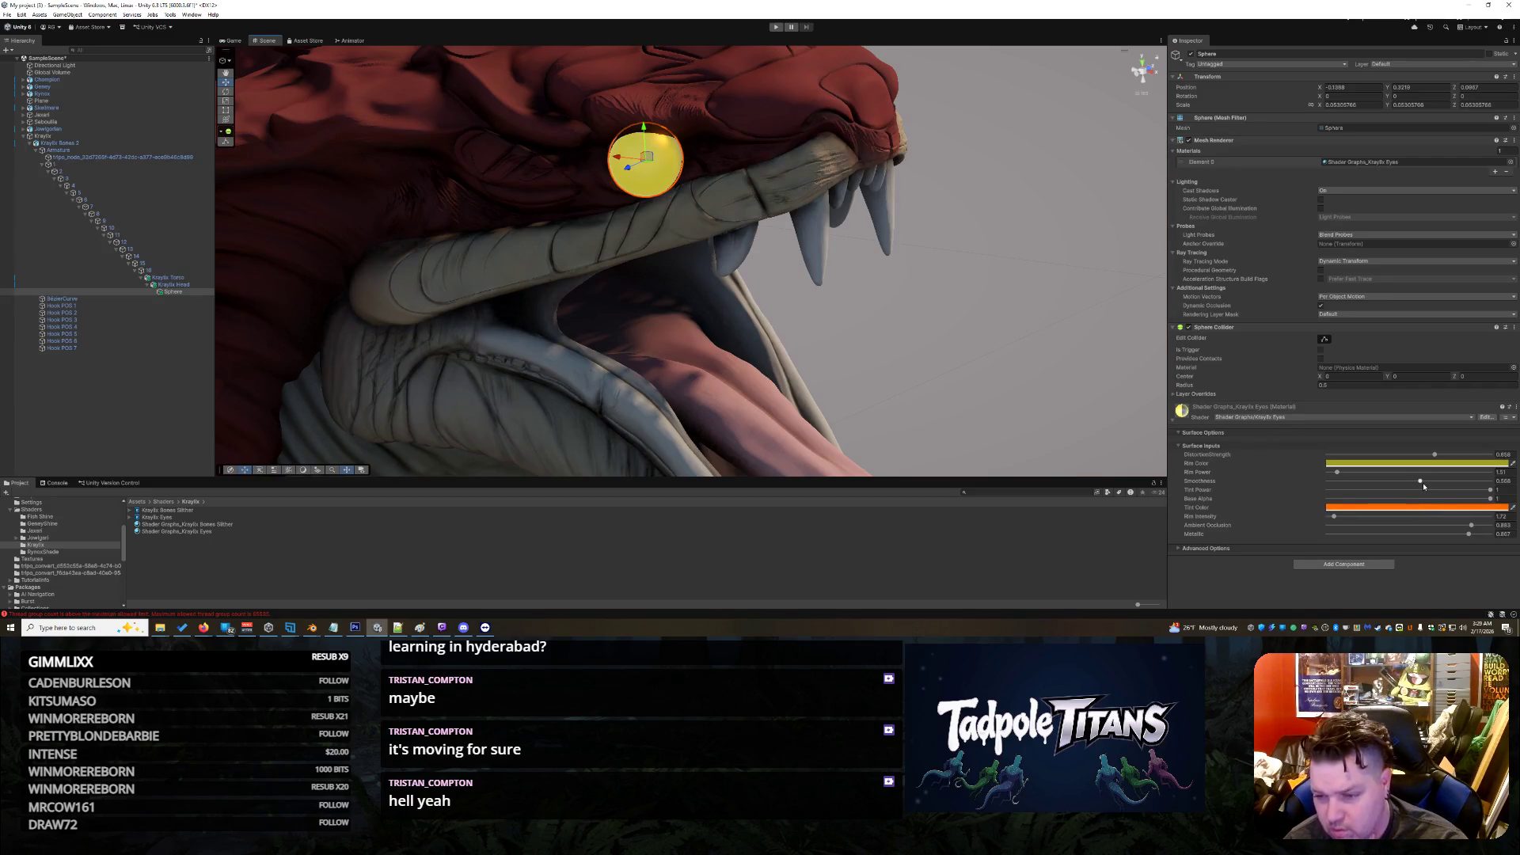
Step: Raise the eye's Smoothness to 0.701 and orbit the view to face the open mouth
mouse_move(1421, 481)
left_mouse_down()
mouse_move(1470, 484)
mouse_move(1447, 493)
mouse_move(1494, 505)
mouse_move(1490, 535)
left_mouse_up()
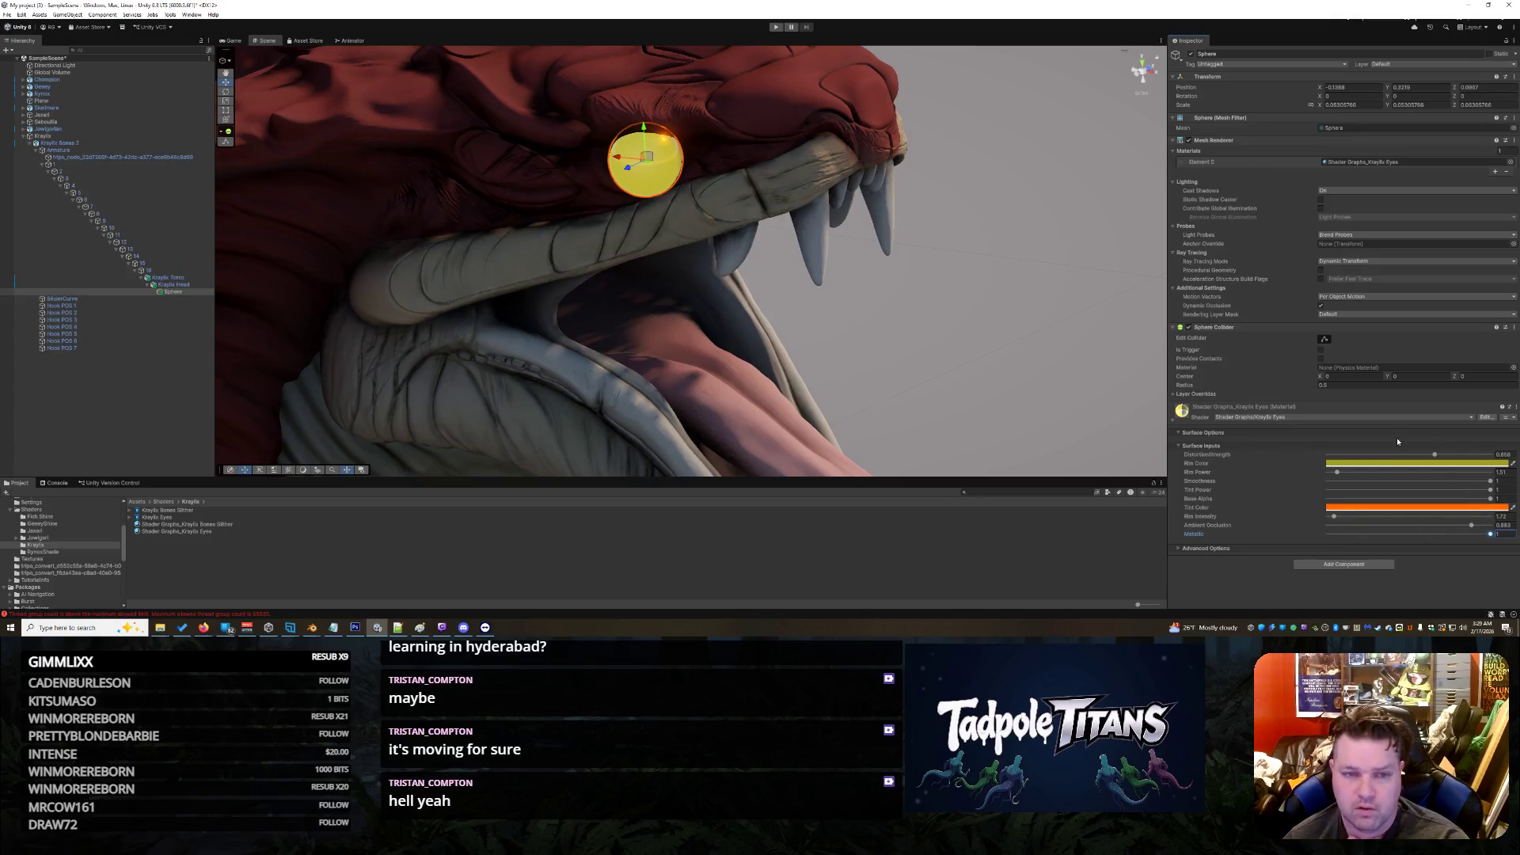
left_click(965, 301)
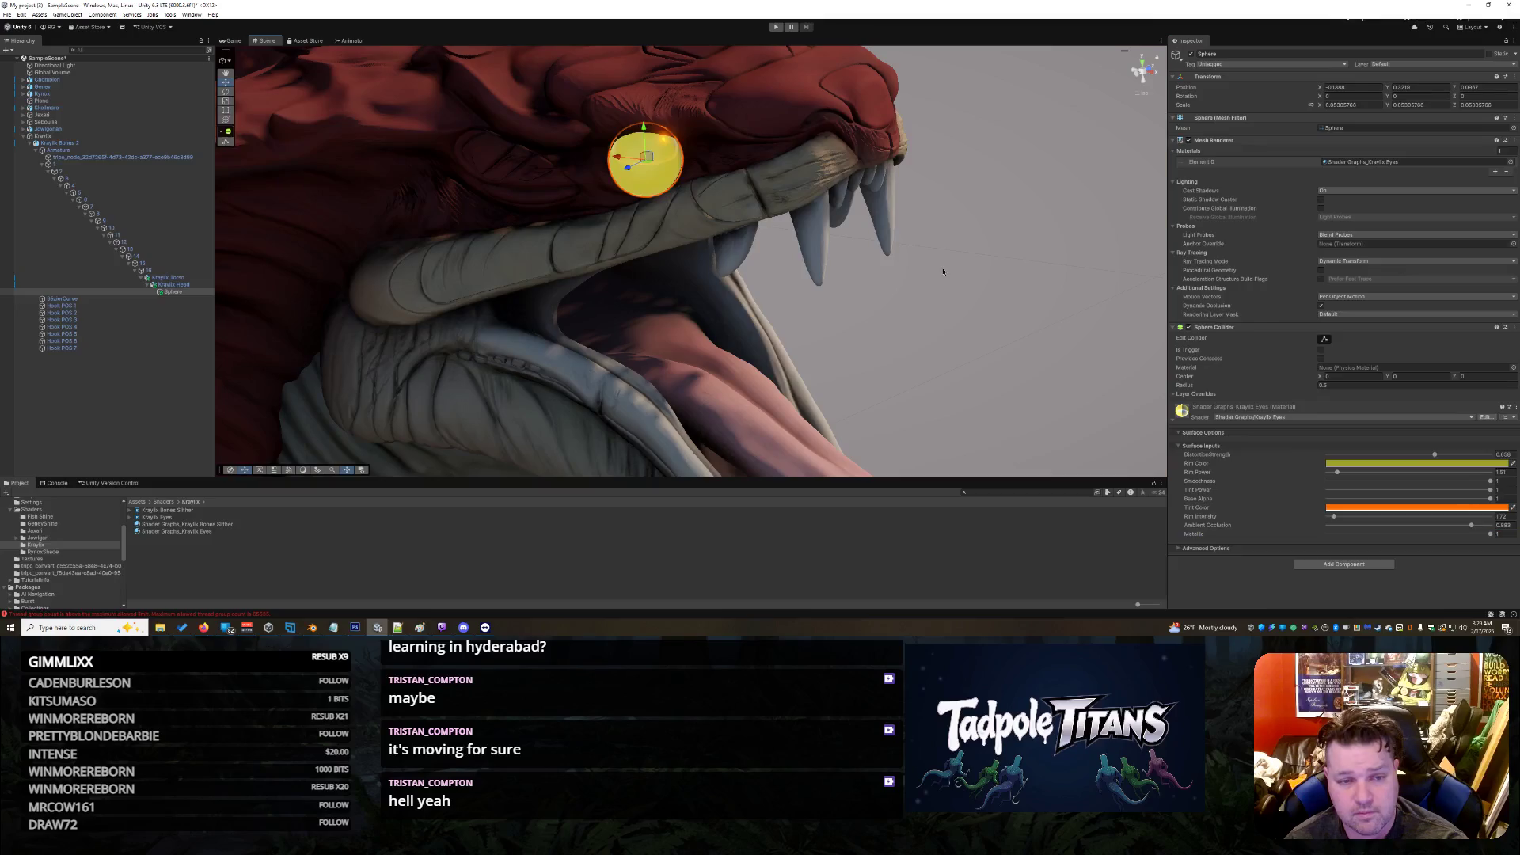
mouse_move(965, 301)
left_mouse_down()
mouse_move(866, 247)
mouse_move(983, 258)
mouse_move(1061, 316)
mouse_move(1013, 293)
mouse_move(902, 285)
mouse_move(974, 289)
mouse_move(935, 287)
left_mouse_up()
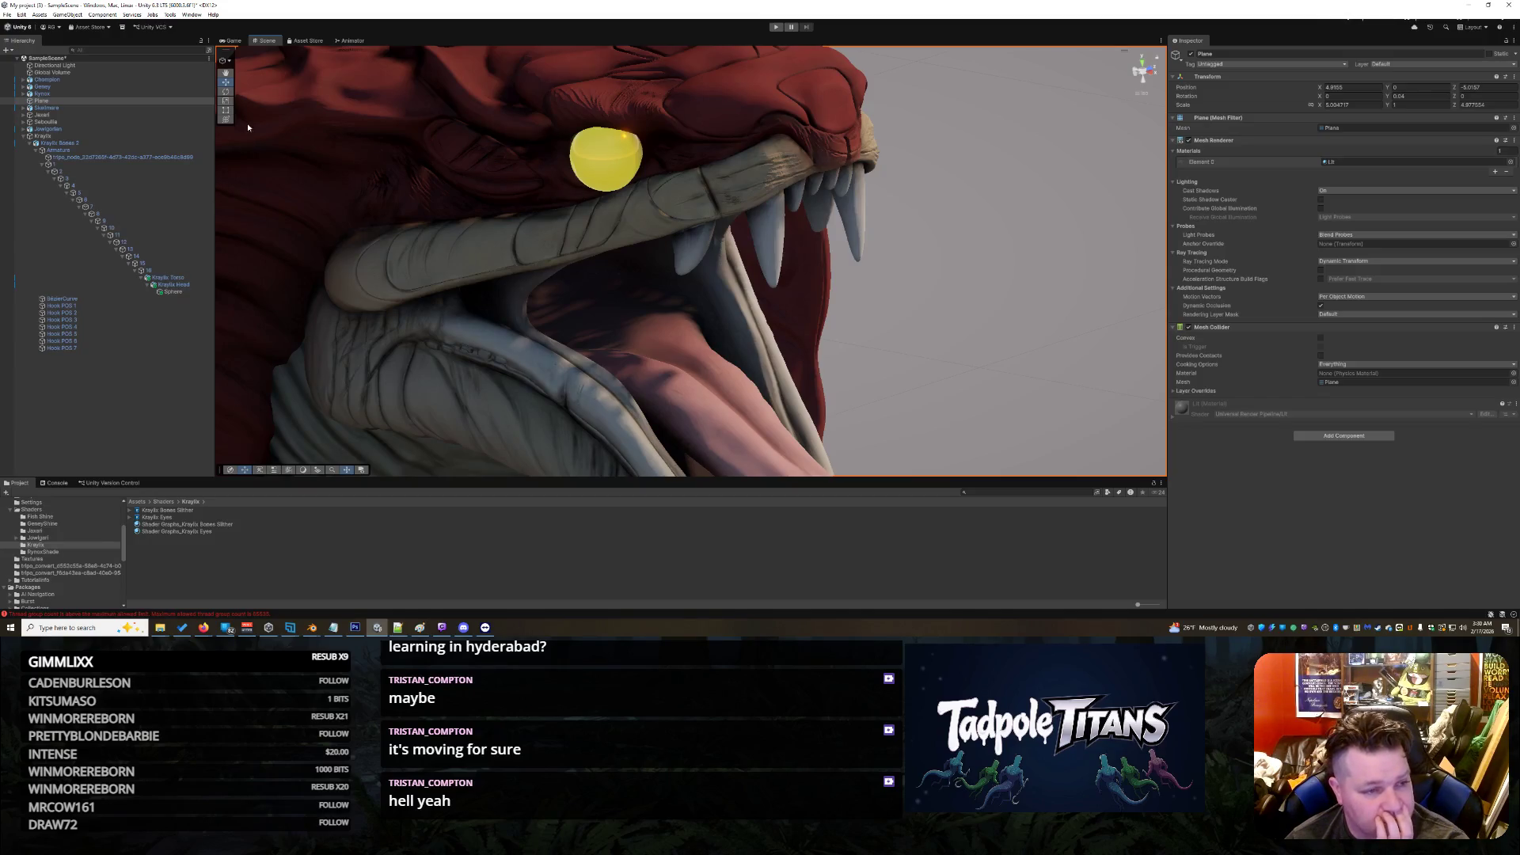
Step: Add a new Sphere under Kraylix Head and frame it in the Scene view
right_click(176, 286)
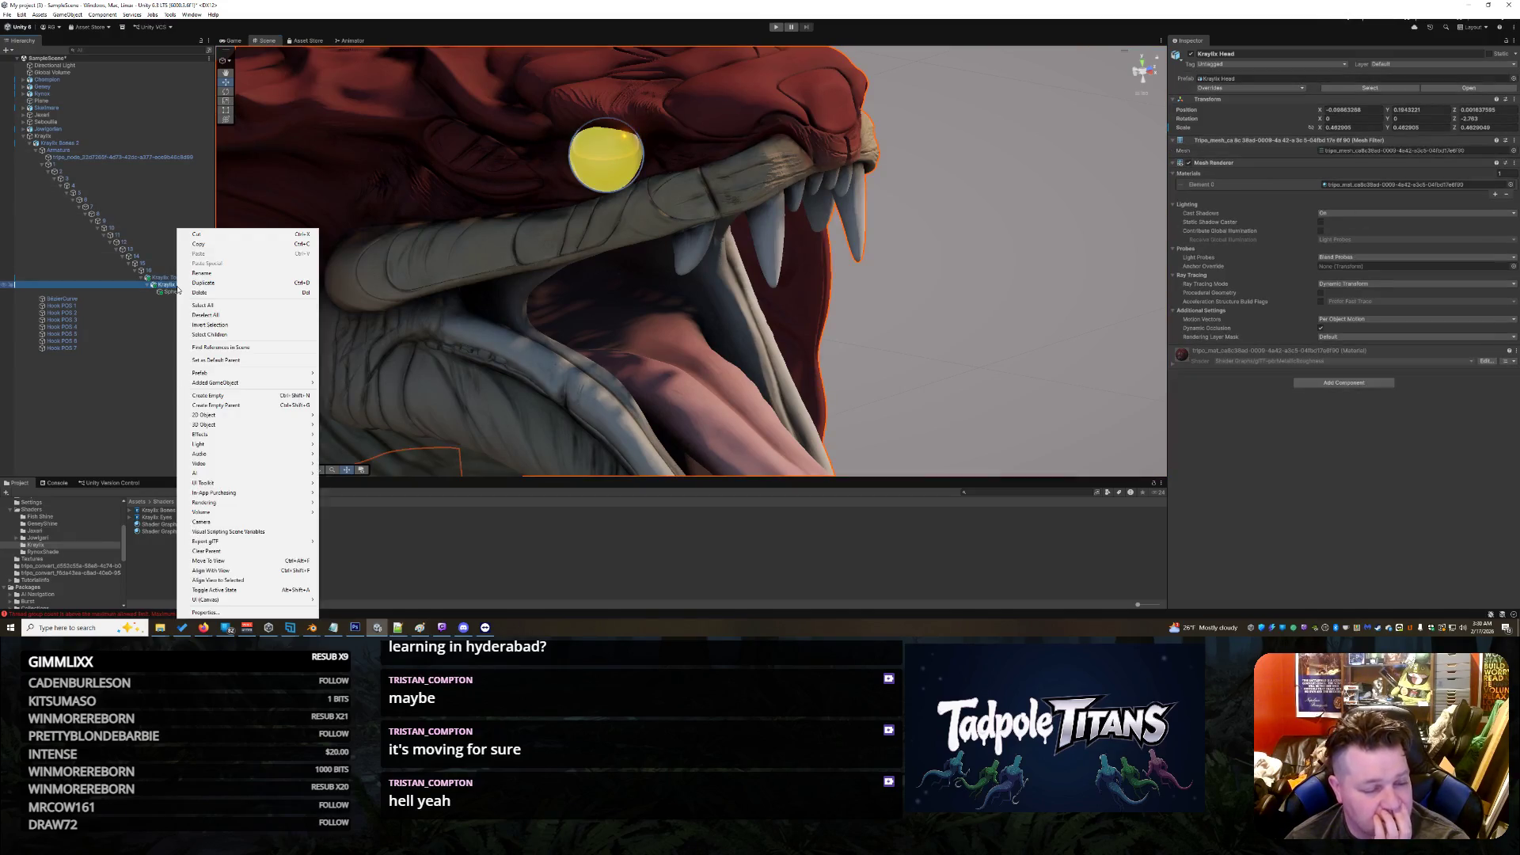
mouse_move(235, 414)
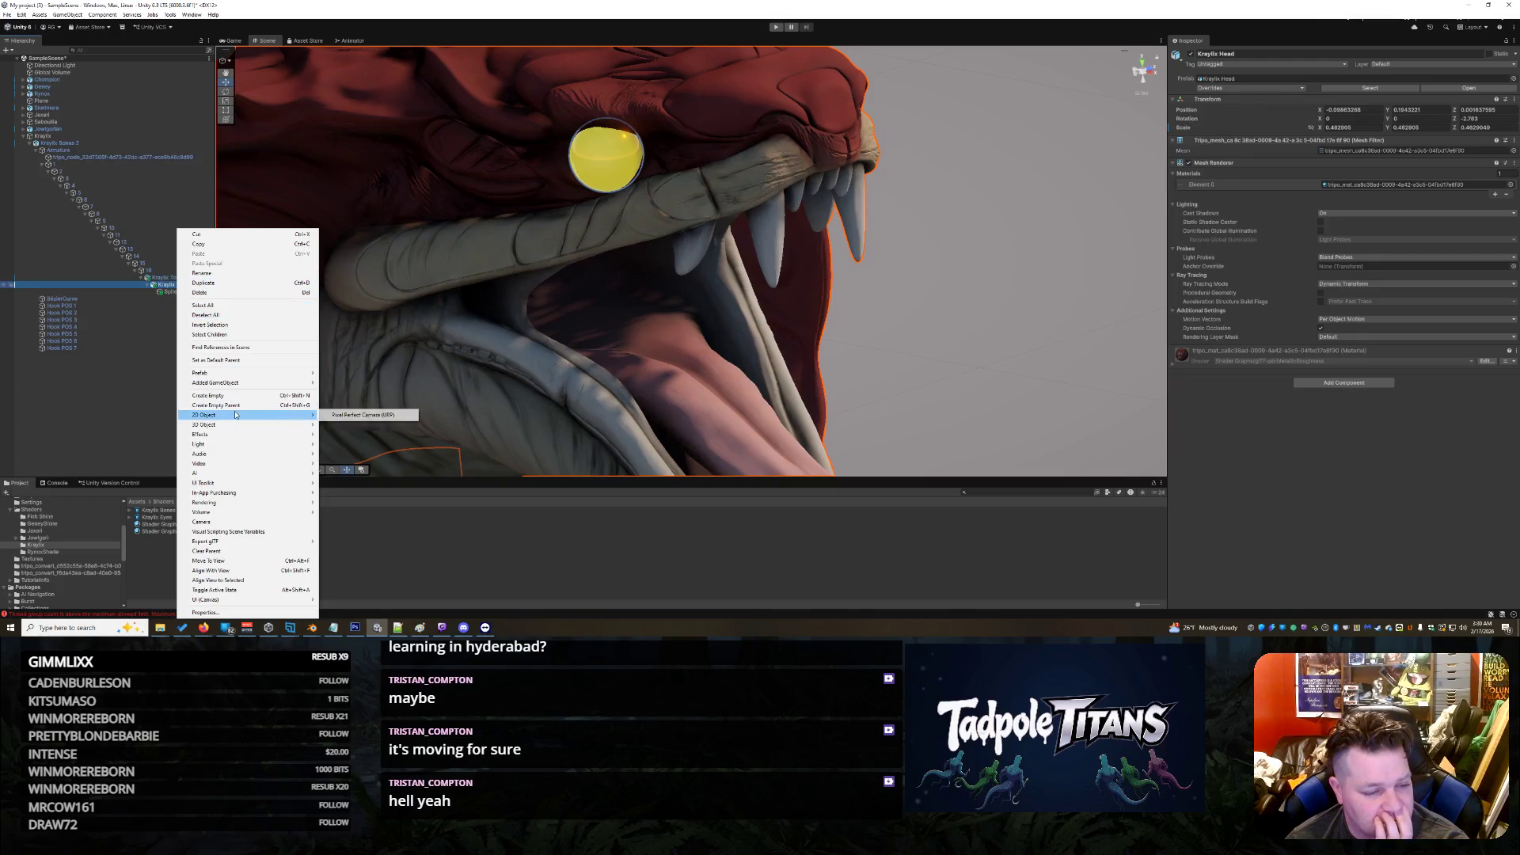
mouse_move(223, 372)
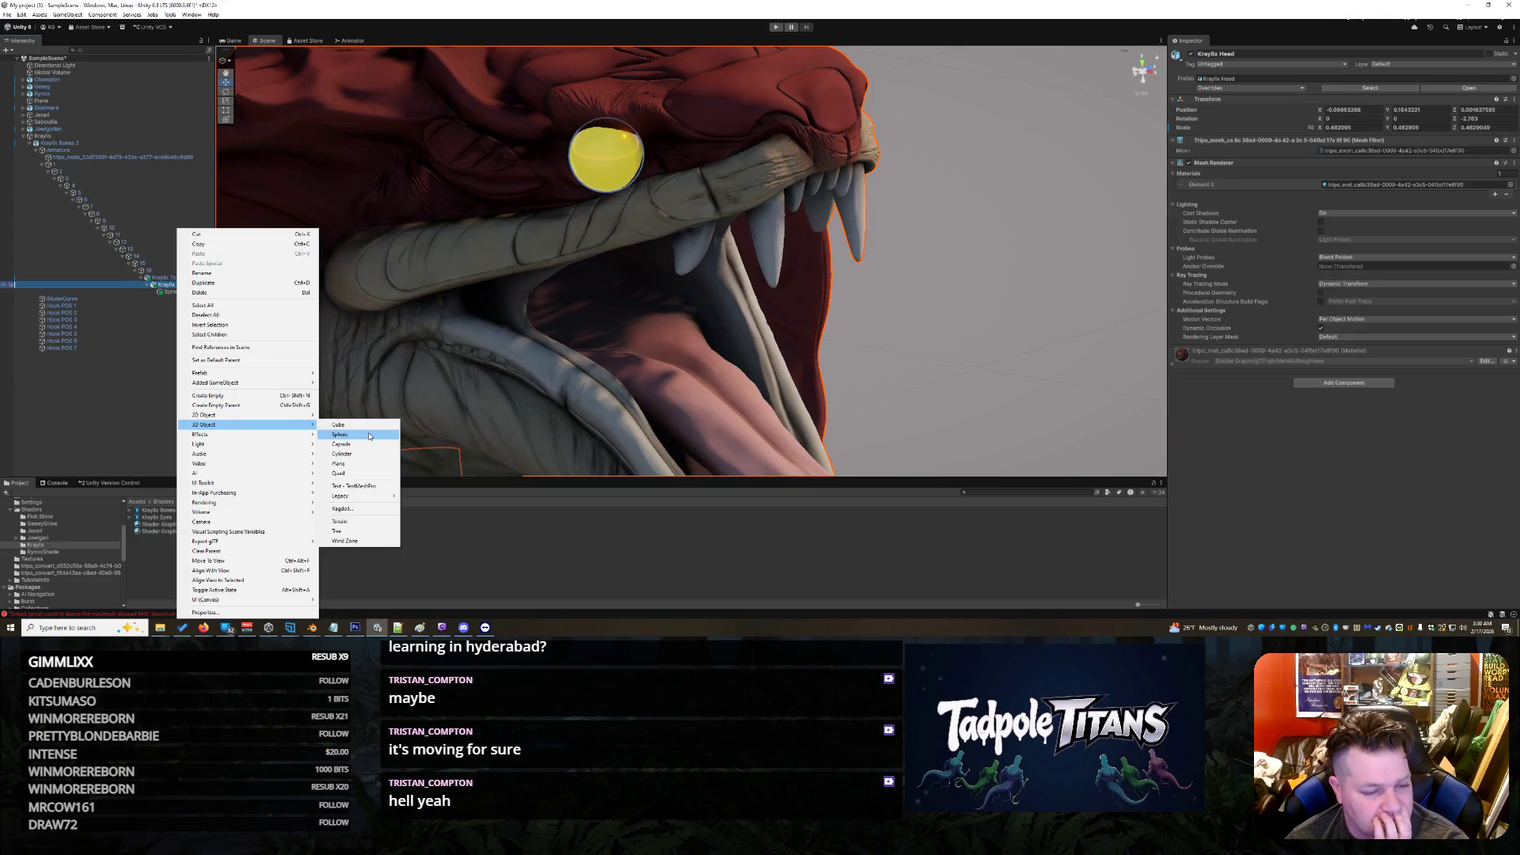
left_click(369, 436)
key("f")
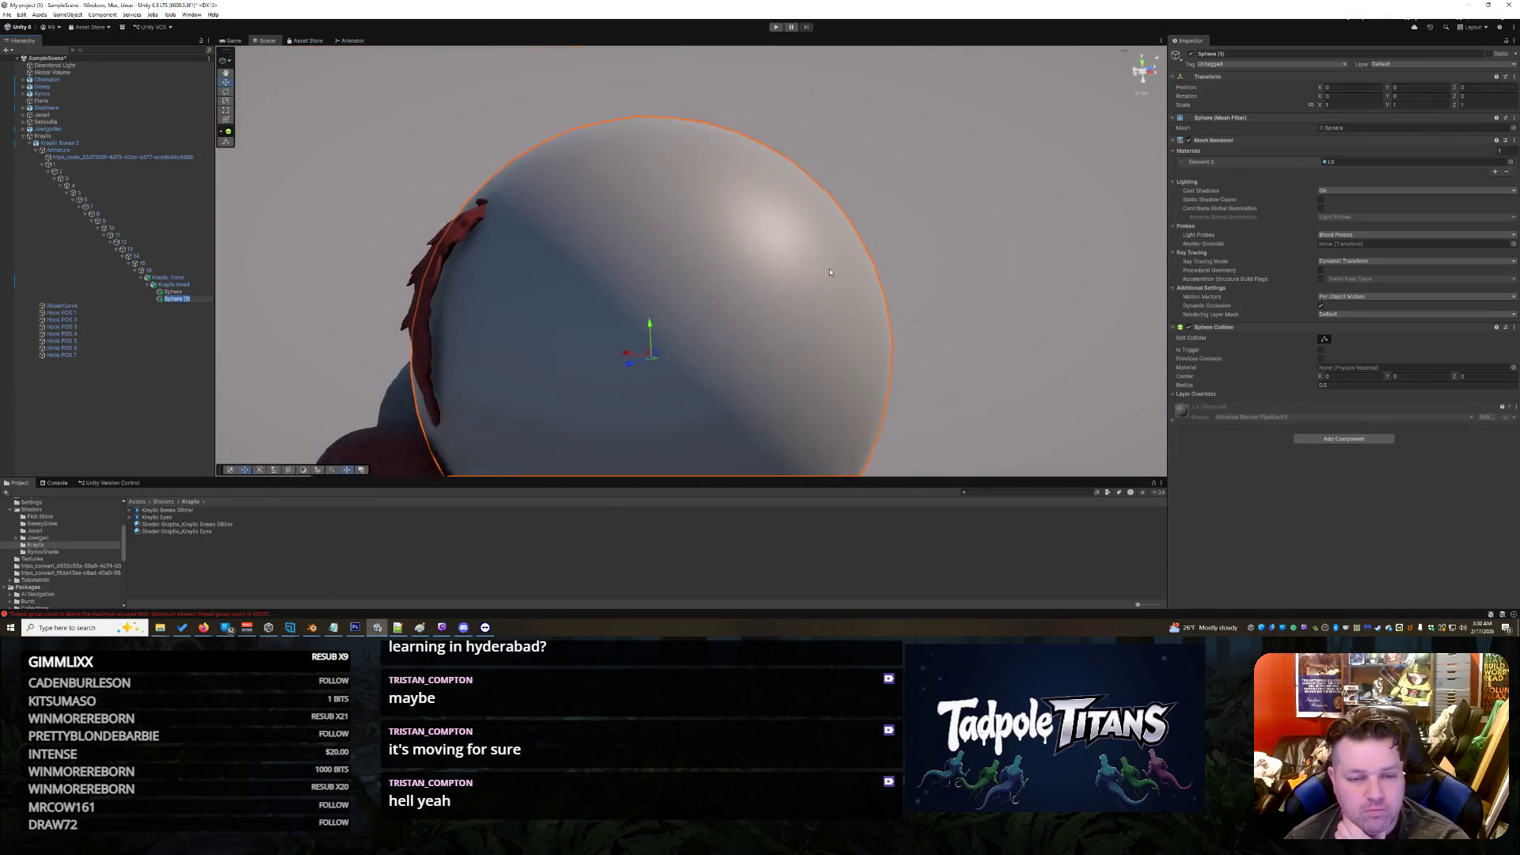
Step: Scale the new sphere uniformly and move it up onto the yellow eyeball
left_click(226, 101)
mouse_move(657, 340)
left_mouse_down()
mouse_move(647, 330)
mouse_move(738, 439)
left_mouse_up()
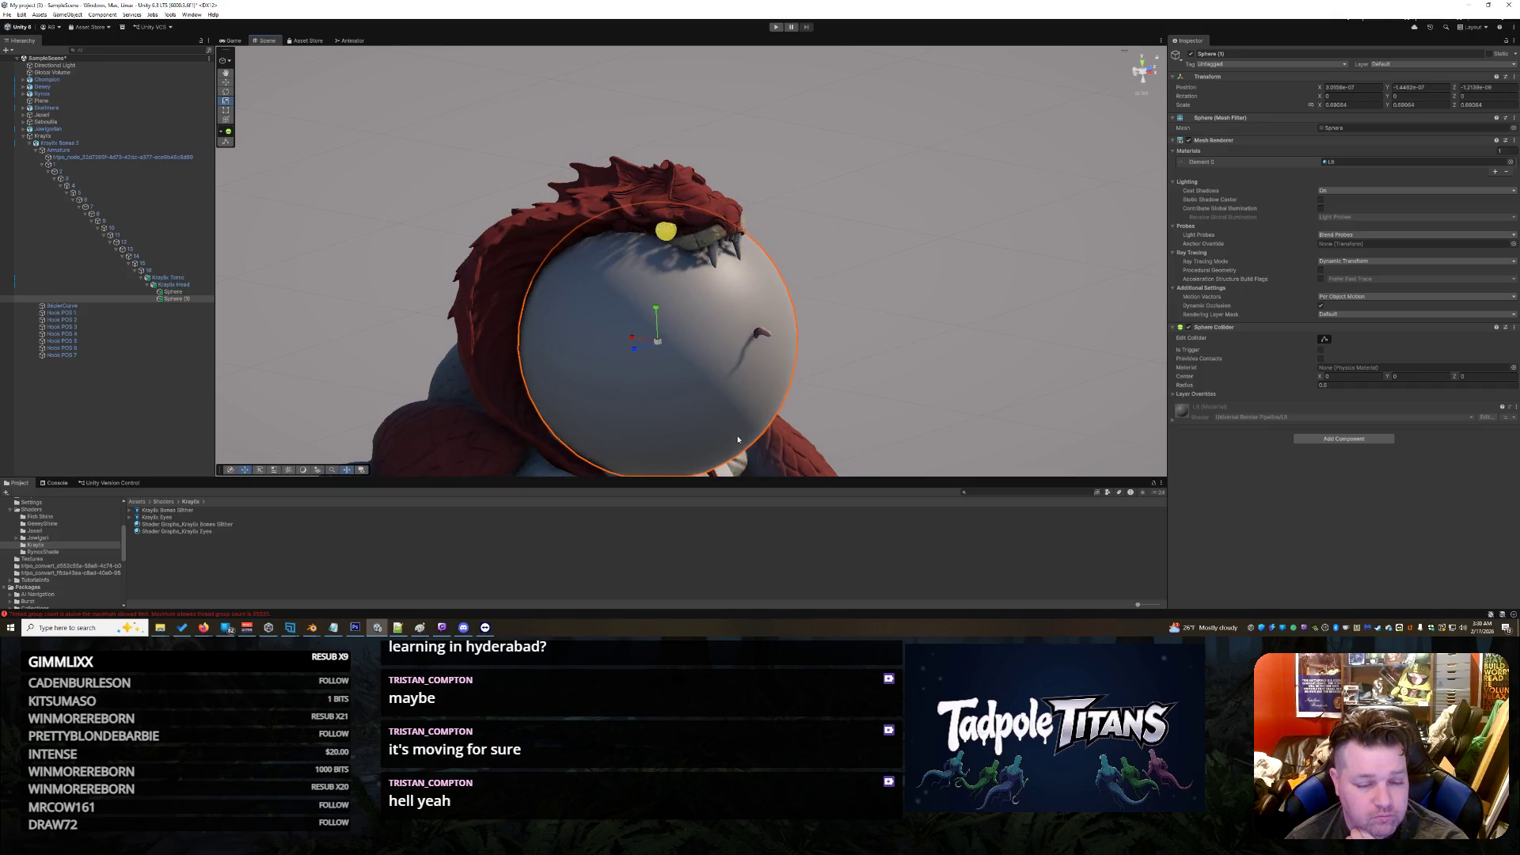
mouse_move(662, 341)
left_mouse_down()
mouse_move(649, 320)
mouse_move(744, 451)
mouse_move(448, 170)
mouse_move(413, 167)
left_mouse_up()
left_click(226, 82)
scroll(617, 351, "up", 3)
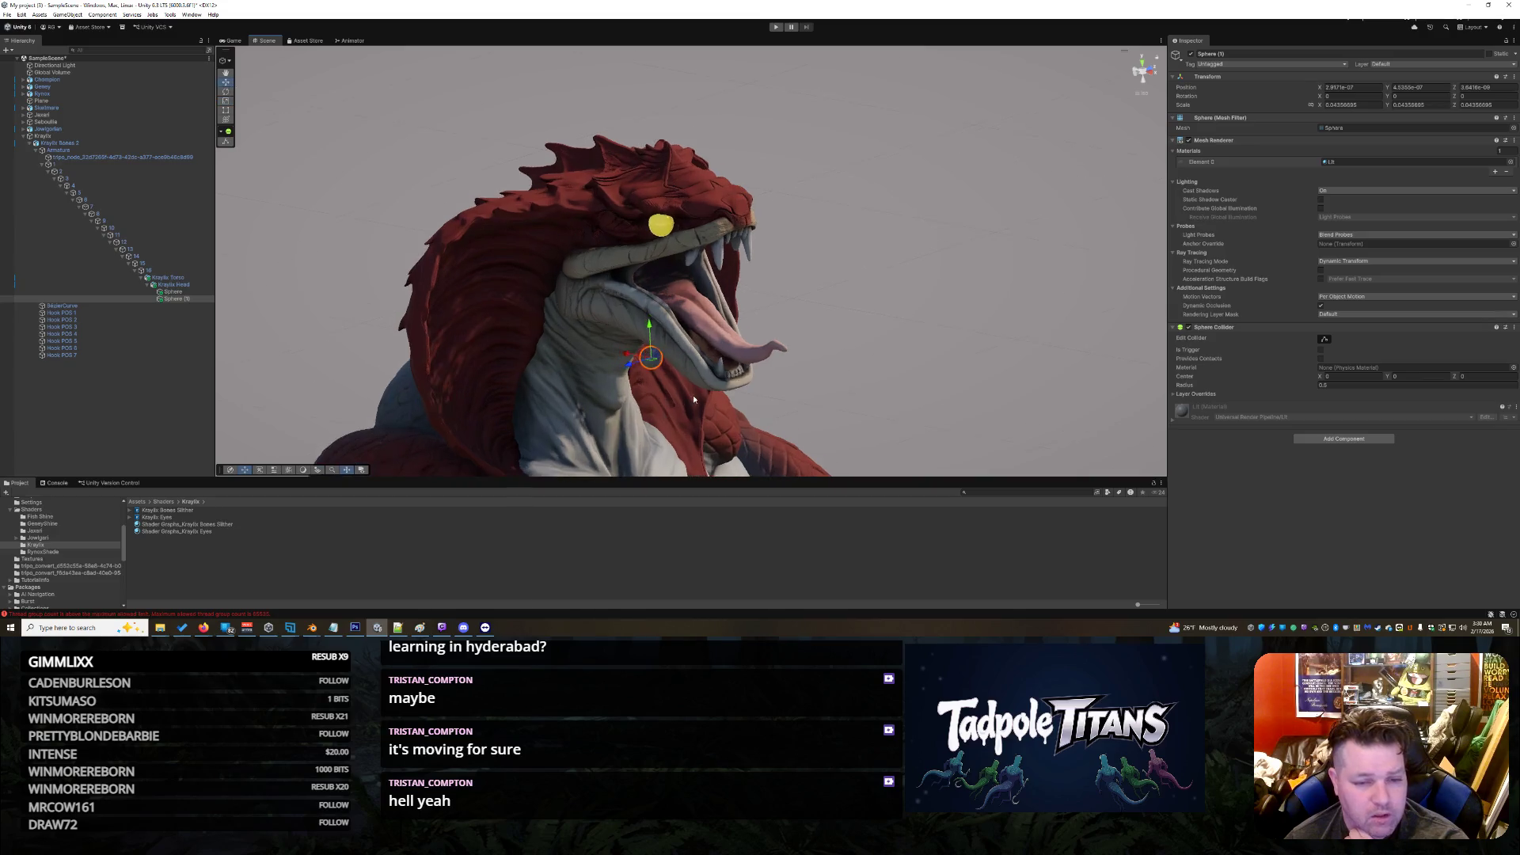
mouse_move(642, 344)
left_mouse_down()
mouse_move(657, 193)
mouse_move(590, 237)
mouse_move(626, 267)
mouse_move(625, 212)
mouse_move(566, 186)
mouse_move(561, 166)
mouse_move(608, 187)
left_mouse_up()
scroll(602, 210, "up", 5)
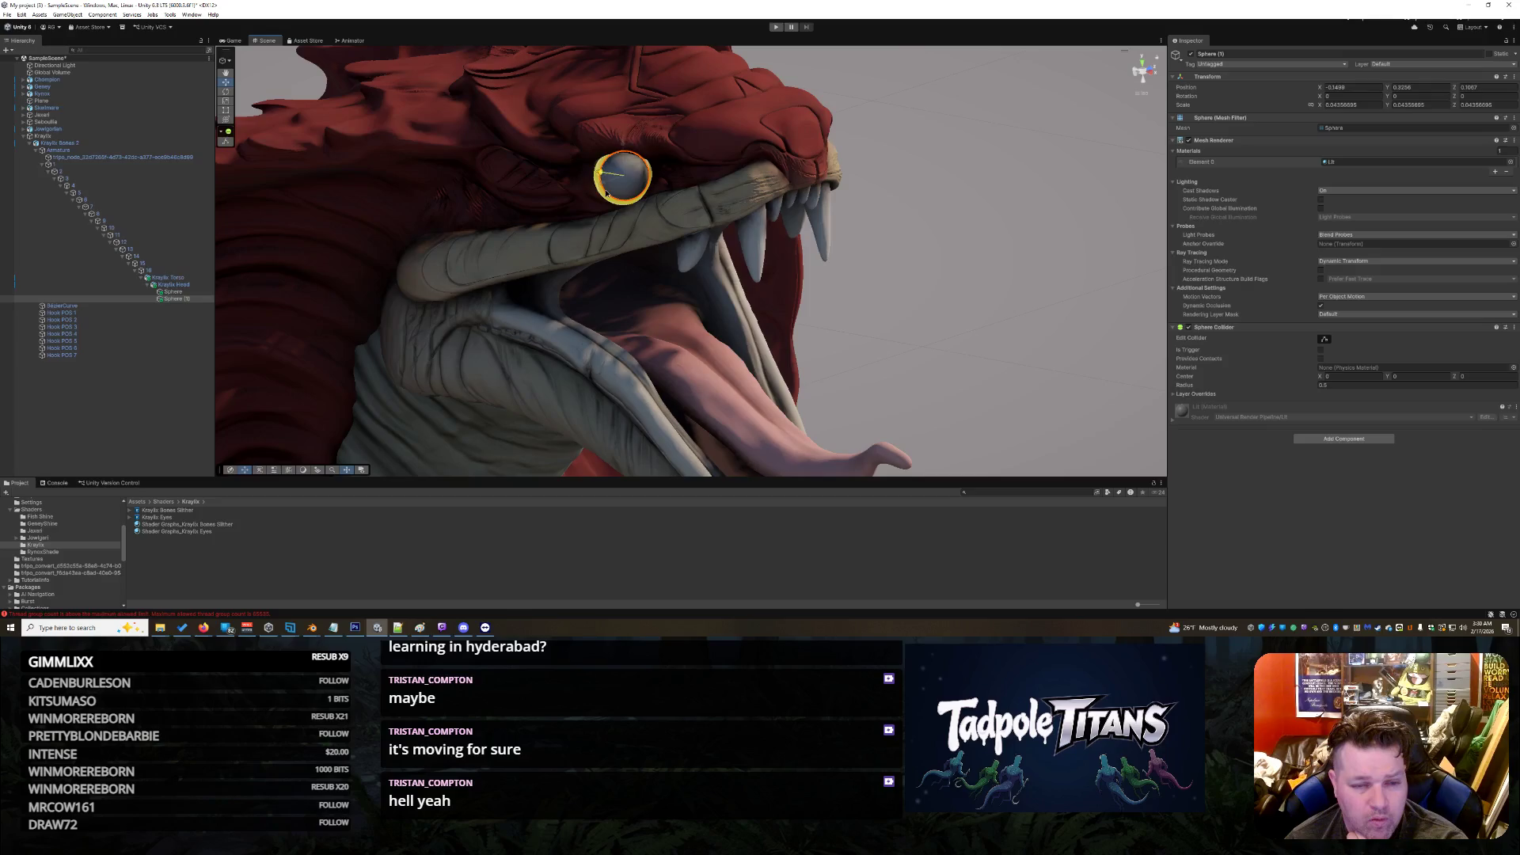
Step: Flatten the new sphere along Z to about 0.025, forming a thin pupil disc
key("e")
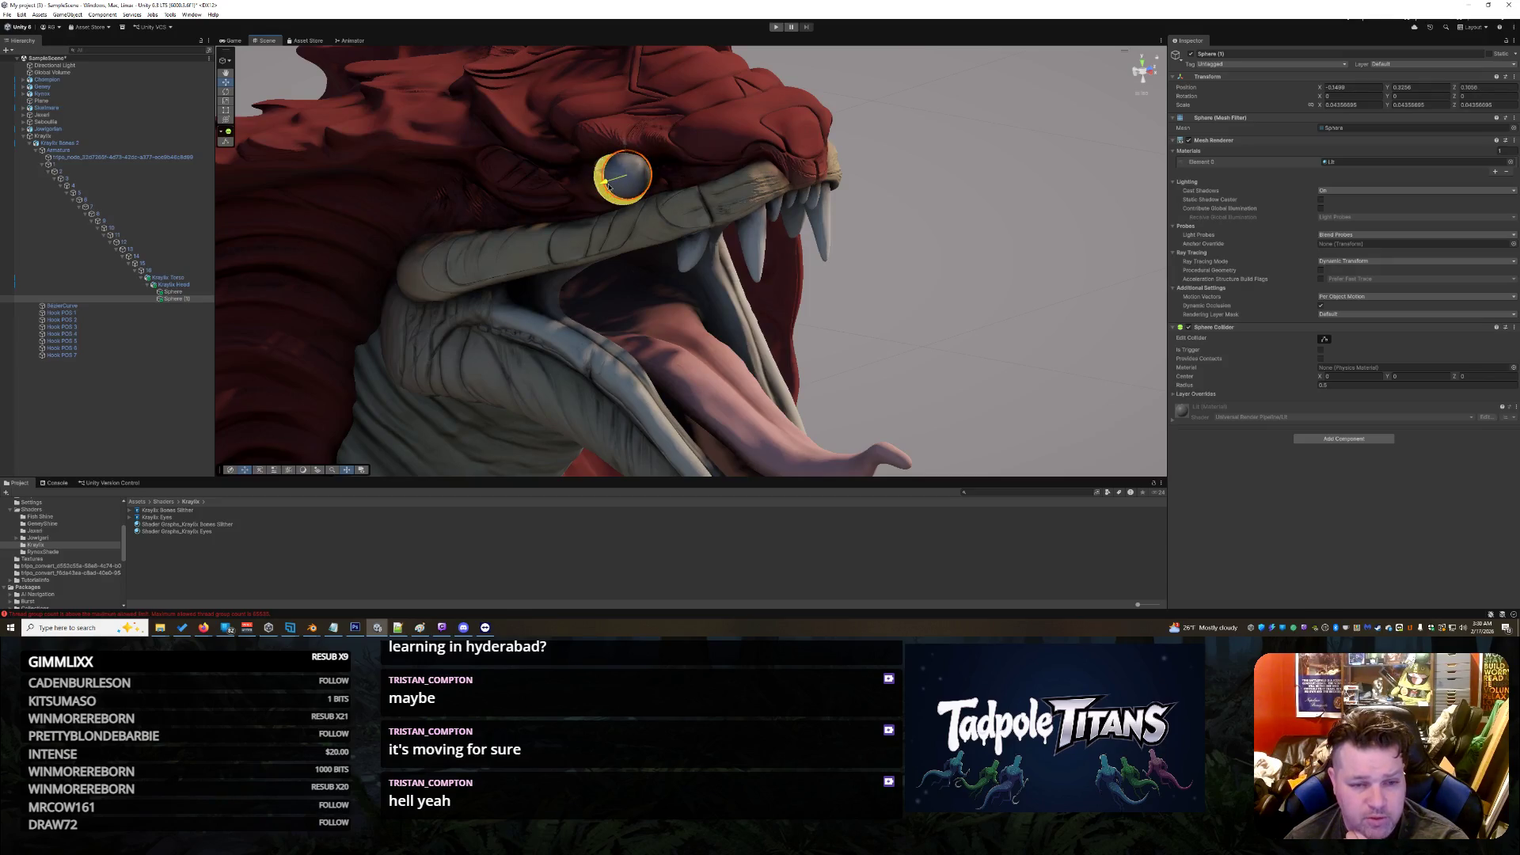
mouse_move(608, 187)
left_mouse_down()
mouse_move(627, 152)
mouse_move(656, 182)
mouse_move(909, 283)
left_mouse_up()
left_click(904, 274)
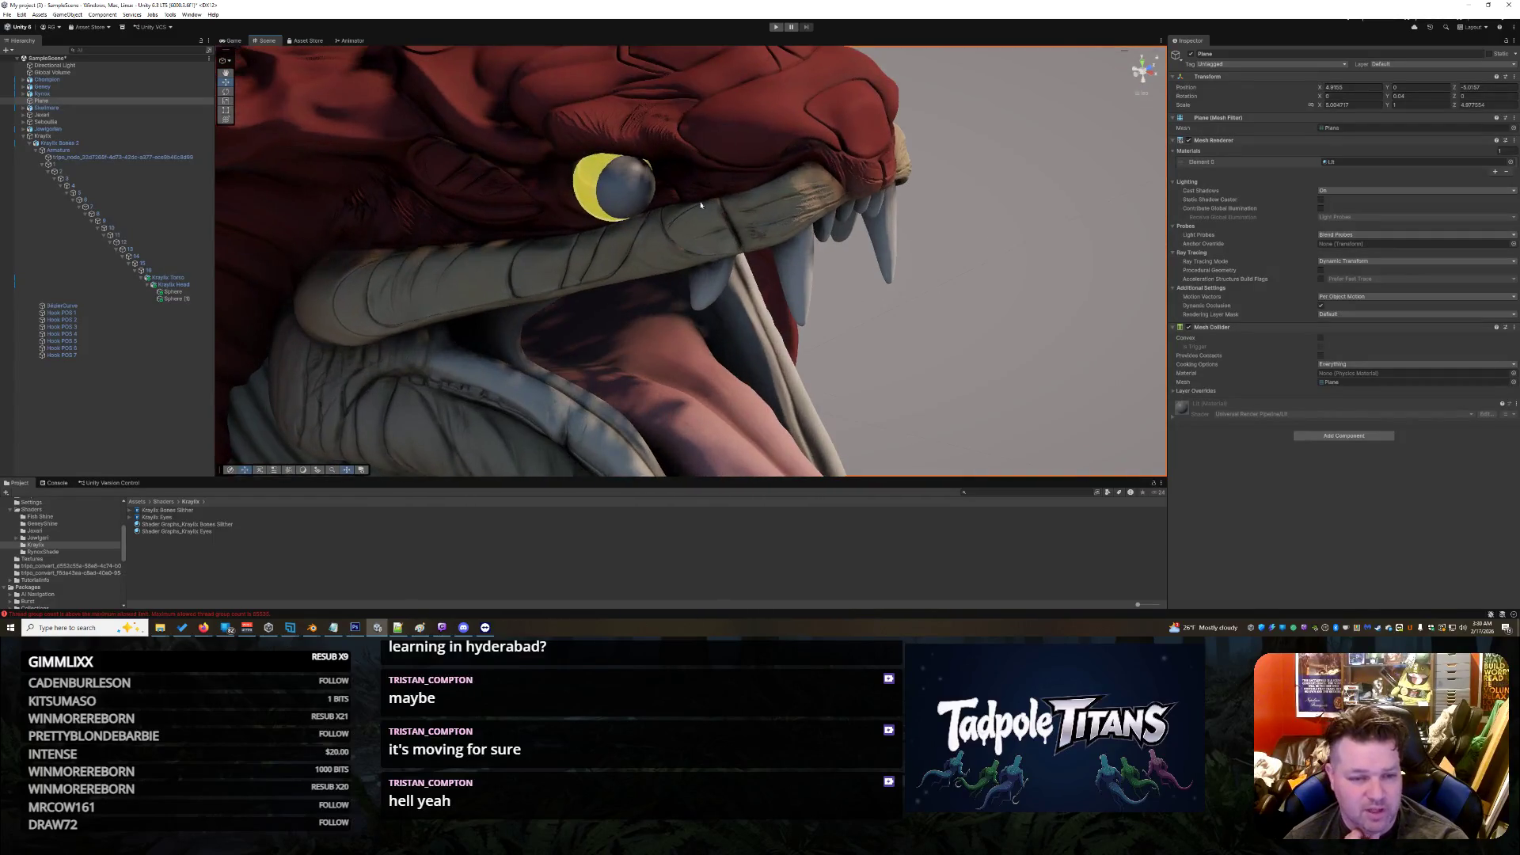
left_click(622, 178)
scroll(633, 187, "up", 3)
left_click_drag(637, 190, 641, 221)
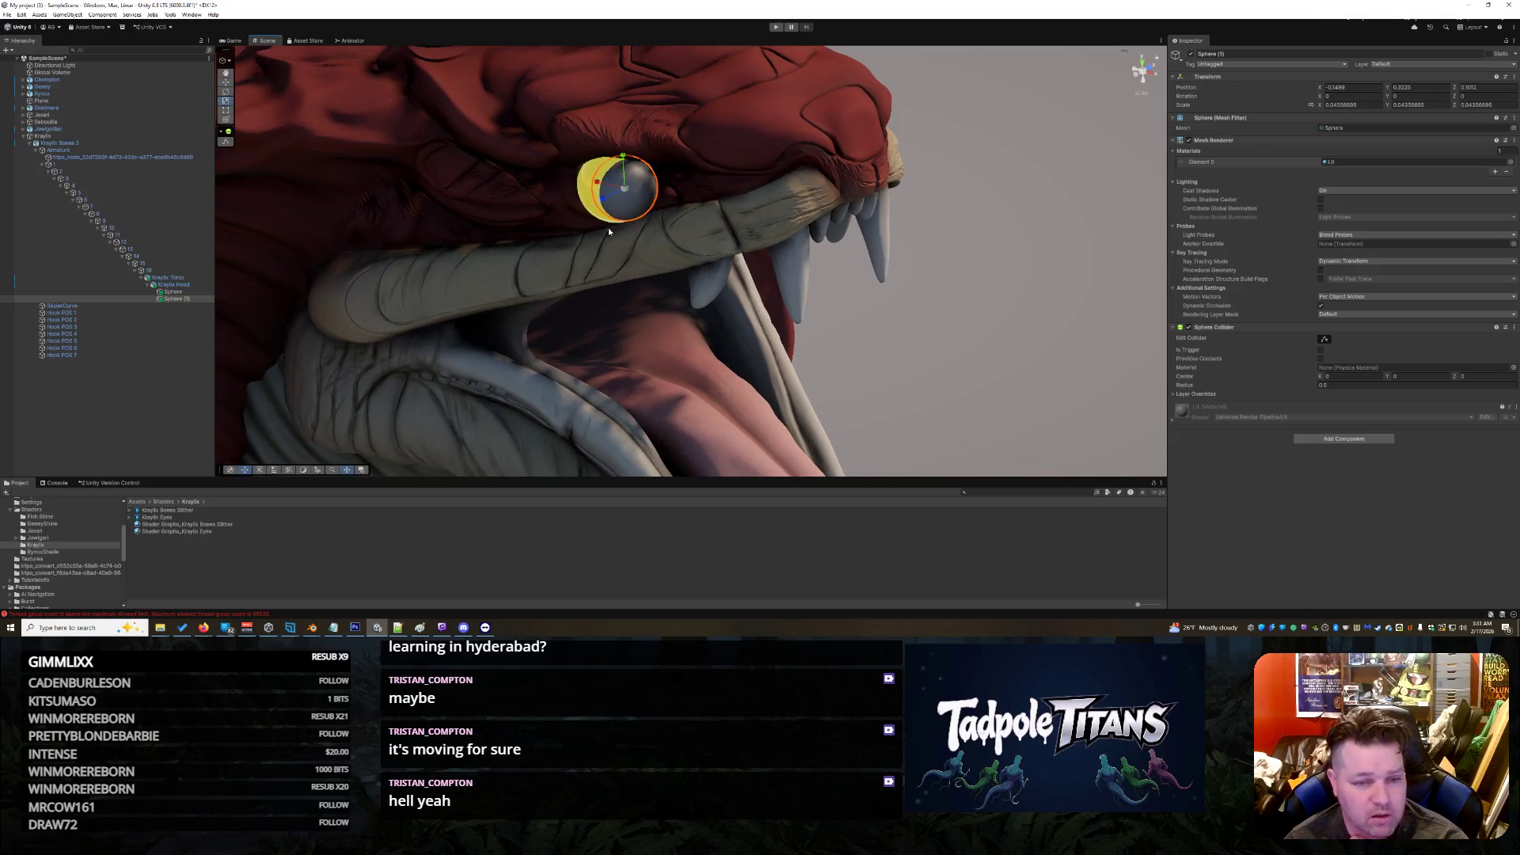
left_click_drag(602, 201, 624, 198)
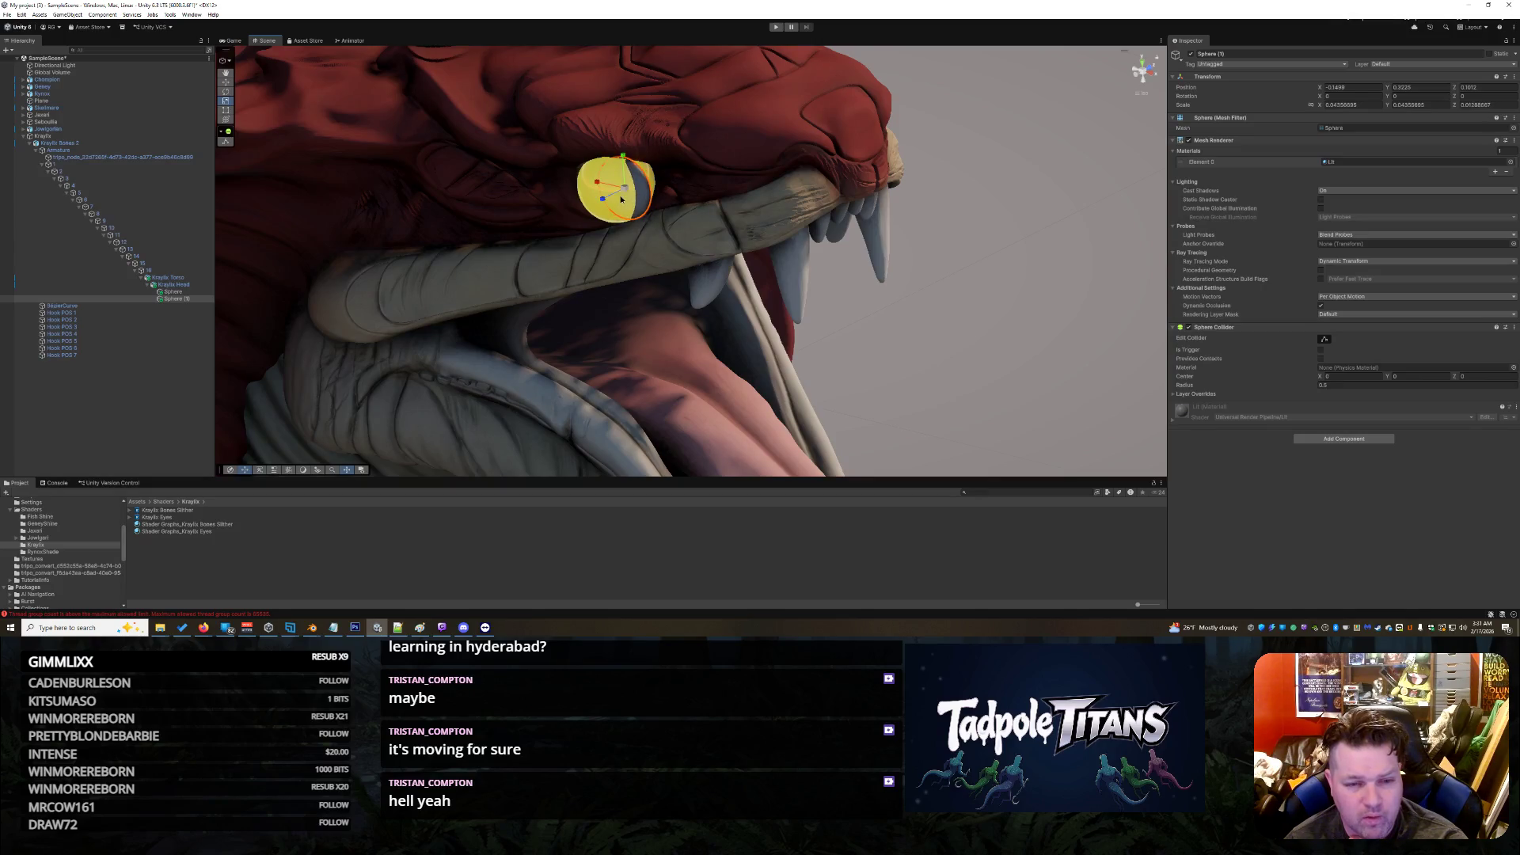
Step: Rotate the pupil sphere about 16.6° on Y so it stands as a vertical slit
left_click(657, 174)
left_click_drag(939, 339, 573, 199)
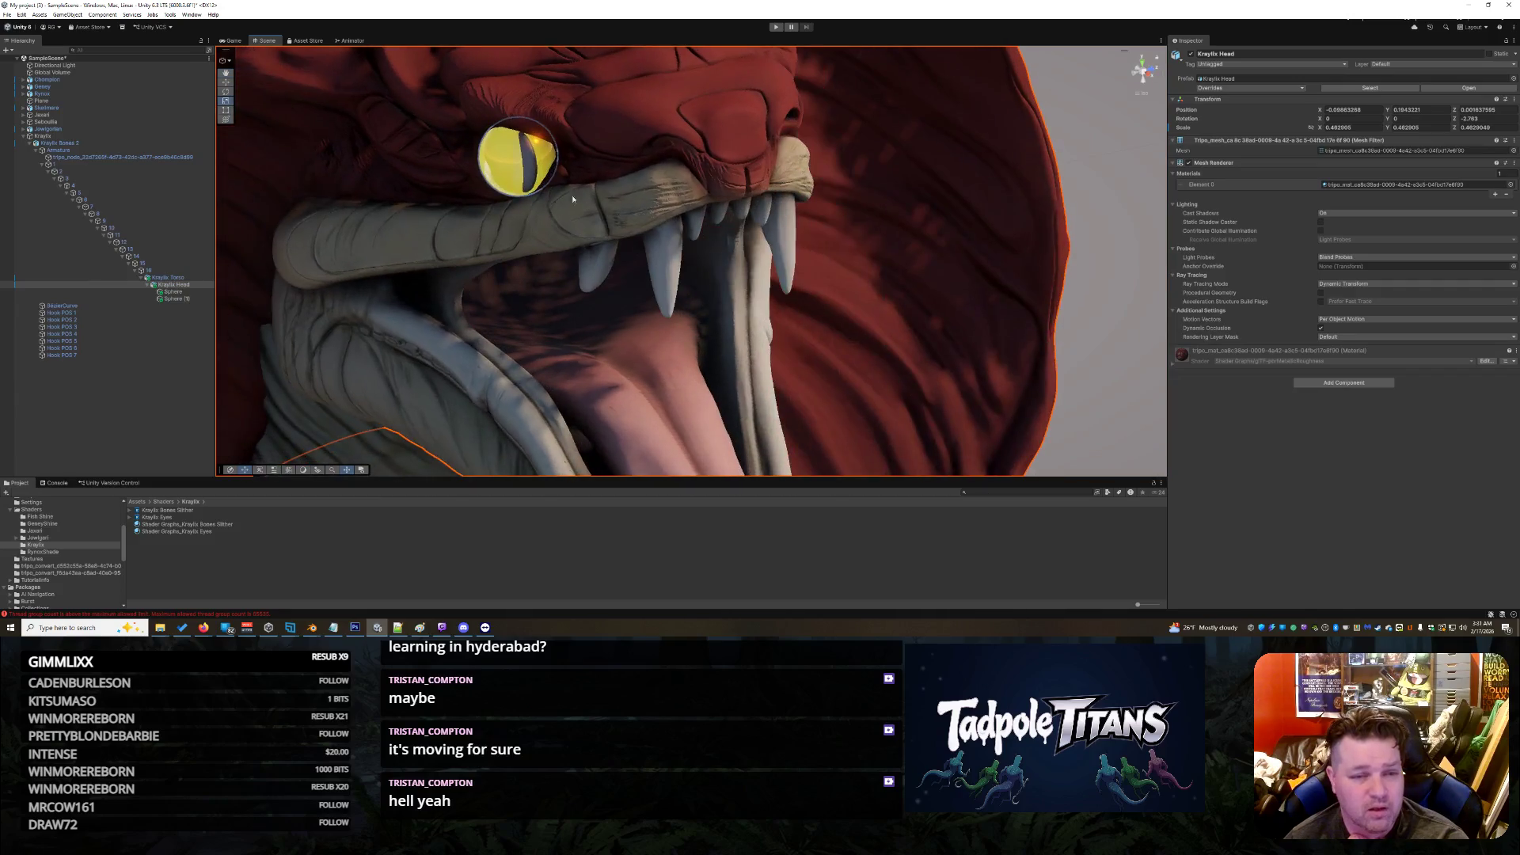
left_click(532, 160)
left_click(227, 92)
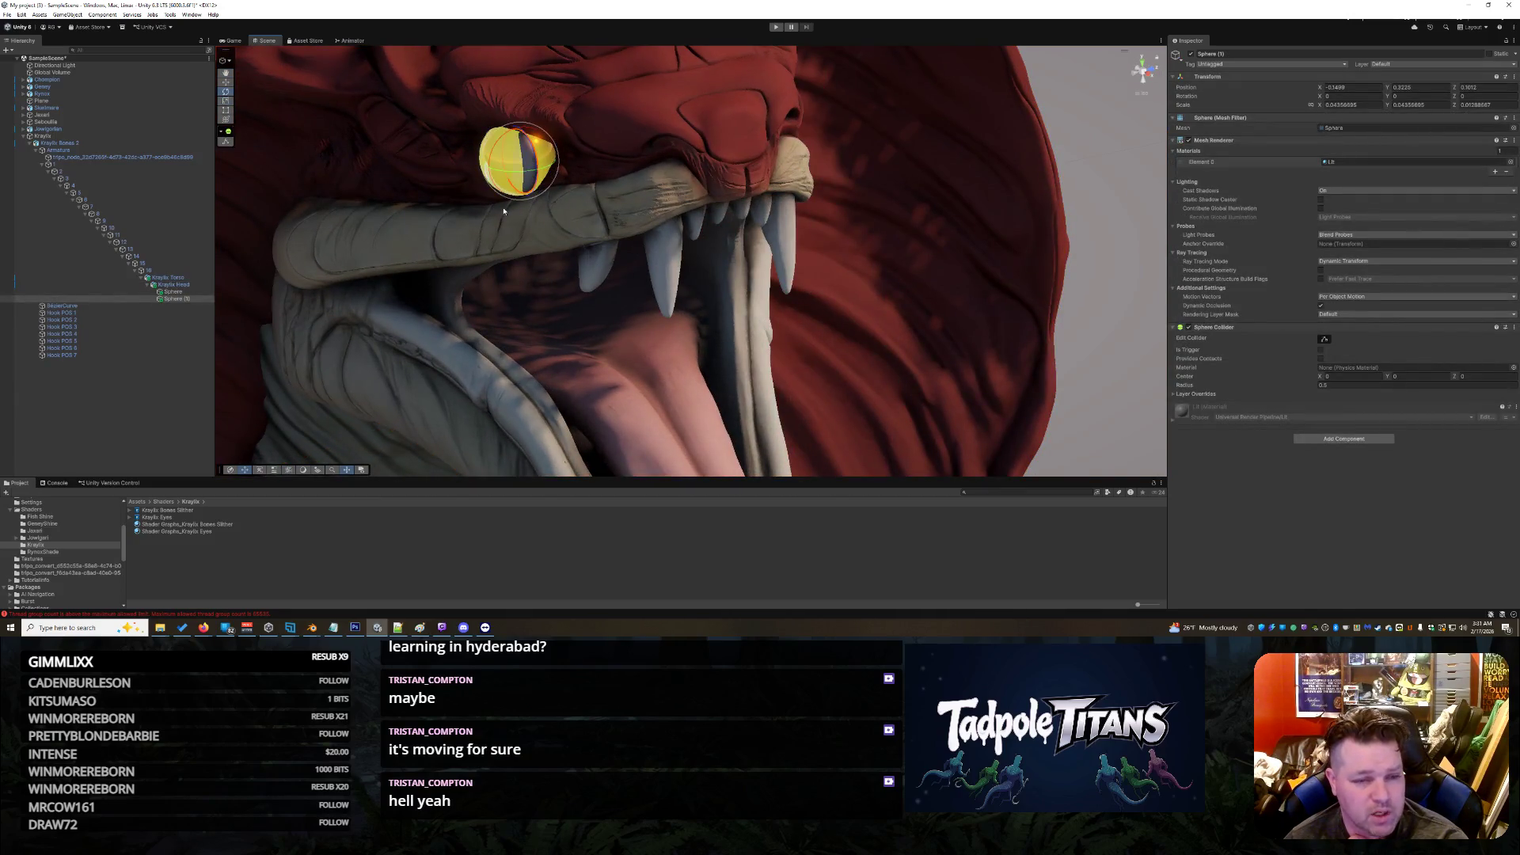
mouse_move(524, 171)
left_mouse_down()
mouse_move(569, 178)
mouse_move(699, 277)
mouse_move(858, 315)
left_mouse_up()
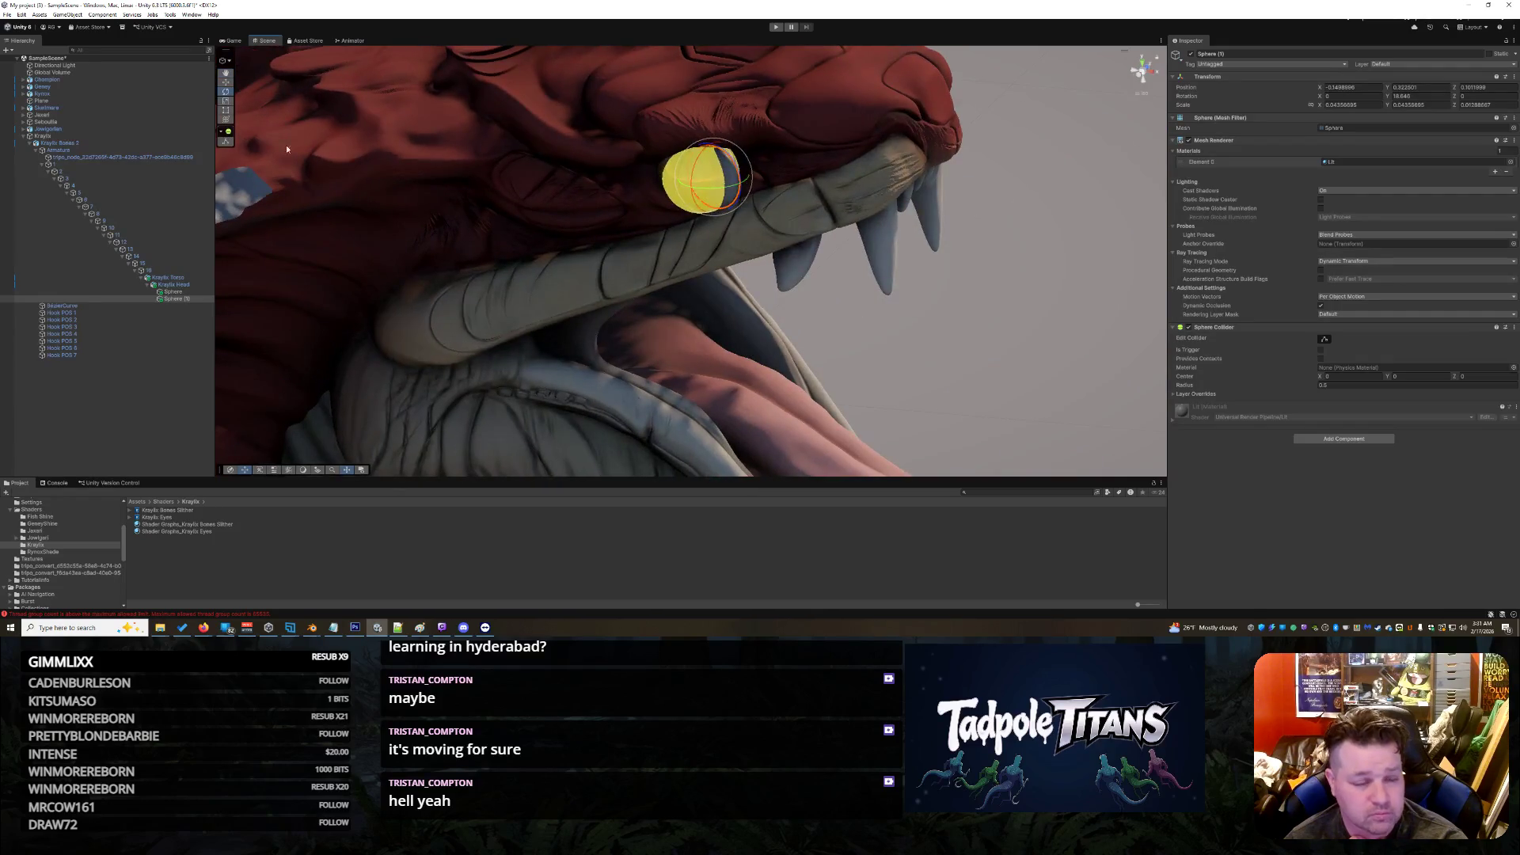
left_click(226, 100)
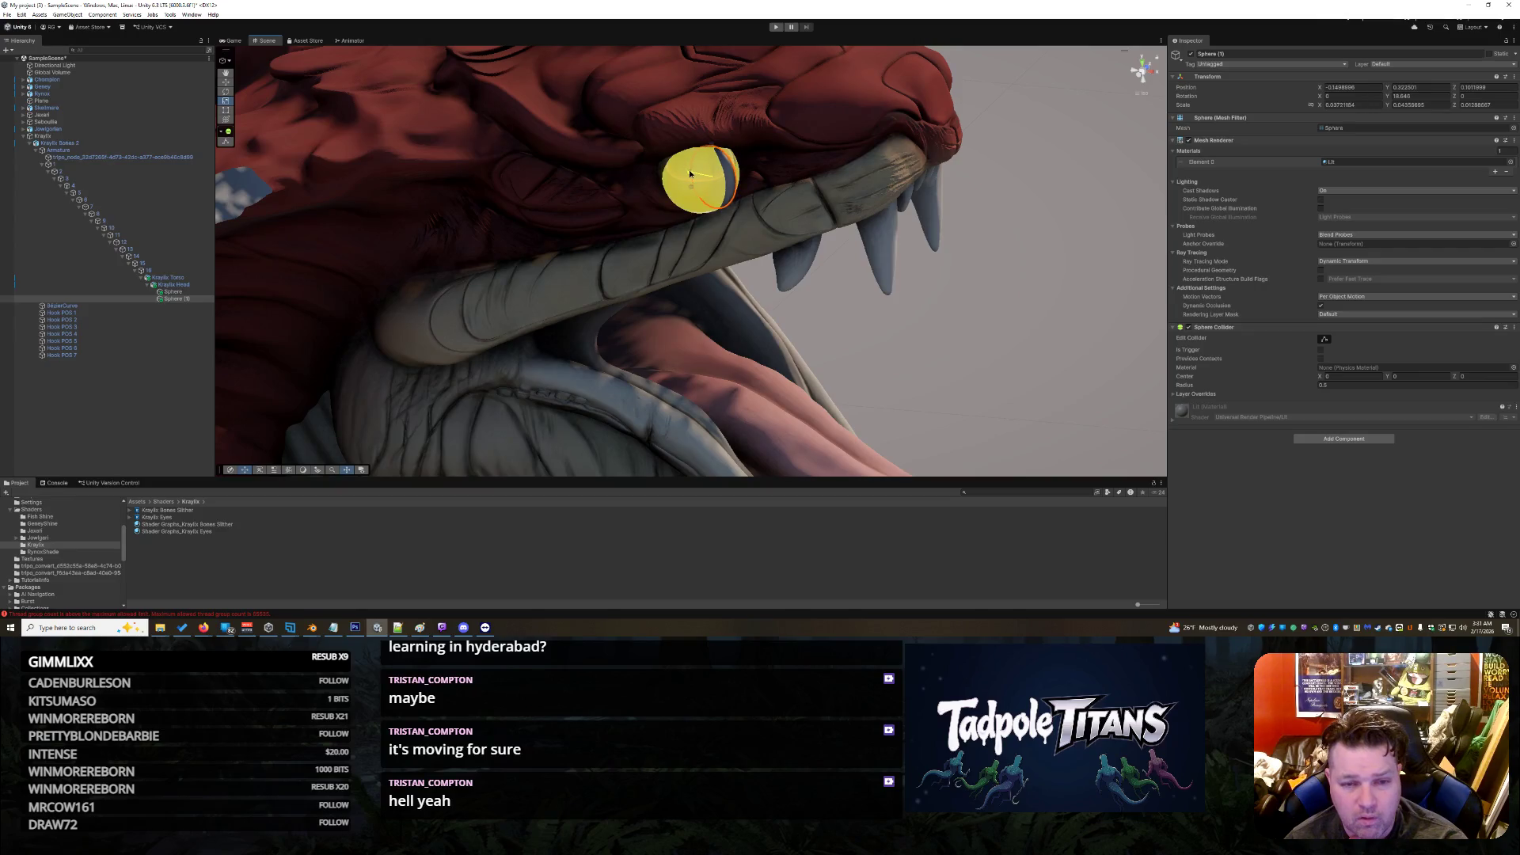
left_click(909, 340)
Step: Inspect the slit pupil from several angles, selecting the pupil, eyeball and torso in turn
mouse_move(870, 337)
left_mouse_down()
mouse_move(910, 339)
mouse_move(789, 362)
mouse_move(965, 356)
left_mouse_up()
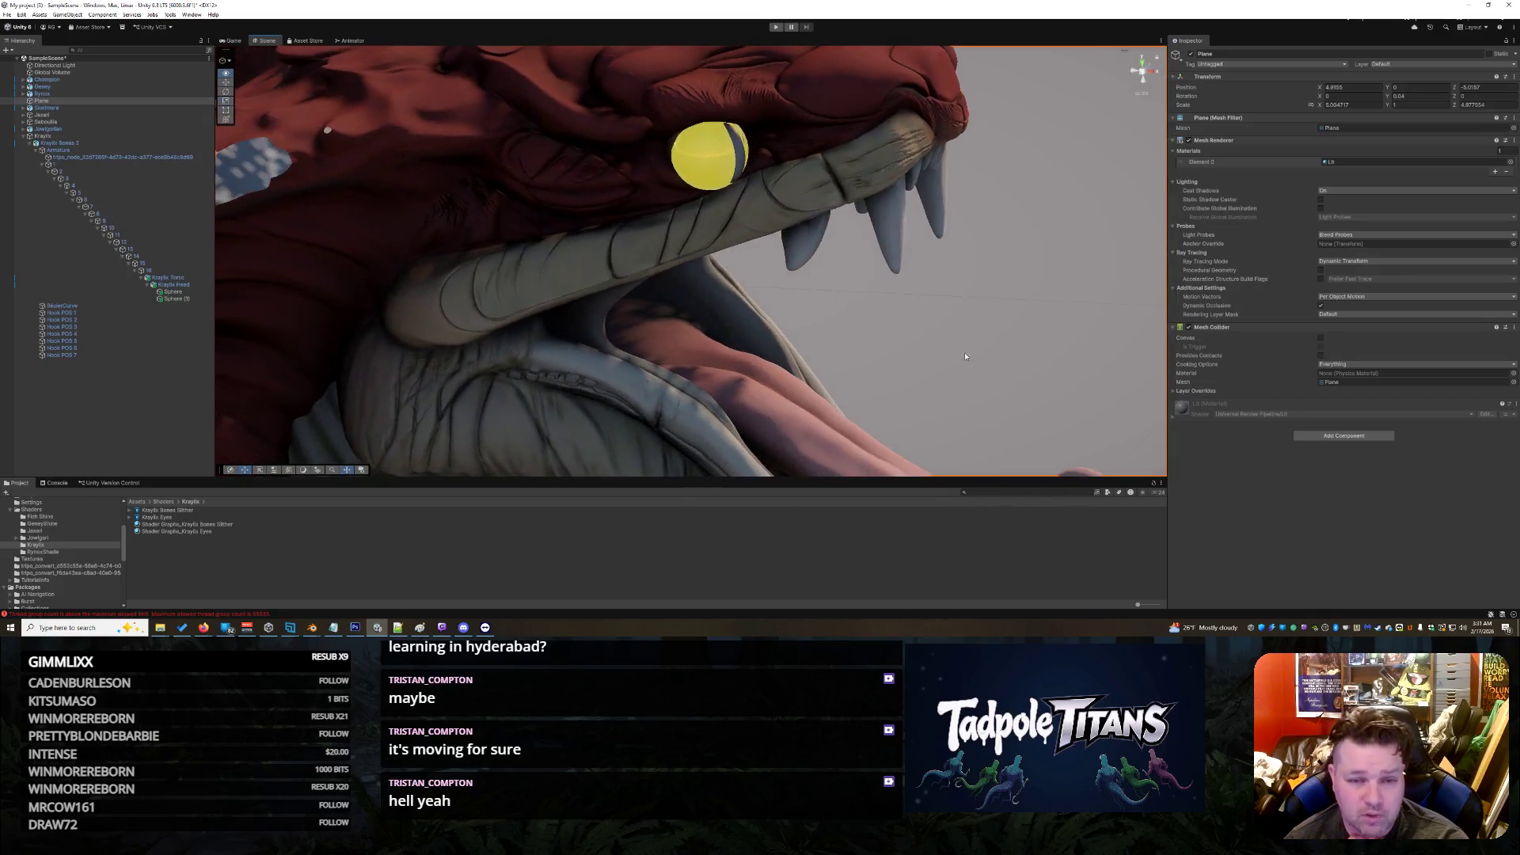
left_click(741, 152)
left_click(738, 158)
left_click_drag(738, 159, 719, 244)
left_click(505, 150)
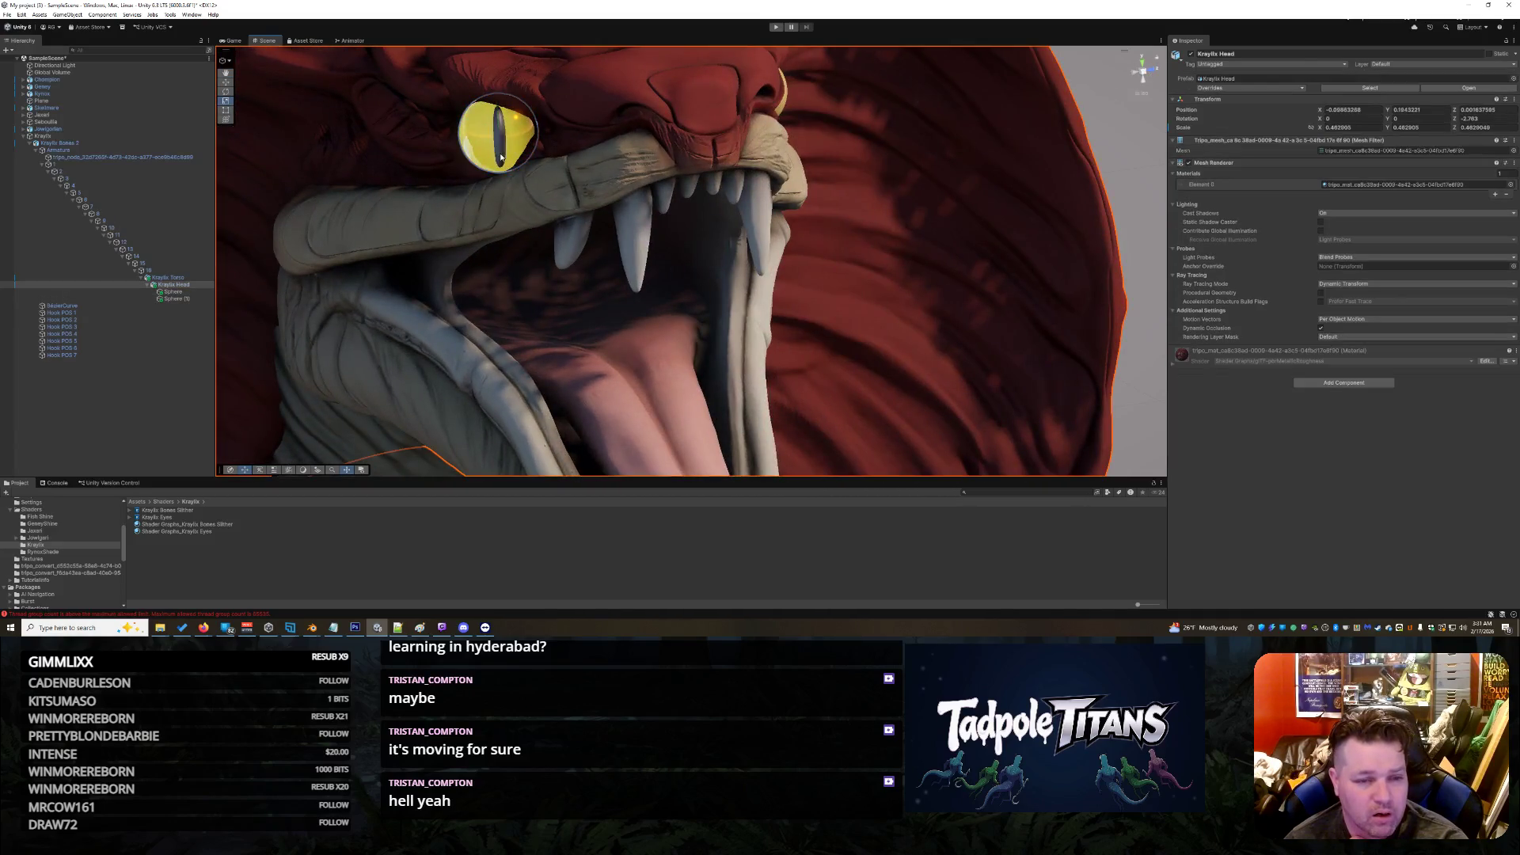
right_click(500, 159)
left_click(500, 158)
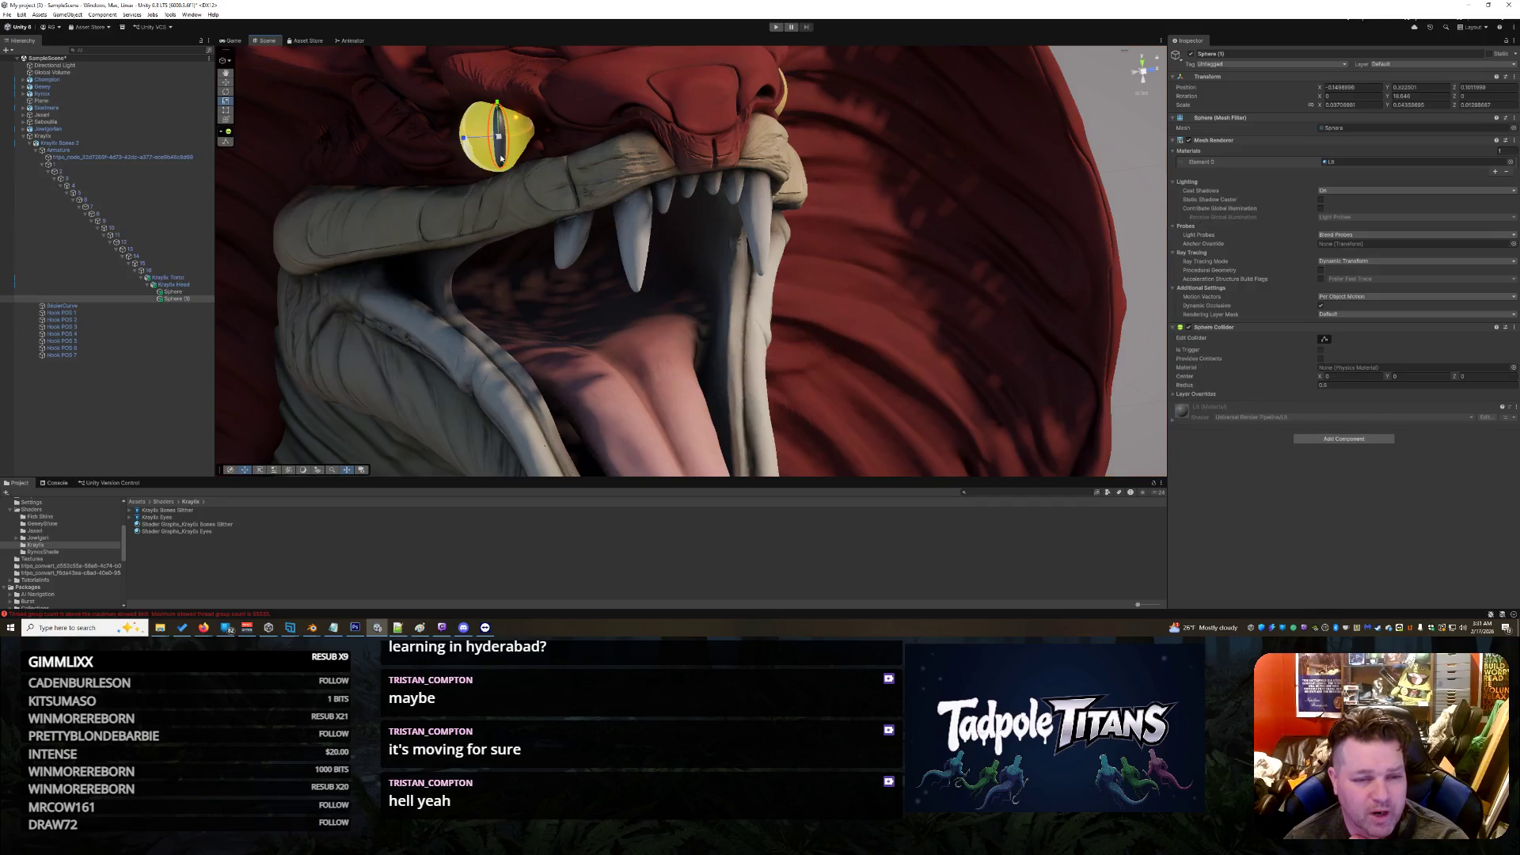
left_click(499, 158)
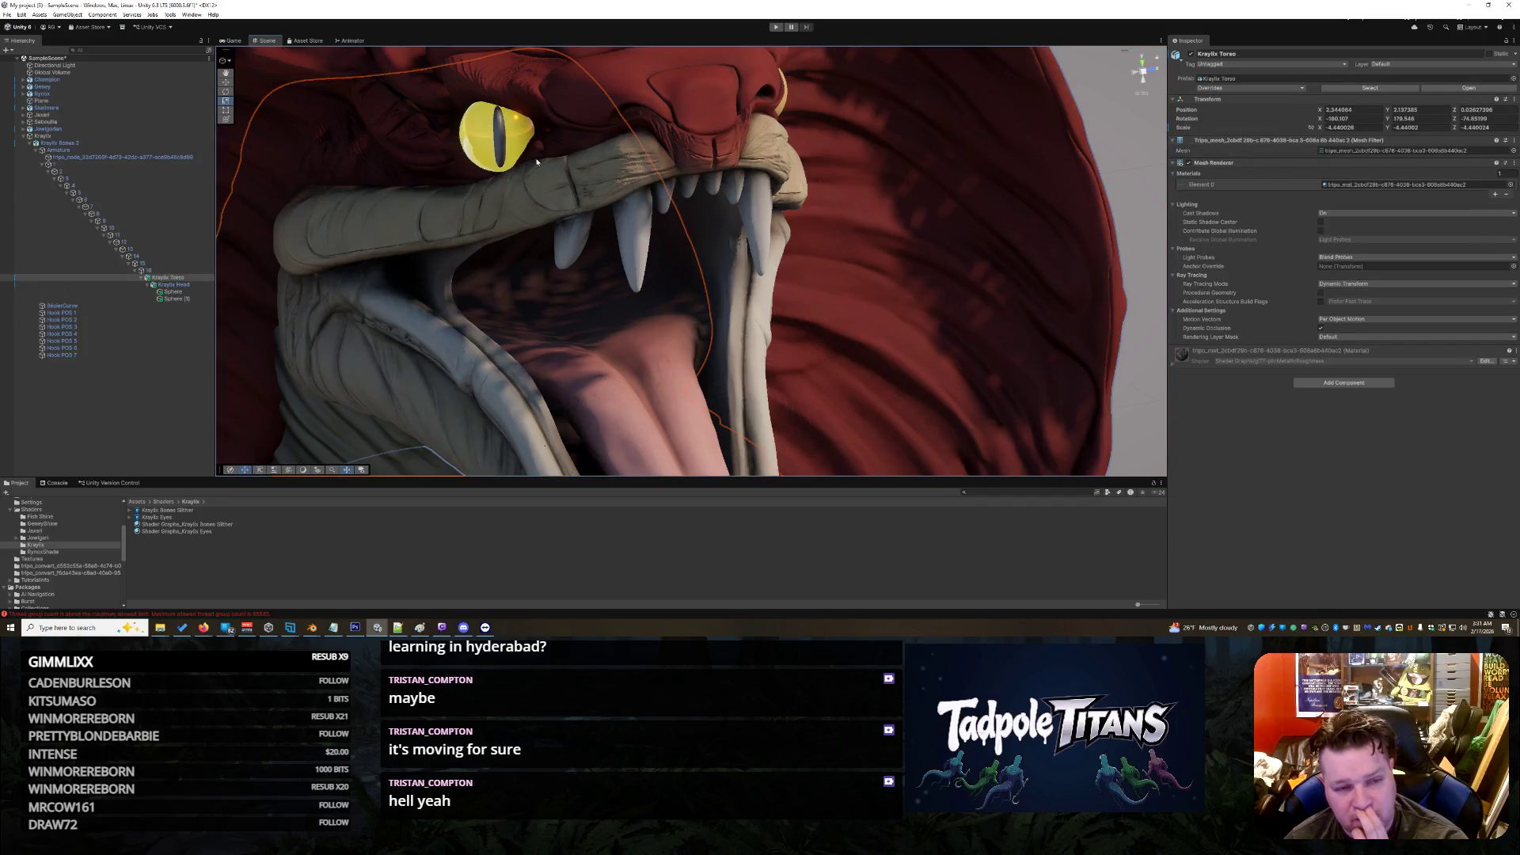
left_click(525, 164)
left_click(500, 150)
left_click_drag(500, 150, 735, 228)
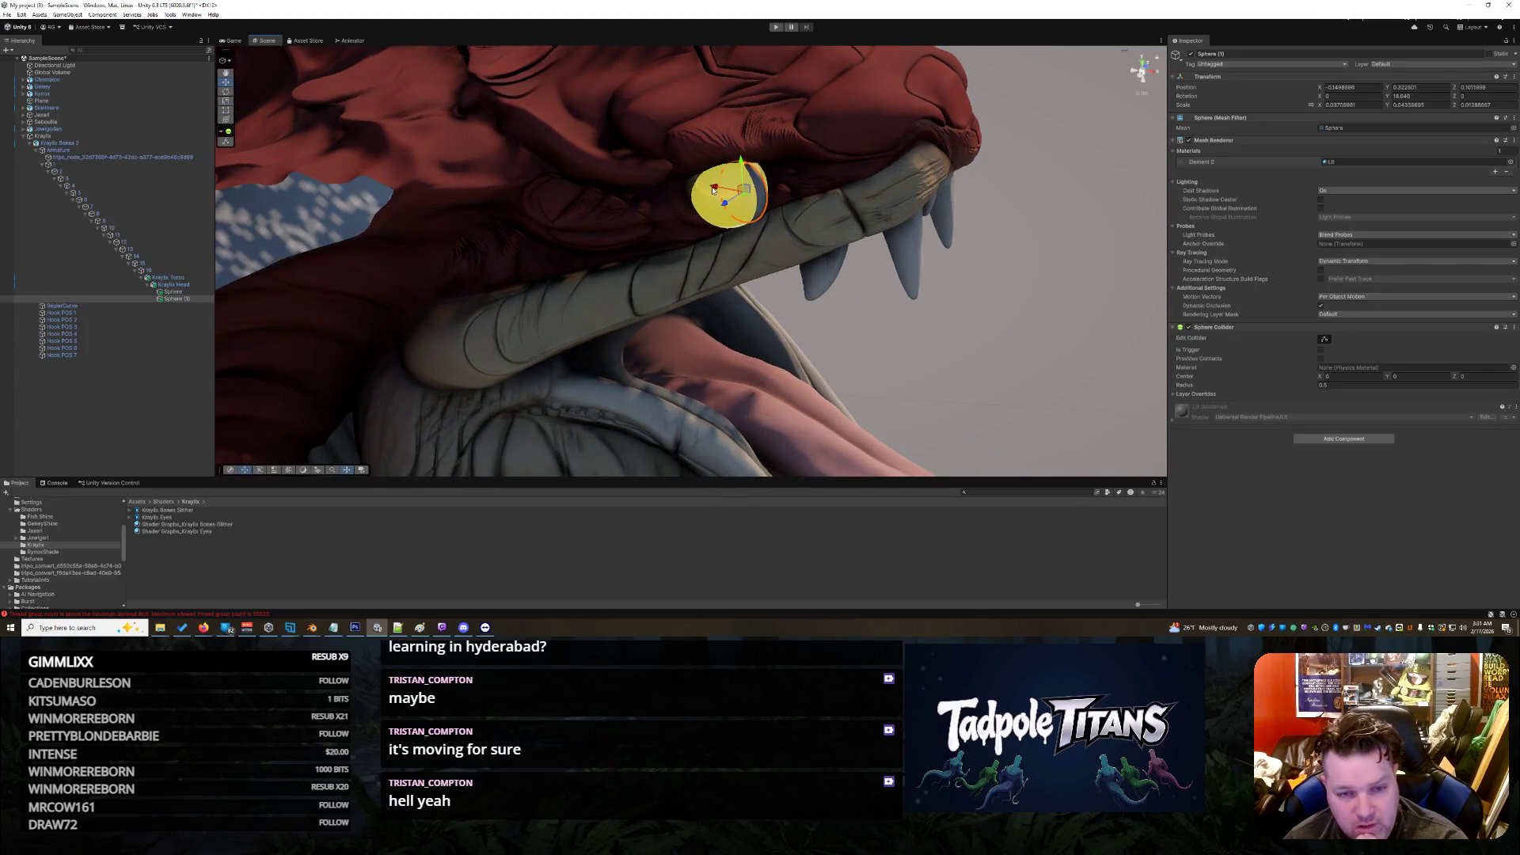
Step: View the open mouth from the front and open the RynoxShade folder in the Project panel
right_click(977, 327)
key("Escape")
mouse_move(976, 340)
left_mouse_down()
mouse_move(805, 306)
mouse_move(897, 318)
left_mouse_up()
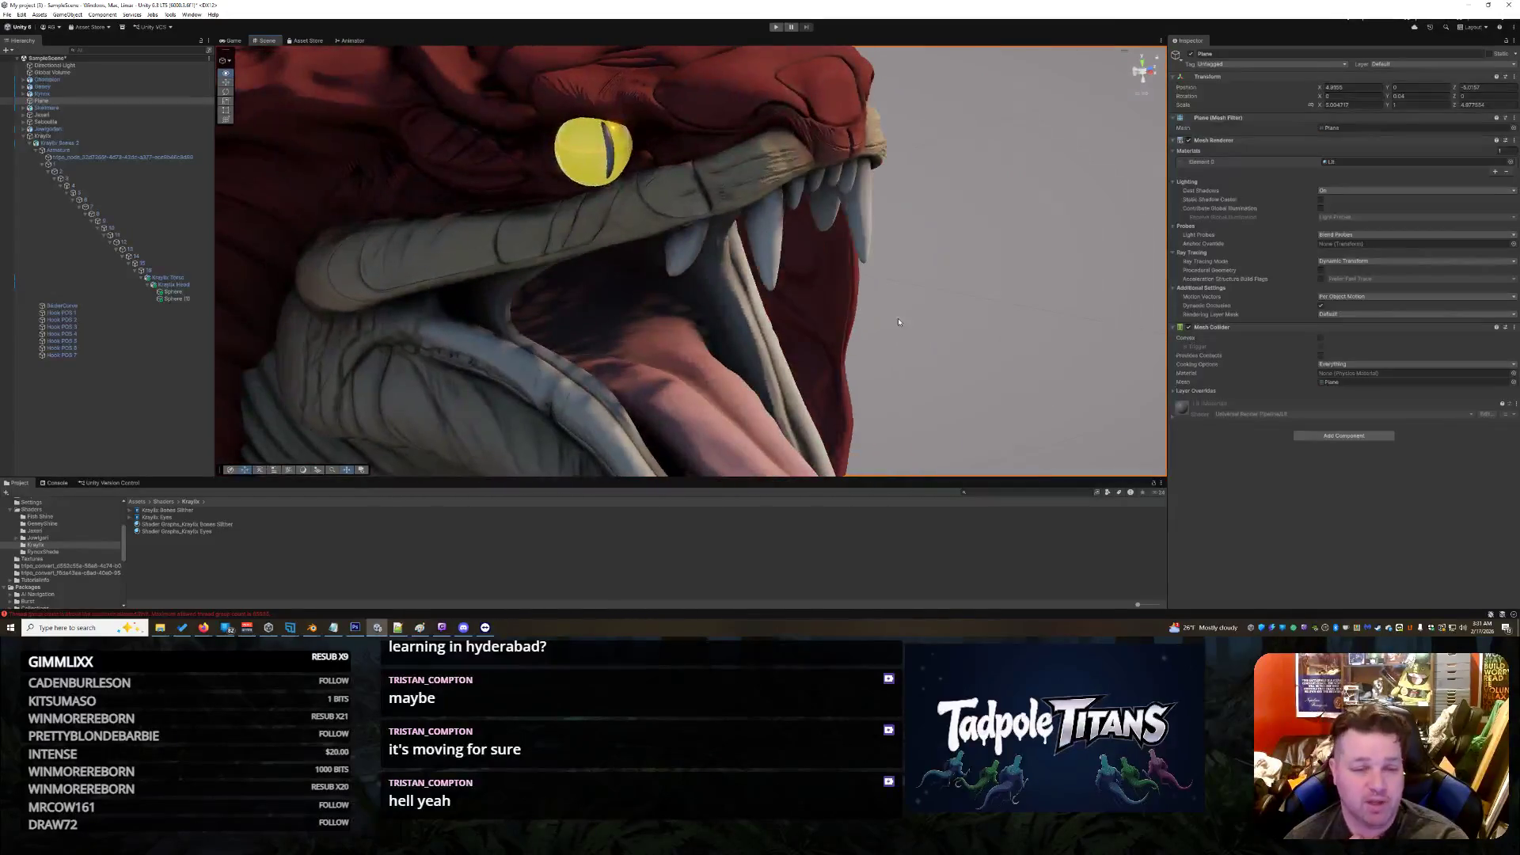
left_click(54, 553)
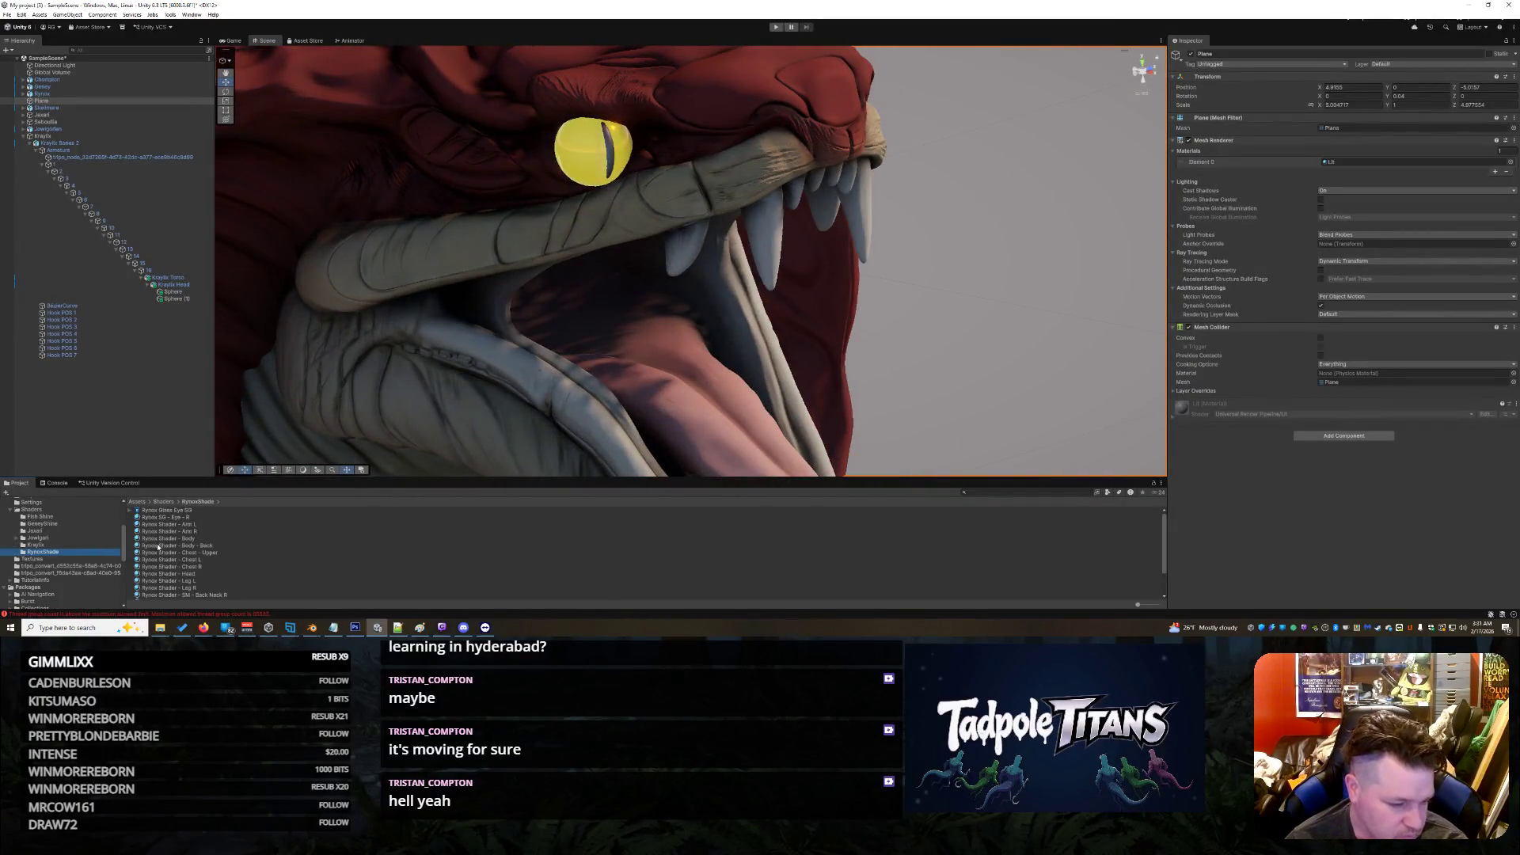
Step: Apply the Shader Graphs_Jaxari Pupil material from Shaders > Jaxari onto the slit pupil sphere
left_click(39, 531)
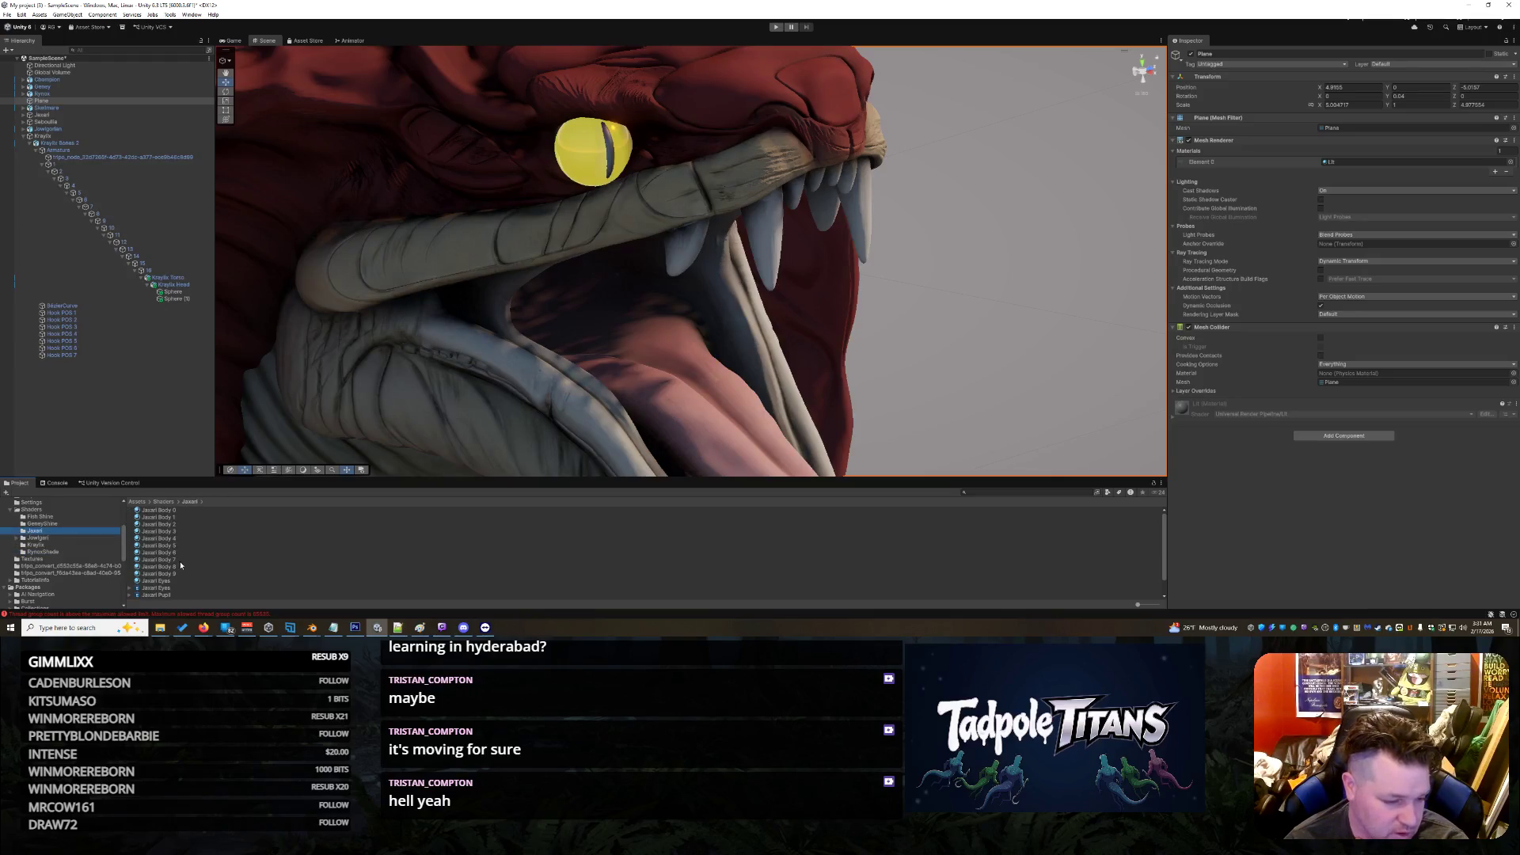
left_click(164, 594)
scroll(174, 592, "down", 1)
left_click(190, 590)
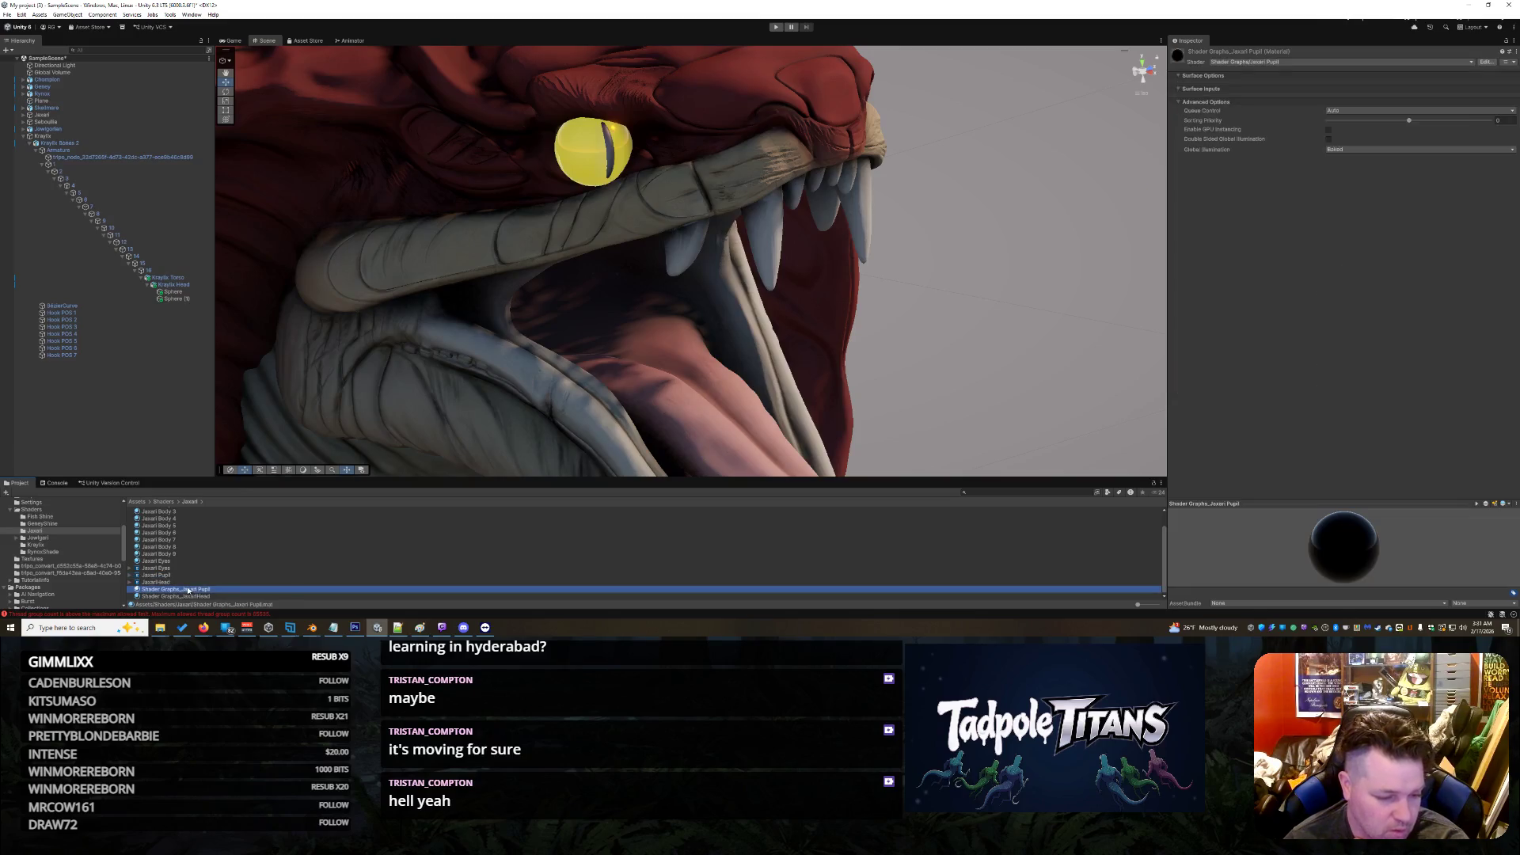
mouse_move(368, 534)
left_mouse_down()
mouse_move(538, 222)
mouse_move(613, 157)
left_mouse_up()
left_click(744, 280)
mouse_move(744, 280)
left_mouse_down()
mouse_move(1033, 282)
mouse_move(878, 305)
mouse_move(805, 278)
left_mouse_up()
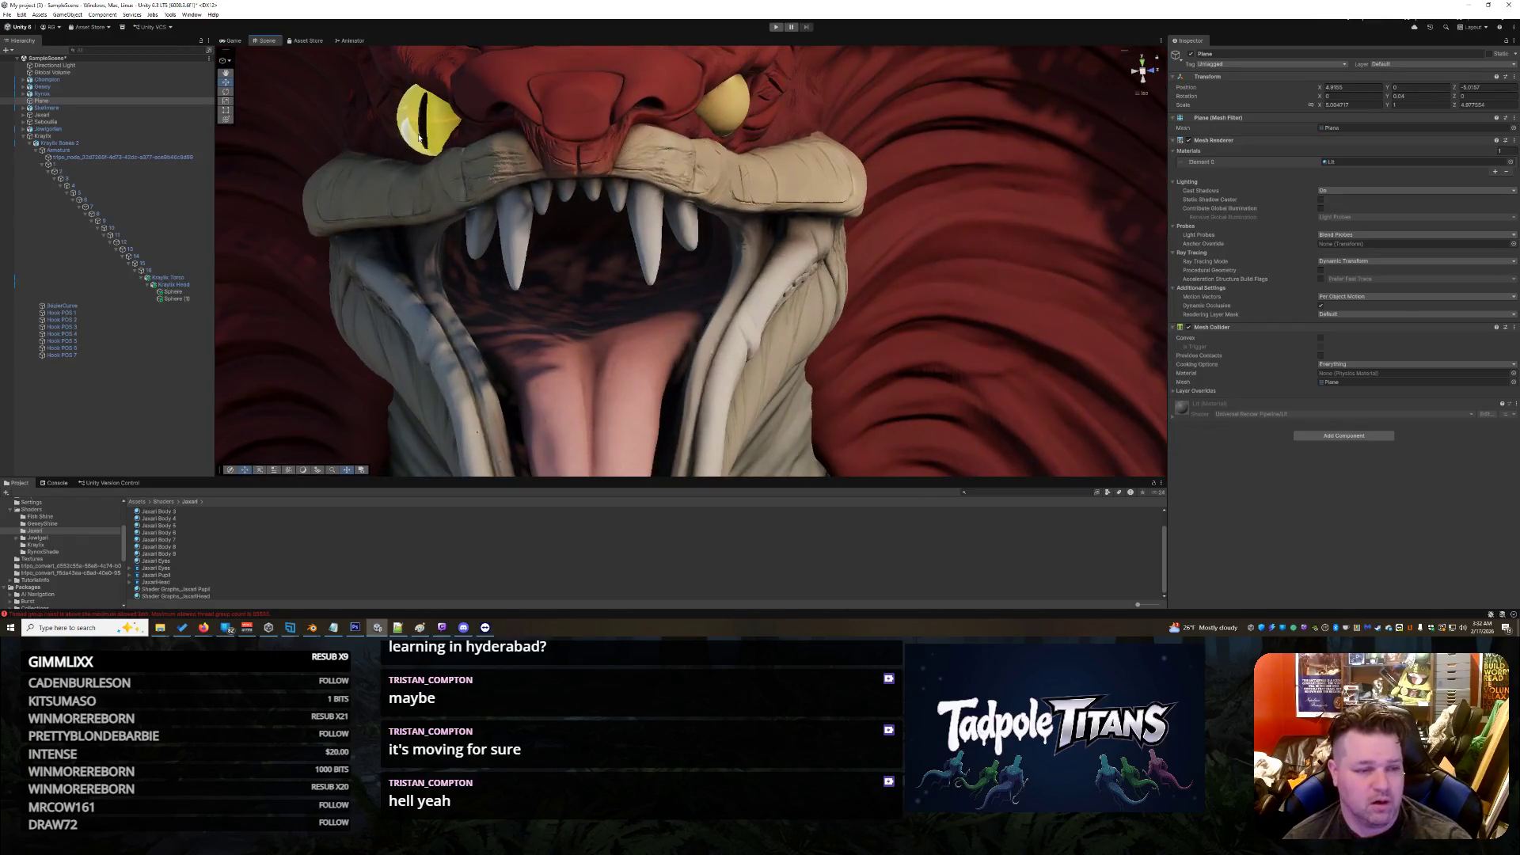
left_click(173, 291)
Step: Duplicate the eyeball and pupil spheres with Ctrl+D and move the copy onto the other eye
left_click(176, 299, "ctrl")
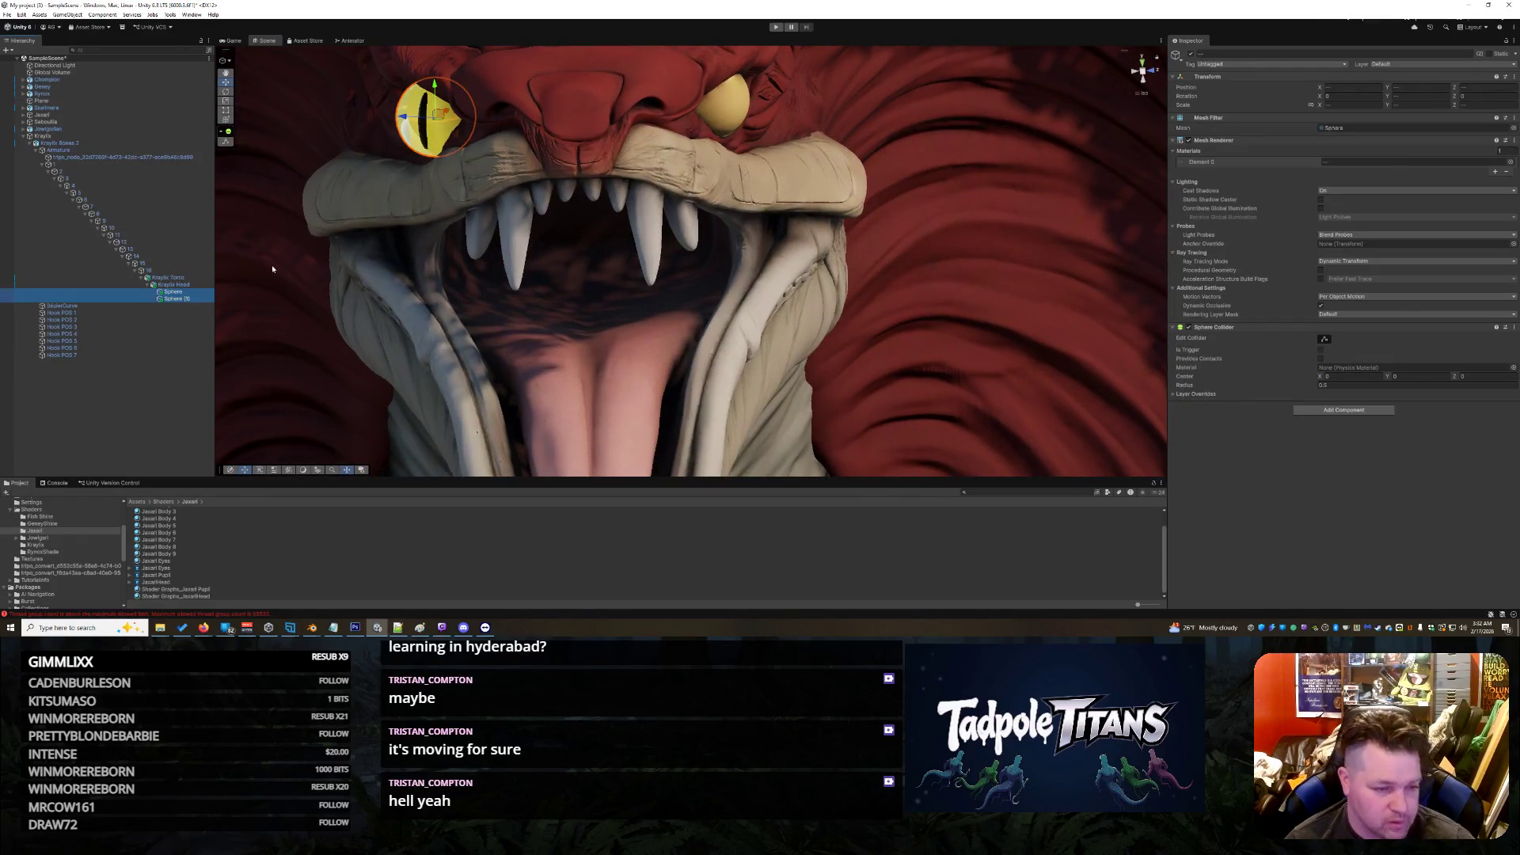
key("ctrl+d")
left_click_drag(402, 120, 687, 120)
mouse_move(890, 196)
left_mouse_down()
mouse_move(794, 193)
mouse_move(861, 204)
left_mouse_up()
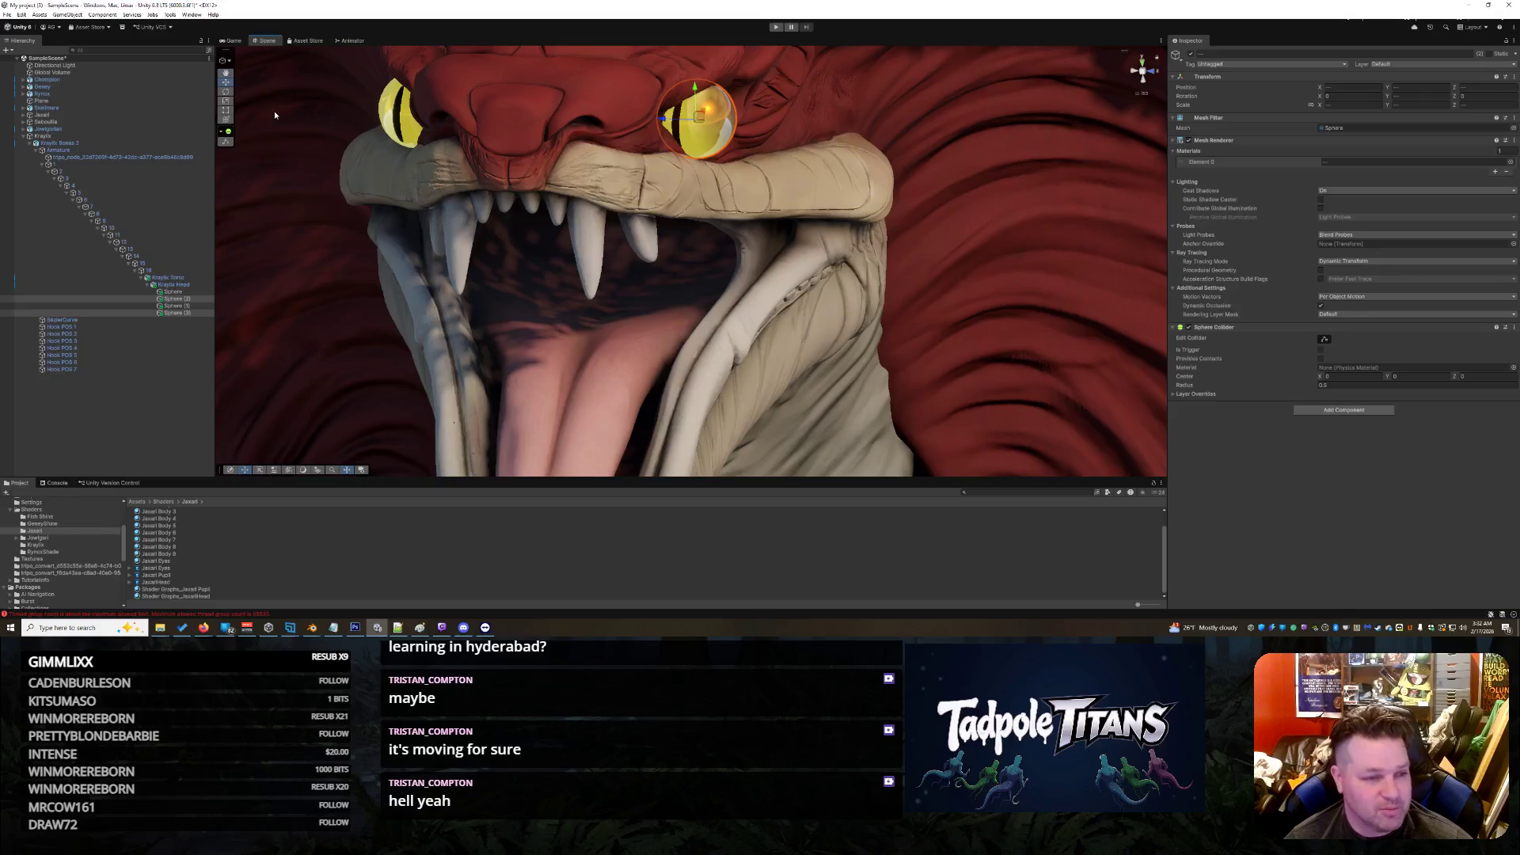
Step: Rotate the eye sphere until its slit pupil sits in the centre, then zoom in on the serpent
left_click(227, 92)
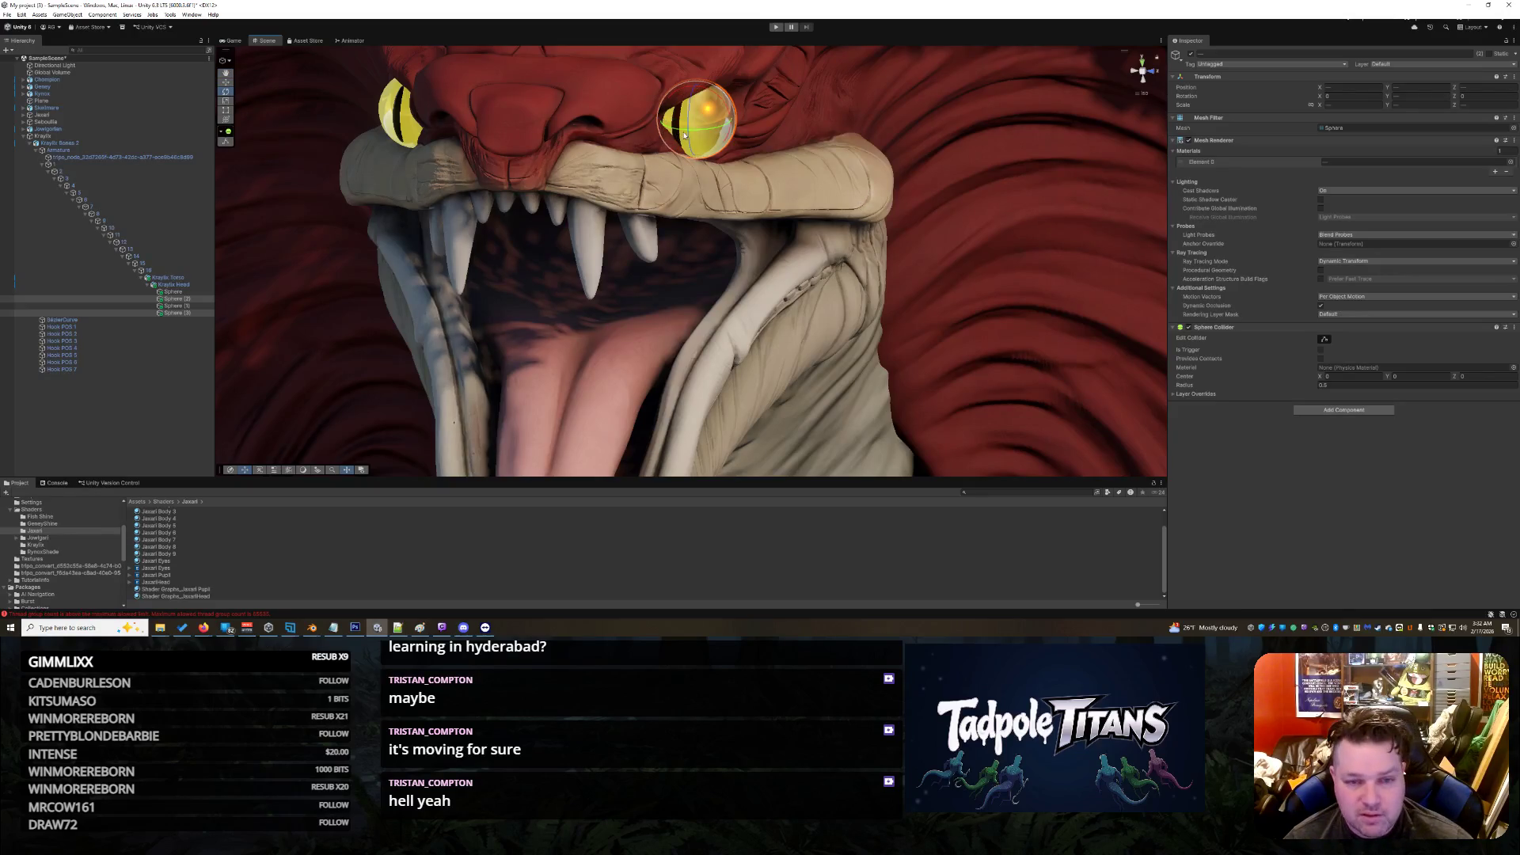
left_click_drag(683, 132, 719, 131)
left_click(900, 283)
right_click(900, 284)
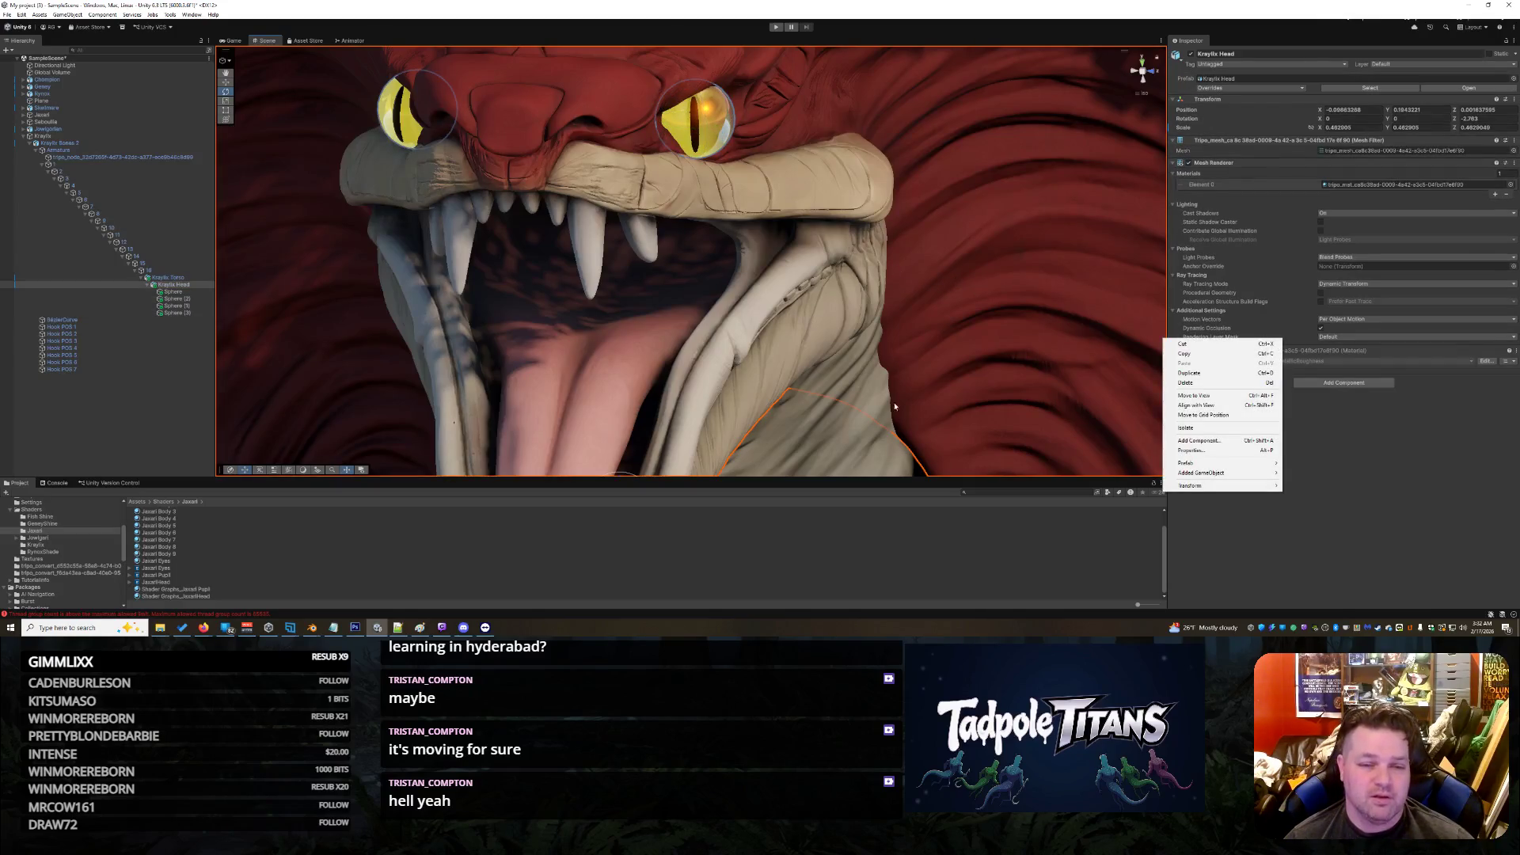
left_click(889, 405)
scroll(863, 300, "down", 5)
left_click(833, 177)
right_click(1042, 233)
left_click(839, 202)
scroll(836, 214, "down", 5)
mouse_move(830, 232)
left_mouse_down()
mouse_move(858, 360)
mouse_move(904, 361)
mouse_move(769, 322)
mouse_move(744, 340)
left_mouse_up()
scroll(717, 375, "up", 5)
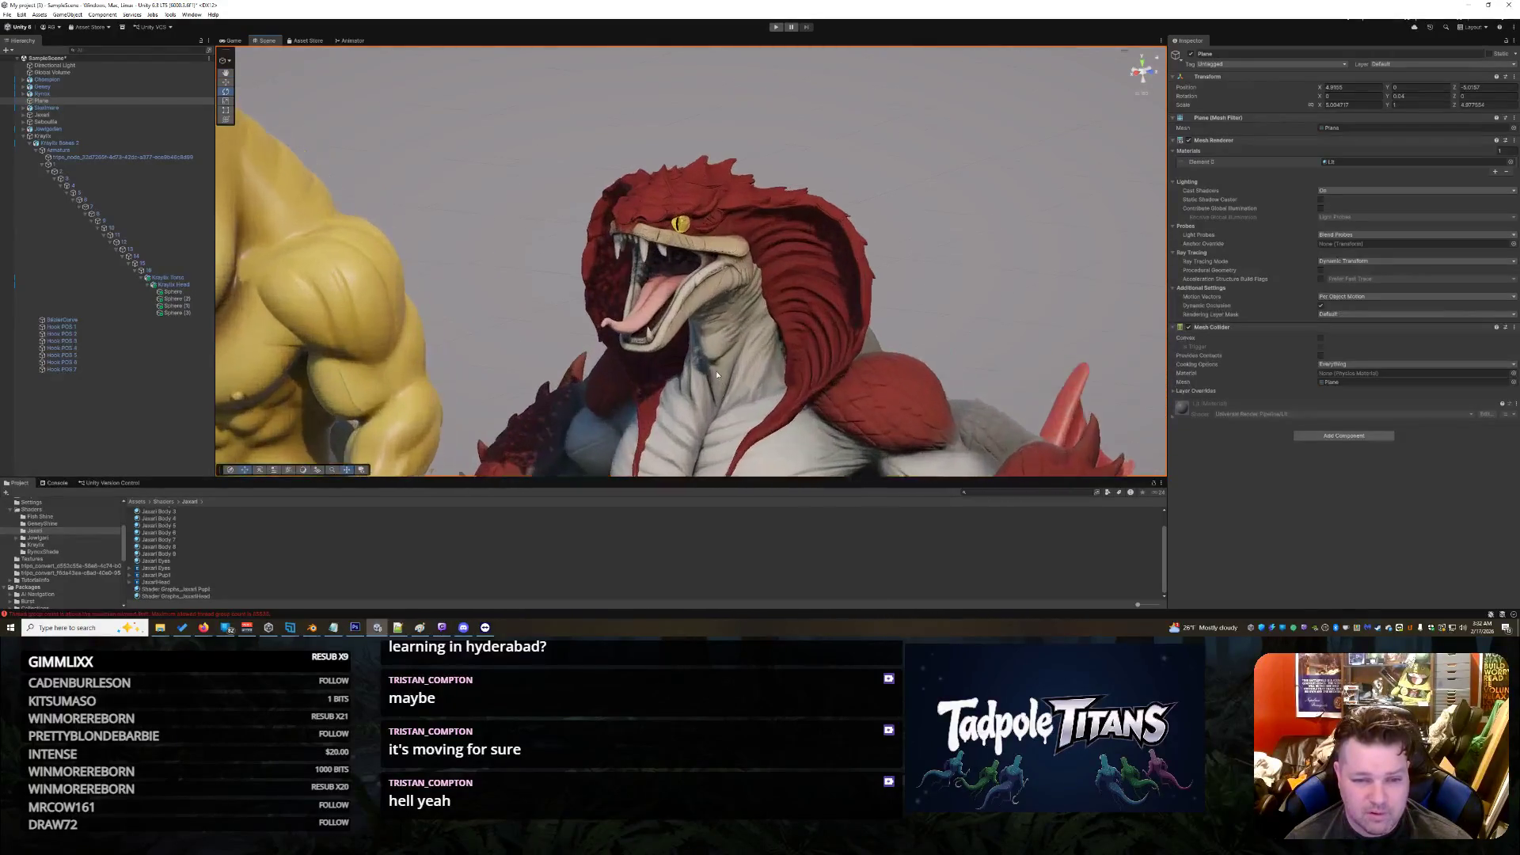
Step: Lower the eye material: DistortionStrength ~0.67, Metallic 0.544, Ambient Occlusion 0.631, Smoothness 0.497
scroll(717, 375, "up", 10)
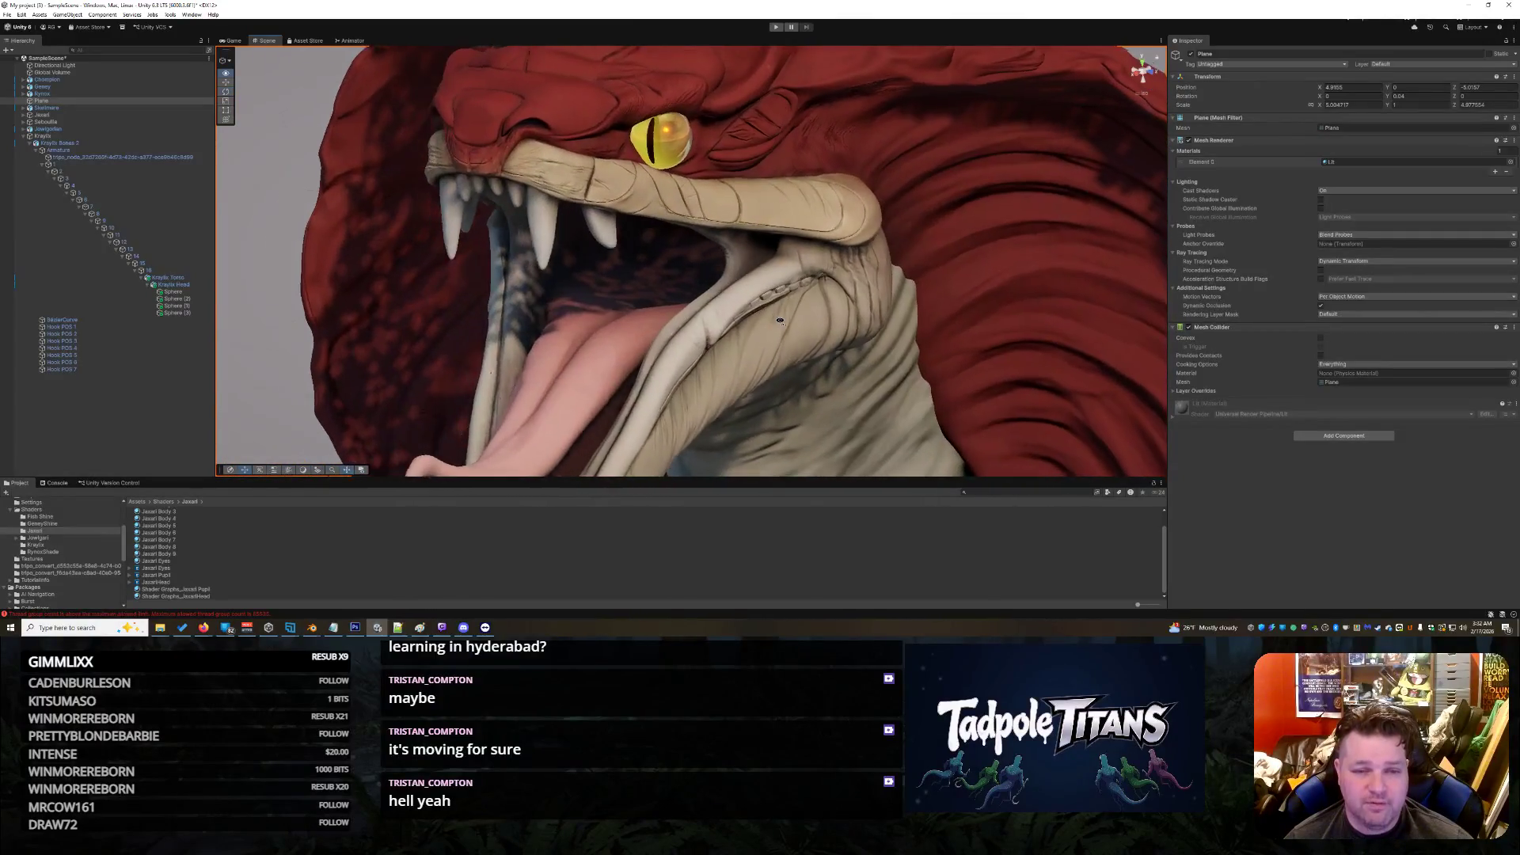
left_click_drag(779, 321, 701, 157)
left_click(687, 152)
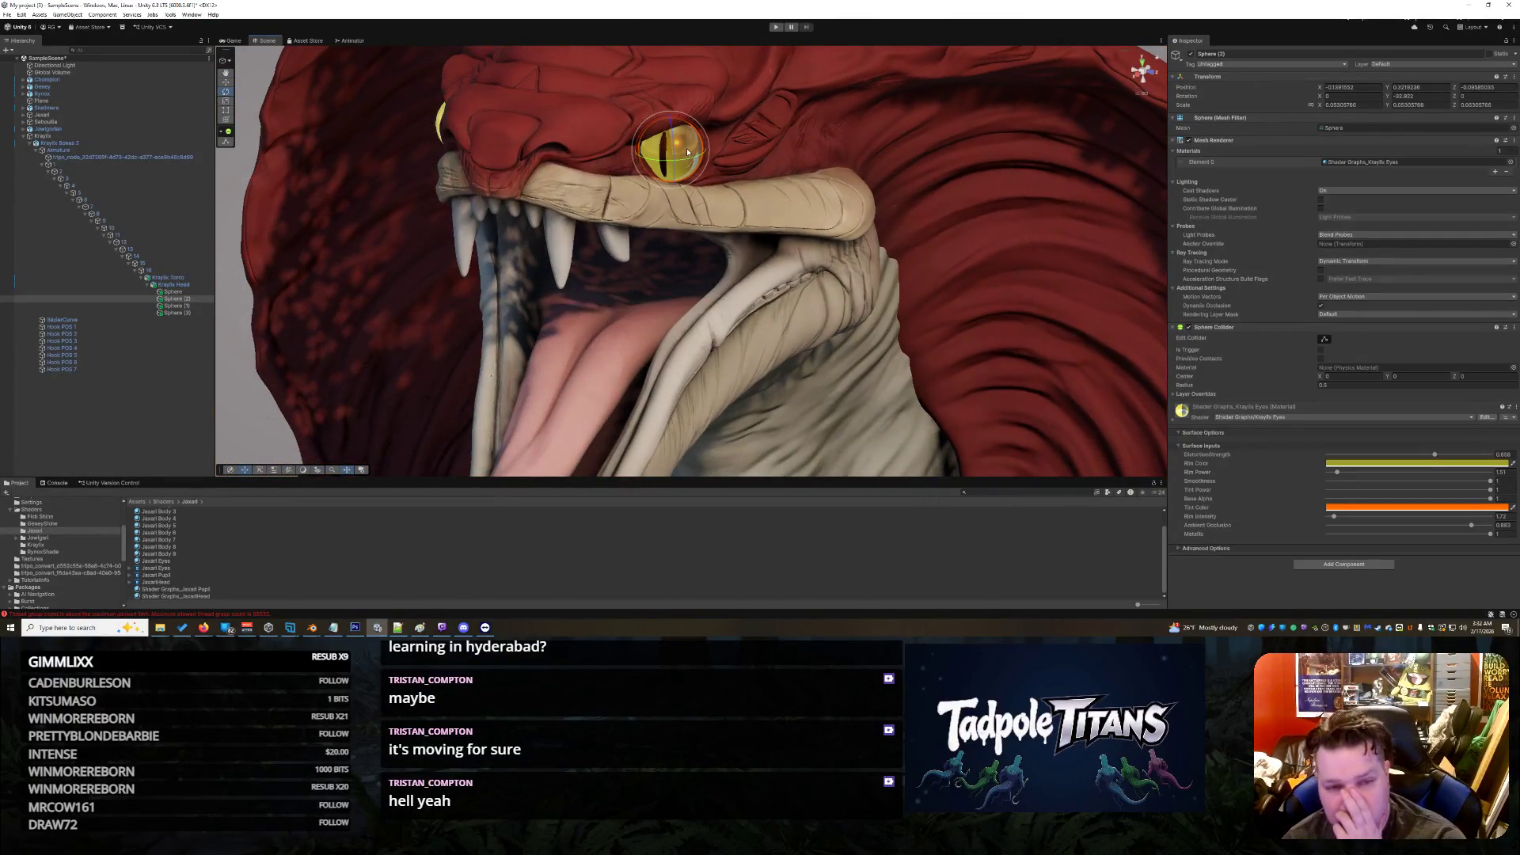
left_click(1435, 456)
left_click_drag(1455, 455, 1440, 457)
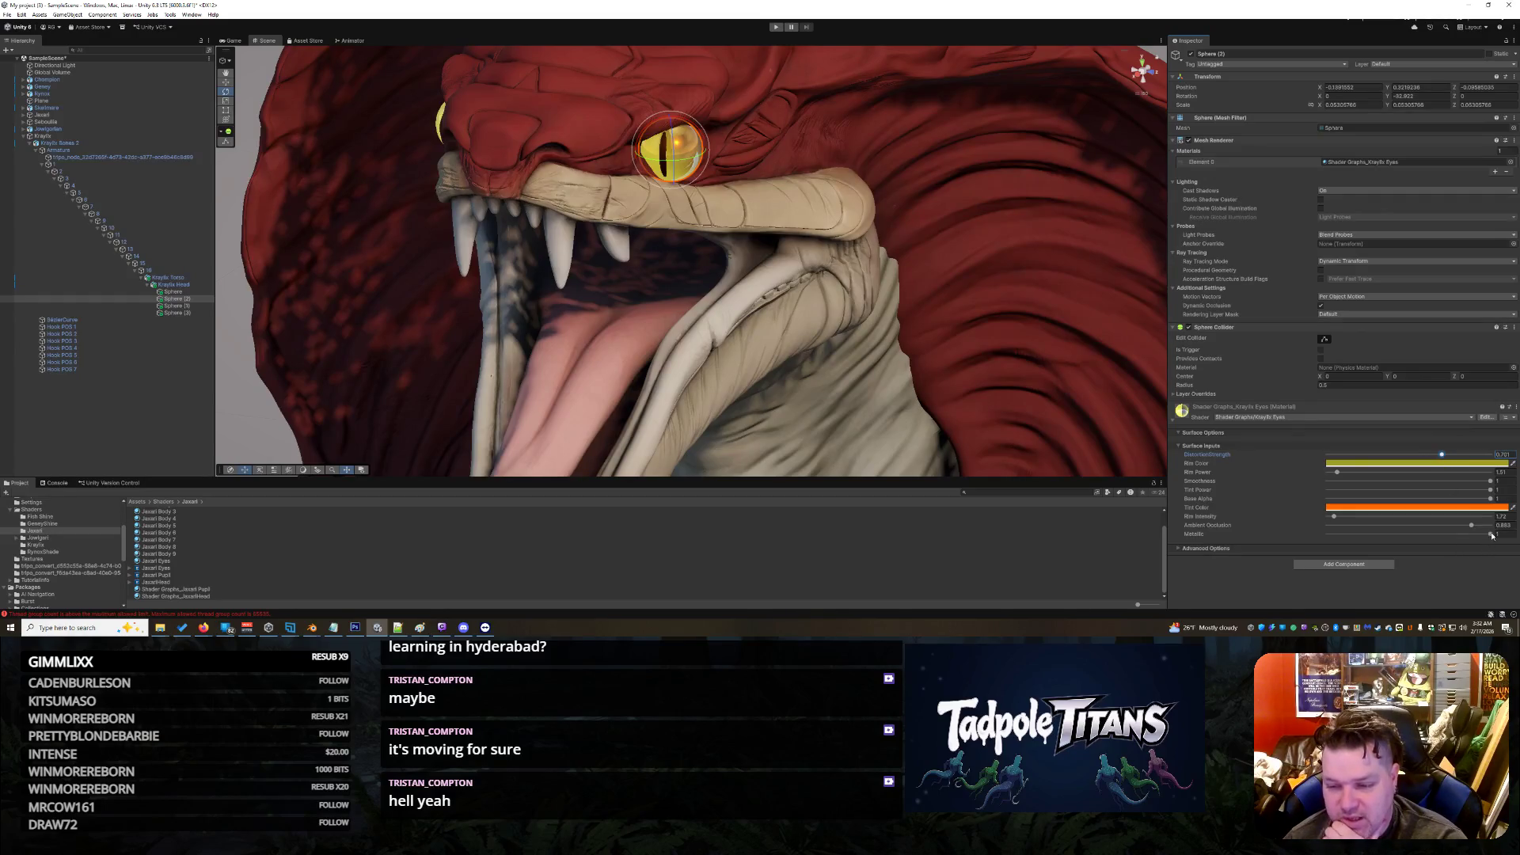
left_click_drag(1492, 535, 1351, 532)
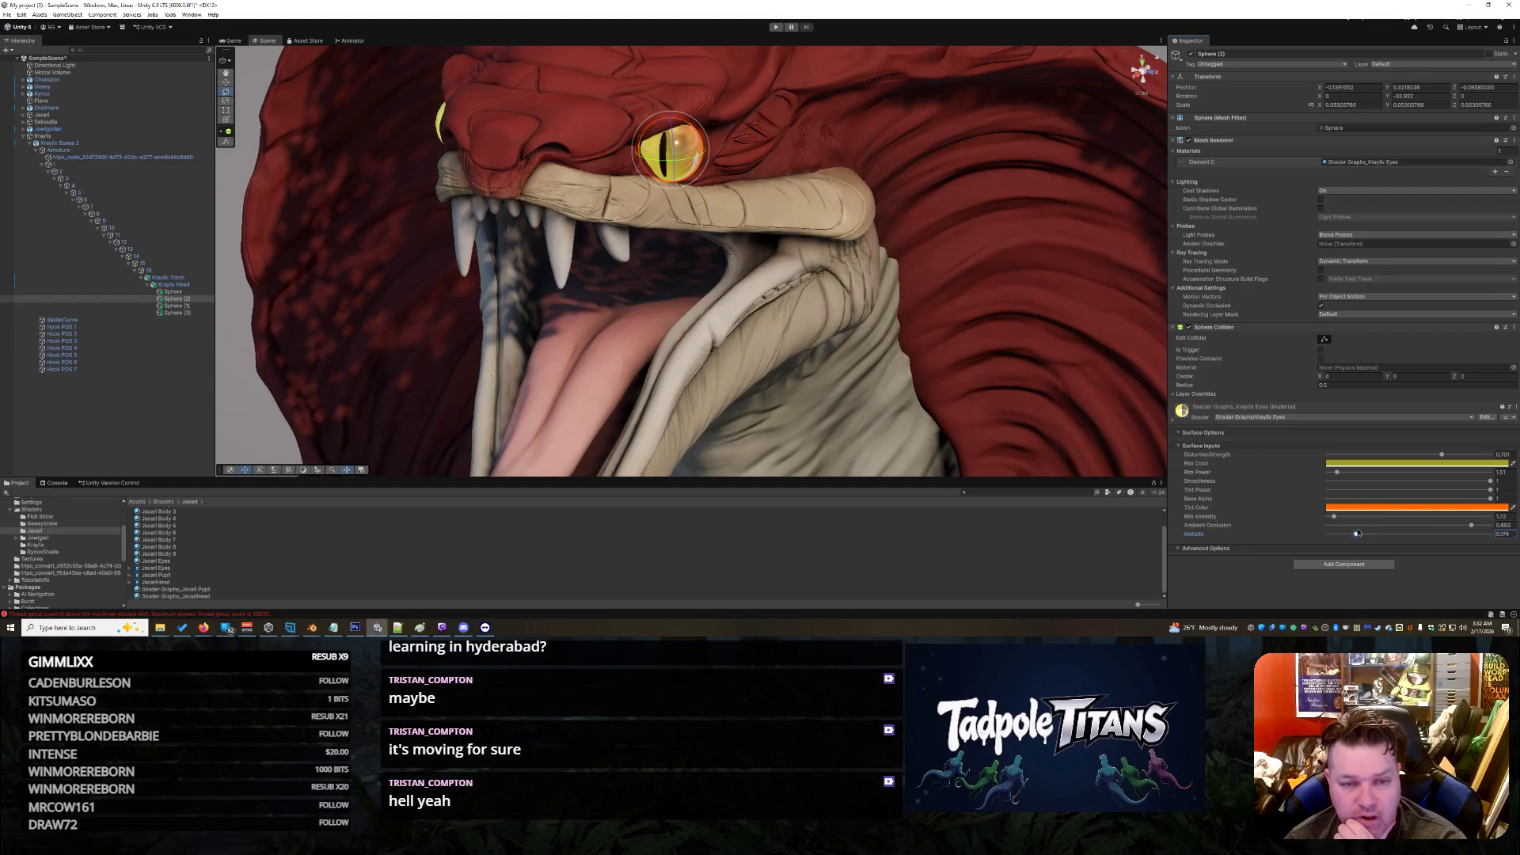
left_click_drag(1472, 525, 1403, 526)
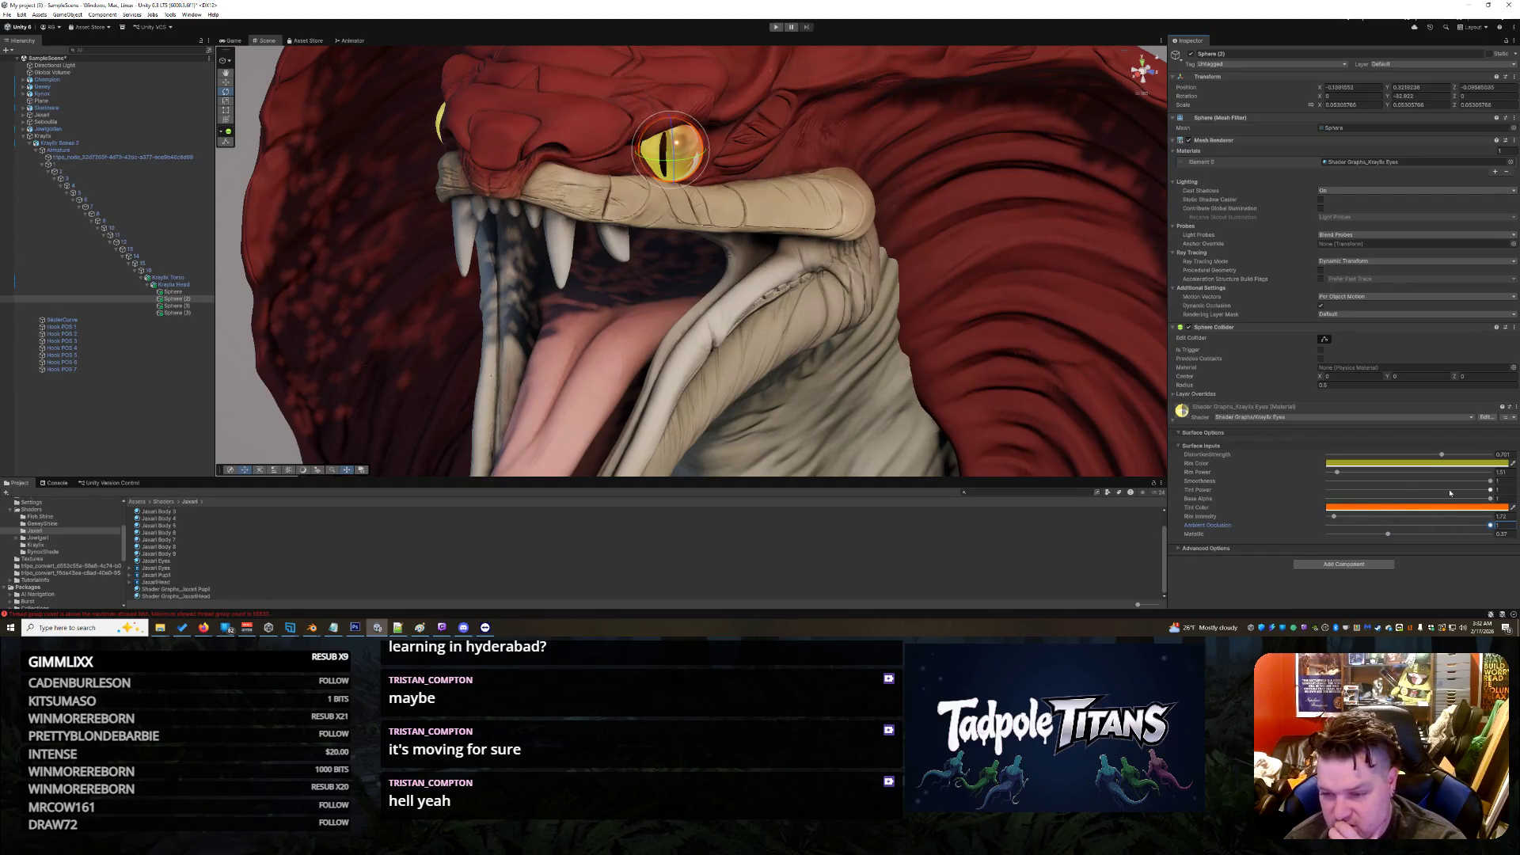
left_click_drag(1491, 480, 1396, 481)
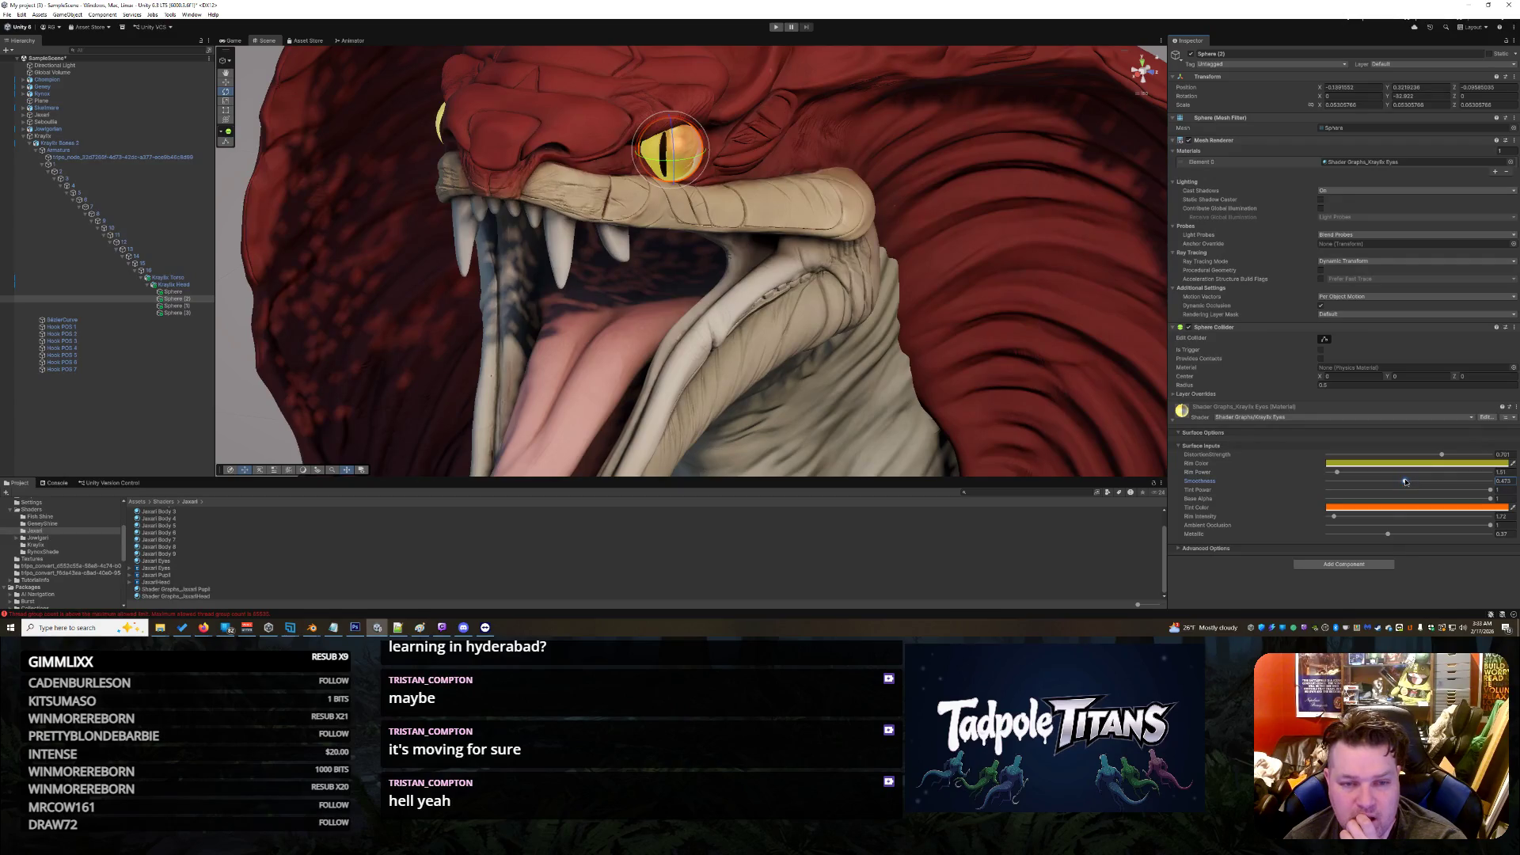
Step: Orbit out to a raised side view of the characters to review the eye
left_click(790, 306)
mouse_move(790, 307)
left_mouse_down()
mouse_move(984, 264)
mouse_move(775, 259)
mouse_move(863, 269)
mouse_move(842, 271)
mouse_move(825, 231)
mouse_move(861, 248)
mouse_move(765, 340)
left_mouse_up()
scroll(775, 259, "down", 10)
left_click(863, 269)
mouse_move(788, 270)
left_mouse_down()
mouse_move(862, 274)
mouse_move(691, 334)
left_mouse_up()
Step: Zoom onto the serpent's head and select the eye sphere to show the Kraylix Eyes material
scroll(691, 334, "up", 10)
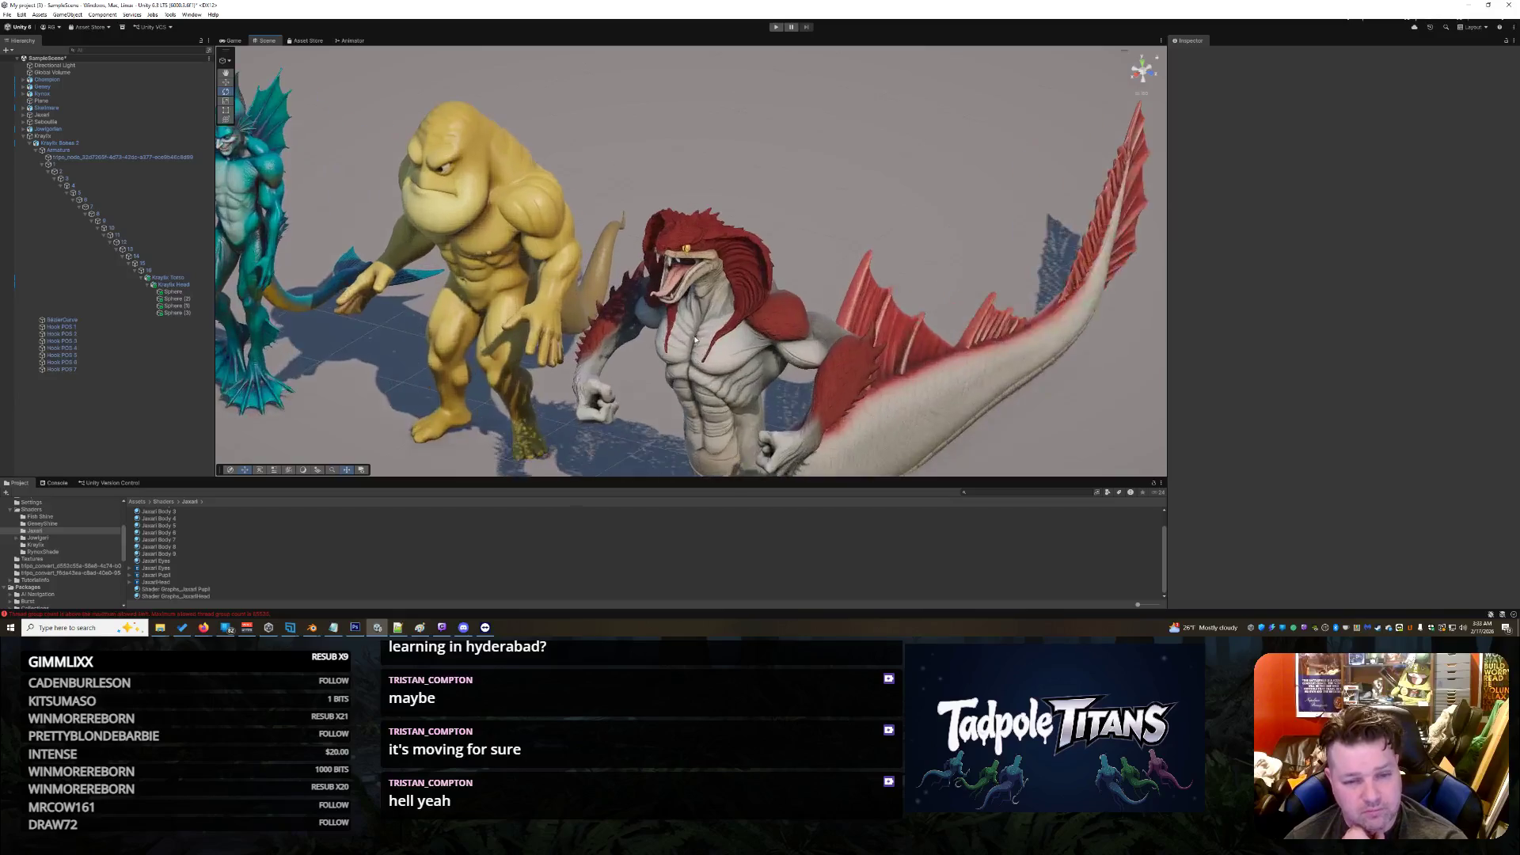
scroll(703, 335, "up", 5)
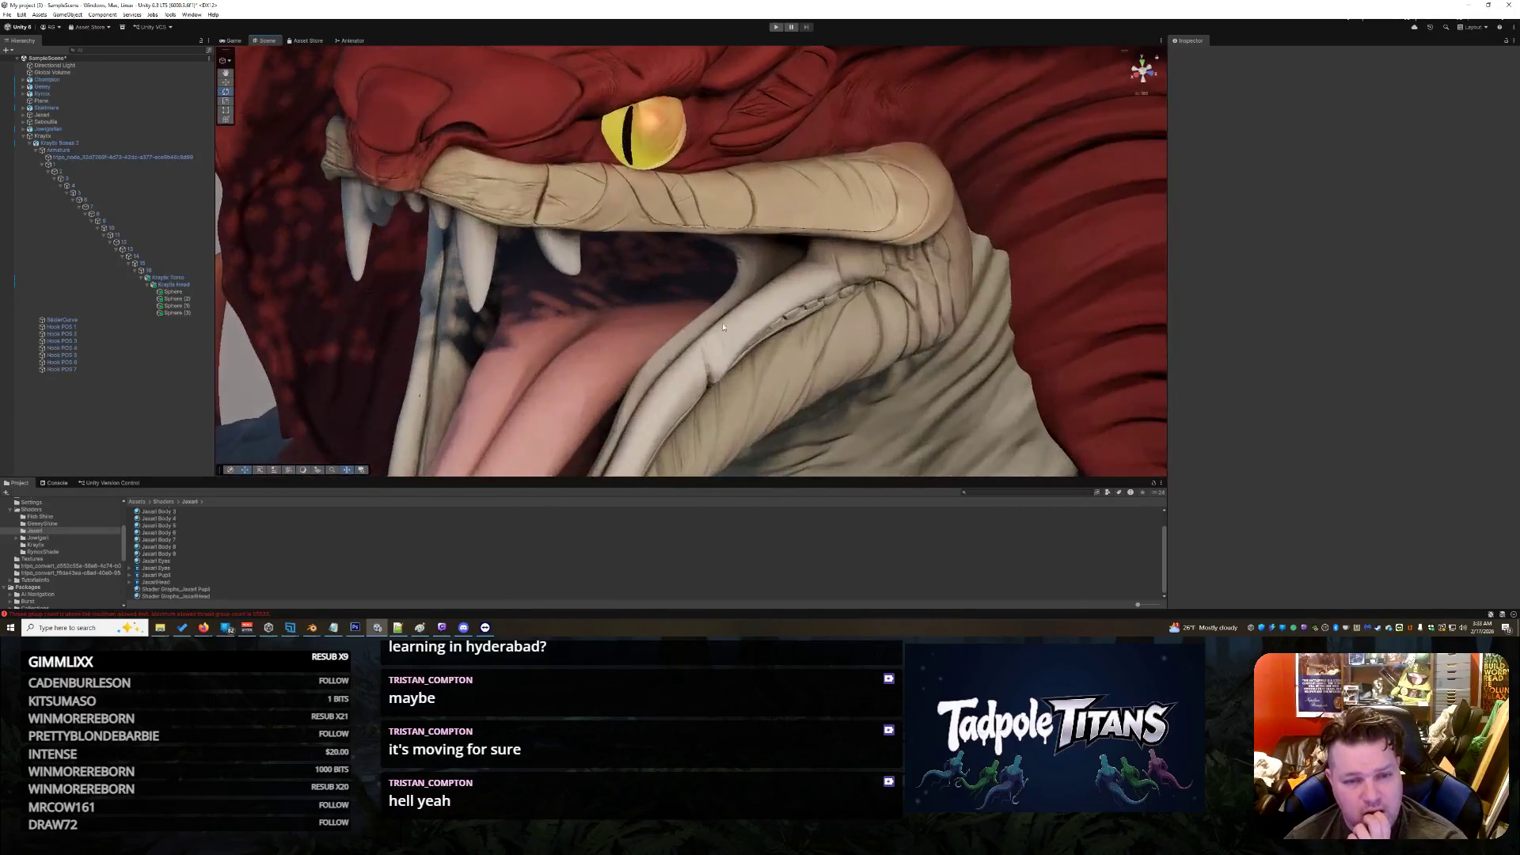
left_click(666, 103)
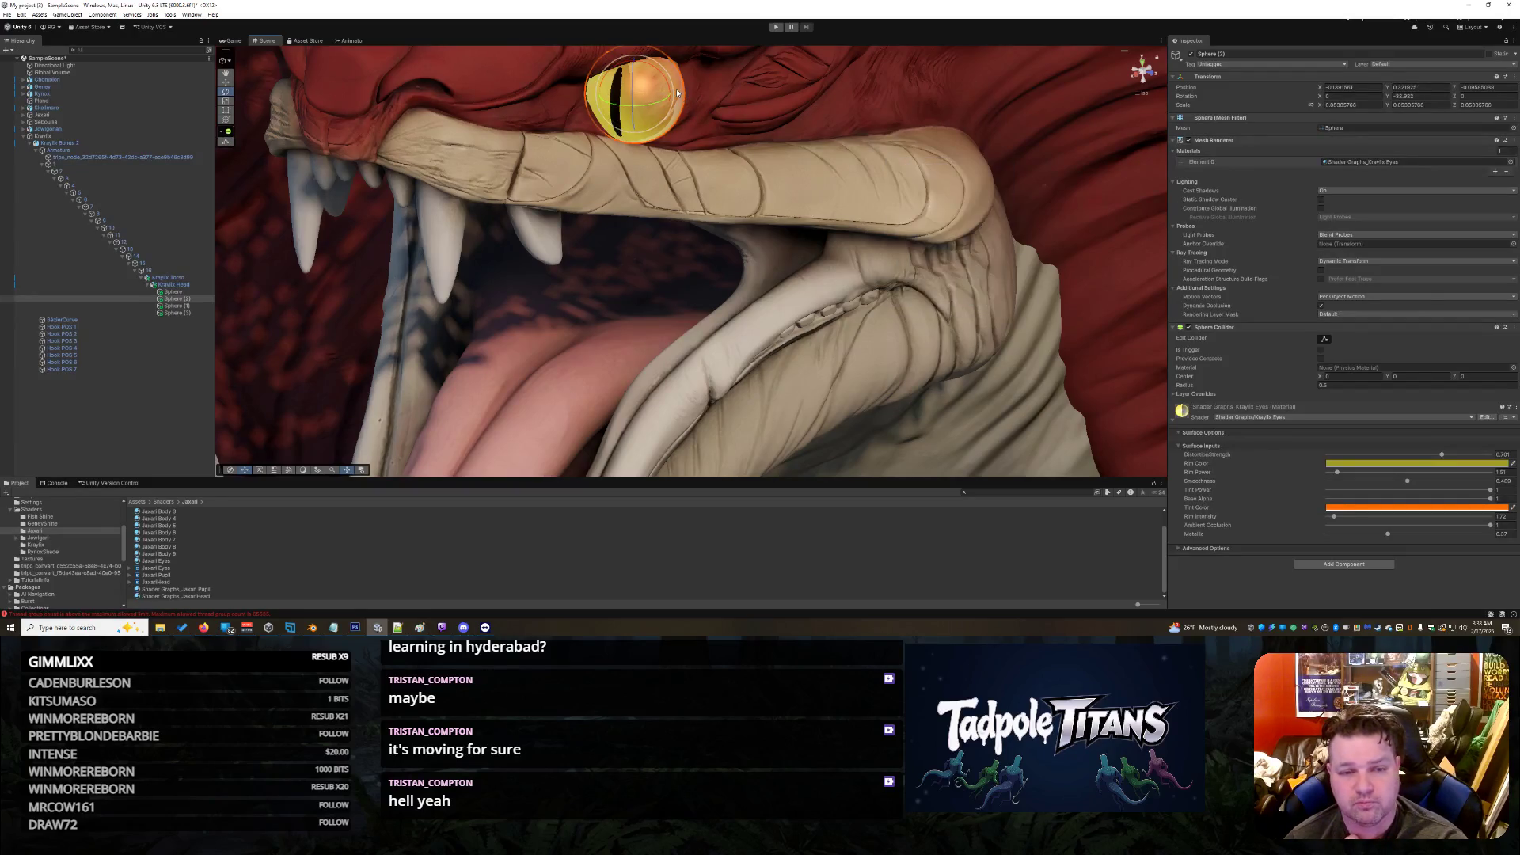
scroll(745, 153, "down", 1)
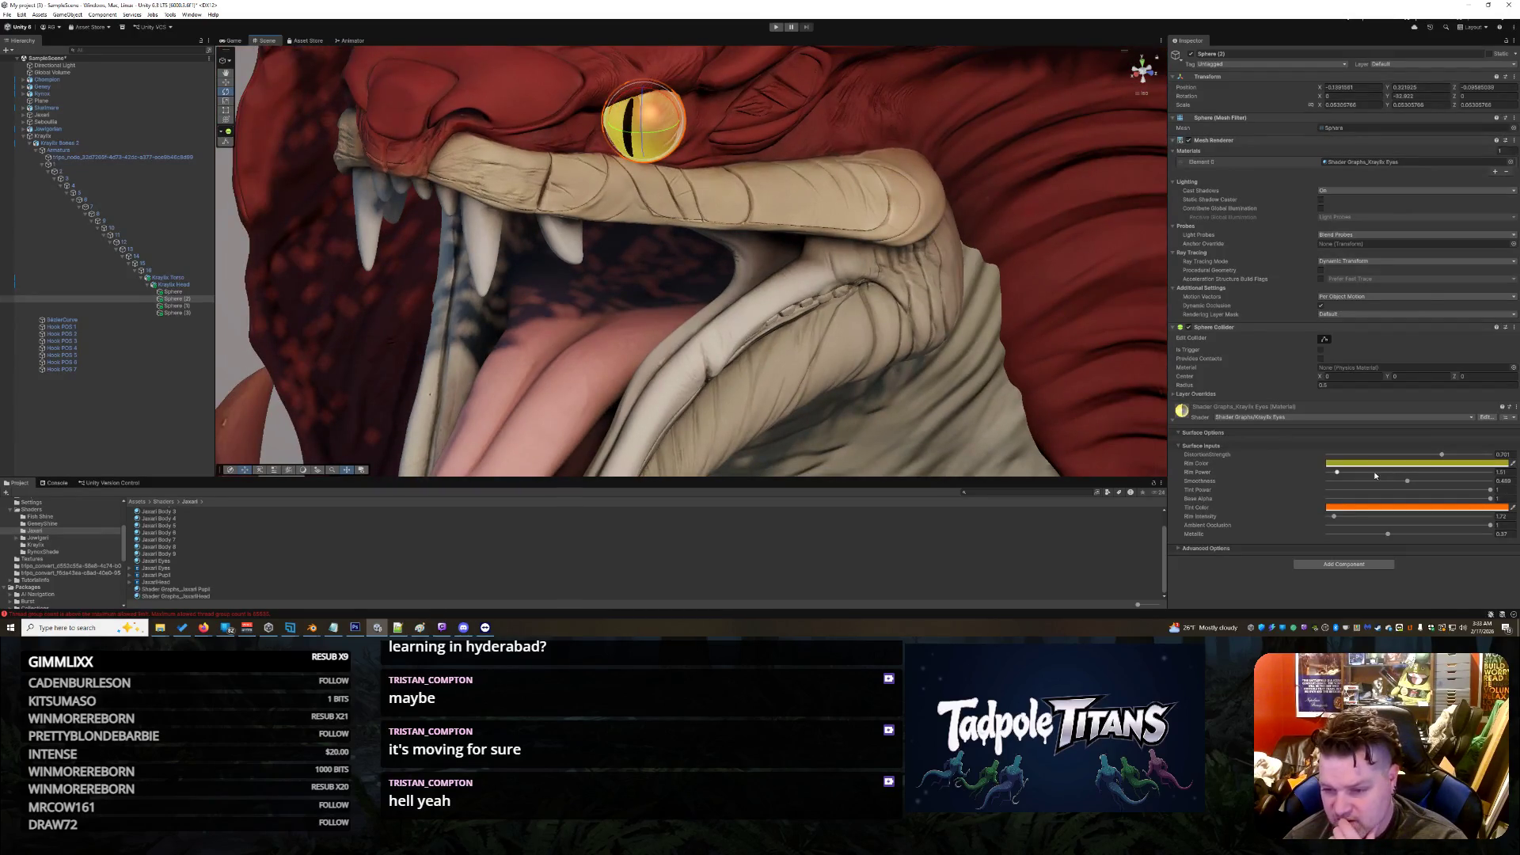
Step: Set the Kraylix Eyes Tint Color to red (FF0300) instead of orange, after a cancelled first try
left_click(1361, 510)
left_click_drag(1423, 407, 1448, 452)
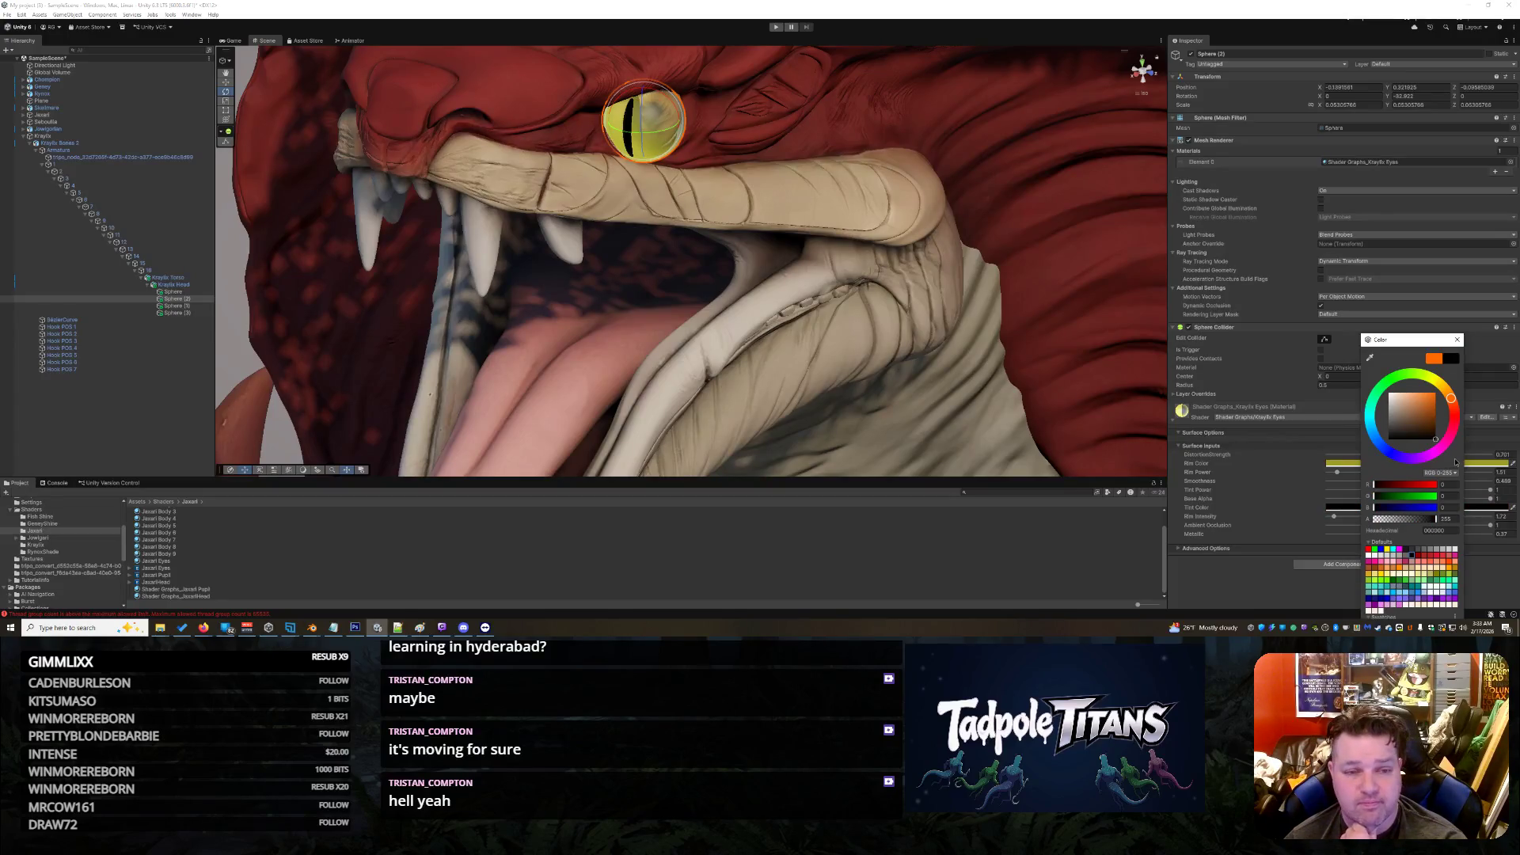
key("Escape")
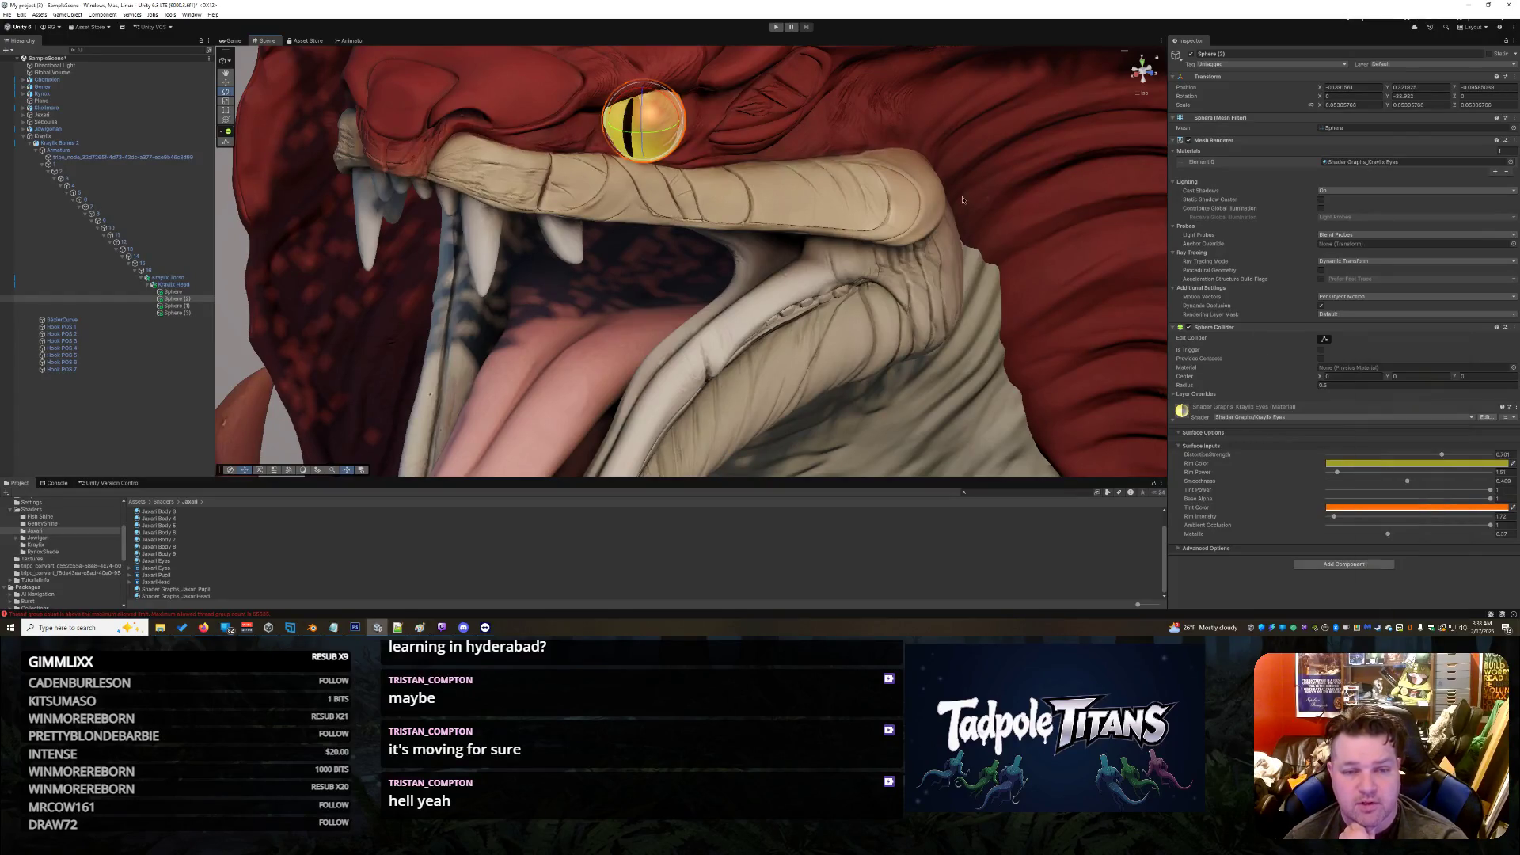
left_click(963, 200)
mouse_move(962, 199)
left_mouse_down()
mouse_move(1001, 256)
mouse_move(752, 198)
left_mouse_up()
left_click(662, 177)
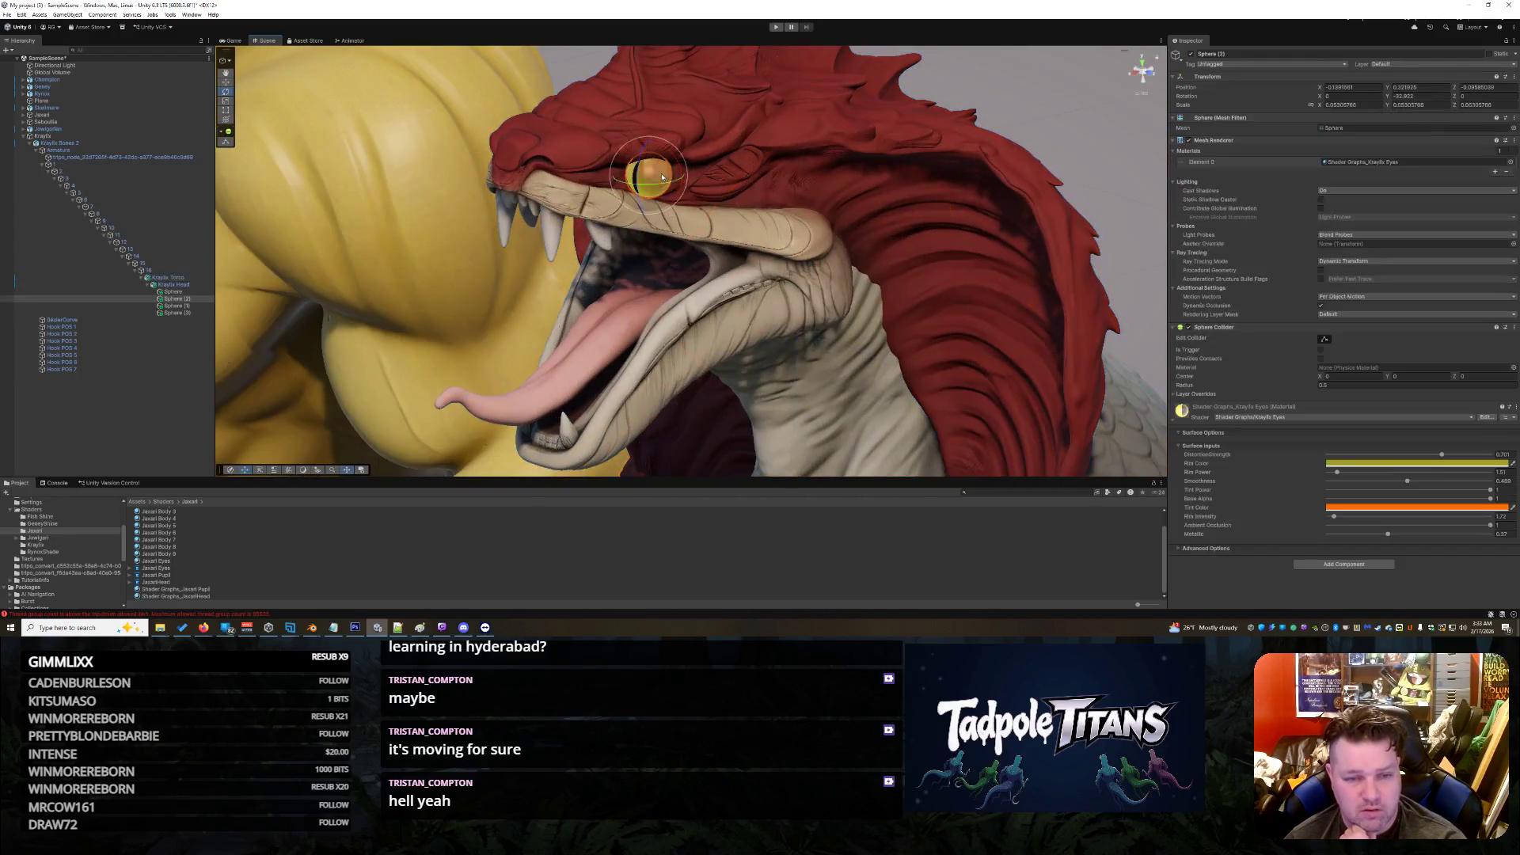
left_click(1377, 507)
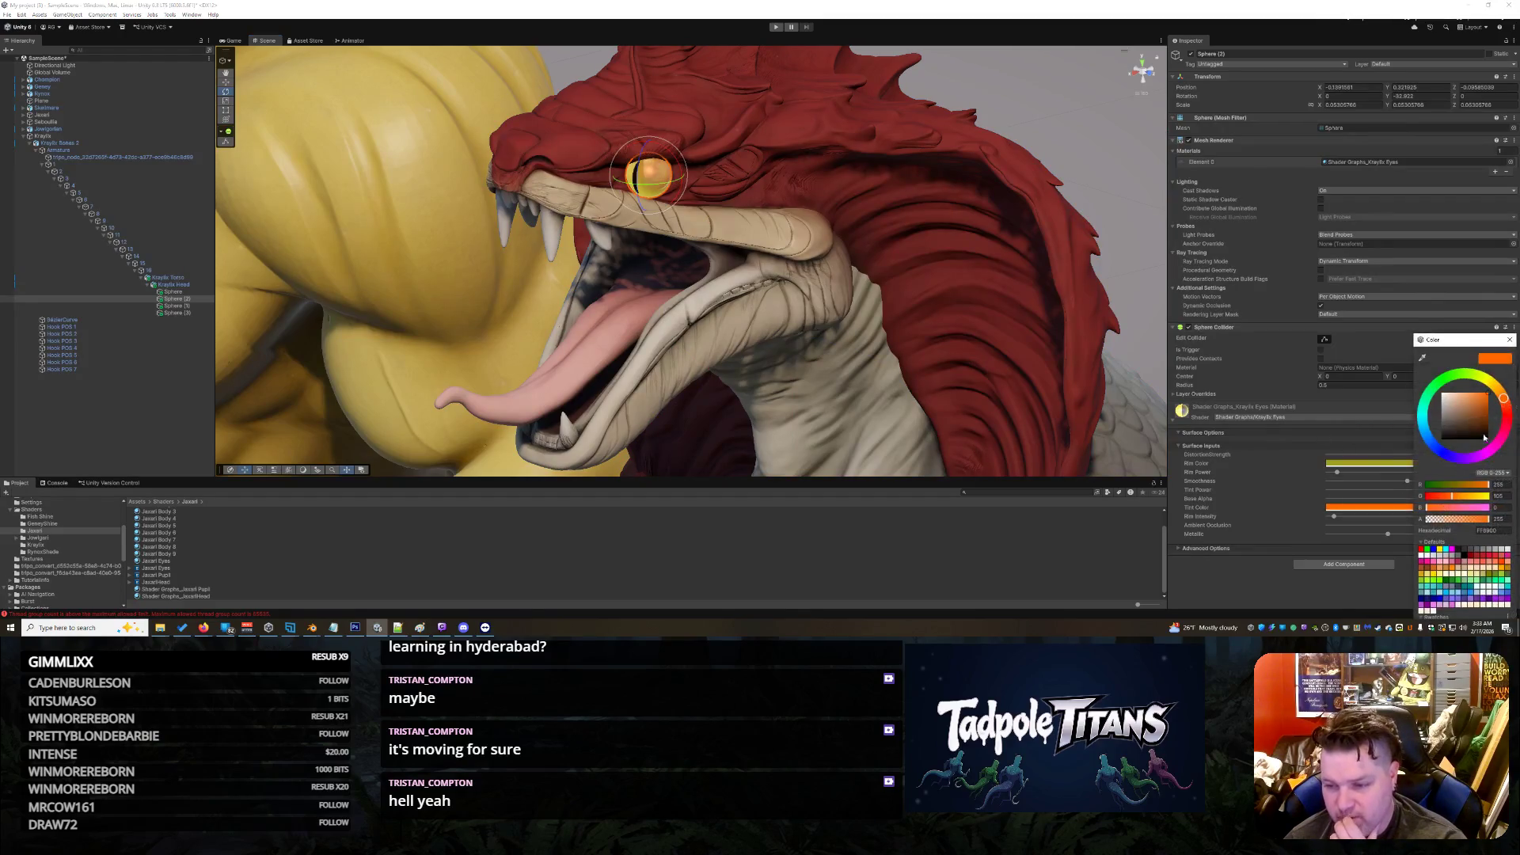
left_click_drag(1506, 413, 1508, 417)
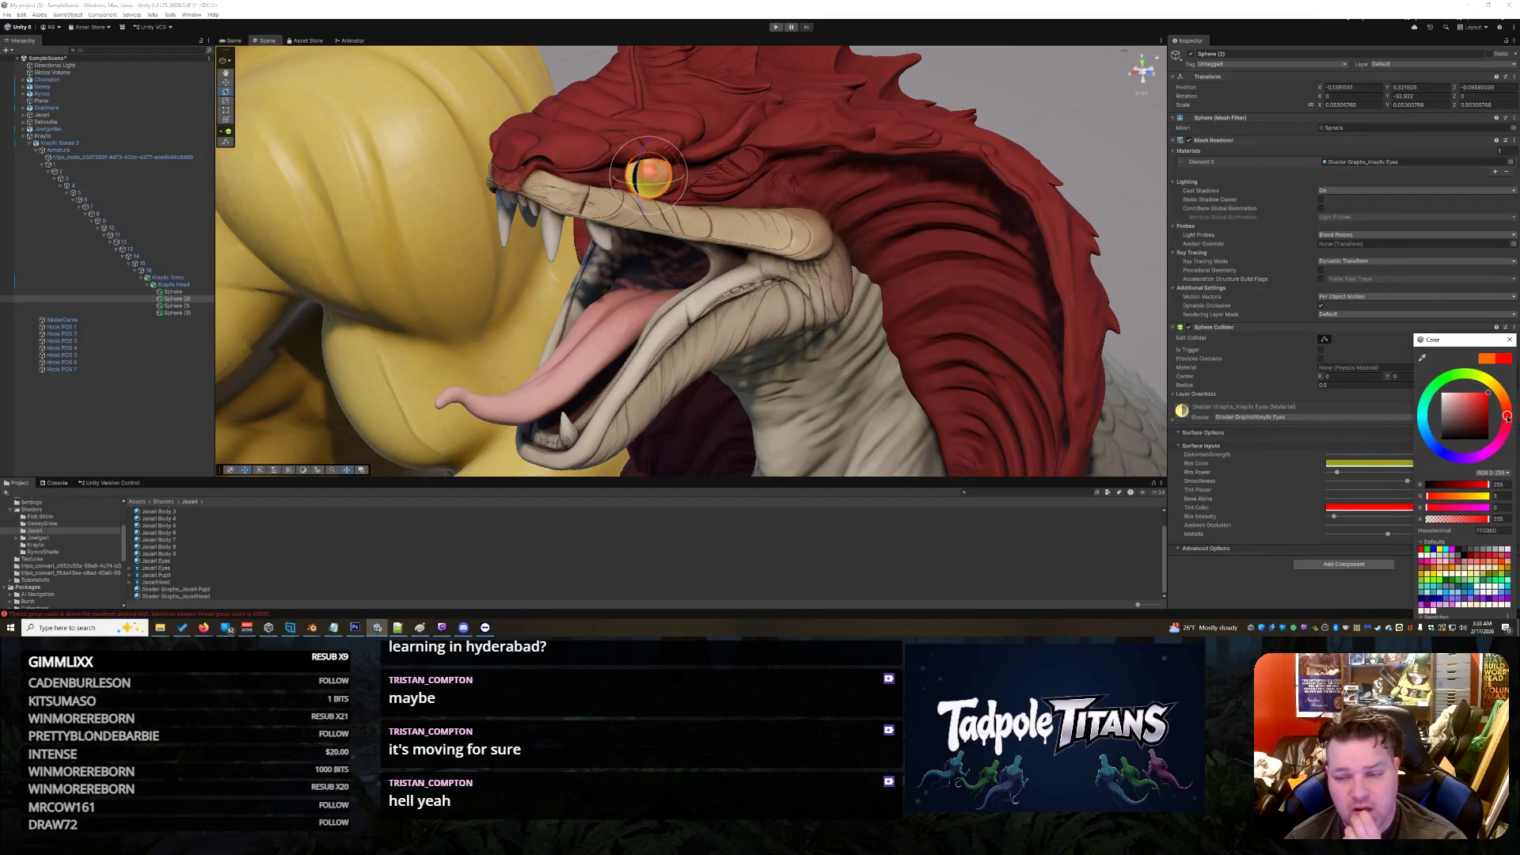
left_click(1393, 475)
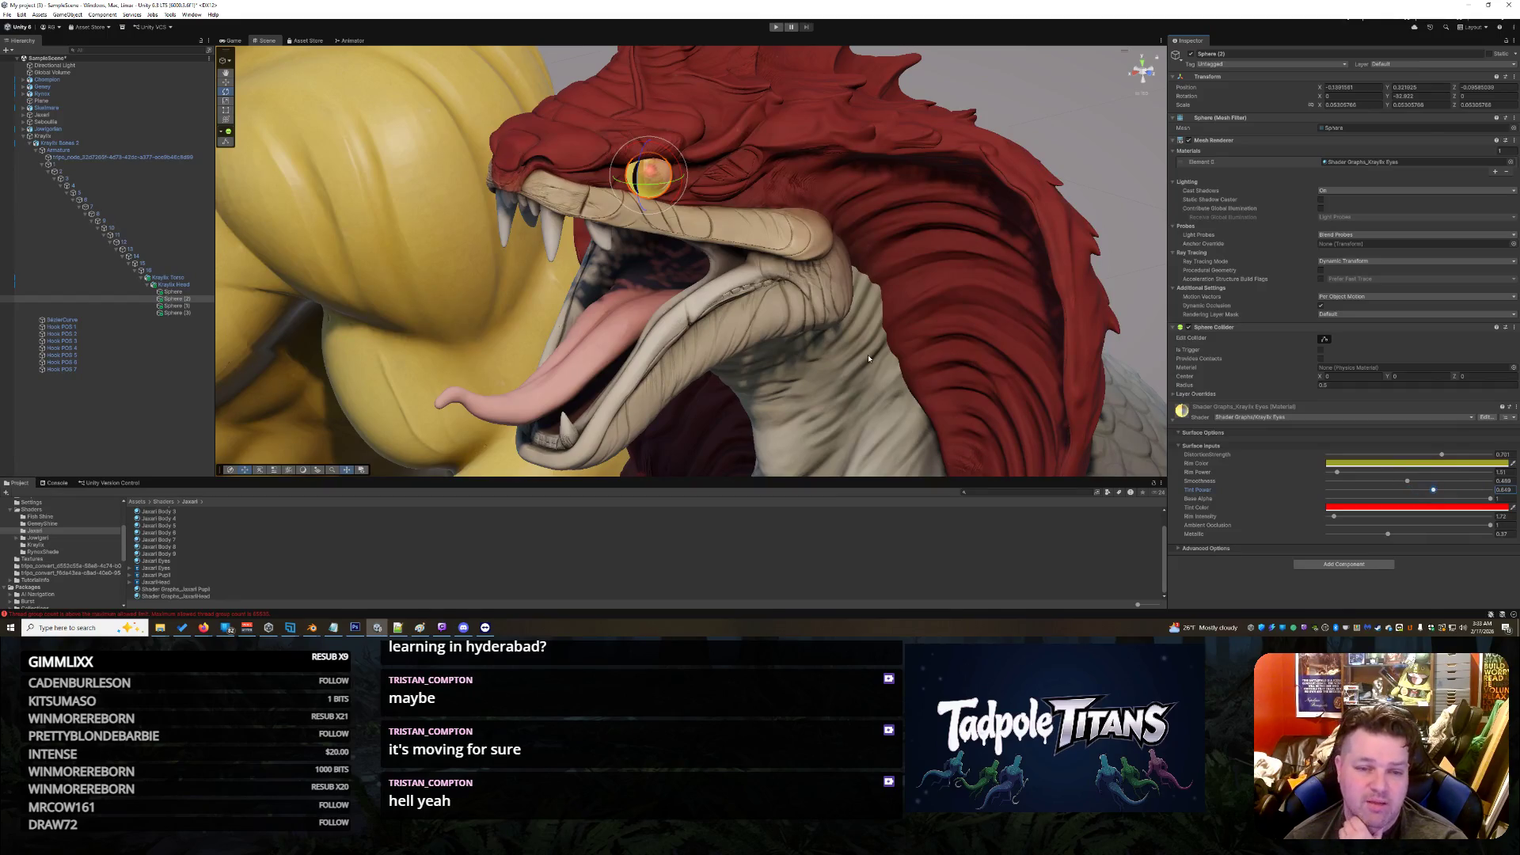
Step: Orbit to a side view of the serpent and select both Jaxari Pupil spheres in the Hierarchy
right_click(1079, 414)
mouse_move(949, 332)
left_mouse_down()
mouse_move(1058, 185)
mouse_move(871, 198)
mouse_move(1027, 200)
mouse_move(1072, 377)
mouse_move(1022, 177)
mouse_move(926, 174)
left_mouse_up()
scroll(992, 180, "down", 3)
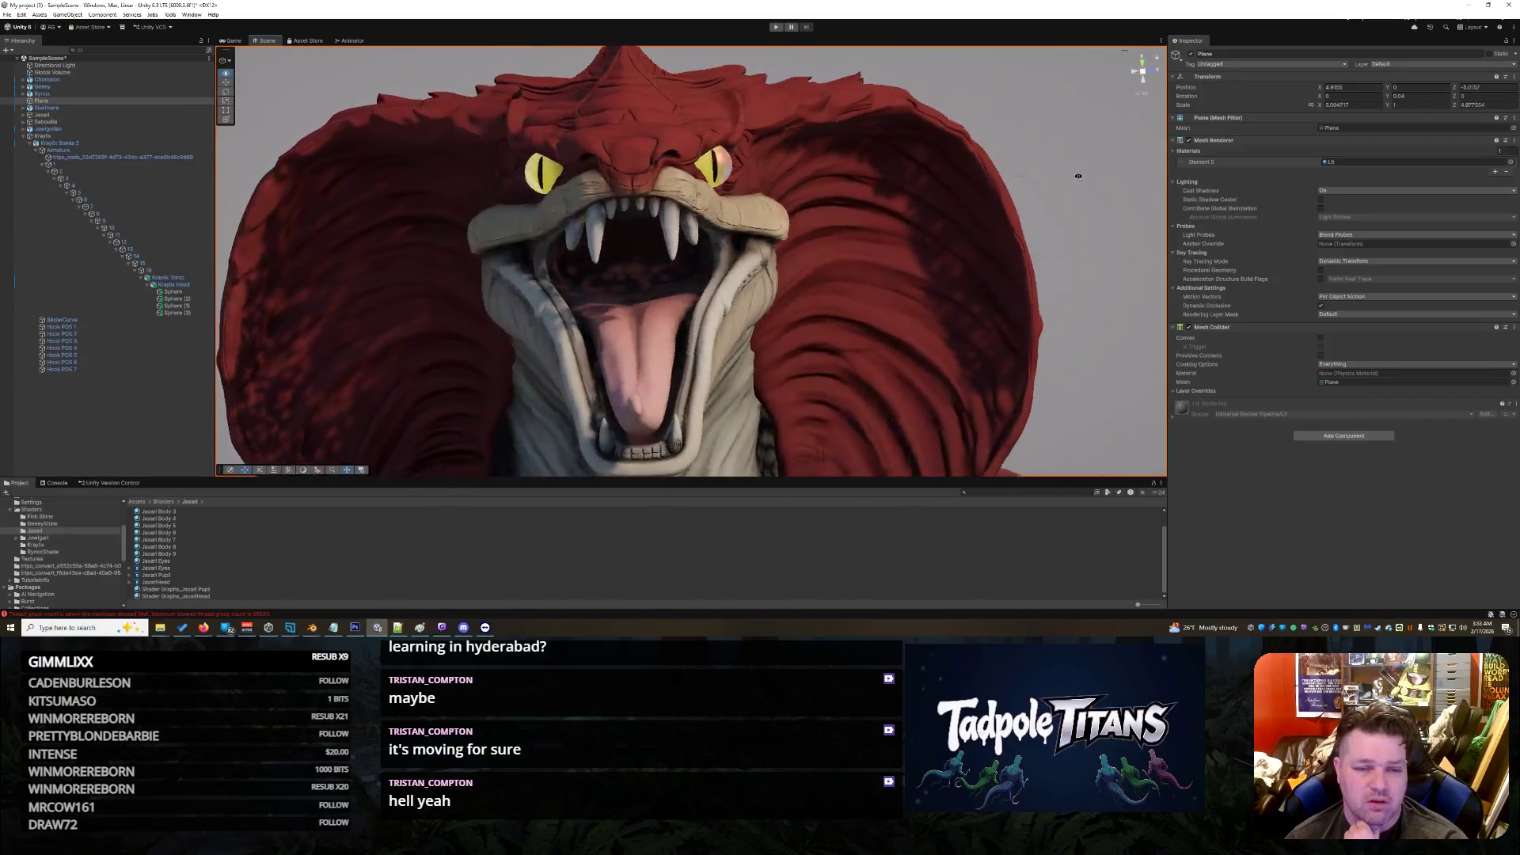
mouse_move(1086, 179)
left_mouse_down()
mouse_move(1298, 158)
mouse_move(734, 249)
mouse_move(752, 246)
mouse_move(697, 198)
left_mouse_up()
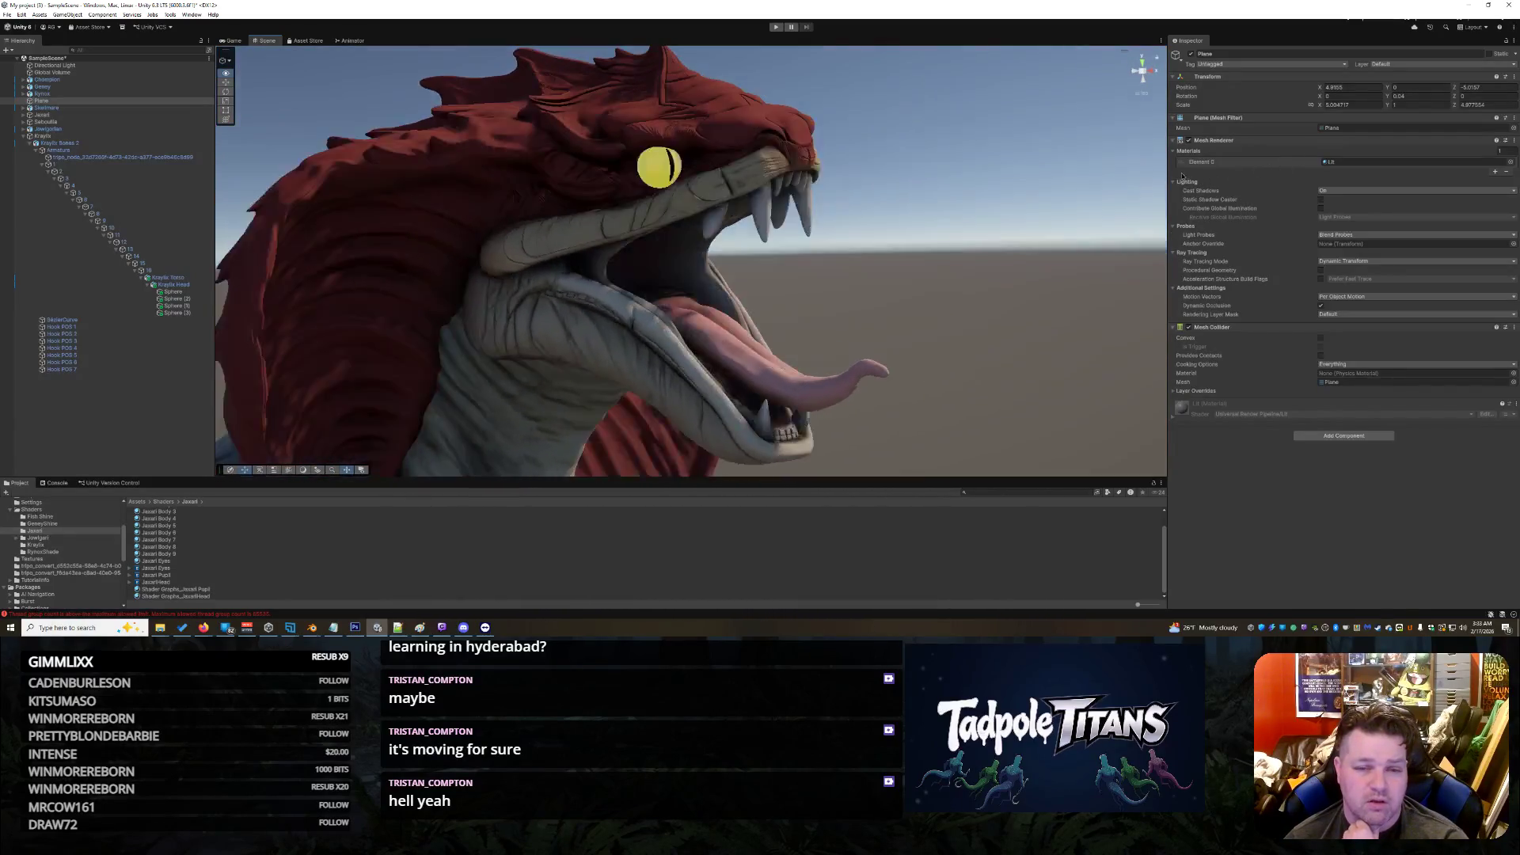
left_click(653, 158)
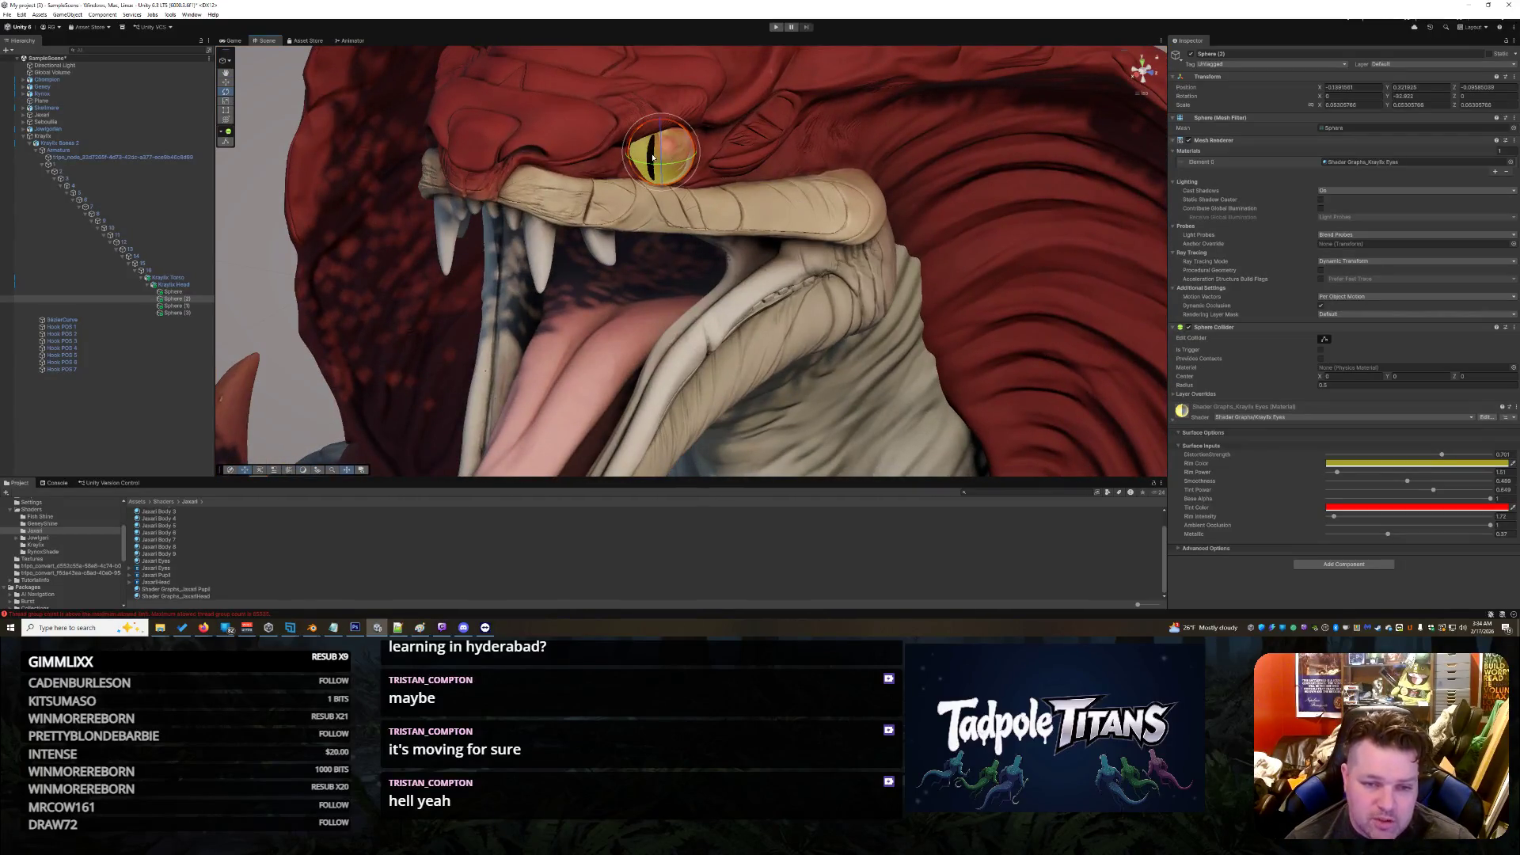
left_click(187, 306)
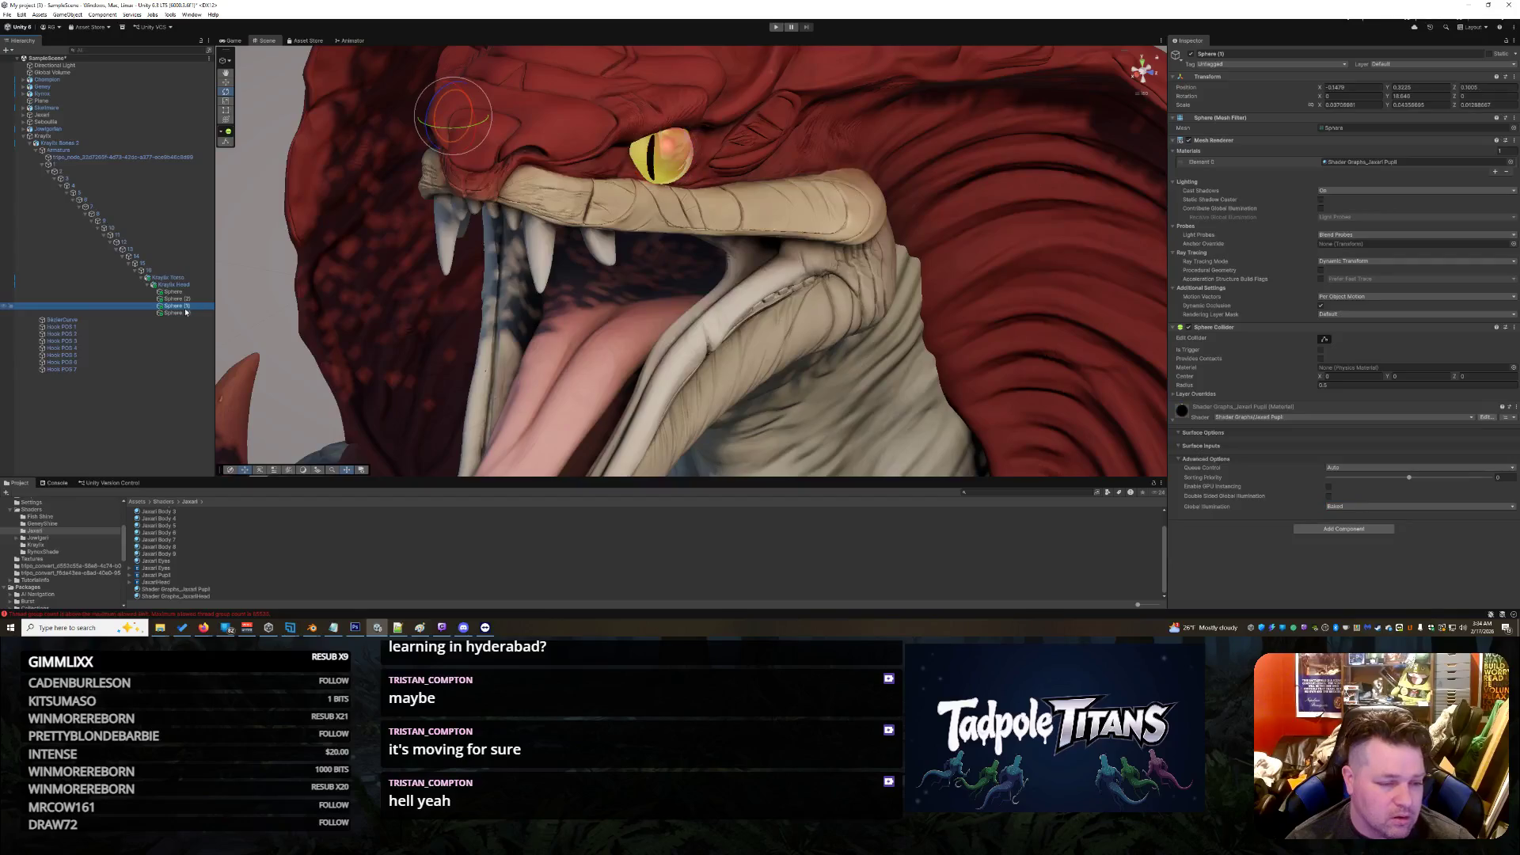
left_click(187, 298)
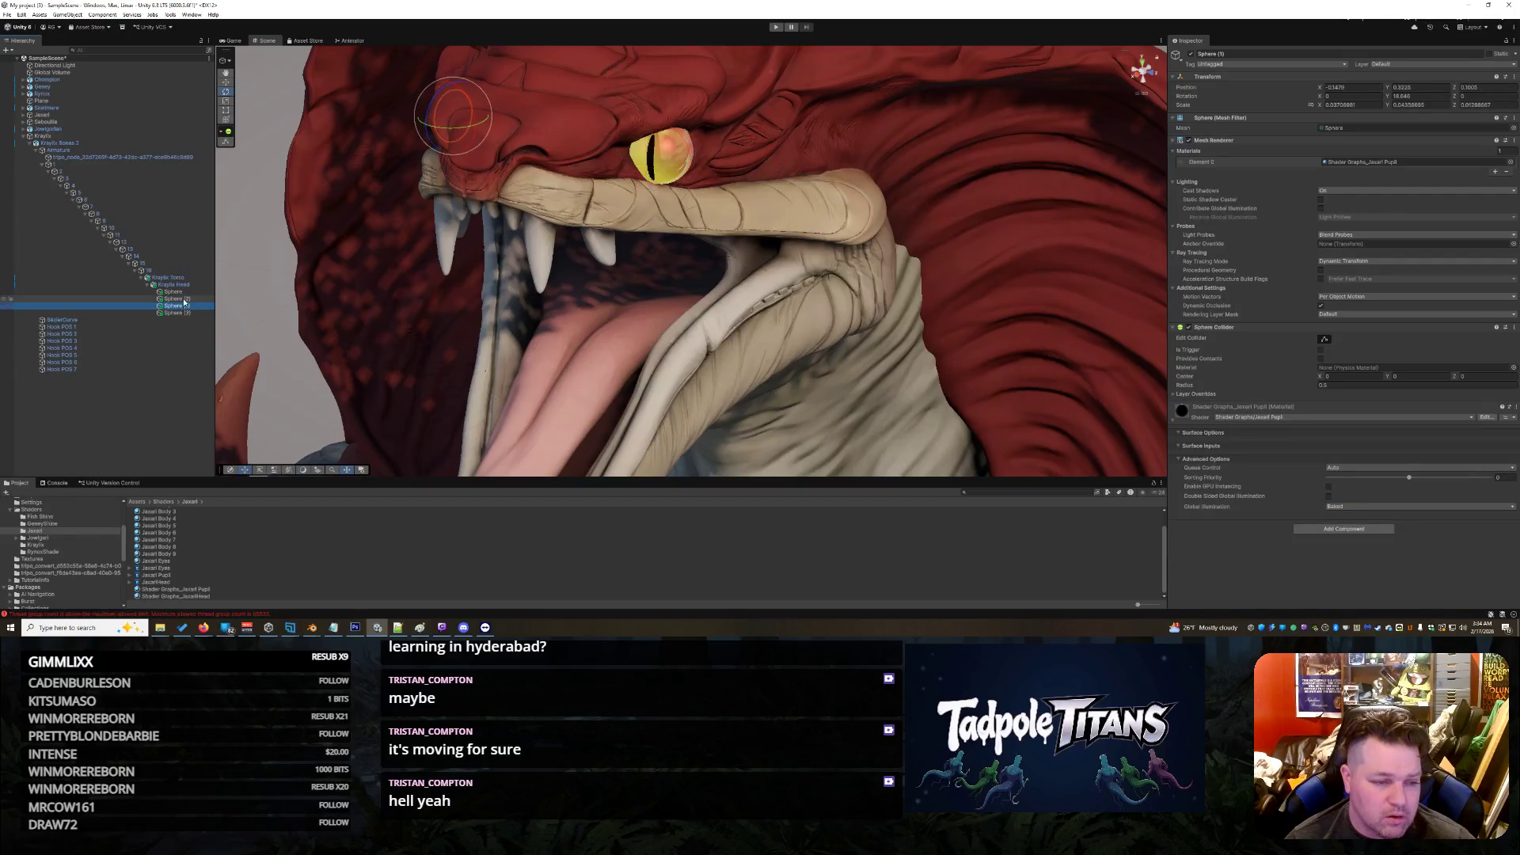
left_click(186, 312, "ctrl")
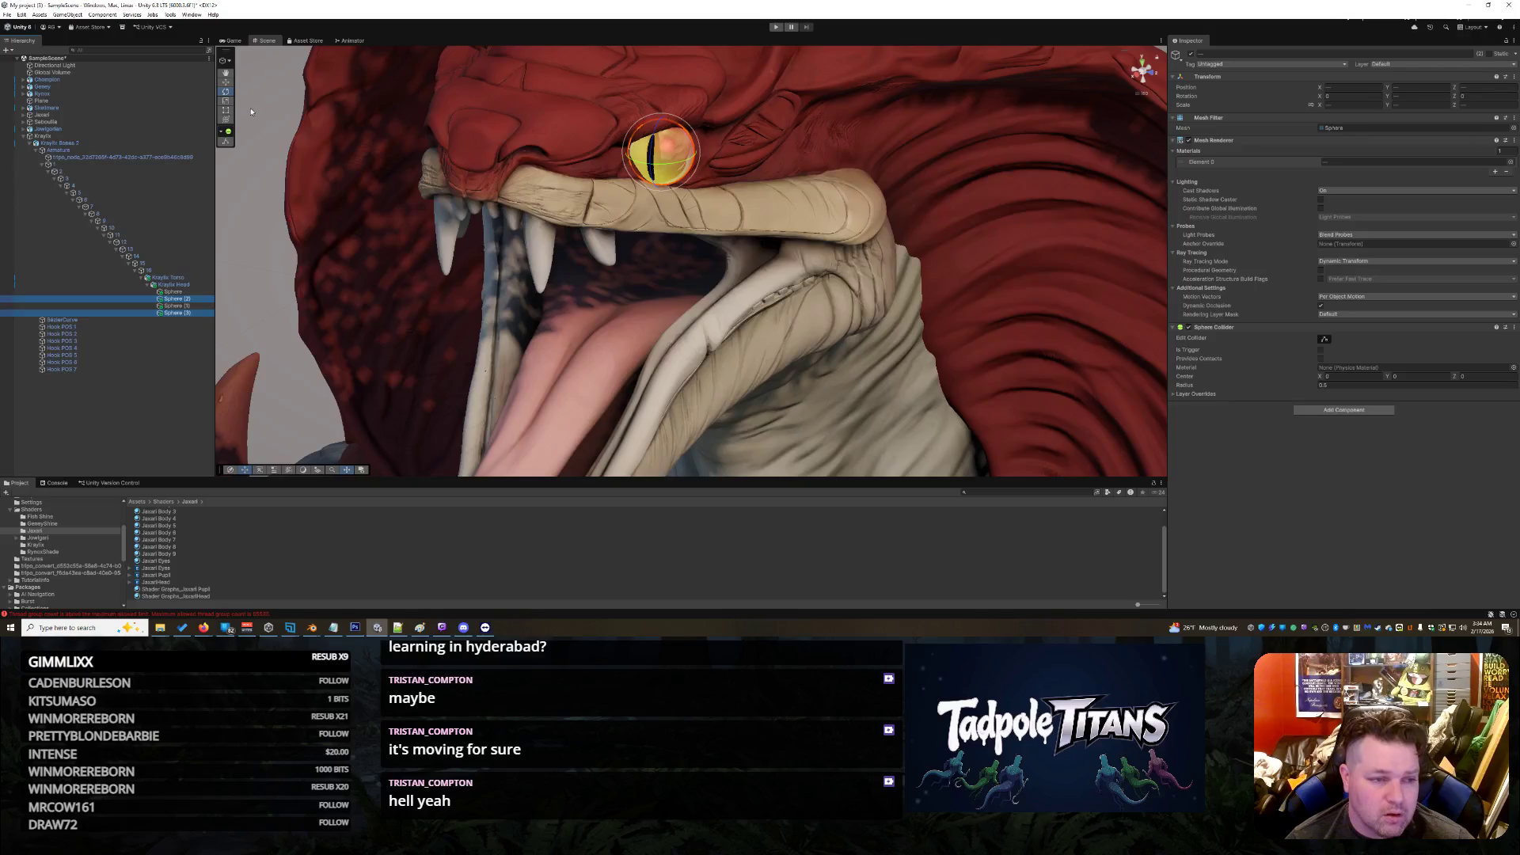
Step: Toggle Move and Rotate tools, return to a front view and select the eye's pupil sphere, Sphere (1)
left_click(225, 81)
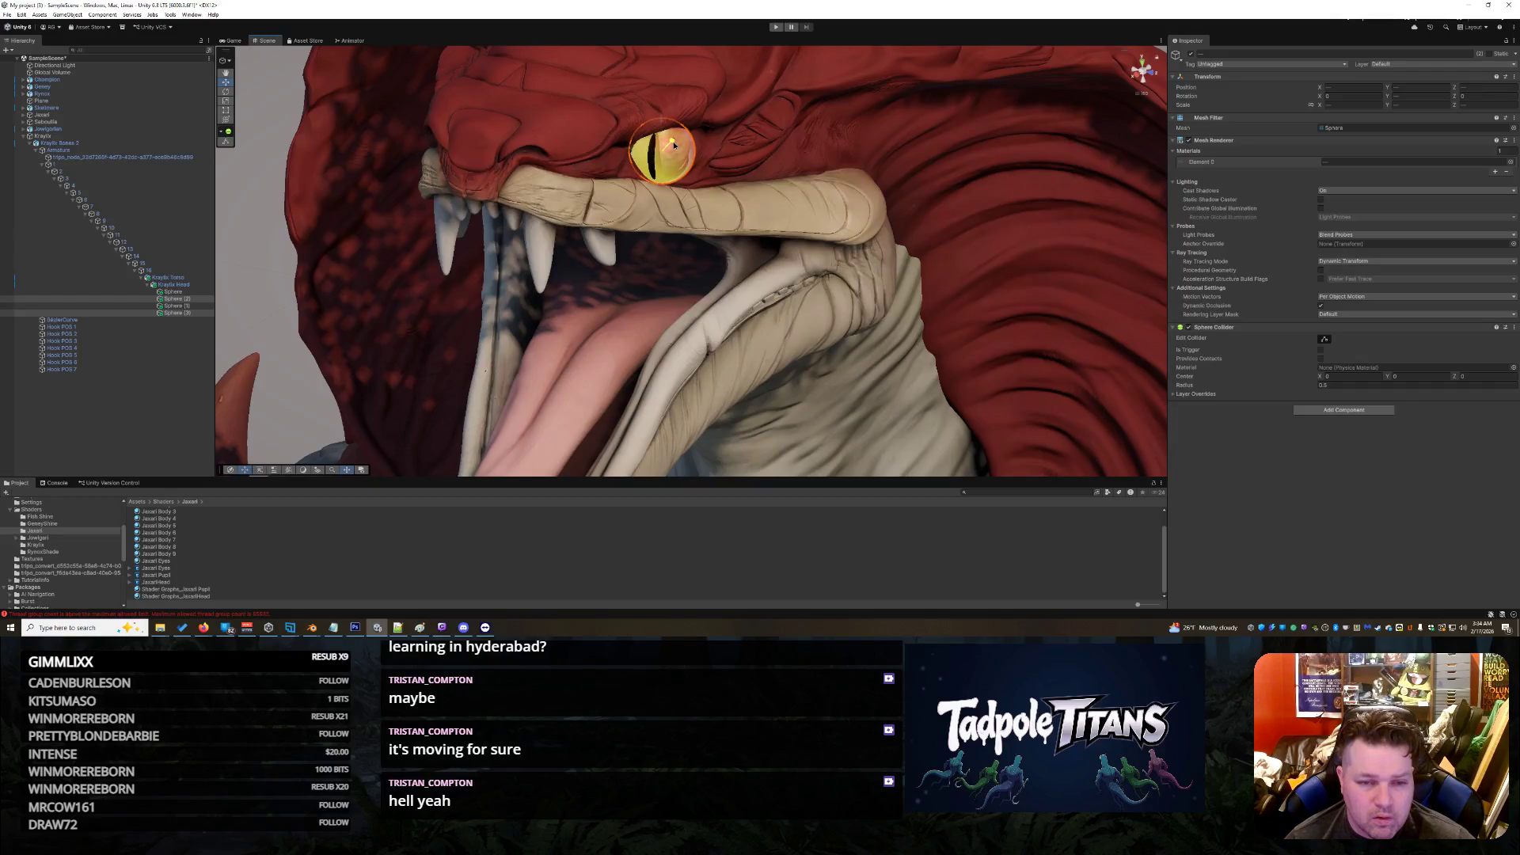
left_click(228, 91)
scroll(677, 167, "down", 3)
left_click(721, 252)
mouse_move(722, 253)
left_mouse_down()
mouse_move(979, 175)
mouse_move(795, 235)
left_mouse_up()
left_click(915, 191)
scroll(794, 234, "up", 5)
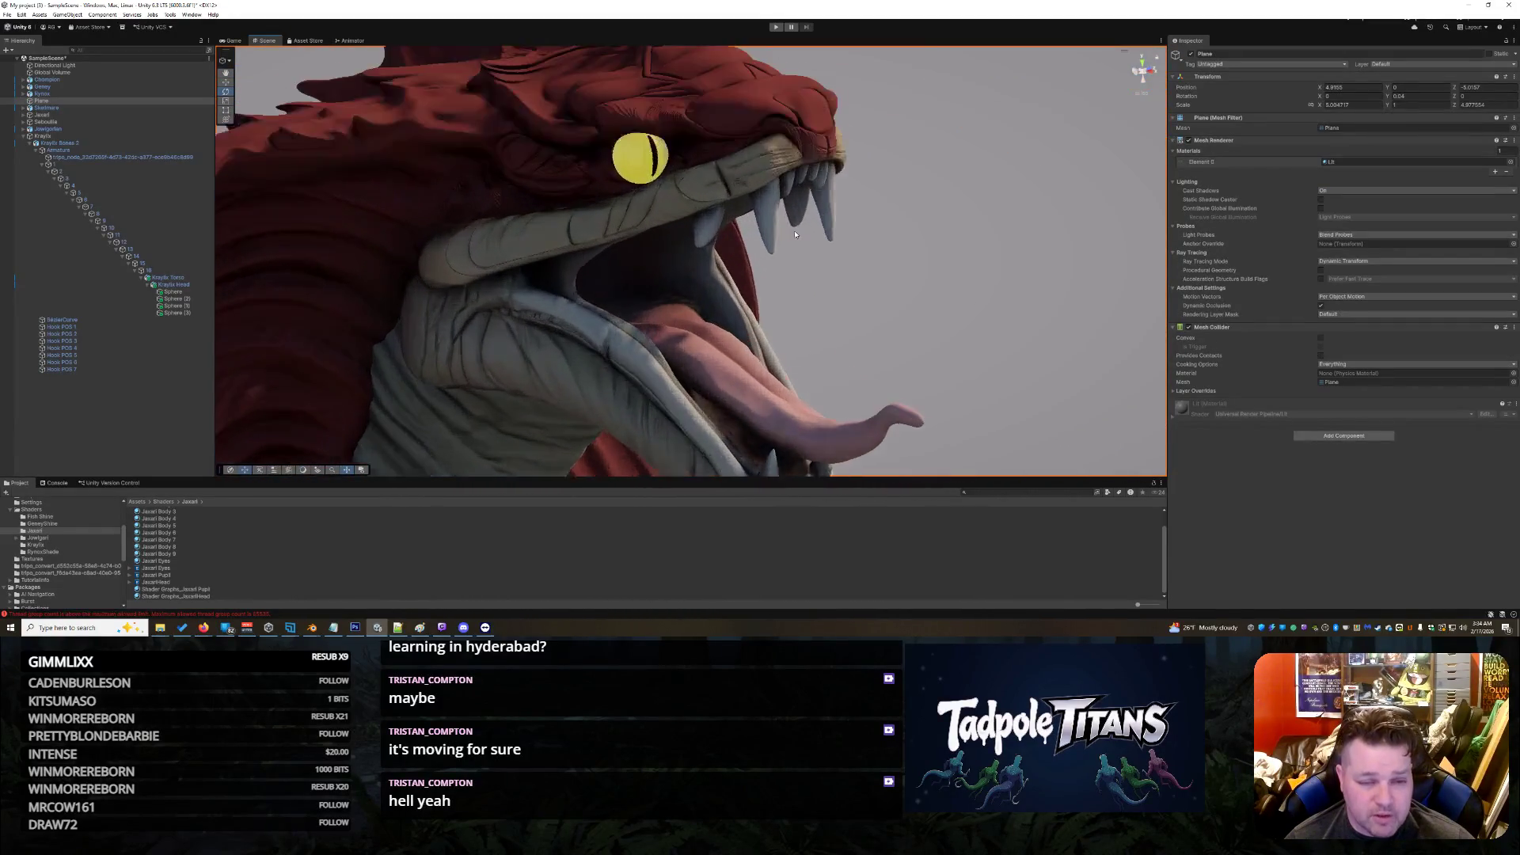
scroll(690, 130, "up", 2)
left_click(645, 125)
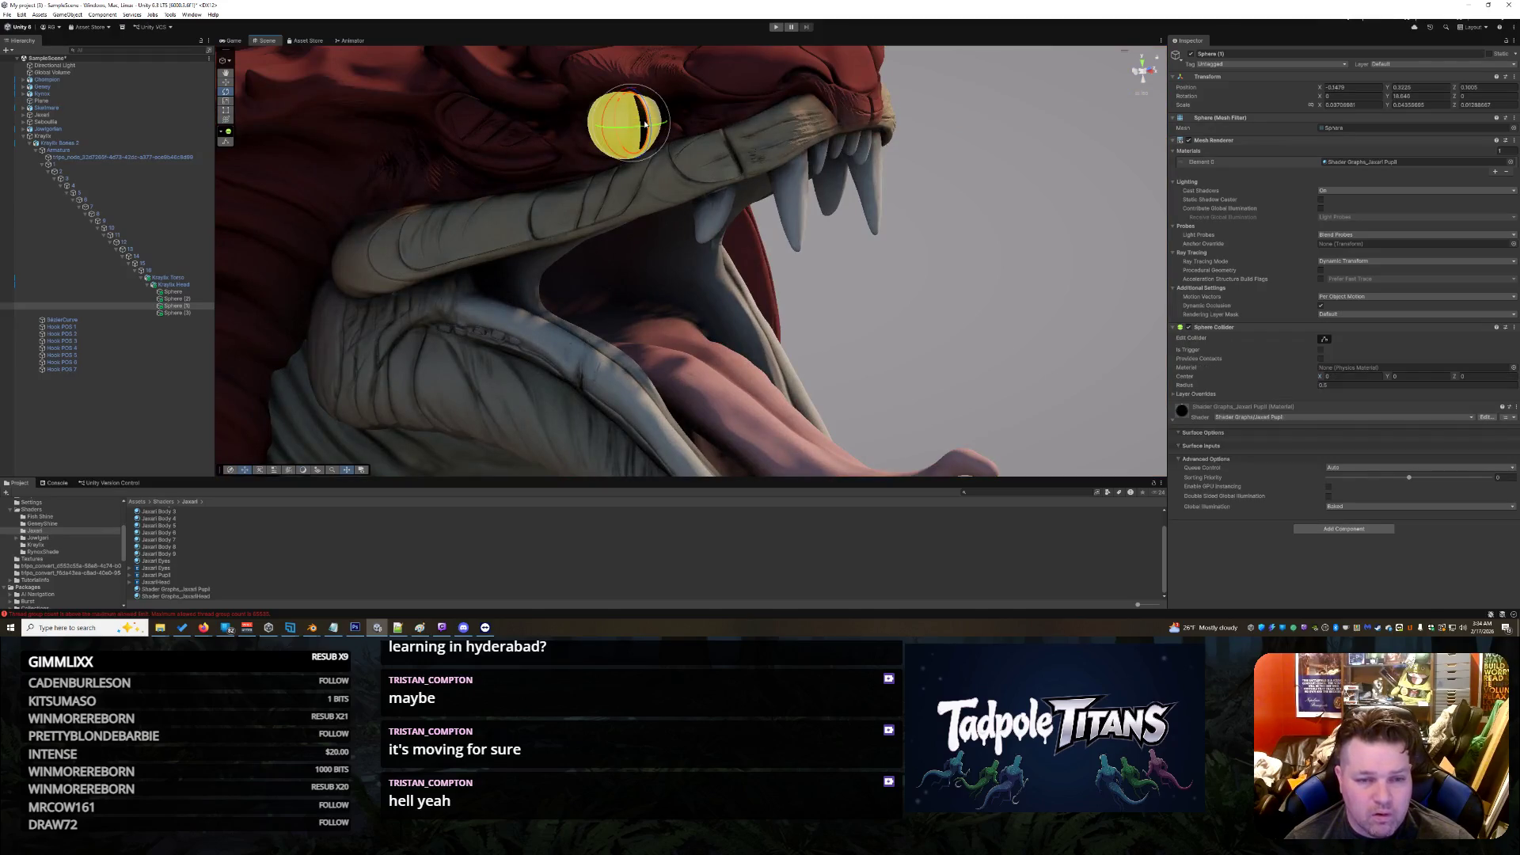
Step: Shift one yellow eye sphere slightly left, then view both eyes more closely
left_click(177, 293, "shift")
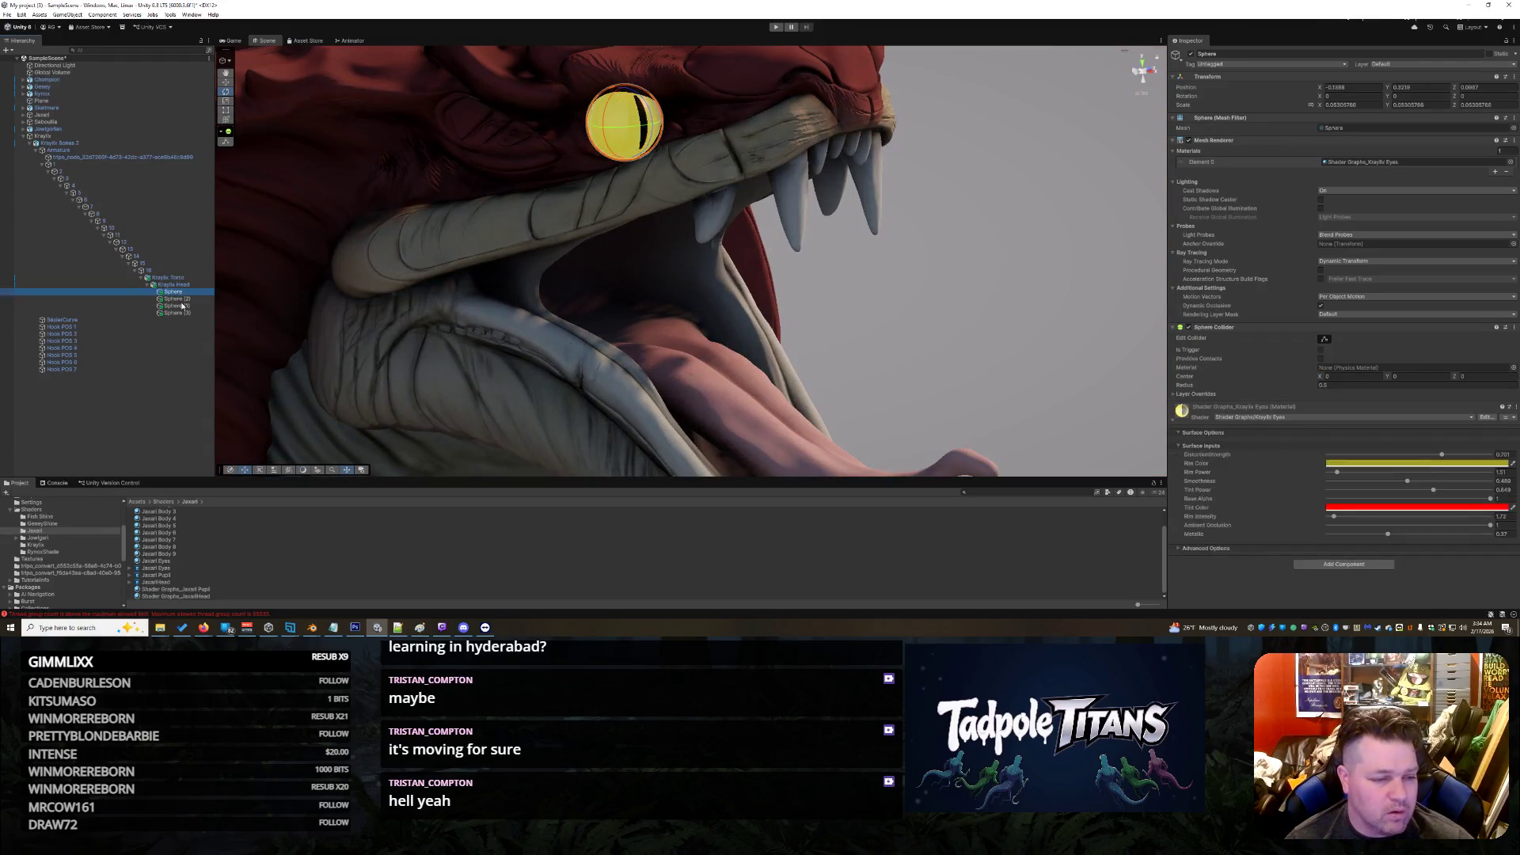
left_click(182, 299, "ctrl")
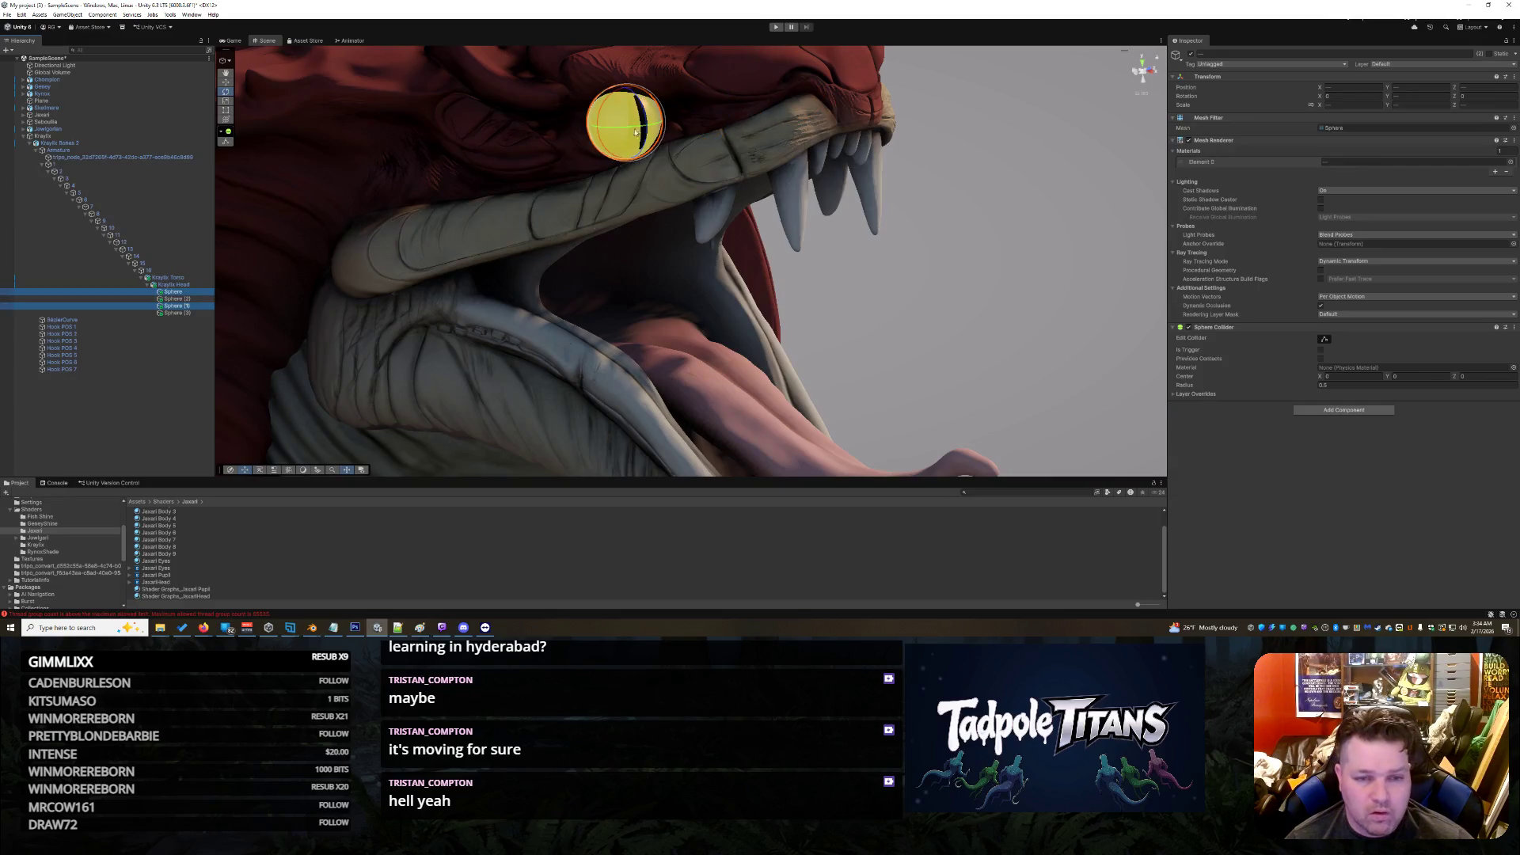
left_click(226, 82)
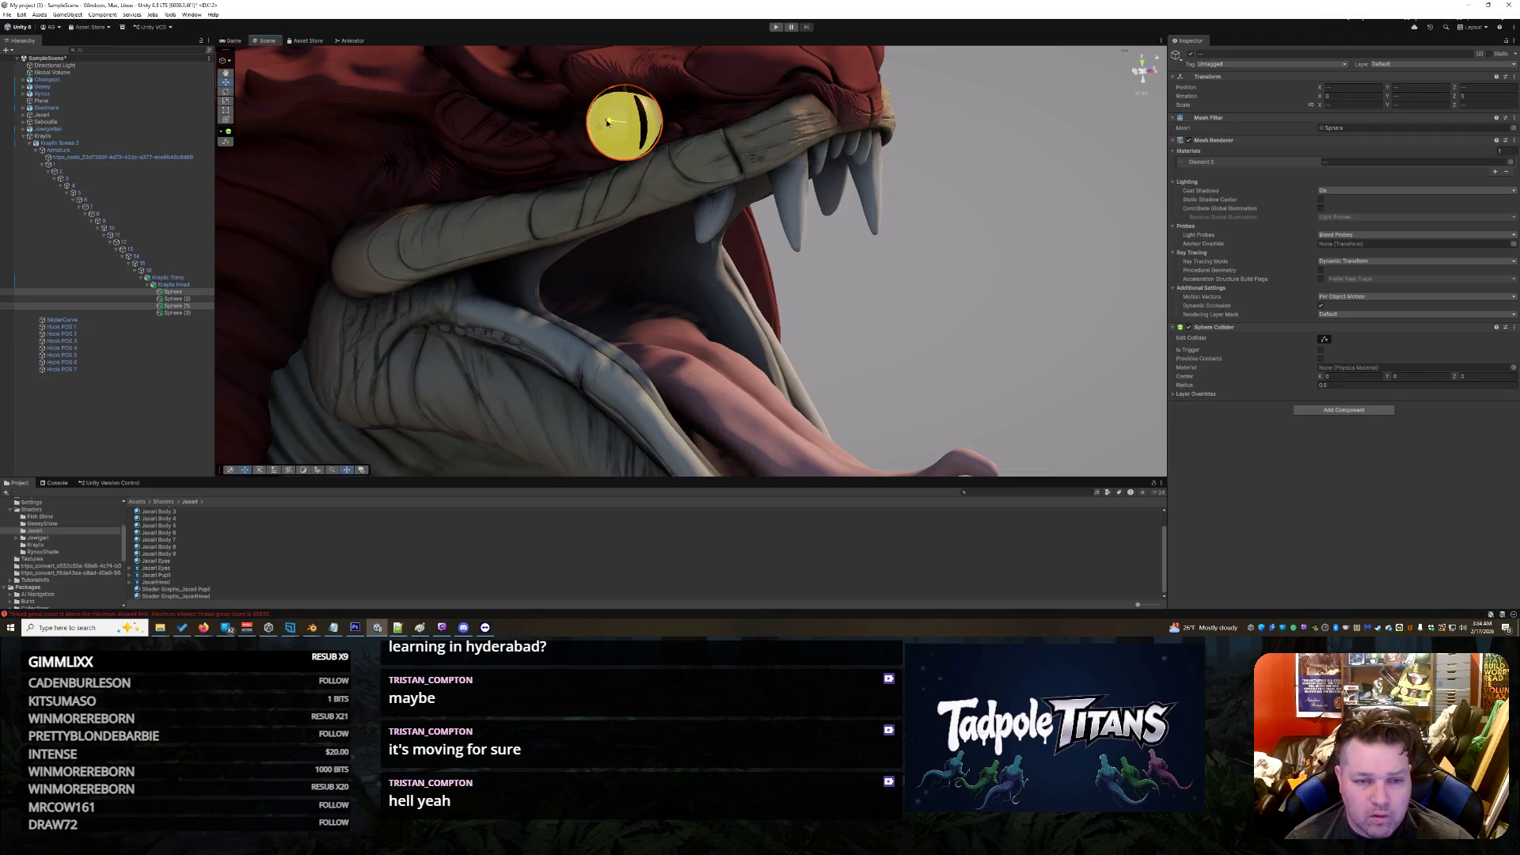
left_click_drag(607, 122, 604, 122)
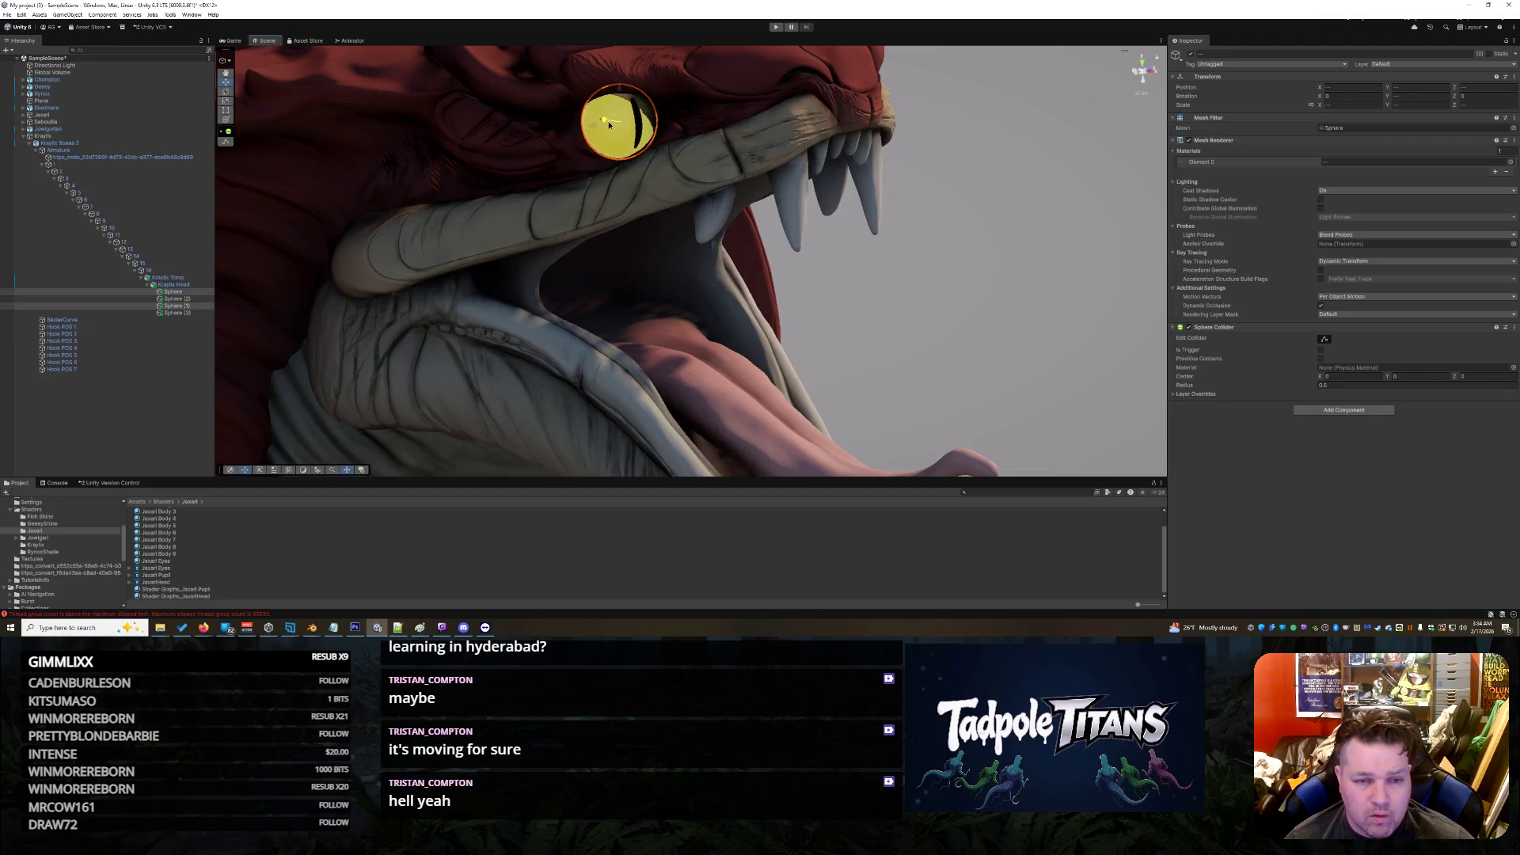
mouse_move(761, 164)
left_mouse_down()
mouse_move(770, 203)
mouse_move(621, 199)
mouse_move(605, 184)
left_mouse_up()
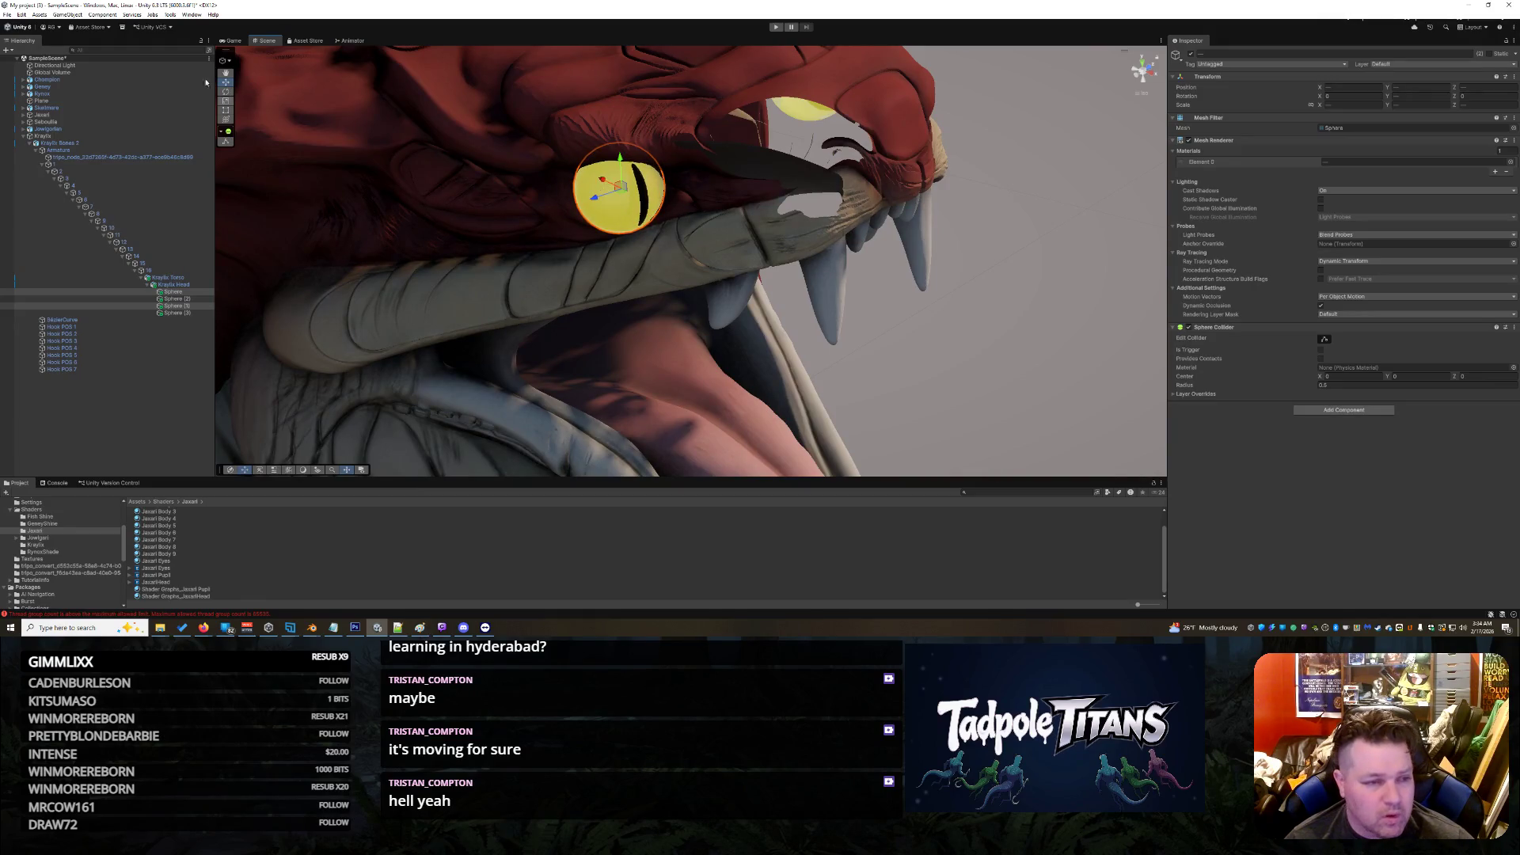
Step: From the front, select Sphere (2) and Sphere (3) and nudge them up to recentre the pupils
left_click(227, 93)
scroll(635, 206, "down", 3)
left_click(937, 334)
scroll(938, 334, "down", 3)
mouse_move(937, 333)
left_mouse_down()
mouse_move(713, 269)
mouse_move(656, 190)
left_mouse_up()
scroll(673, 256, "up", 5)
left_click(650, 160)
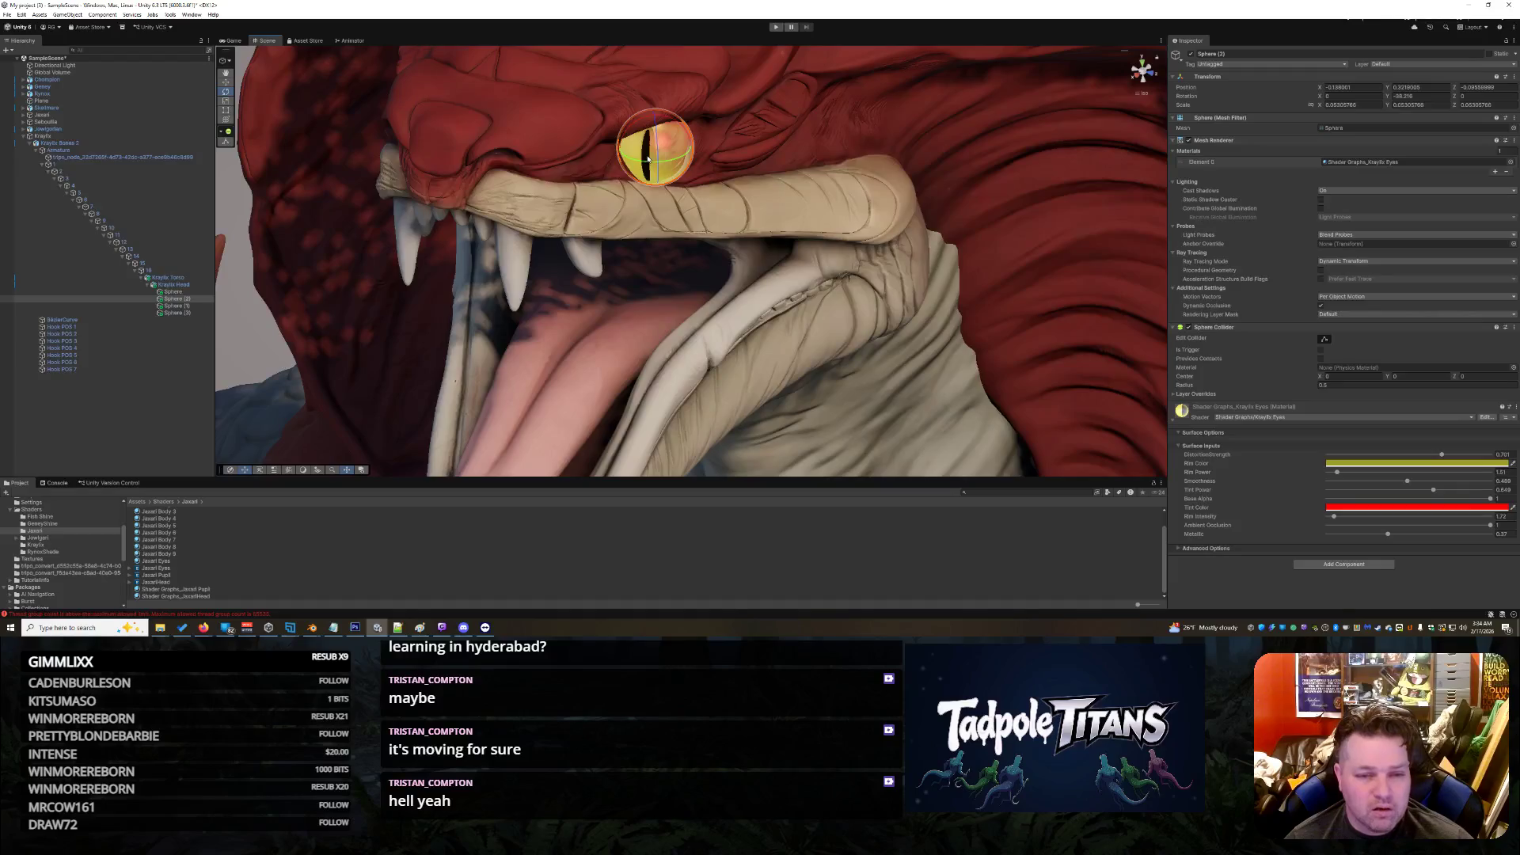
left_click(172, 312, "ctrl")
scroll(790, 248, "up", 1)
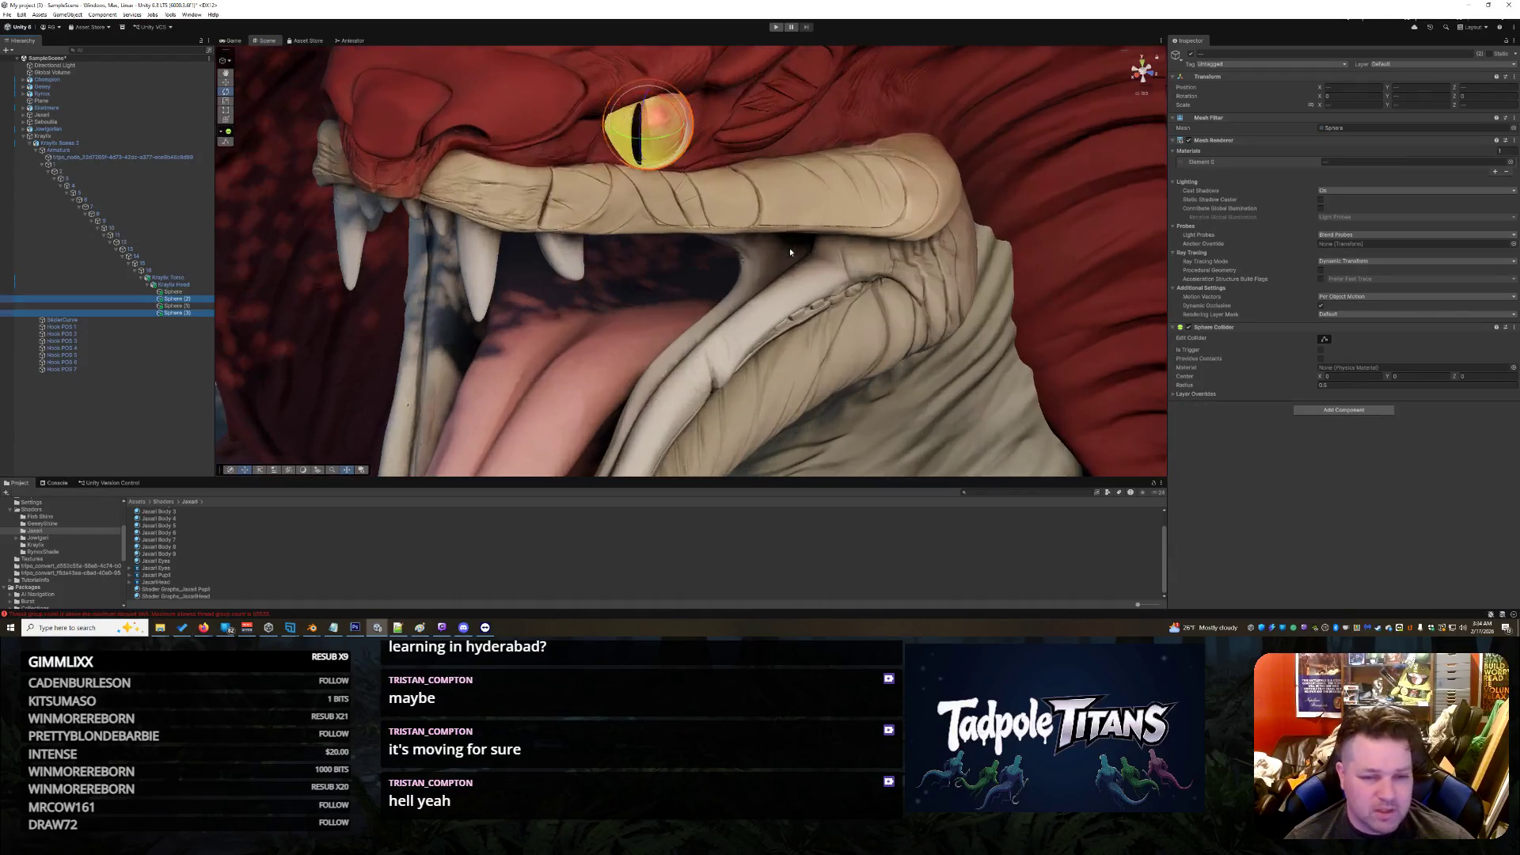
left_click(227, 83)
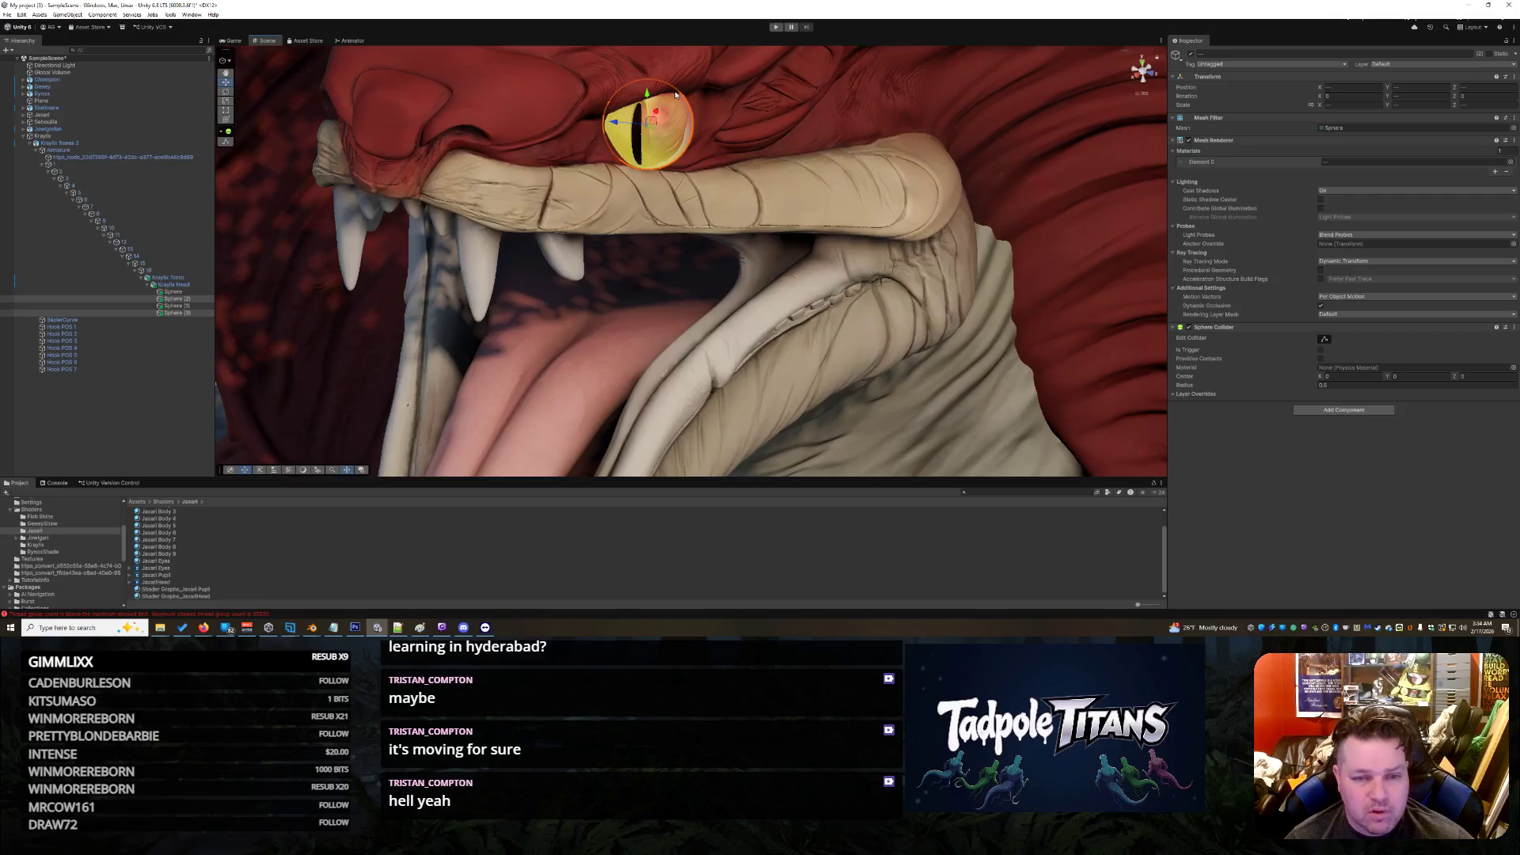
mouse_move(657, 125)
left_mouse_down()
mouse_move(615, 122)
mouse_move(657, 112)
left_mouse_up()
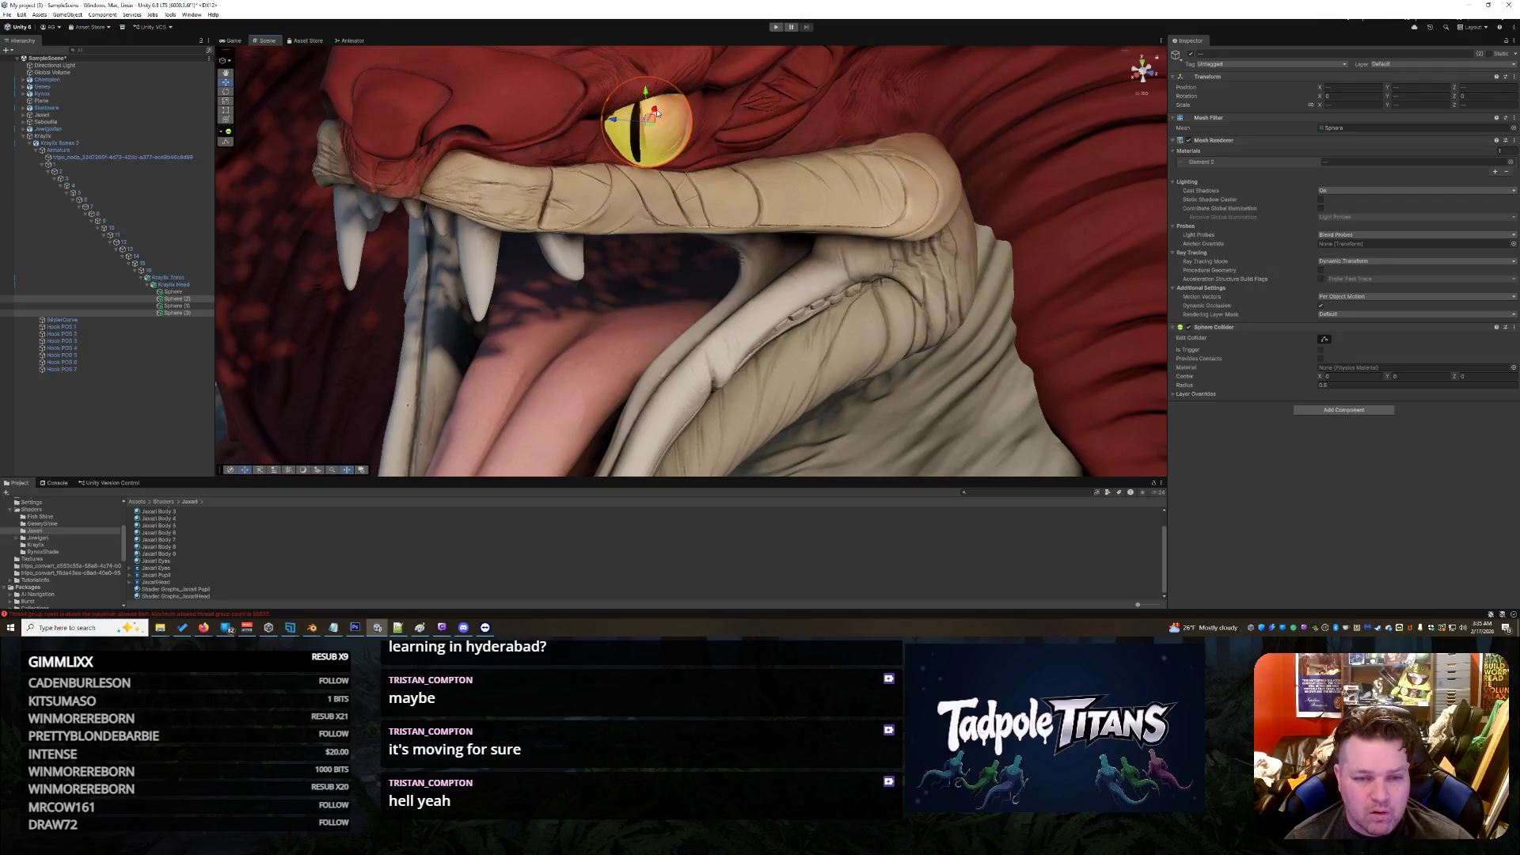
Step: Review both centred slit-pupil eyes from a level frontal view of the creature lineup
left_click(227, 93)
left_click(804, 279)
scroll(805, 278, "down", 5)
left_click(1000, 230)
mouse_move(1001, 230)
left_mouse_down()
mouse_move(1116, 171)
mouse_move(964, 330)
mouse_move(862, 379)
left_mouse_up()
scroll(1116, 171, "down", 10)
left_click_drag(738, 371, 750, 368)
scroll(750, 368, "up", 10)
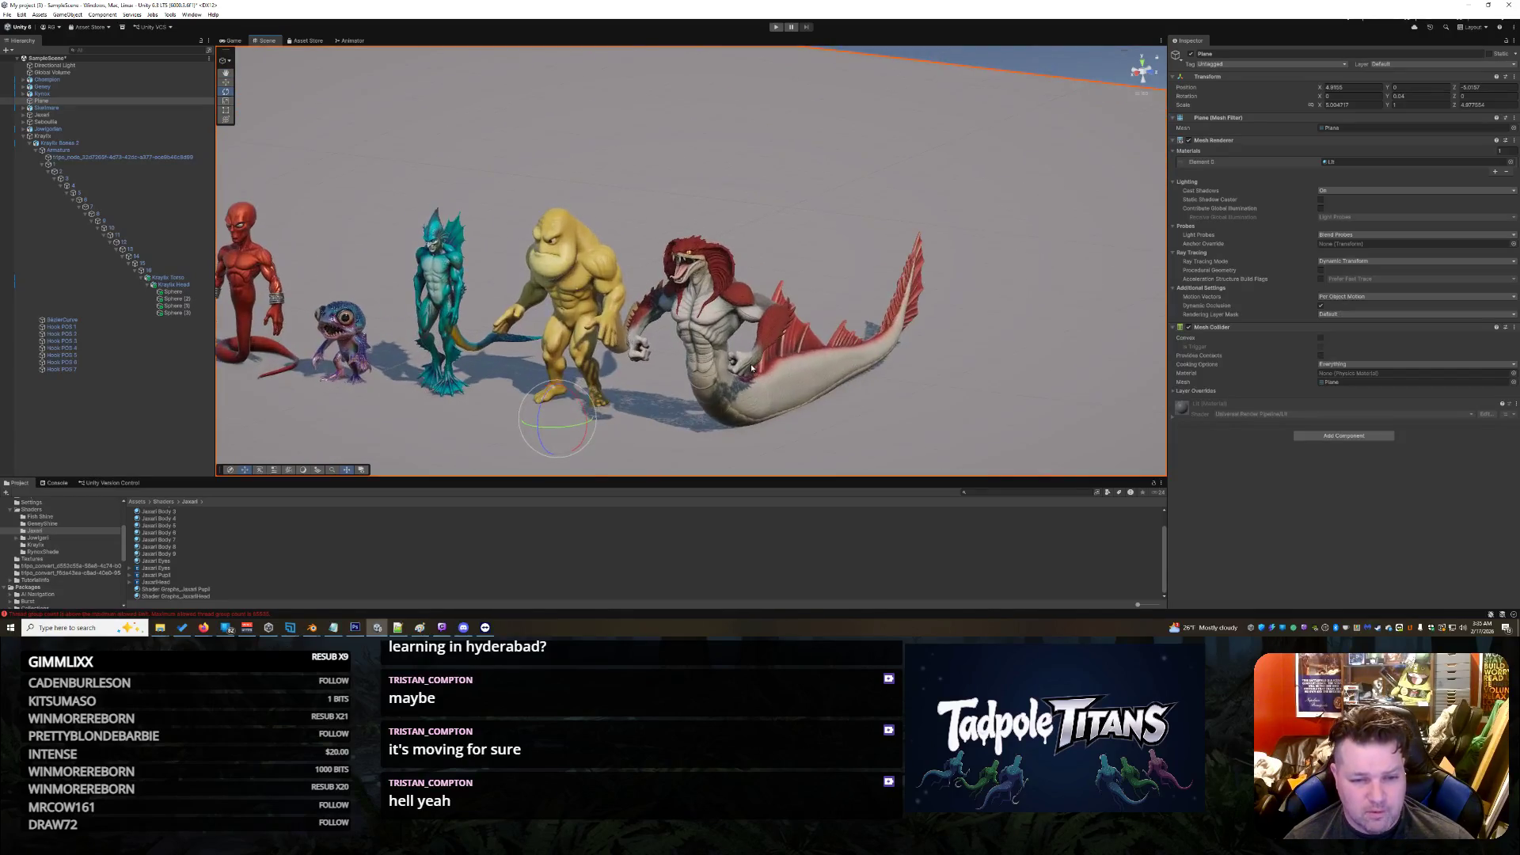
Step: Select and orbit the Kraylix Head model, collapse its eye spheres, and inspect the Jaxari head shader graph
scroll(752, 367, "up", 10)
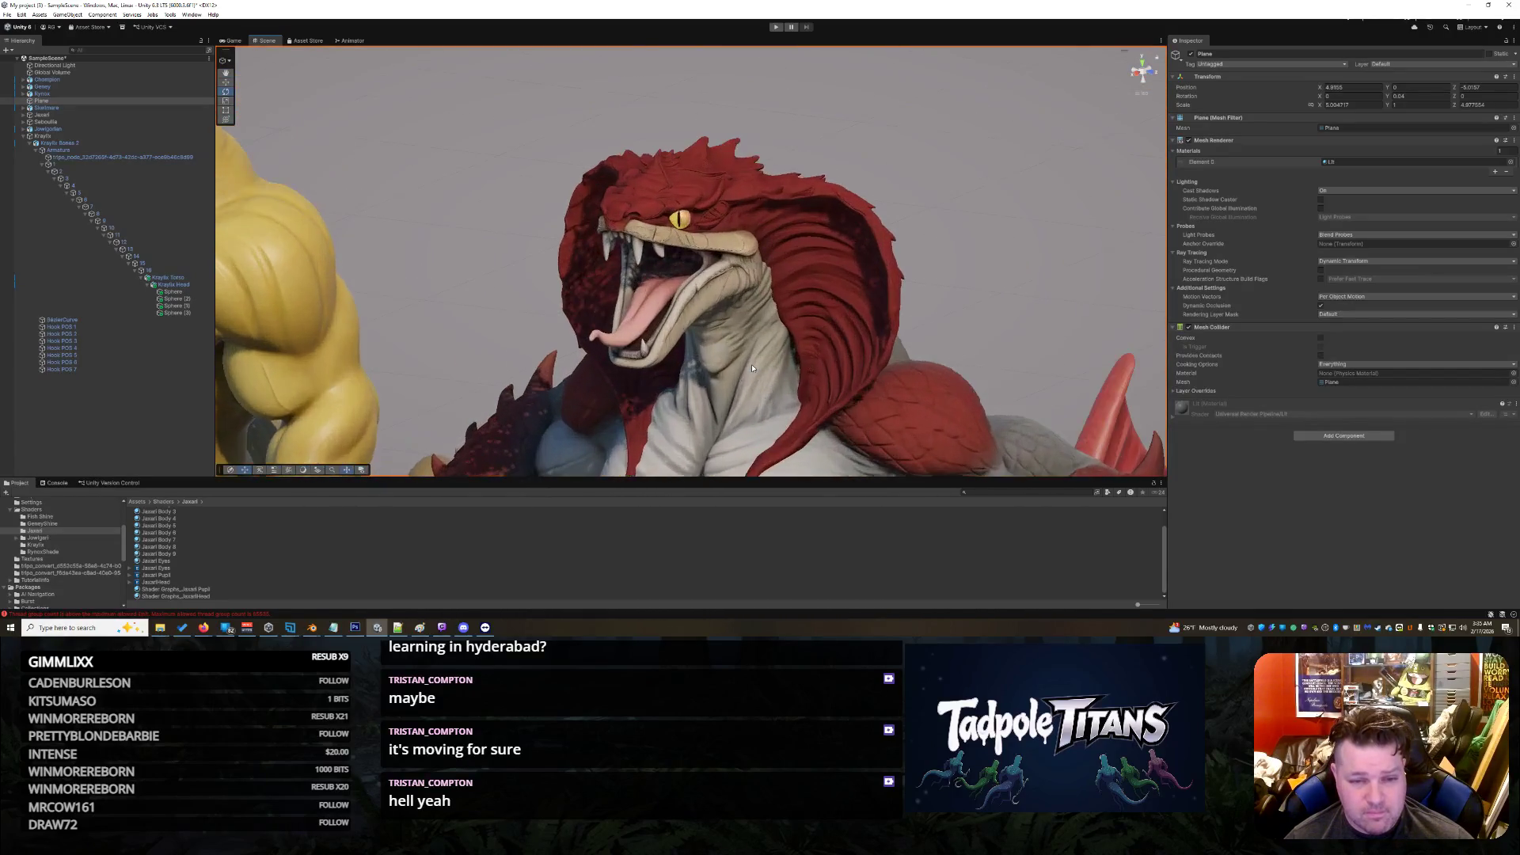
scroll(758, 369, "down", 10)
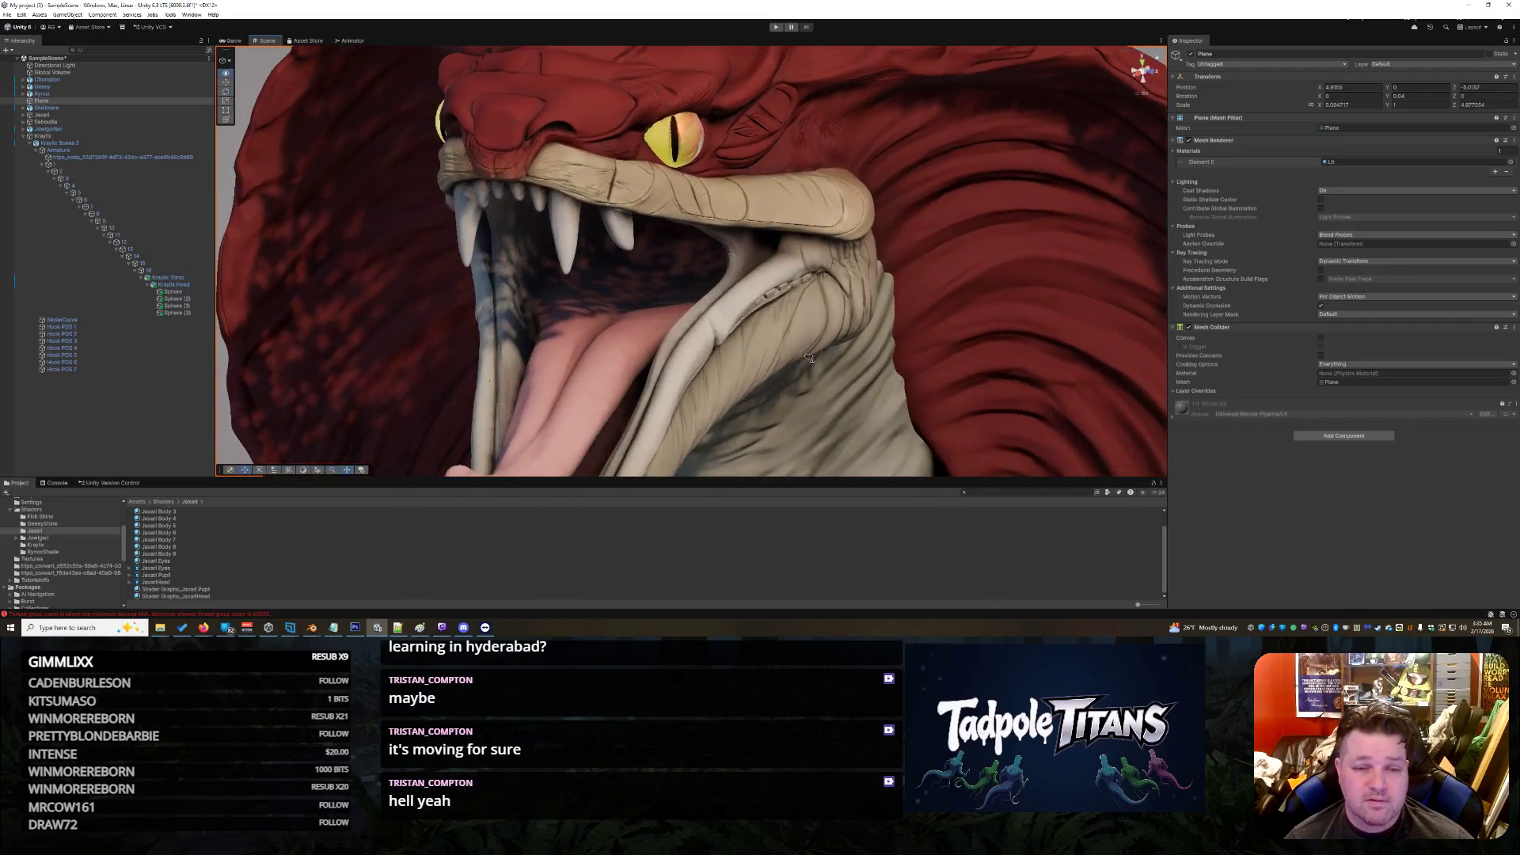
left_click(846, 273)
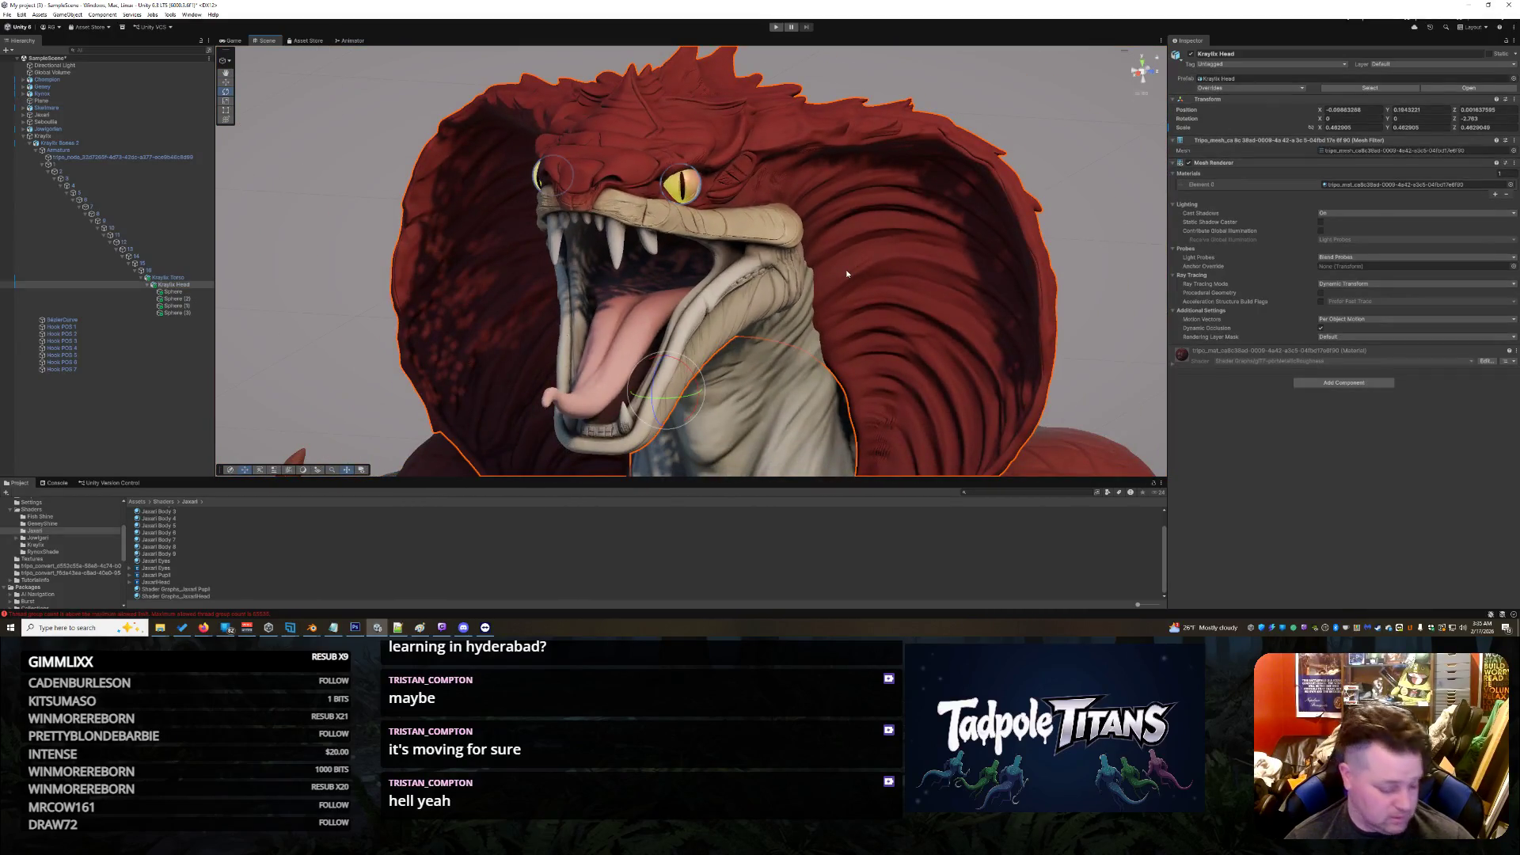
scroll(846, 273, "down", 8)
left_click_drag(880, 249, 582, 318)
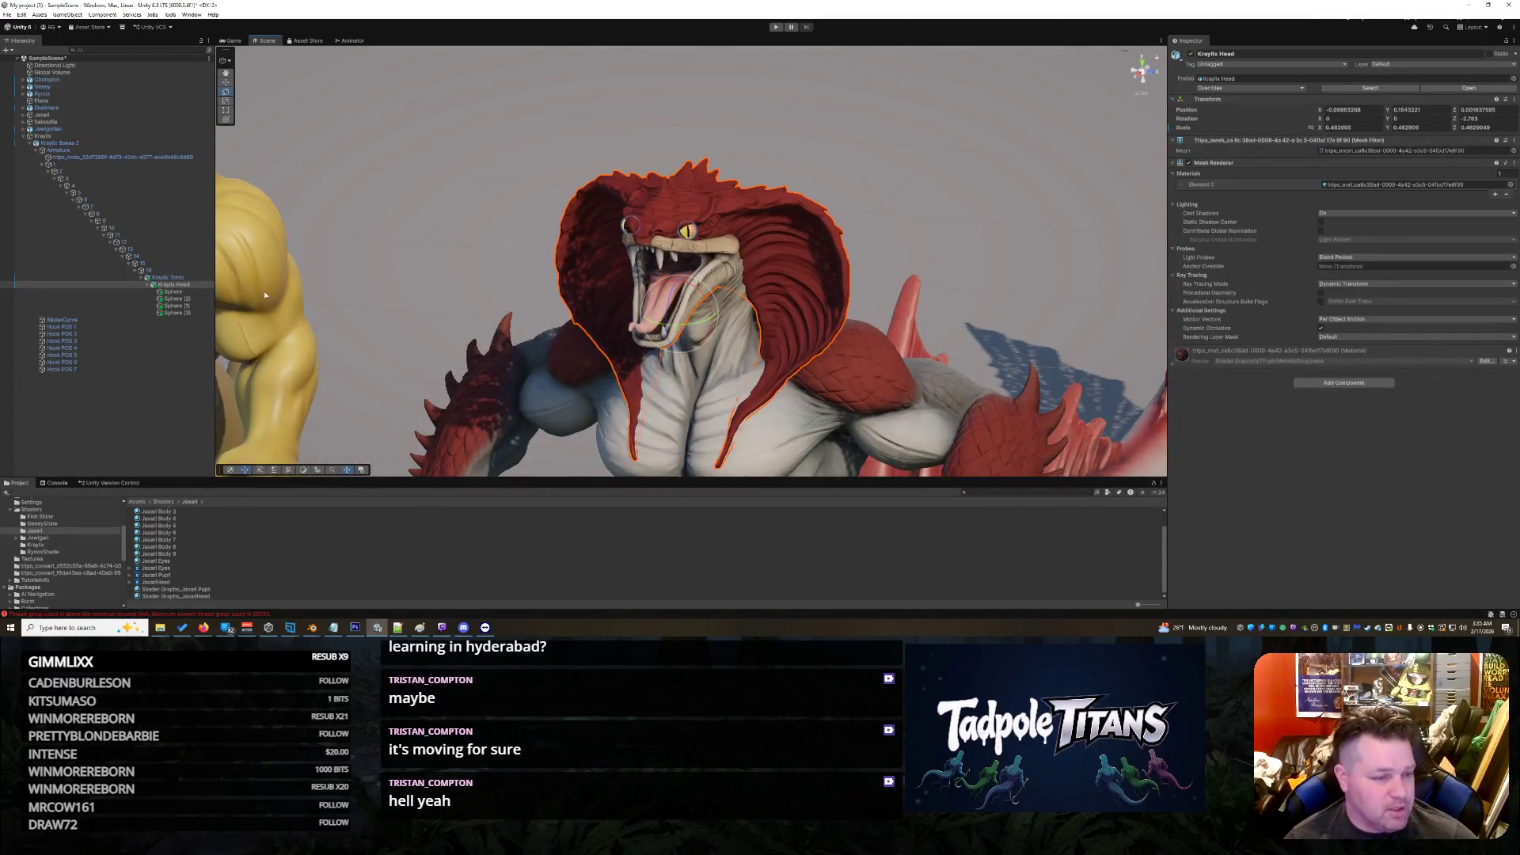
left_click(148, 285)
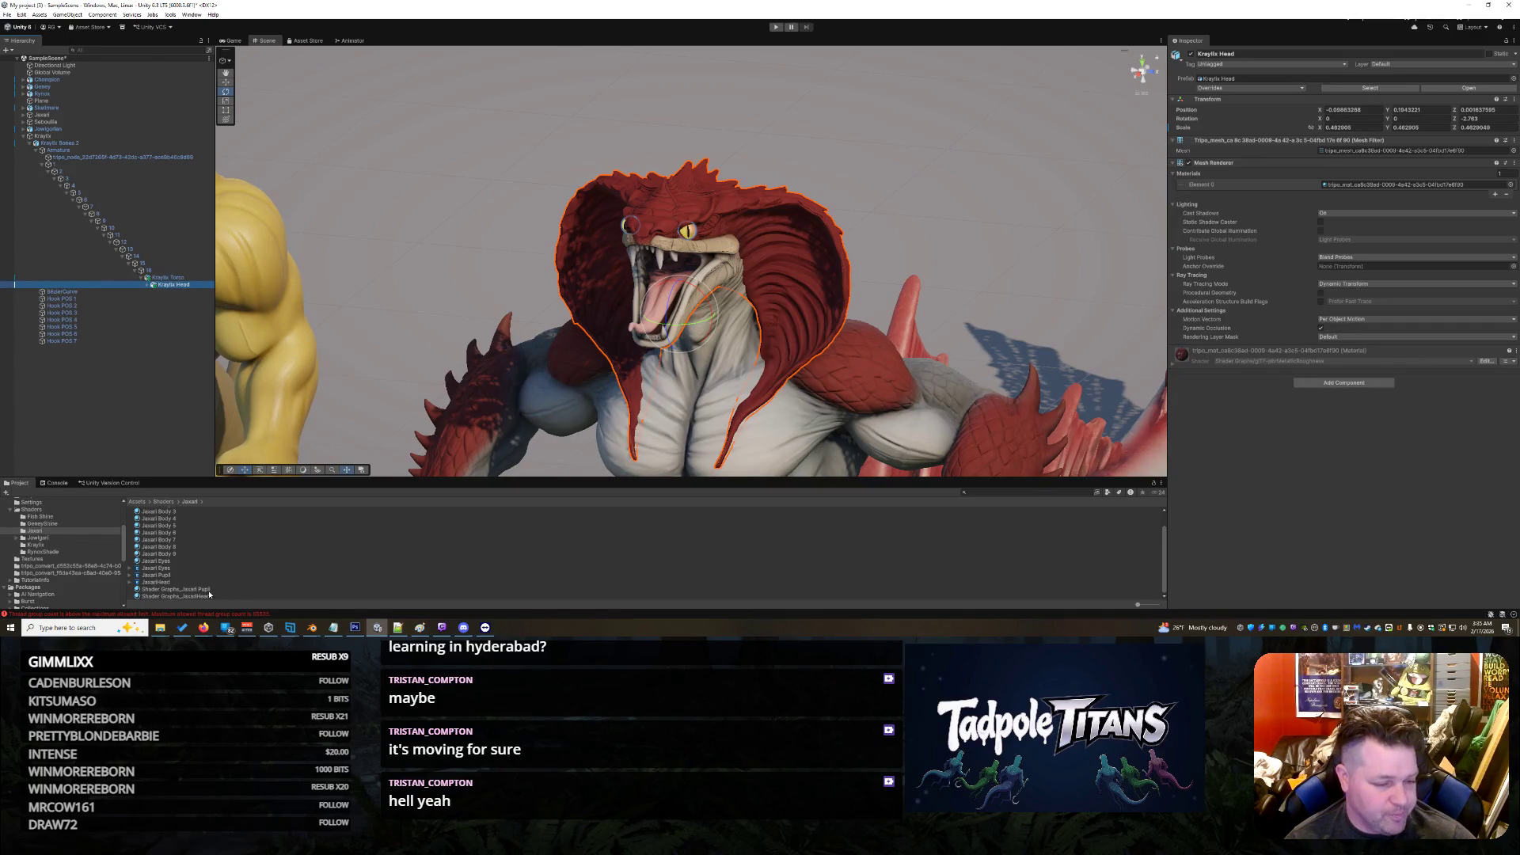
left_click(156, 582)
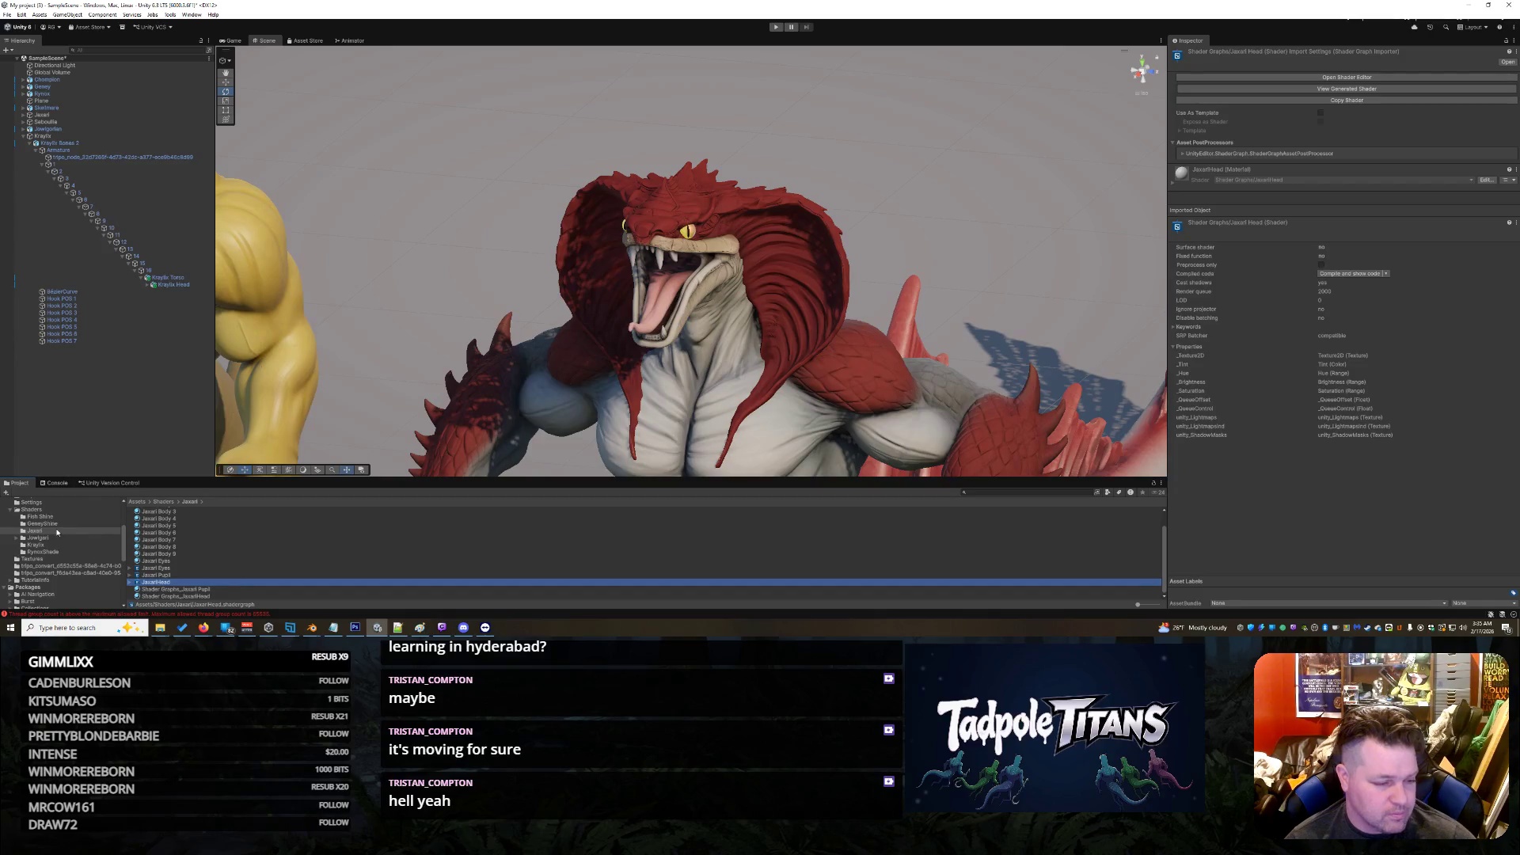
Step: In the Kraylix shaders folder, create a URP Lit Shader Graph named 'Kraylix Head' and open it
left_click(36, 545)
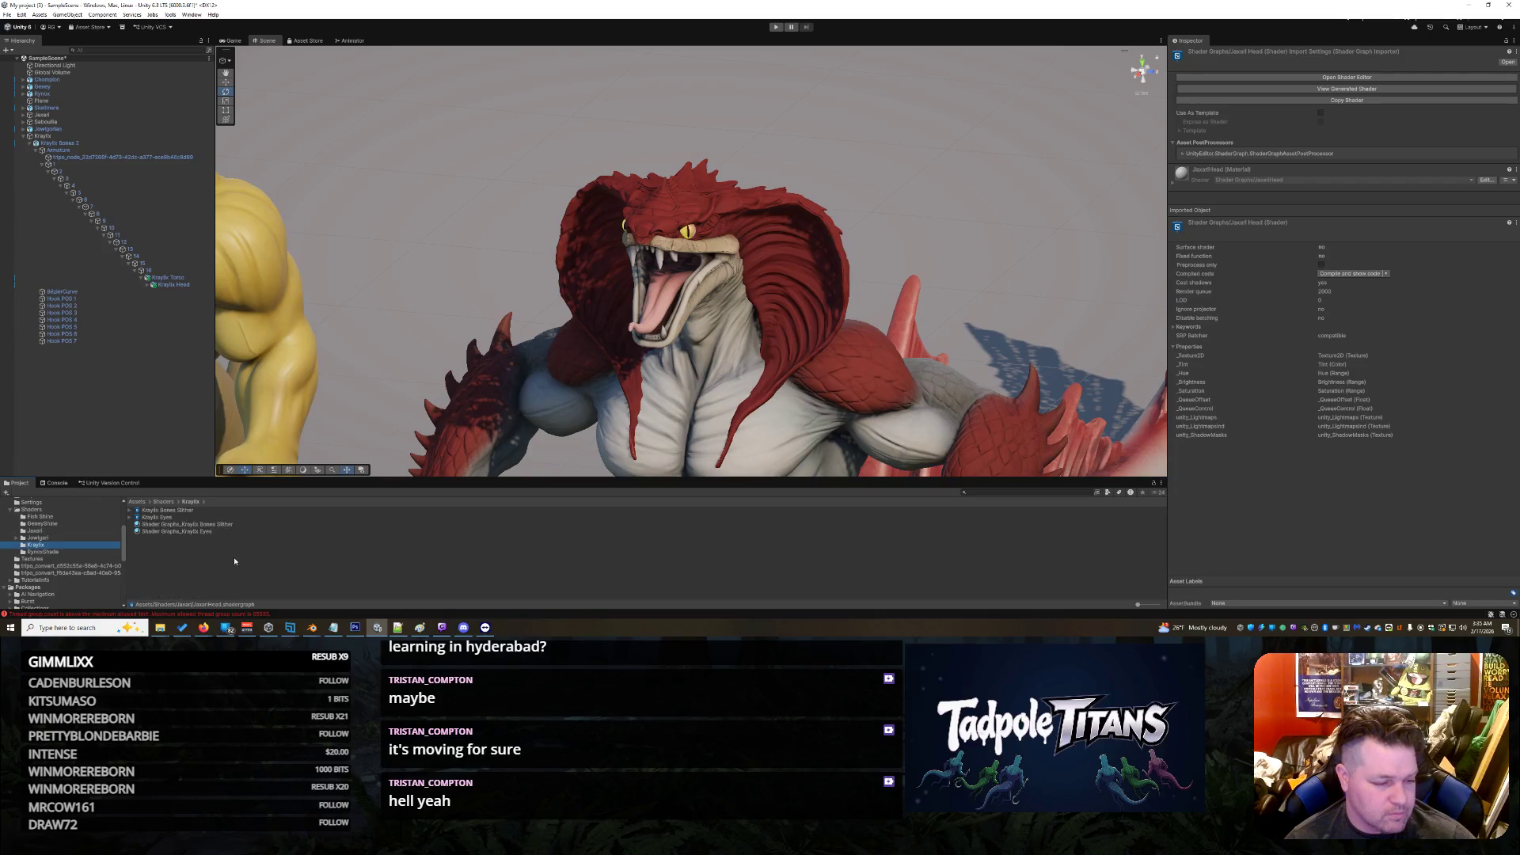
right_click(163, 553)
mouse_move(239, 300)
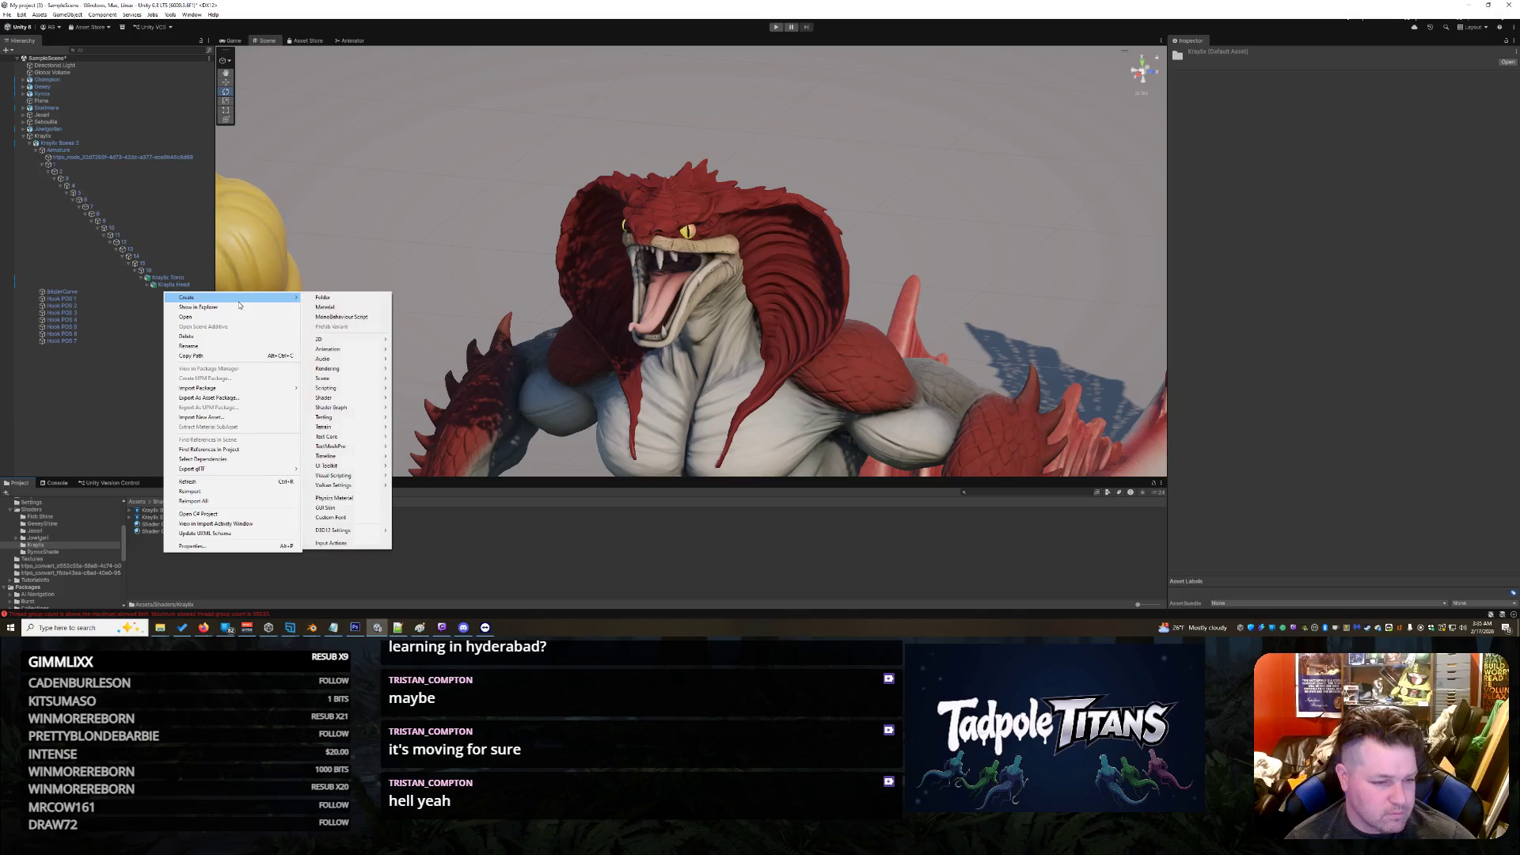
mouse_move(354, 408)
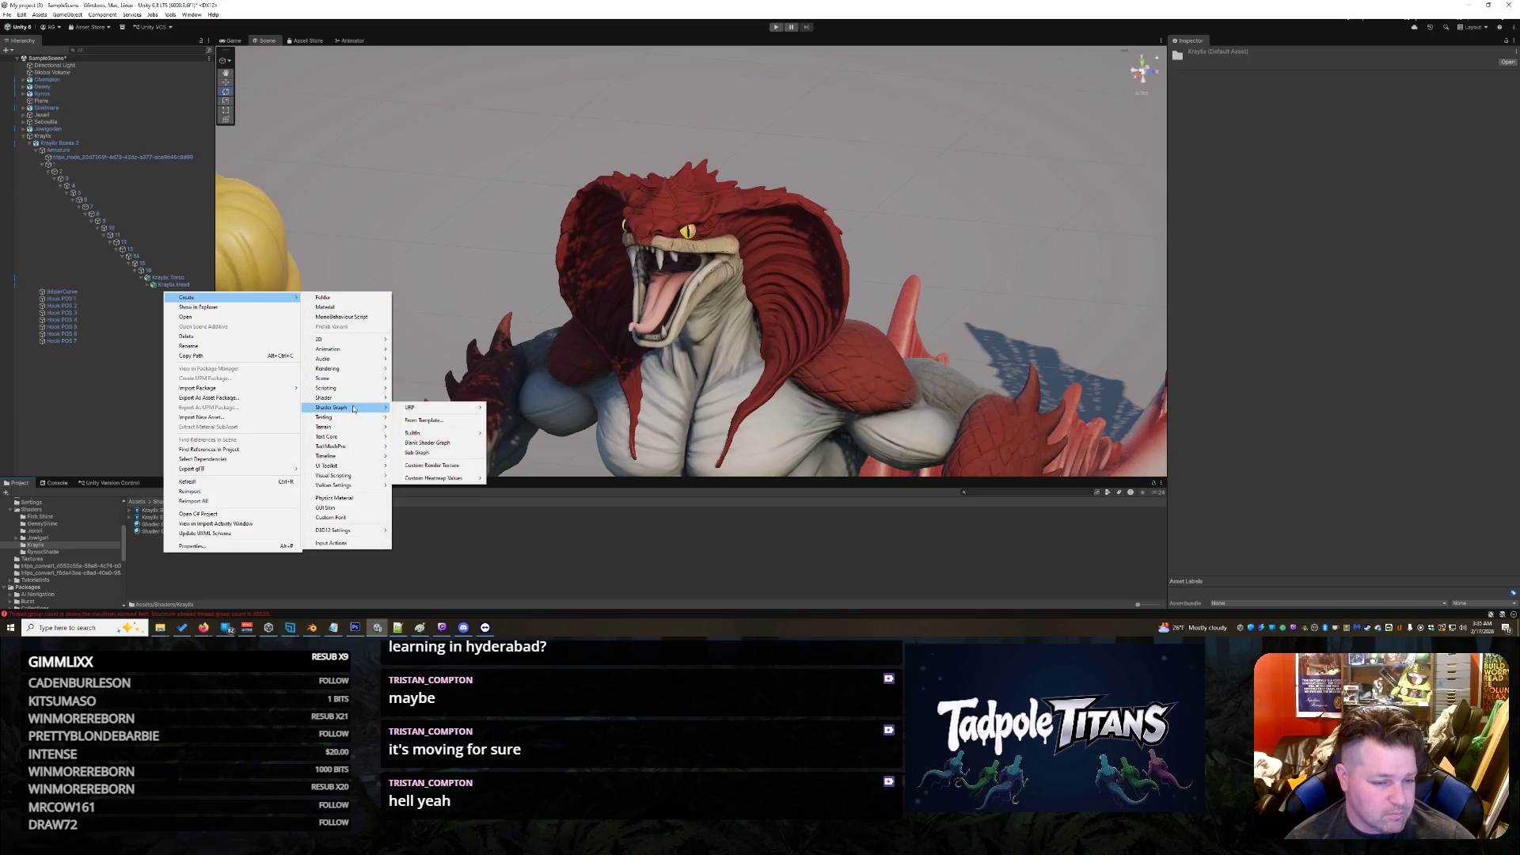
mouse_move(443, 407)
left_click(515, 410)
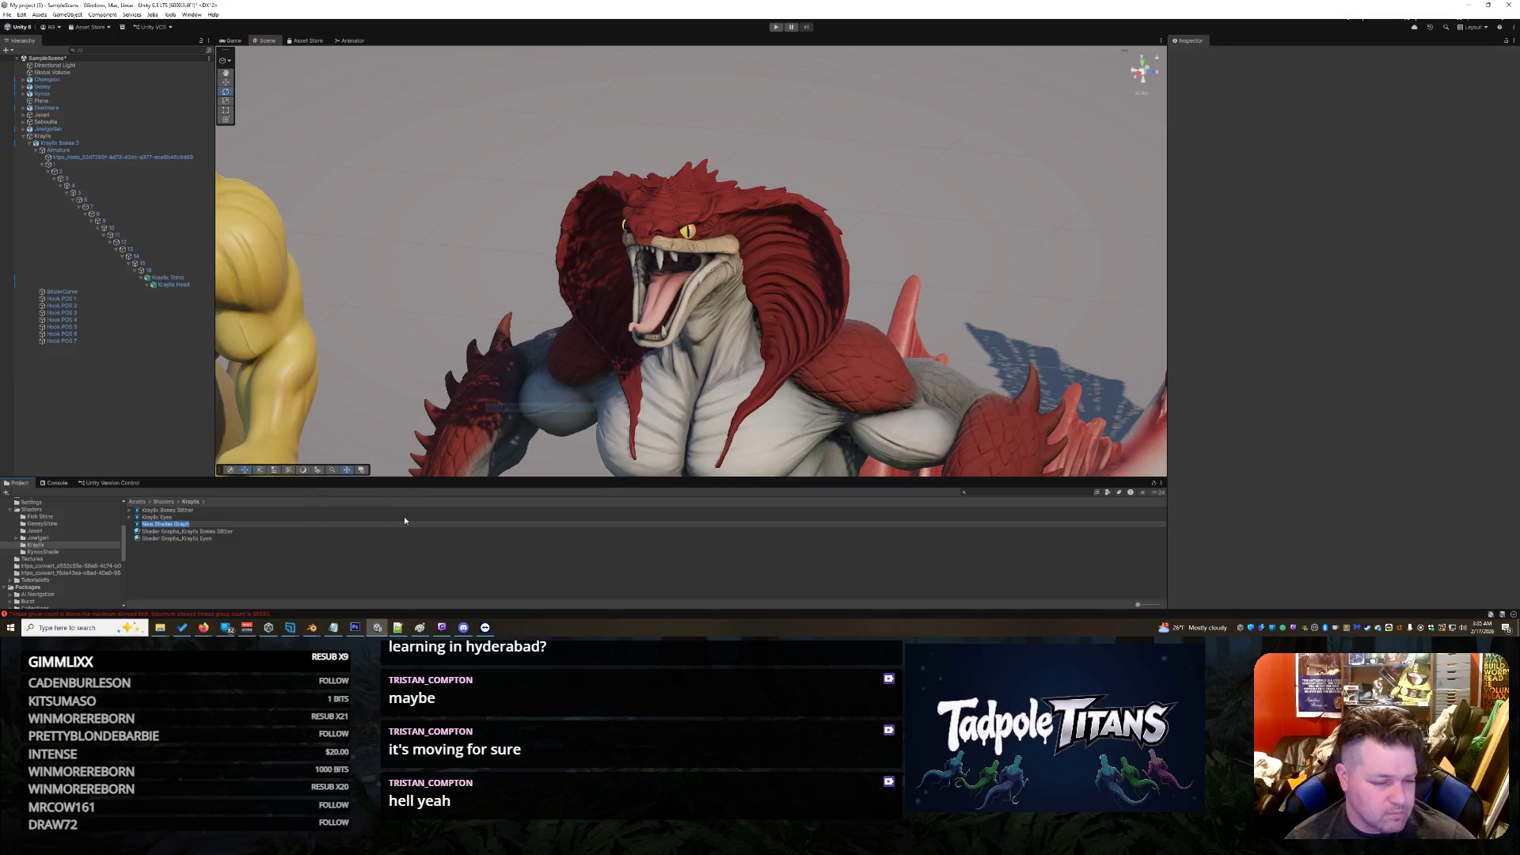
type("Kraylix")
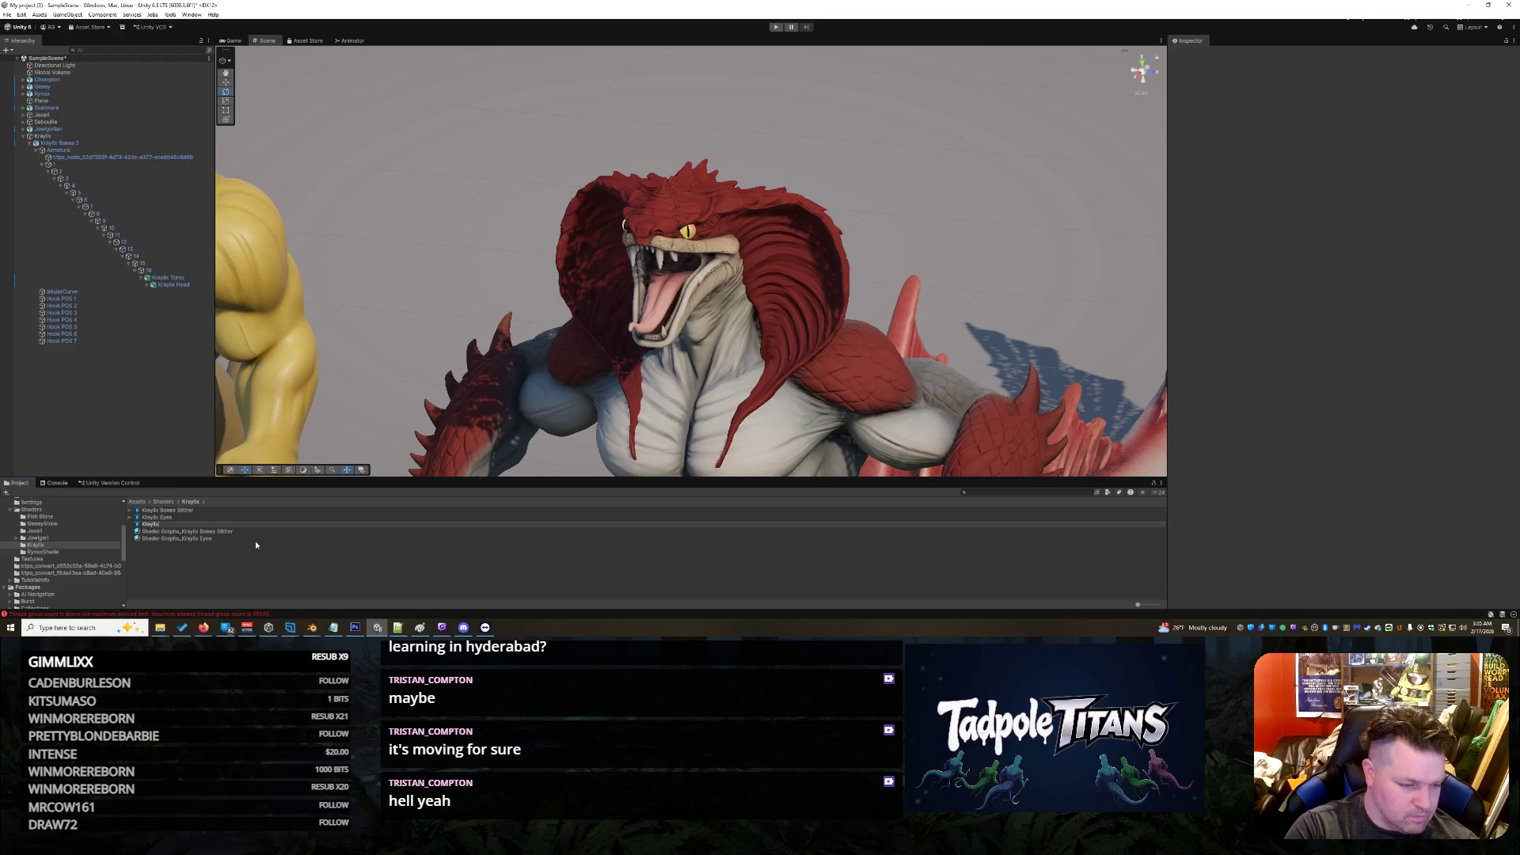
type(" Head")
key("Return")
key("Return")
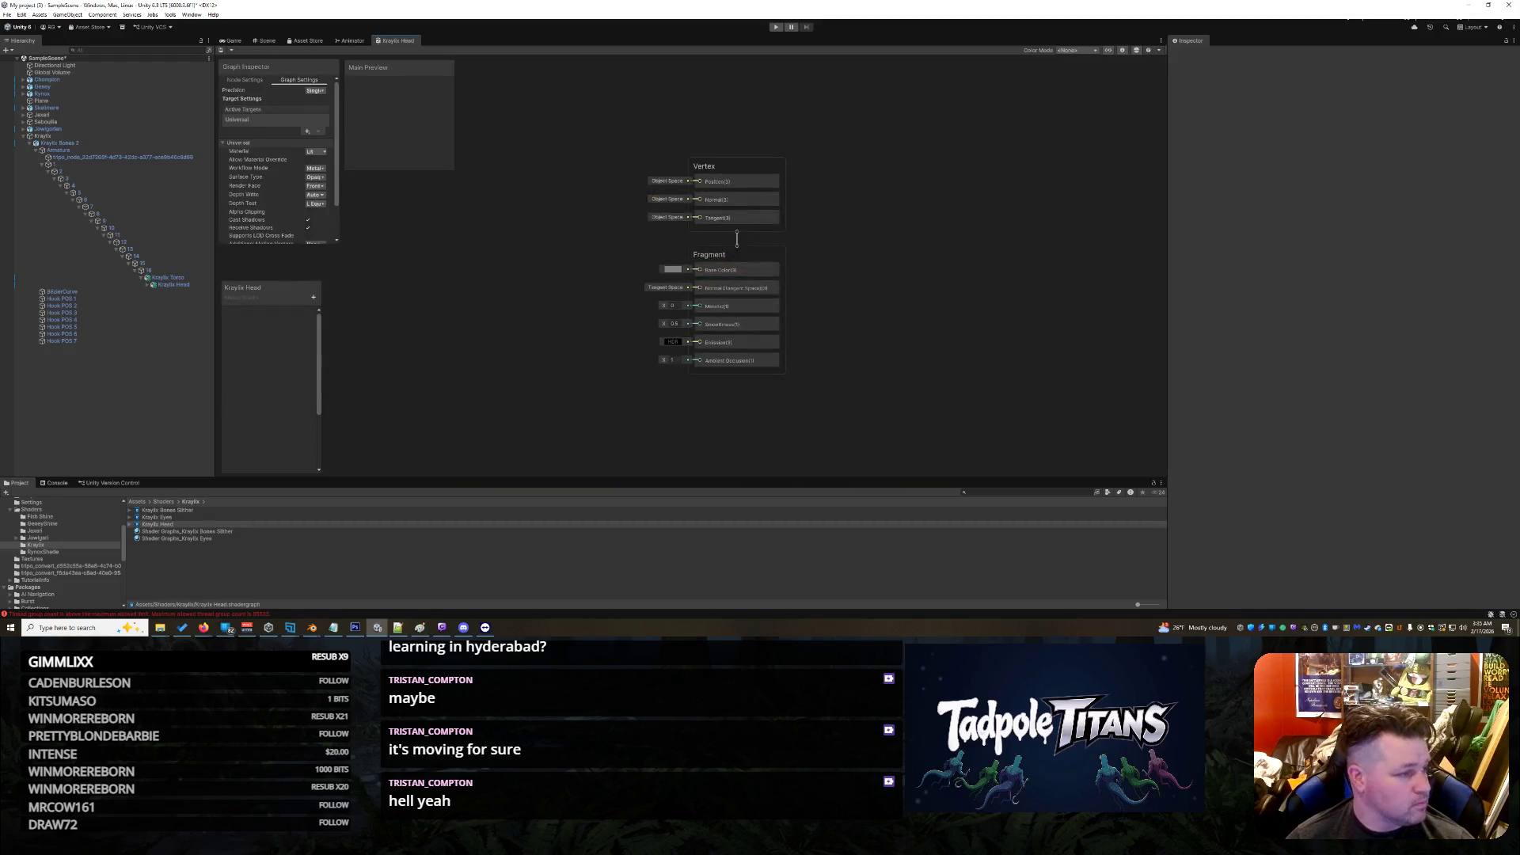
key("alt+Tab")
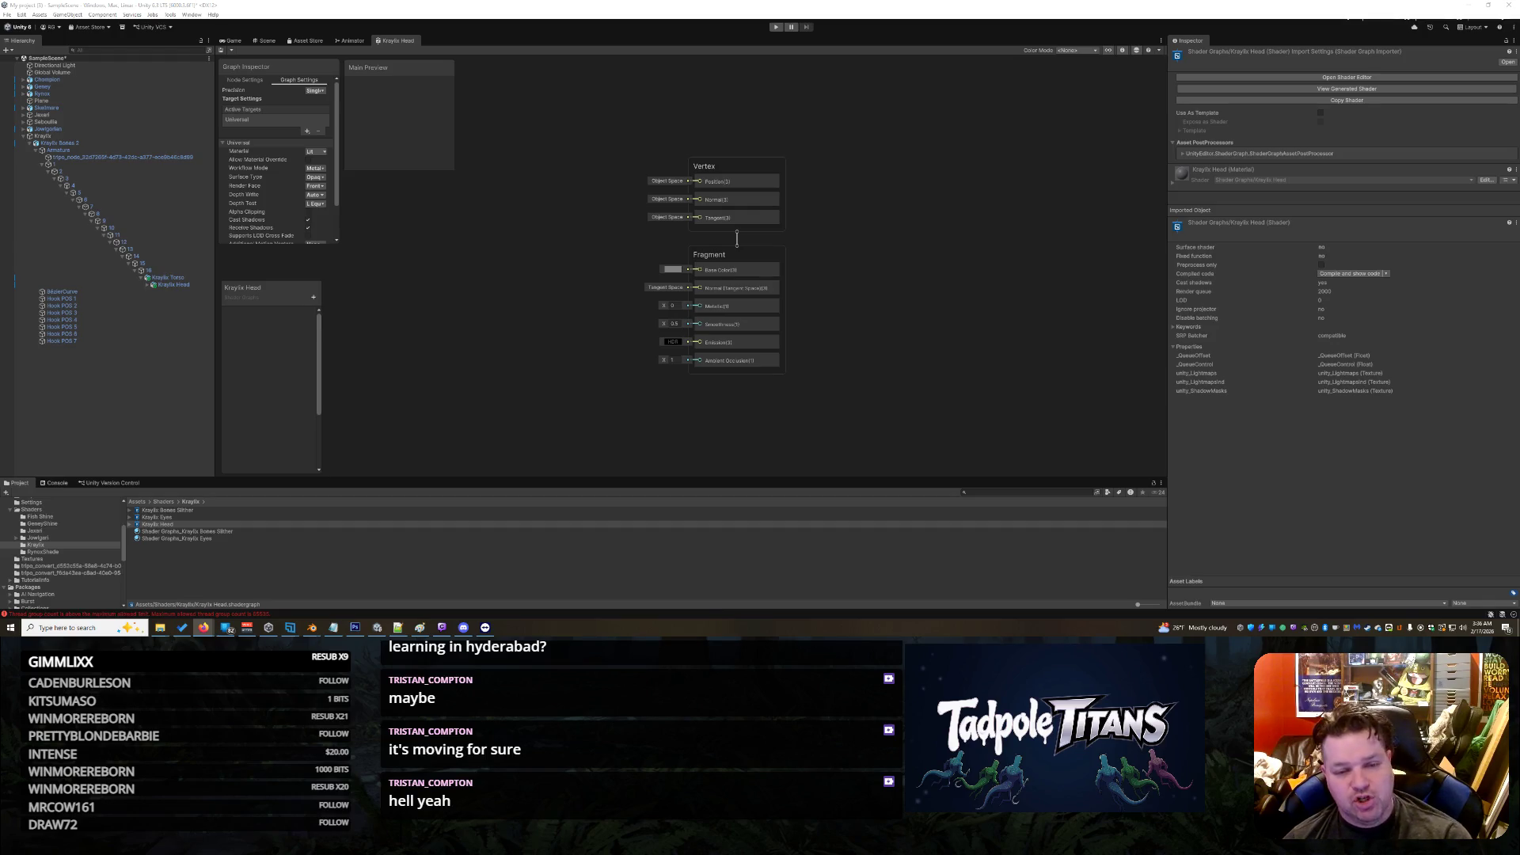
Step: Switch to the Scene view and orbit and zoom around the serpent's head from front to side
left_click(265, 40)
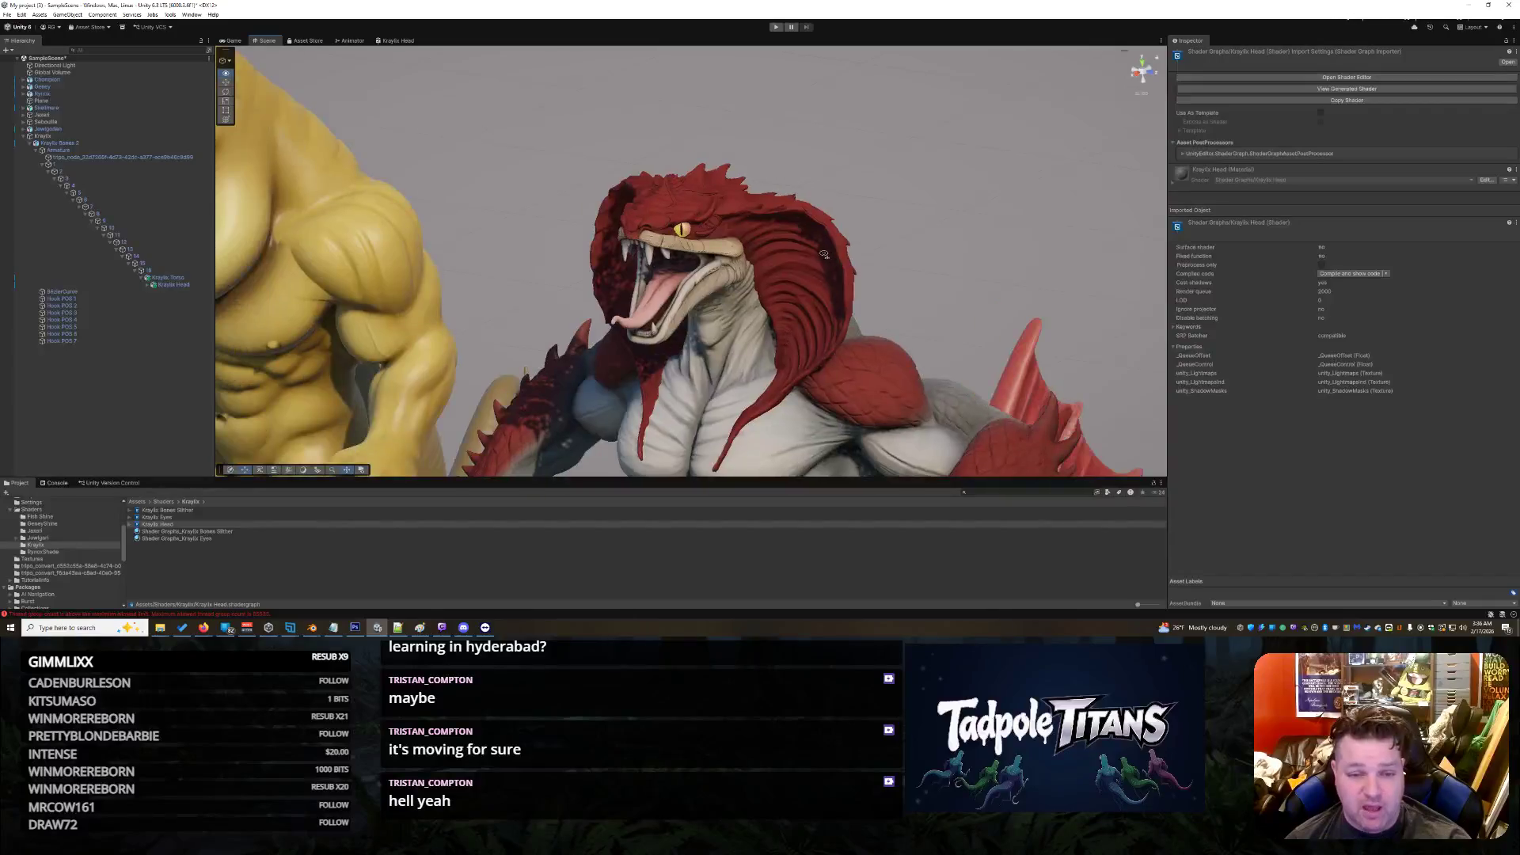
key("alt")
scroll(828, 247, "up", 5)
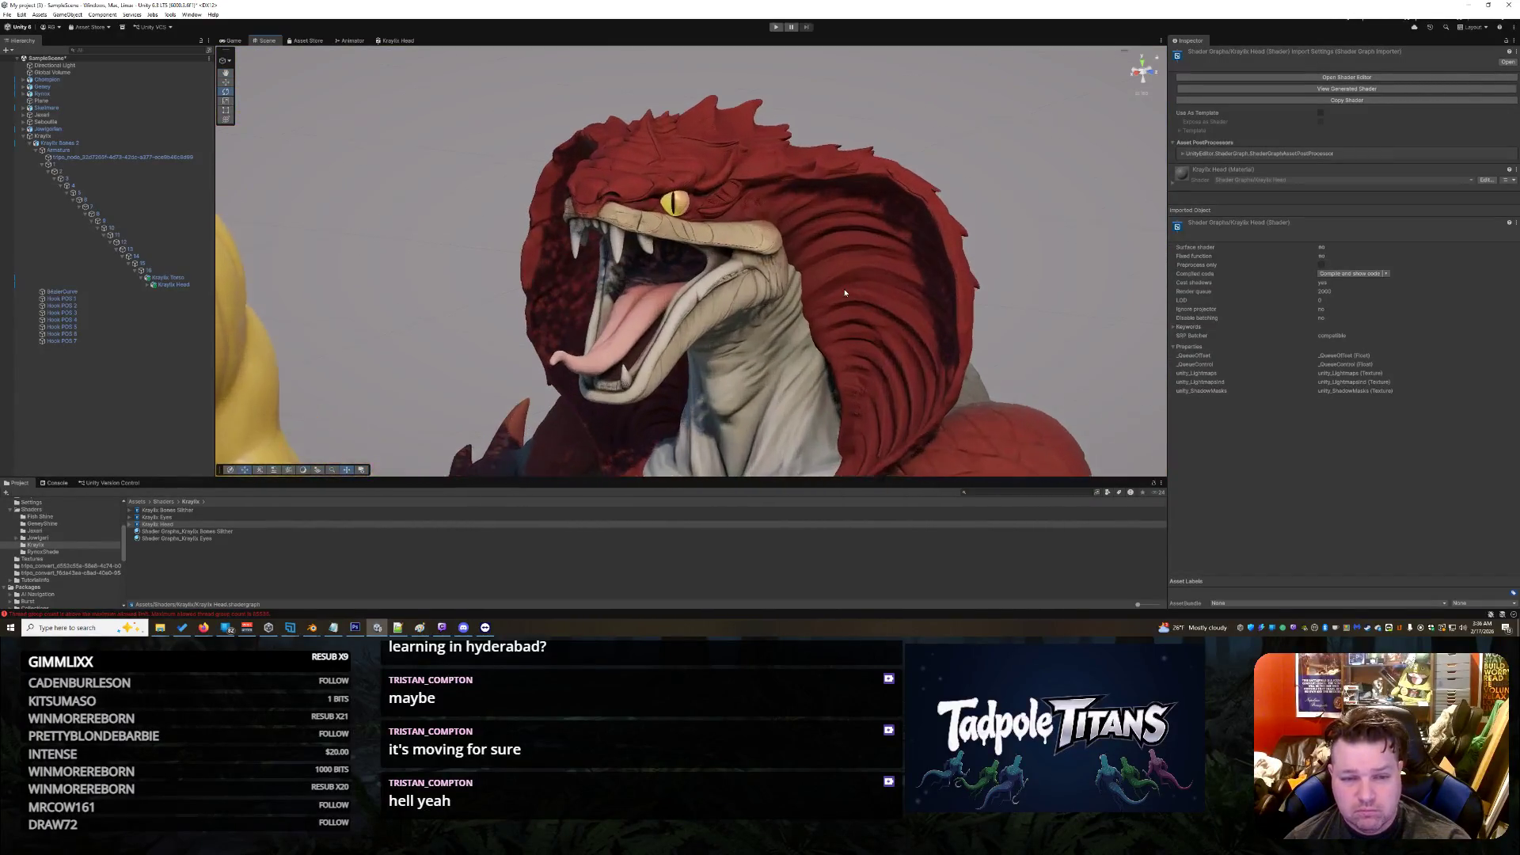
mouse_move(857, 333)
left_mouse_down()
mouse_move(739, 268)
mouse_move(894, 263)
mouse_move(921, 322)
mouse_move(829, 296)
mouse_move(1119, 253)
mouse_move(746, 262)
mouse_move(857, 245)
mouse_move(900, 302)
left_mouse_up()
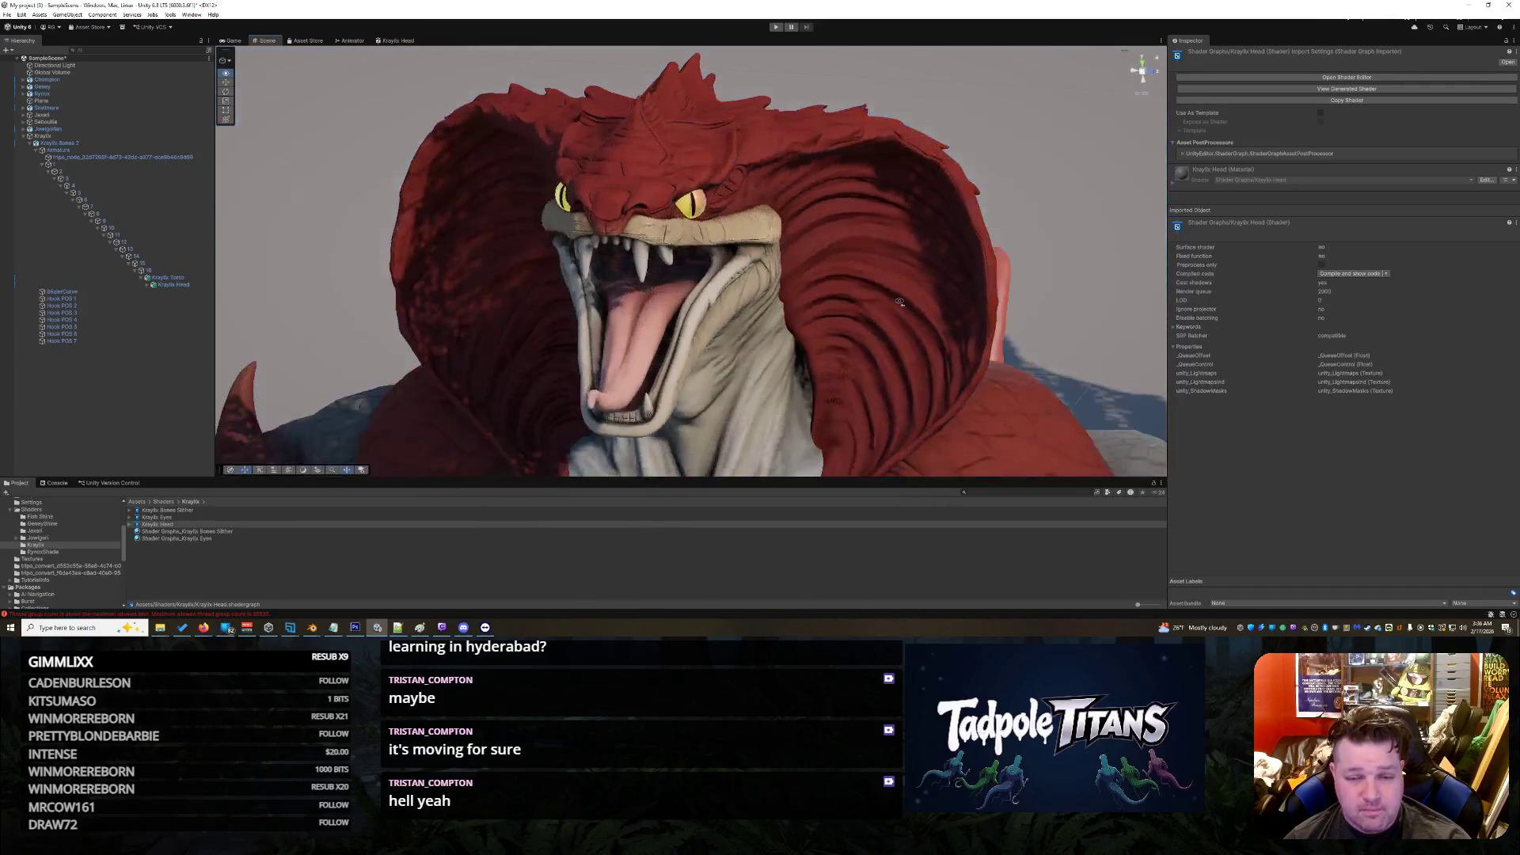
scroll(882, 376, "up", 2)
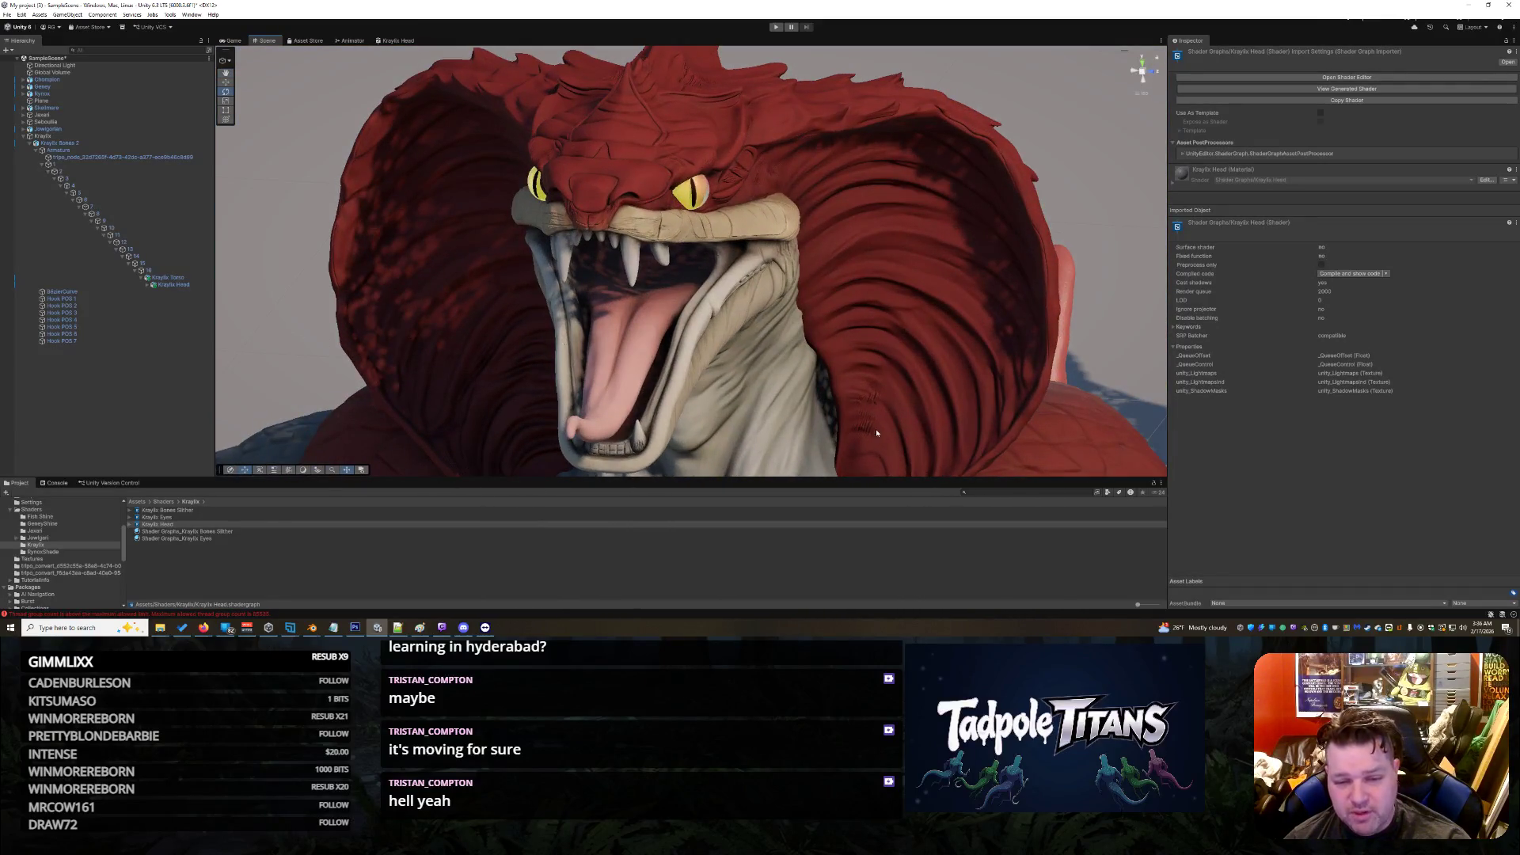
mouse_move(875, 219)
left_mouse_down()
mouse_move(985, 199)
mouse_move(604, 43)
mouse_move(776, 278)
mouse_move(897, 338)
mouse_move(775, 328)
left_mouse_up()
scroll(712, 325, "down", 6)
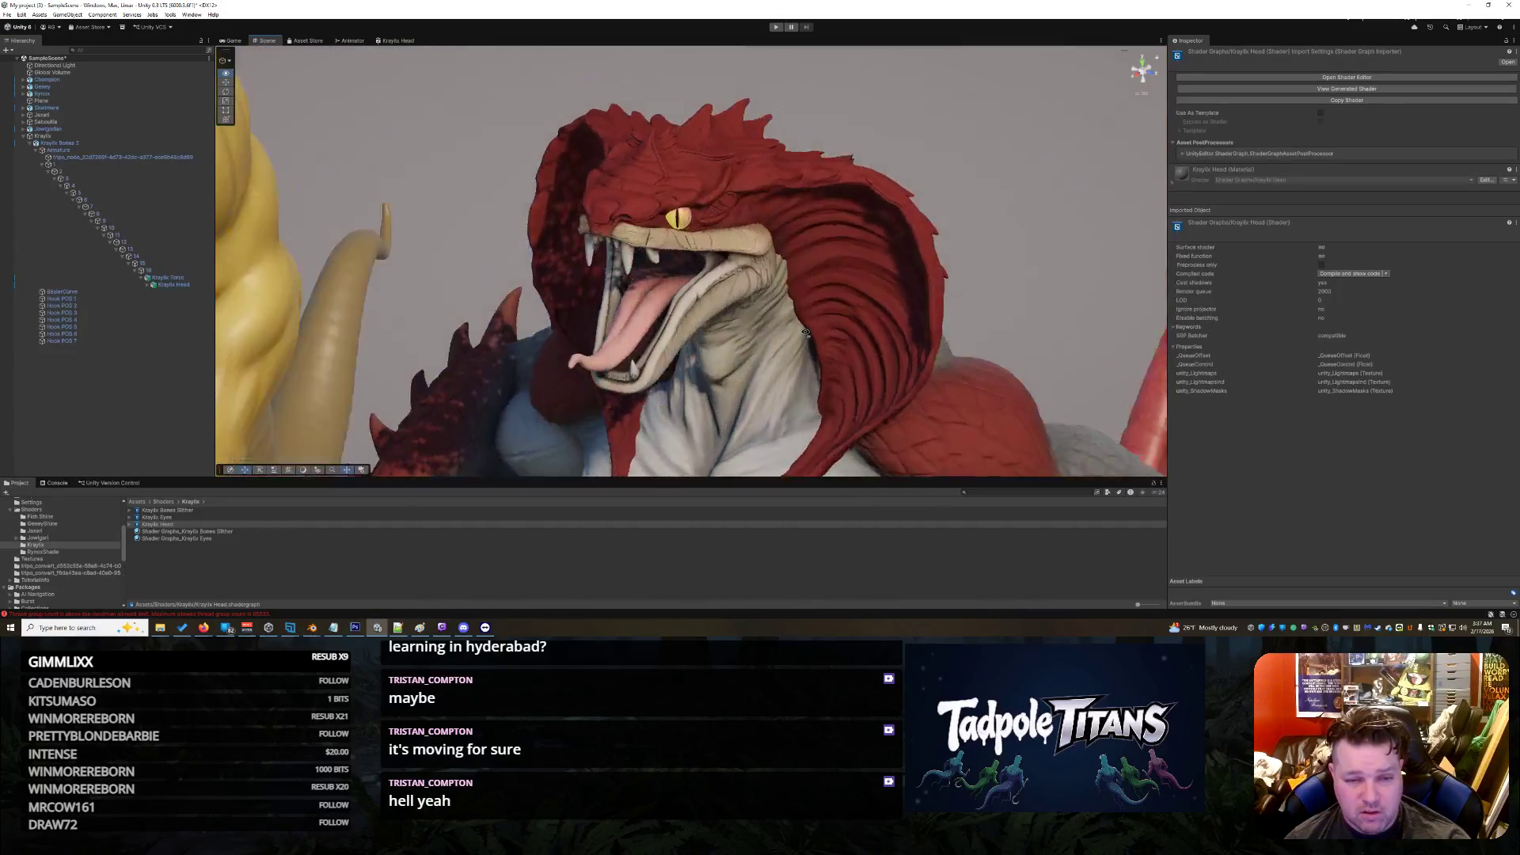